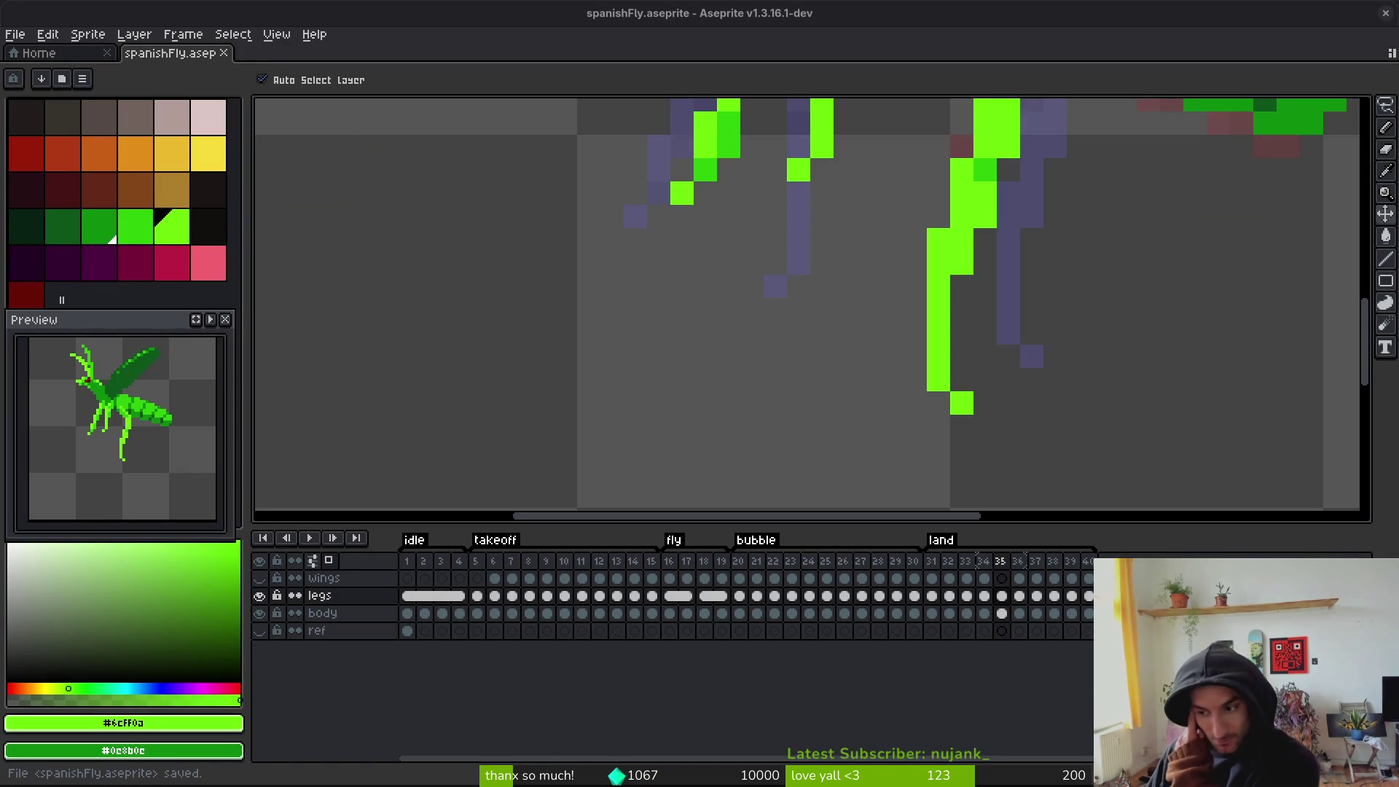
# - Select the fly's leg tip on frame 35, shift it one pixel right, and commit
pyautogui.press('b')
pyautogui.scroll(-4, 931, 356)
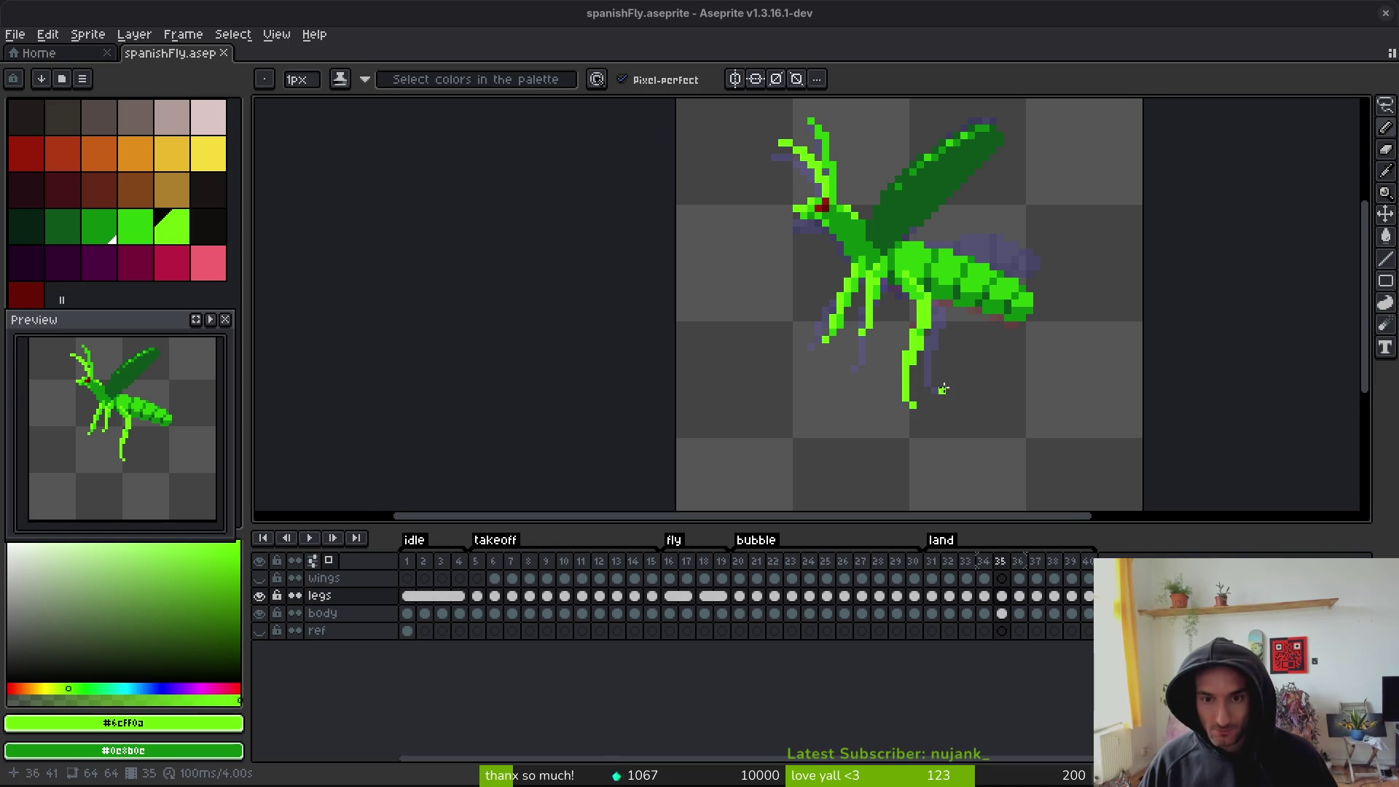
pyautogui.press('i')
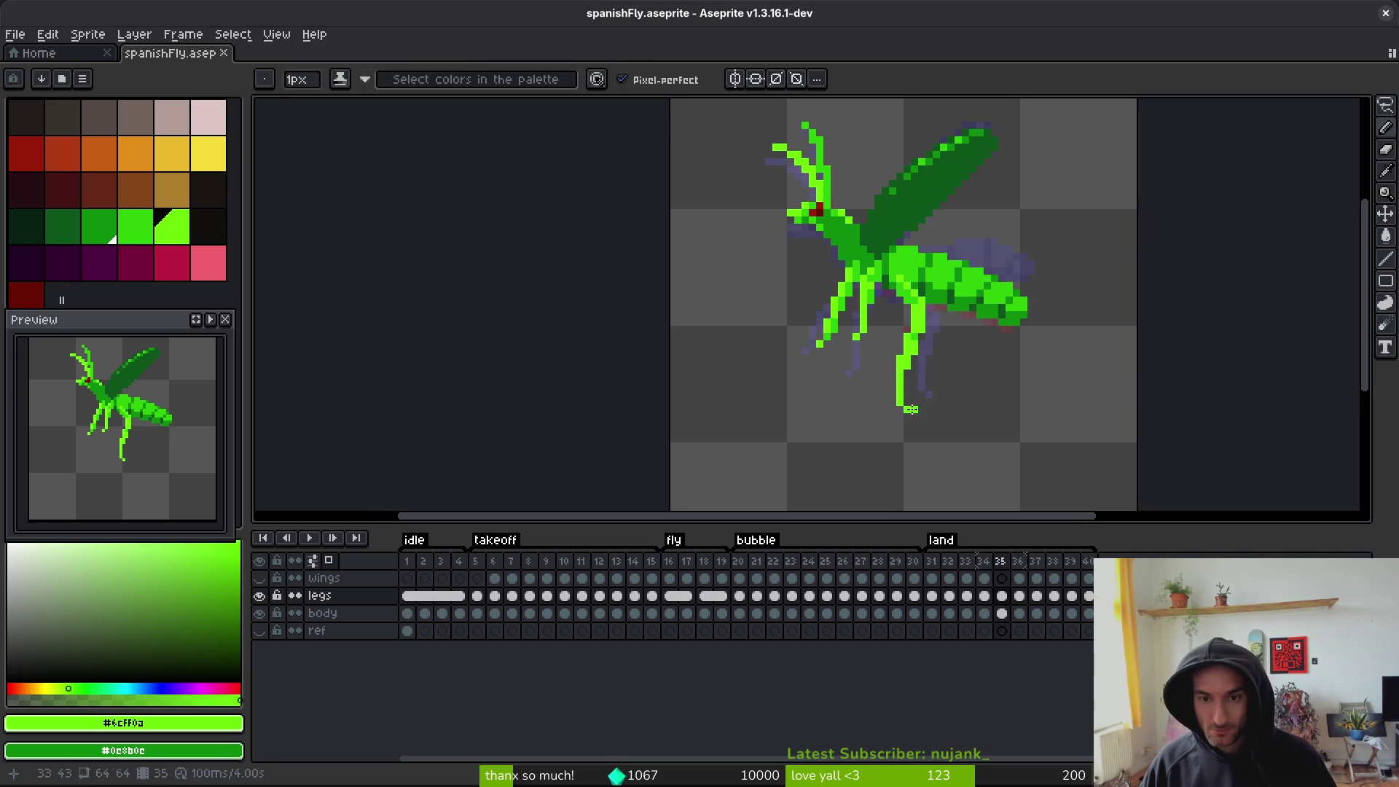
pyautogui.scroll(4, 921, 404)
pyautogui.press('m')
pyautogui.moveTo(863, 242); pyautogui.dragTo(1003, 475)
pyautogui.moveTo(889, 337)
pyautogui.mouseDown()
pyautogui.moveTo(906, 337)
pyautogui.moveTo(955, 437)
pyautogui.mouseUp()
pyautogui.press('Return')
# - Select the front legs, then the other legs, clearing each selection afterwards
pyautogui.scroll(-4, 1029, 393)
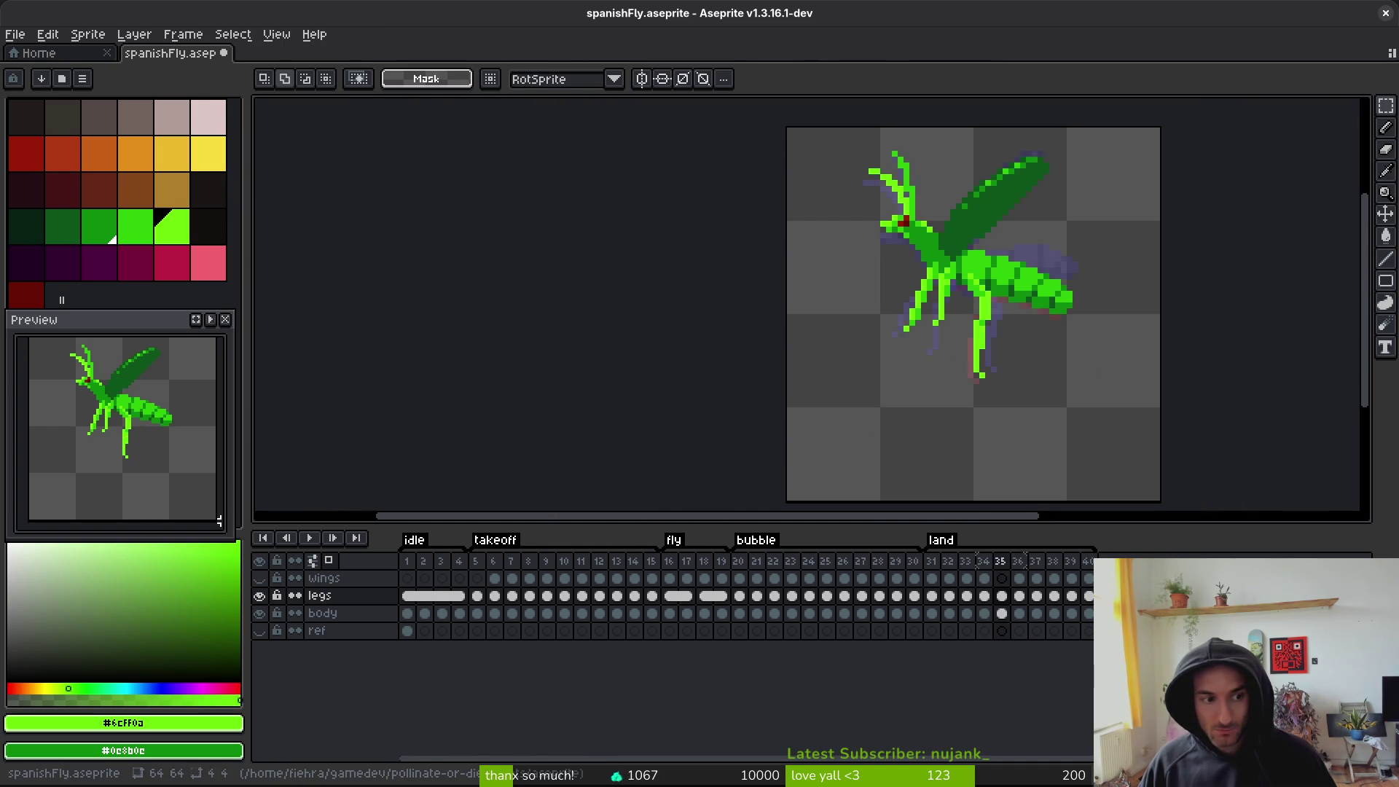
pyautogui.scroll(3, 953, 301)
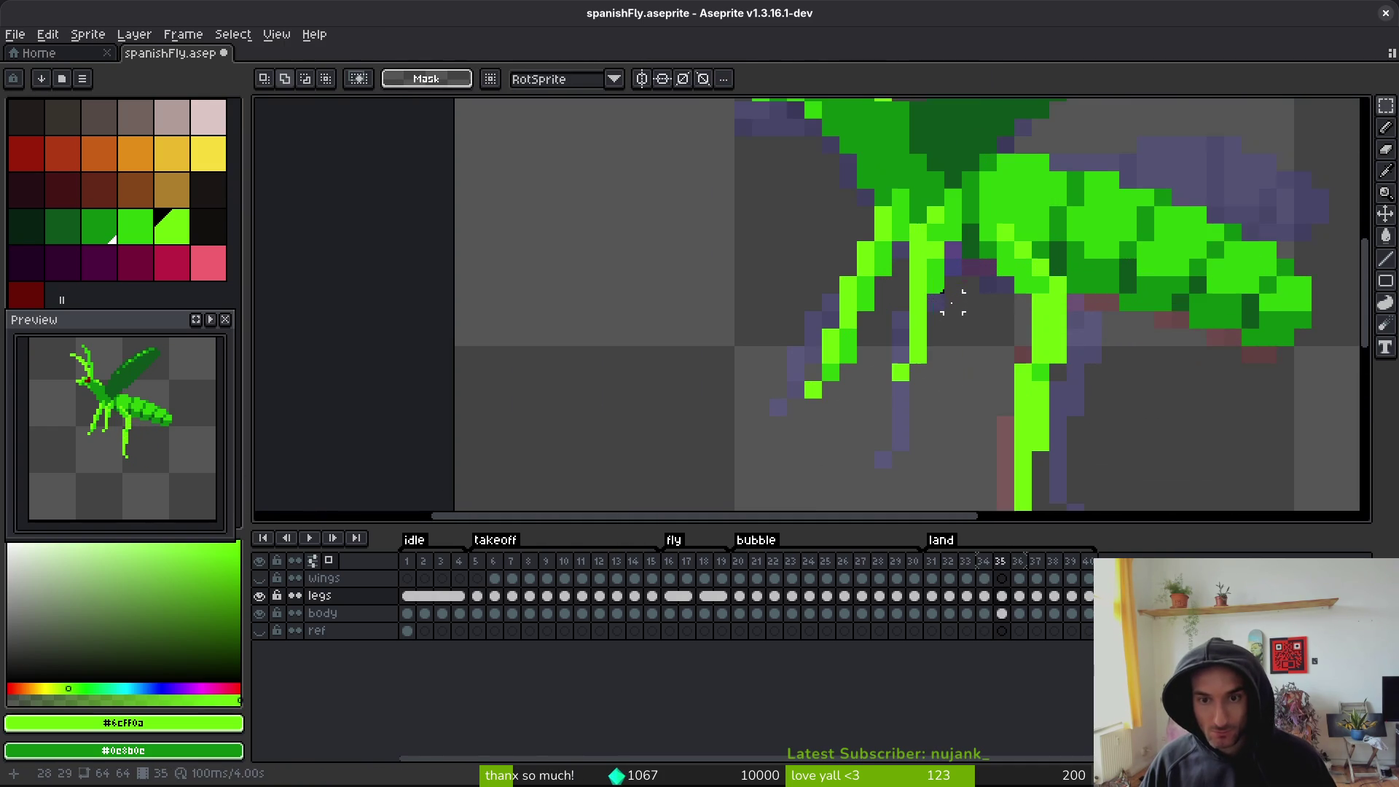
pyautogui.moveTo(868, 275); pyautogui.dragTo(756, 422)
pyautogui.hotkey('ctrl', 'd')
pyautogui.scroll(-3, 966, 384)
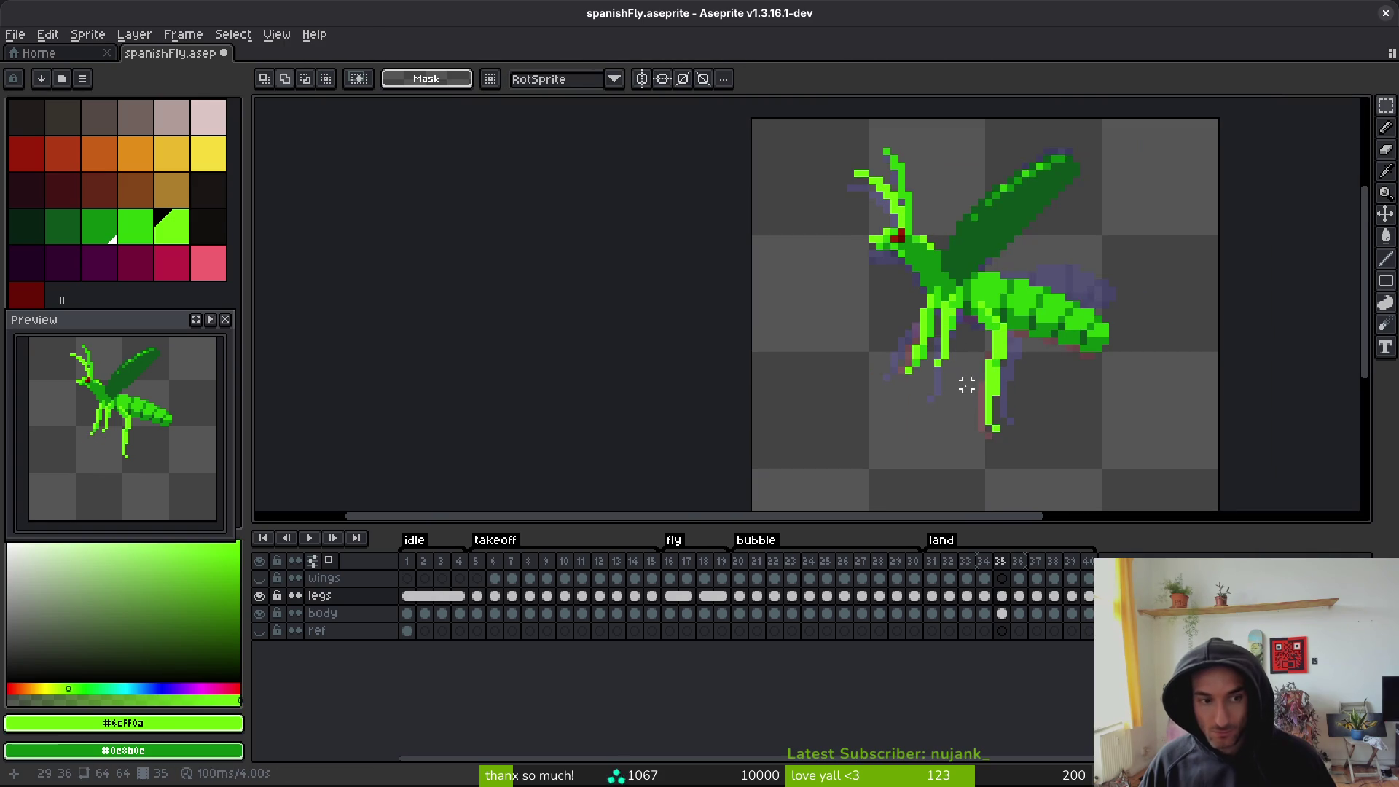
pyautogui.scroll(4, 956, 378)
pyautogui.moveTo(1008, 296); pyautogui.dragTo(934, 439)
pyautogui.hotkey('ctrl', 'd')
# - Move a single leg pixel into its new place
pyautogui.scroll(-3, 1057, 409)
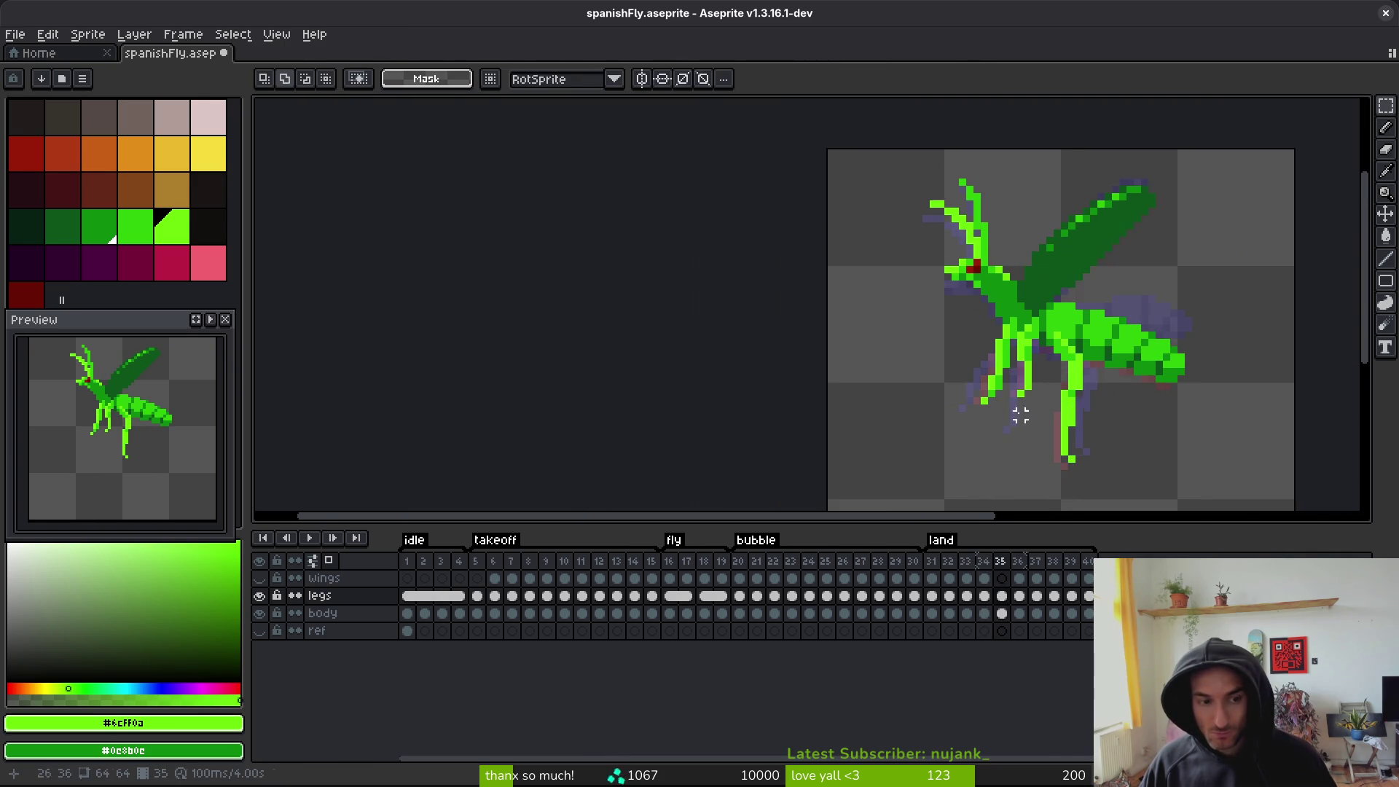
pyautogui.scroll(3, 1027, 423)
pyautogui.moveTo(1029, 385); pyautogui.dragTo(1055, 408)
pyautogui.click(1057, 401)
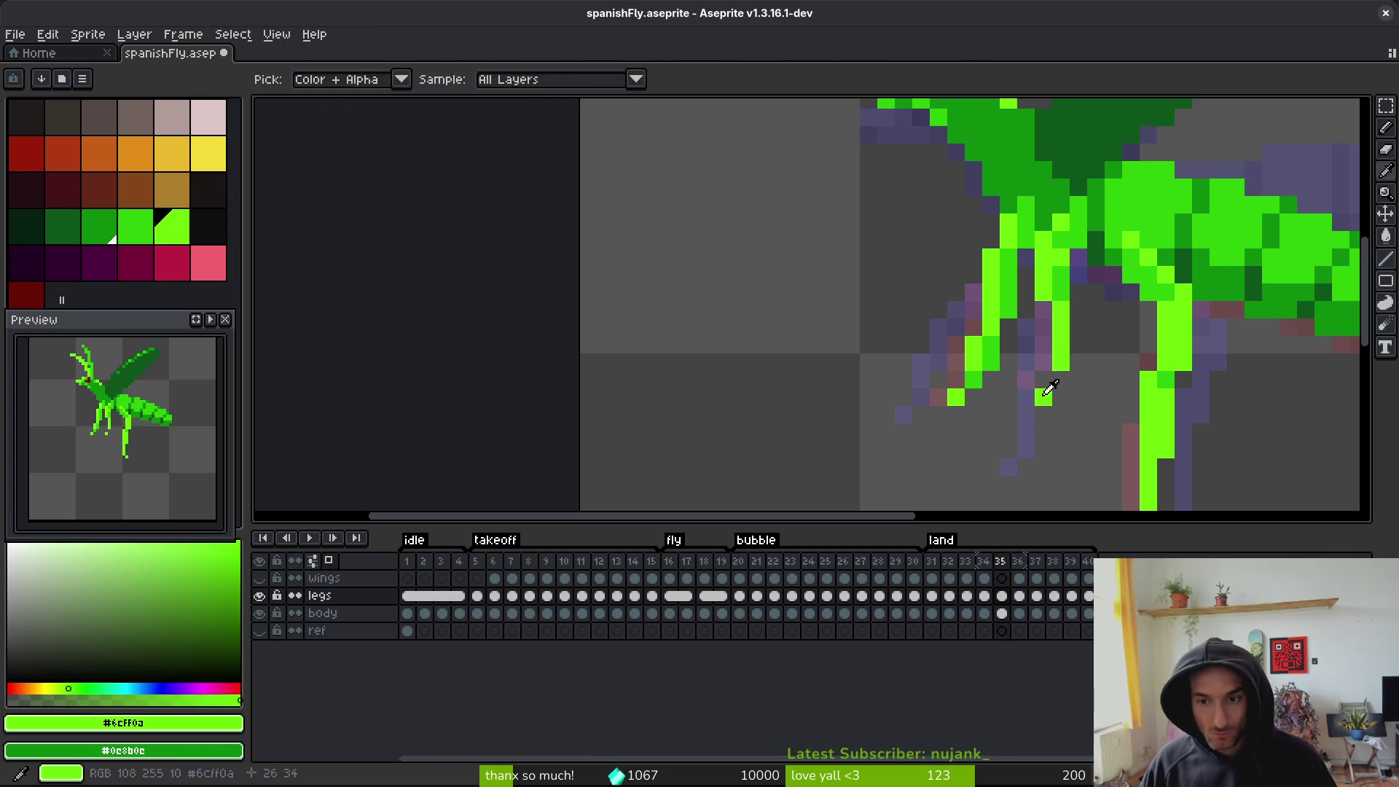
# - Compare frames 34 and 35, save the sprite, and recentre the fly on the canvas
pyautogui.press(',')
pyautogui.press('.')
pyautogui.press(',')
pyautogui.press('.')
pyautogui.press('b')
pyautogui.hotkey('ctrl', 's')
pyautogui.scroll(-4, 1069, 419)
pyautogui.moveTo(1078, 418); pyautogui.dragTo(1070, 391)
pyautogui.press(',')
pyautogui.press('.')
# - Show the wings layer again and move to the wings cel on frame 35
pyautogui.press(',')
pyautogui.click(984, 578)
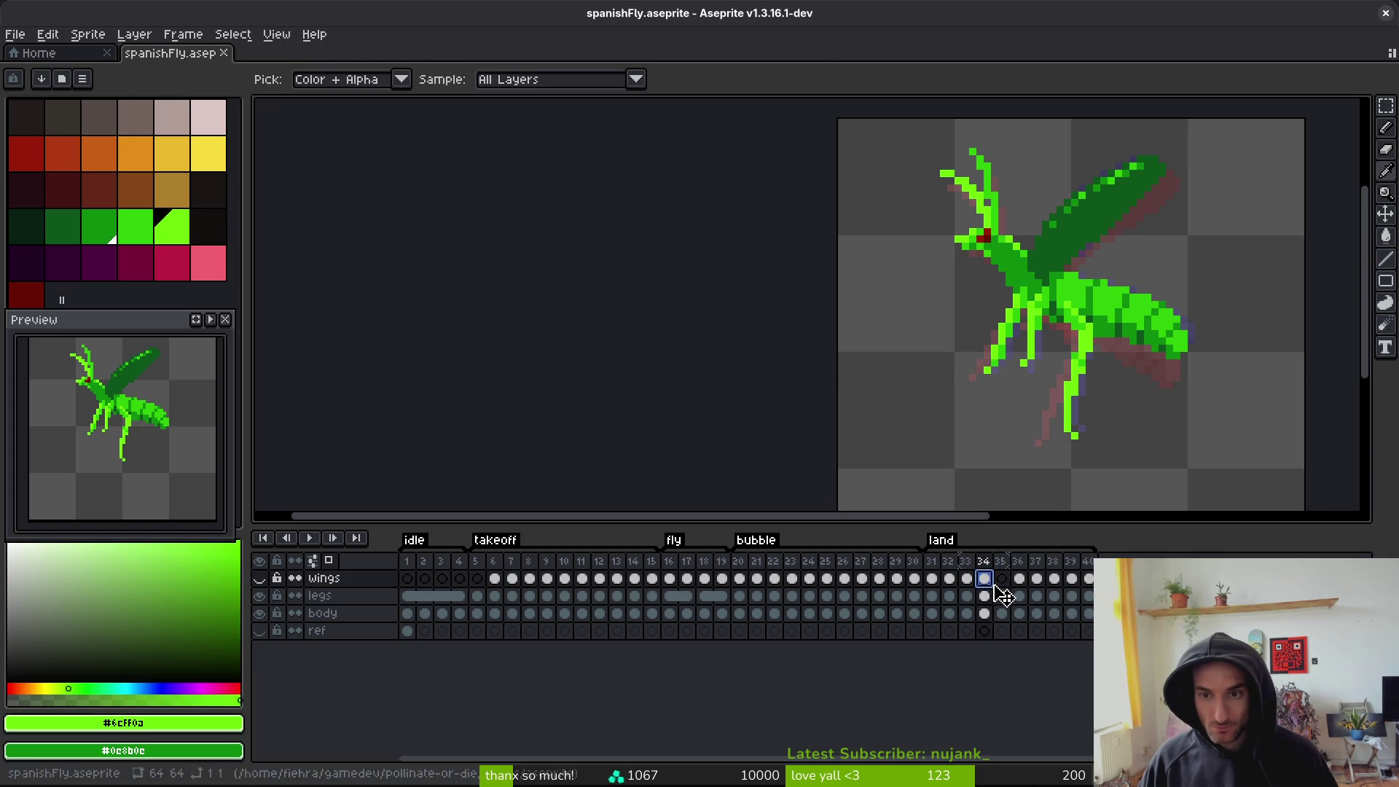
pyautogui.click(259, 578)
pyautogui.press('b')
pyautogui.press('i')
pyautogui.press(',')
pyautogui.press('.')
pyautogui.press(',')
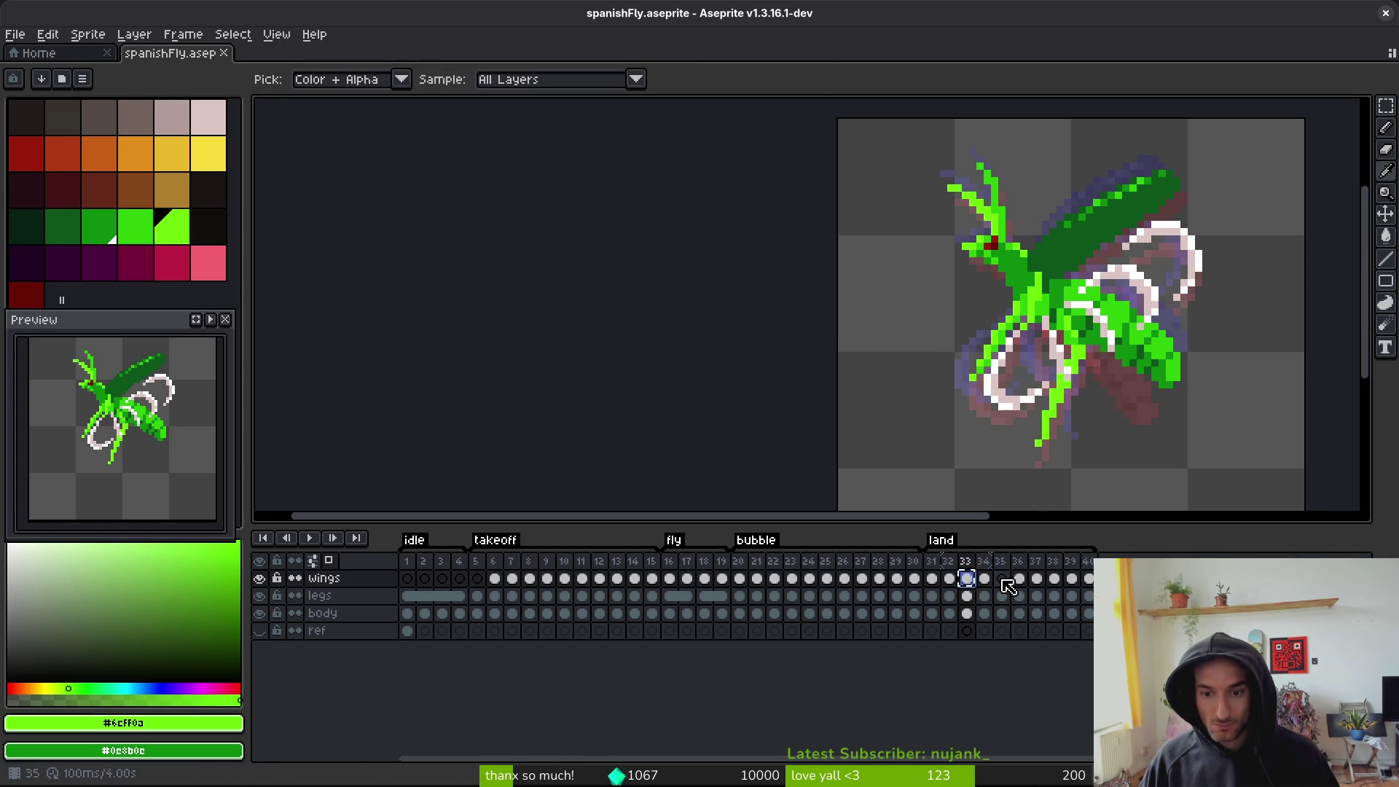
pyautogui.click(1003, 578)
pyautogui.press('b')
pyautogui.moveTo(1232, 188)
pyautogui.mouseDown()
pyautogui.moveTo(1199, 189)
pyautogui.moveTo(1234, 313)
pyautogui.mouseUp()
pyautogui.hotkey('ctrl', 'z')
# - Paste the copied wings into frame 35, preview the animation, deselect, and save
pyautogui.hotkey('ctrl', 'v')
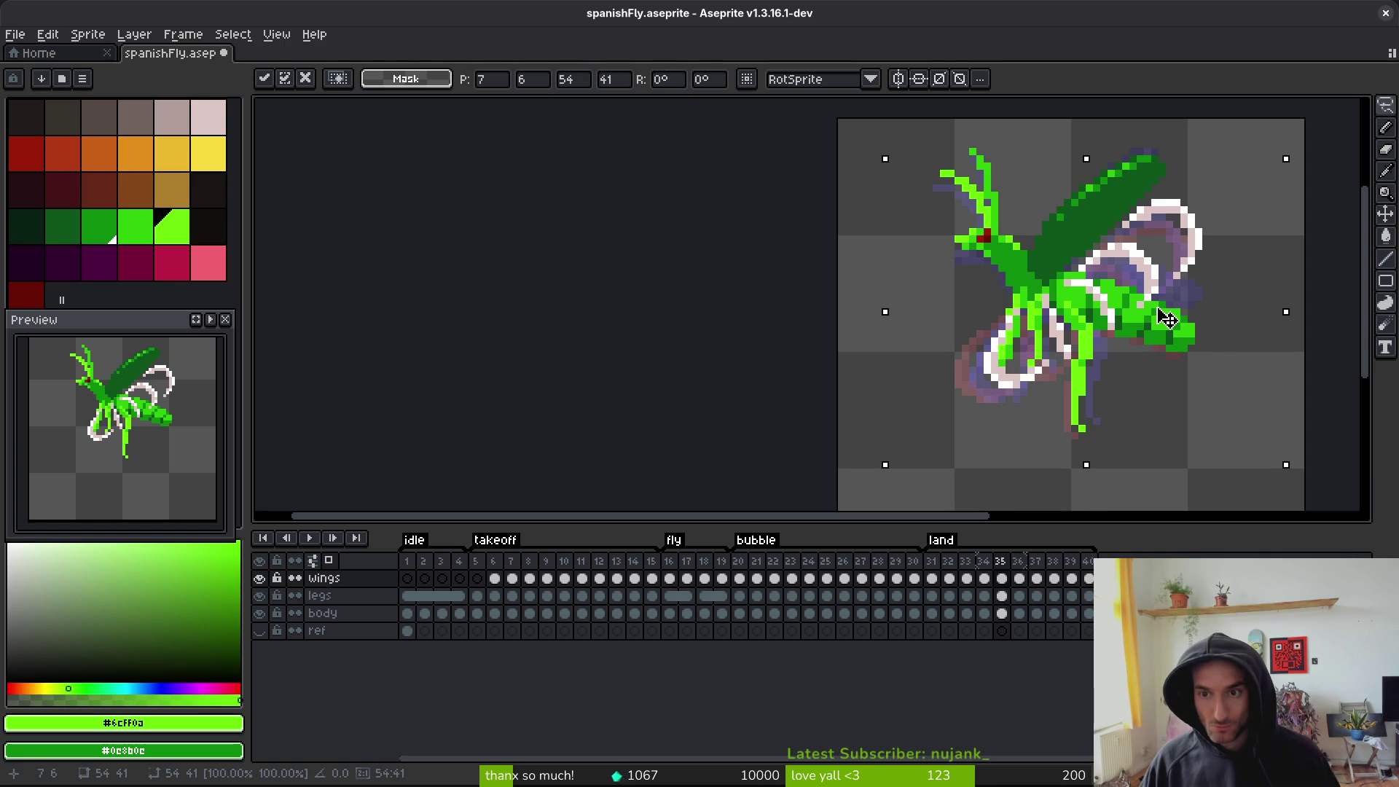
pyautogui.press('Return')
pyautogui.press(',')
pyautogui.press('.')
pyautogui.press('q')
pyautogui.click(210, 319)
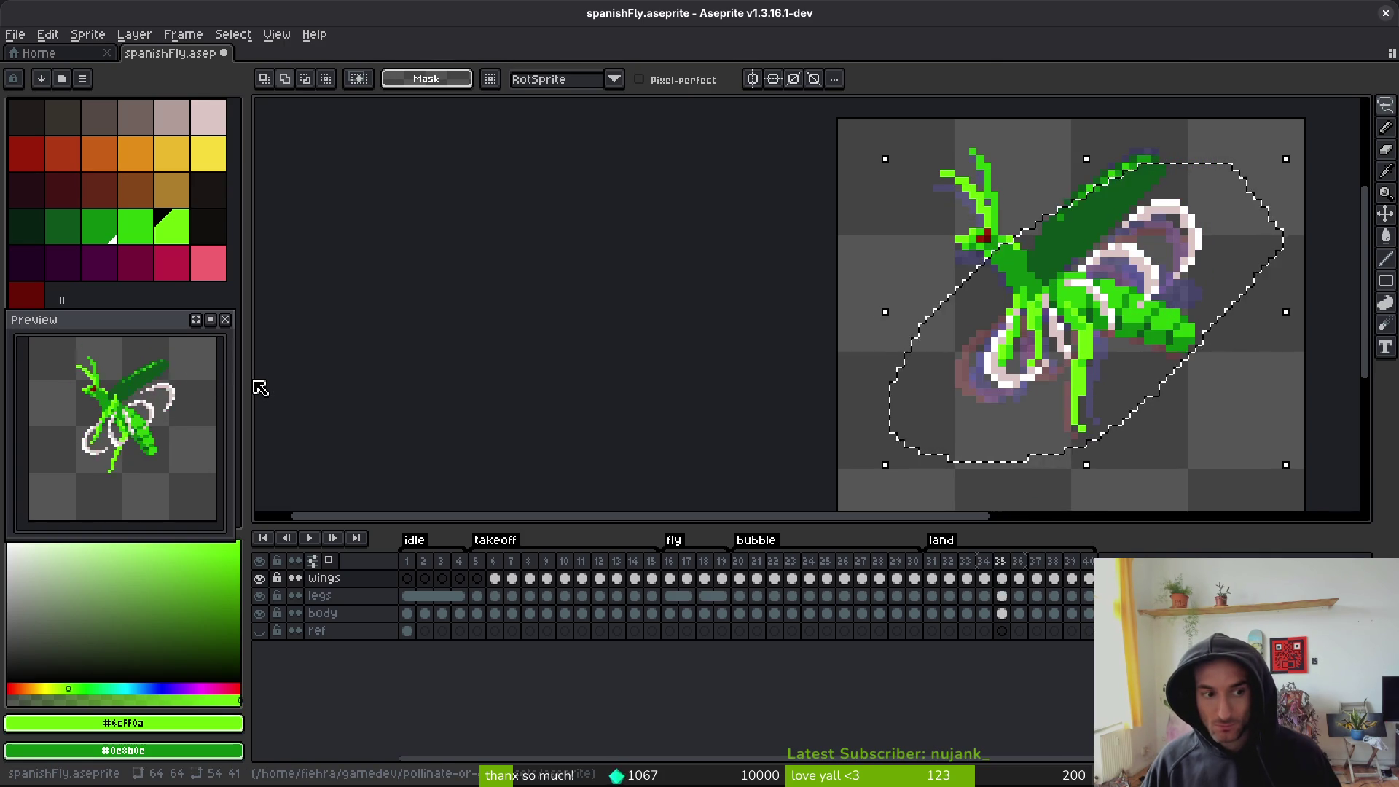
pyautogui.hotkey('ctrl', 'd')
pyautogui.hotkey('ctrl', 's')
# - Step through frames 31 to 37 to check the landing pose, ending on frame 35
pyautogui.press(',')
pyautogui.press(',')
pyautogui.press(',')
pyautogui.press('.')
pyautogui.press('.')
pyautogui.press('.')
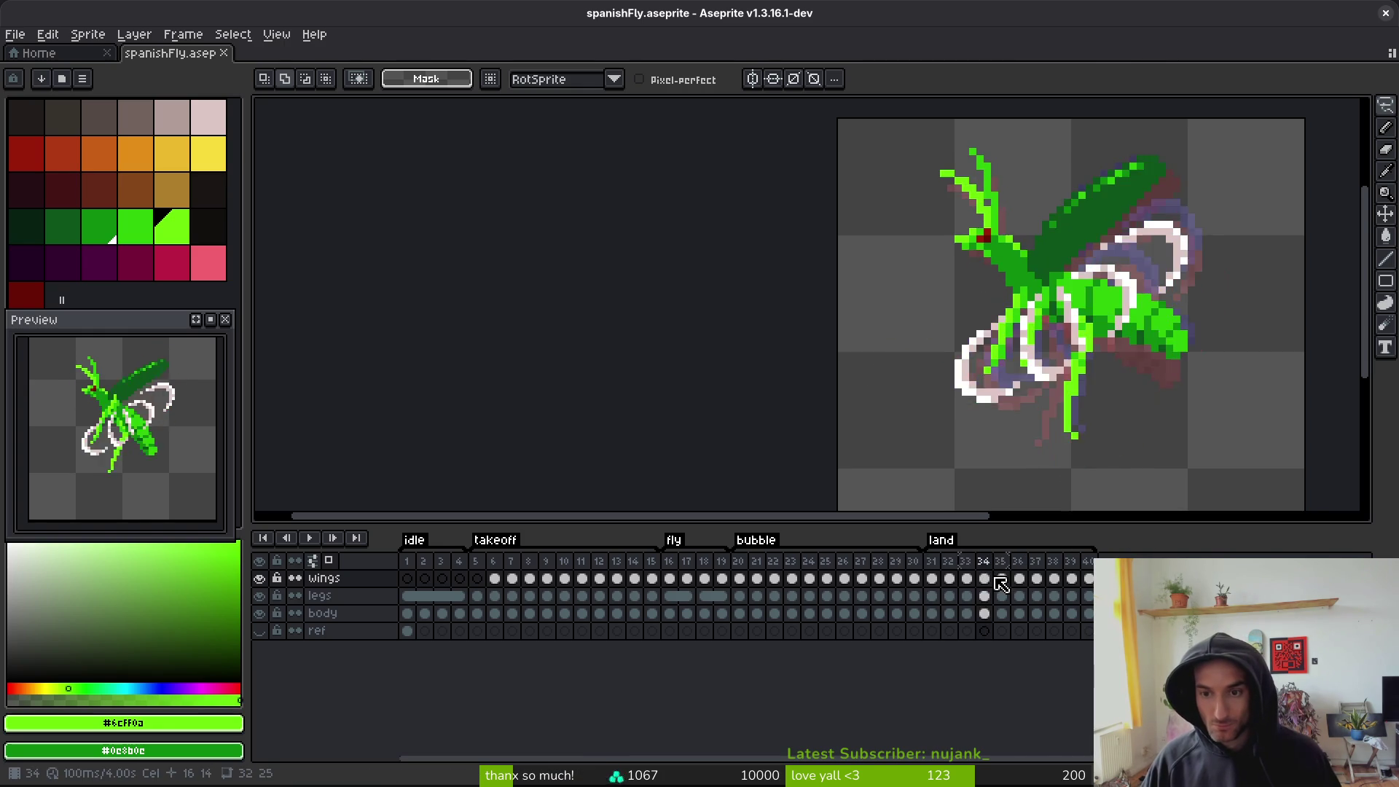
pyautogui.press(',')
pyautogui.press('.')
pyautogui.press(',')
pyautogui.press('.')
pyautogui.press(',')
pyautogui.press('.')
pyautogui.press('.')
pyautogui.press('.')
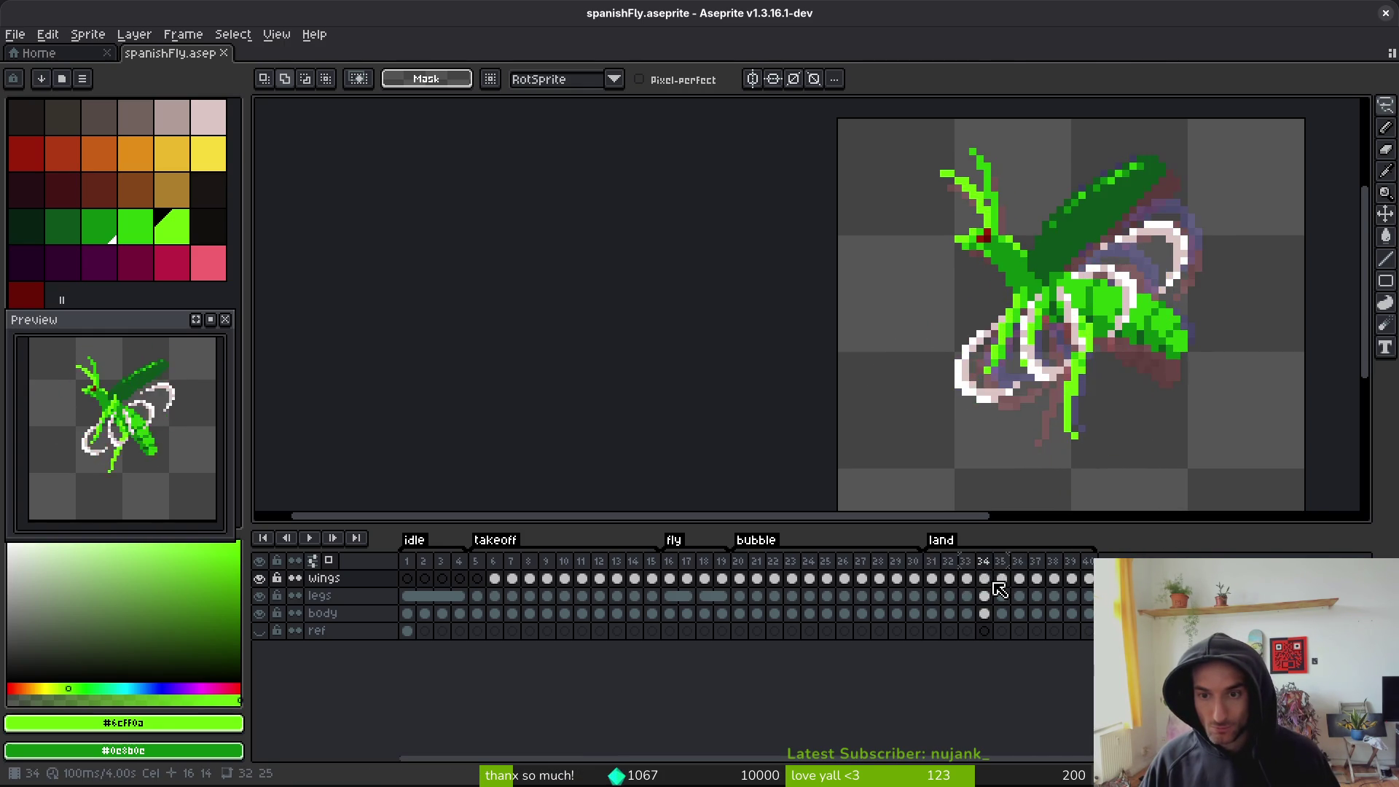
pyautogui.press(',')
pyautogui.press(',')
pyautogui.press('.')
pyautogui.press(',')
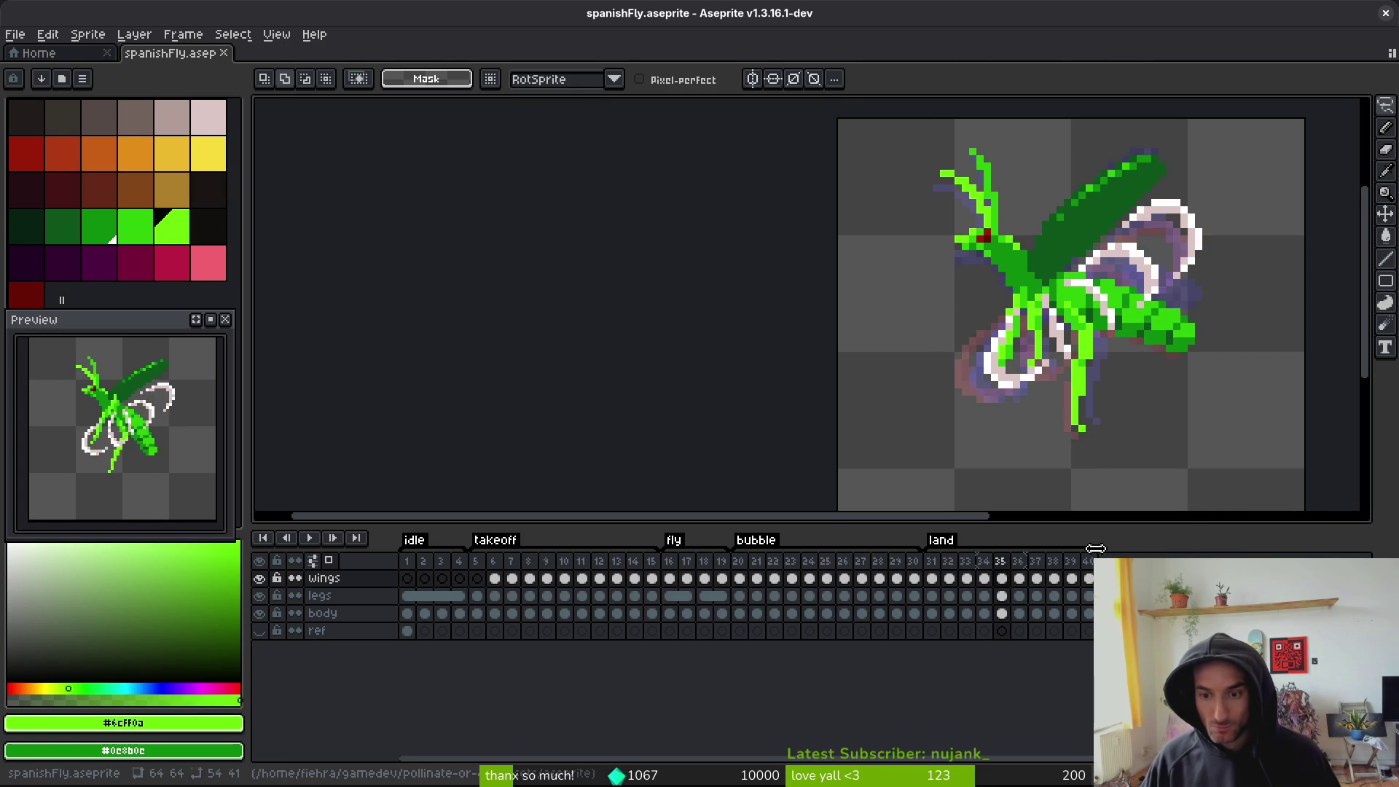
# - Tag frames 34–35 as 'landing'
pyautogui.moveTo(1000, 561); pyautogui.dragTo(1018, 562)
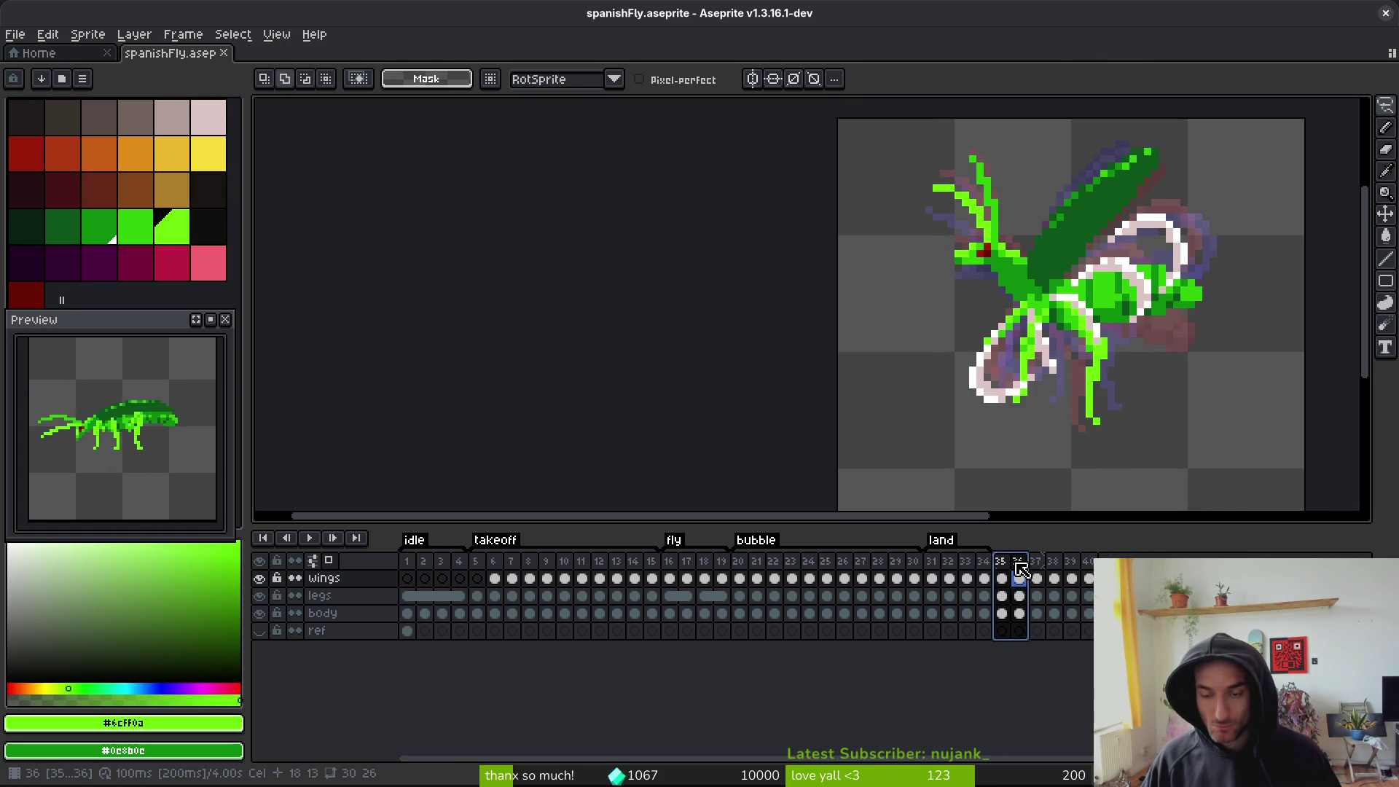
pyautogui.click(1003, 578)
pyautogui.click(986, 578)
pyautogui.click(1003, 578)
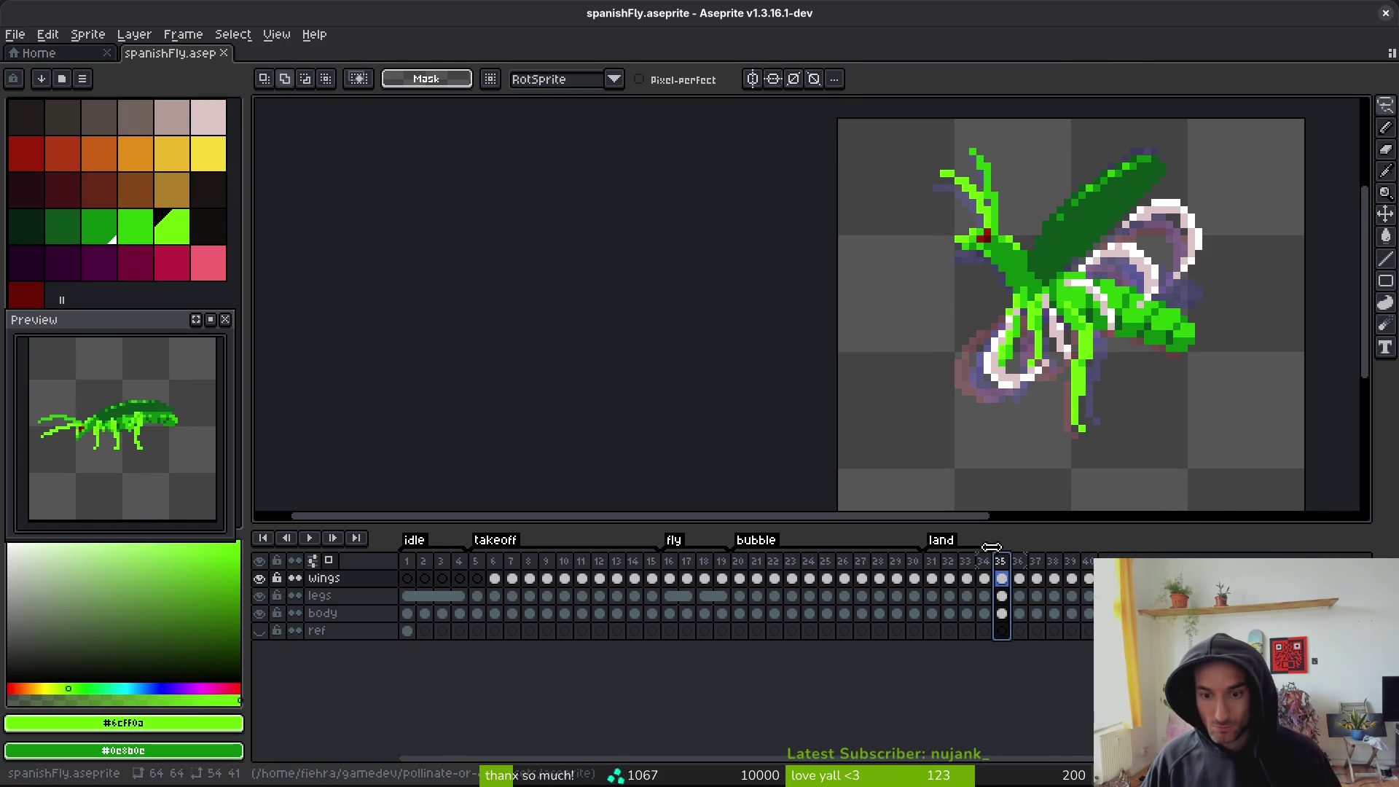
pyautogui.moveTo(983, 561); pyautogui.dragTo(1001, 561)
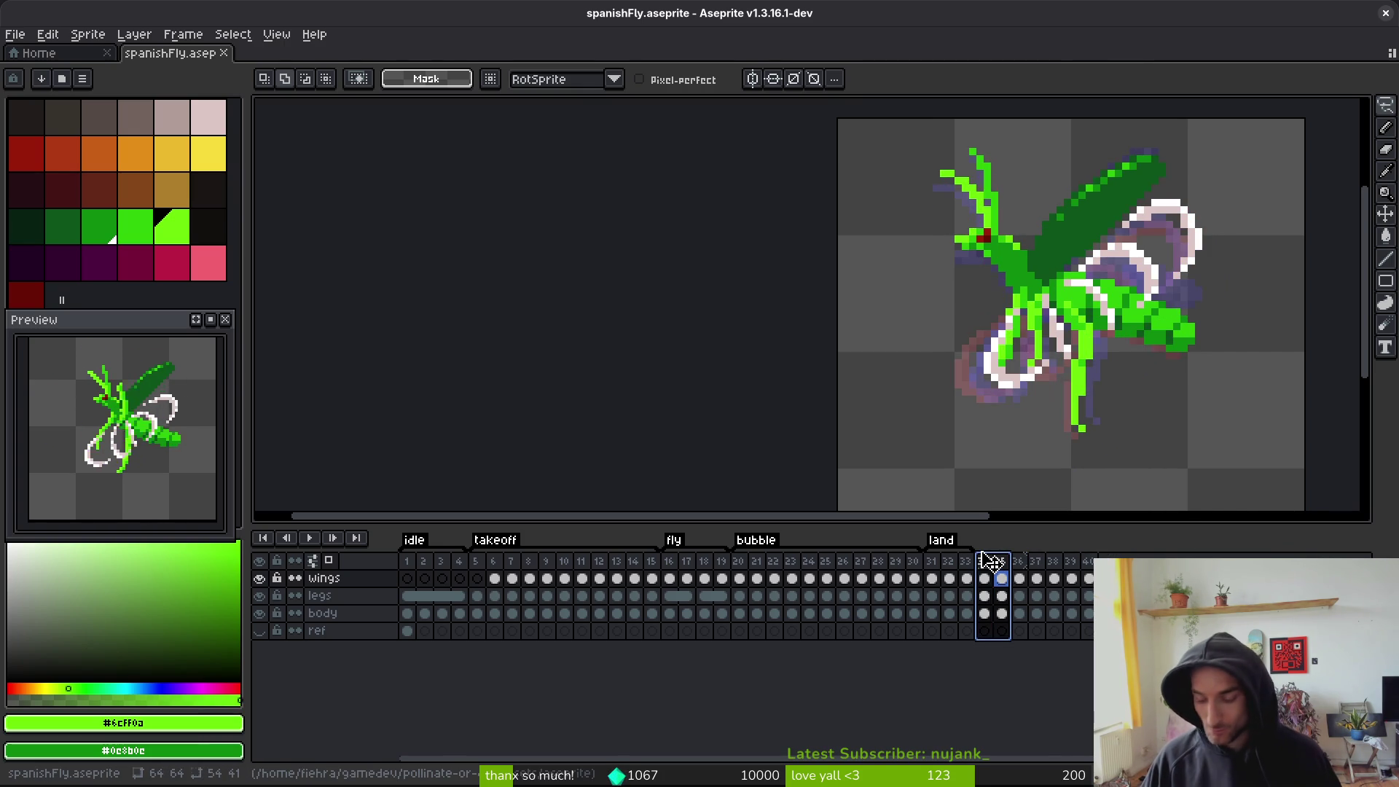
pyautogui.hotkey('ctrl', 't')
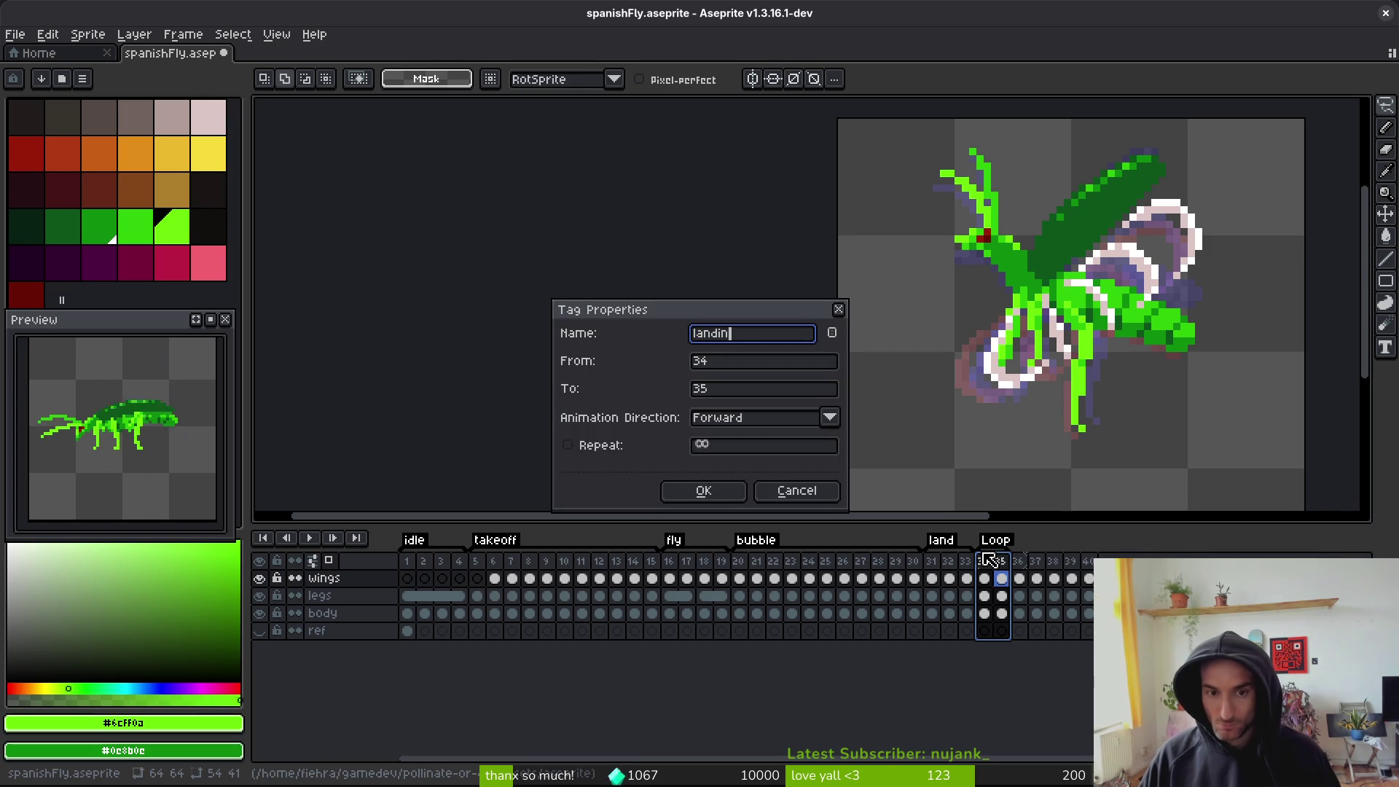
pyautogui.write('g')
pyautogui.press('Return')
# - Tag frames 36–40 as 'touchdown' and save the sprite
pyautogui.moveTo(1018, 561); pyautogui.dragTo(1094, 561)
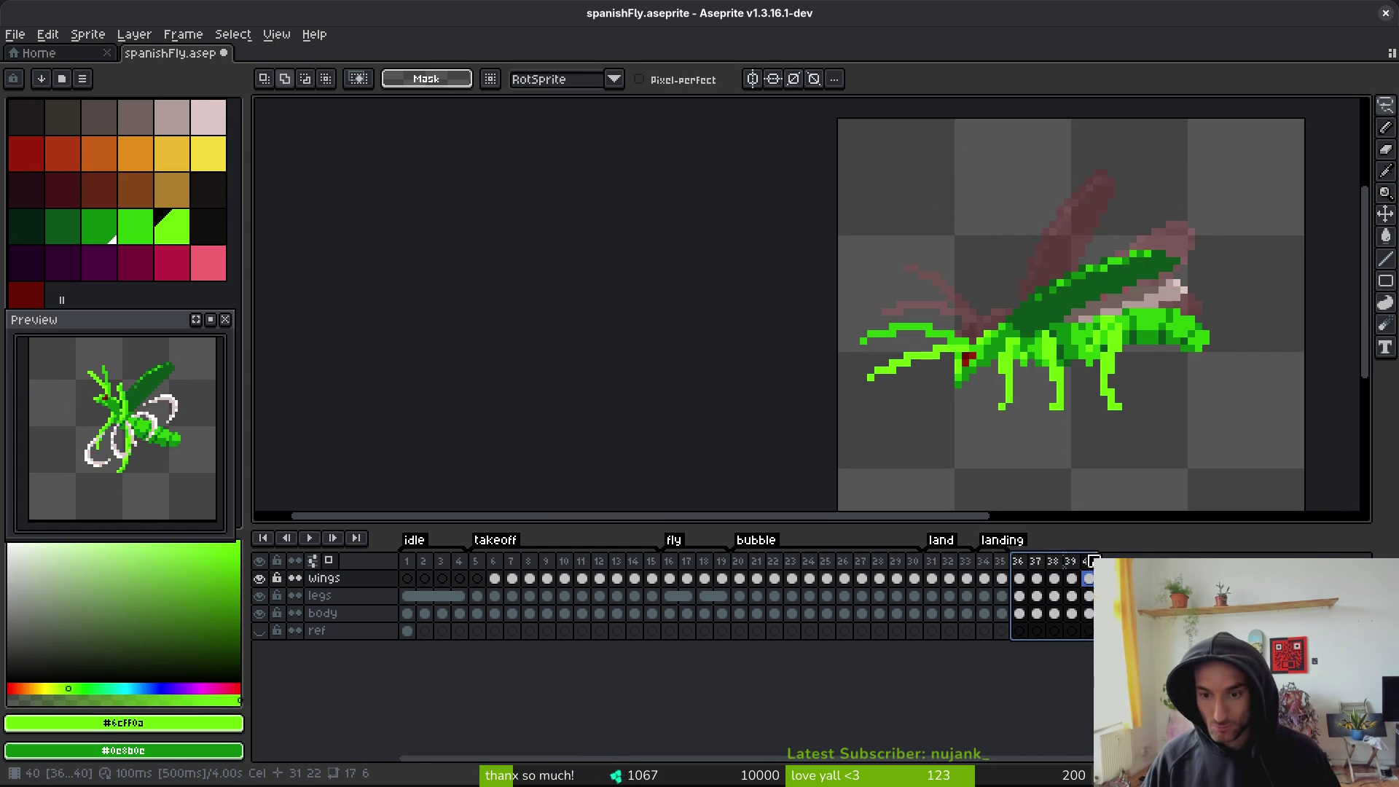
pyautogui.hotkey('ctrl', 't')
pyautogui.write('touchdown')
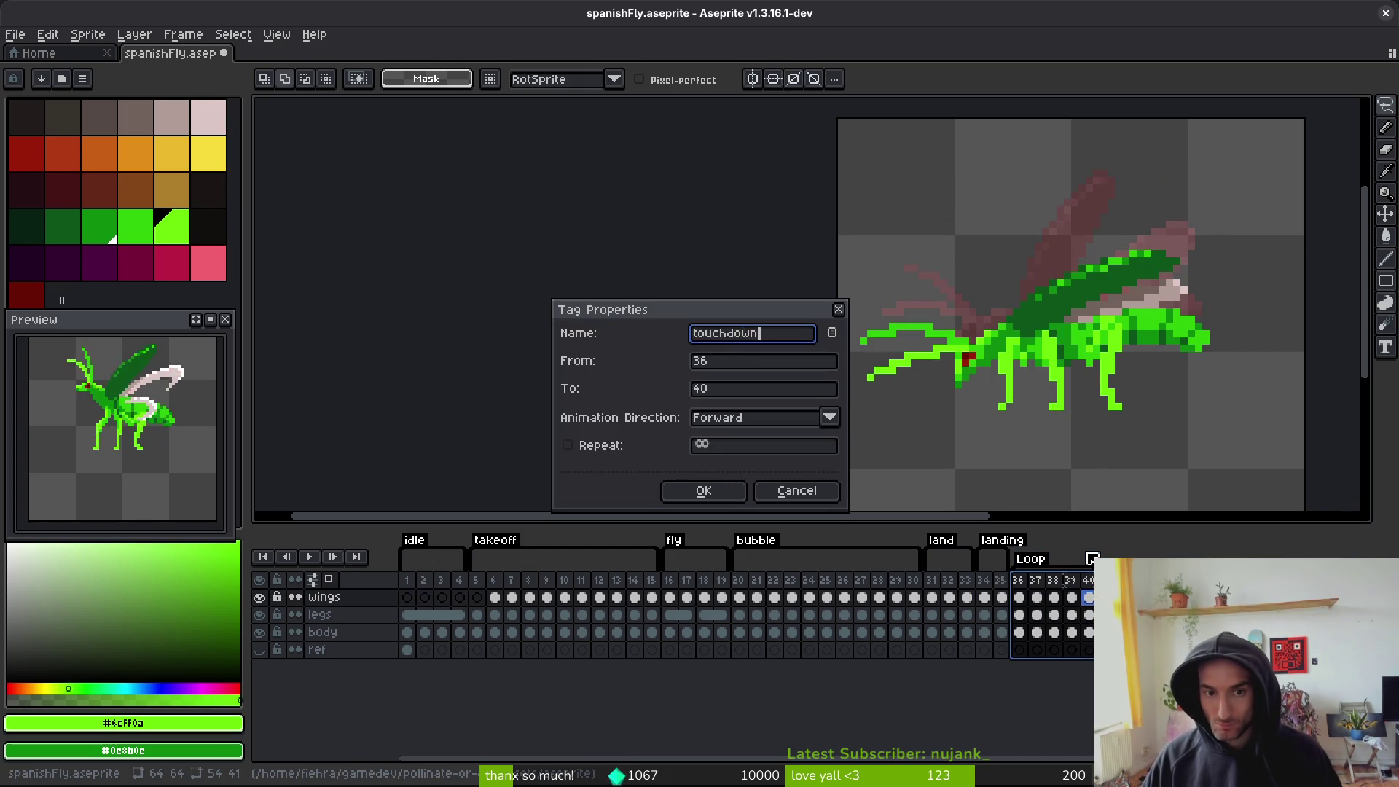
pyautogui.press('Return')
pyautogui.hotkey('ctrl', 's')
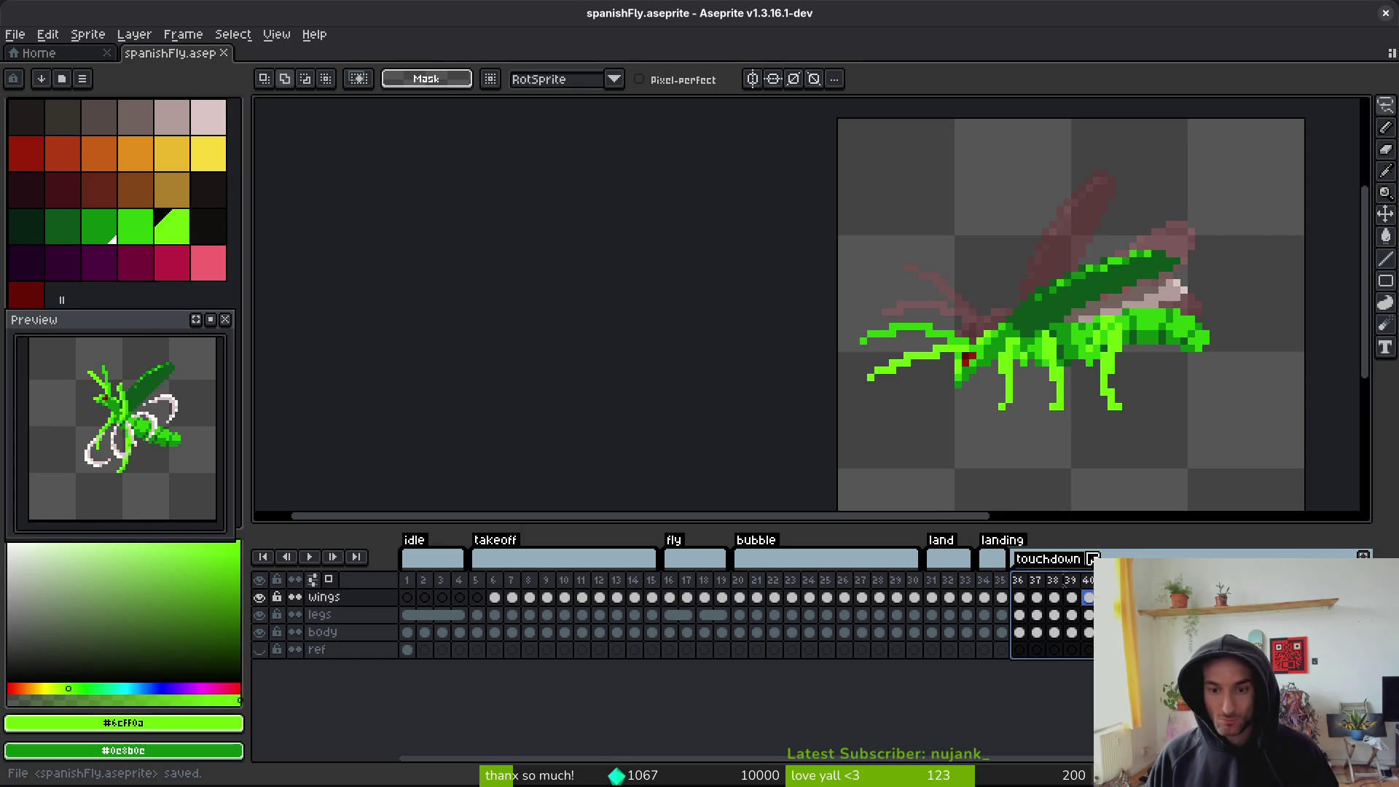
# - Rename the 'land' tag to 'flyLand', save, and play the animation from frame 31
pyautogui.doubleClick(940, 548)
pyautogui.write('flyLand')
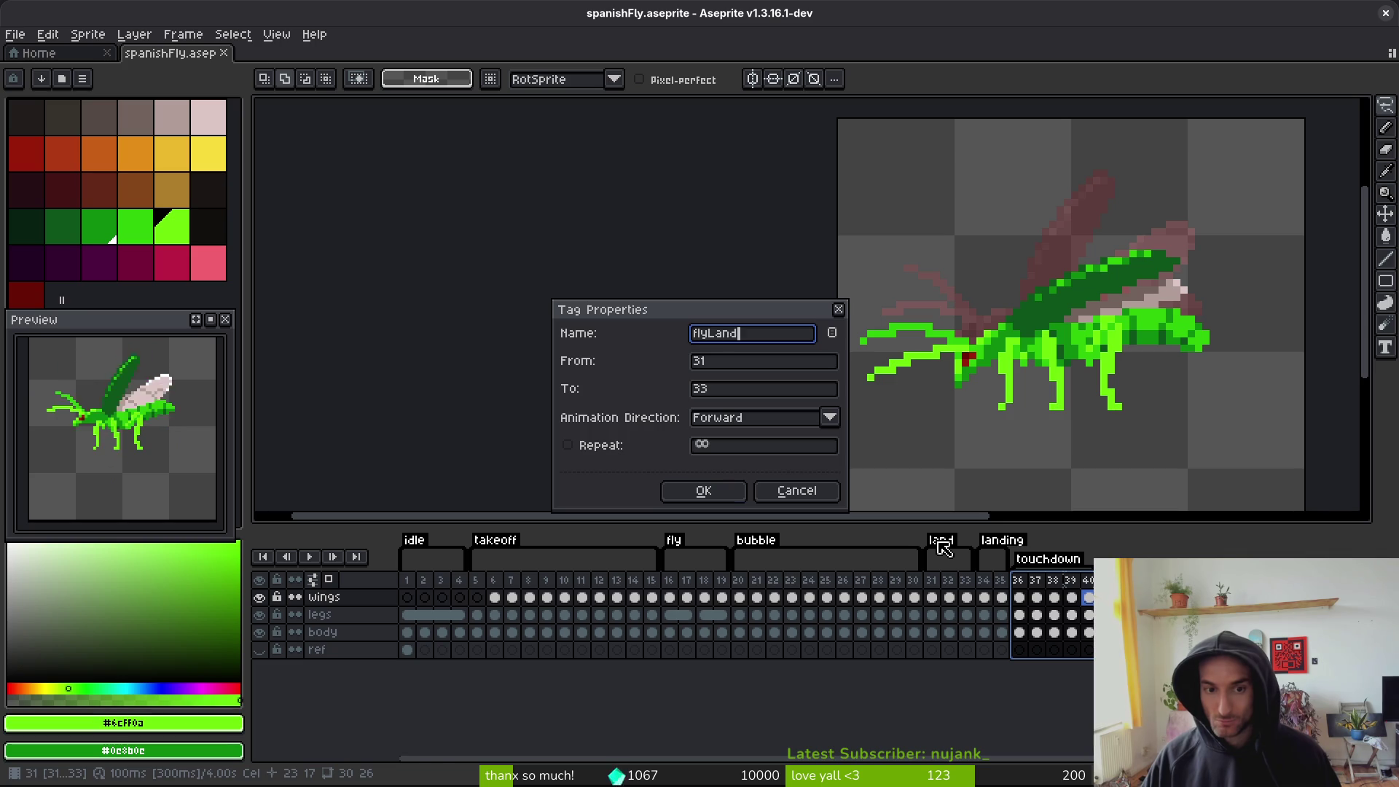
pyautogui.press('Return')
pyautogui.hotkey('ctrl', 's')
pyautogui.click(933, 598)
pyautogui.press('Return')
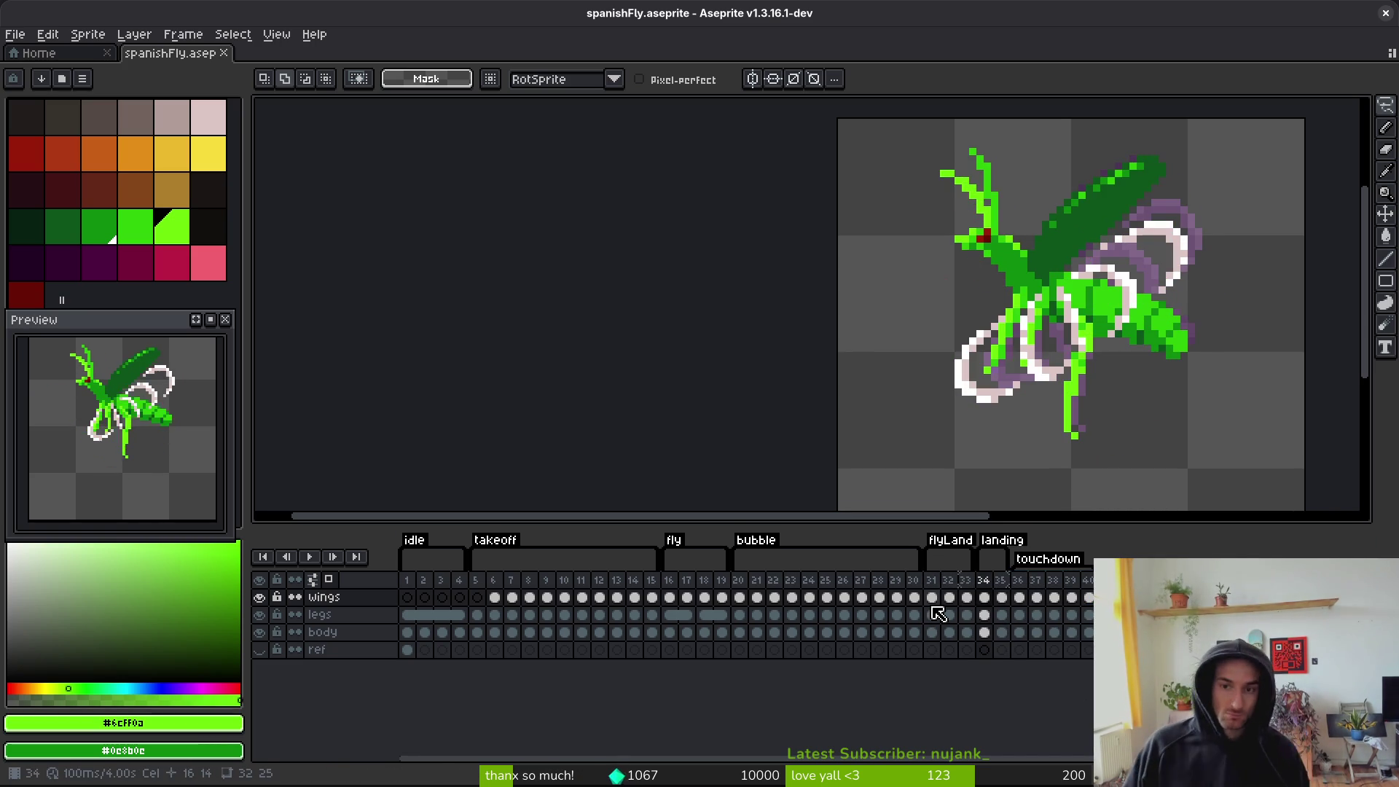
# - Insert a new empty frame after frame 34, check the wings cels, and save
pyautogui.moveTo(168, 488); pyautogui.dragTo(171, 482)
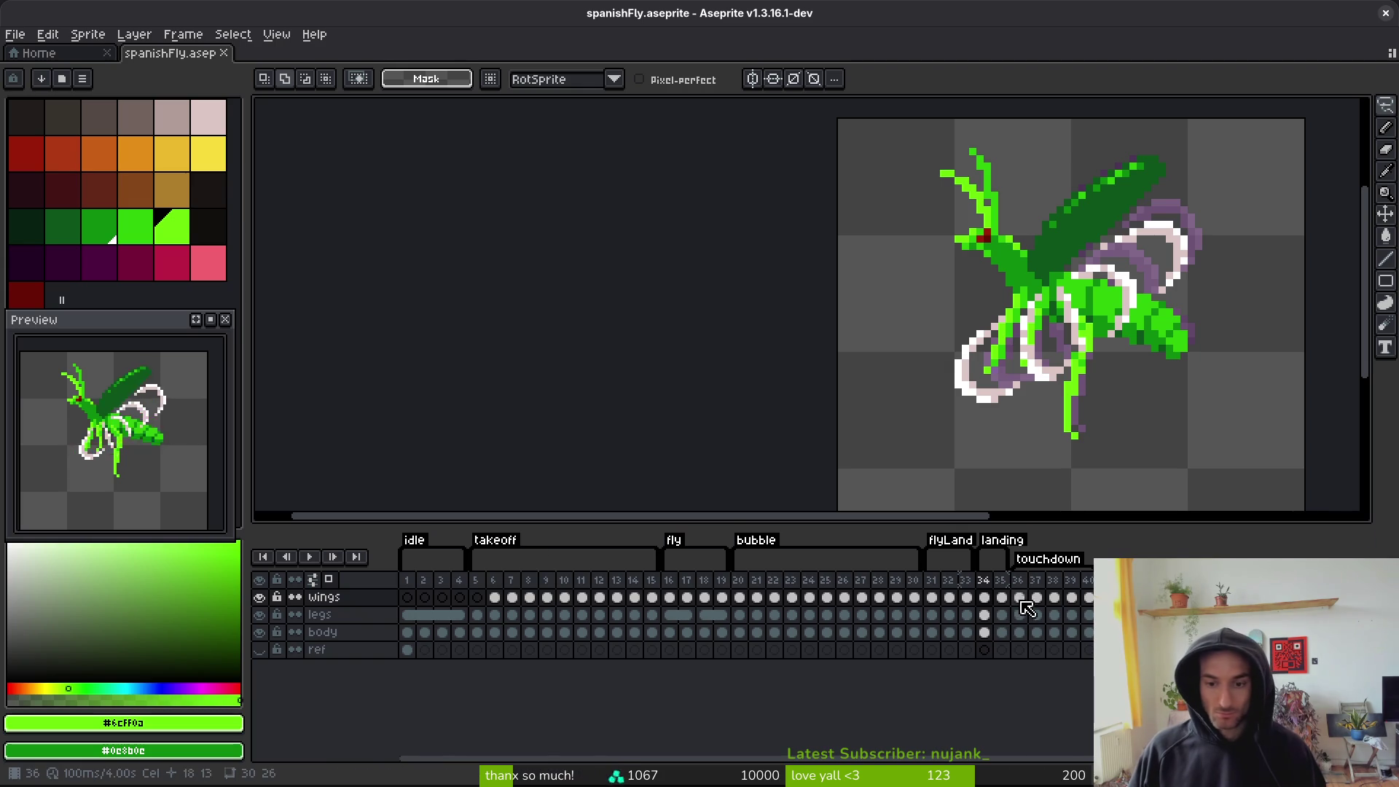
pyautogui.hotkey('alt', 'shift', 'n')
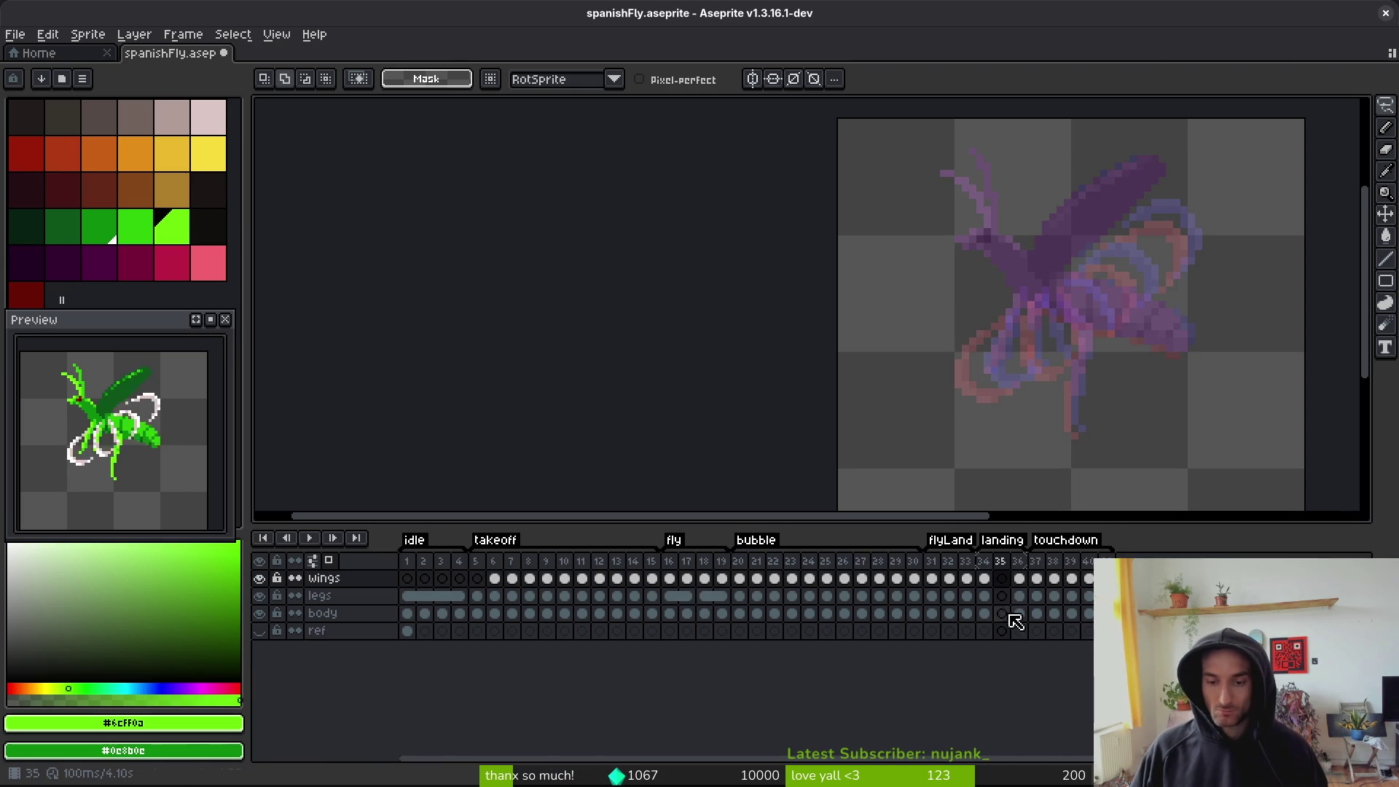
pyautogui.click(988, 578)
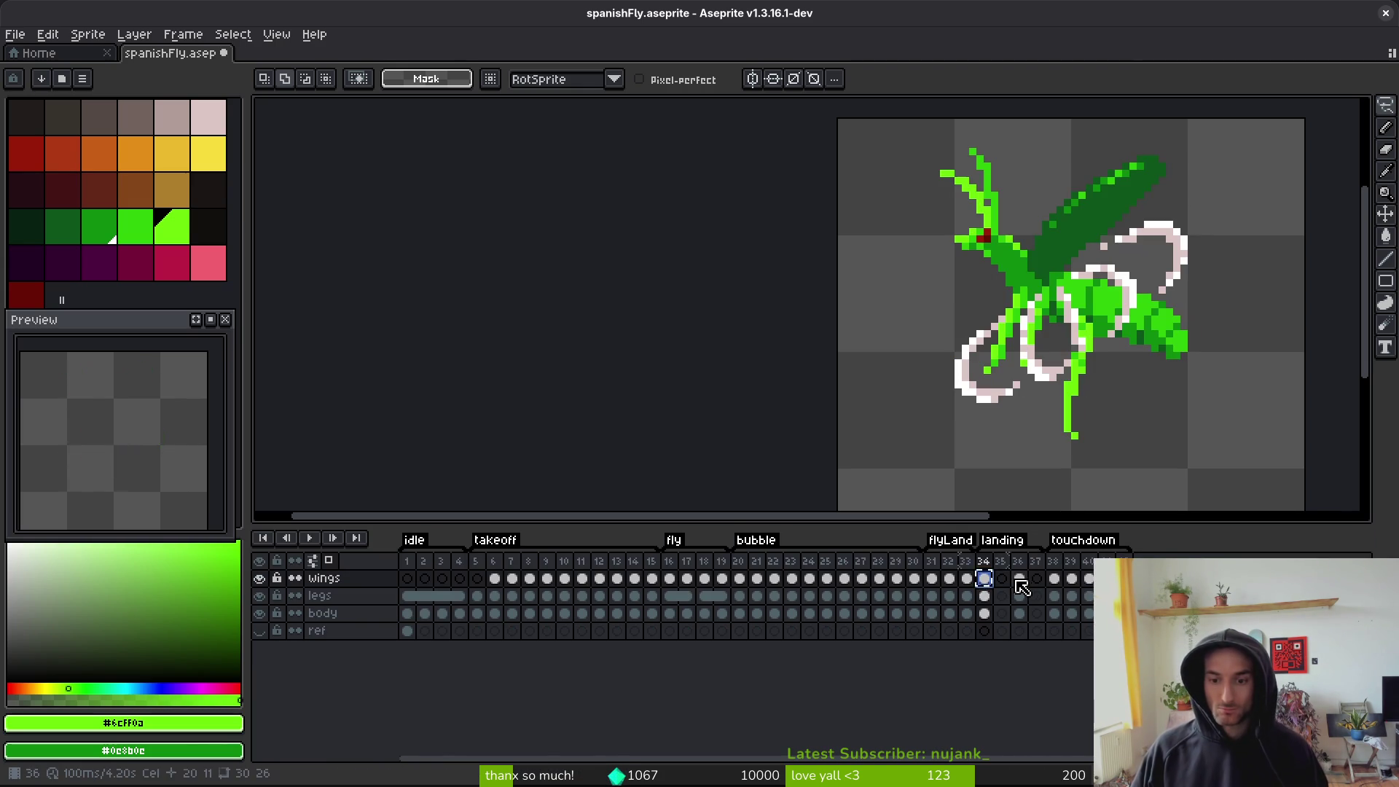
pyautogui.click(1023, 579)
pyautogui.click(1001, 579)
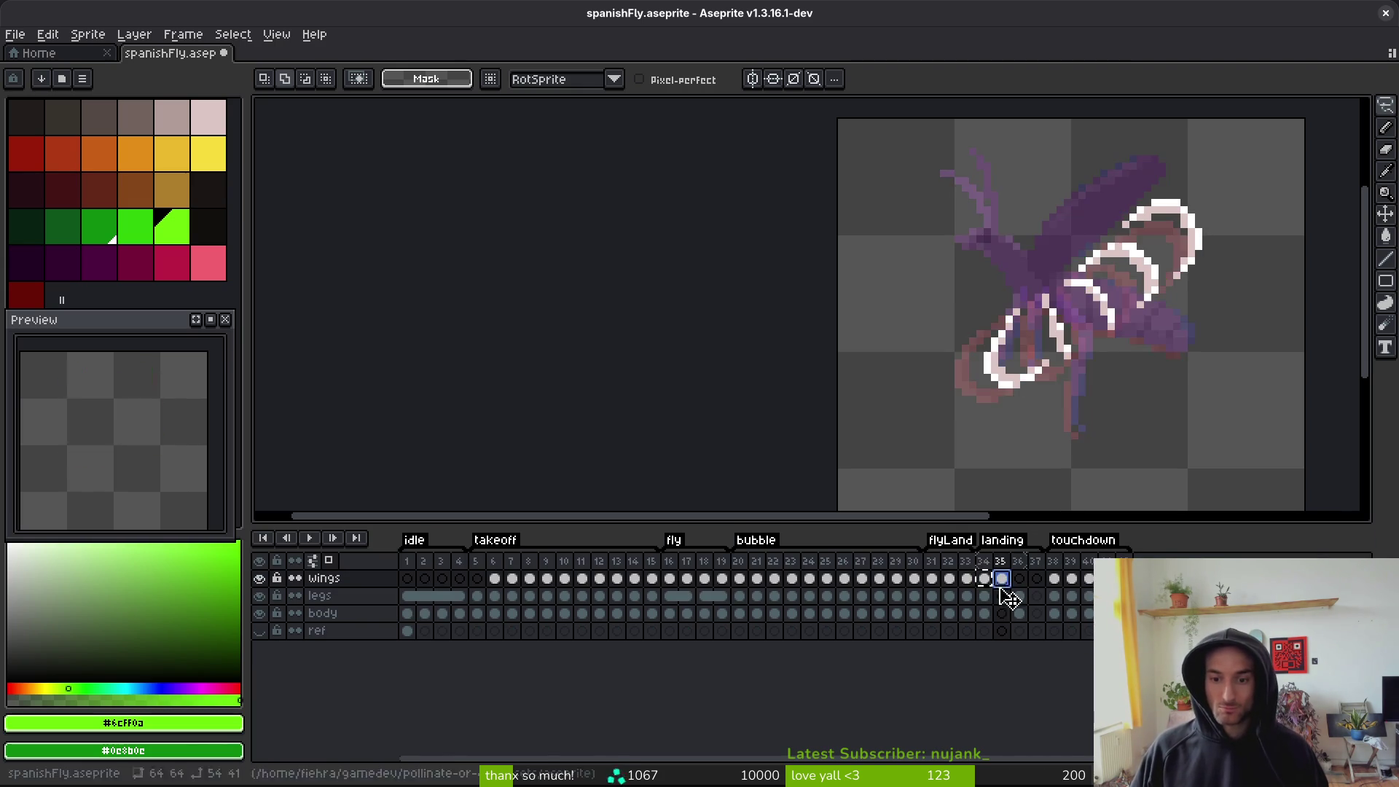
pyautogui.click(1019, 614)
pyautogui.hotkey('ctrl', 's')
# - Delete the legs cels on frames 34–35 and 36–37, save, then undo
pyautogui.click(987, 597)
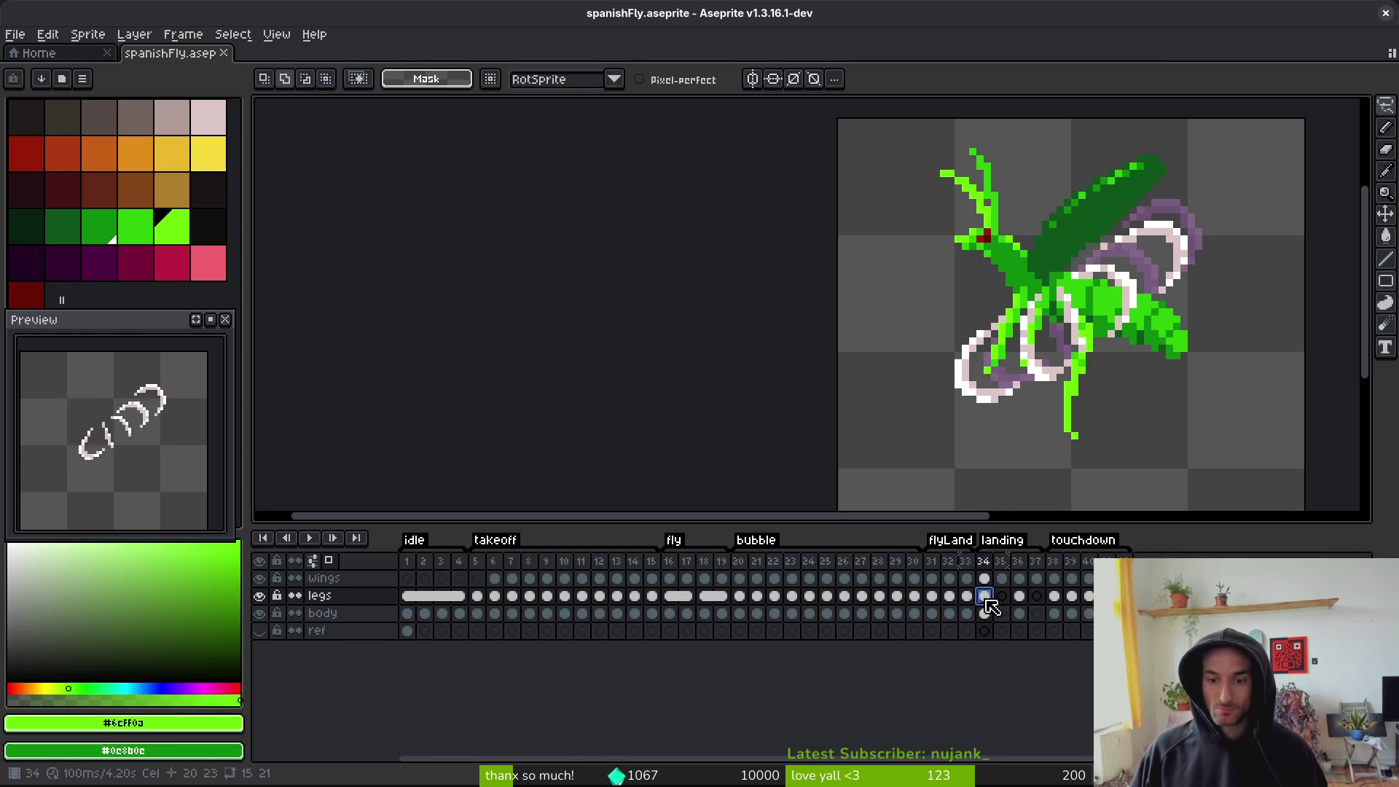
pyautogui.moveTo(990, 606); pyautogui.dragTo(1001, 614)
pyautogui.rightClick(986, 597)
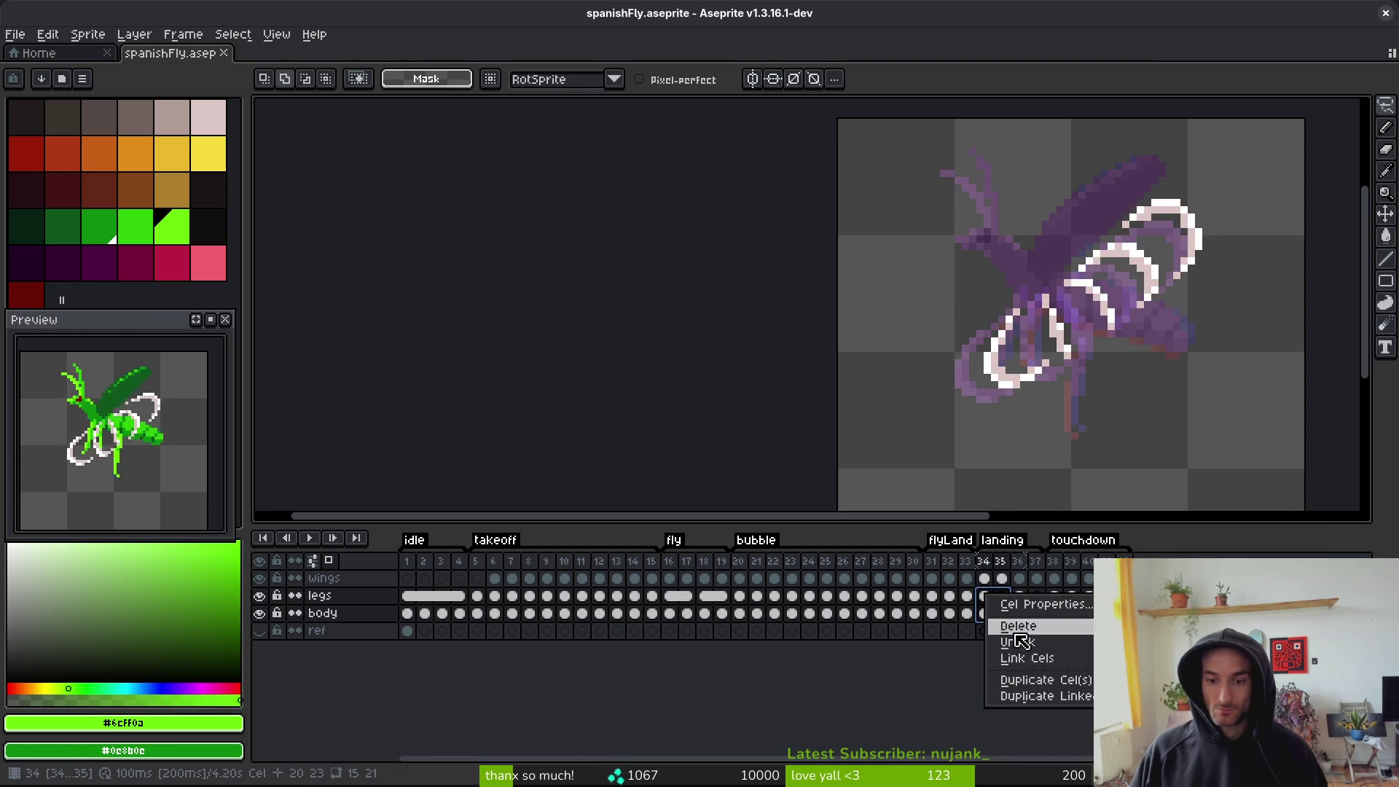
pyautogui.click(1015, 628)
pyautogui.moveTo(1019, 597); pyautogui.dragTo(1035, 612)
pyautogui.rightClick(1020, 600)
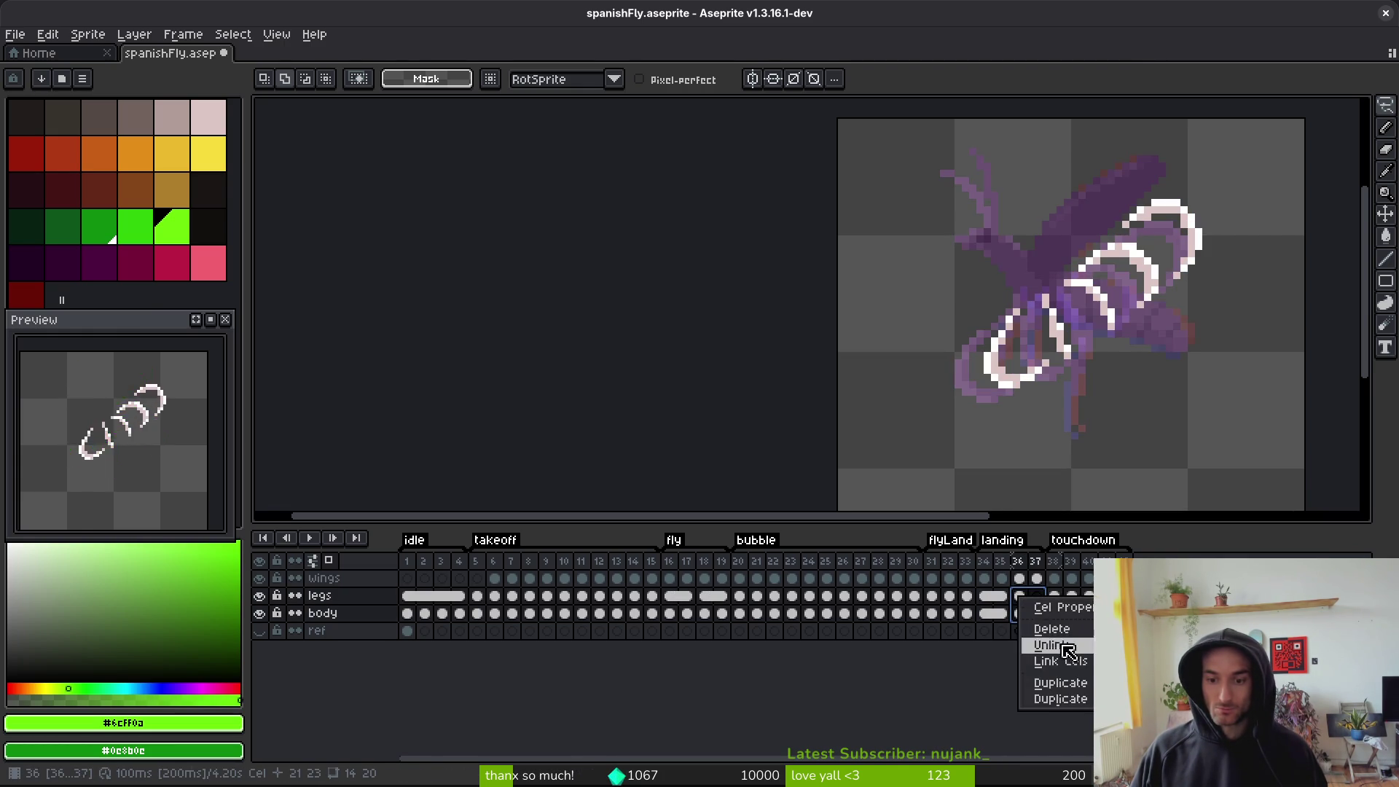
pyautogui.click(1053, 631)
pyautogui.hotkey('ctrl', 's')
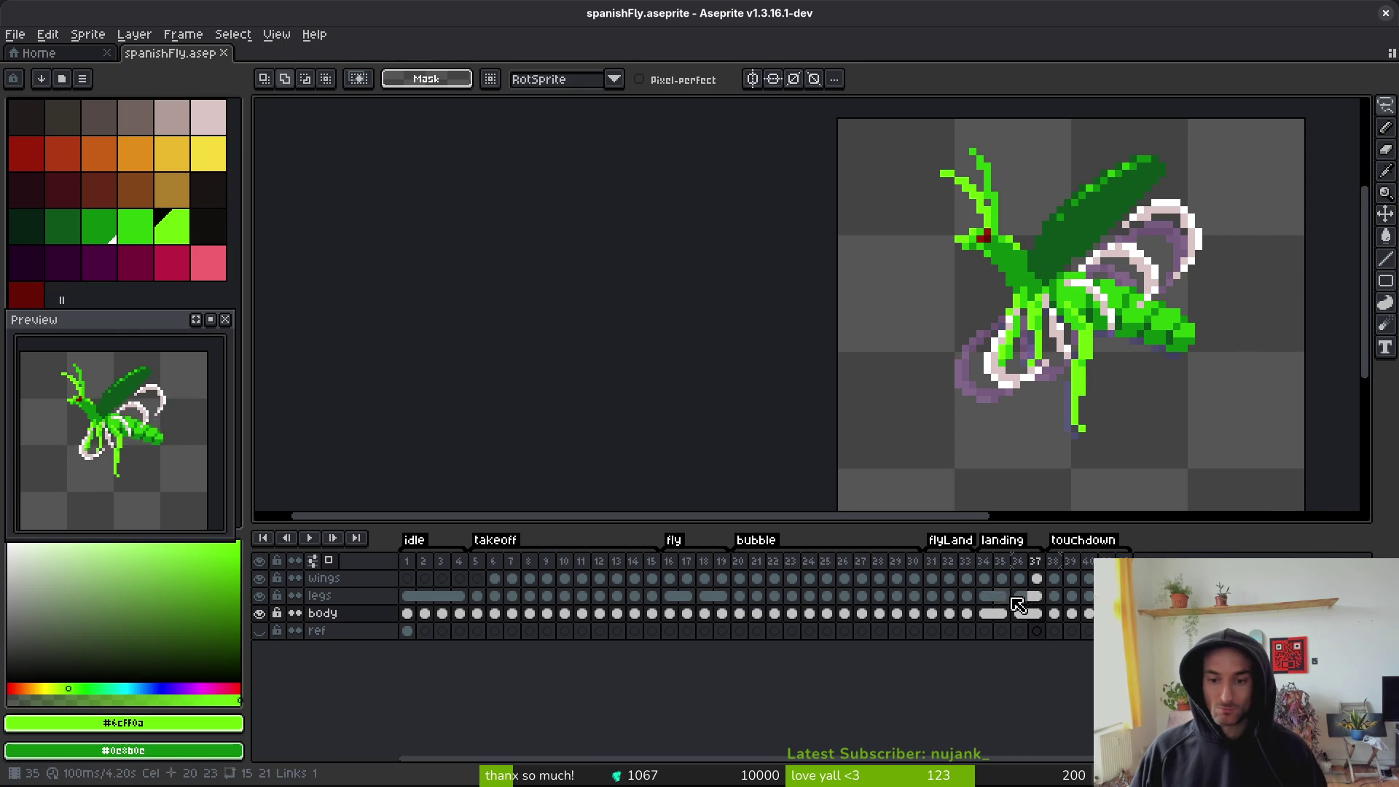
pyautogui.hotkey('ctrl', 'z')
pyautogui.hotkey('ctrl', 'z')
# - Link the legs cels on frames 34–35 and on frames 36–37
pyautogui.moveTo(998, 602); pyautogui.dragTo(989, 602)
pyautogui.rightClick(989, 602)
pyautogui.click(1016, 659)
pyautogui.moveTo(993, 600); pyautogui.dragTo(1024, 602)
pyautogui.rightClick(1026, 601)
pyautogui.click(1037, 650)
# - Link the body cels on frames 35–36, then across frames 34–37, and save
pyautogui.click(992, 616)
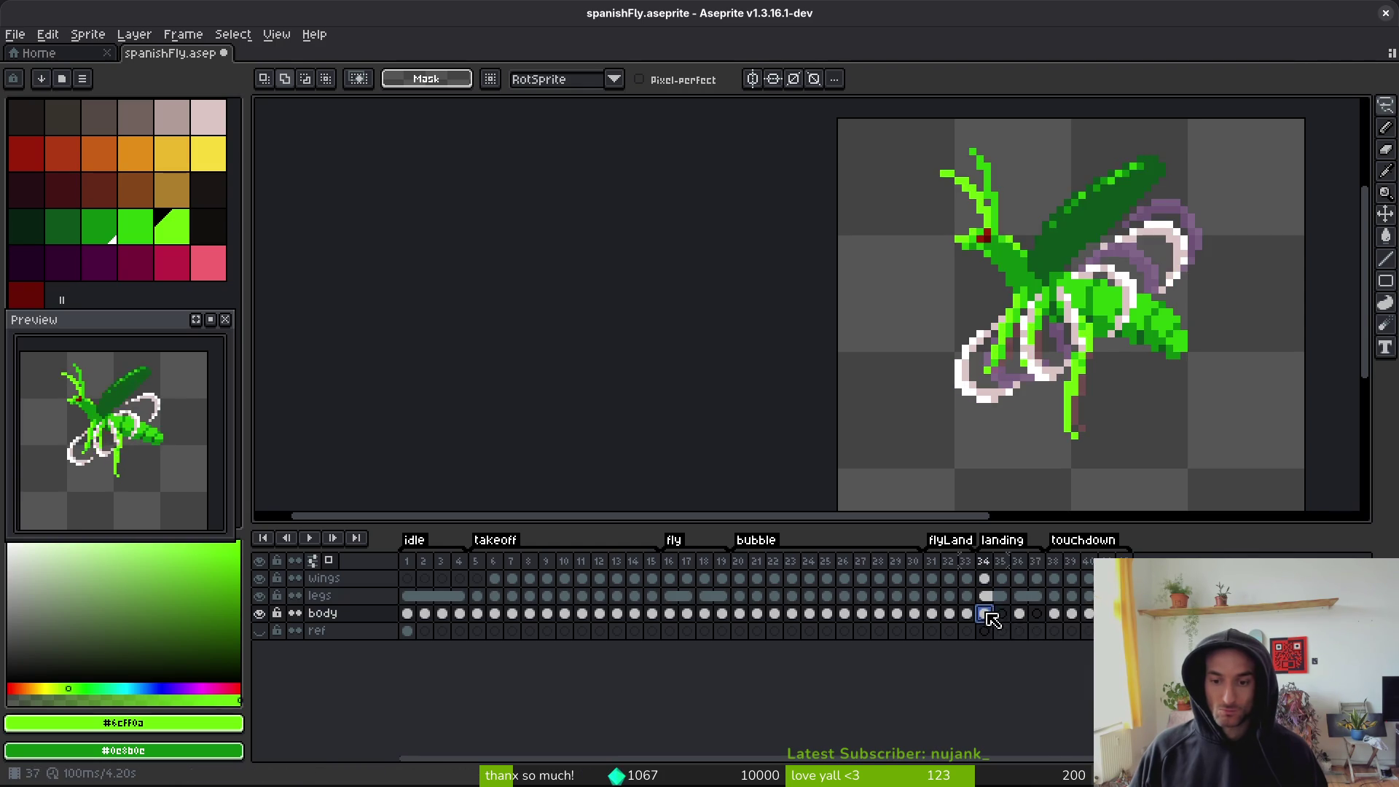
pyautogui.click(1003, 617)
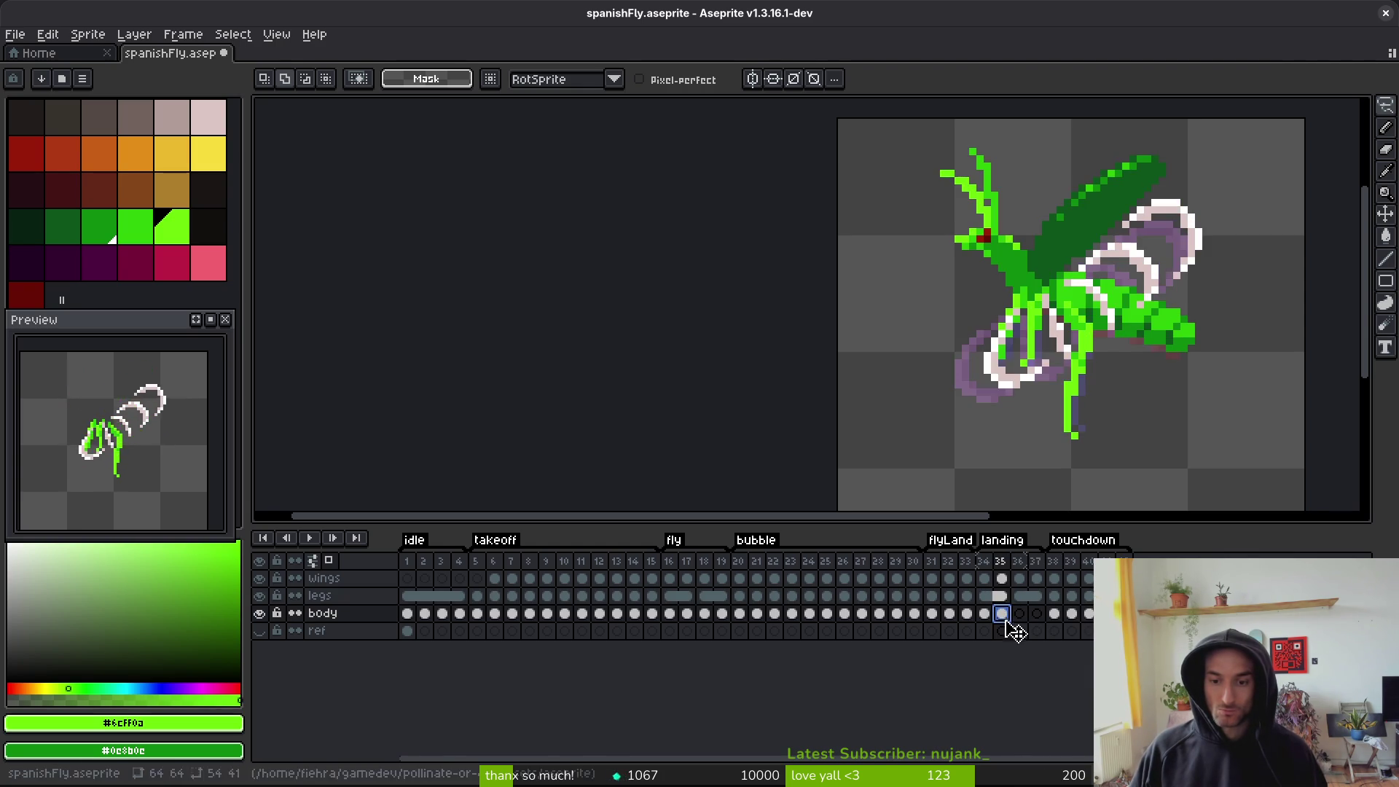
pyautogui.click(1019, 614)
pyautogui.rightClick(1009, 615)
pyautogui.click(1035, 668)
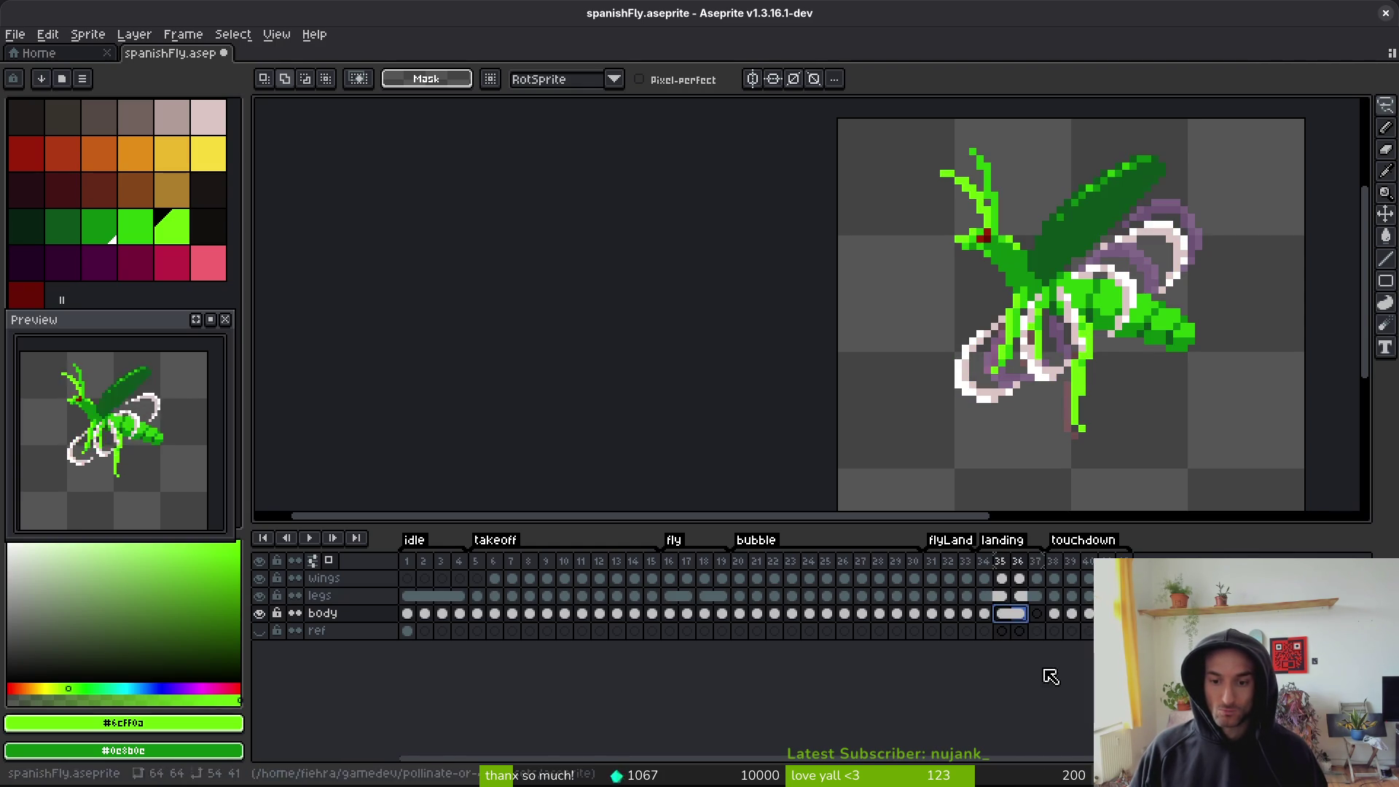
pyautogui.click(990, 618)
pyautogui.keyDown('shift'); pyautogui.click(1036, 615); pyautogui.keyUp('shift')
pyautogui.press('Return')
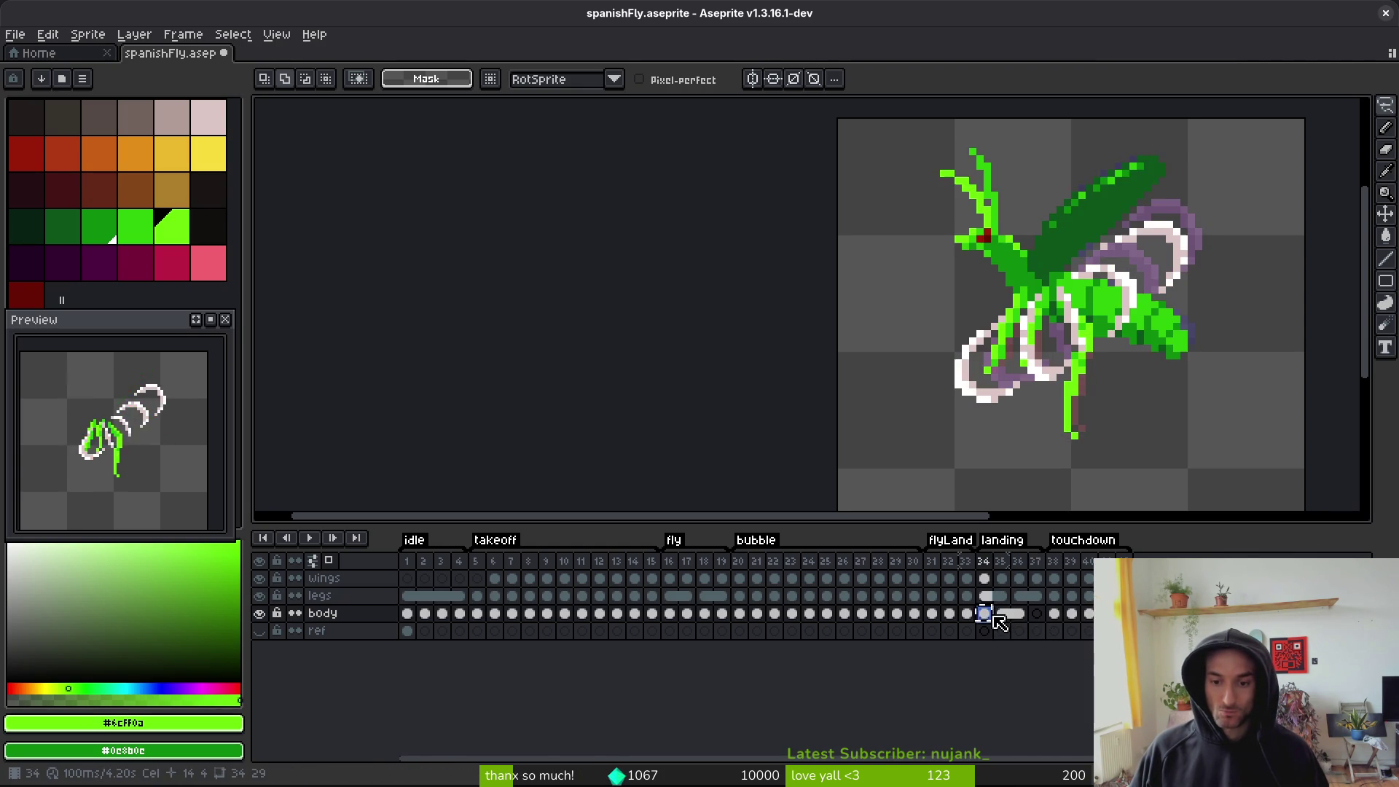
pyautogui.rightClick(1005, 619)
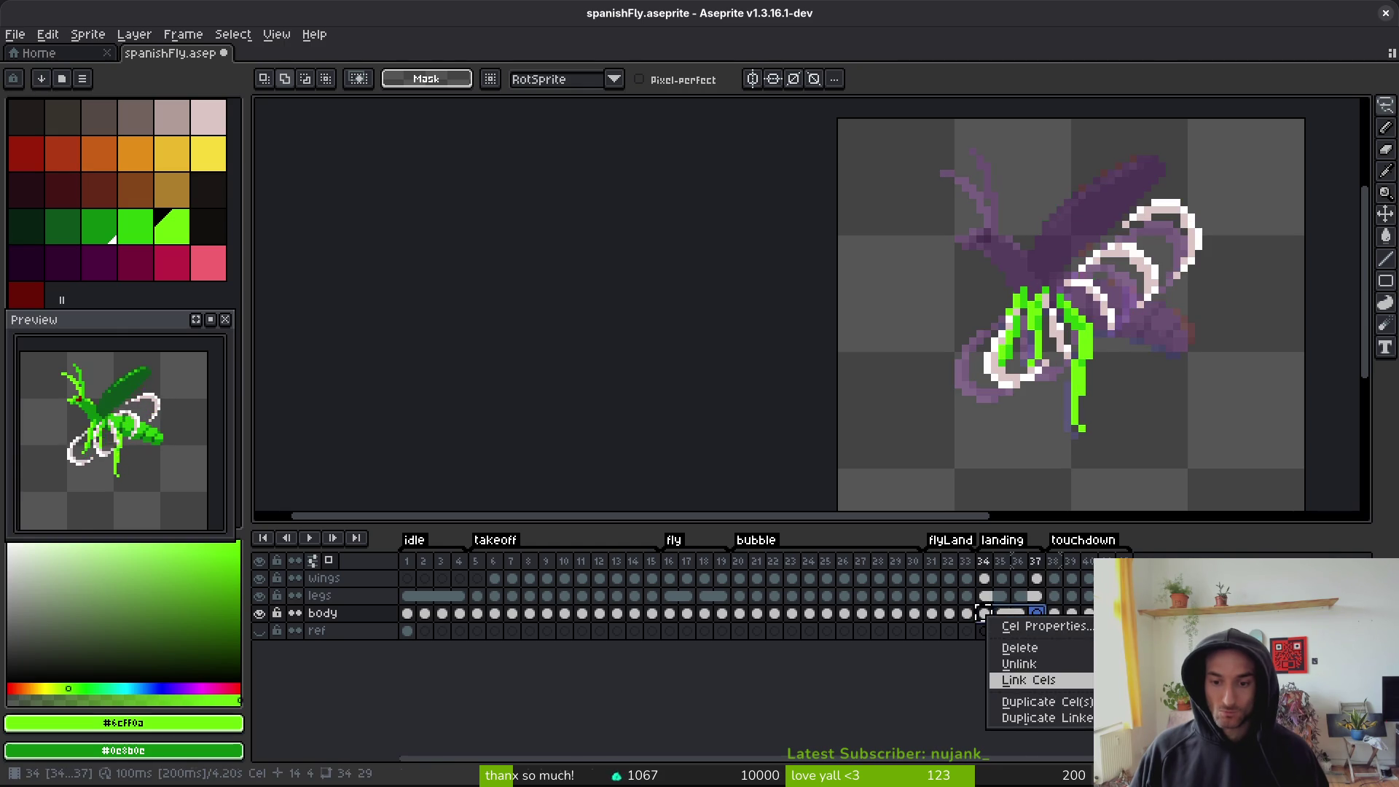
pyautogui.click(1013, 672)
pyautogui.hotkey('ctrl', 's')
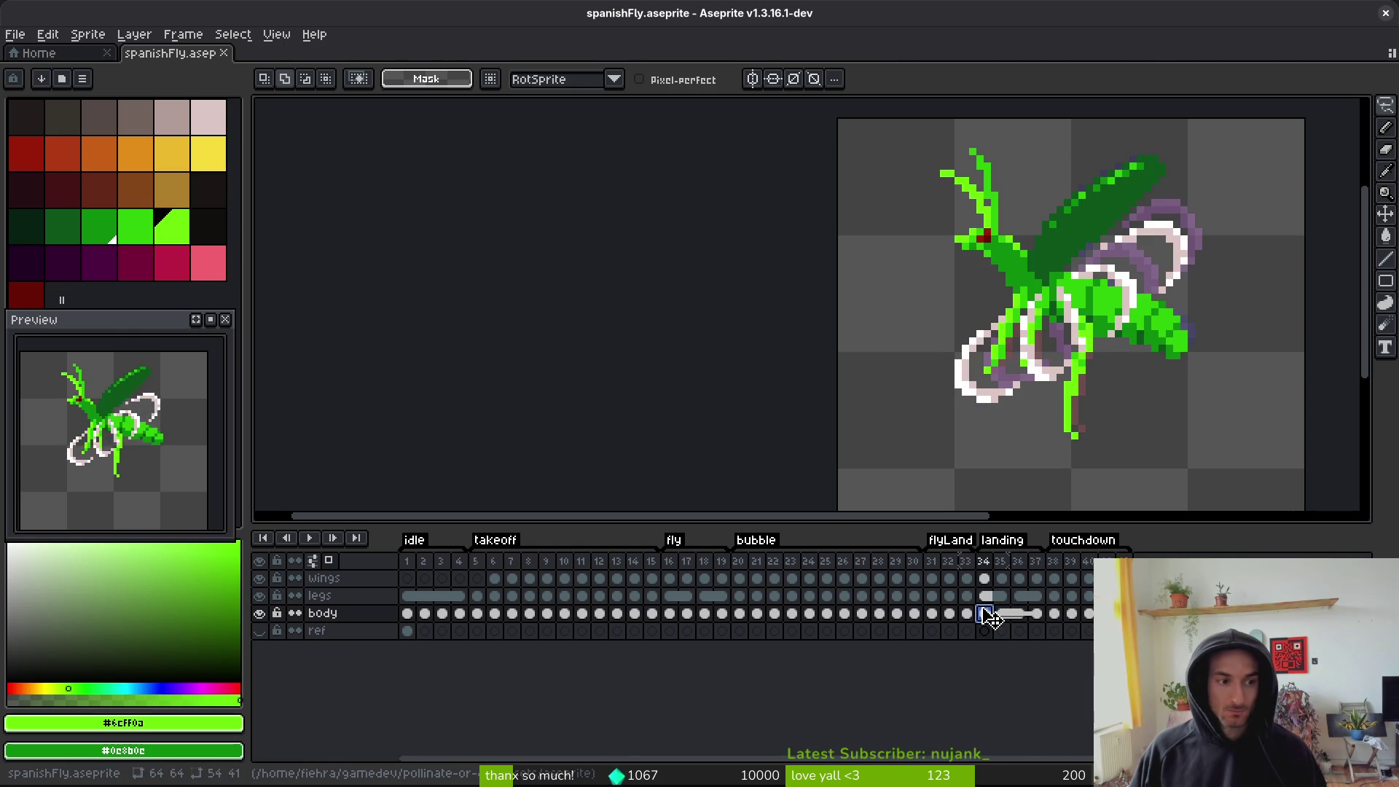
# - On landing frame 35, paint a mid-green pixel onto the fly
pyautogui.scroll(2, 1104, 340)
pyautogui.press('.')
pyautogui.press('b')
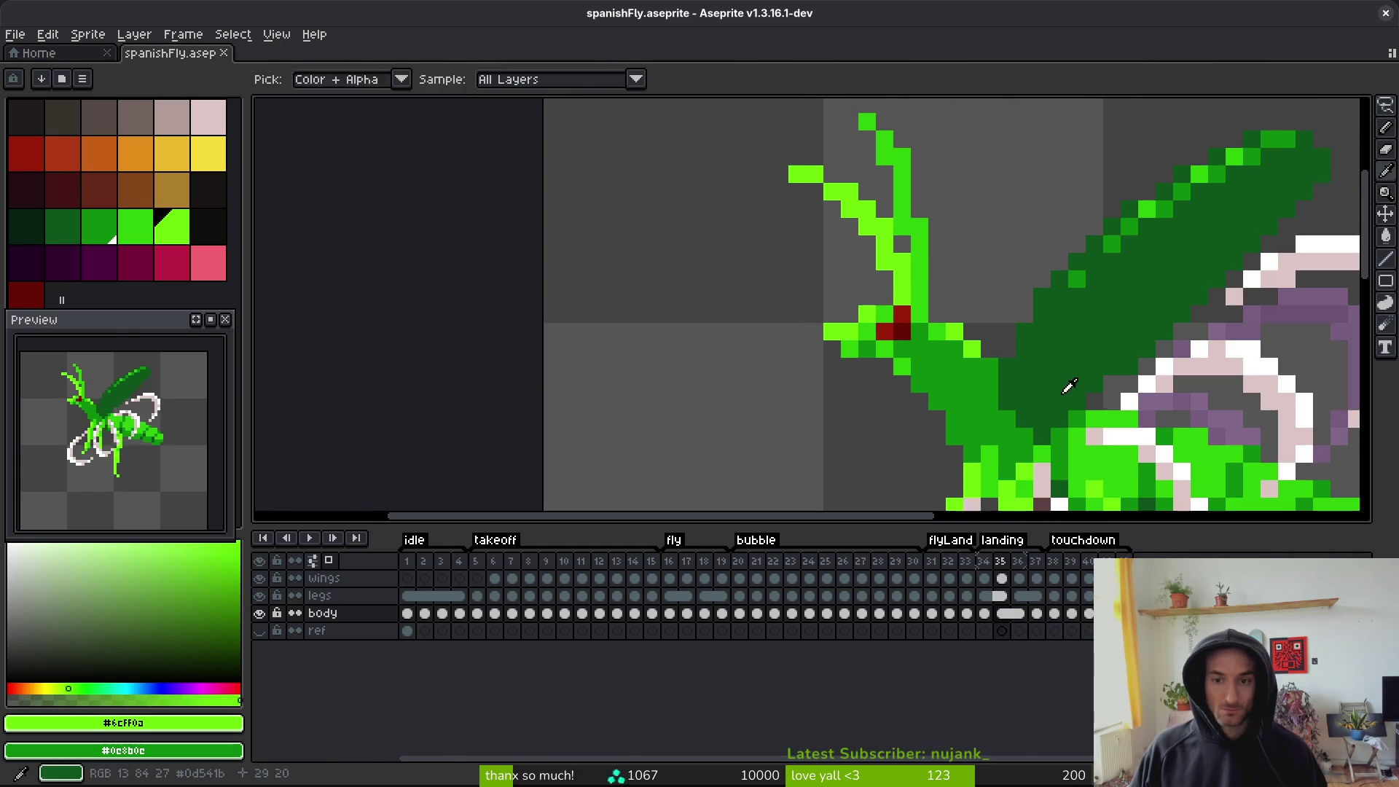
pyautogui.keyDown('alt'); pyautogui.click(990, 370); pyautogui.keyUp('alt')
pyautogui.click(990, 370)
pyautogui.scroll(-3, 1073, 411)
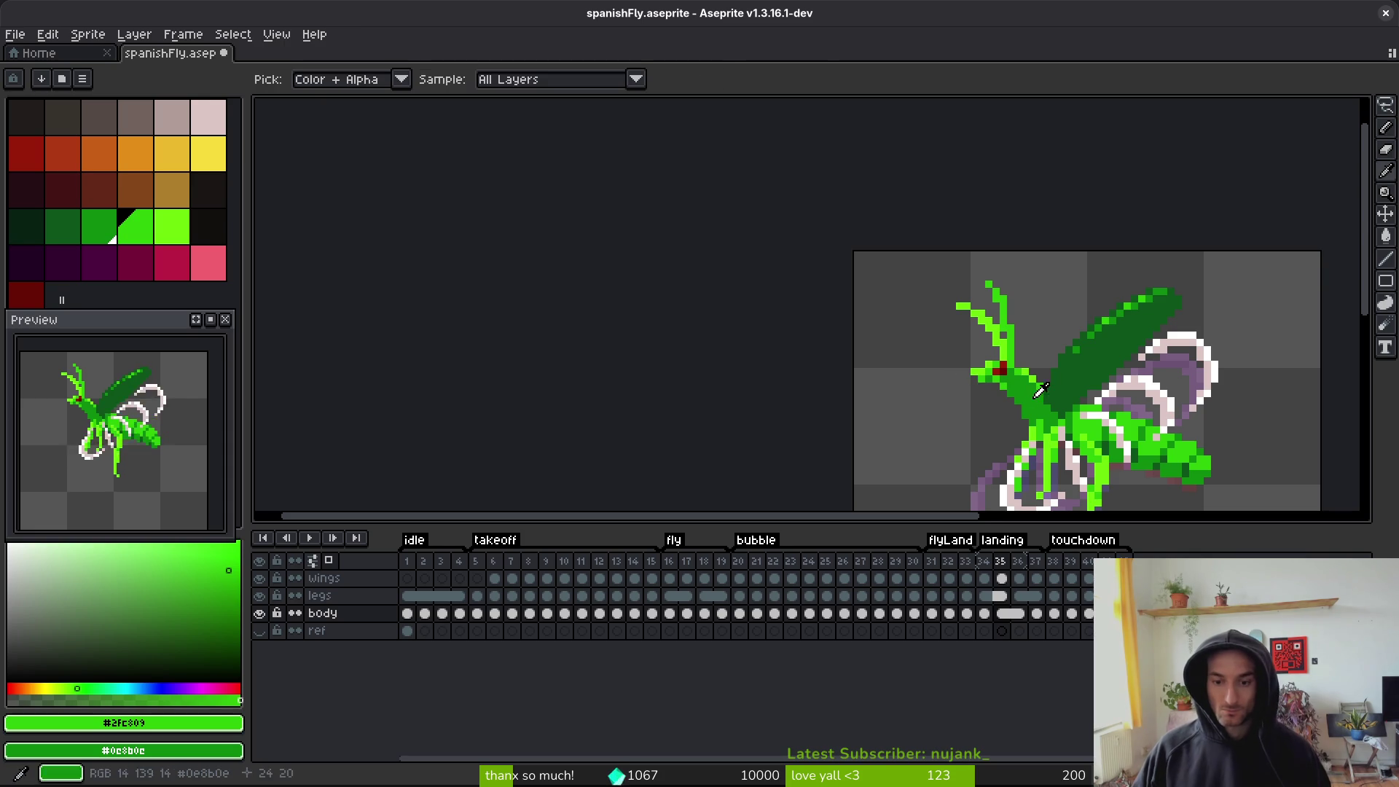
pyautogui.scroll(1, 1012, 334)
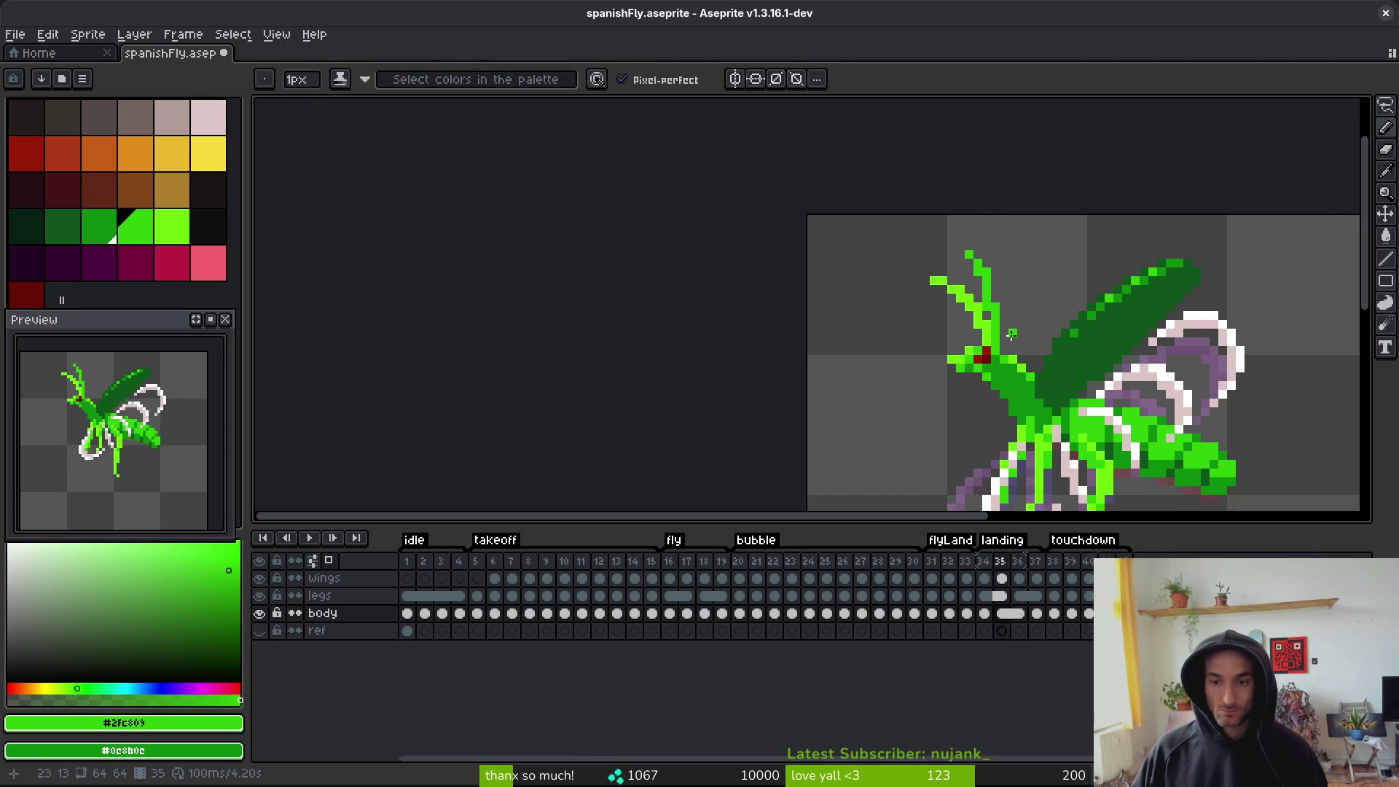
# - Lasso the fly's head and antennae, nudge them down one pixel, and save
pyautogui.press('q')
pyautogui.moveTo(1000, 247)
pyautogui.mouseDown()
pyautogui.moveTo(919, 426)
pyautogui.moveTo(1000, 379)
pyautogui.moveTo(1012, 250)
pyautogui.mouseUp()
pyautogui.press('Down')
pyautogui.press('b')
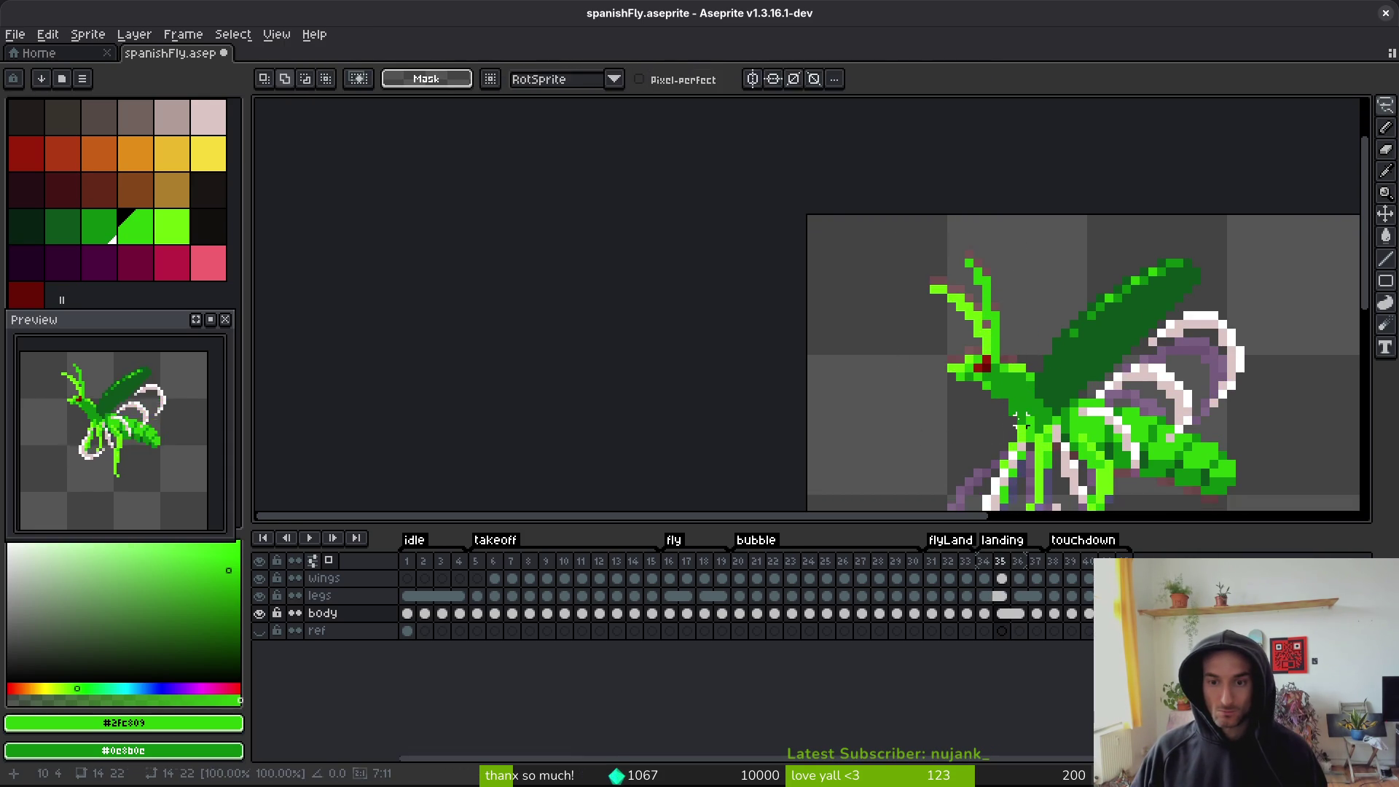
pyautogui.keyDown('alt'); pyautogui.click(1009, 402); pyautogui.keyUp('alt')
pyautogui.hotkey('ctrl', 's')
# - Compare with frame 34, then add a light-green #6cff0a pixel to frame 35's antenna
pyautogui.scroll(-2, 1025, 400)
pyautogui.press('i')
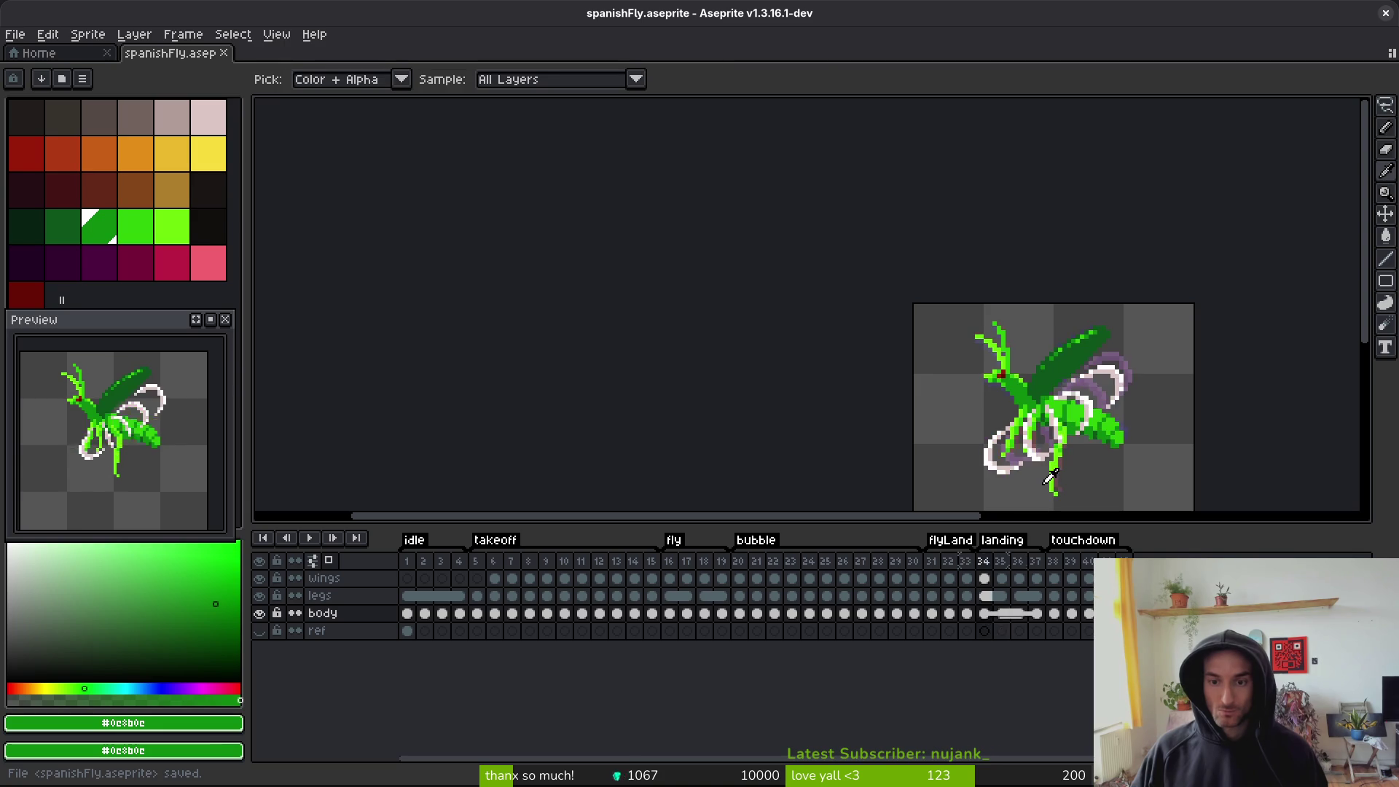
pyautogui.press('b')
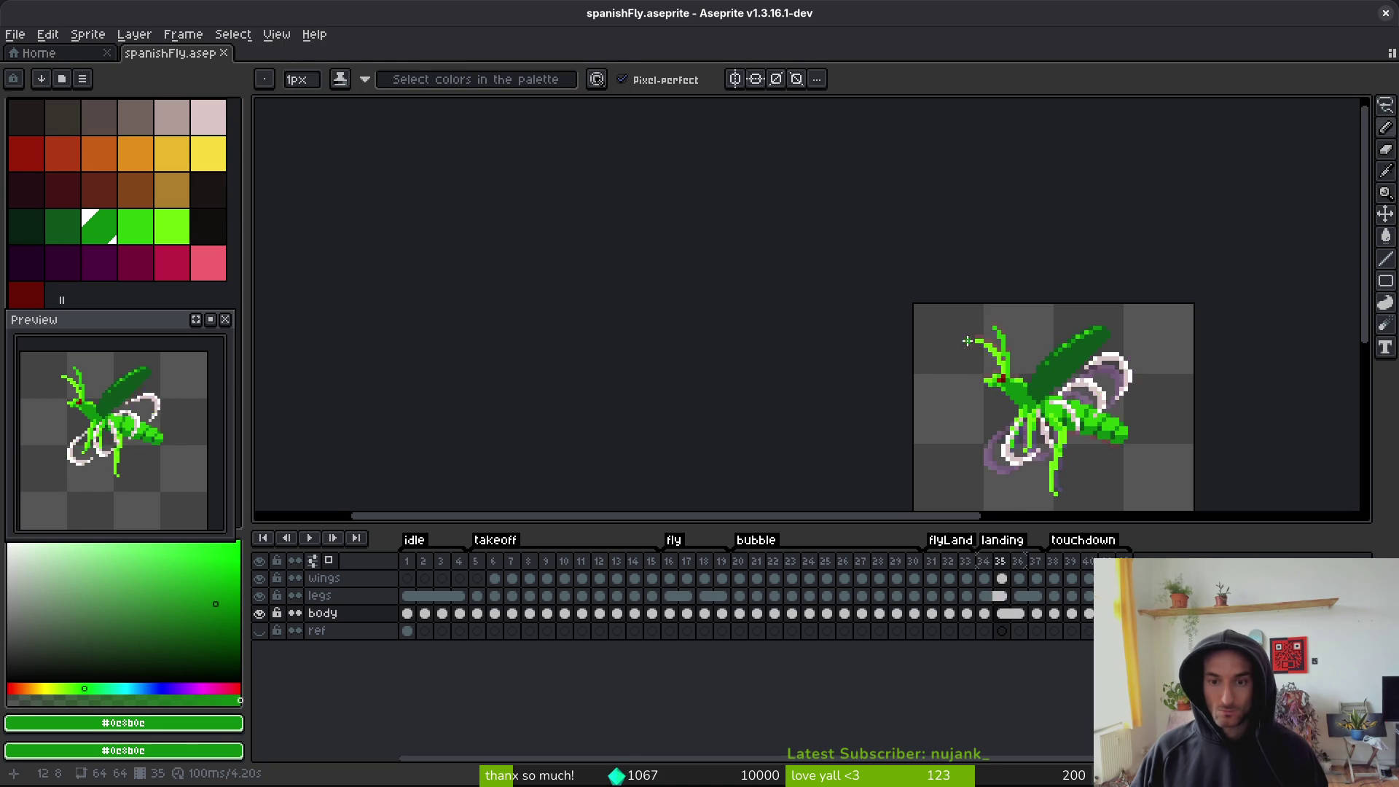
pyautogui.scroll(2, 973, 343)
pyautogui.scroll(2, 977, 353)
pyautogui.press('Left')
pyautogui.press('i')
pyautogui.press('Right')
pyautogui.press('b')
pyautogui.keyDown('alt'); pyautogui.click(927, 329); pyautogui.keyUp('alt')
pyautogui.click(898, 310)
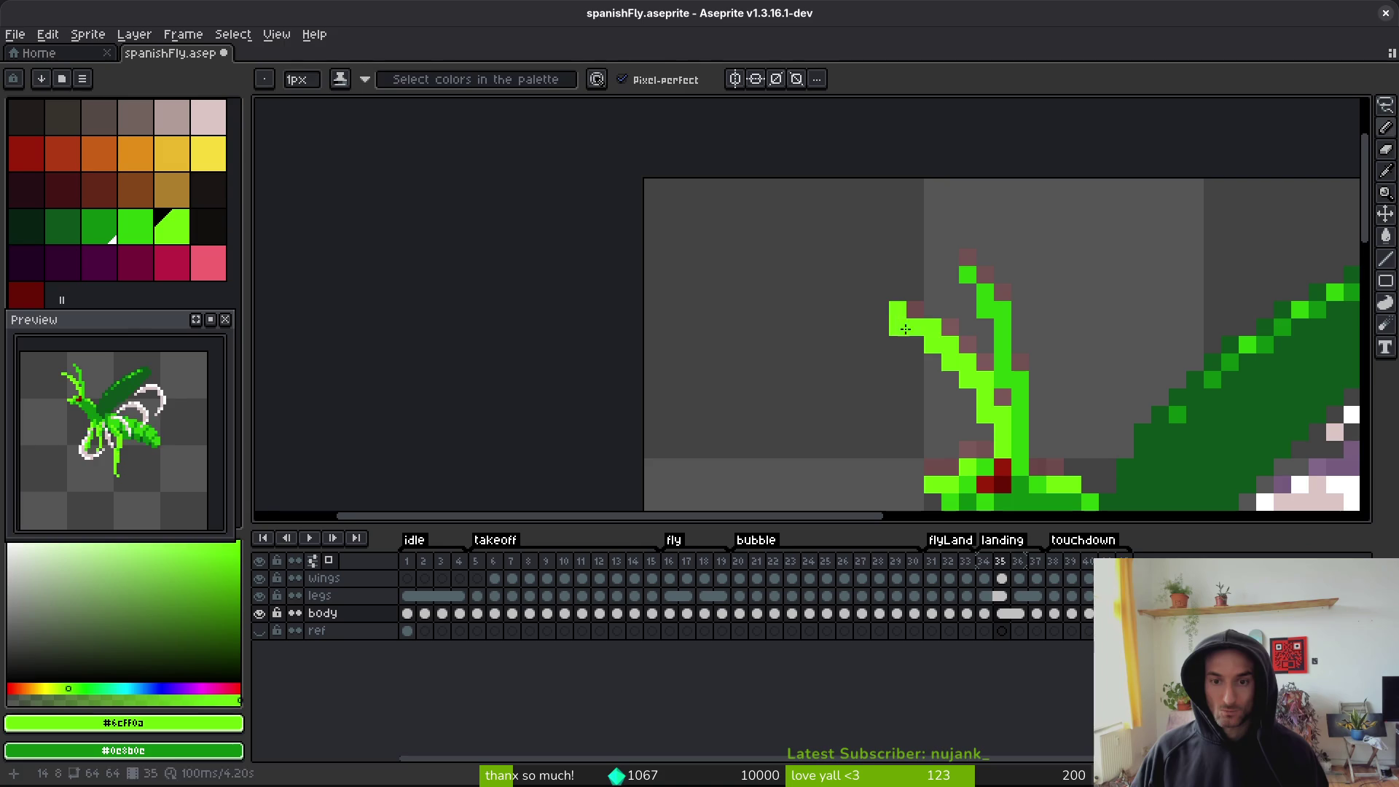
# - Erase a stray antenna pixel with a 1px eraser, add a #2fc809 pixel at the antenna top, save
pyautogui.press('e')
pyautogui.press('-')
pyautogui.press('-')
pyautogui.press('-')
pyautogui.click(898, 328)
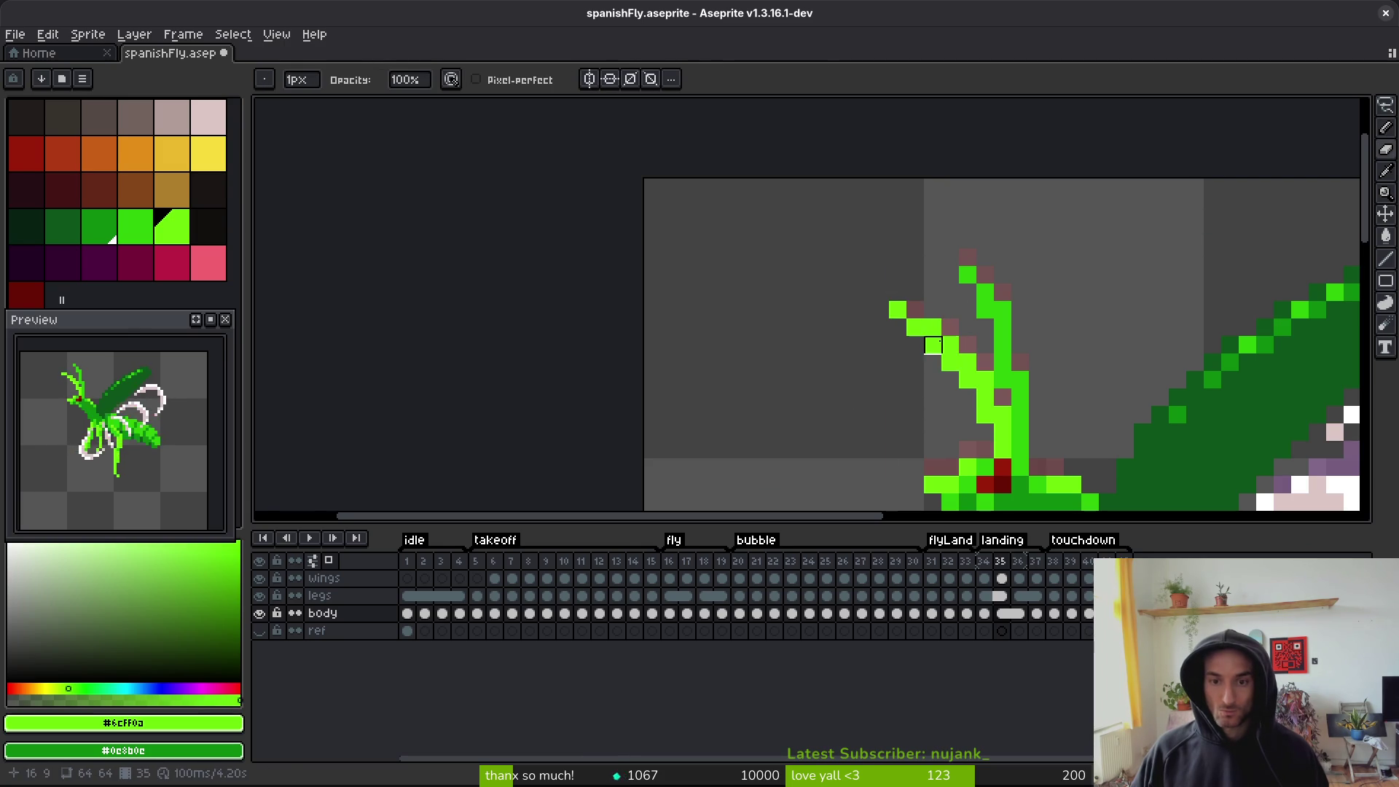
pyautogui.scroll(-2, 957, 357)
pyautogui.scroll(-3, 957, 357)
pyautogui.scroll(3, 977, 355)
pyautogui.scroll(5, 977, 355)
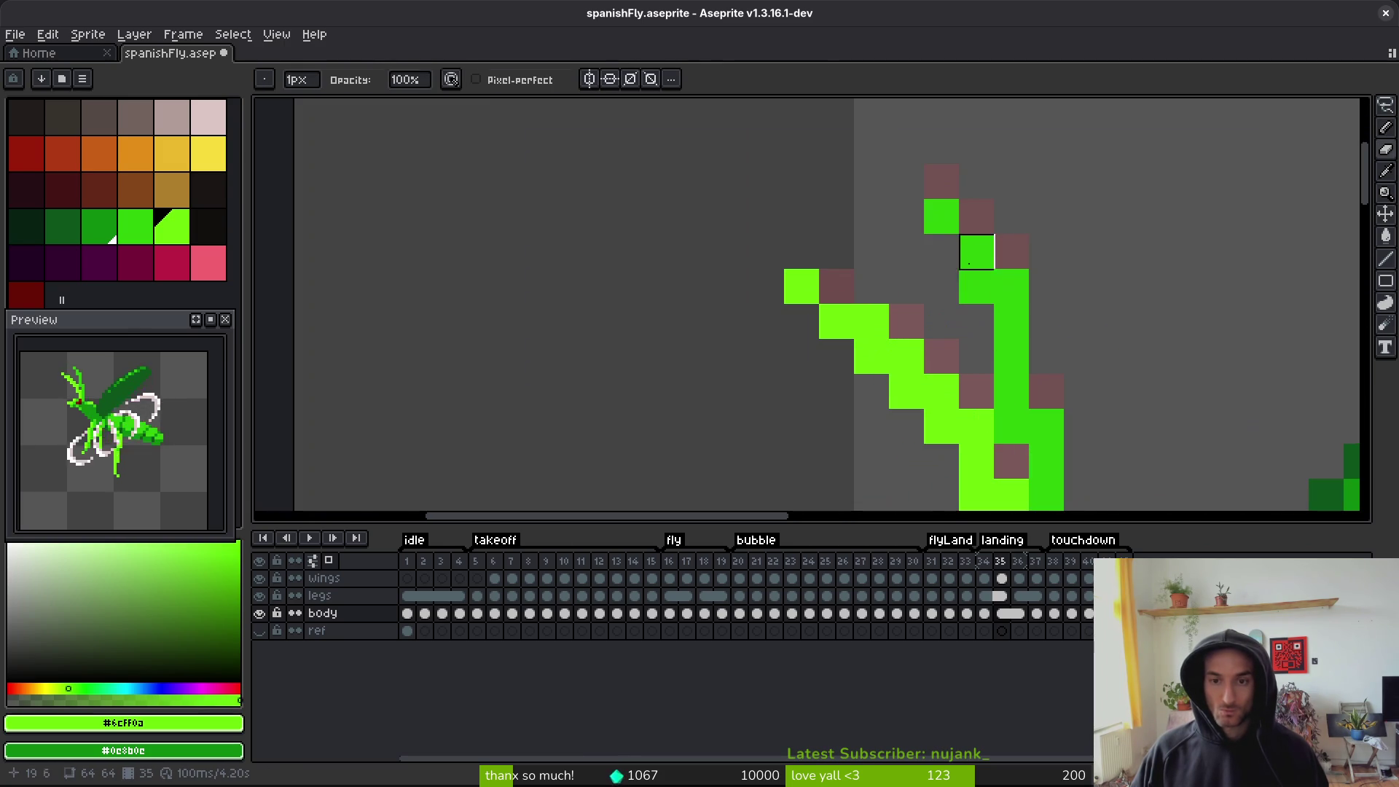
pyautogui.press('b')
pyautogui.keyDown('alt'); pyautogui.click(974, 281); pyautogui.keyUp('alt')
pyautogui.click(942, 181)
pyautogui.scroll(-5, 1018, 281)
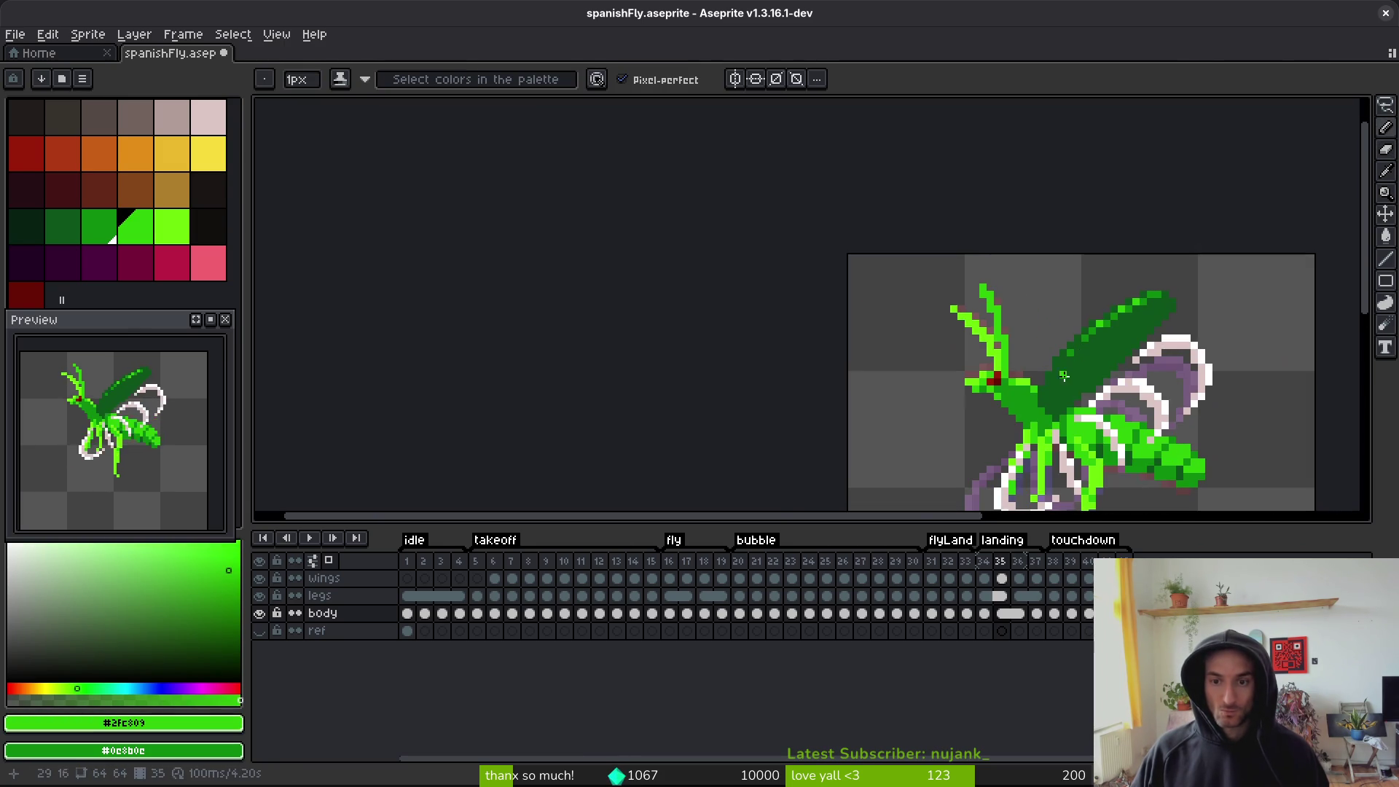
pyautogui.hotkey('ctrl', 's')
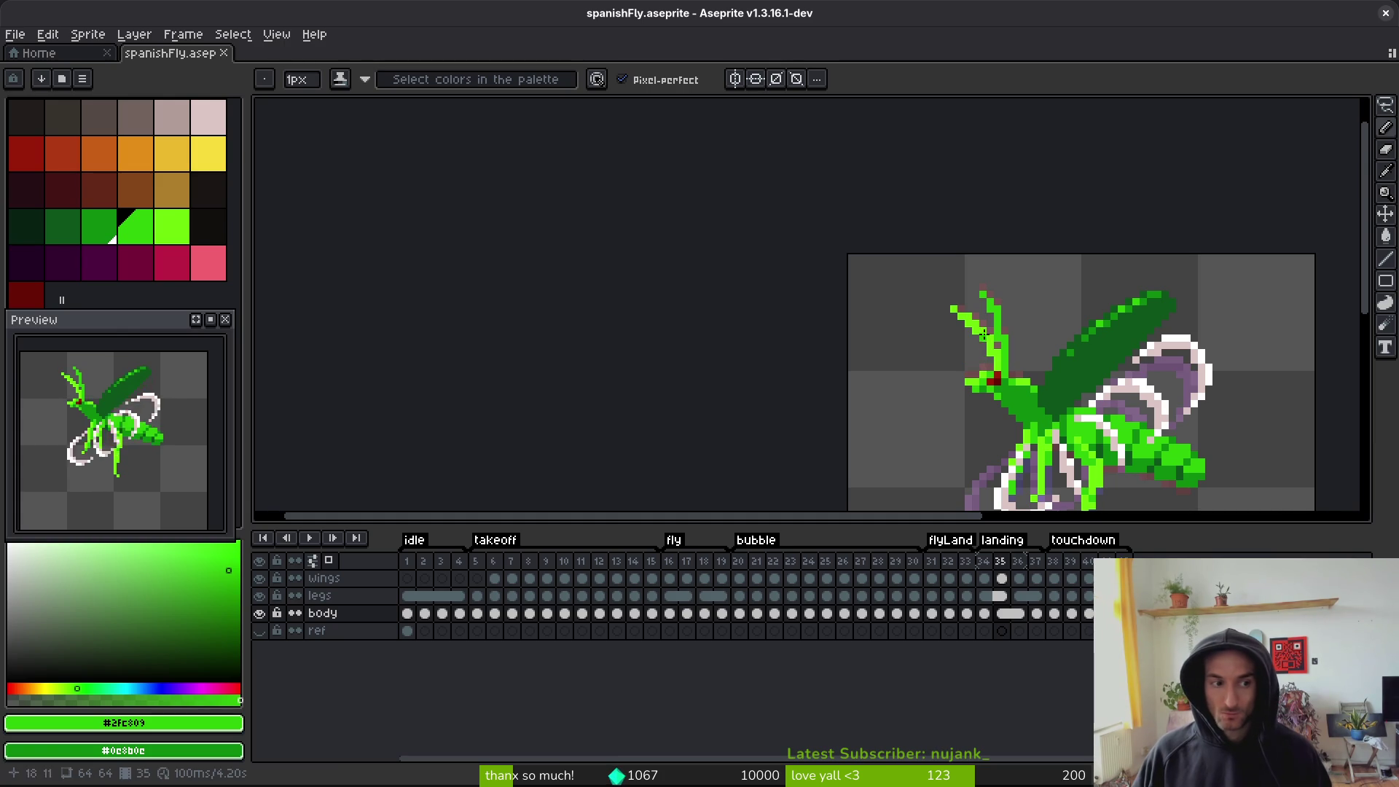
# - Turn the dark pixel beside the antenna tip green and save
pyautogui.scroll(4, 983, 282)
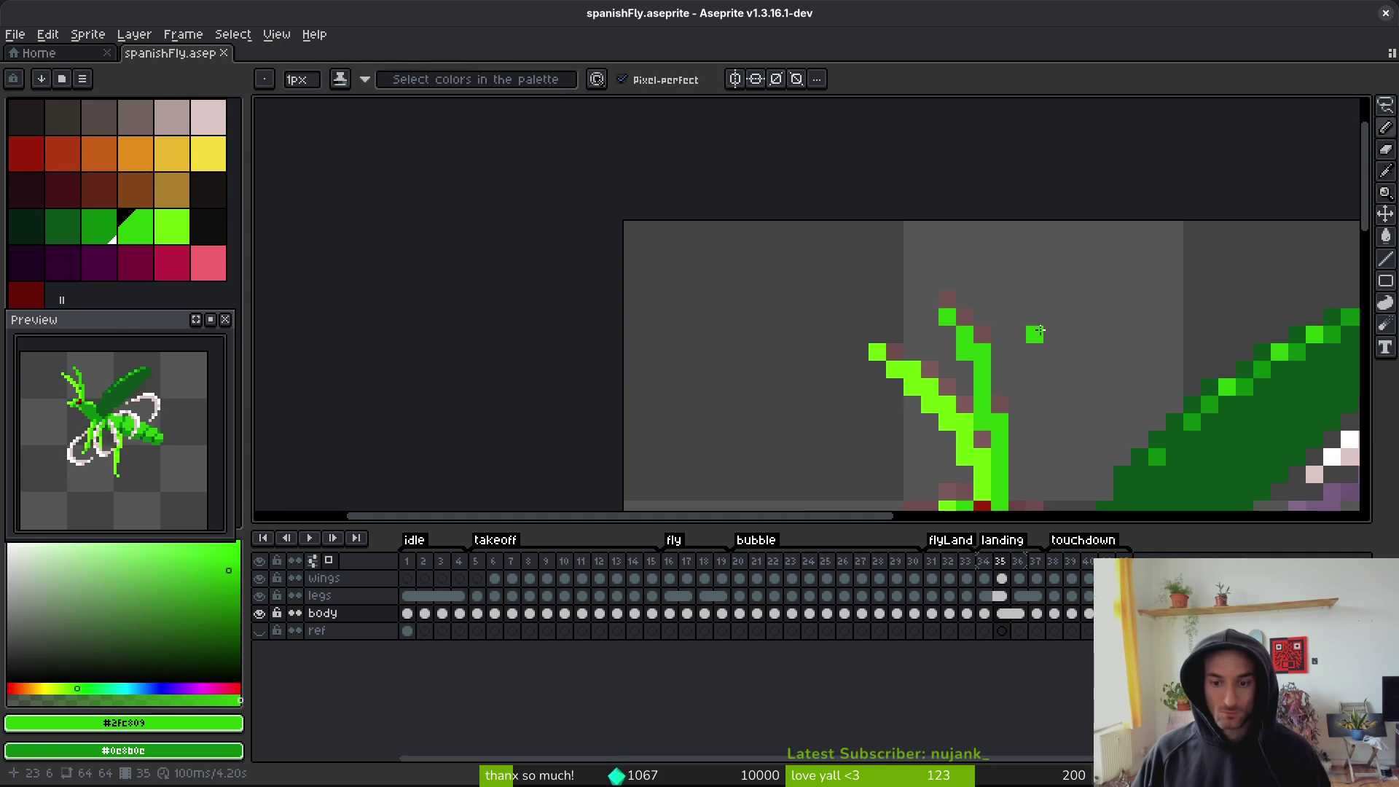
pyautogui.press('alt')
pyautogui.click(959, 318)
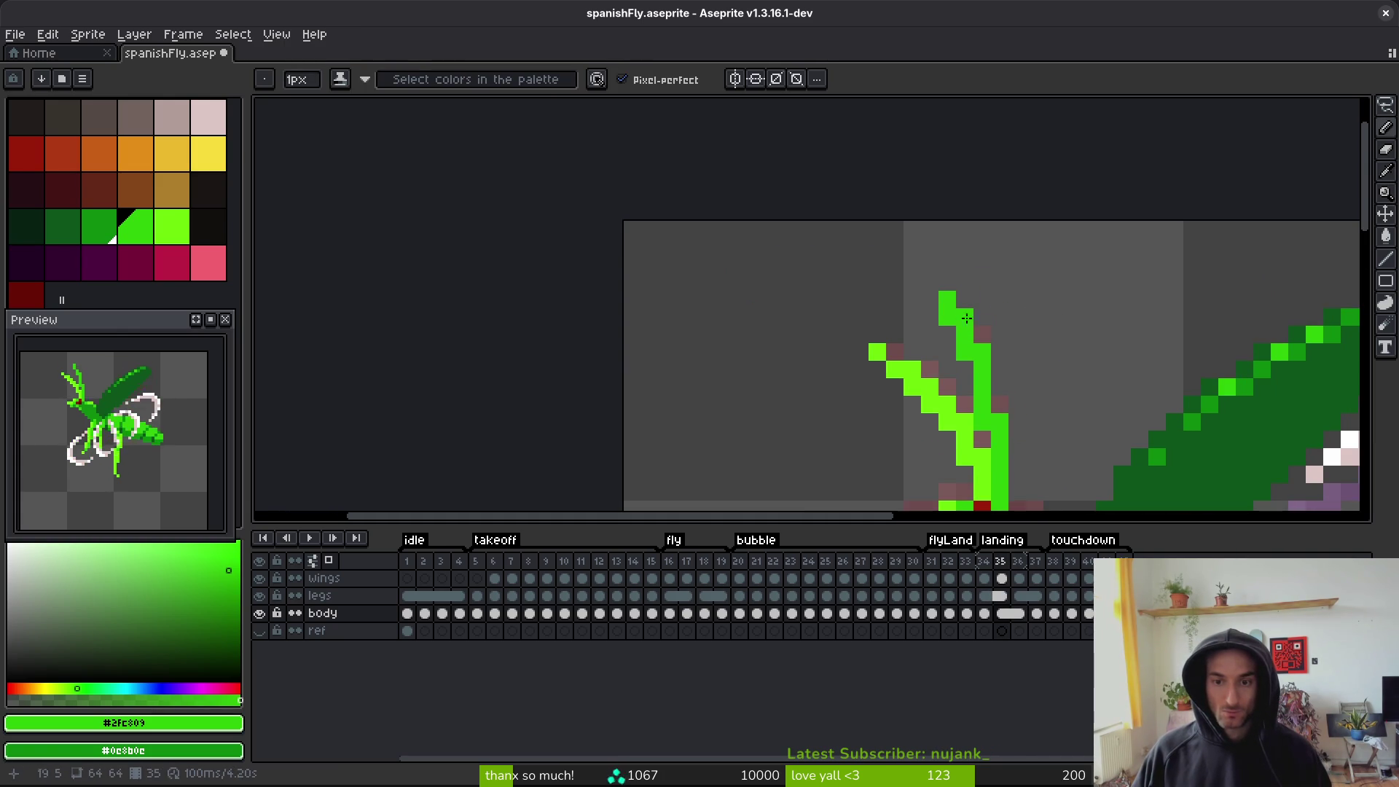
pyautogui.scroll(-3, 956, 318)
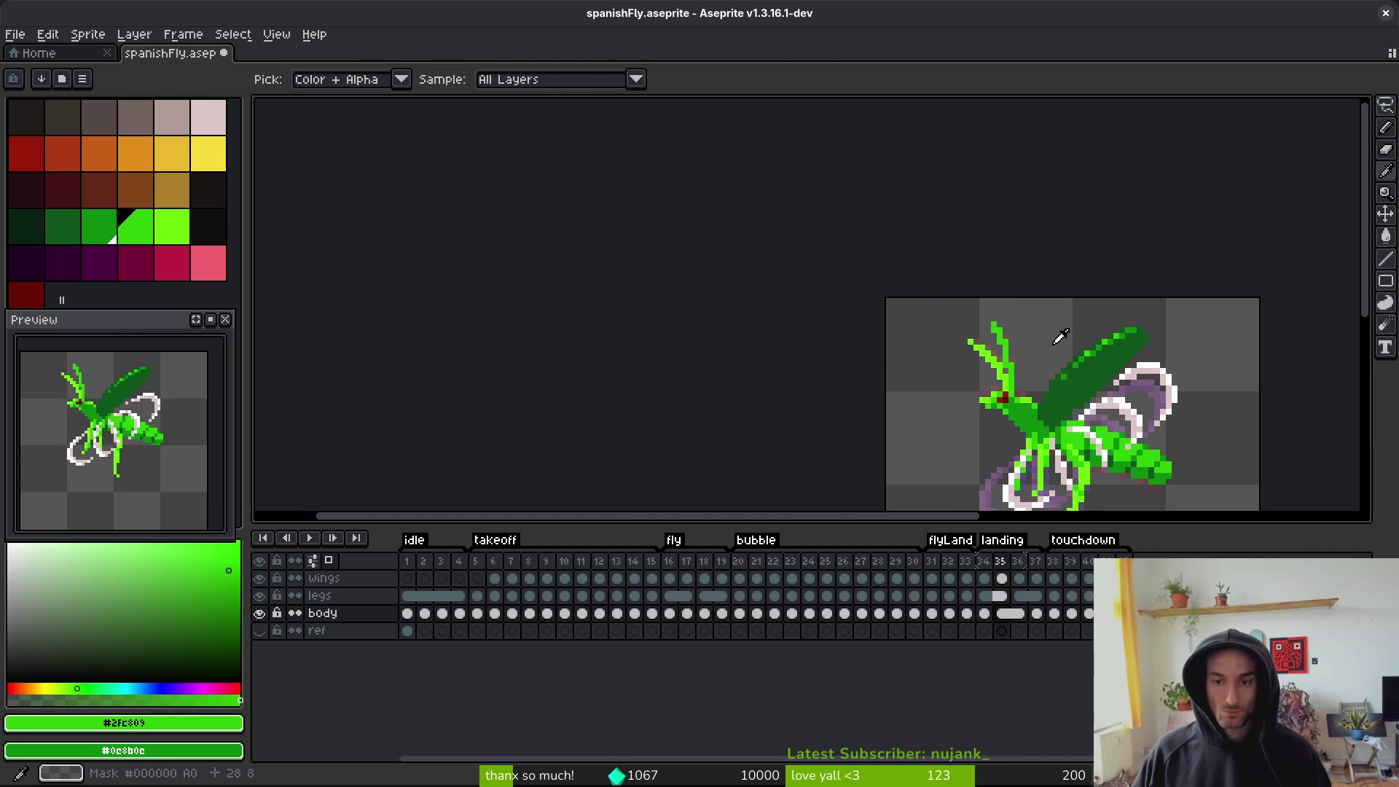
pyautogui.hotkey('ctrl', 's')
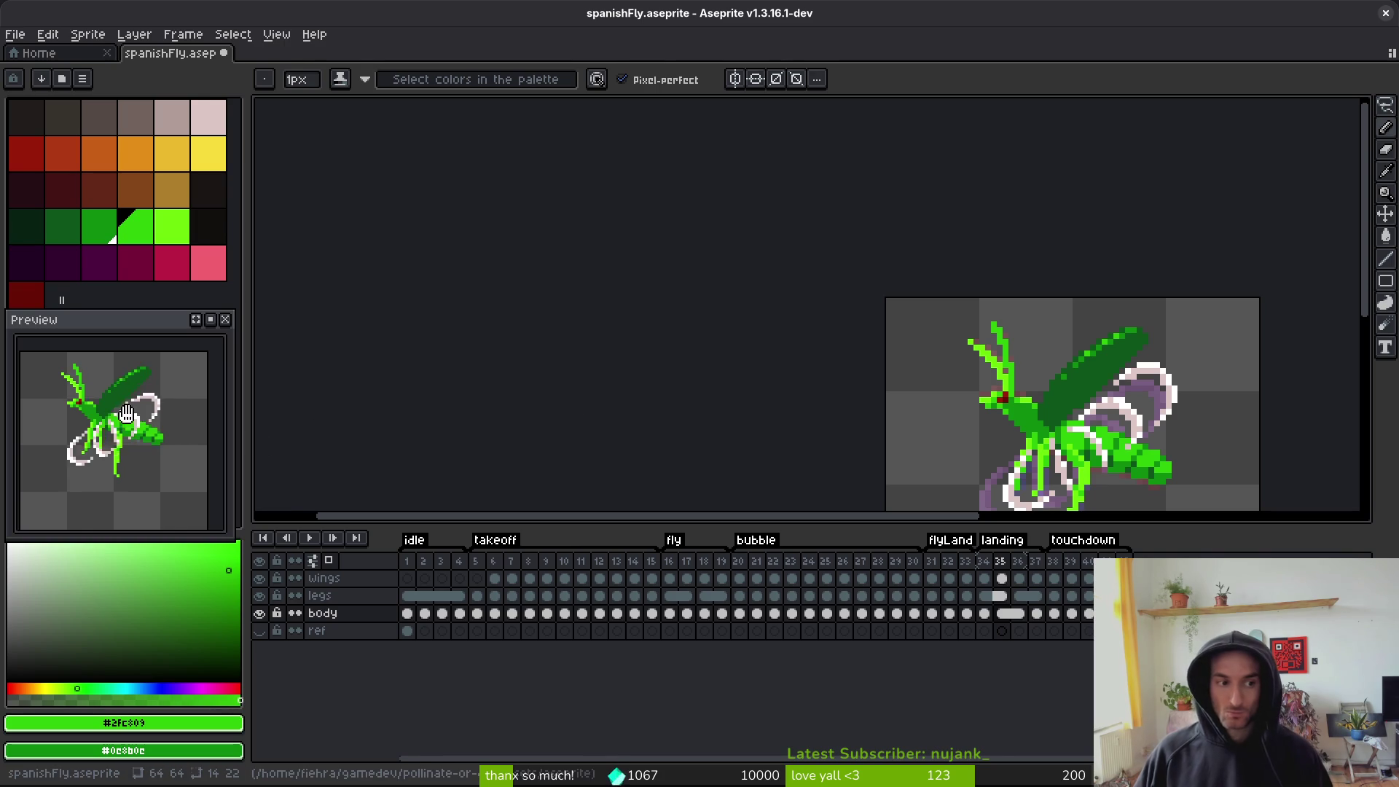
# - Step through frames 31–38 to review the landing poses, saving the sprite again
pyautogui.press('Left')
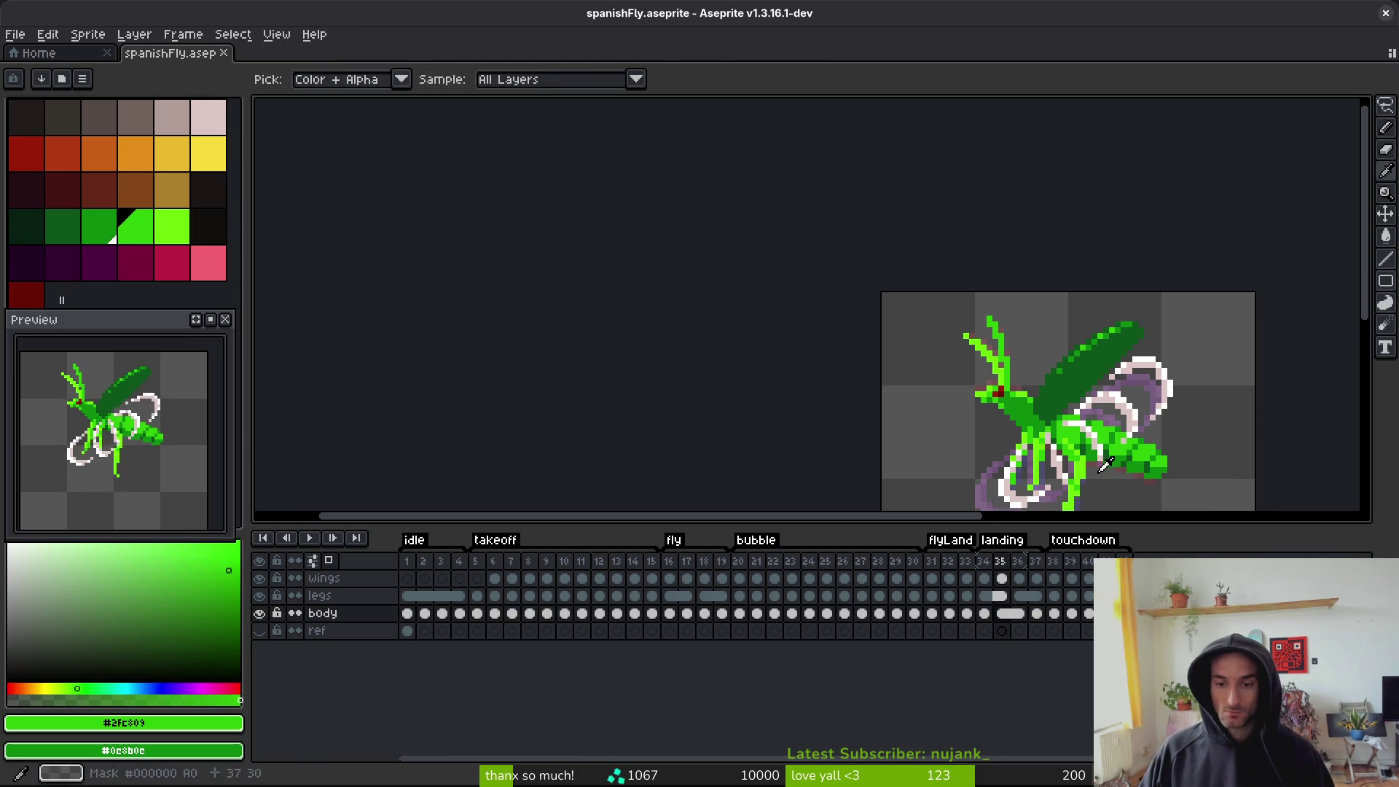
pyautogui.press('Right')
pyautogui.press('Right')
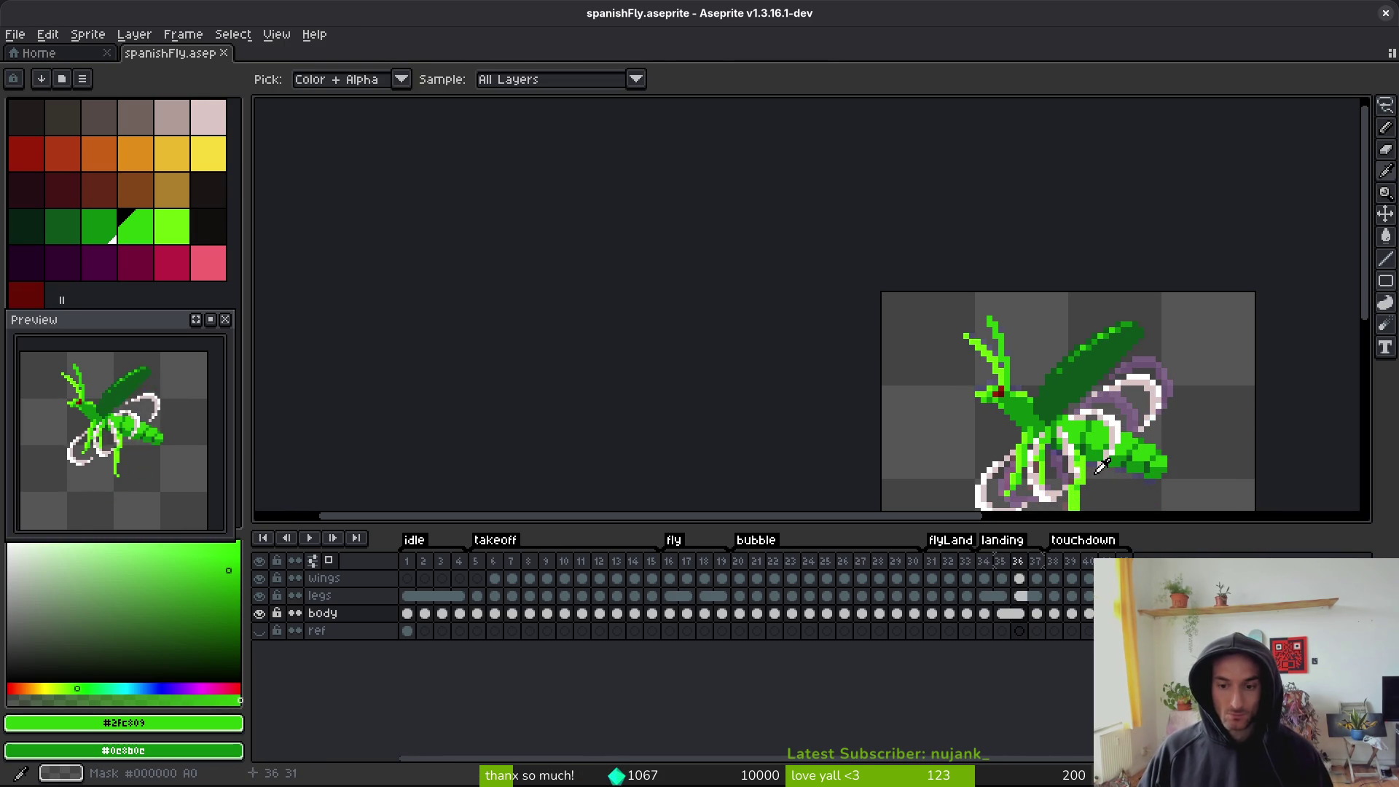
pyautogui.press('Right')
pyautogui.press('Right')
pyautogui.hotkey('ctrl', 's')
pyautogui.click(932, 576)
pyautogui.click(1061, 578)
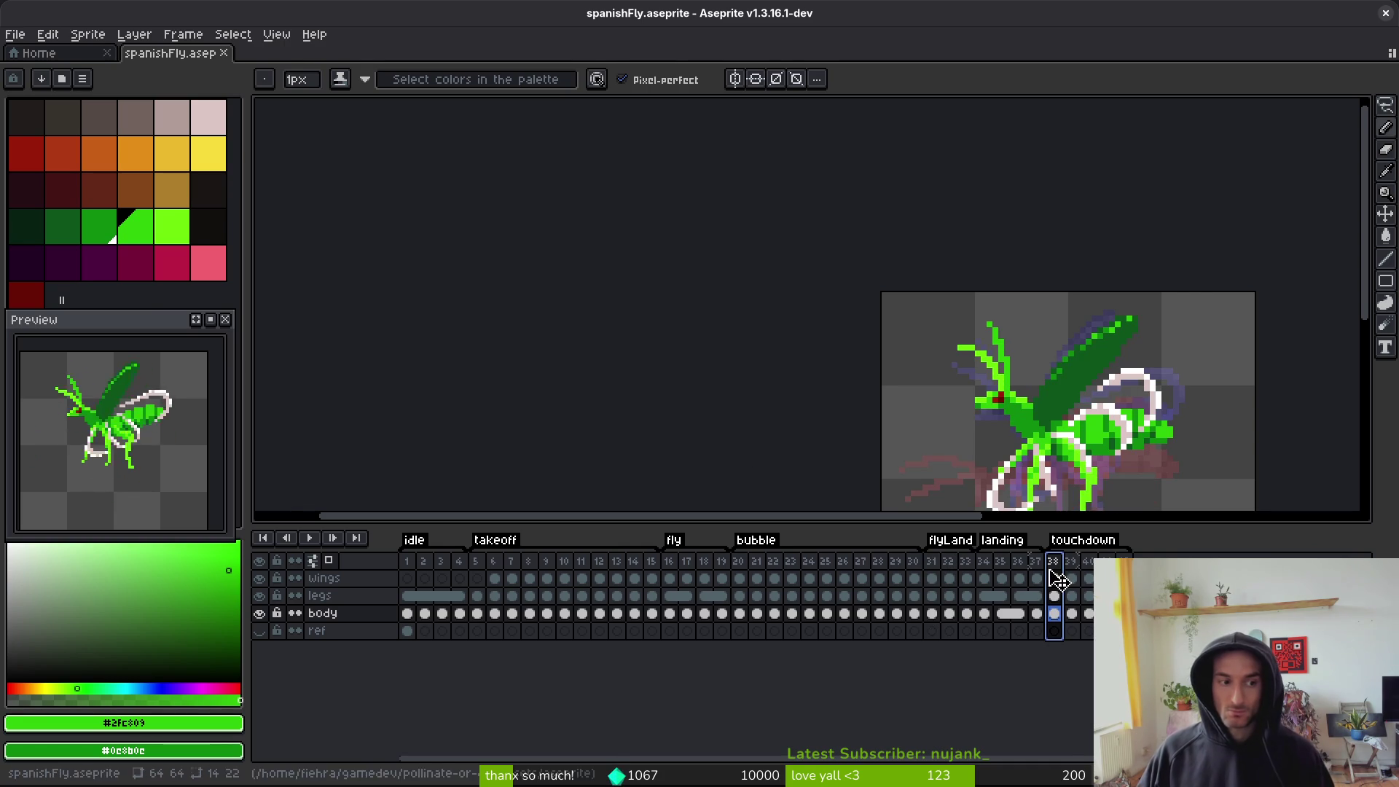
pyautogui.press('Left')
pyautogui.press('Right')
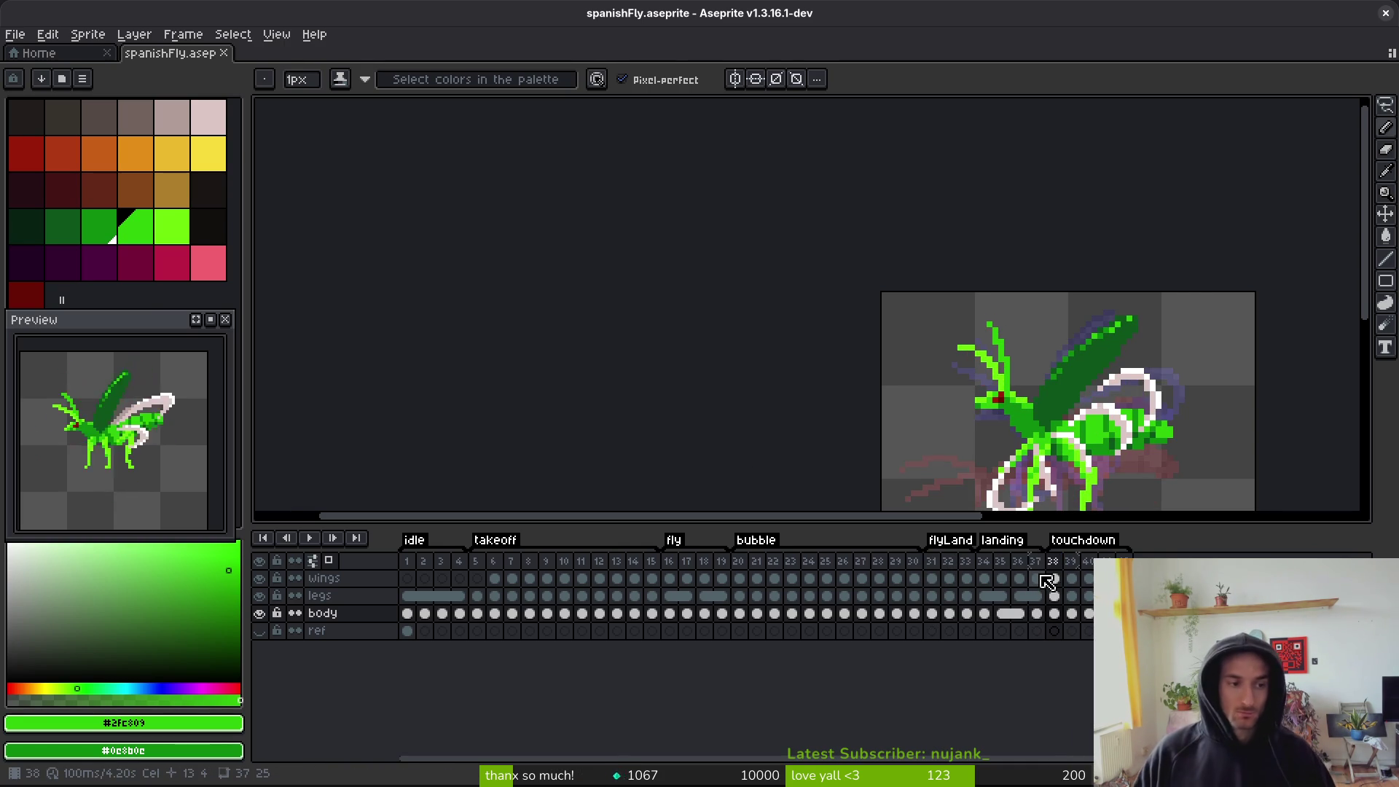
pyautogui.hotkey('ctrl', 'e')
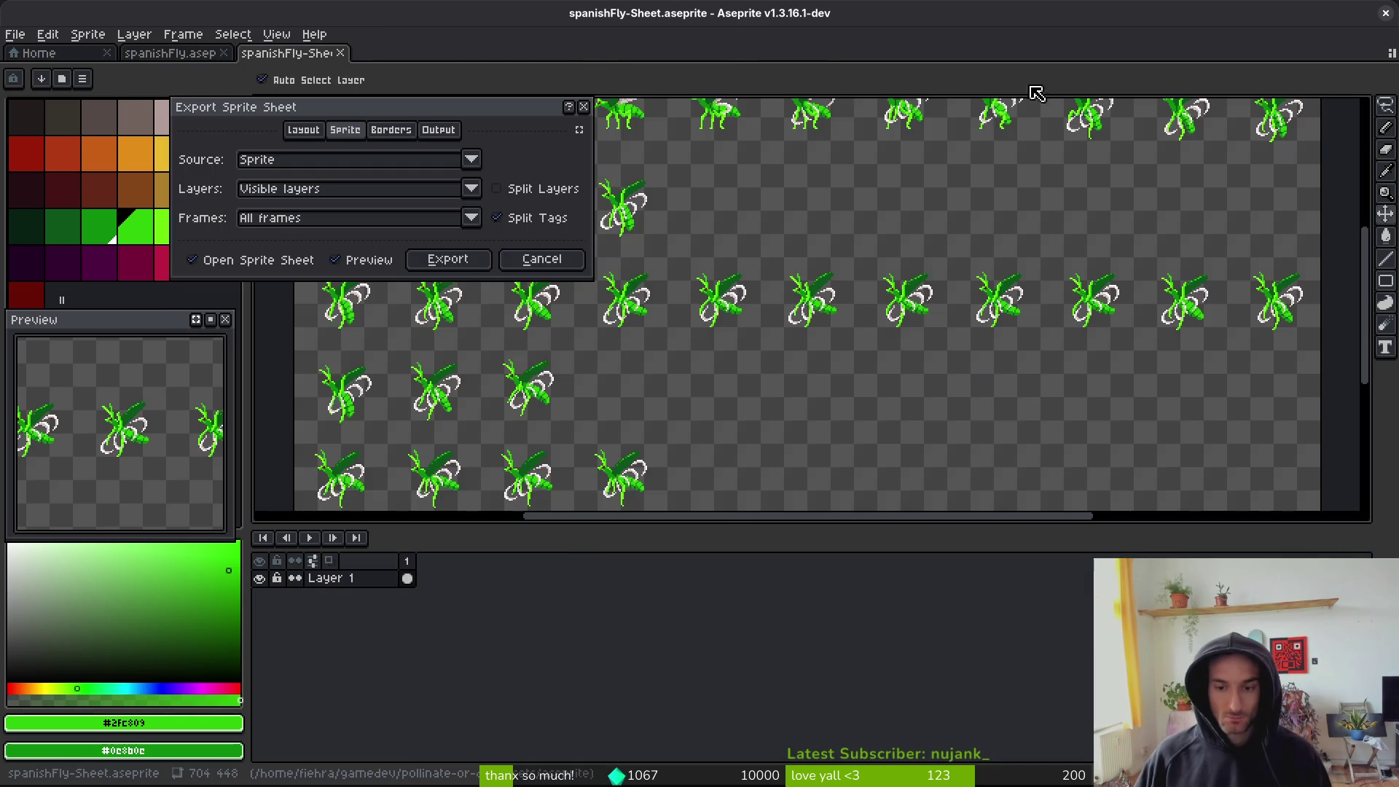
# - Point the sprite sheet export at art/enemies/spanishfly.png, overwriting the existing file
pyautogui.click(449, 259)
pyautogui.hotkey('ctrl', 'shift', 'e')
pyautogui.click(350, 76)
pyautogui.click(436, 101)
pyautogui.click(139, 70)
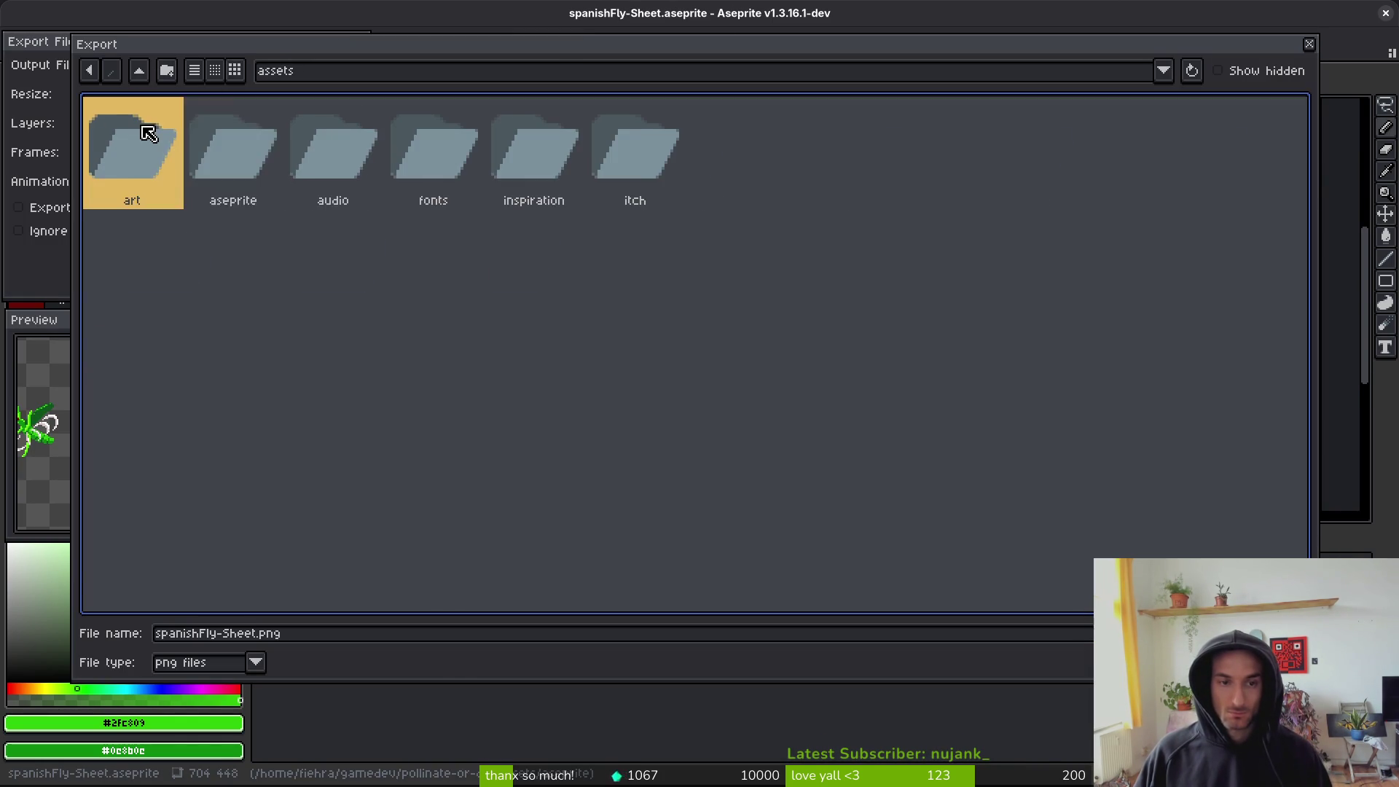
pyautogui.doubleClick(147, 131)
pyautogui.doubleClick(513, 153)
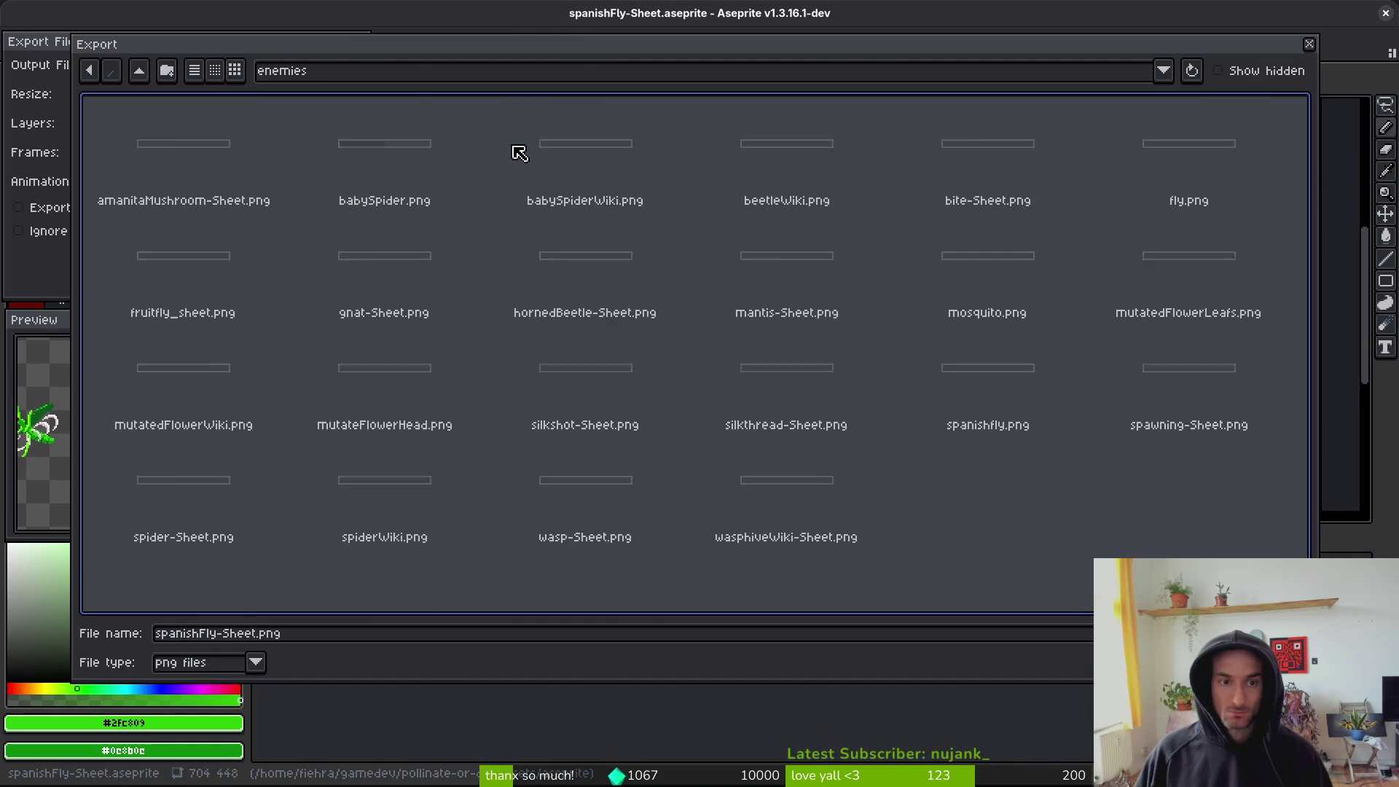
pyautogui.click(969, 376)
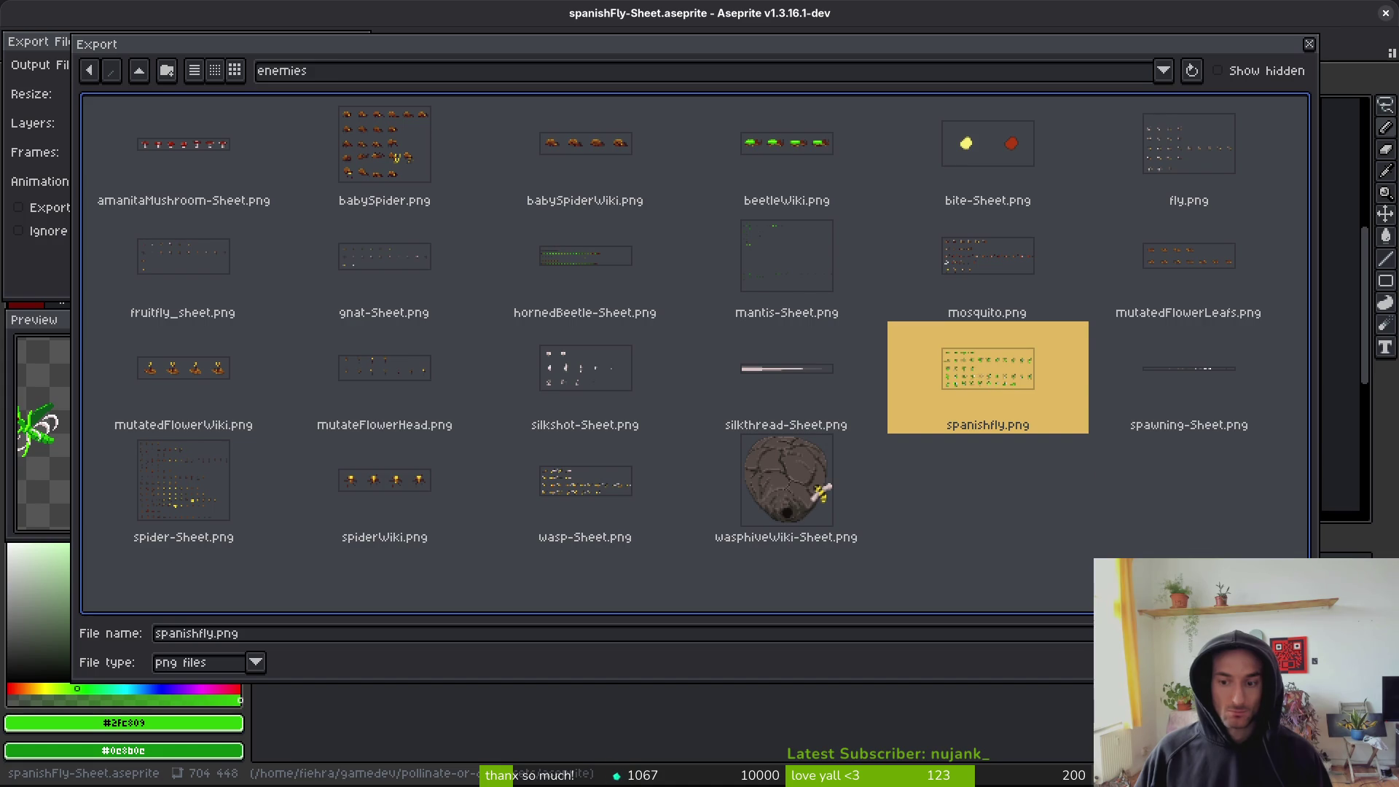
pyautogui.doubleClick(969, 376)
pyautogui.click(623, 446)
# - Run the export, close the sheet tab, and switch to the Godot editor
pyautogui.click(225, 256)
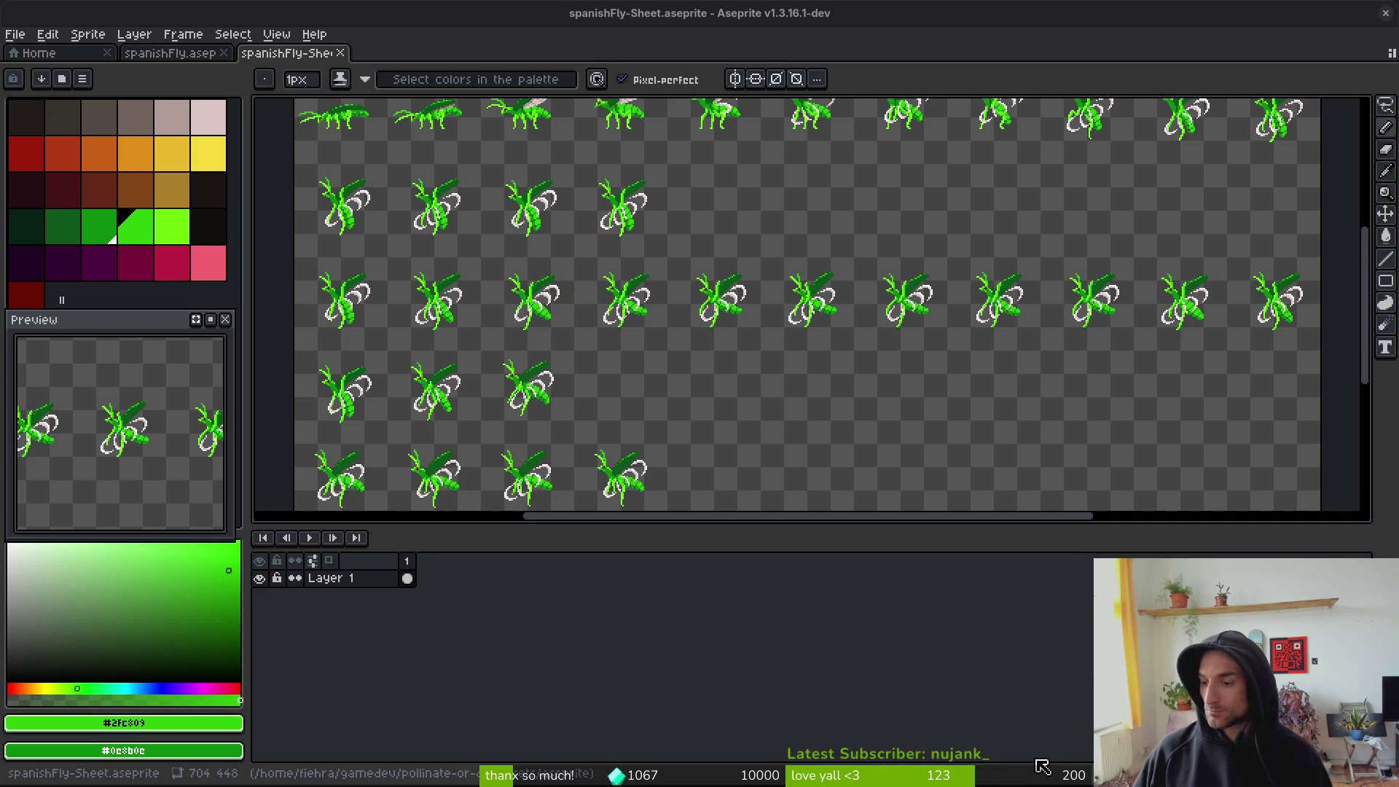
pyautogui.hotkey('ctrl', 'w')
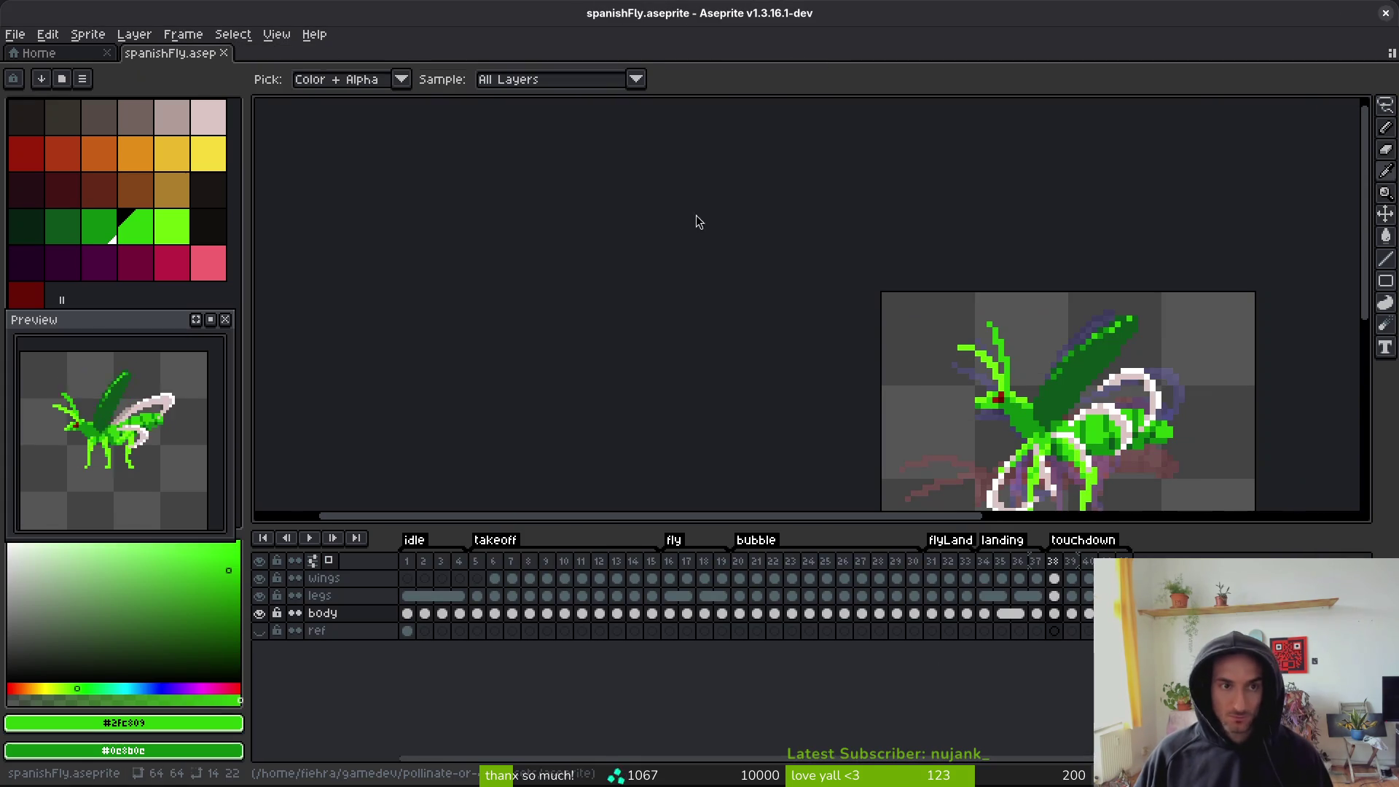
pyautogui.hotkey('alt', 'Tab')
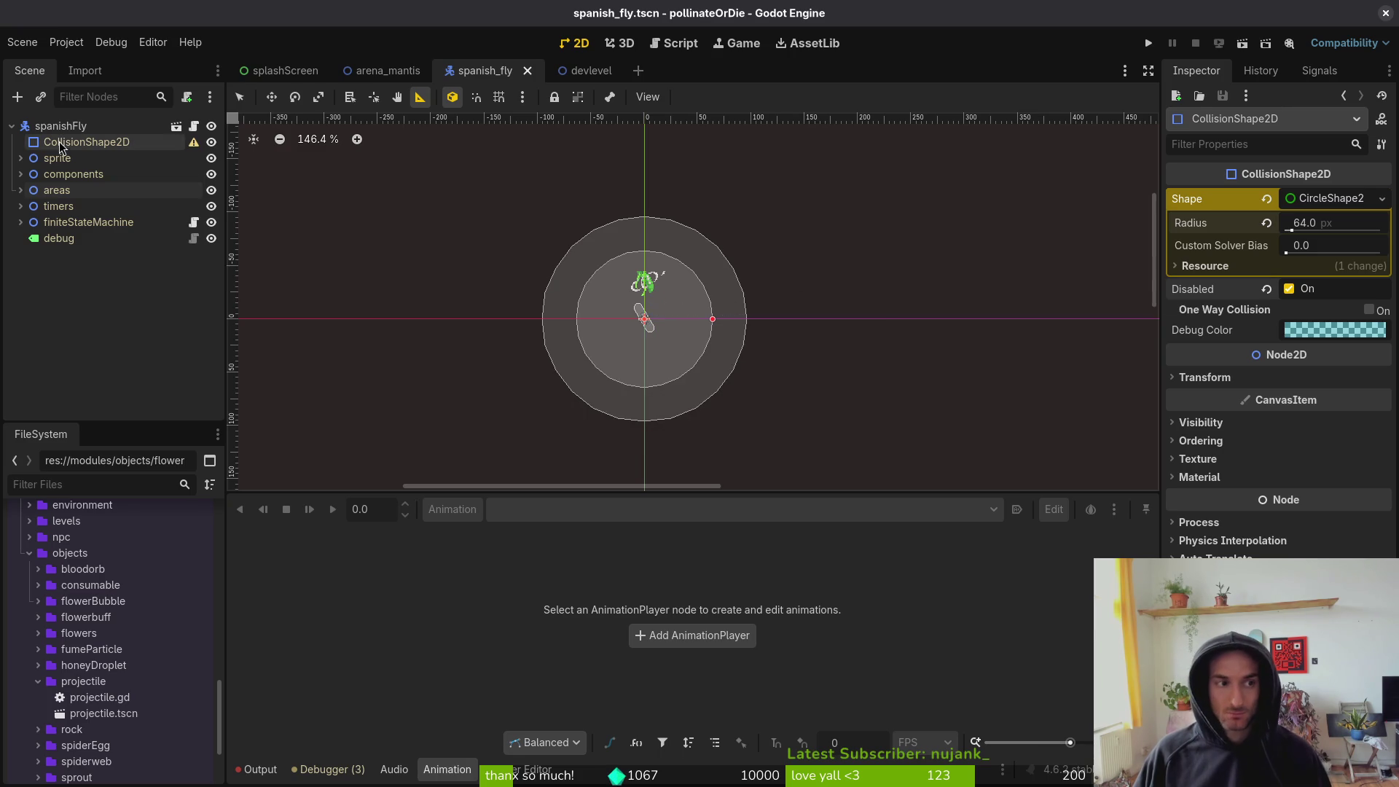
# - Set the Sprite2D's Vframes to 7 and save the scene
pyautogui.click(20, 158)
pyautogui.click(73, 174)
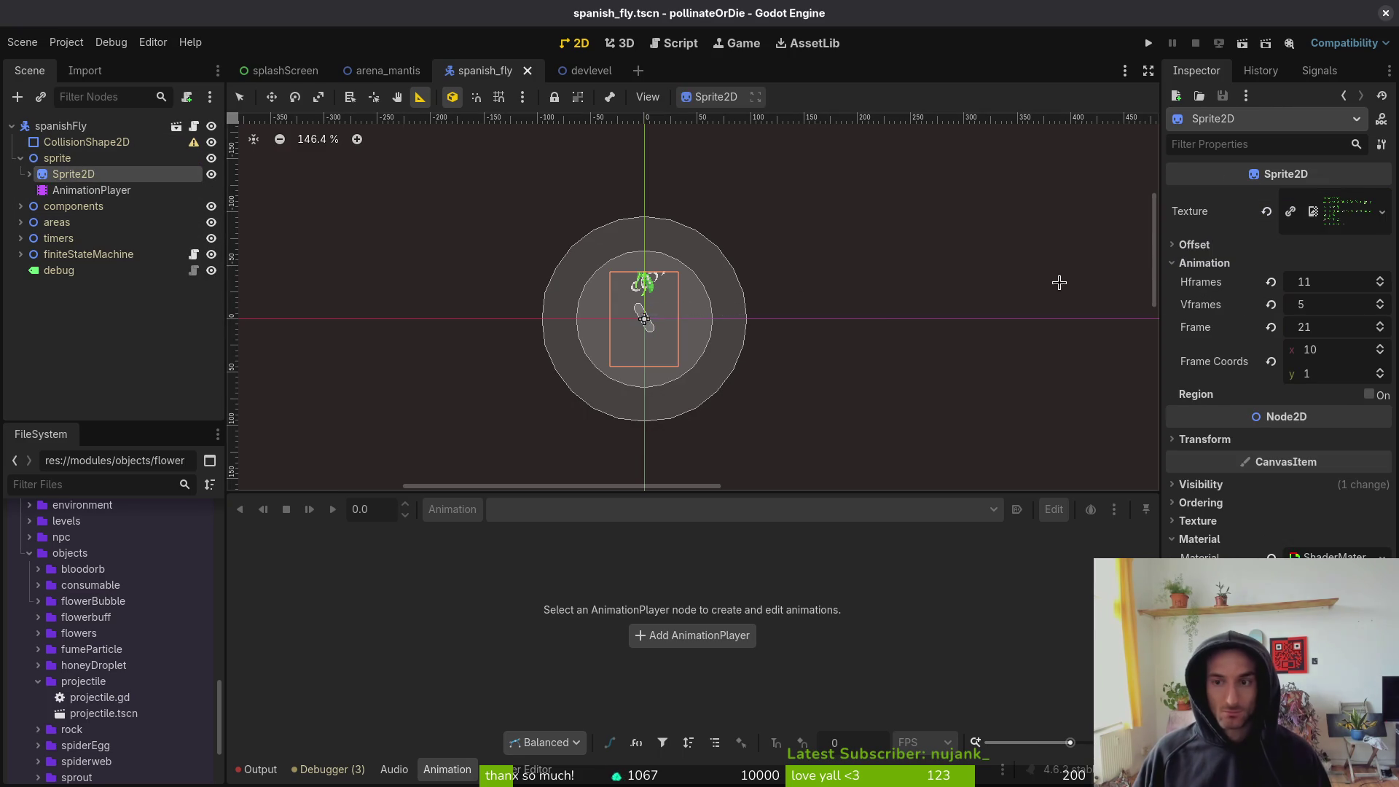
pyautogui.click(1314, 305)
pyautogui.write('7')
pyautogui.press('Return')
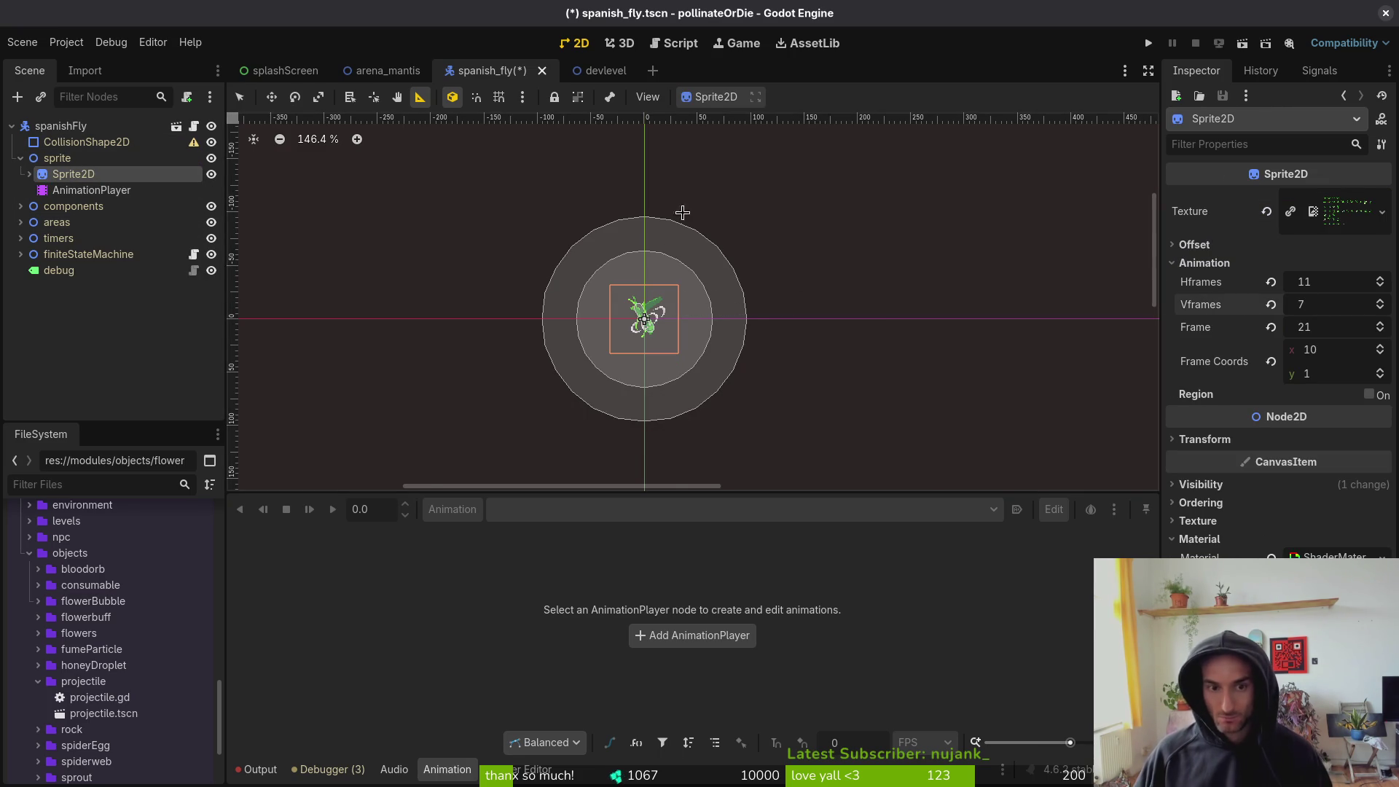
pyautogui.scroll(10, 644, 318)
pyautogui.hotkey('ctrl', 's')
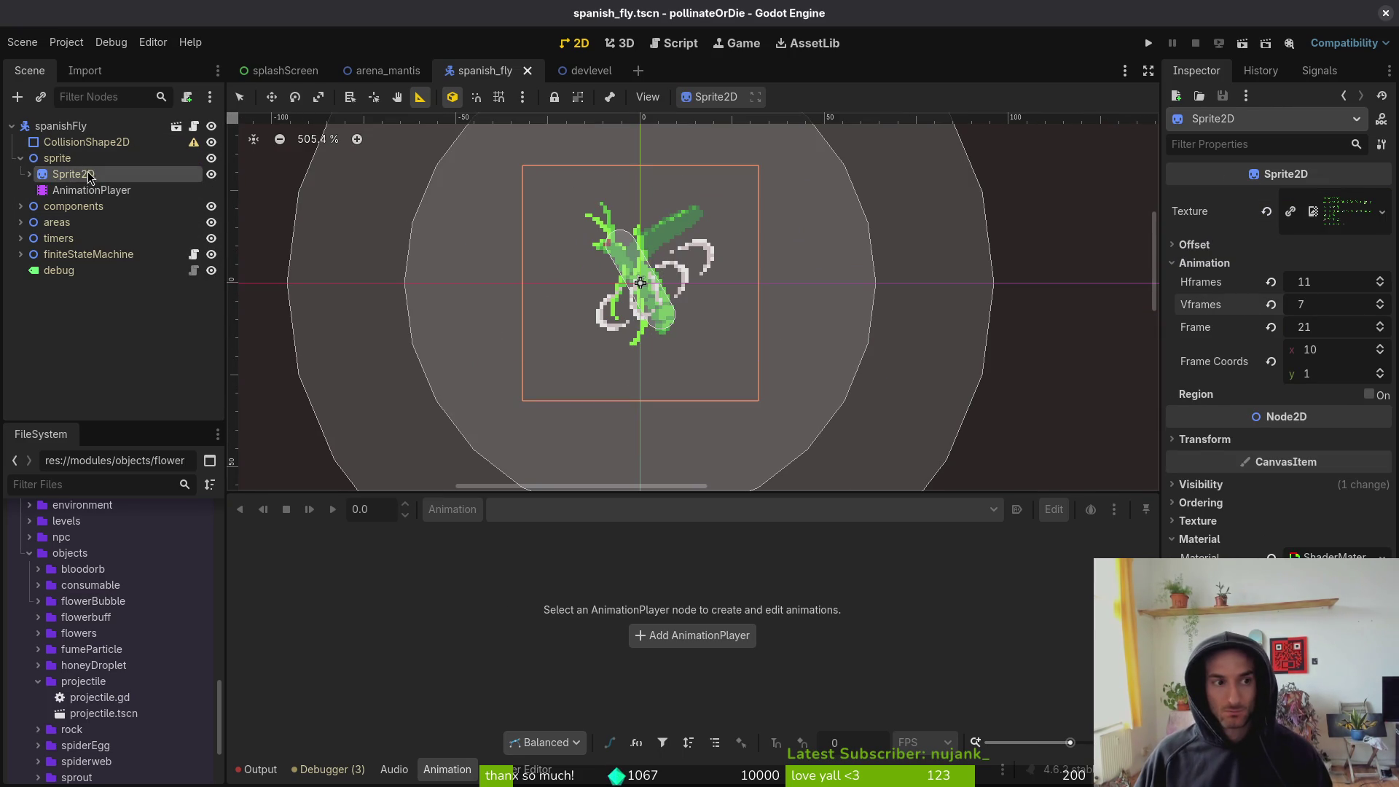
# - Load the land animation in the AnimationPlayer and shorten its length to 3
pyautogui.click(91, 189)
pyautogui.click(602, 518)
pyautogui.click(602, 517)
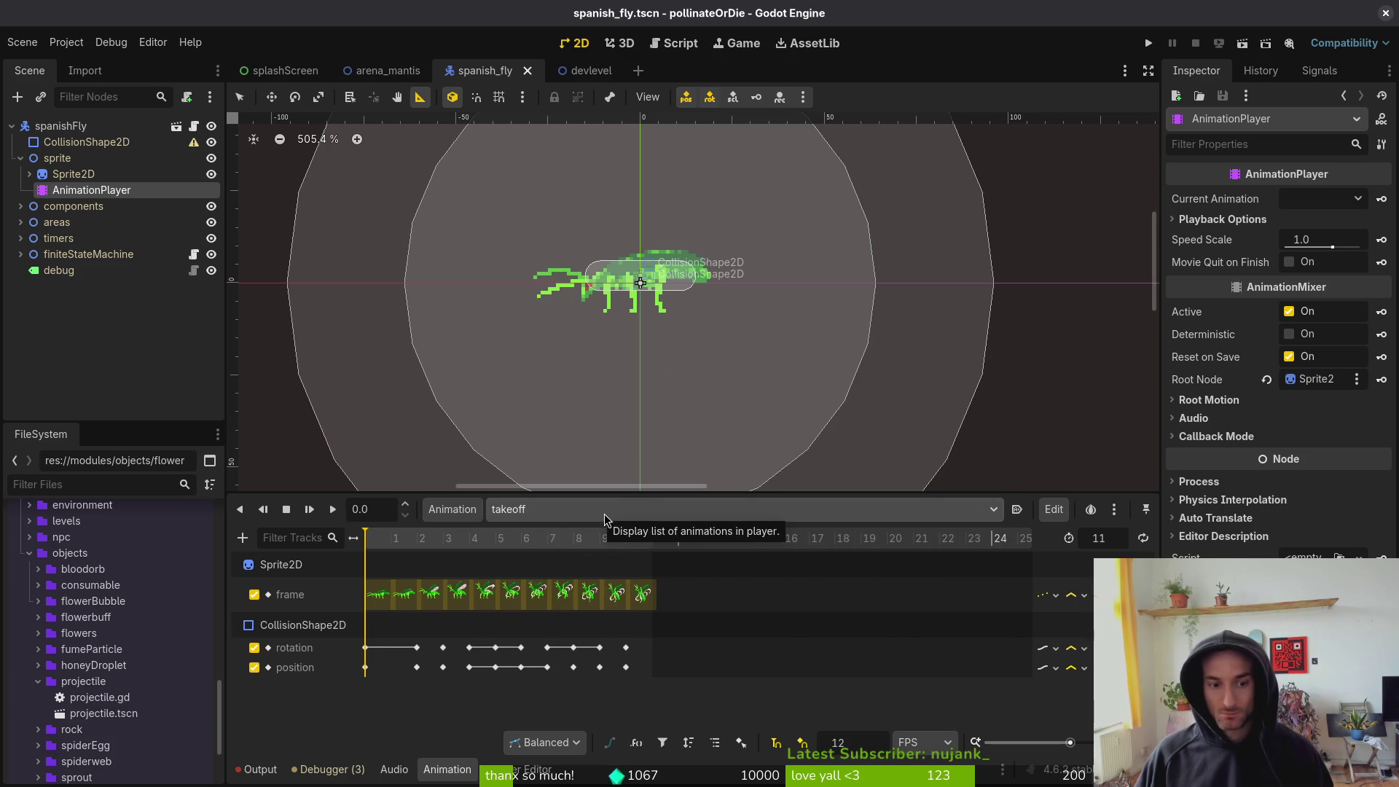
pyautogui.click(567, 510)
pyautogui.click(581, 607)
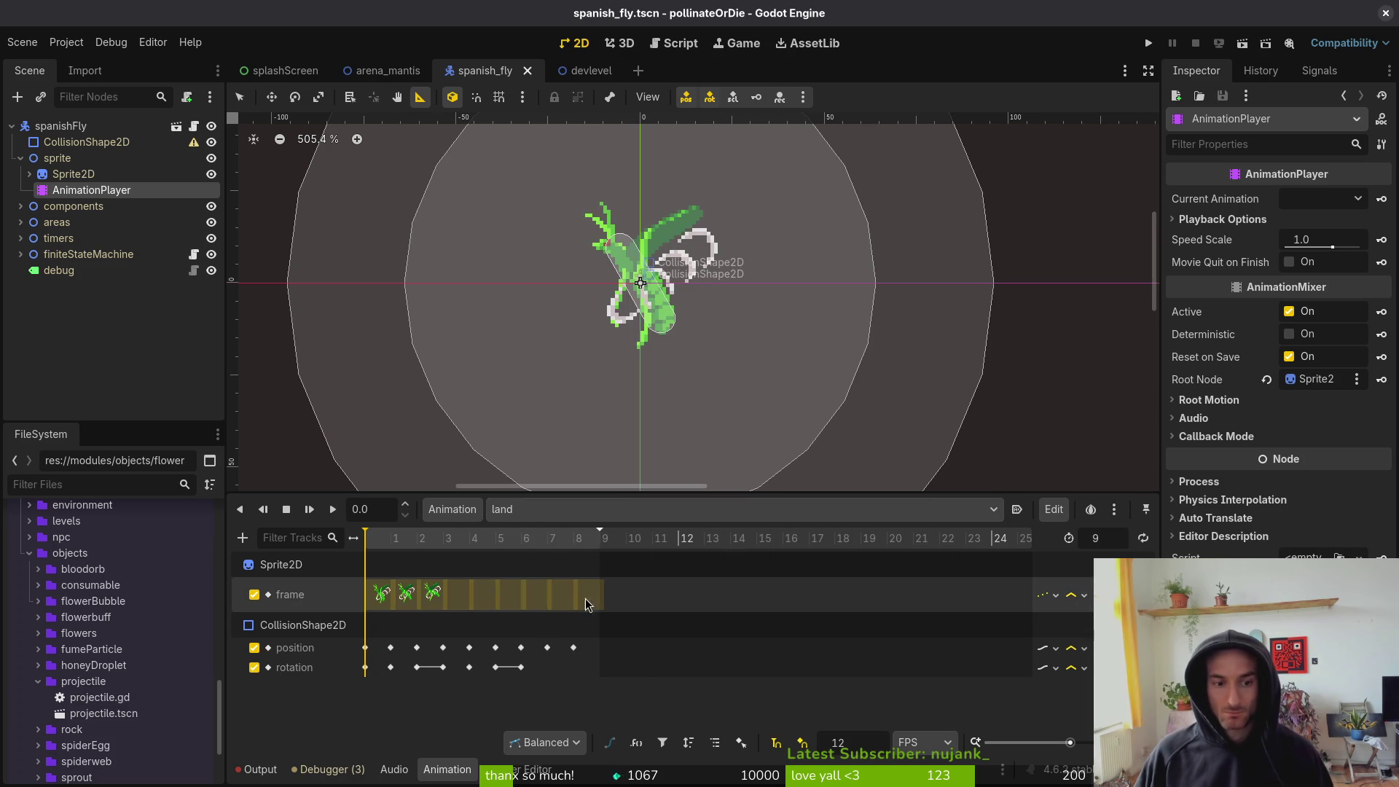
pyautogui.moveTo(387, 543); pyautogui.dragTo(407, 543)
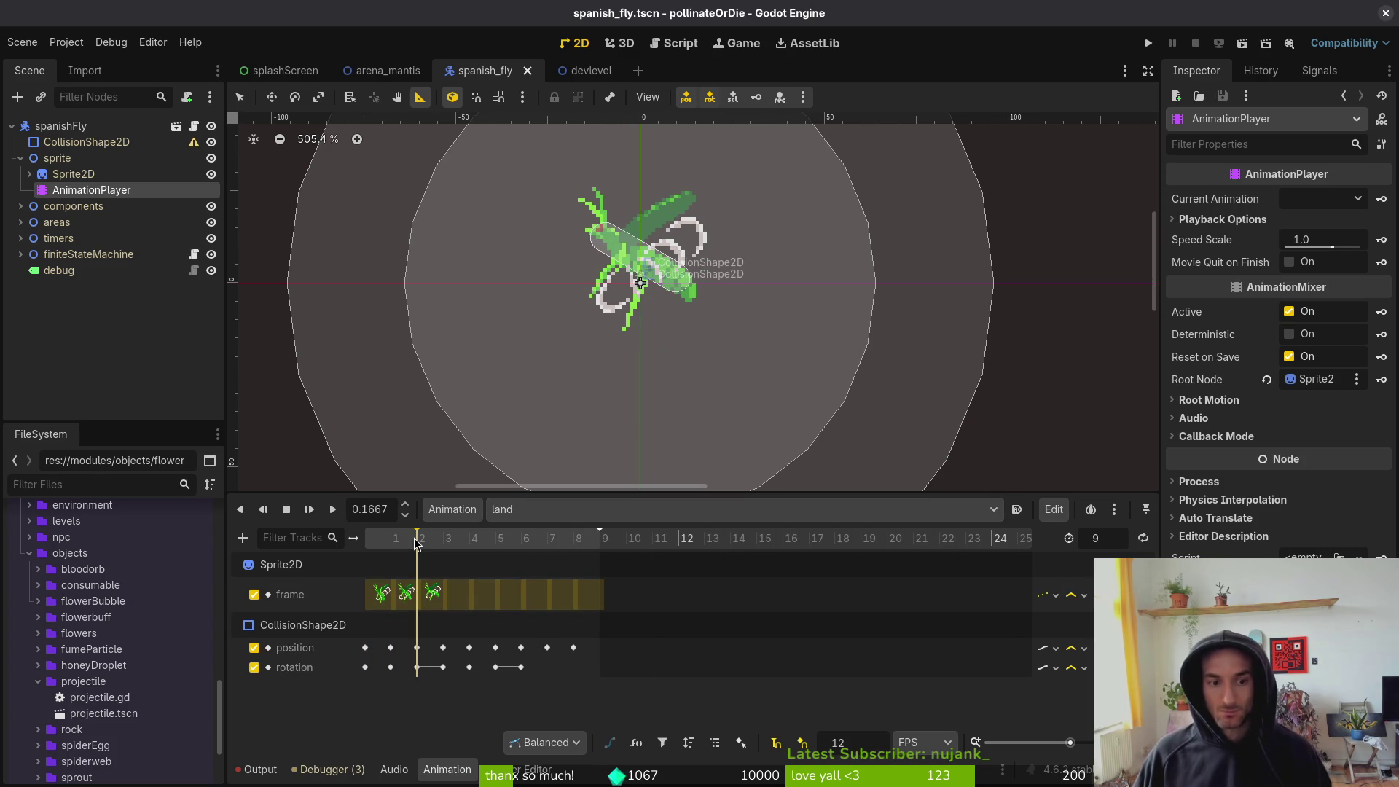
pyautogui.click(441, 545)
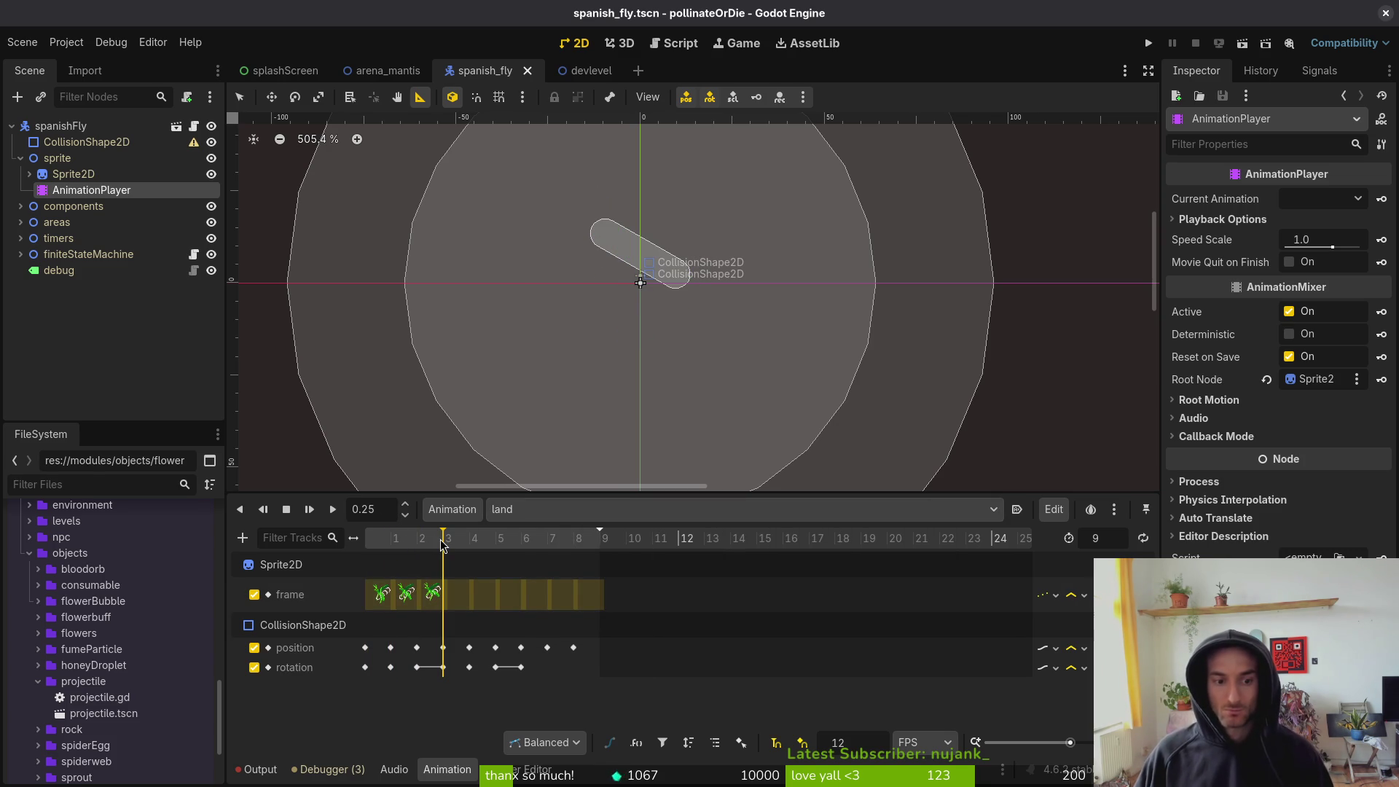
pyautogui.click(470, 545)
pyautogui.doubleClick(1124, 542)
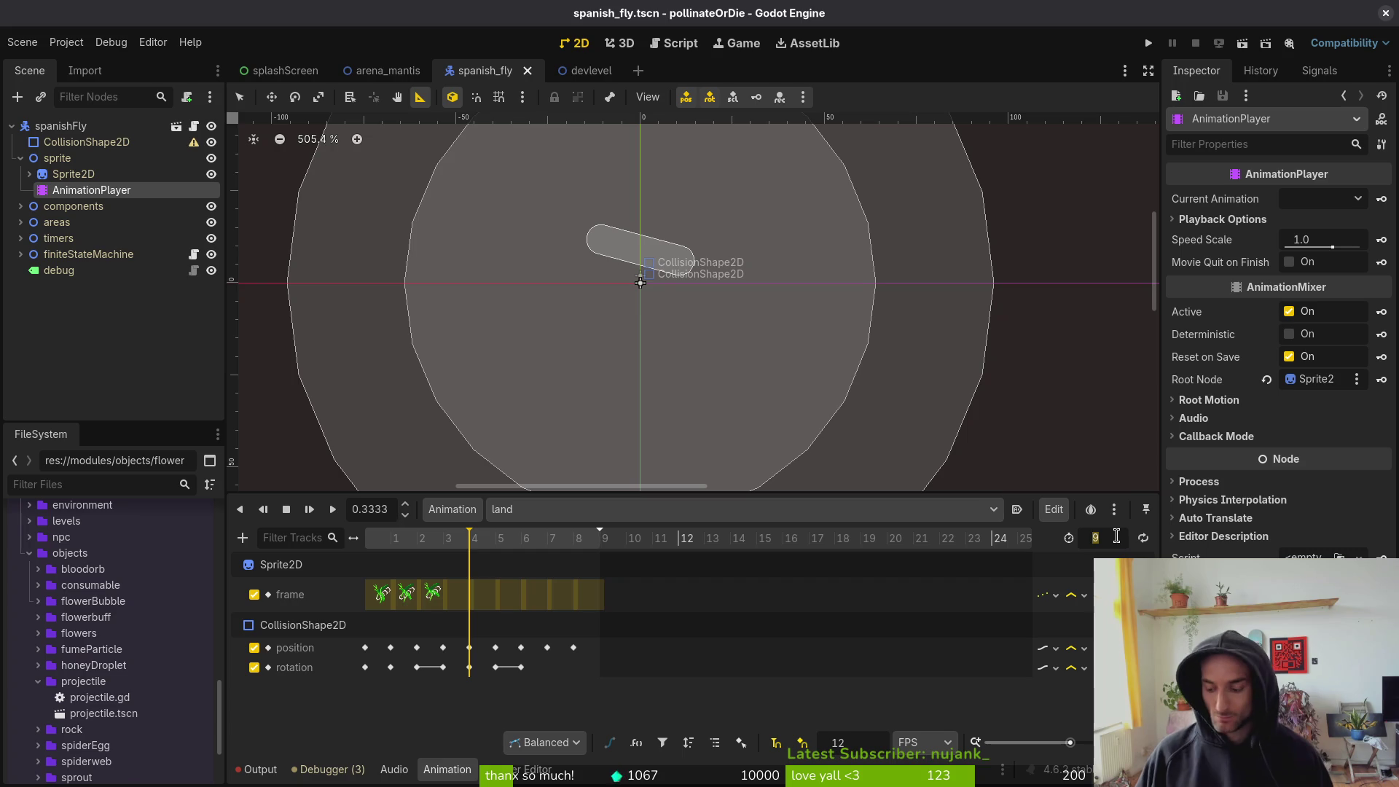
pyautogui.write('3')
pyautogui.press('Return')
# - Delete the frame, position and rotation keys from frame 3 onward, then save
pyautogui.click(473, 599)
pyautogui.keyDown('shift'); pyautogui.click(590, 594); pyautogui.keyUp('shift')
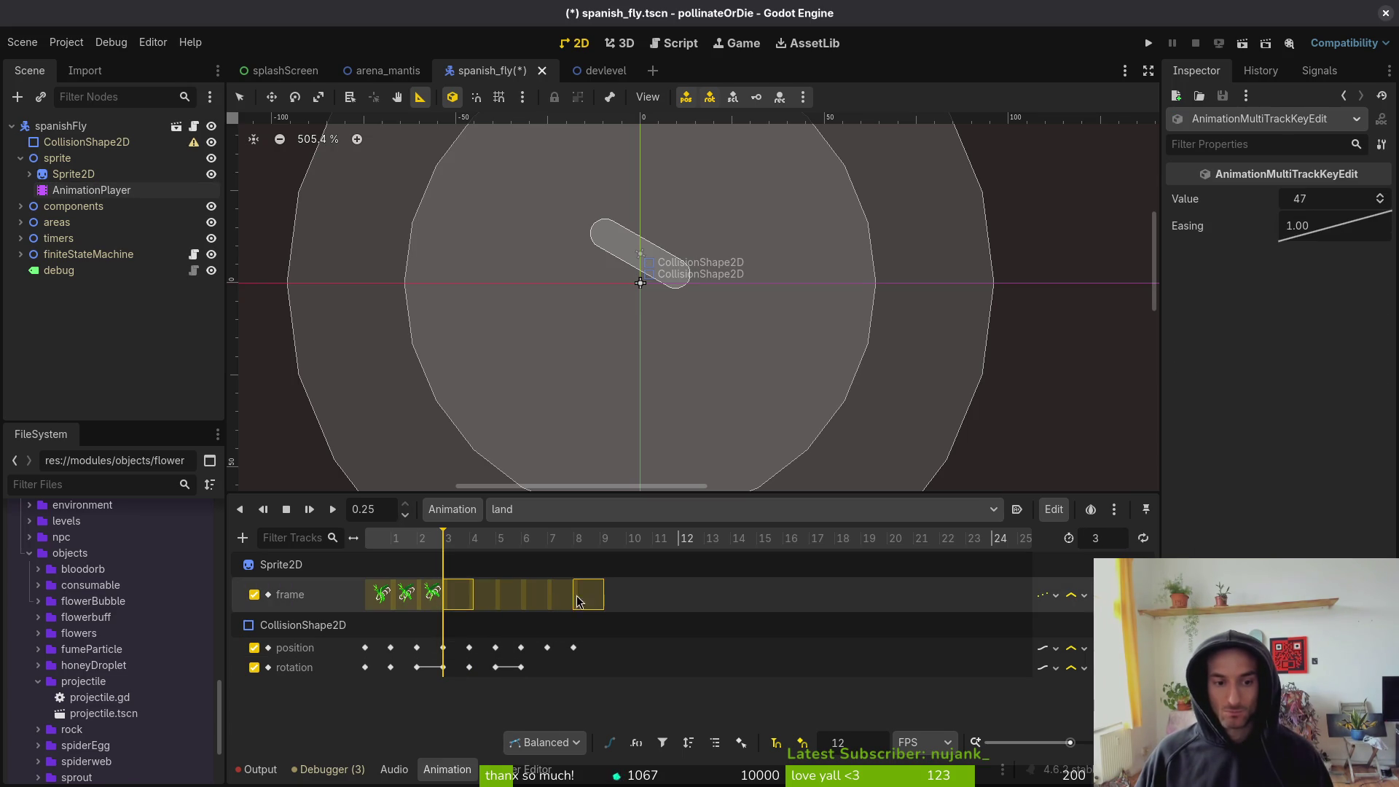
pyautogui.moveTo(461, 653); pyautogui.dragTo(572, 668)
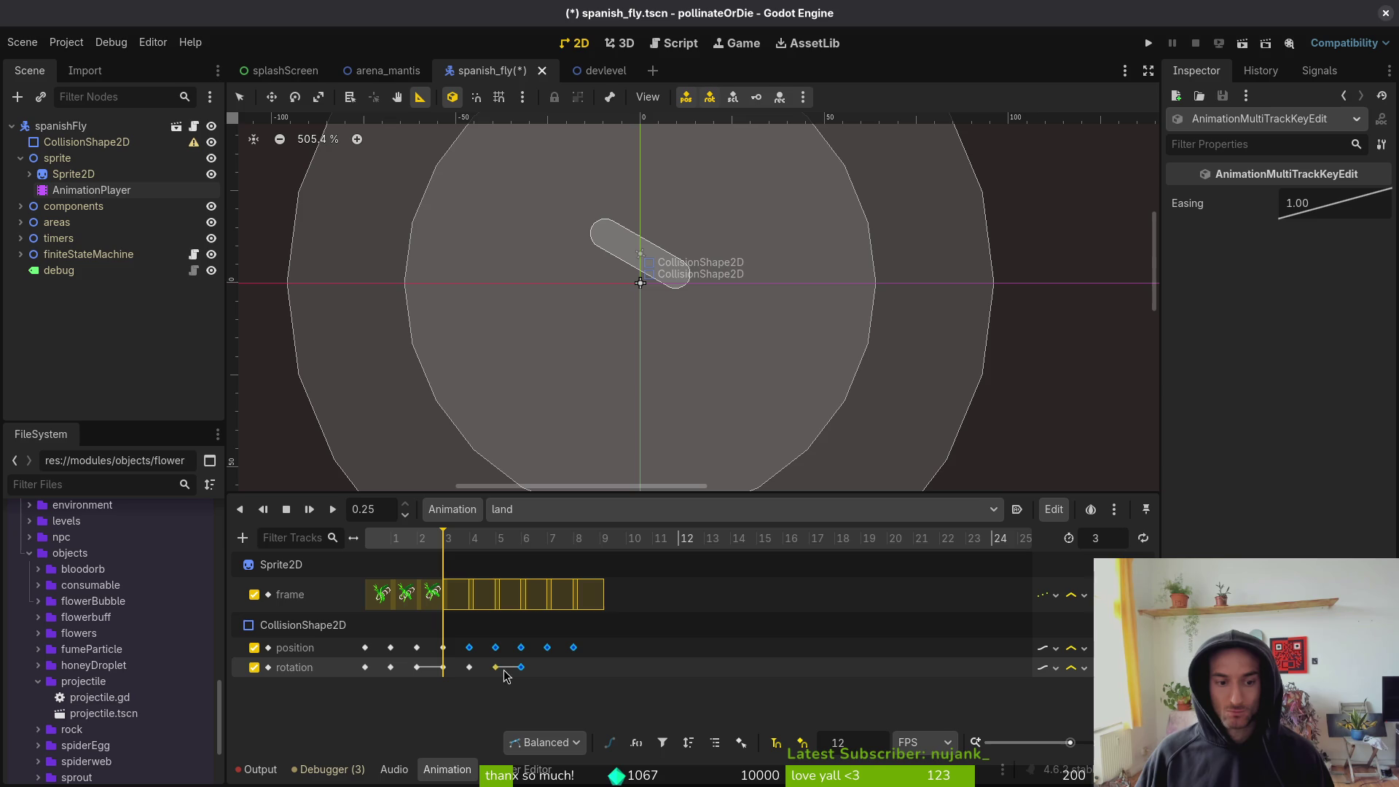
pyautogui.press('Delete')
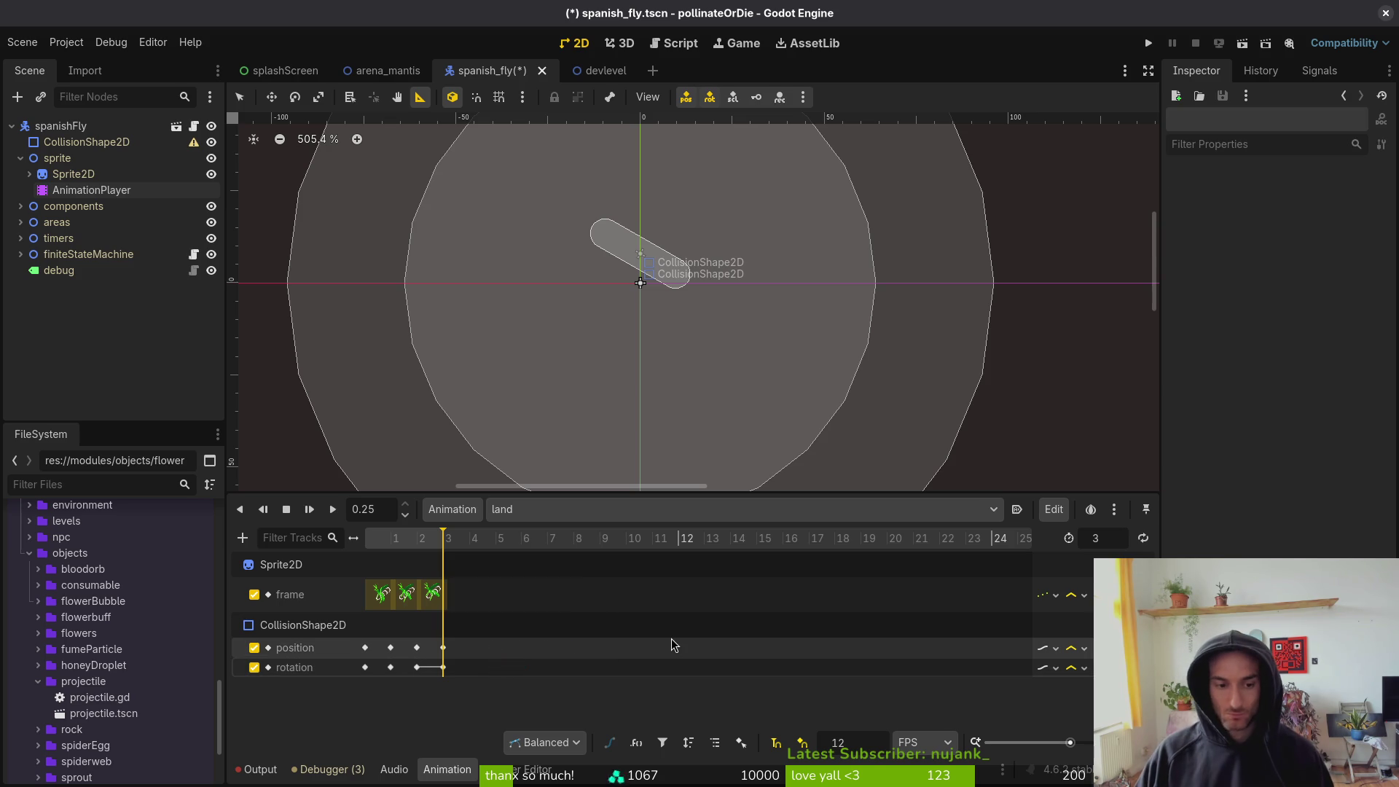
pyautogui.click(444, 648)
pyautogui.keyDown('shift'); pyautogui.click(443, 668); pyautogui.keyUp('shift')
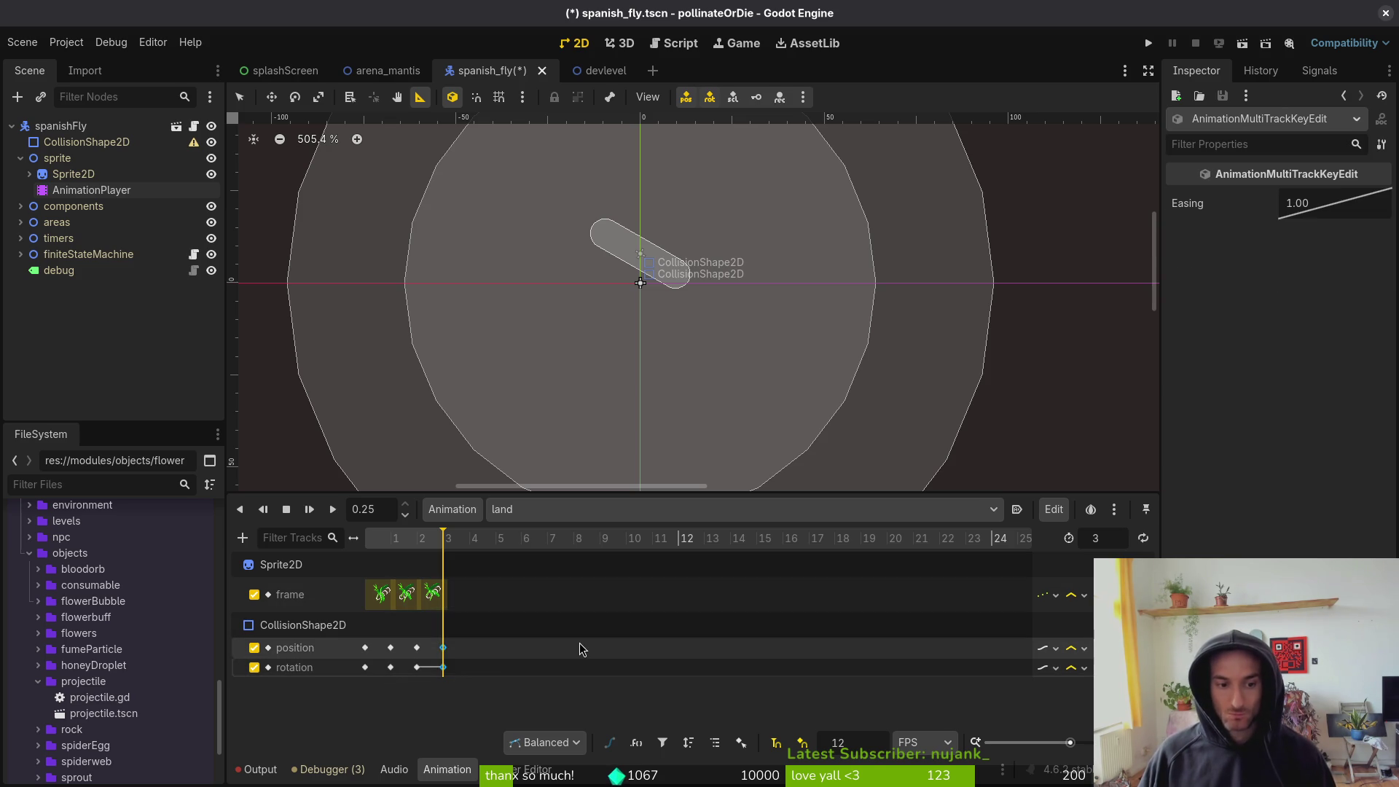
pyautogui.press('Delete')
pyautogui.hotkey('ctrl', 's')
# - Preview the trimmed land animation from the start and open Manage Animations
pyautogui.click(363, 540)
pyautogui.moveTo(363, 548)
pyautogui.mouseDown()
pyautogui.moveTo(423, 548)
pyautogui.moveTo(394, 553)
pyautogui.mouseUp()
pyautogui.click(484, 515)
pyautogui.click(496, 563)
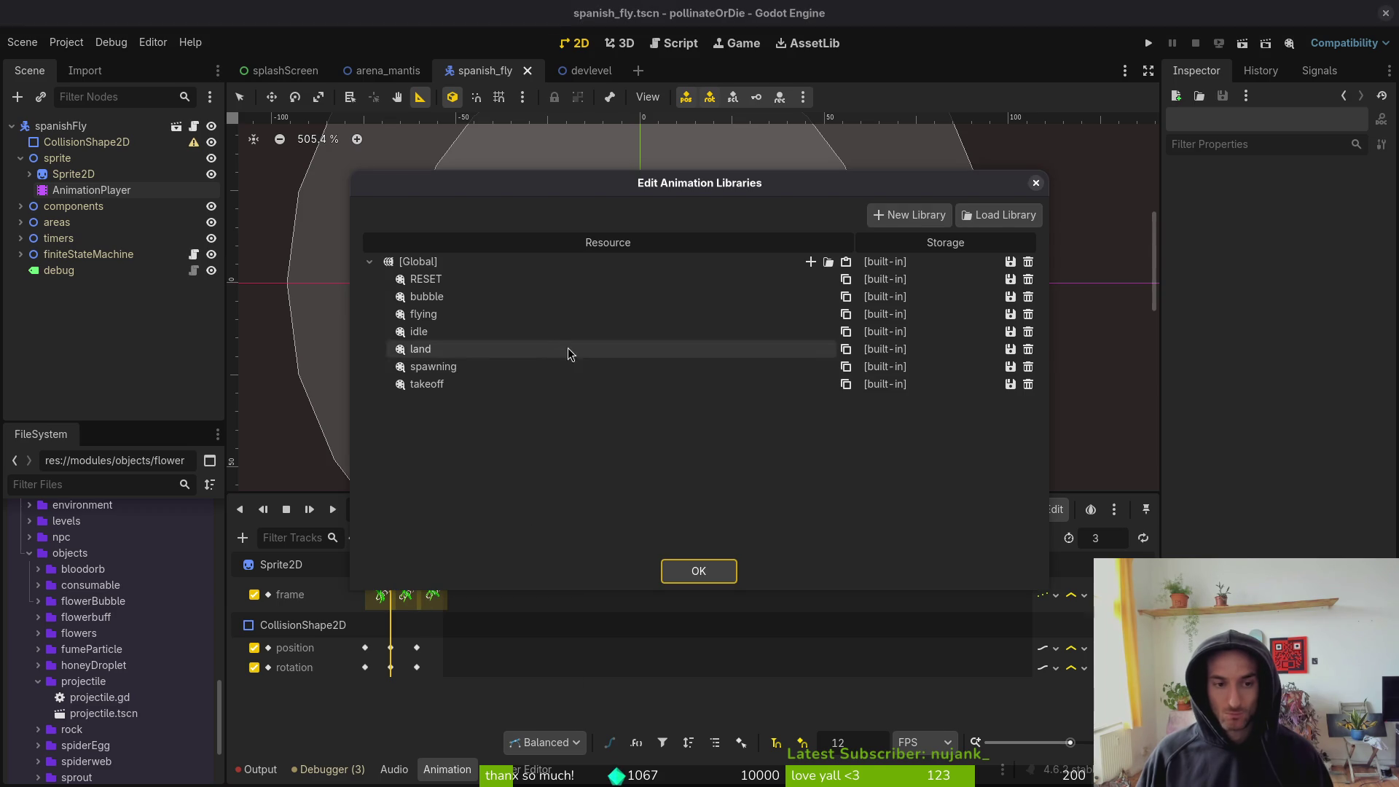
# - In Edit Animation Libraries, change the land entry's name to flyLand and confirm with OK
pyautogui.doubleClick(446, 350)
pyautogui.write('flyLand')
pyautogui.press('Return')
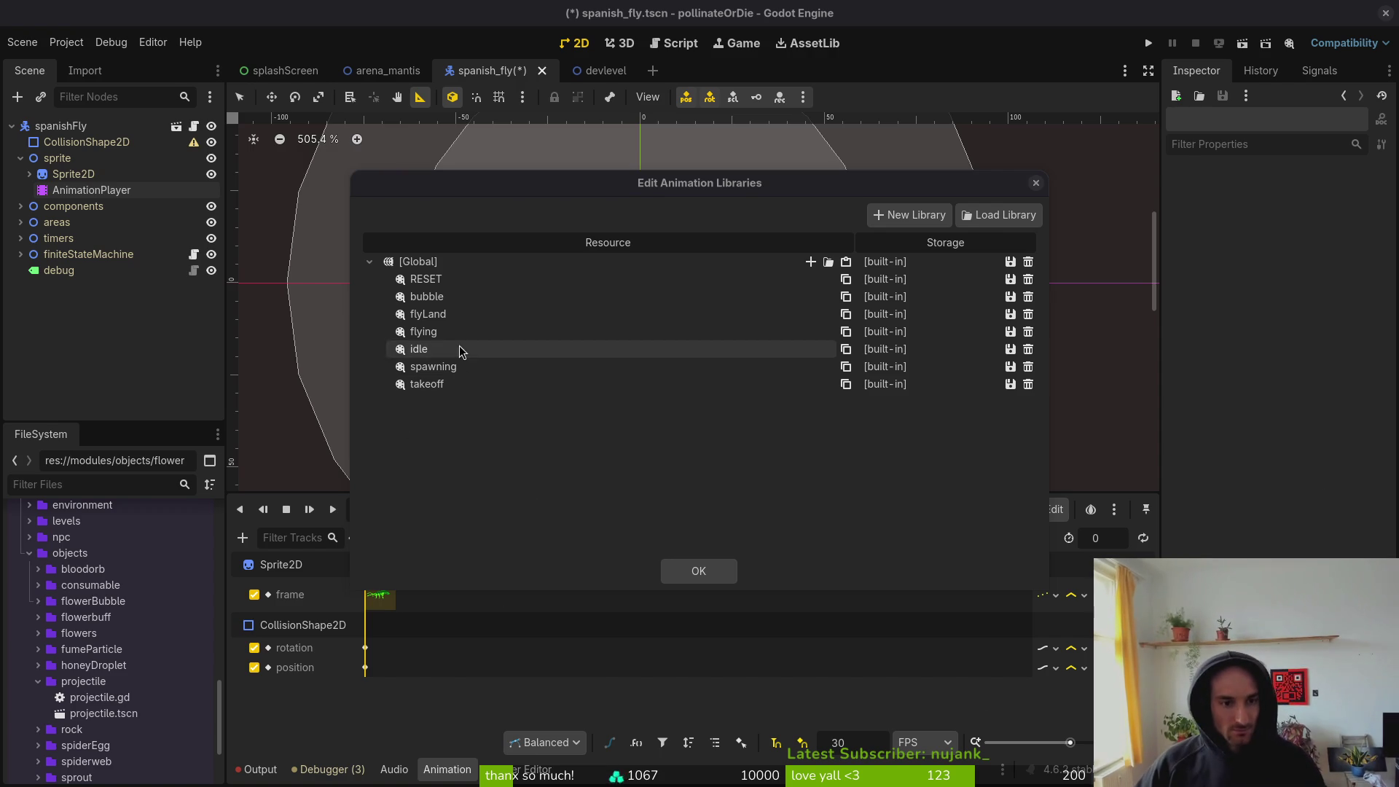
pyautogui.click(685, 563)
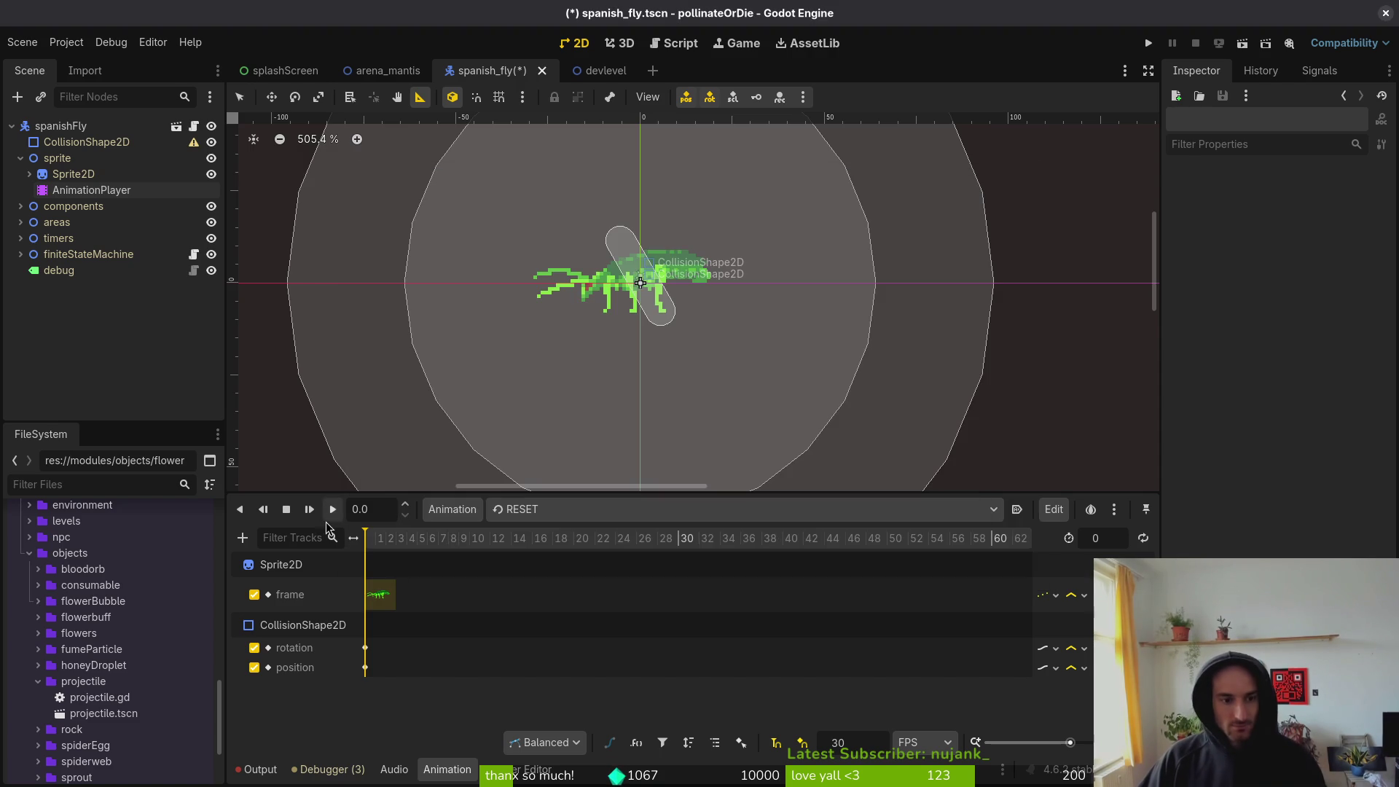
# - Create two new empty animations named land and touchdown
pyautogui.click(435, 512)
pyautogui.click(466, 540)
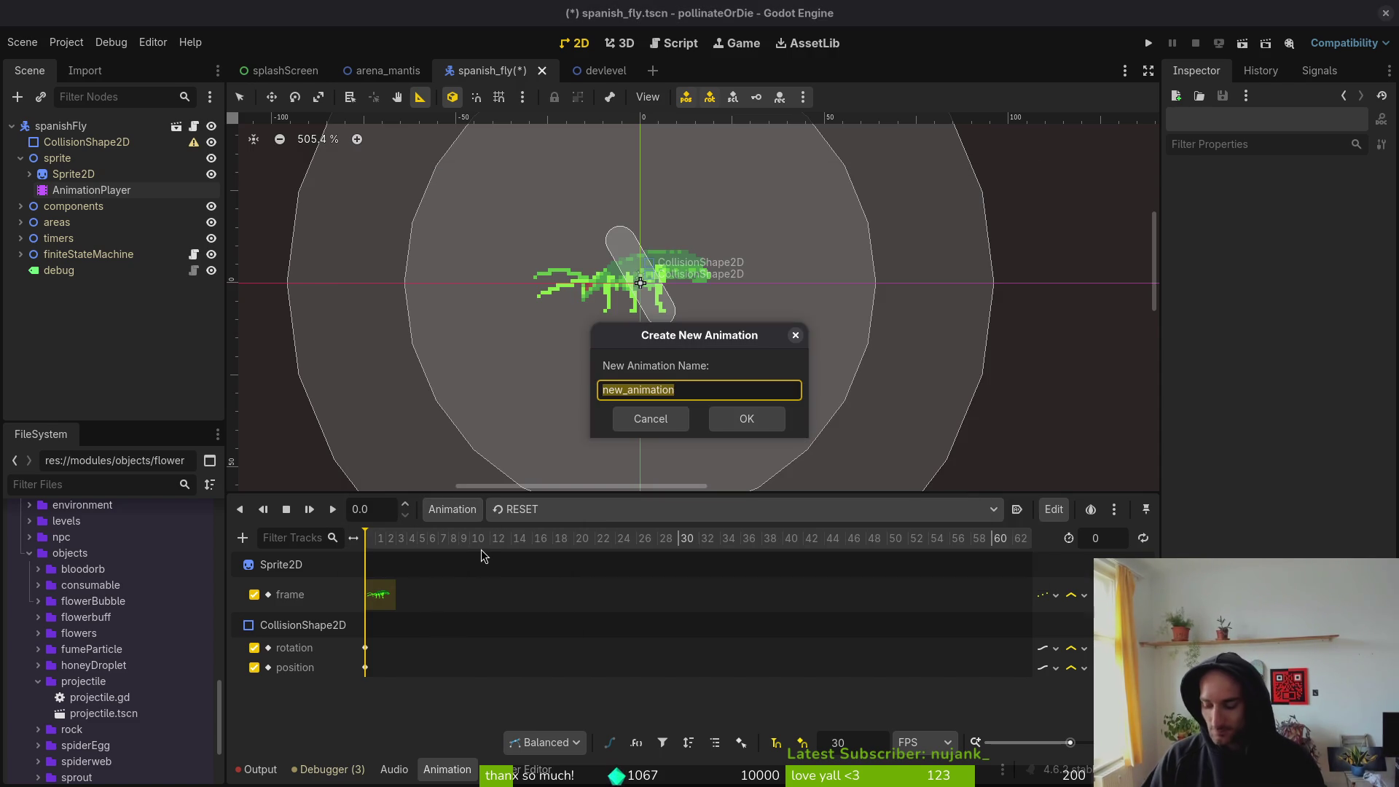
pyautogui.write('land')
pyautogui.press('Return')
pyautogui.click(452, 510)
pyautogui.click(479, 541)
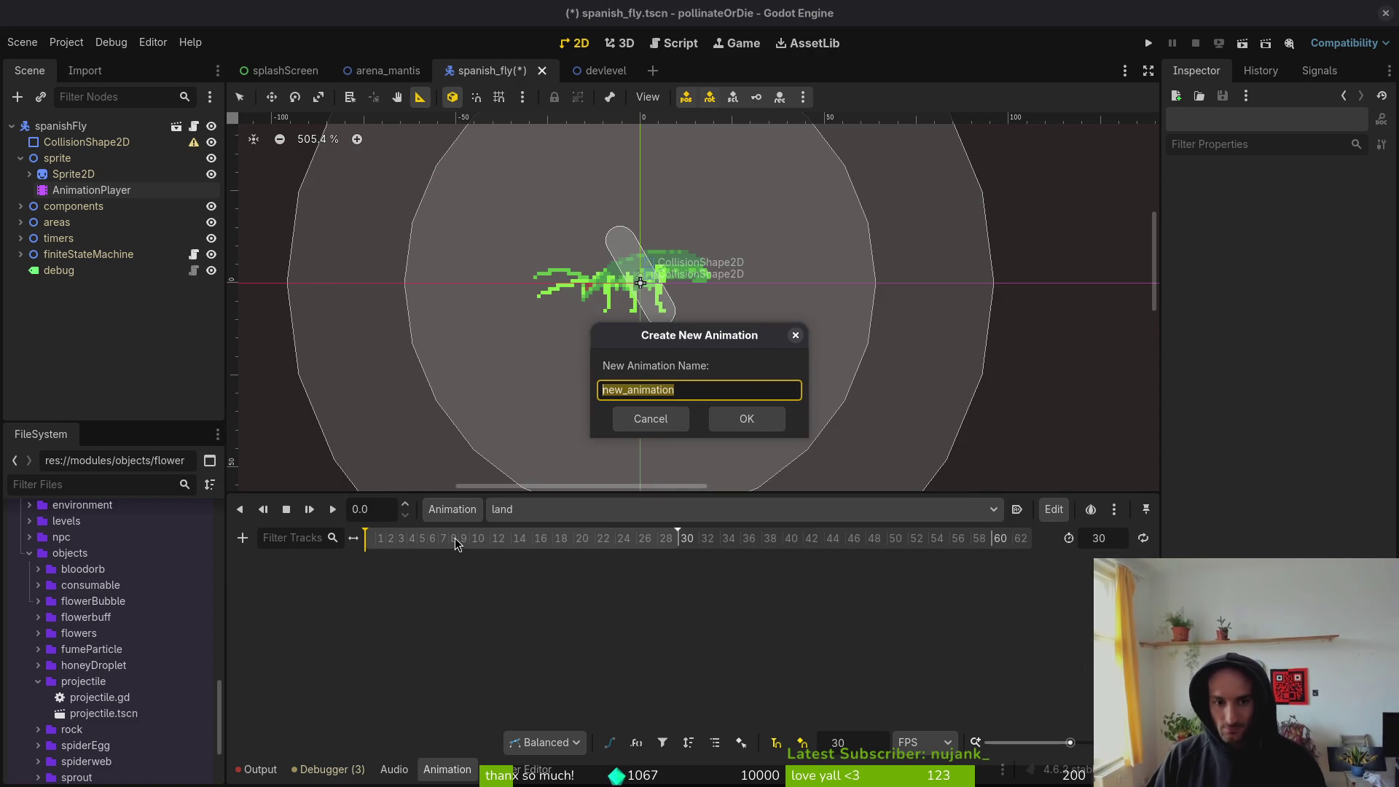
pyautogui.write('touchdown')
pyautogui.press('Return')
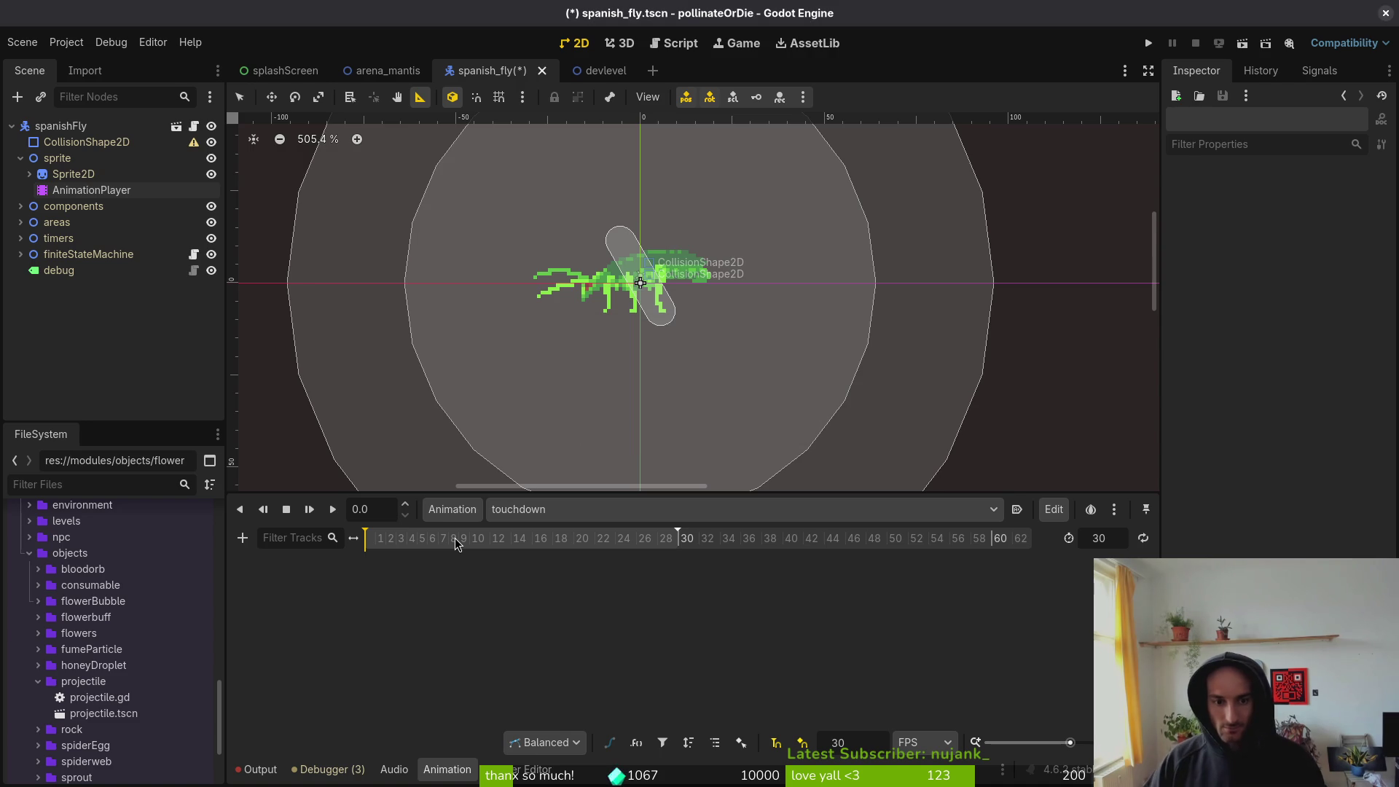
# - Set touchdown's timeline snap to 12 FPS and its length to 5, saving the scene
pyautogui.write('12')
pyautogui.press('Return')
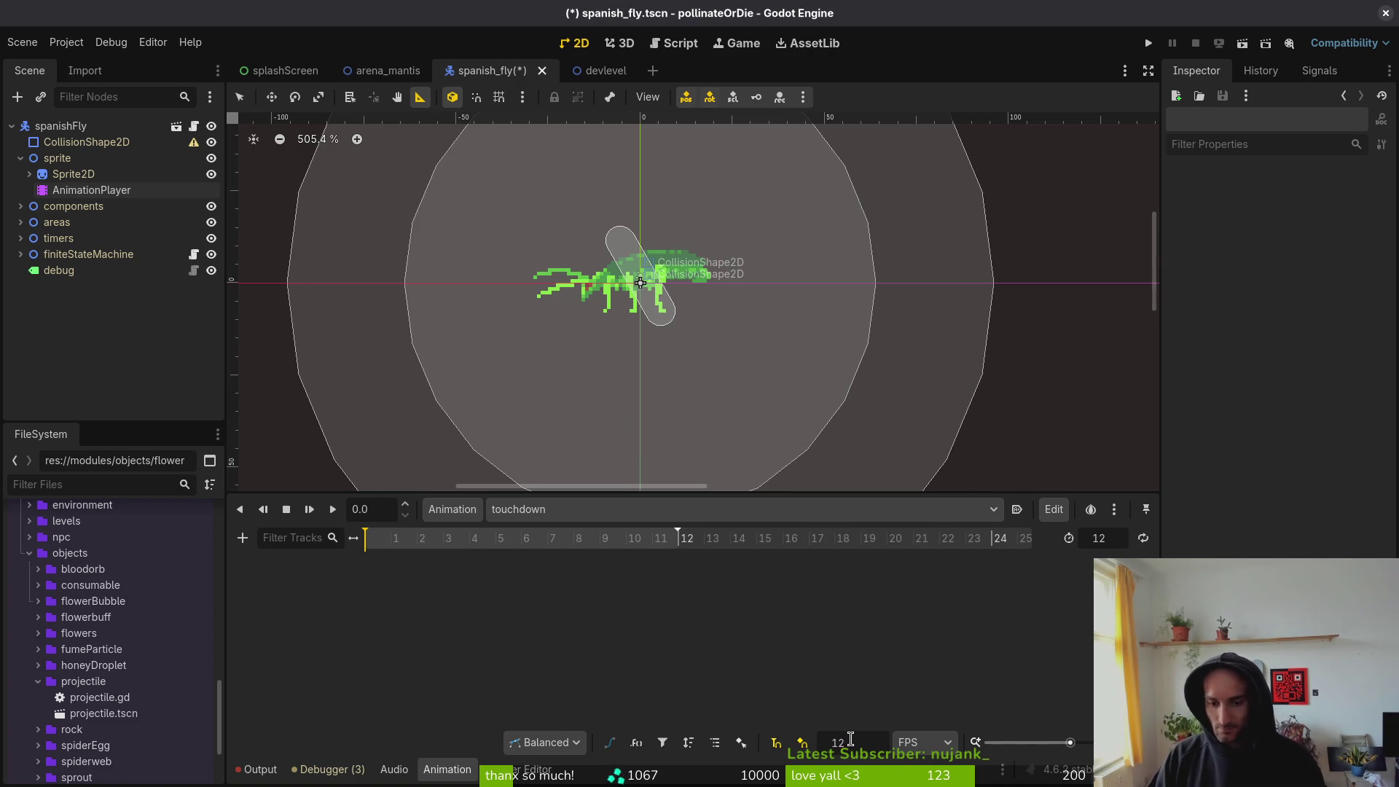
pyautogui.hotkey('ctrl', 's')
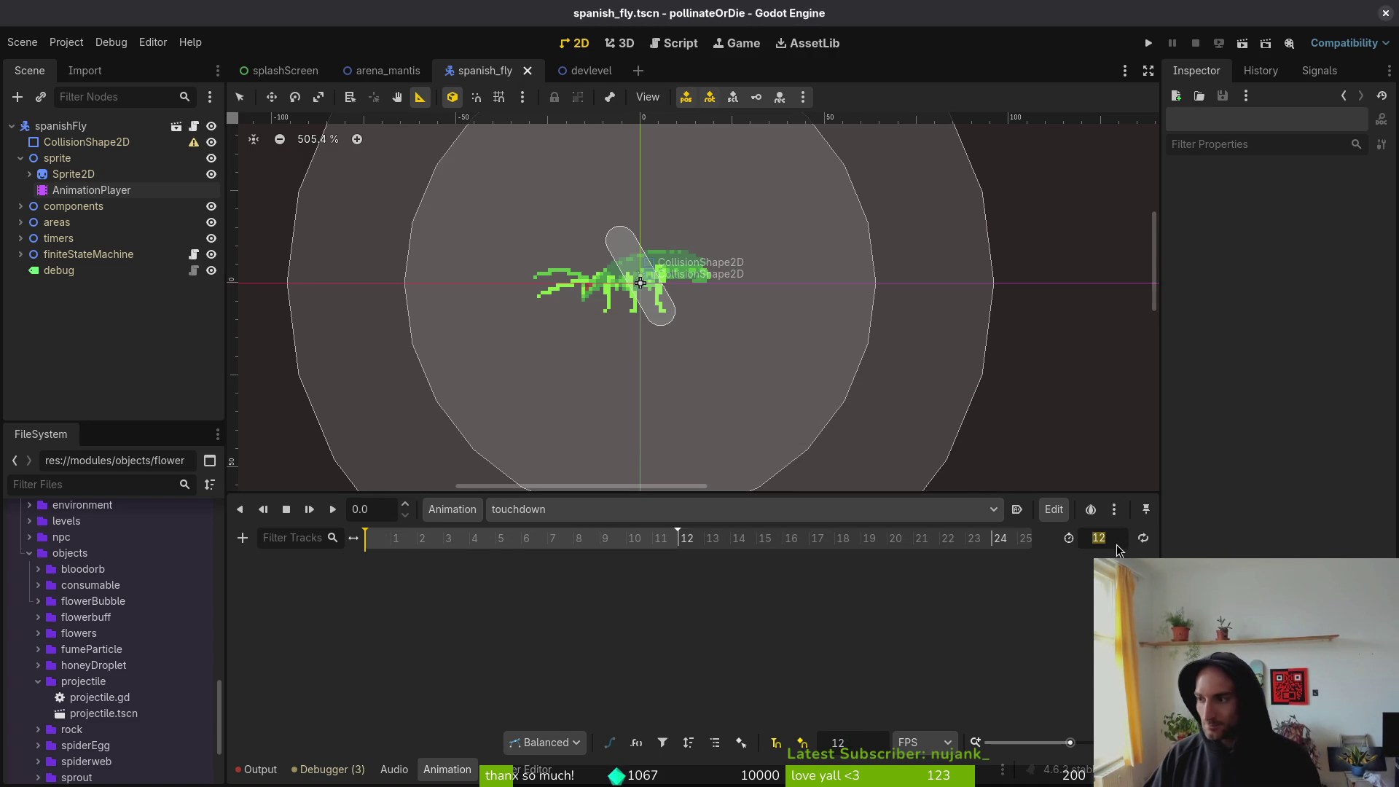
pyautogui.press('super+3')
pyautogui.press('super+1')
pyautogui.press('super+3')
pyautogui.press('super+2')
pyautogui.doubleClick(1102, 539)
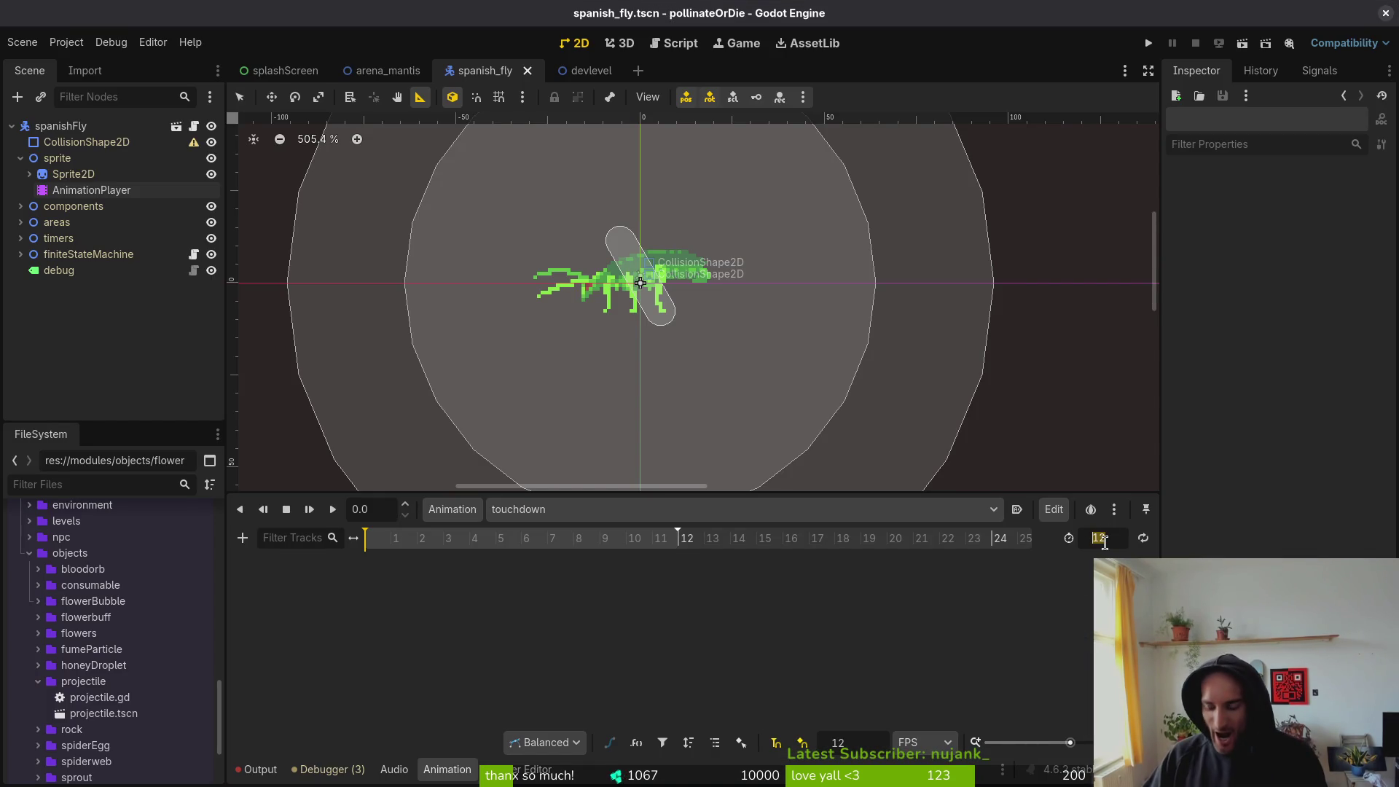
pyautogui.write('5')
pyautogui.press('Return')
pyautogui.hotkey('ctrl', 's')
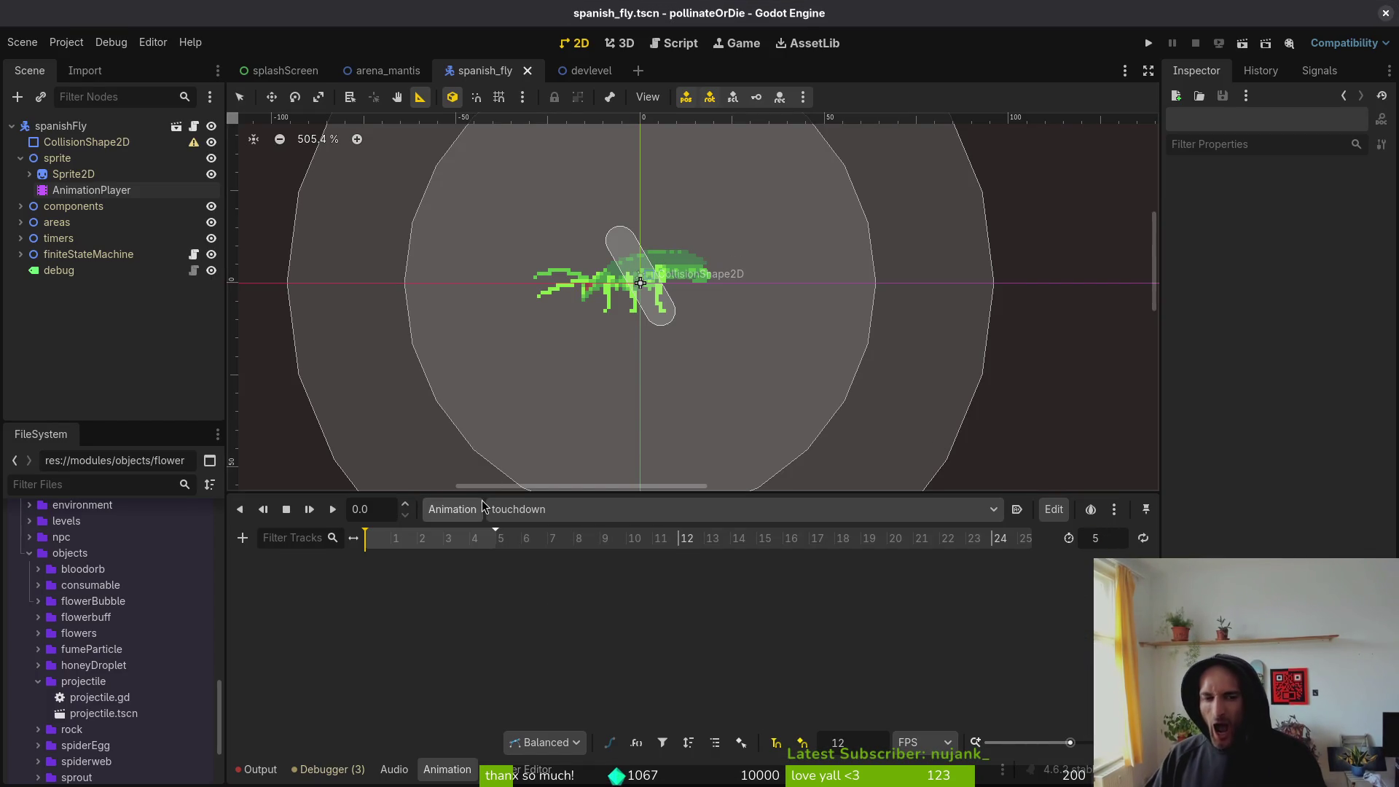
pyautogui.click(560, 522)
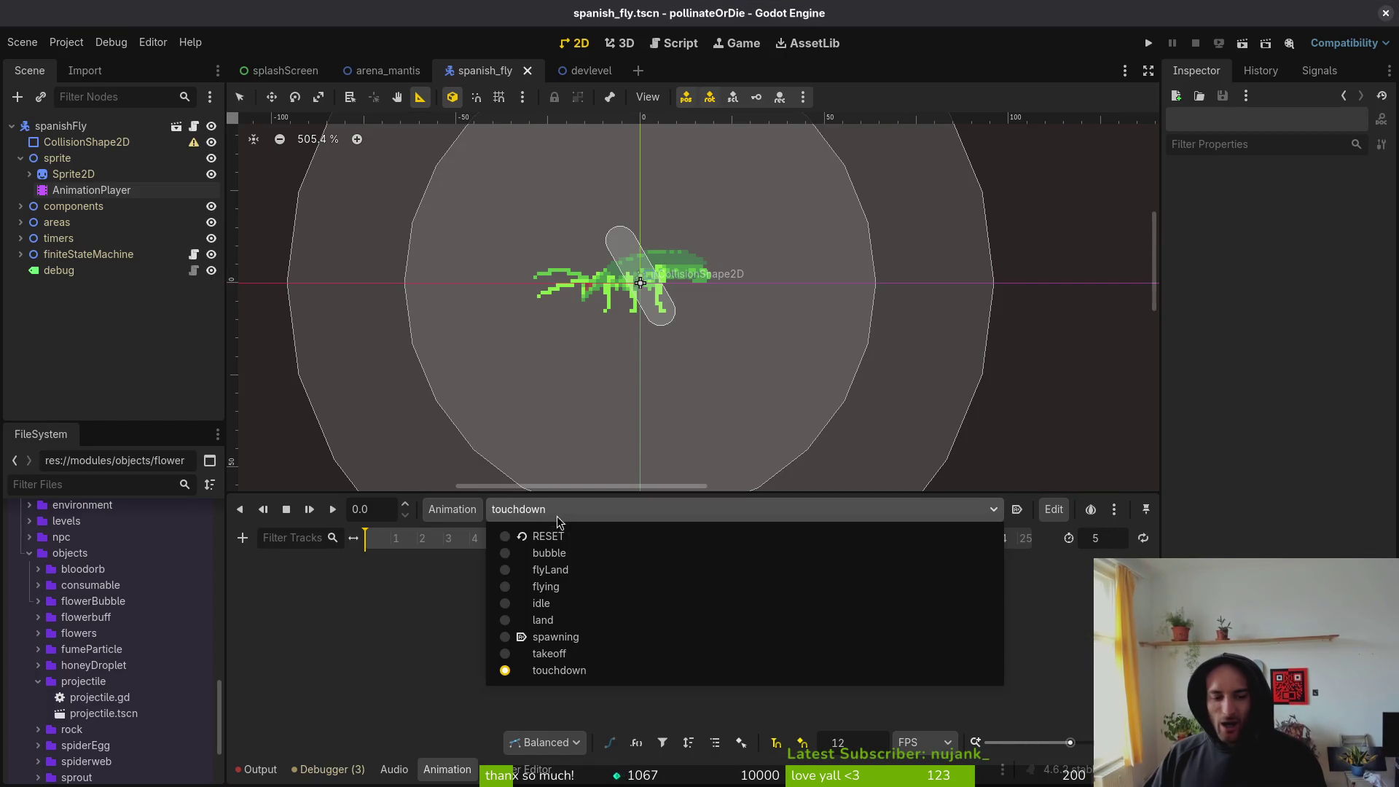
# - Rename the new land animation to landing in the animation libraries manager
pyautogui.click(563, 621)
pyautogui.click(452, 509)
pyautogui.click(493, 561)
pyautogui.doubleClick(469, 366)
pyautogui.click(469, 366)
pyautogui.press('Return')
pyautogui.click(699, 579)
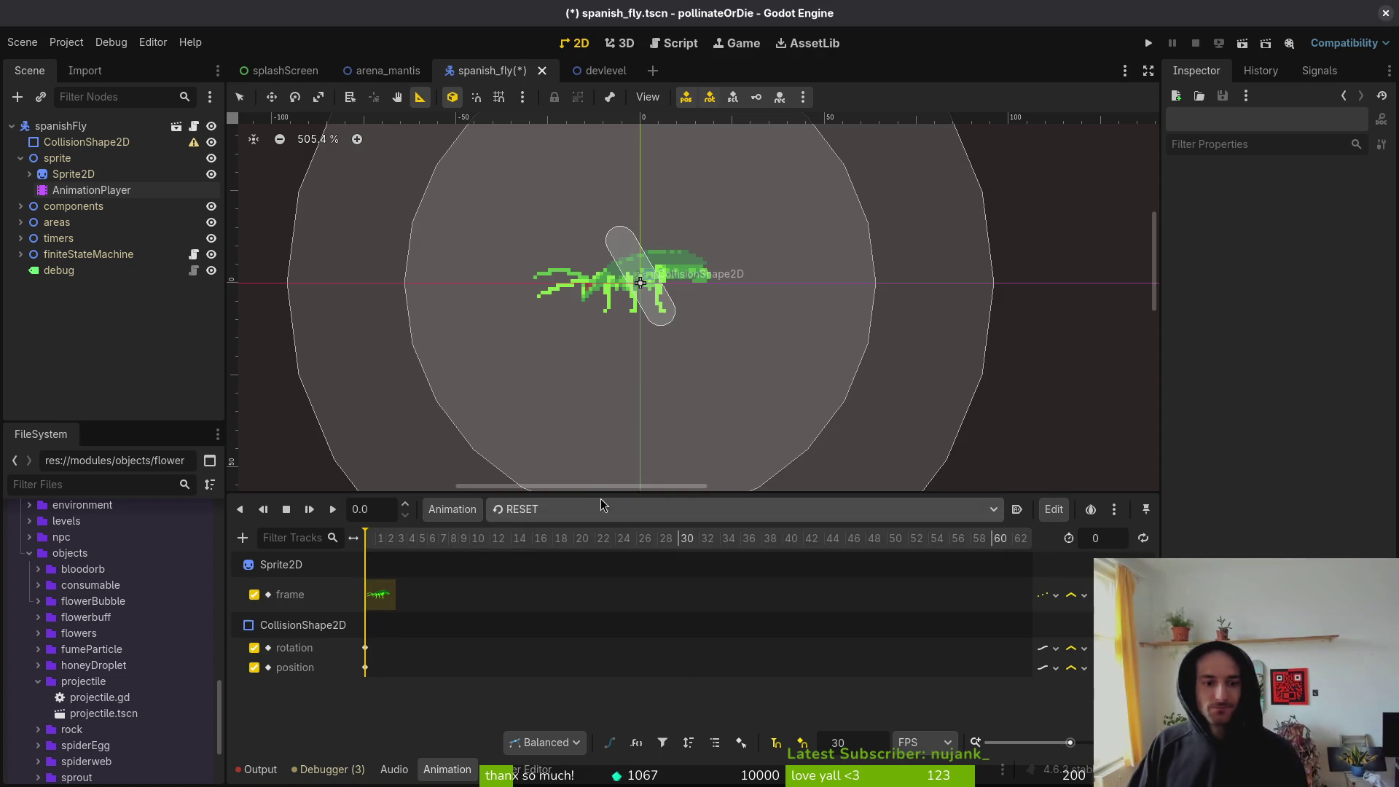
# - Browse the bubble, flyLand and flying animations, then load the empty landing animation
pyautogui.click(576, 511)
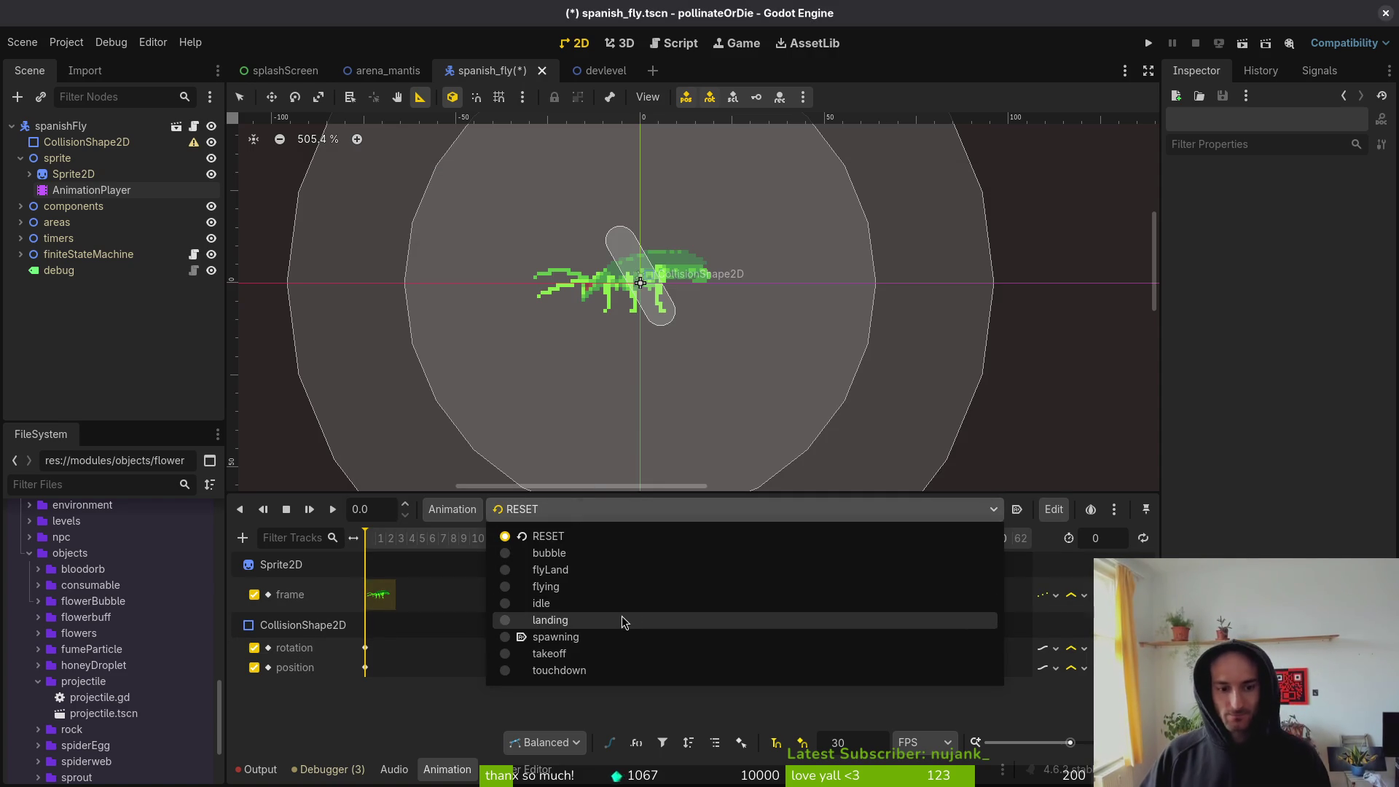
pyautogui.click(610, 553)
pyautogui.click(597, 510)
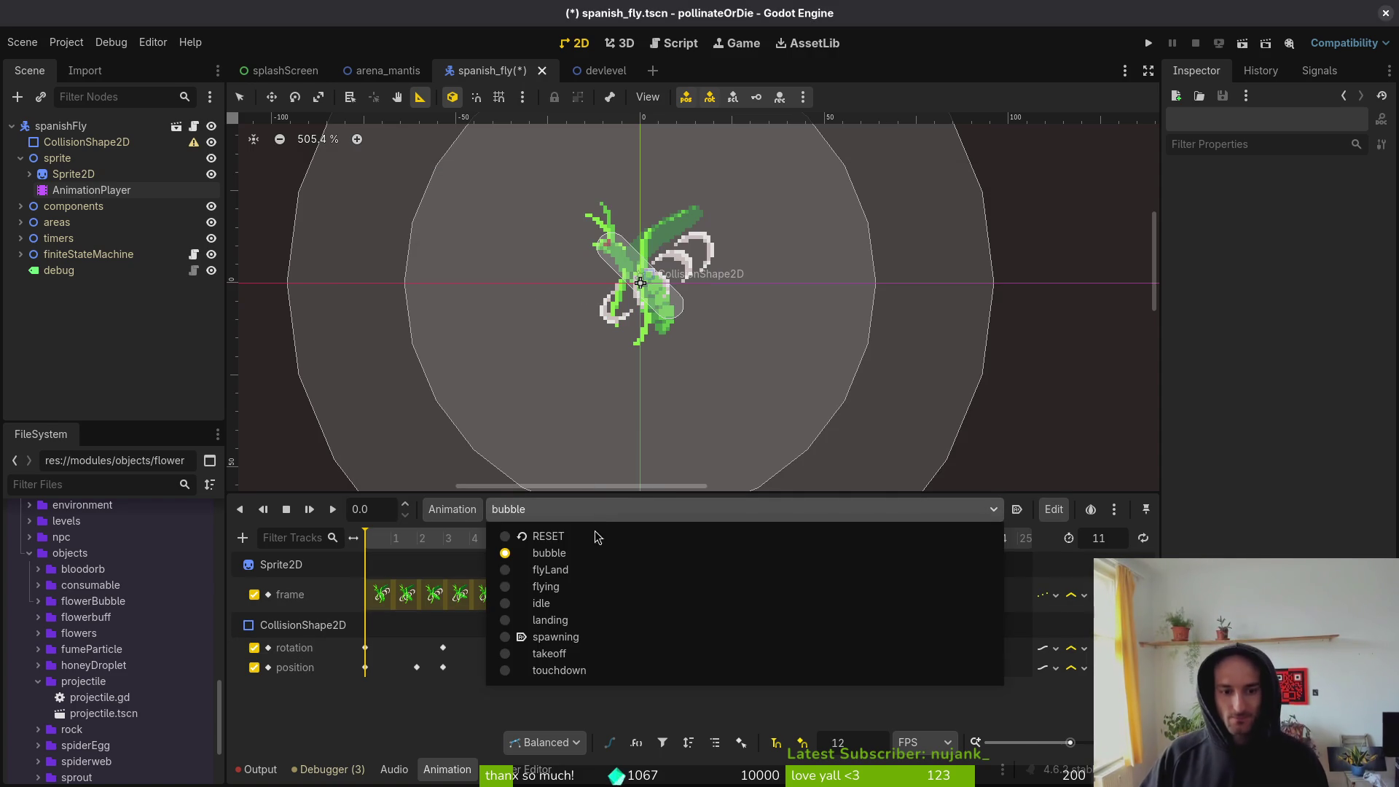
pyautogui.click(599, 572)
pyautogui.click(601, 510)
pyautogui.click(595, 588)
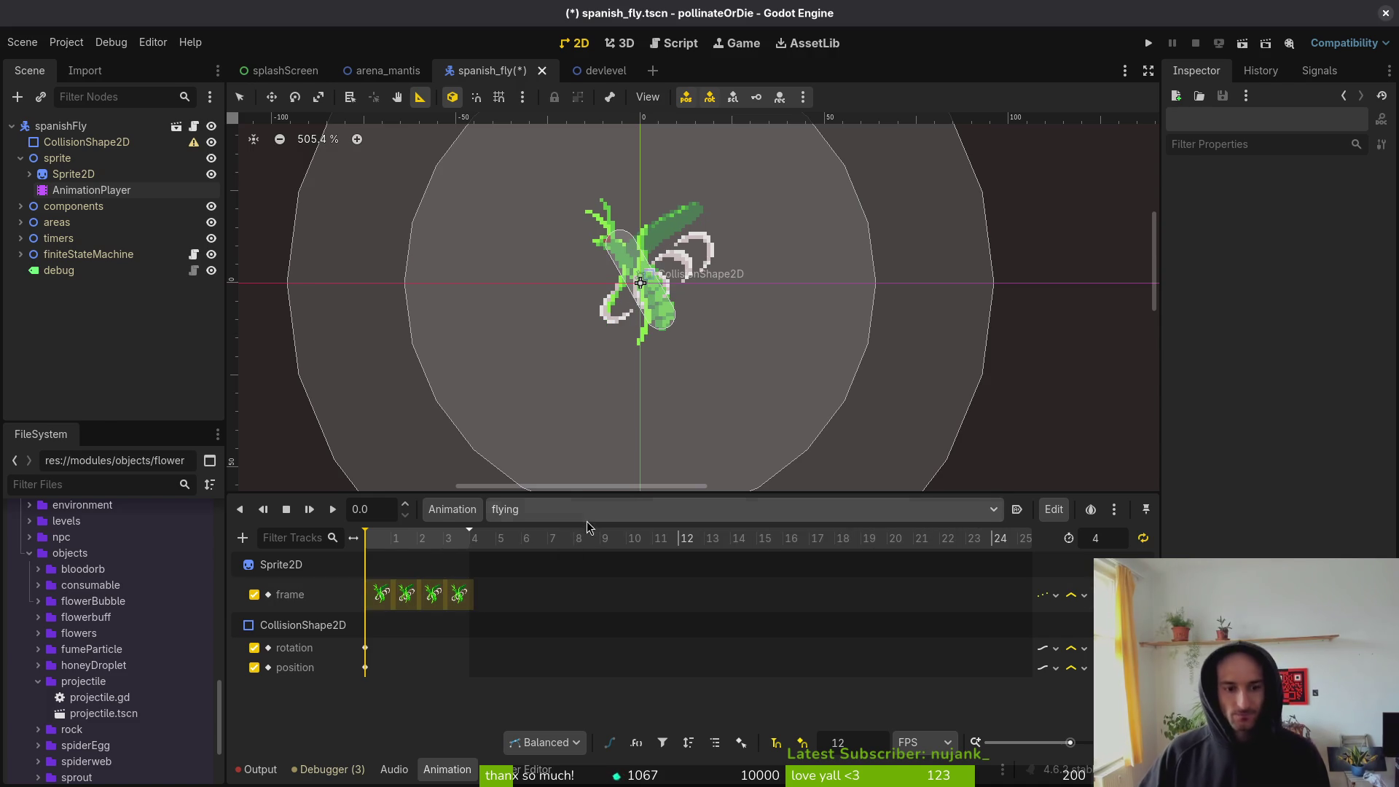
pyautogui.click(581, 512)
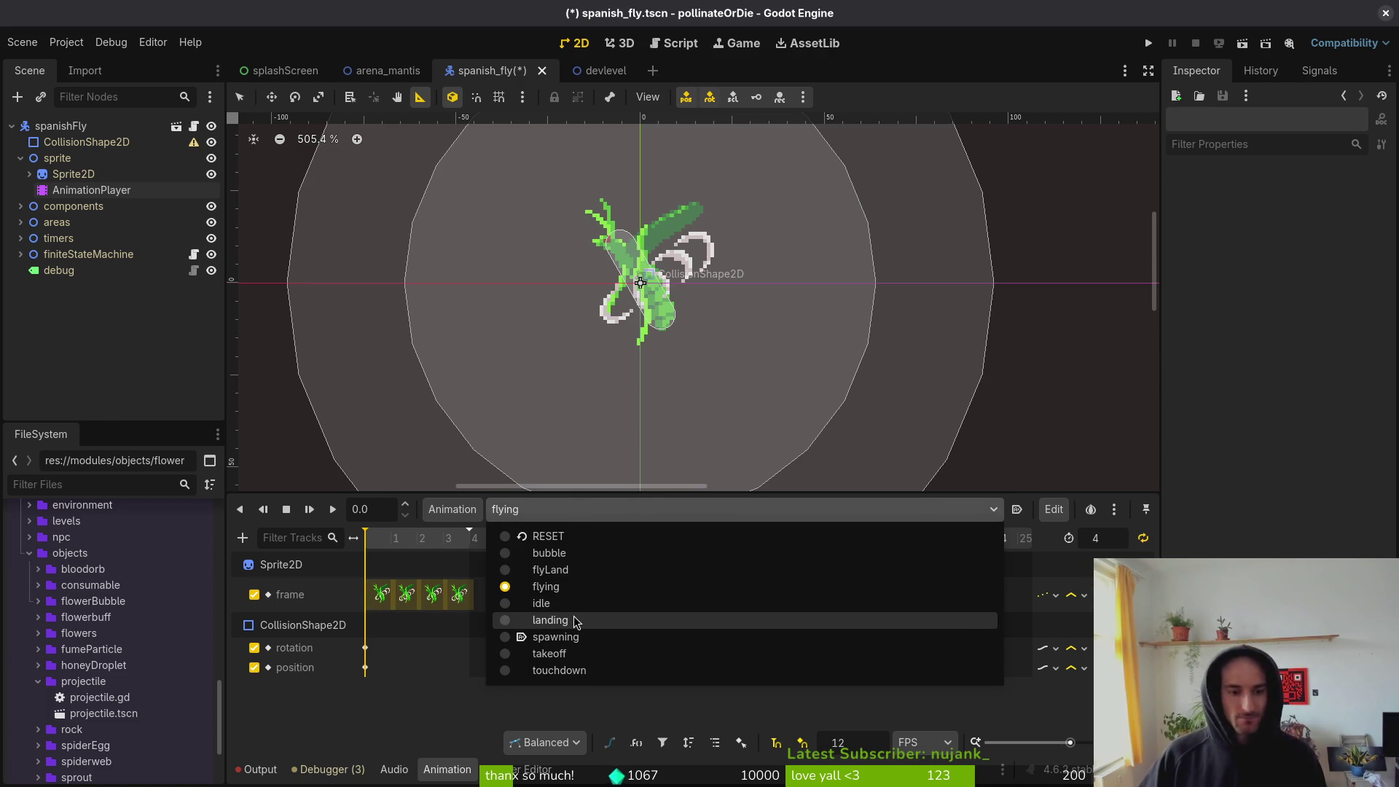
pyautogui.click(576, 620)
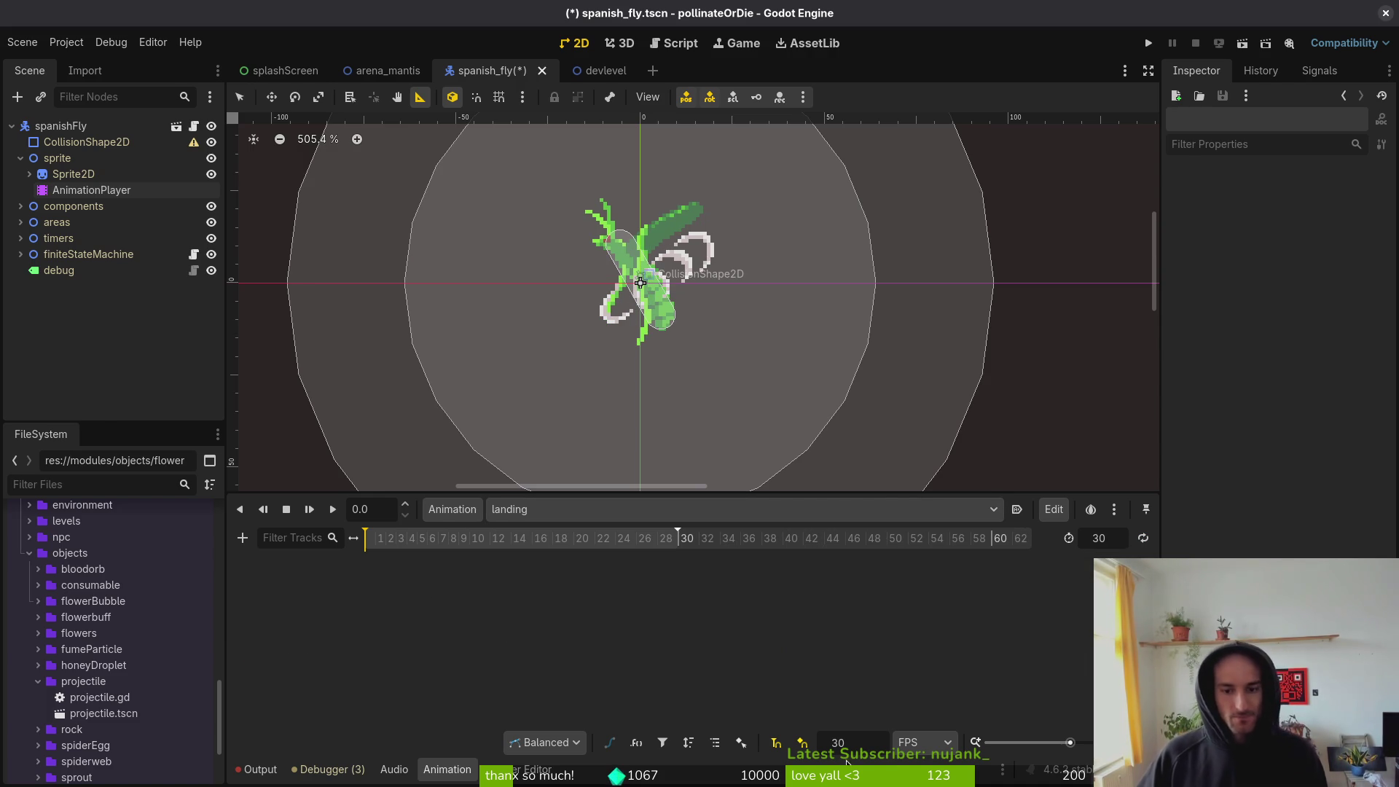
pyautogui.write('12')
# - Set landing to 12 FPS snapping with a length of 4 and save spanish_fly.tscn
pyautogui.press('Return')
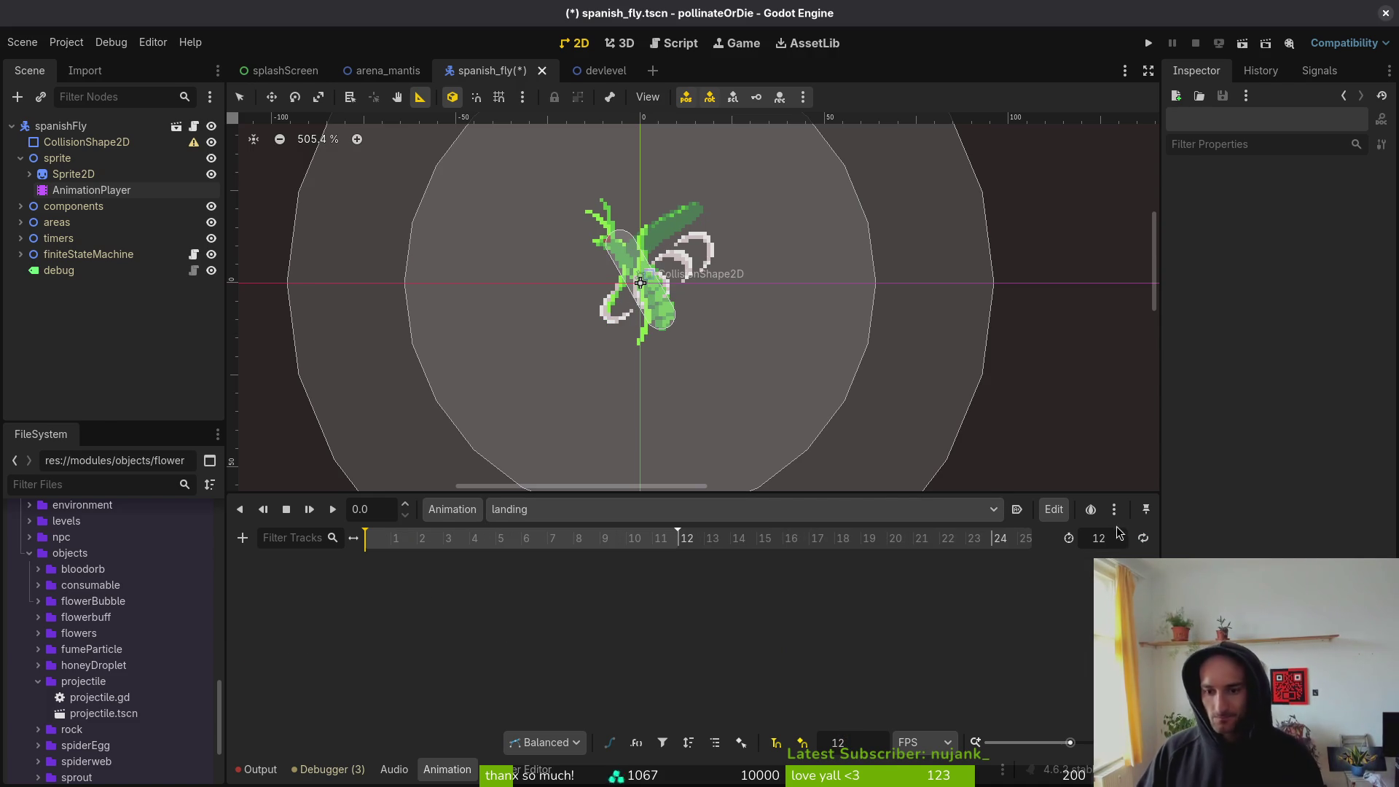
pyautogui.write('4')
pyautogui.press('Return')
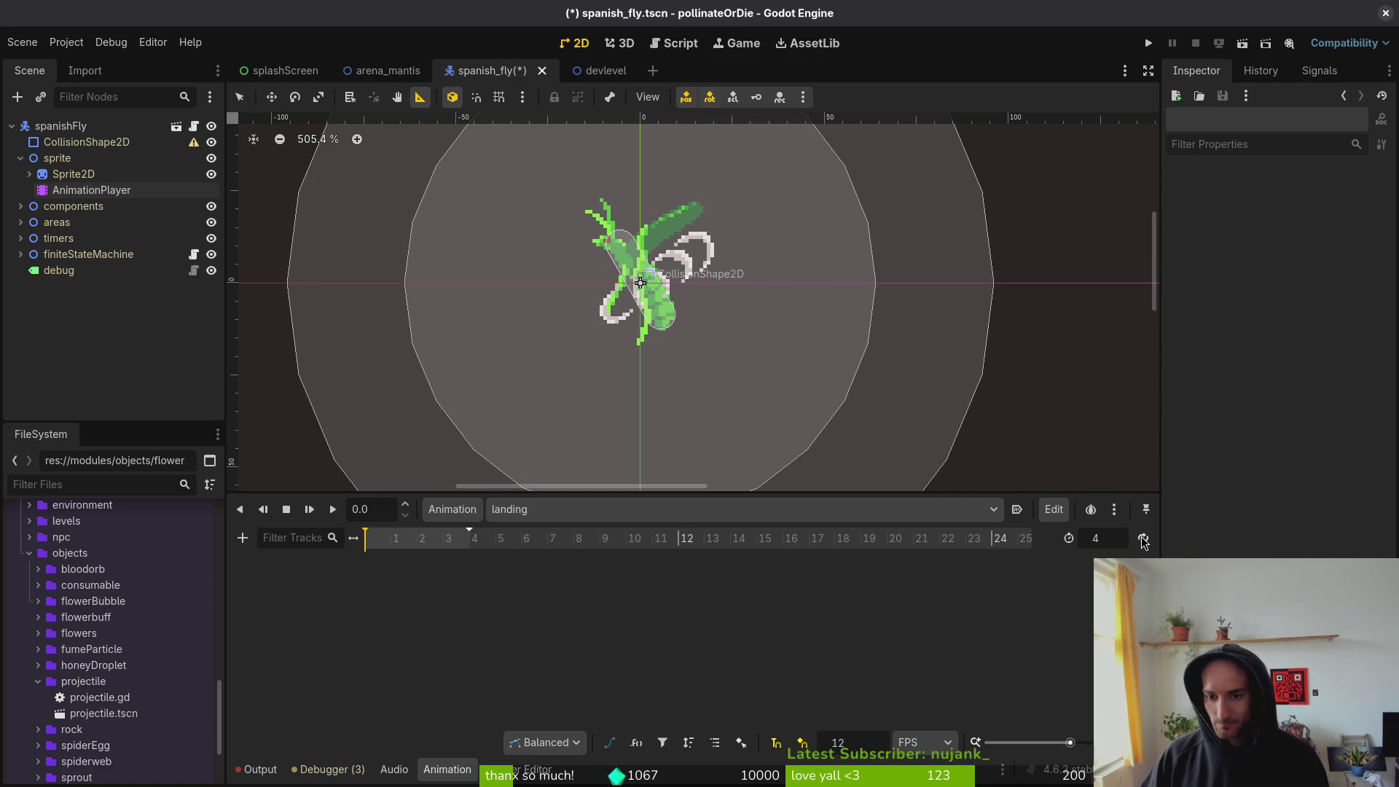
pyautogui.hotkey('ctrl', 's')
pyautogui.scroll(3, 484, 580)
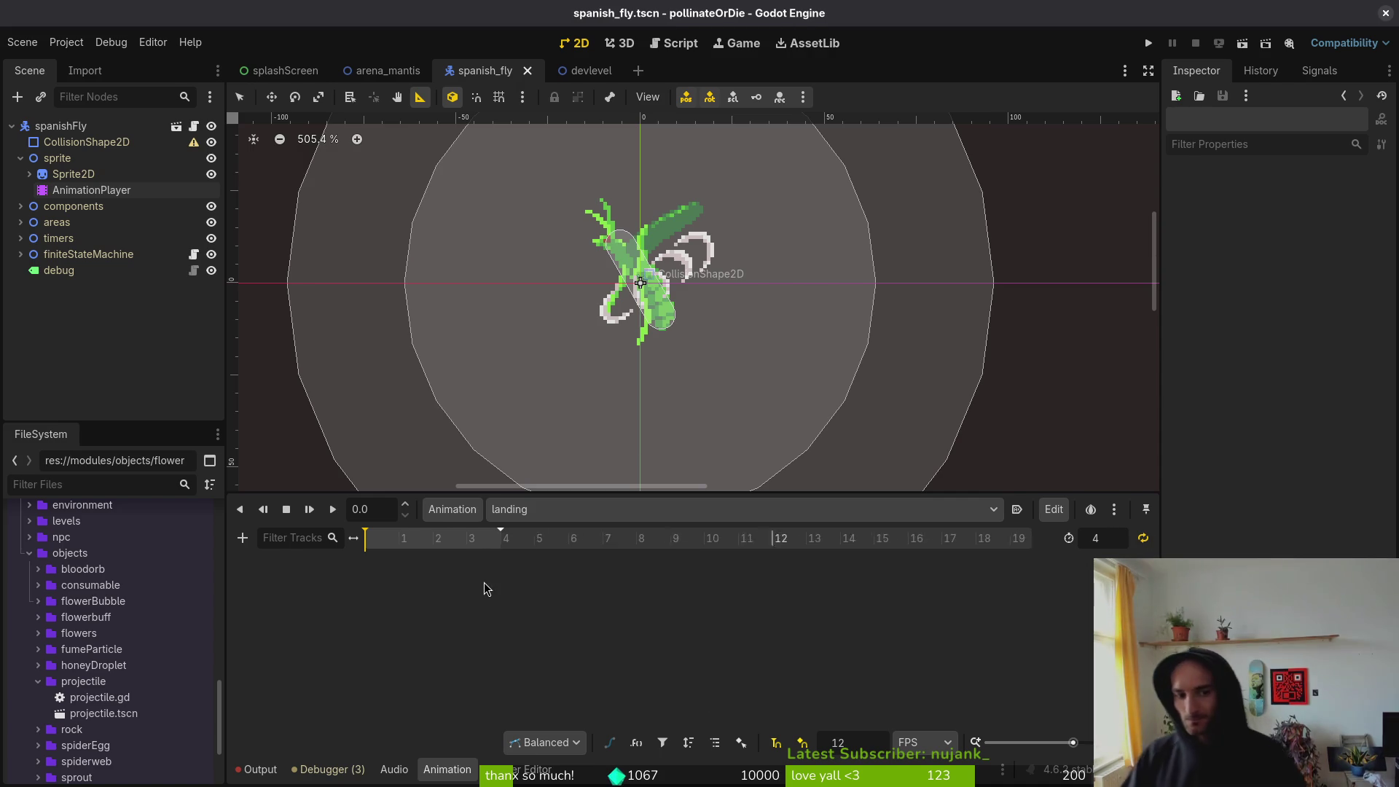
pyautogui.click(69, 174)
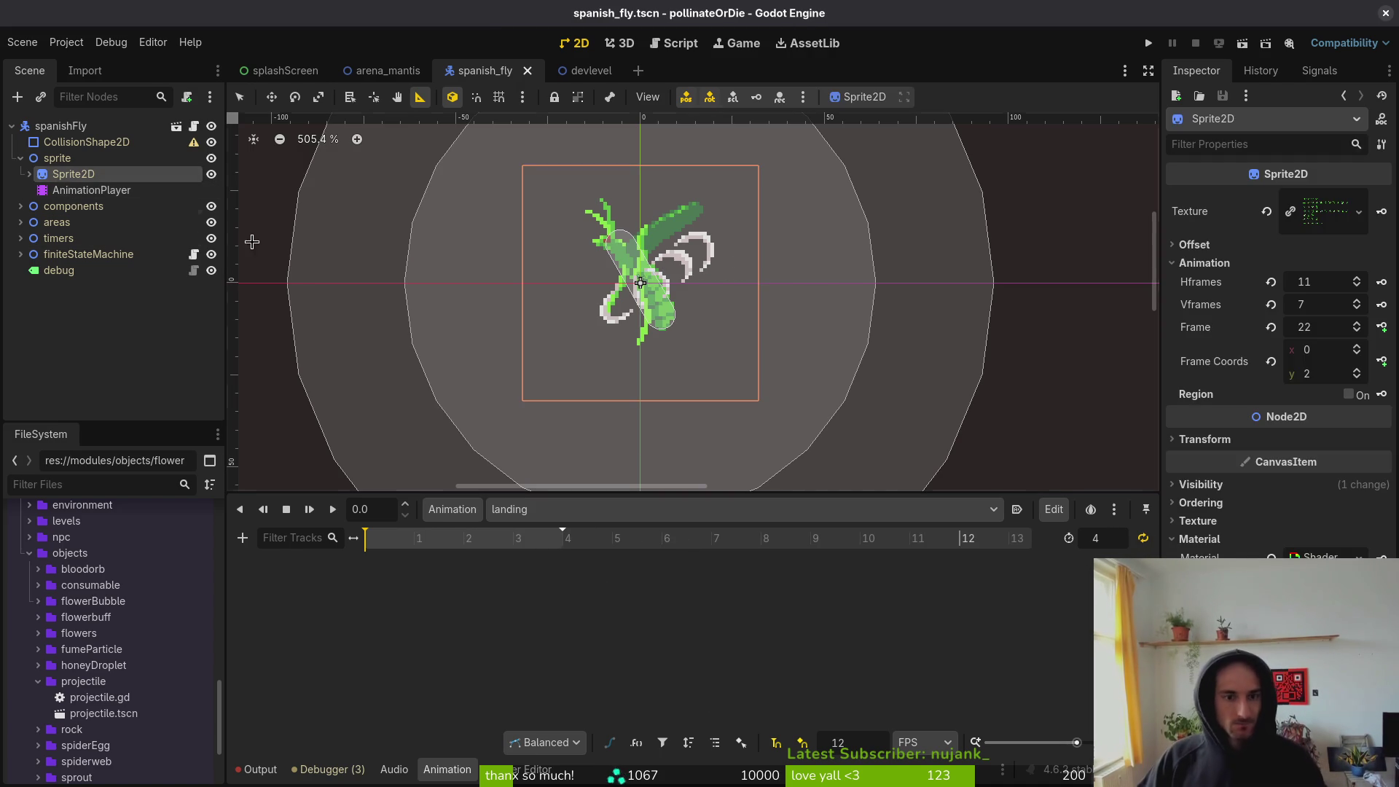
# - Step the Sprite2D frame through the sheet rows to frame 55, the first landing pose
pyautogui.click(1357, 370)
pyautogui.click(1358, 370)
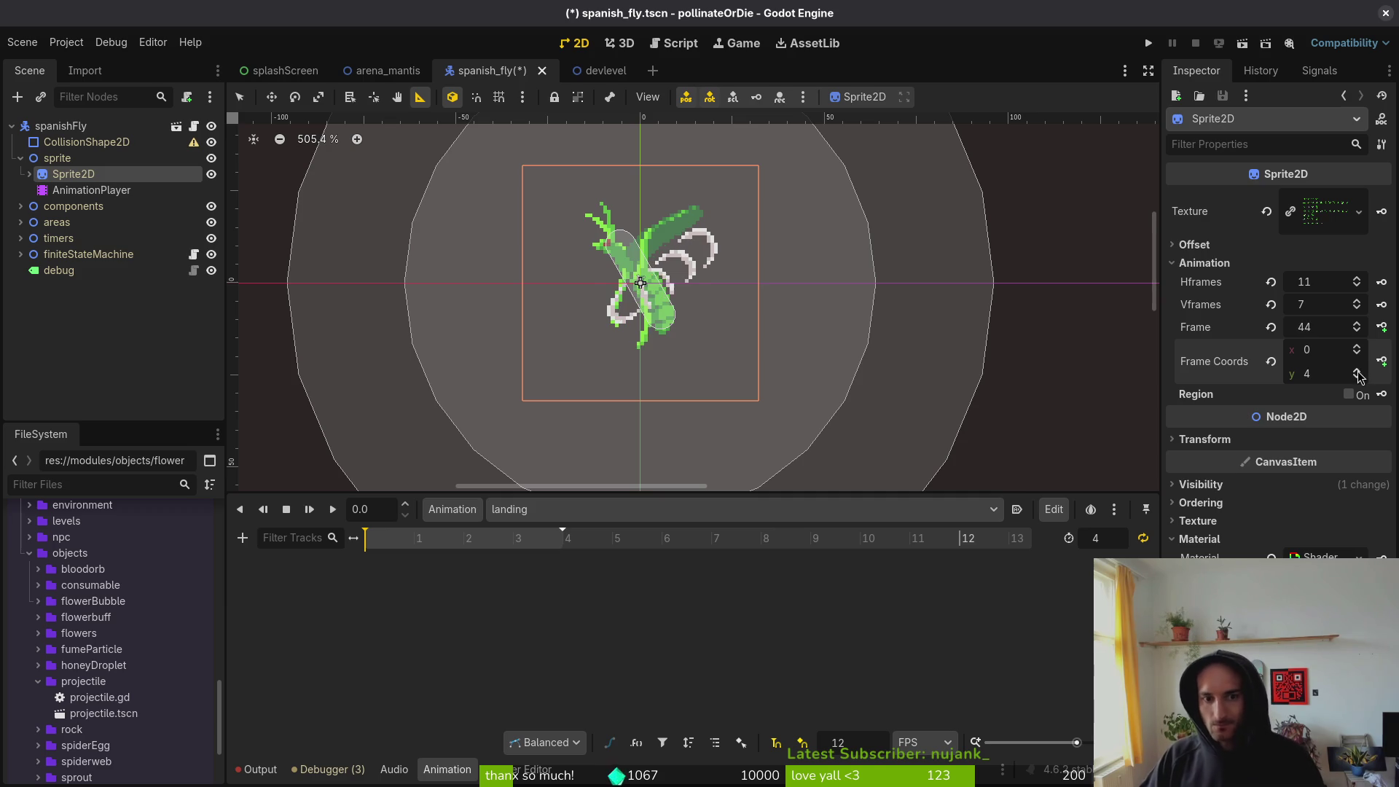
pyautogui.click(1359, 371)
pyautogui.click(1359, 371)
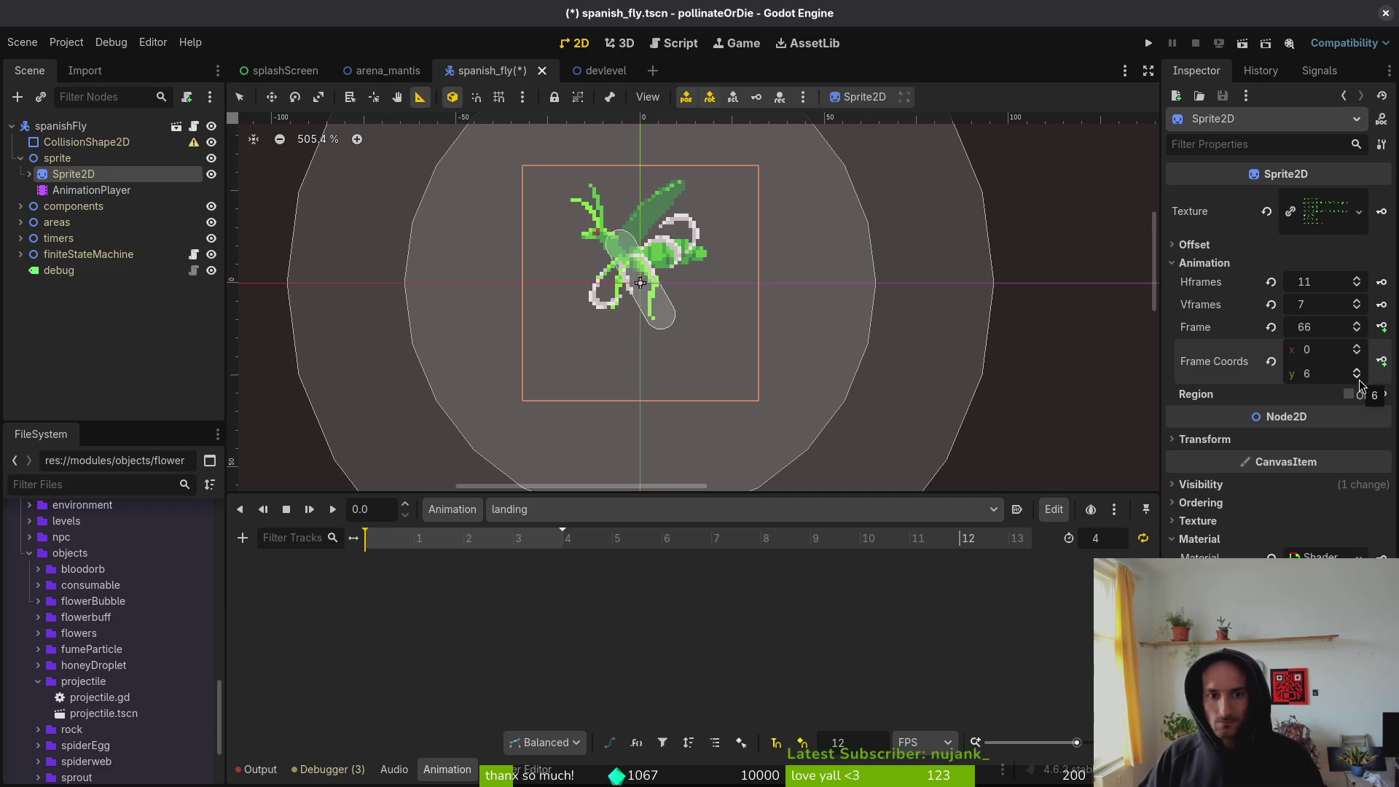
pyautogui.click(1358, 377)
pyautogui.click(1358, 324)
pyautogui.click(1359, 323)
pyautogui.click(1359, 324)
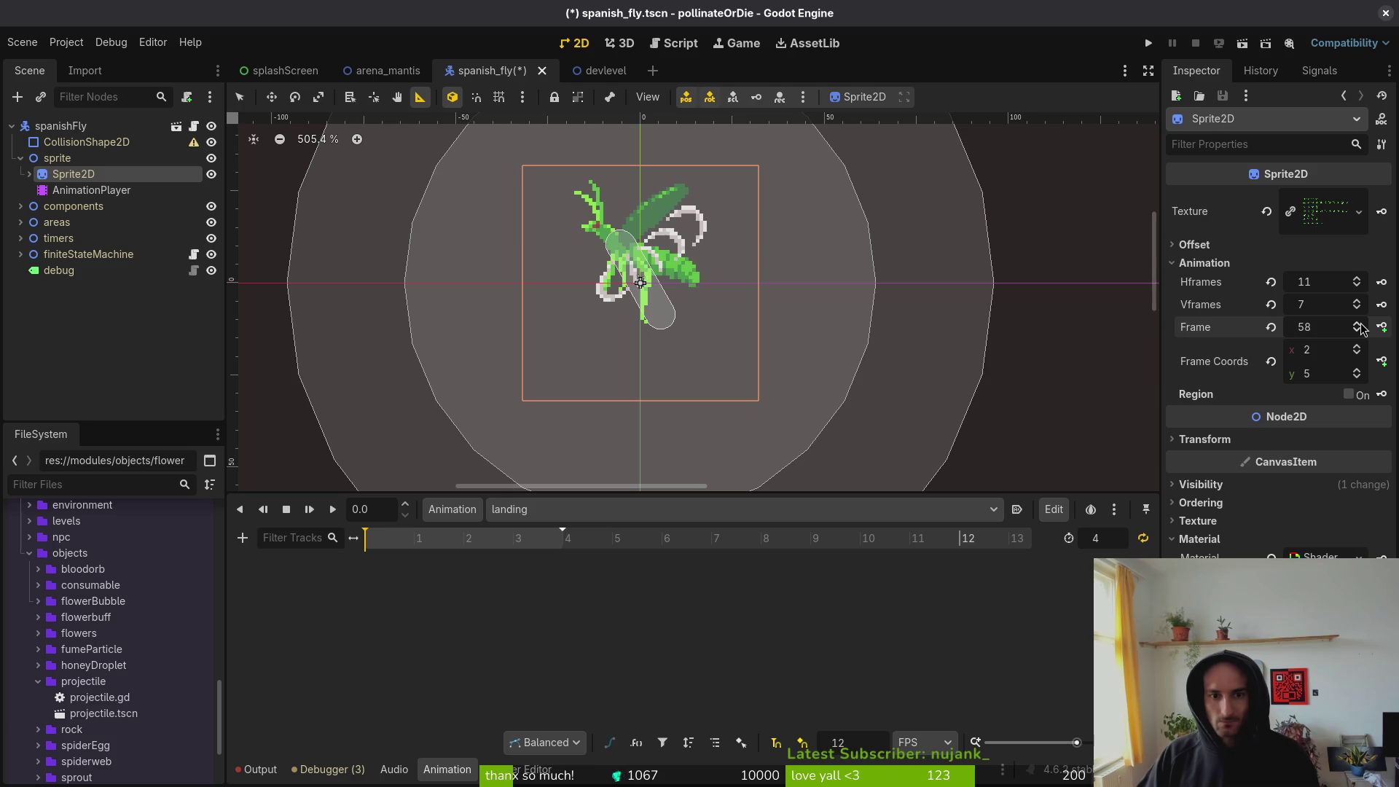
pyautogui.click(1359, 323)
pyautogui.click(1358, 332)
pyautogui.click(1358, 331)
pyautogui.click(1359, 331)
pyautogui.click(1359, 332)
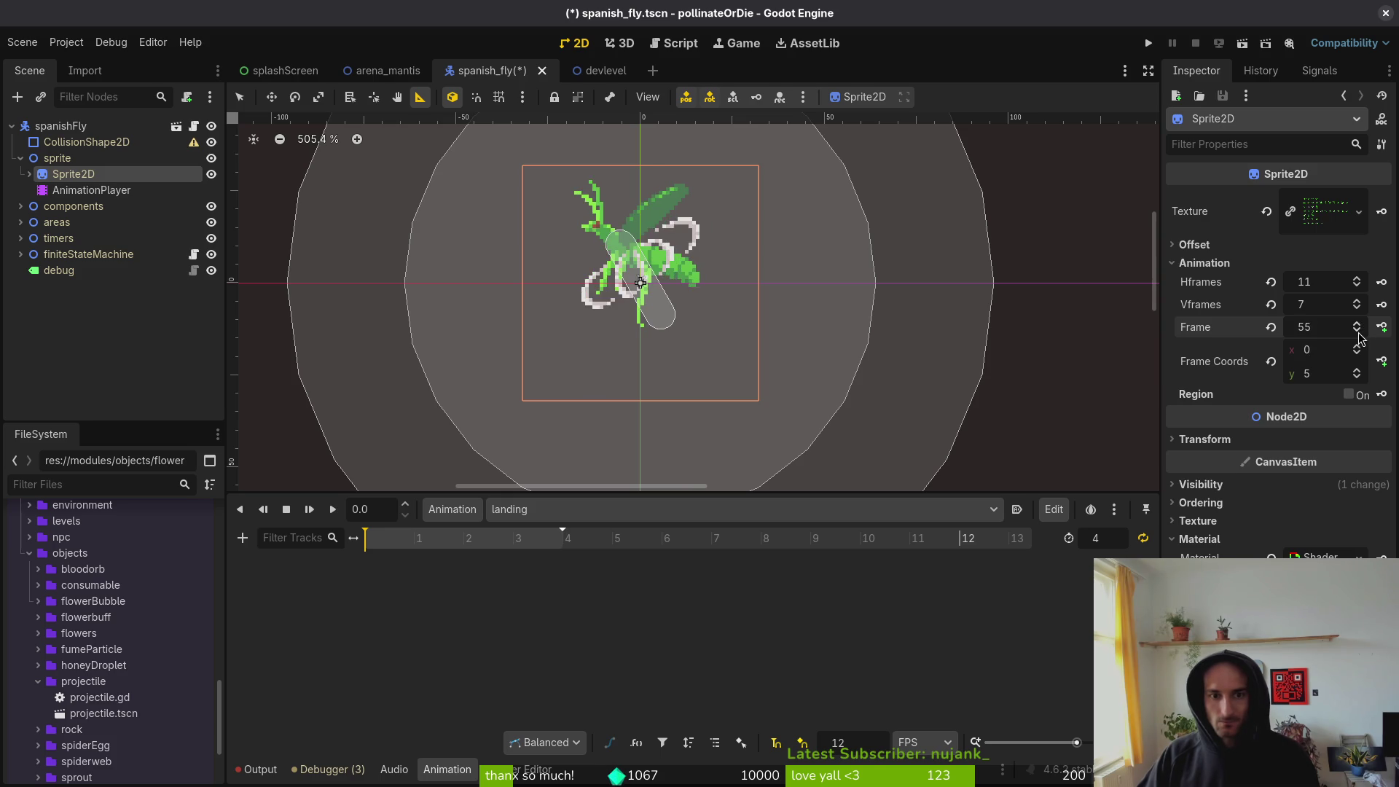
pyautogui.click(1359, 331)
pyautogui.click(1359, 323)
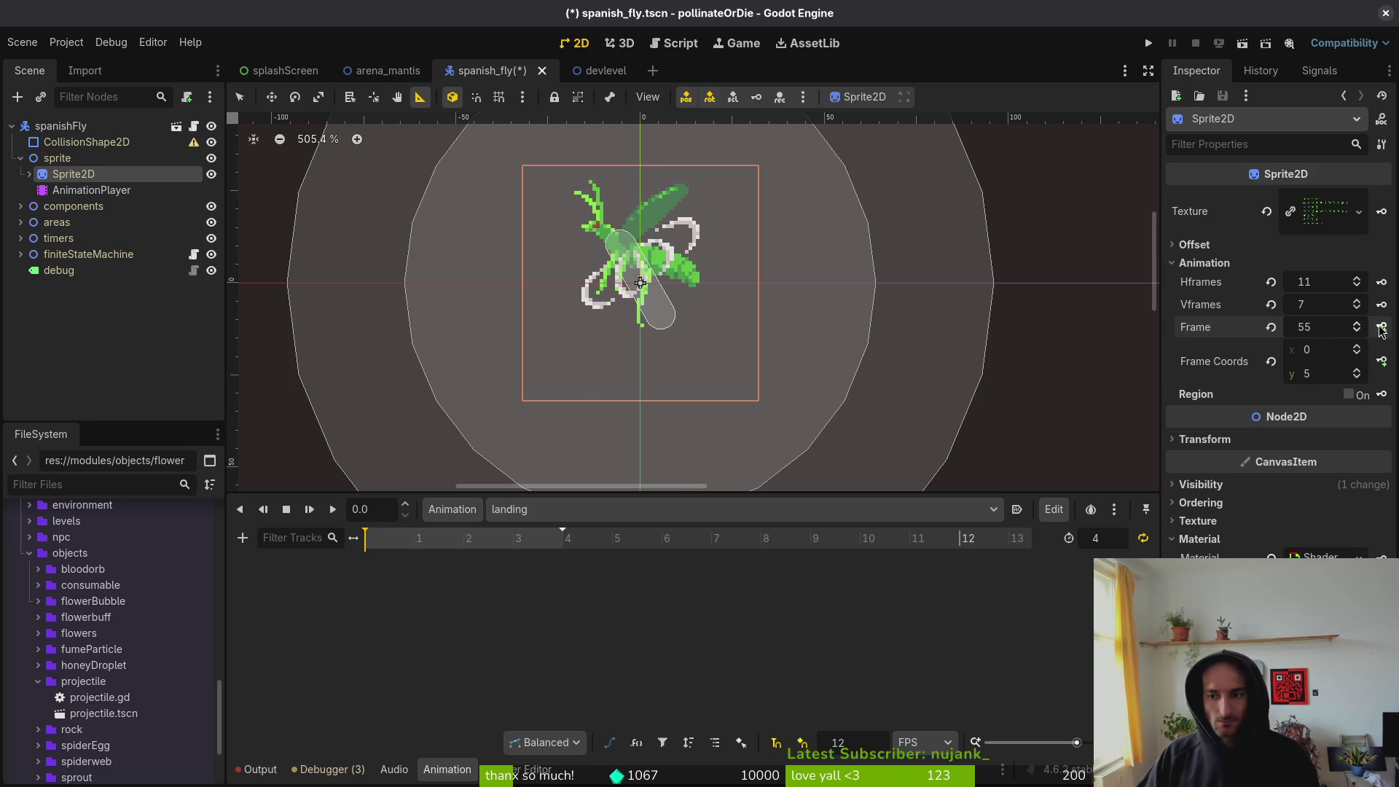
# - Key four consecutive sprite frames from 55 onto a new landing frame track and save
pyautogui.click(1381, 328)
pyautogui.click(755, 435)
pyautogui.click(1382, 328)
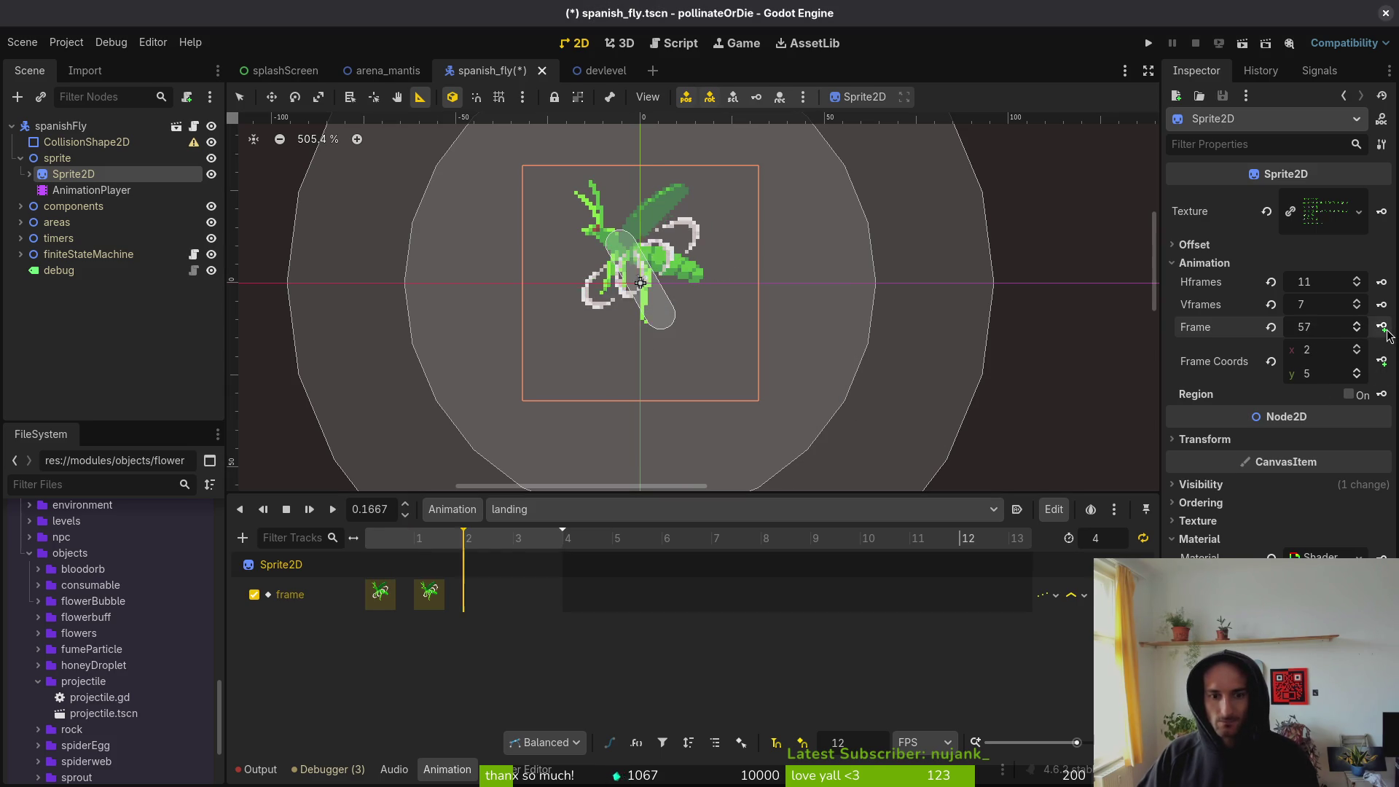
pyautogui.click(1382, 328)
pyautogui.click(1382, 328)
pyautogui.hotkey('ctrl', 's')
pyautogui.click(365, 534)
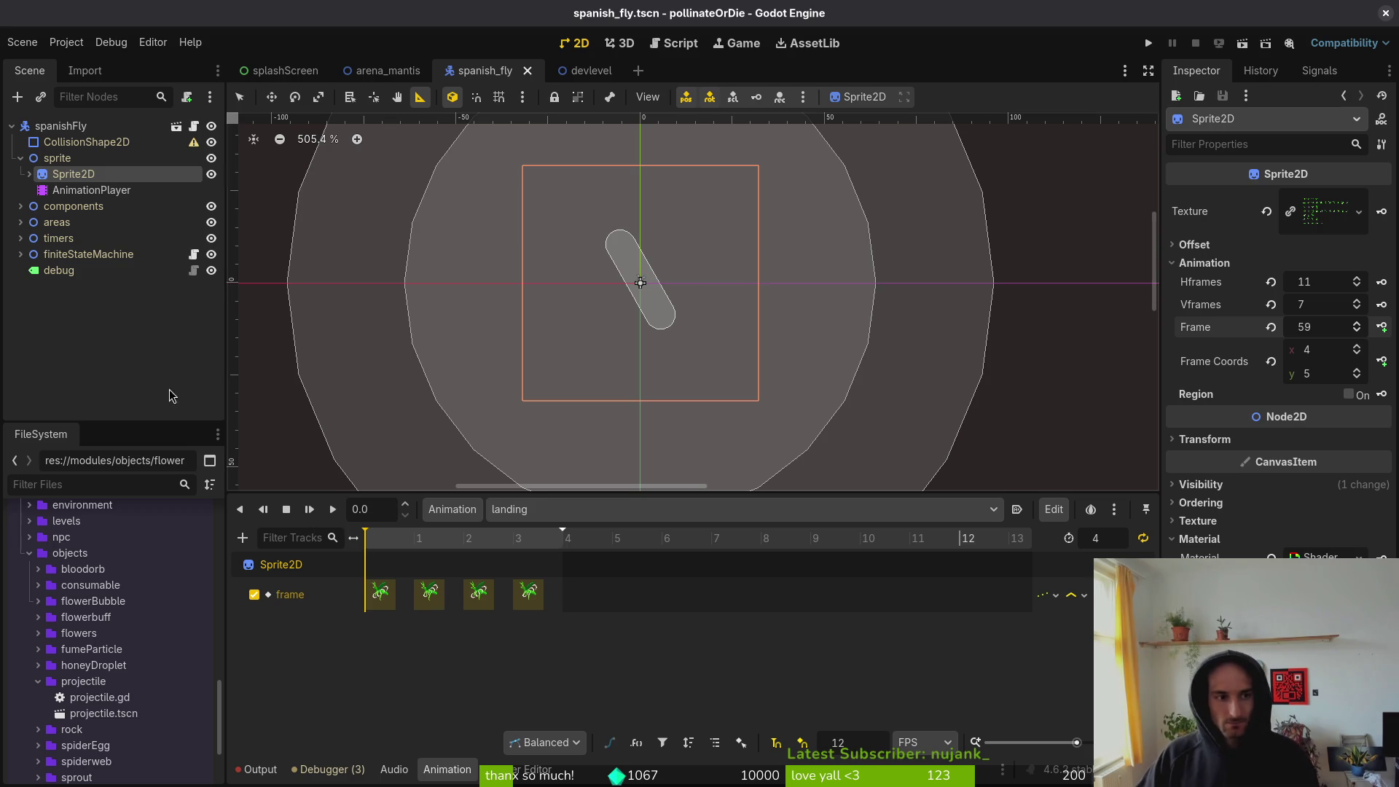
pyautogui.click(20, 206)
# - Select the hurtbox's CollisionShape2D and rotate its capsule to 120° along the fly
pyautogui.click(29, 222)
pyautogui.click(104, 238)
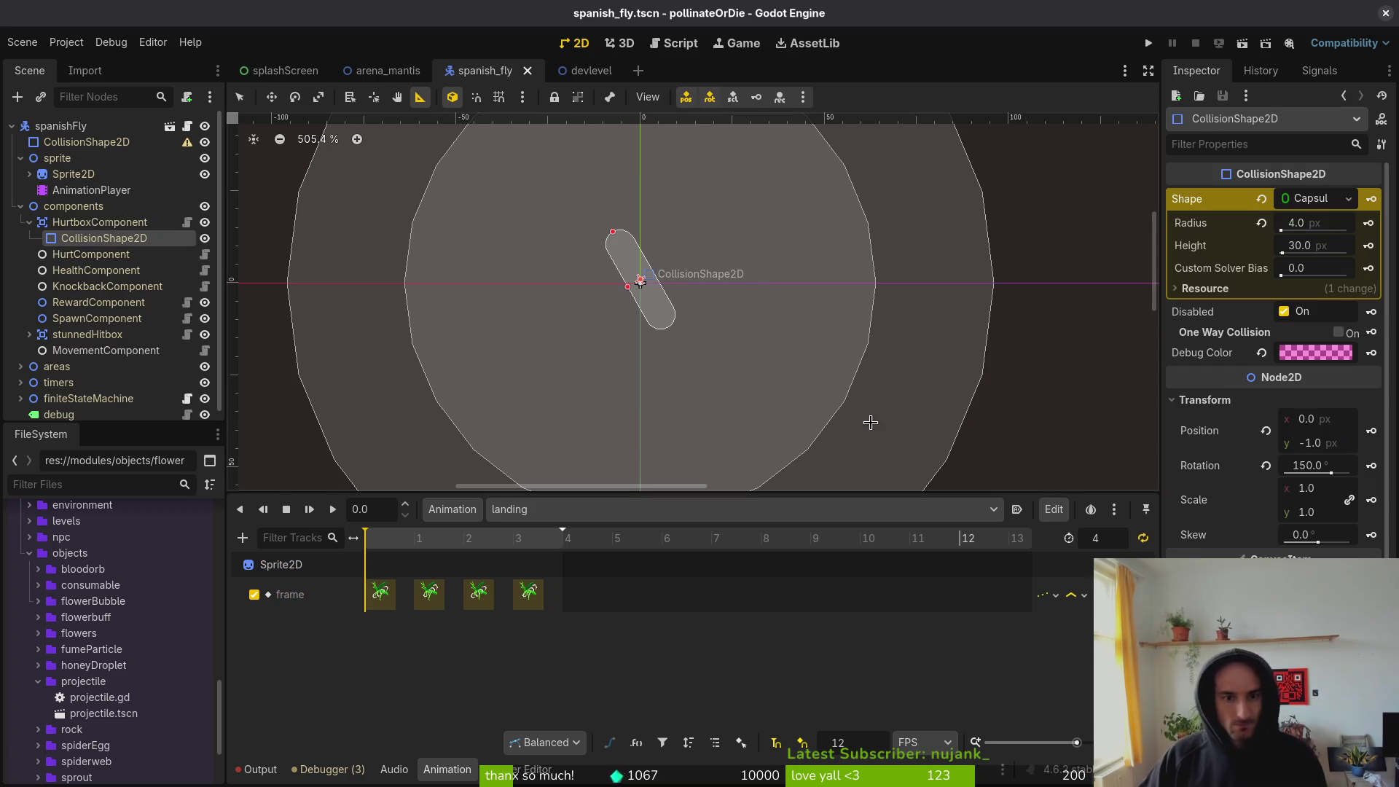
pyautogui.click(57, 158)
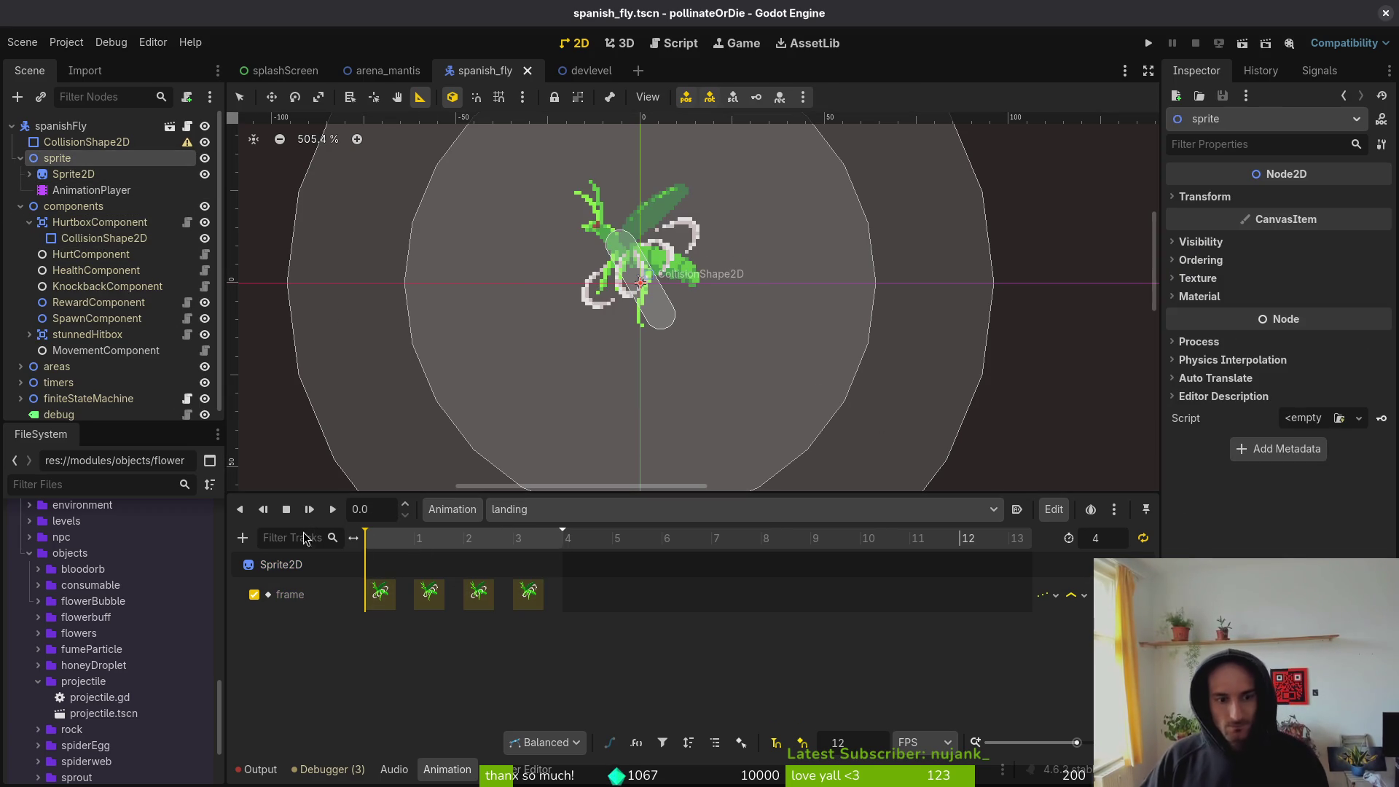
pyautogui.click(73, 240)
pyautogui.scroll(3, 717, 402)
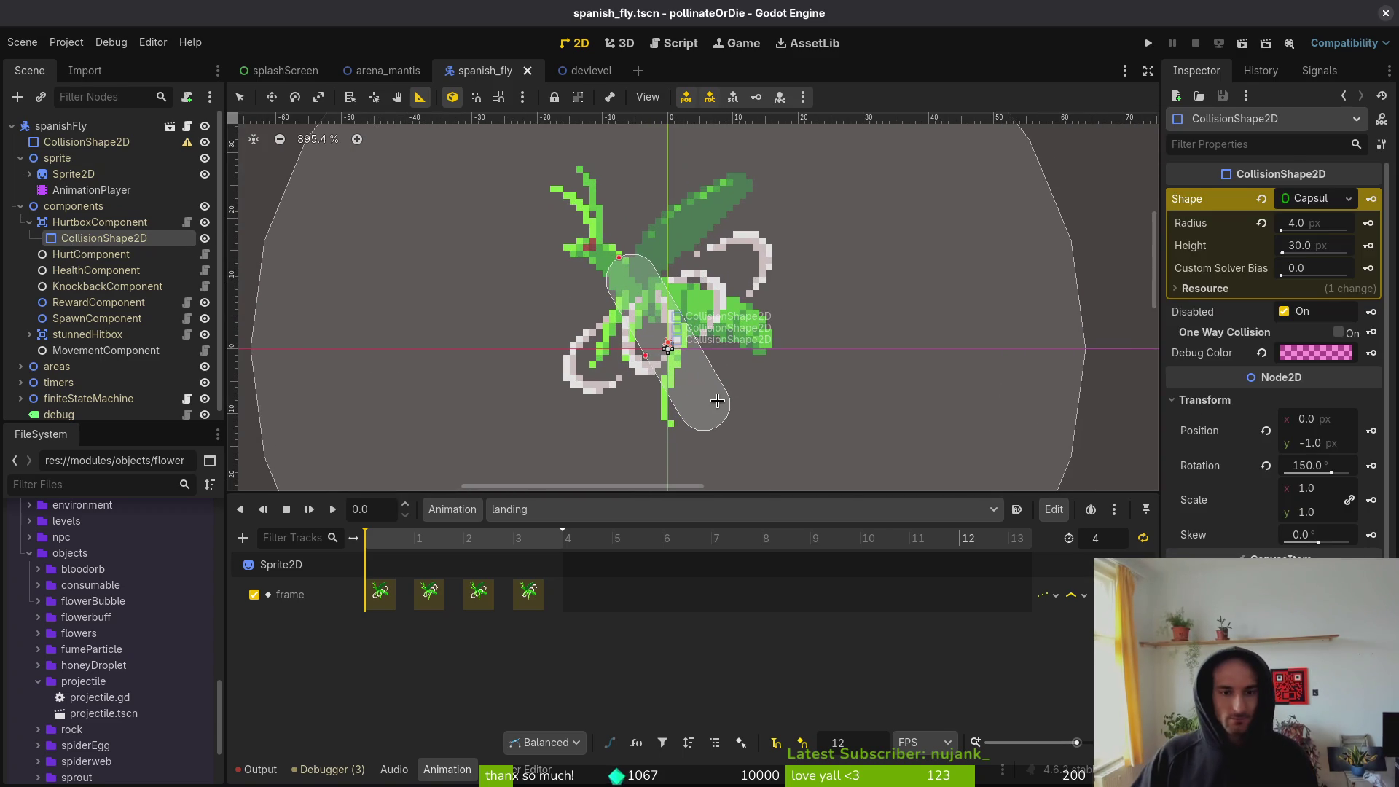
pyautogui.press('e')
pyautogui.press('w')
pyautogui.press('q')
pyautogui.moveTo(751, 398); pyautogui.dragTo(729, 334)
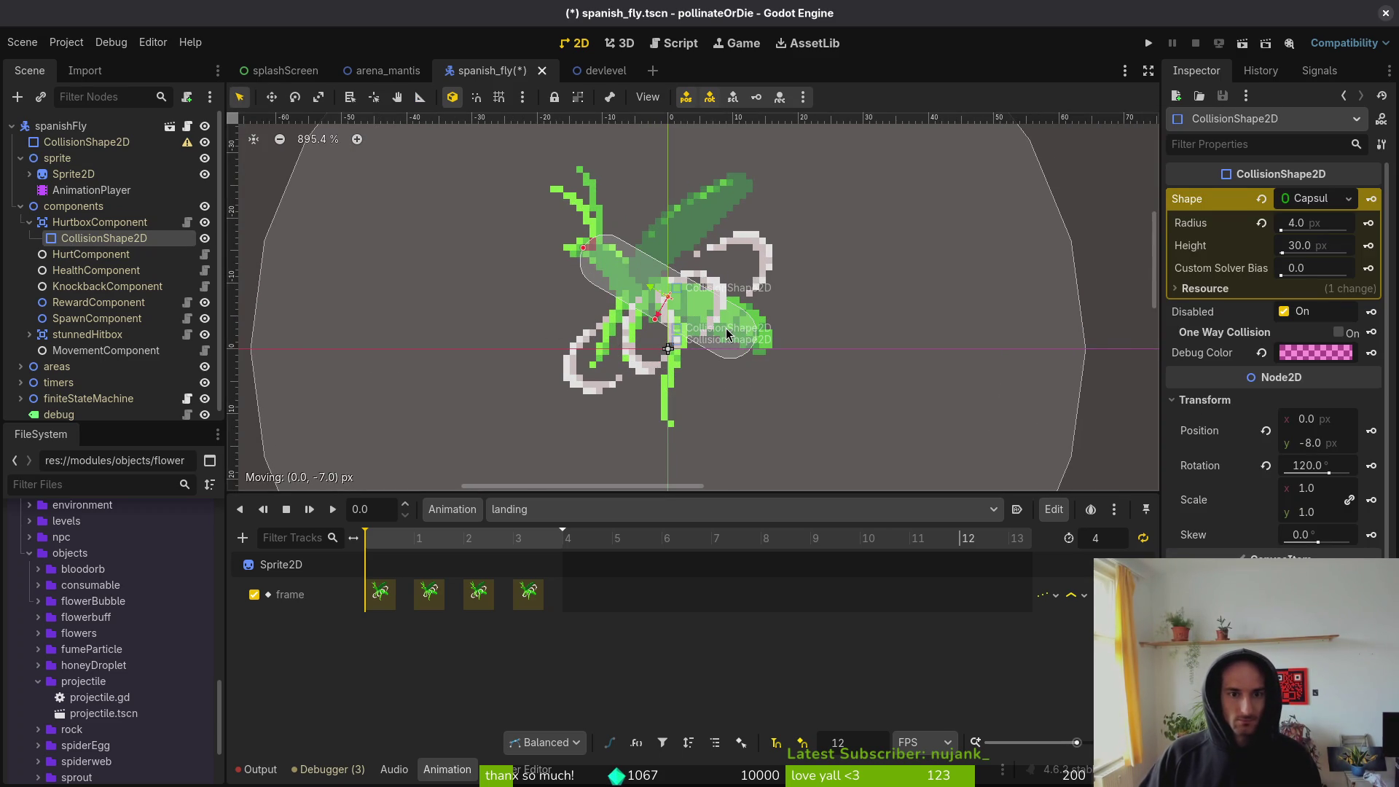
# - Key the capsule's position and rotation tracks, save, then tilt it to 105° on frame two
pyautogui.click(1371, 430)
pyautogui.click(759, 439)
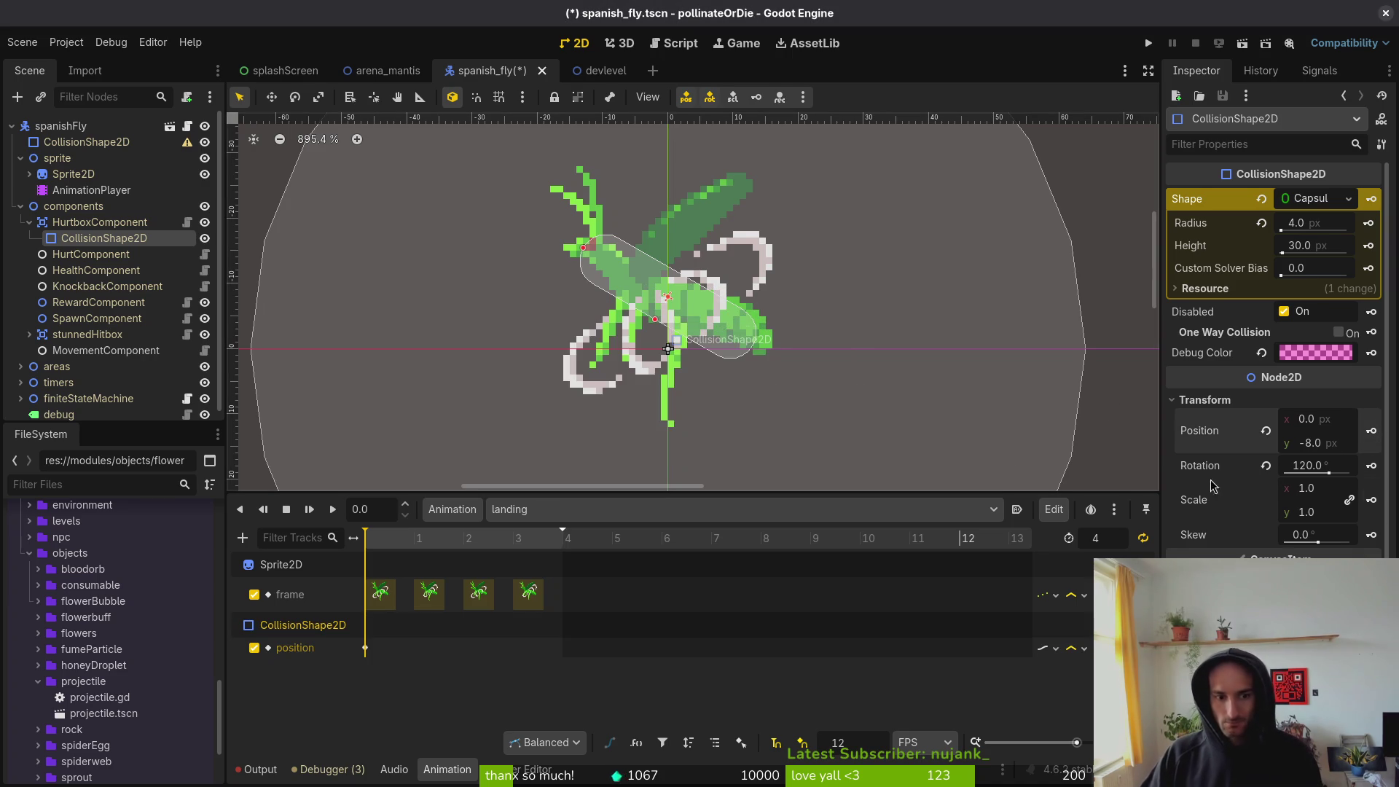
pyautogui.click(1372, 466)
pyautogui.click(759, 439)
pyautogui.hotkey('ctrl', 's')
pyautogui.click(431, 594)
pyautogui.moveTo(738, 339)
pyautogui.mouseDown()
pyautogui.moveTo(747, 321)
pyautogui.moveTo(734, 342)
pyautogui.mouseUp()
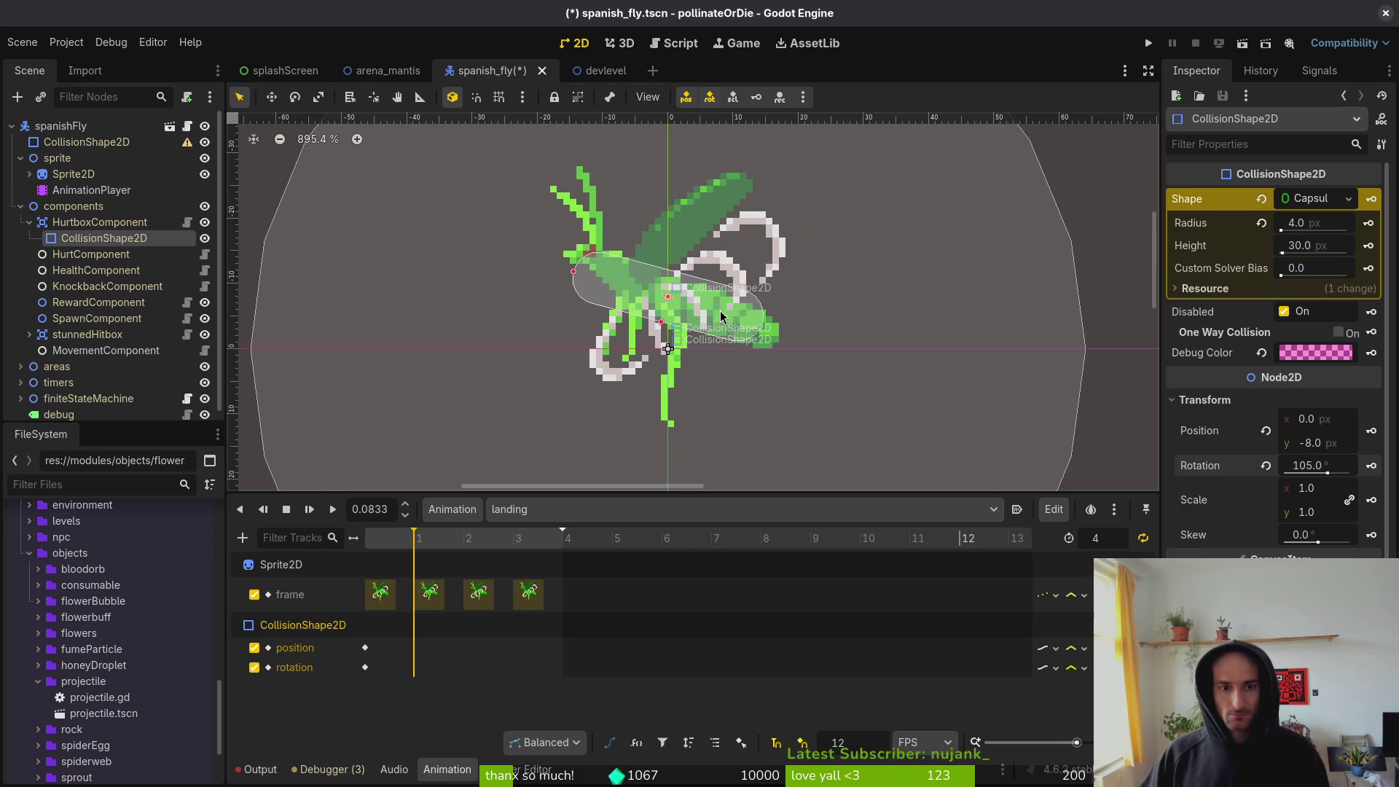
# - Key the capsule's rotation and position on the second landing frame and save
pyautogui.click(1372, 467)
pyautogui.click(1370, 430)
pyautogui.hotkey('ctrl', 's')
# - Set the capsule rotation to 110° and compare it across the third and fourth frames
pyautogui.click(461, 541)
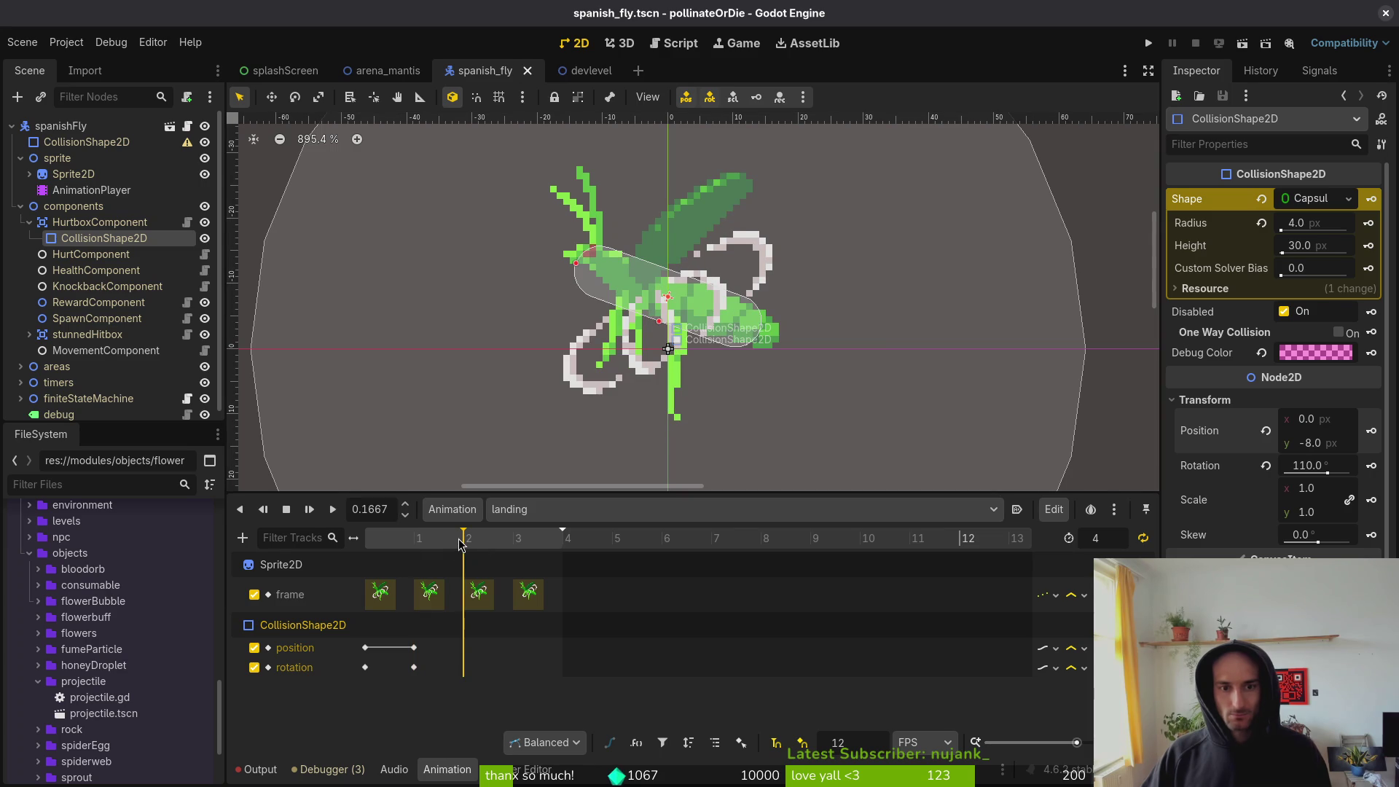
pyautogui.click(497, 541)
pyautogui.click(493, 542)
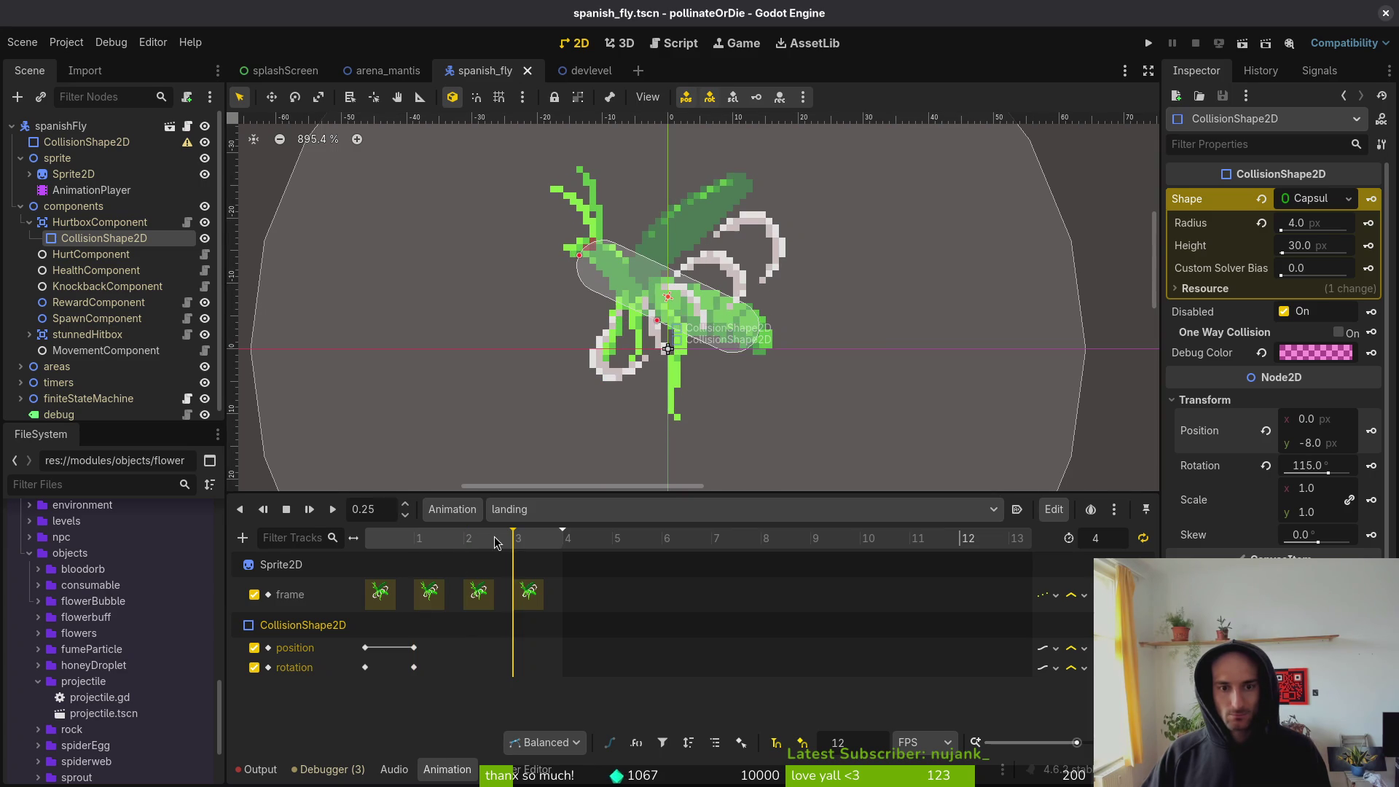
pyautogui.click(492, 540)
pyautogui.click(497, 540)
pyautogui.click(492, 541)
pyautogui.click(499, 540)
pyautogui.click(491, 539)
pyautogui.click(497, 539)
pyautogui.click(489, 539)
pyautogui.click(495, 538)
# - Key the capsule's position and rotation on the third landing frame
pyautogui.click(478, 538)
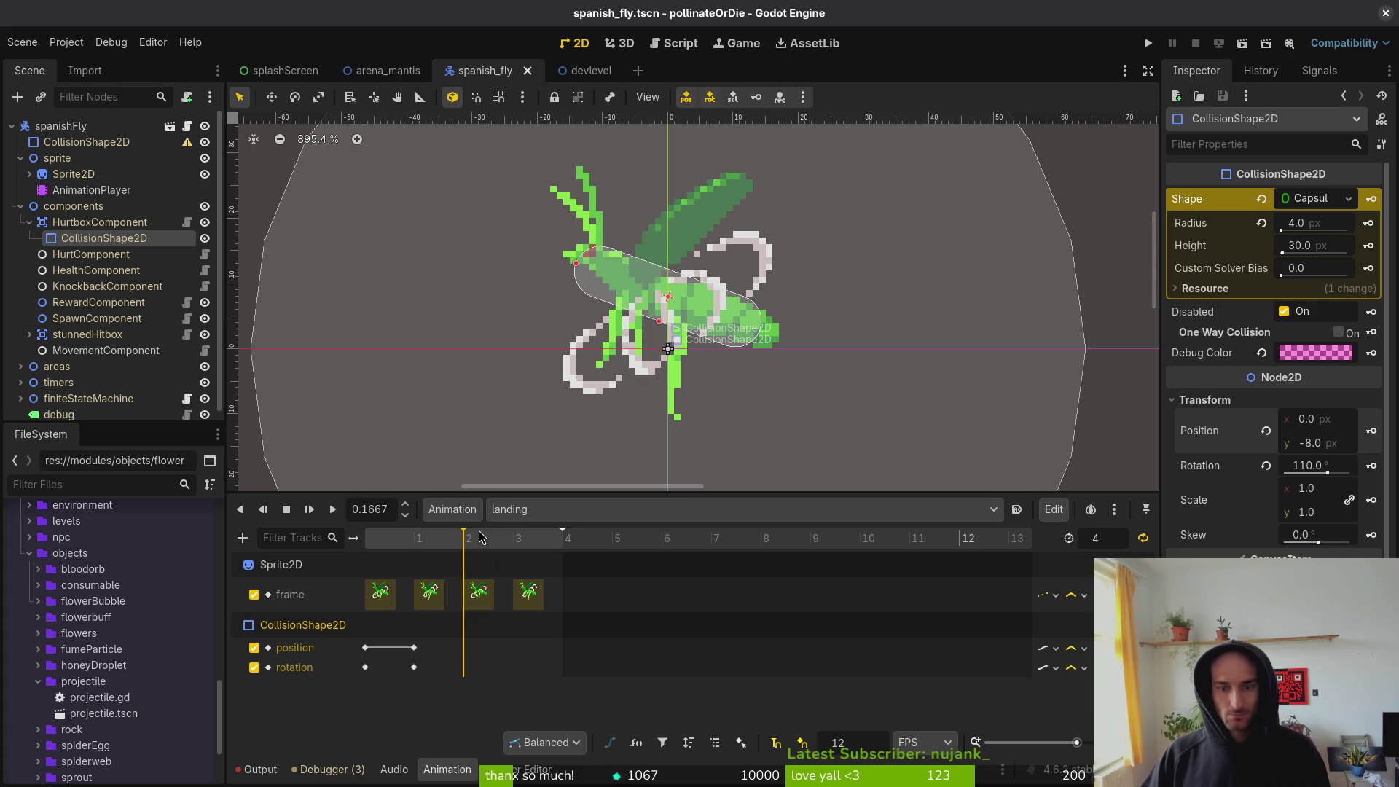
pyautogui.click(508, 538)
pyautogui.click(483, 540)
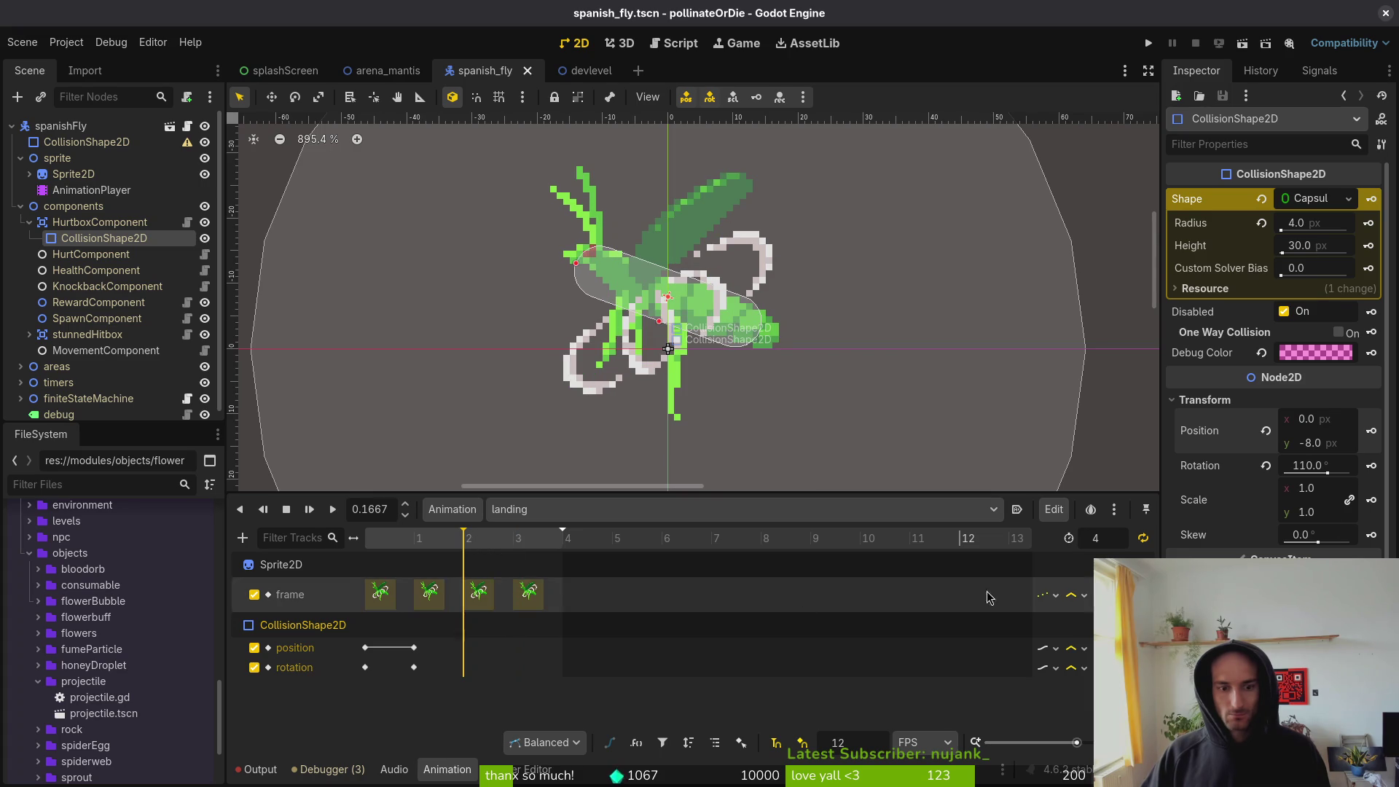
pyautogui.click(1371, 467)
pyautogui.click(1371, 431)
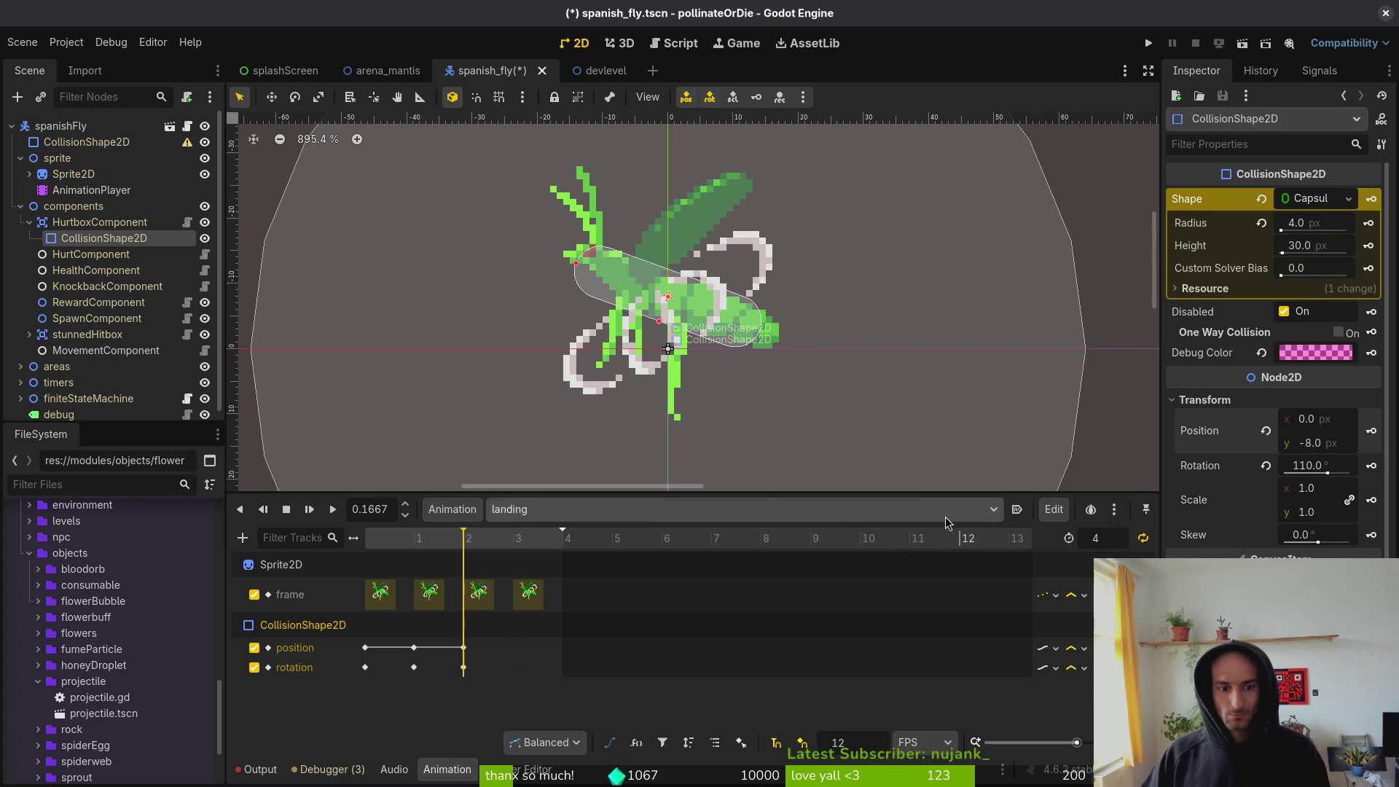
# - Key the capsule's position and rotation on the fourth frame and save the scene
pyautogui.click(512, 543)
pyautogui.click(494, 550)
pyautogui.click(509, 548)
pyautogui.click(1372, 467)
pyautogui.click(1371, 431)
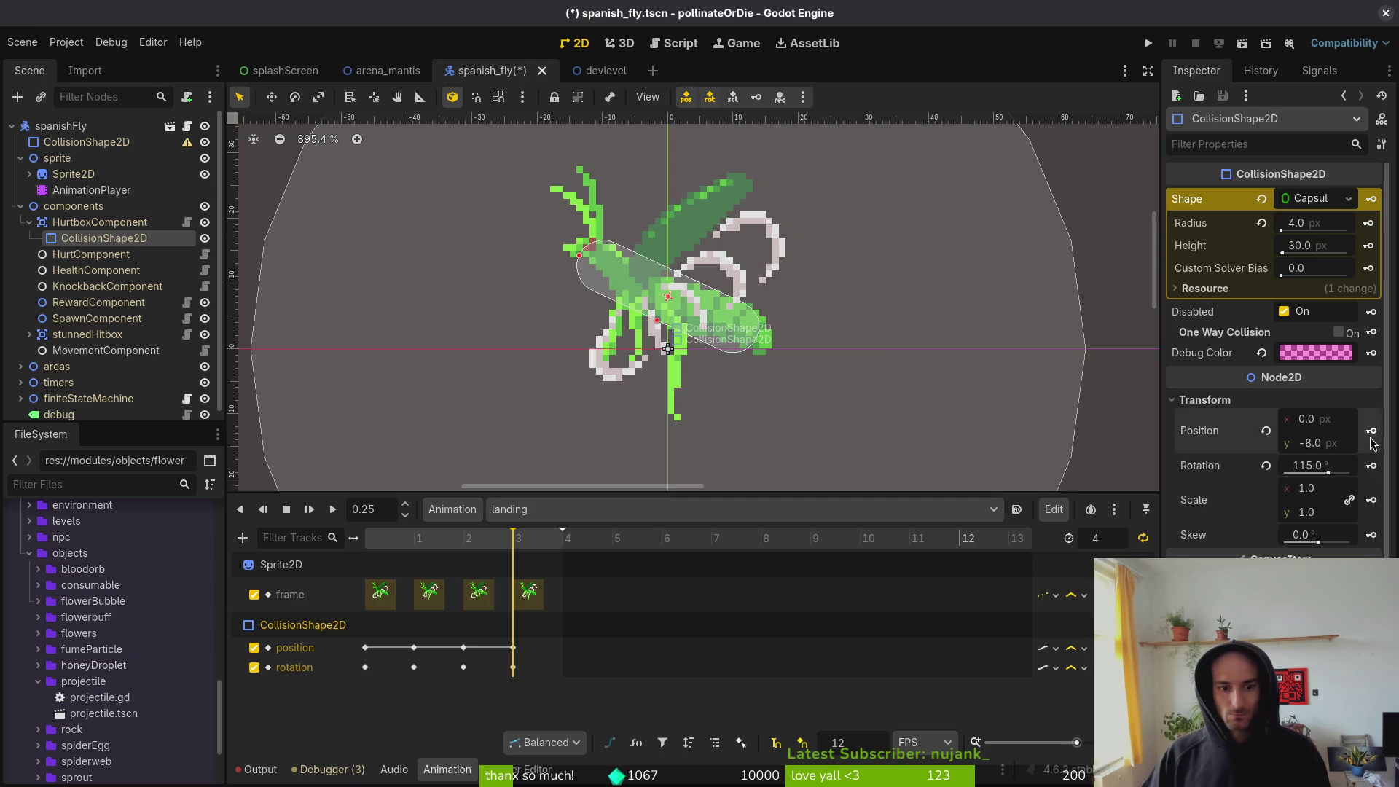
pyautogui.hotkey('ctrl', 's')
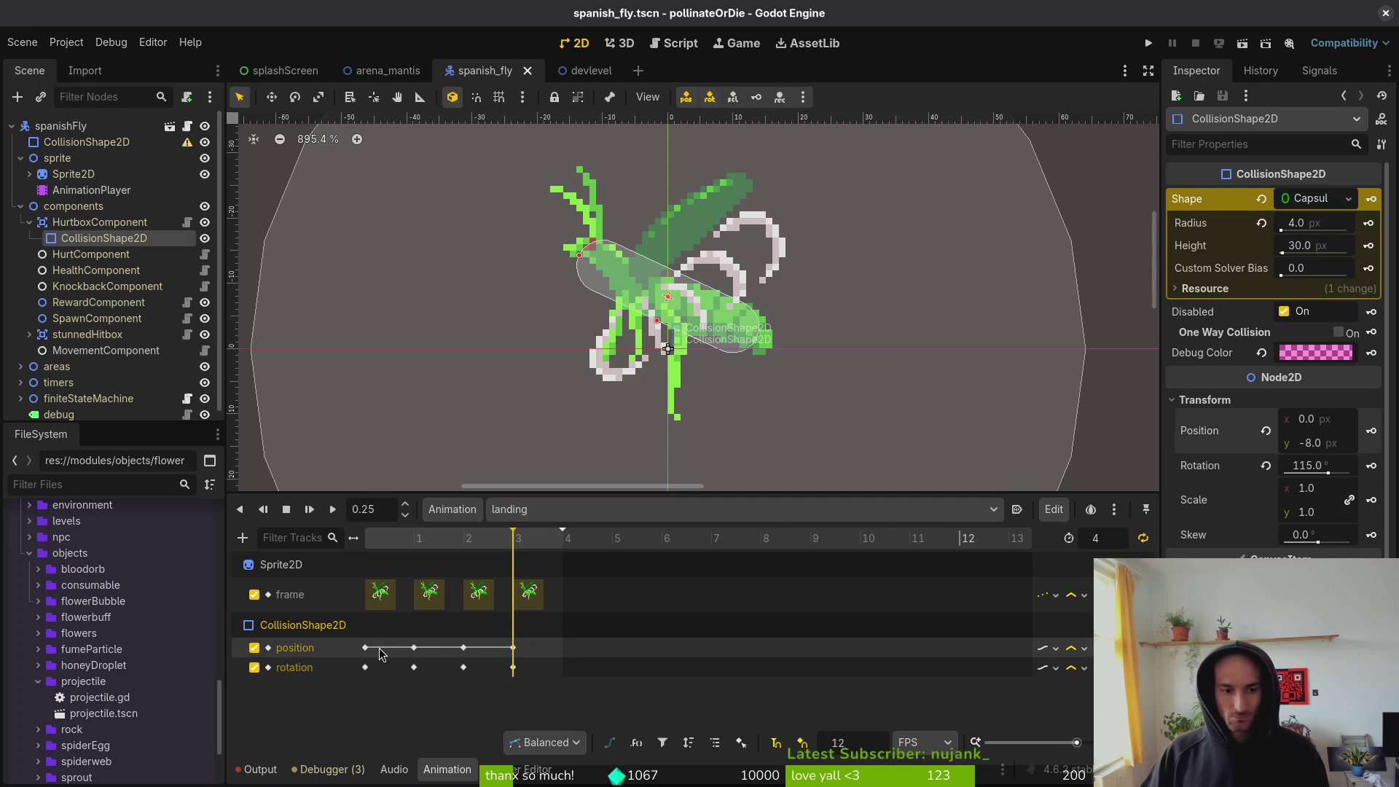
# - Preview the landing animation from the start, then pause it
pyautogui.click(366, 537)
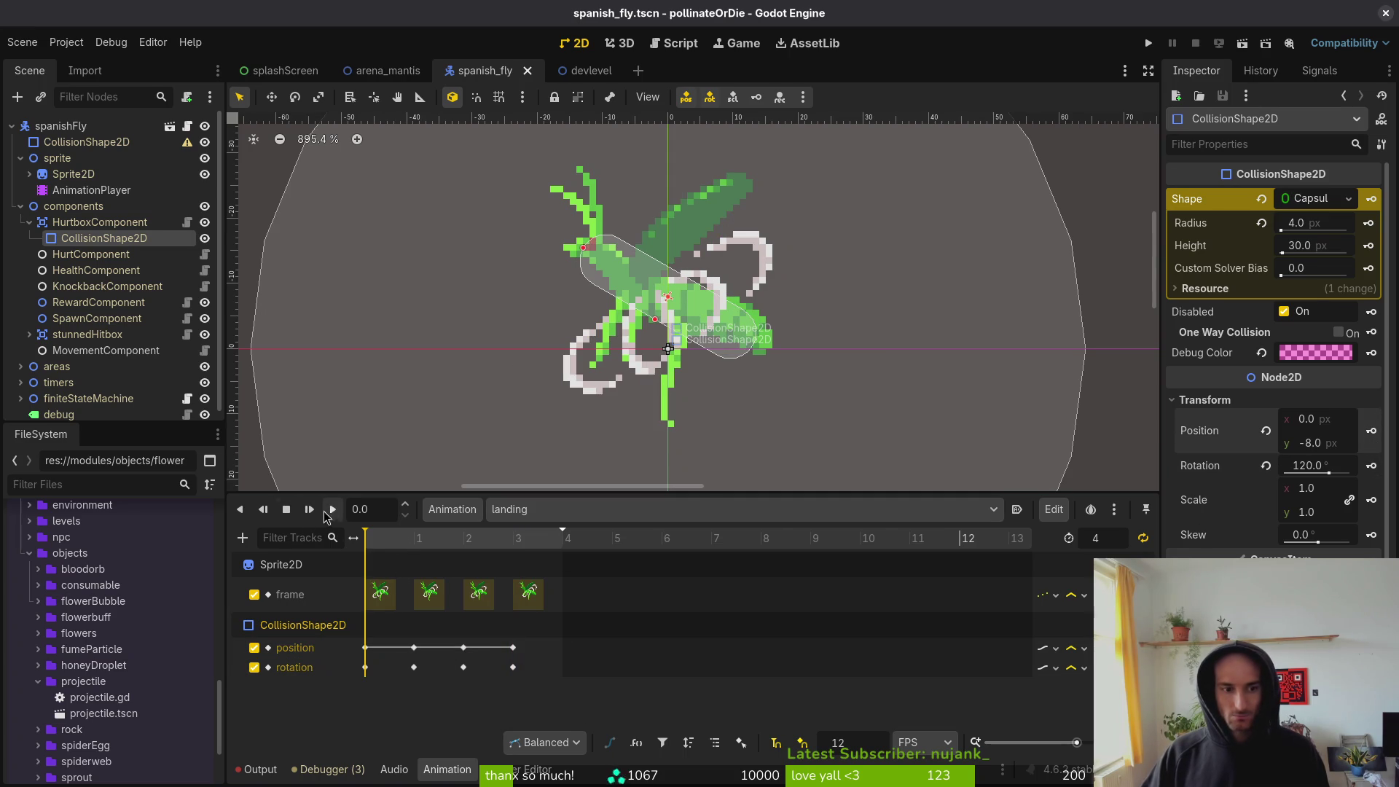
pyautogui.click(333, 510)
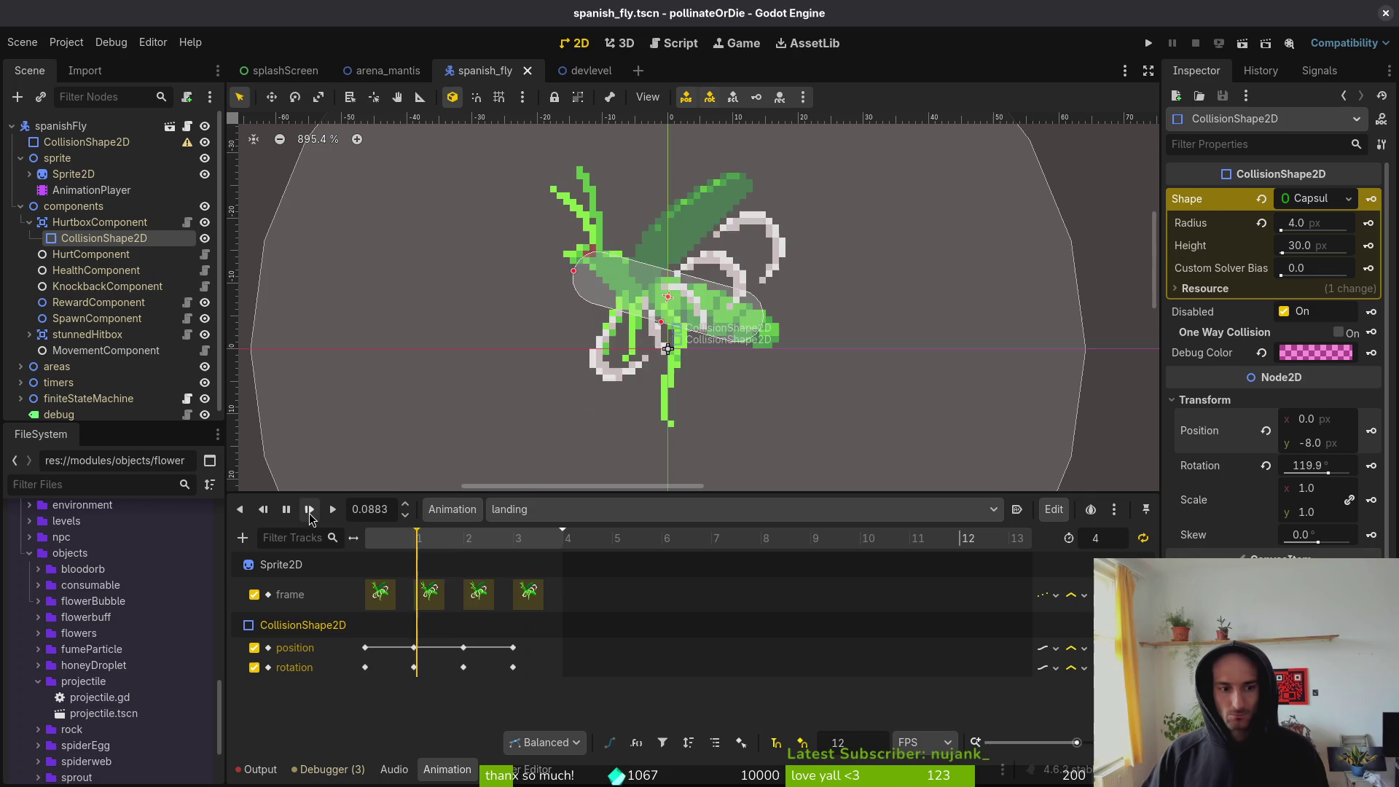
pyautogui.click(286, 515)
pyautogui.click(525, 513)
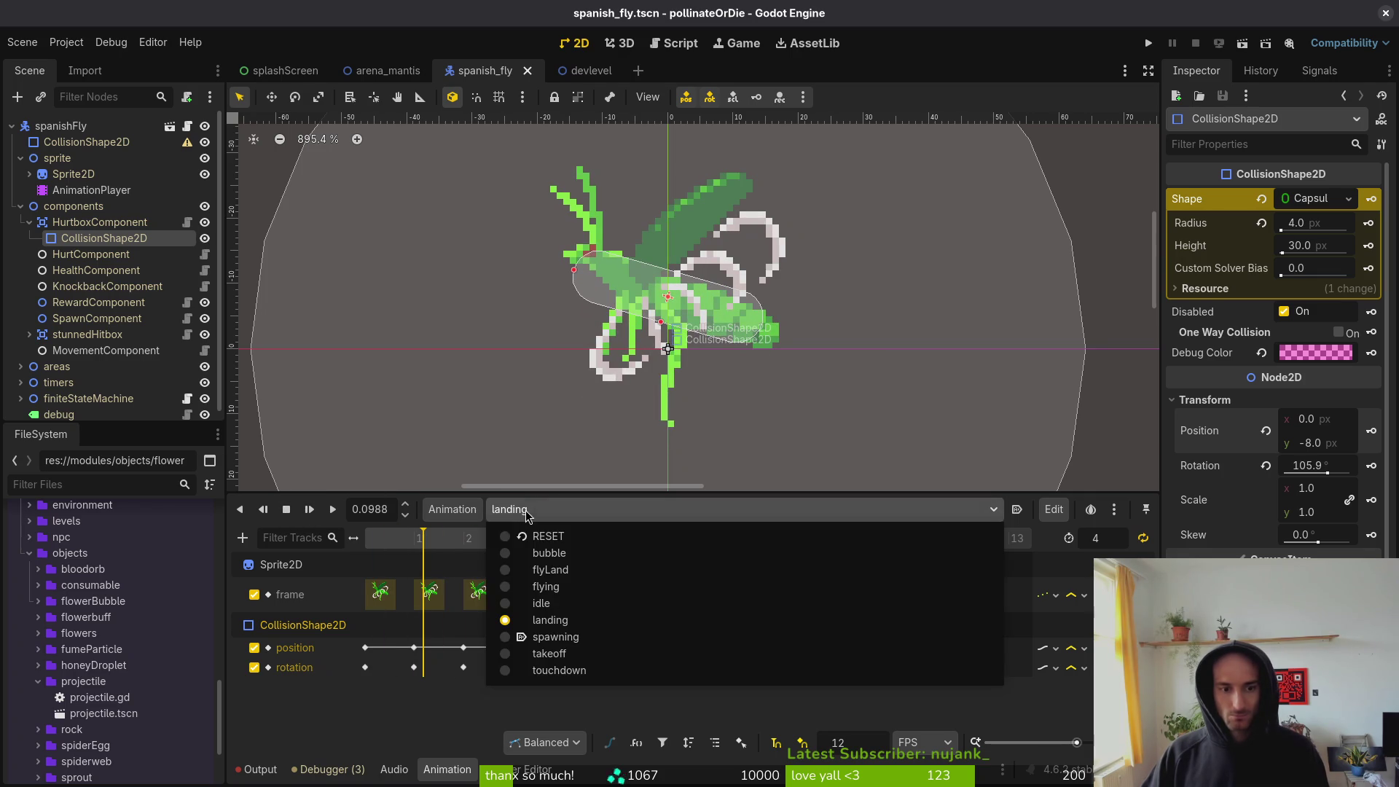
# - Play the landing animation back, stop it, and scrub to its start
pyautogui.click(578, 603)
pyautogui.click(576, 516)
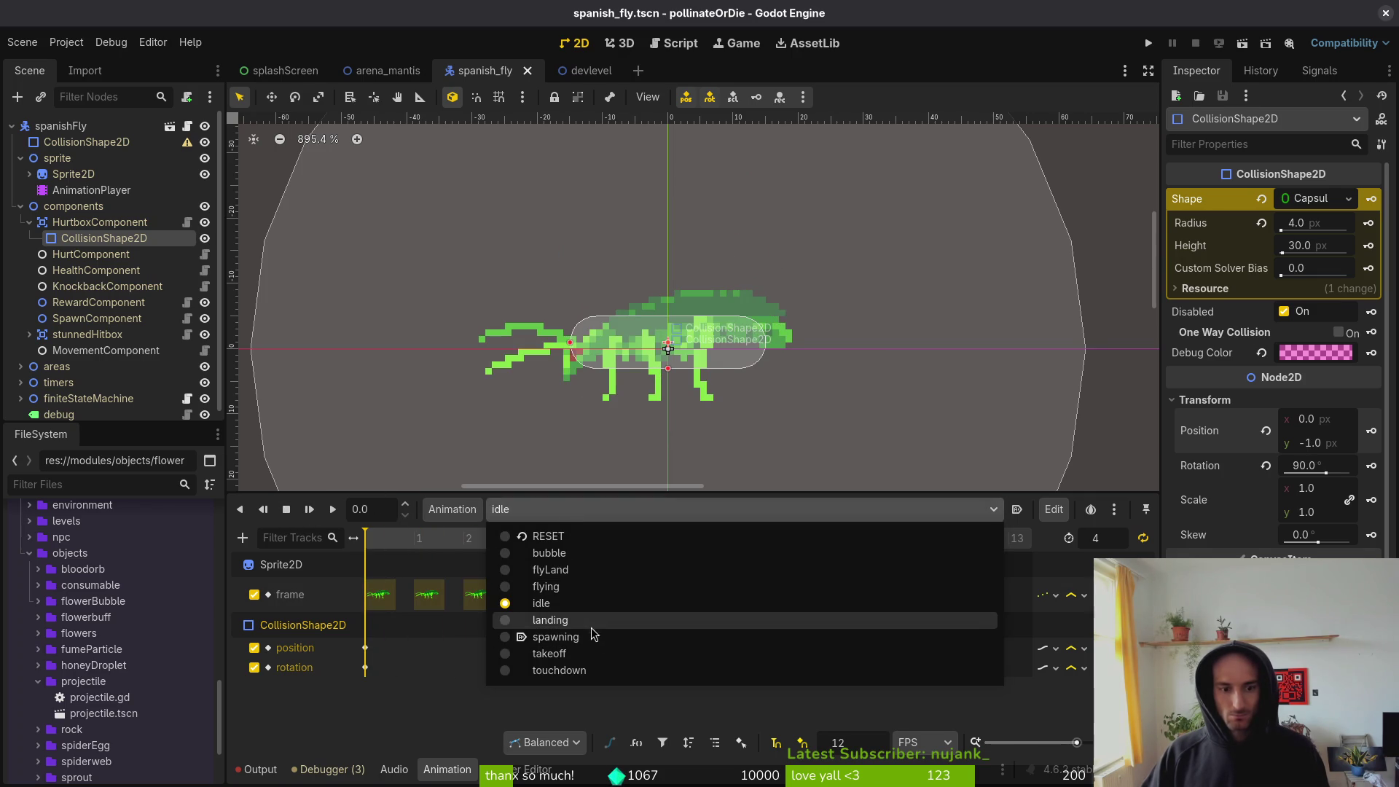
pyautogui.click(587, 623)
pyautogui.click(308, 514)
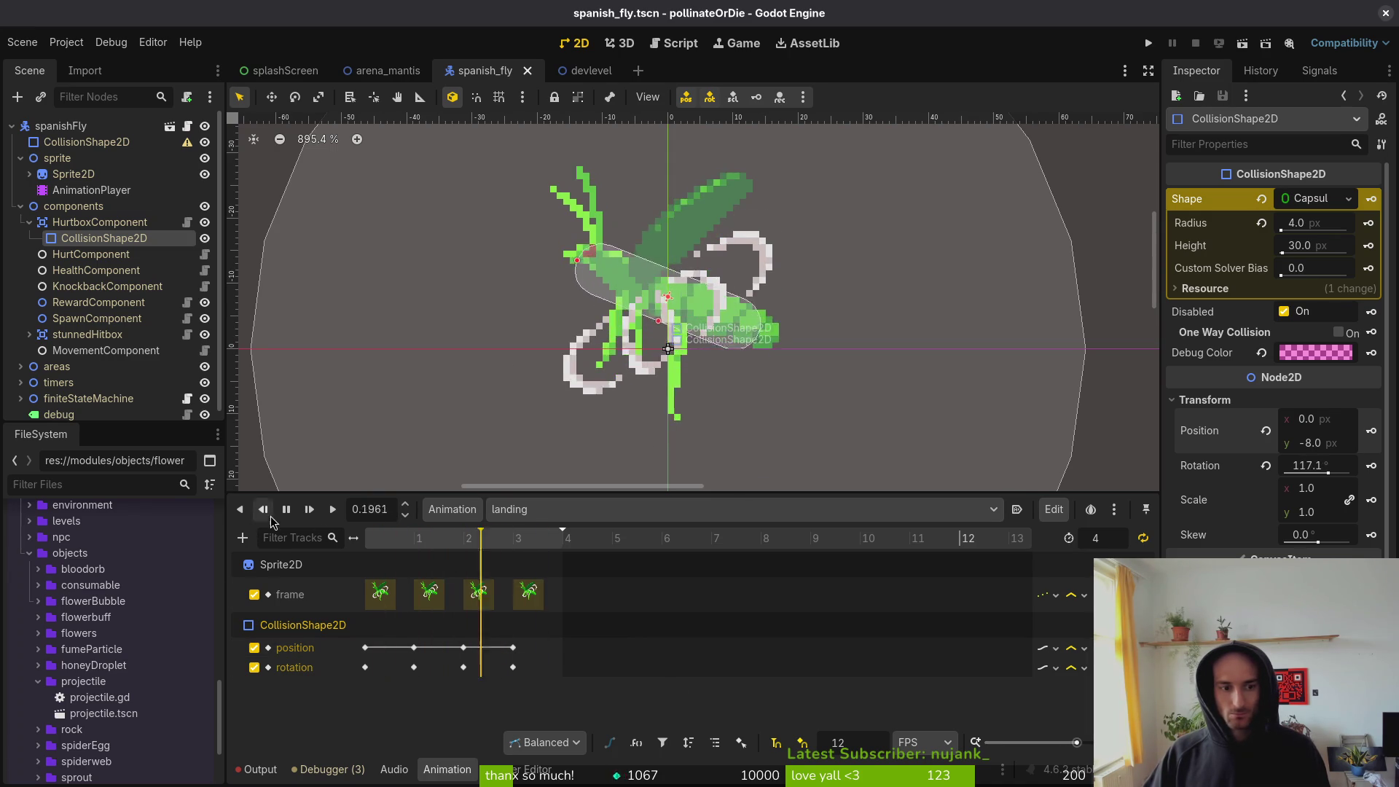
pyautogui.press('s')
pyautogui.moveTo(392, 543)
pyautogui.mouseDown()
pyautogui.moveTo(374, 545)
pyautogui.moveTo(403, 544)
pyautogui.moveTo(388, 545)
pyautogui.mouseUp()
# - Delete the capsule's old position and rotation tracks and save the scene
pyautogui.press('Delete')
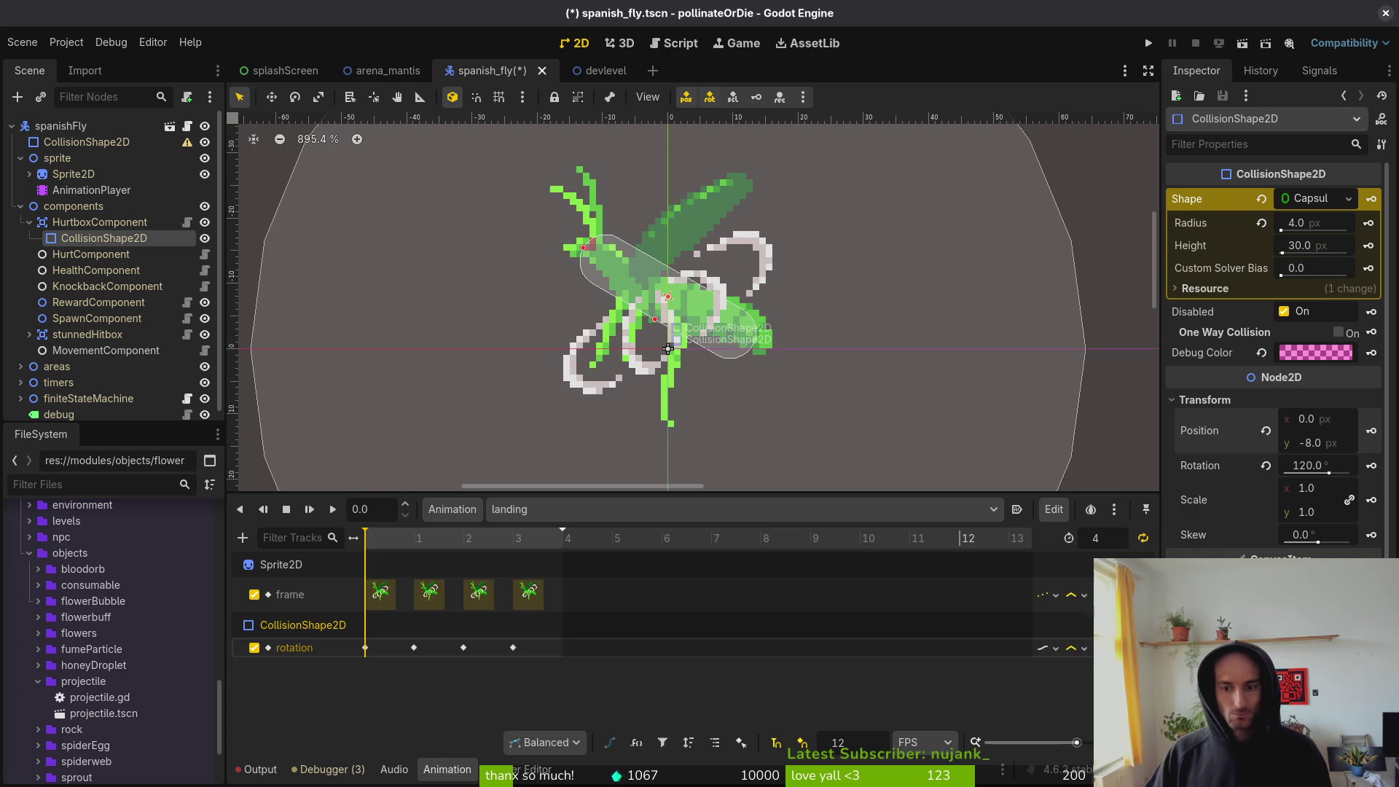
pyautogui.press('Delete')
pyautogui.hotkey('ctrl', 's')
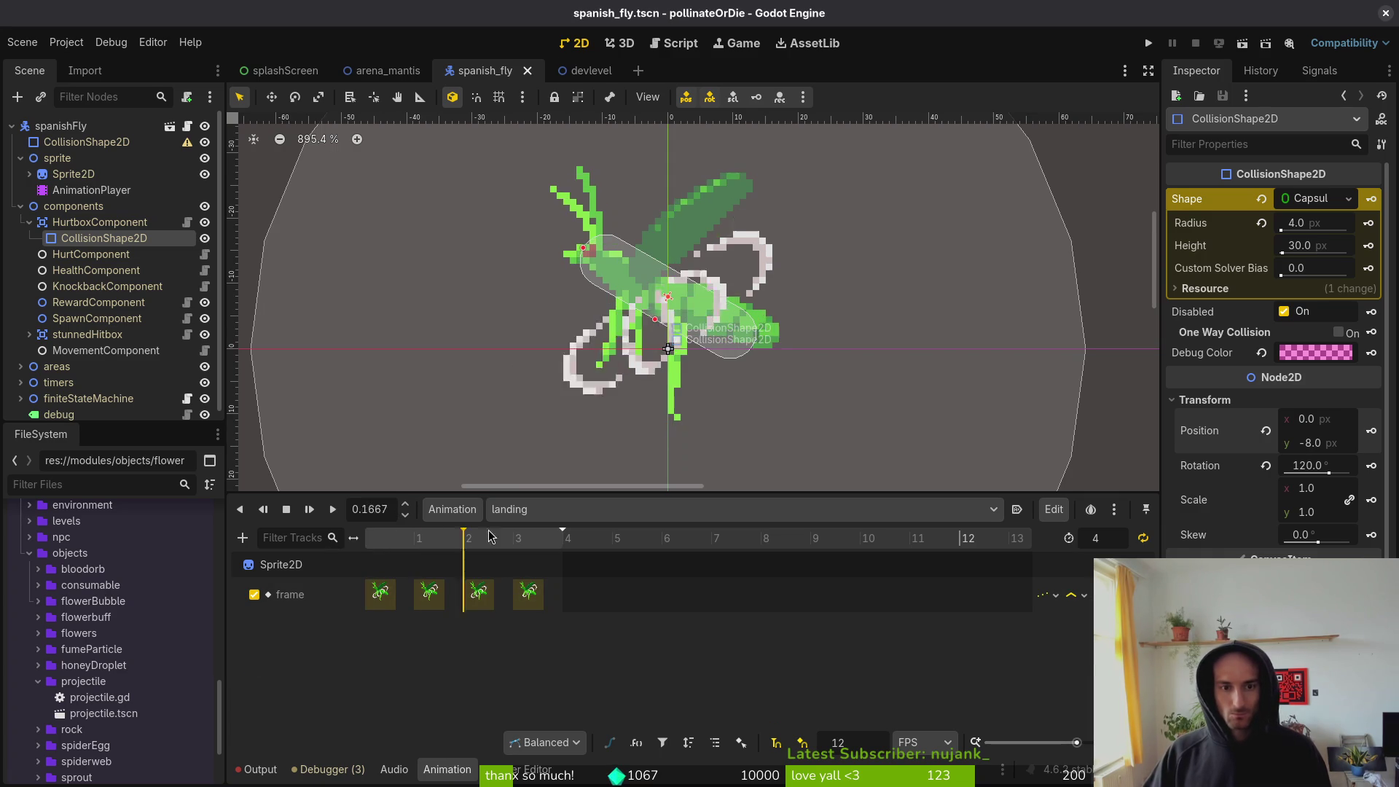
pyautogui.moveTo(399, 548)
pyautogui.mouseDown()
pyautogui.moveTo(495, 549)
pyautogui.moveTo(369, 547)
pyautogui.moveTo(414, 548)
pyautogui.mouseUp()
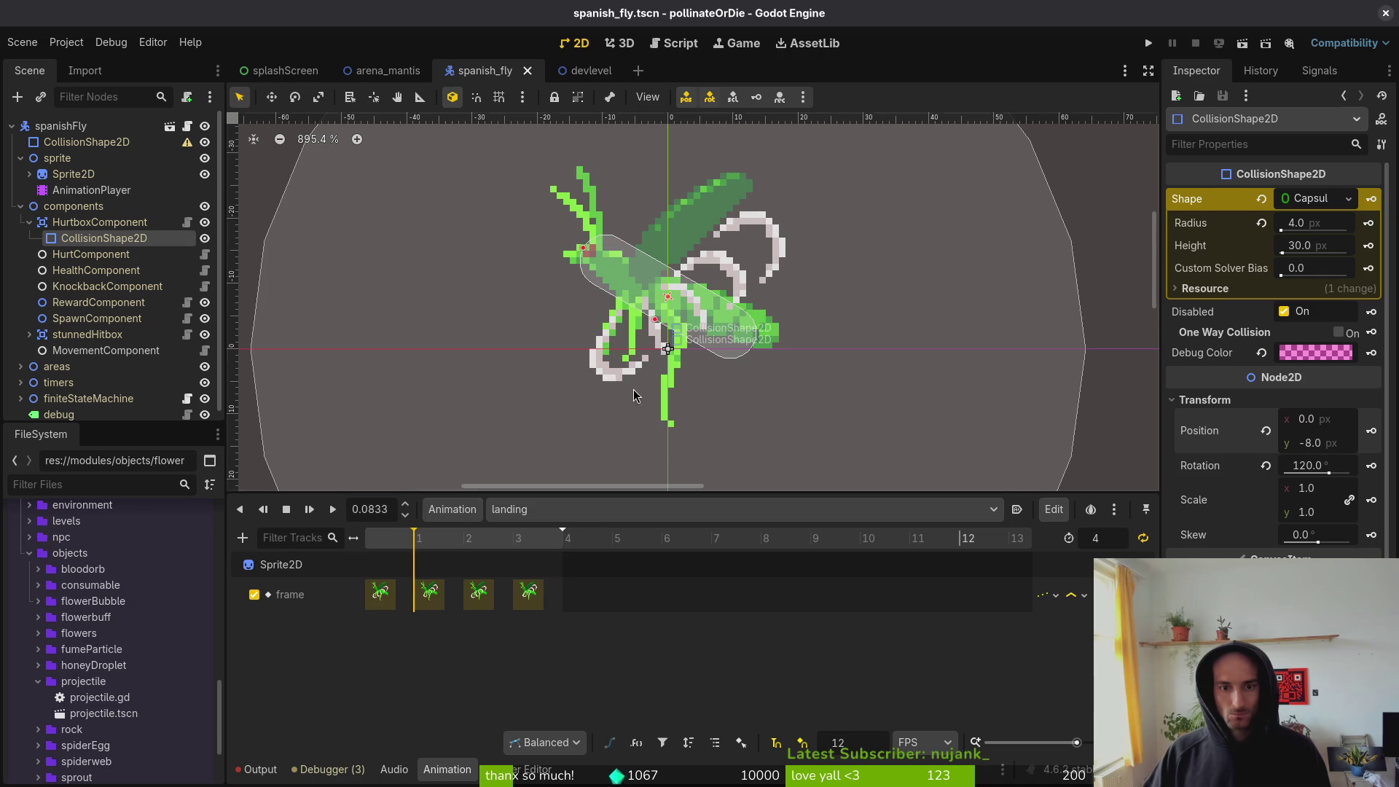
# - Rotate the capsule to 105° and key its position and rotation at frame one, then save
pyautogui.moveTo(750, 345); pyautogui.dragTo(746, 325)
pyautogui.moveTo(394, 548); pyautogui.dragTo(364, 545)
pyautogui.click(1371, 432)
pyautogui.click(750, 437)
pyautogui.click(1372, 465)
pyautogui.click(737, 437)
pyautogui.hotkey('ctrl', 's')
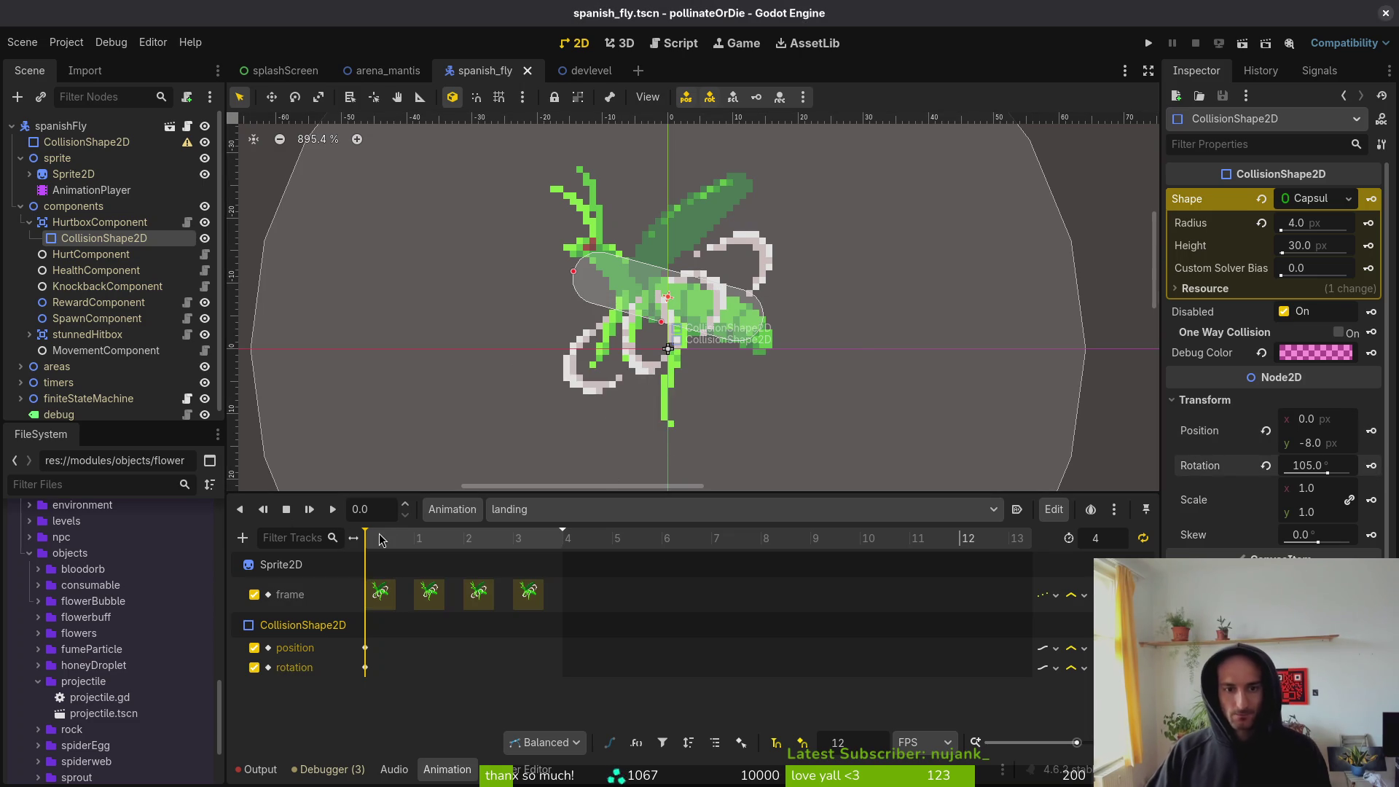
pyautogui.click(627, 510)
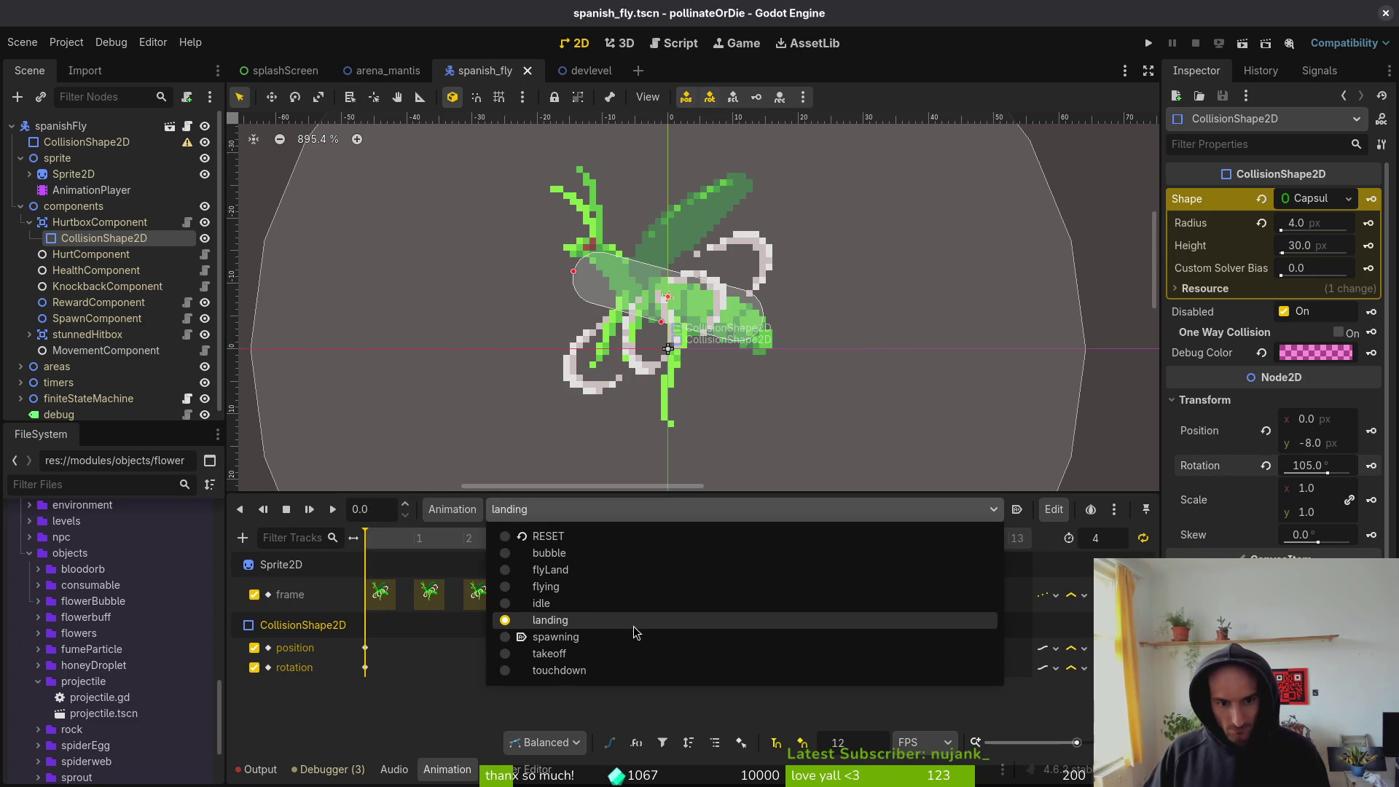
# - Switch to the touchdown animation and select the fly's Sprite2D node
pyautogui.click(626, 574)
pyautogui.click(554, 510)
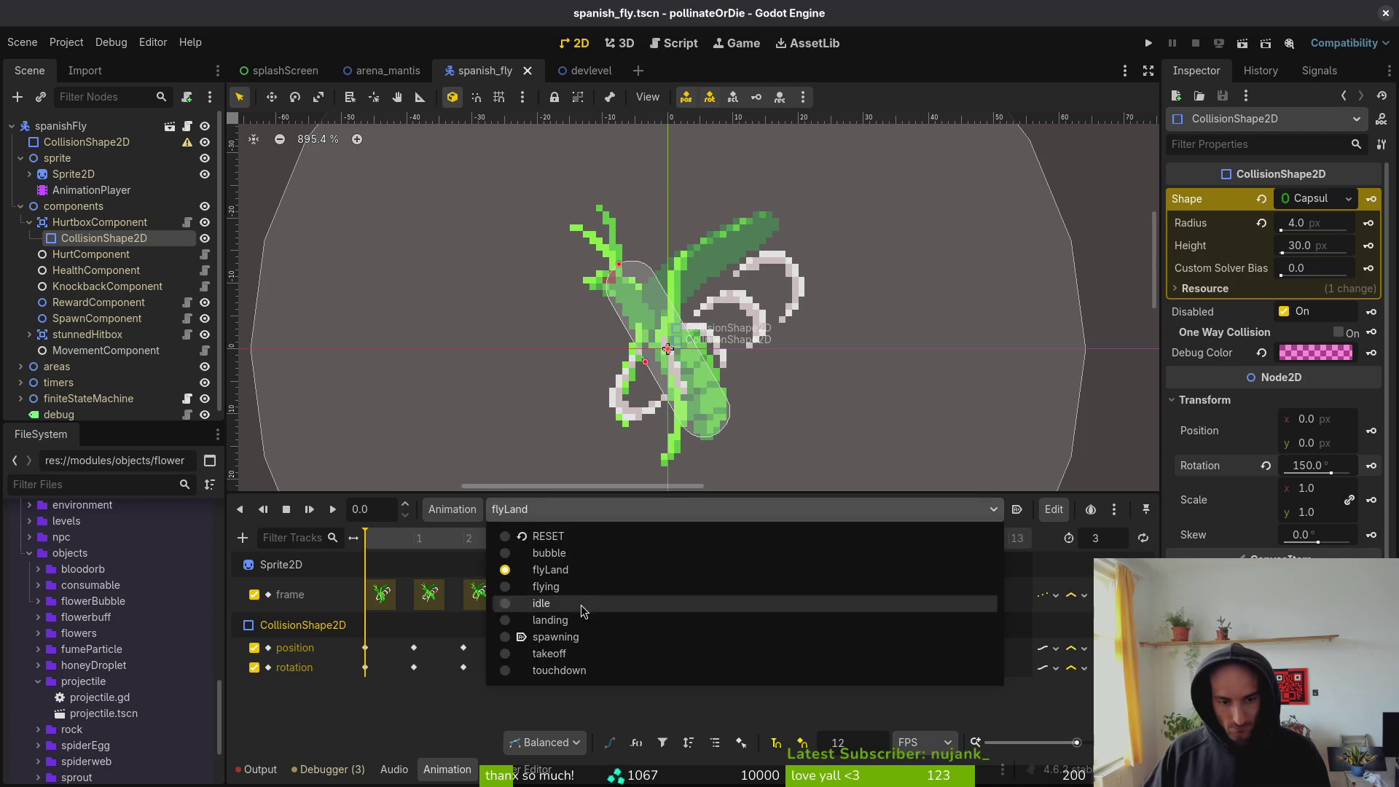
pyautogui.click(581, 670)
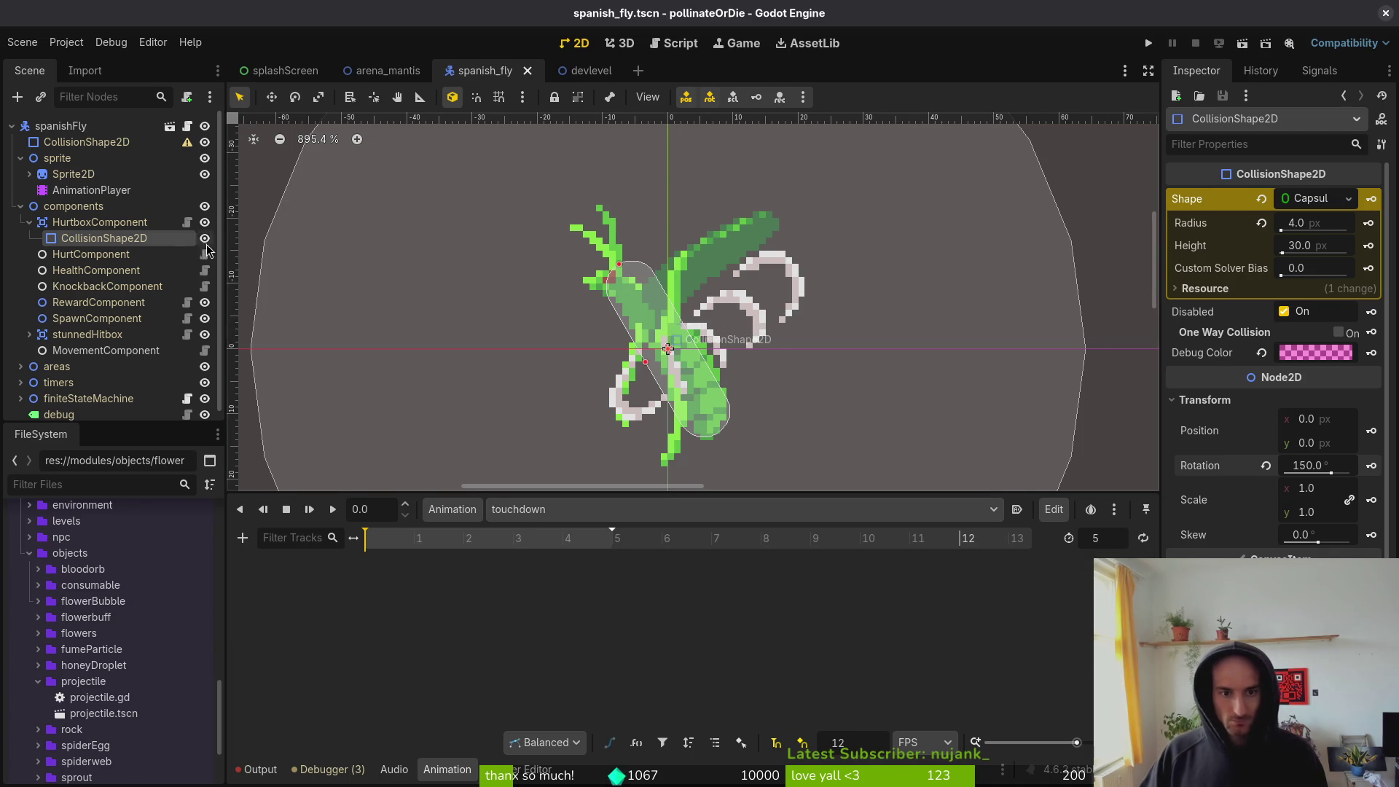
pyautogui.click(80, 175)
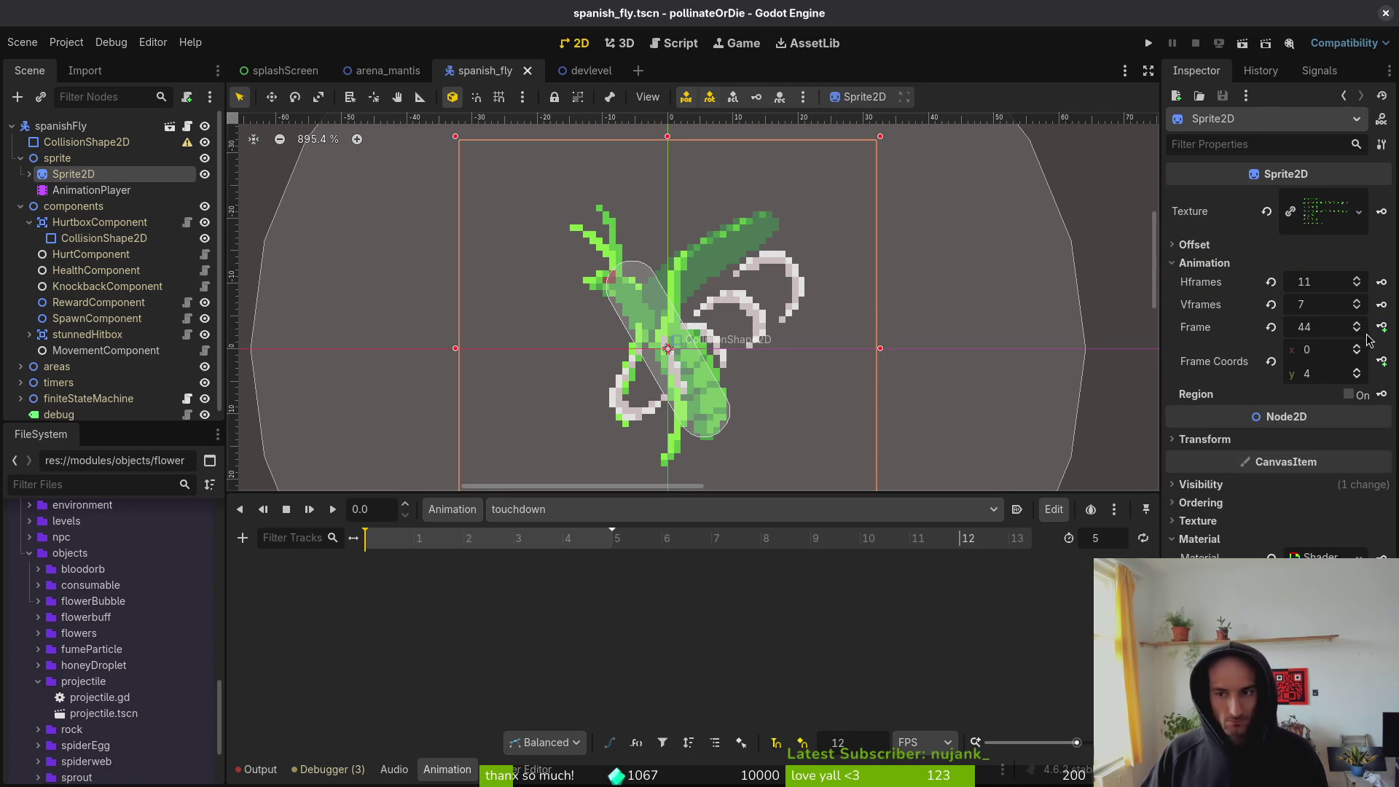
# - Key sprite frames from a lower sheet row, then undo that misplaced frame track
pyautogui.moveTo(1285, 348); pyautogui.dragTo(1287, 335)
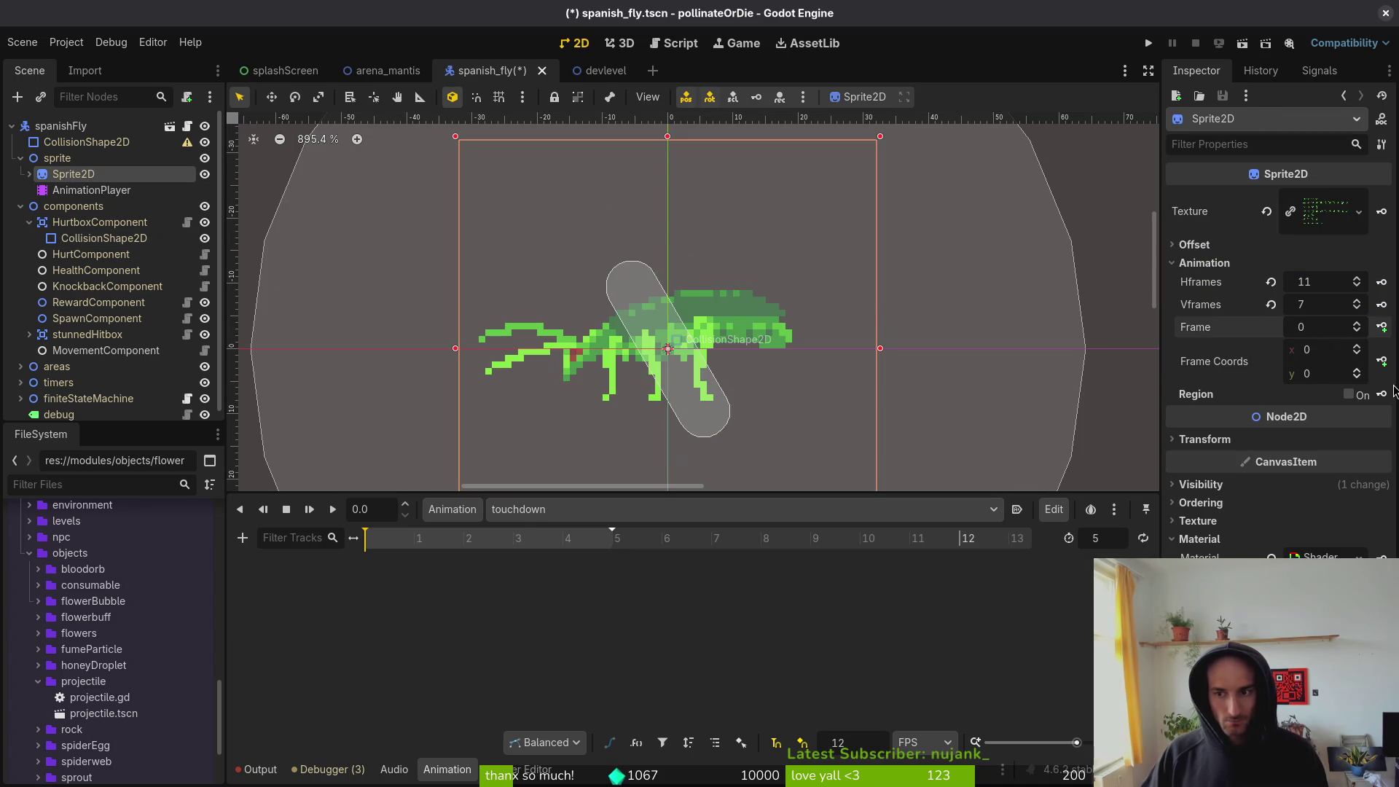
pyautogui.click(1358, 376)
pyautogui.click(1358, 375)
pyautogui.click(1358, 375)
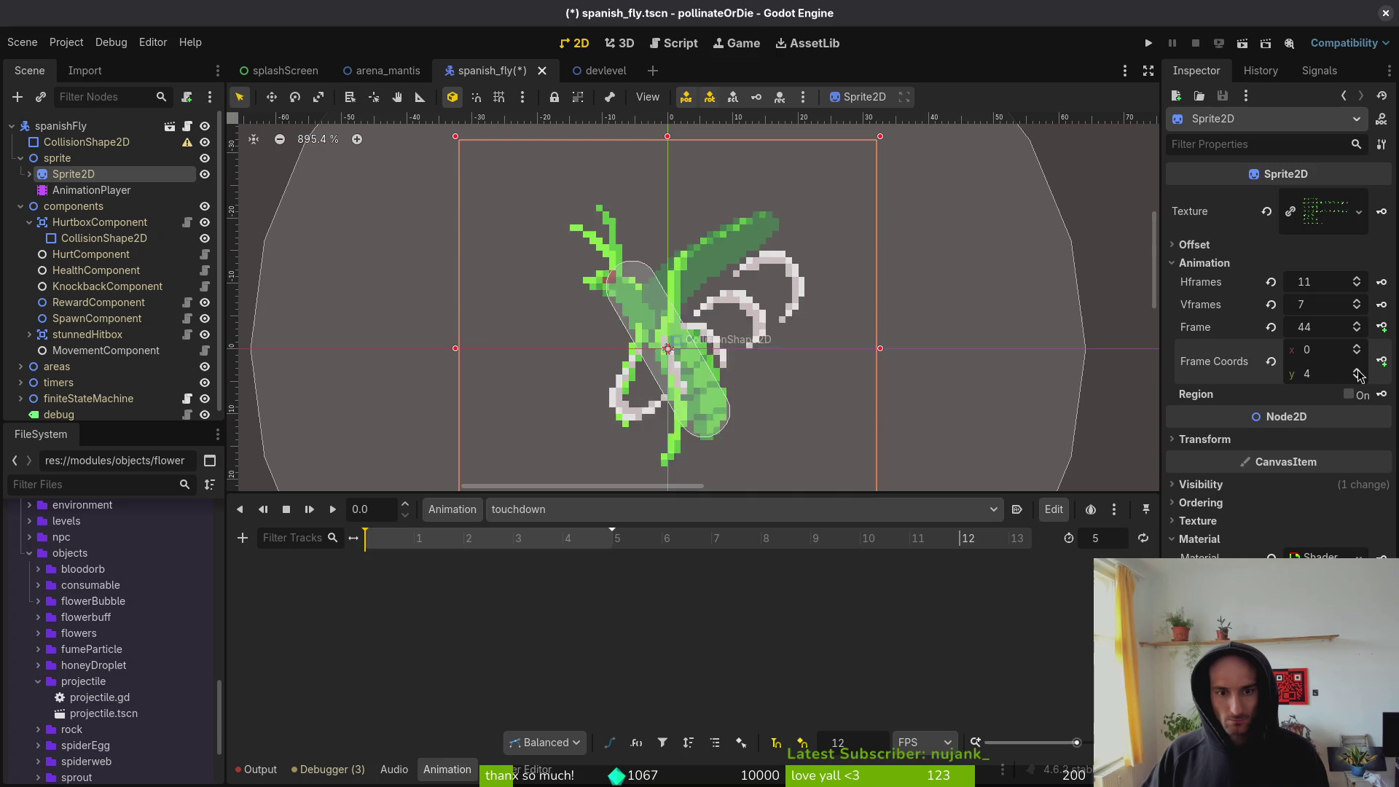
pyautogui.click(1358, 375)
pyautogui.click(1382, 327)
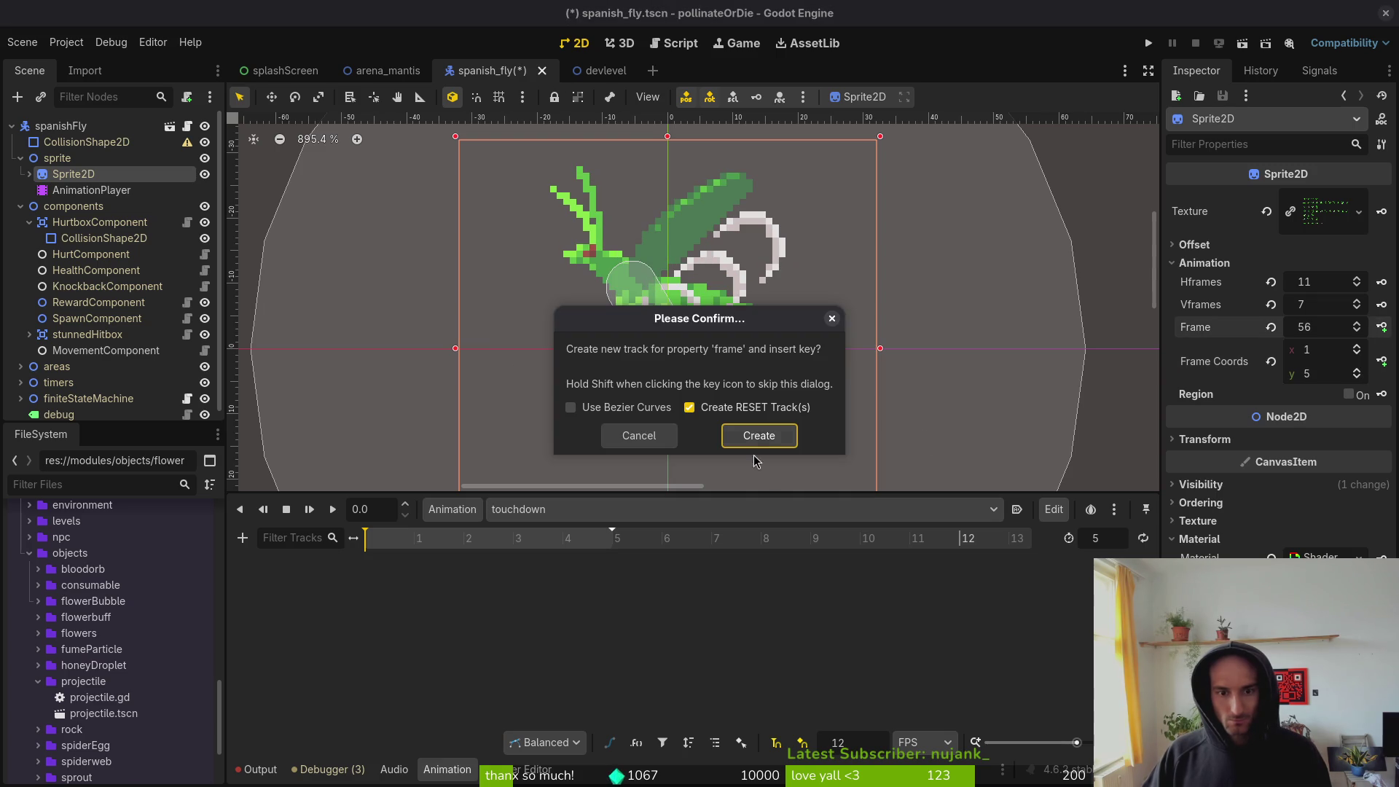
pyautogui.click(758, 435)
pyautogui.click(1382, 327)
pyautogui.click(1382, 328)
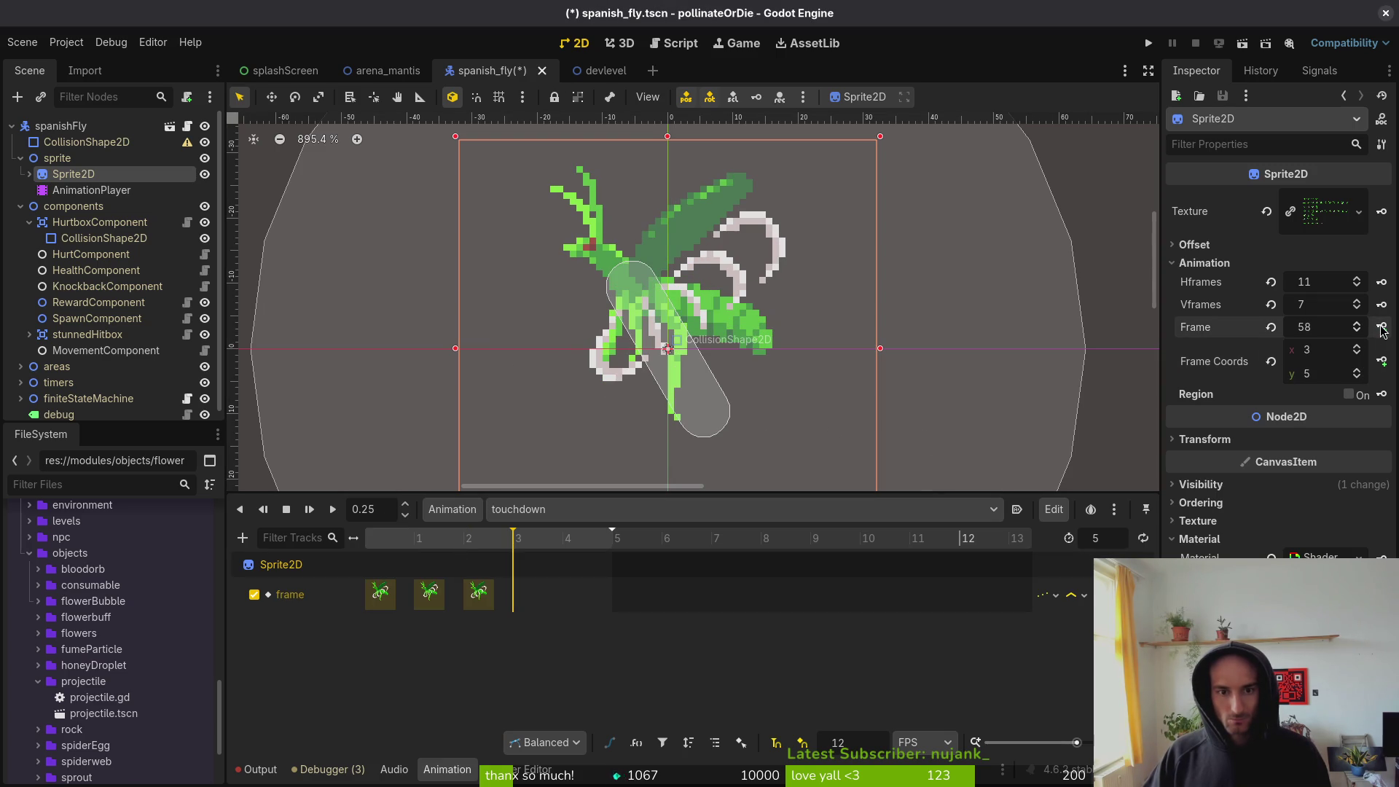
pyautogui.hotkey('ctrl', 'z')
pyautogui.hotkey('ctrl', 'z')
pyautogui.hotkey('ctrl', 'z')
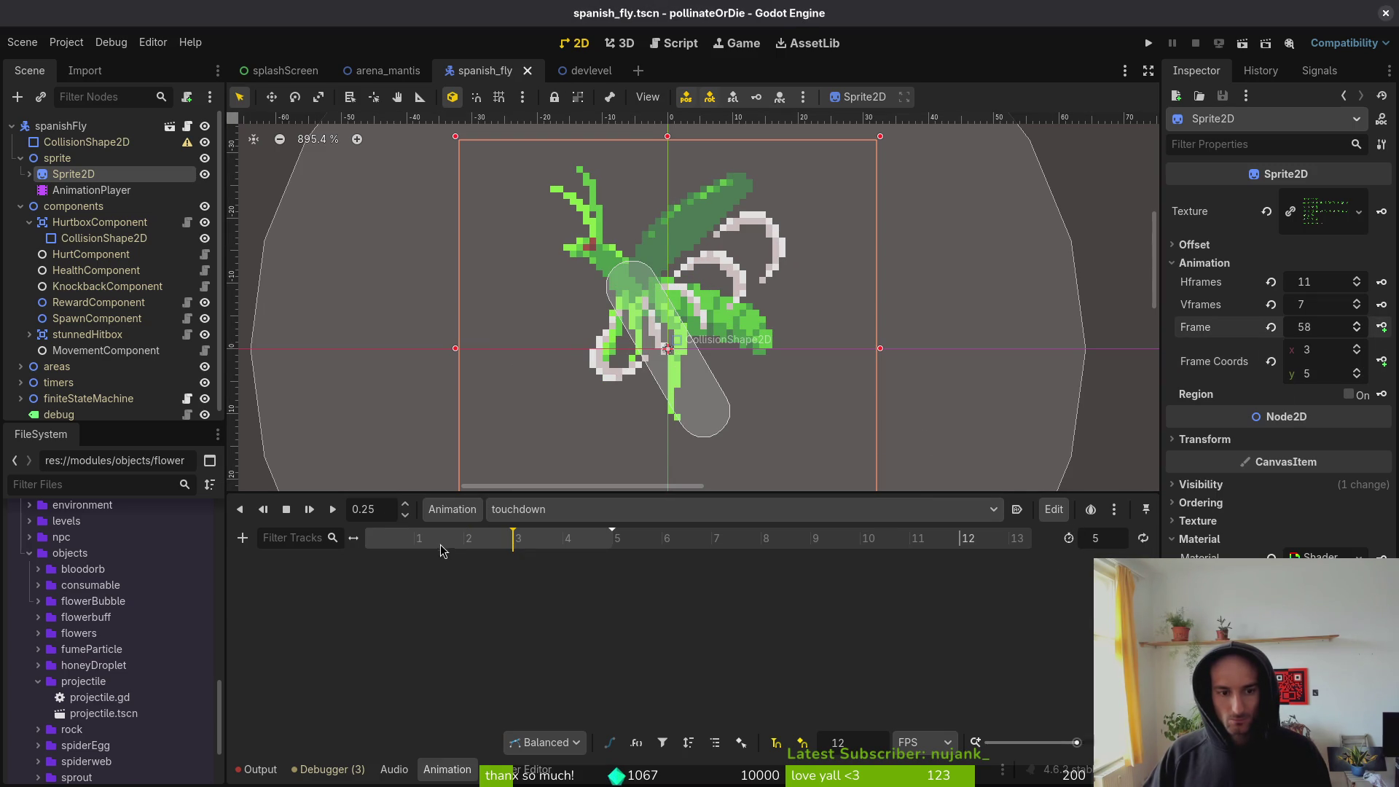
# - Set Frame Coords to row 6 and key five sprite frames into touchdown, then save
pyautogui.click(1272, 327)
pyautogui.click(1357, 369)
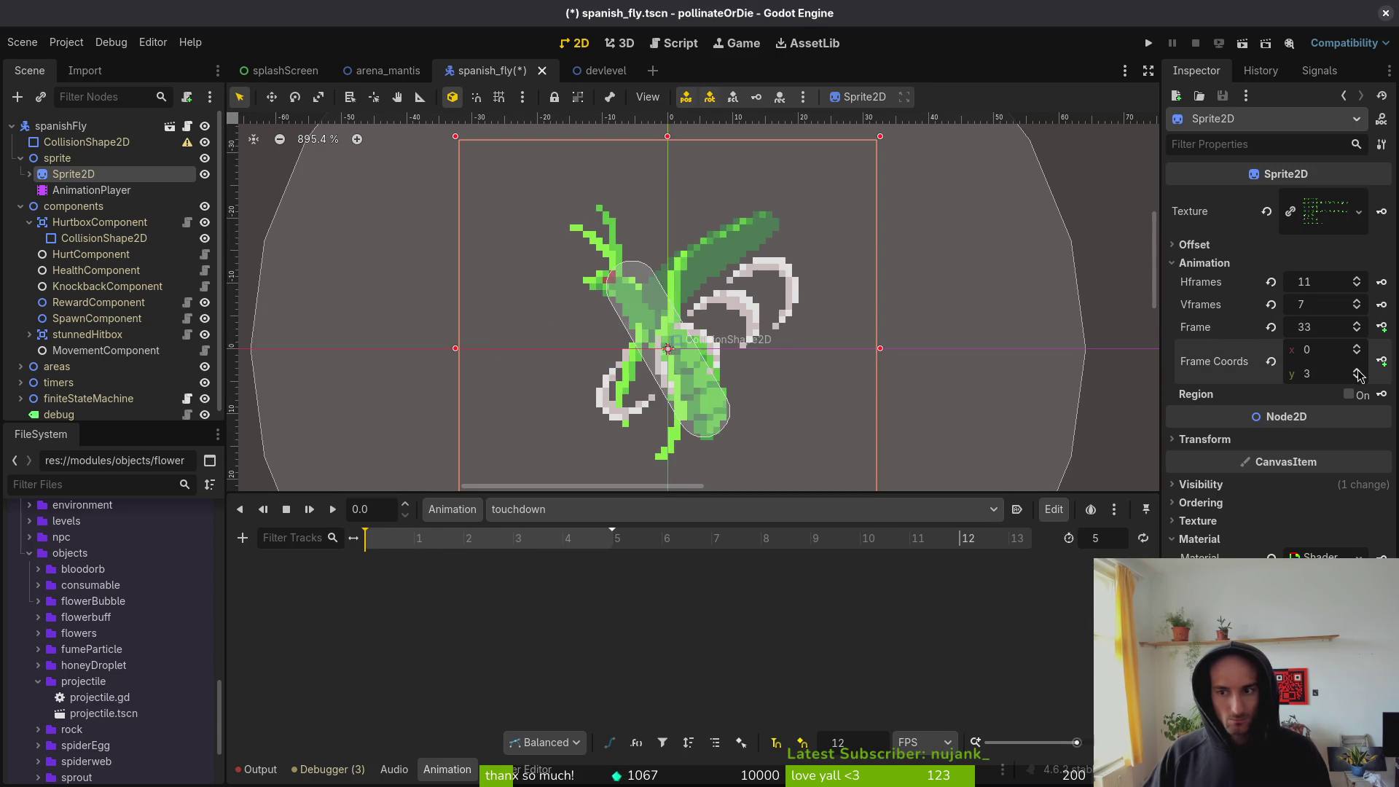
pyautogui.click(1357, 370)
pyautogui.click(1357, 370)
pyautogui.click(1357, 369)
pyautogui.click(1357, 369)
pyautogui.click(1357, 369)
pyautogui.click(1382, 327)
pyautogui.click(761, 438)
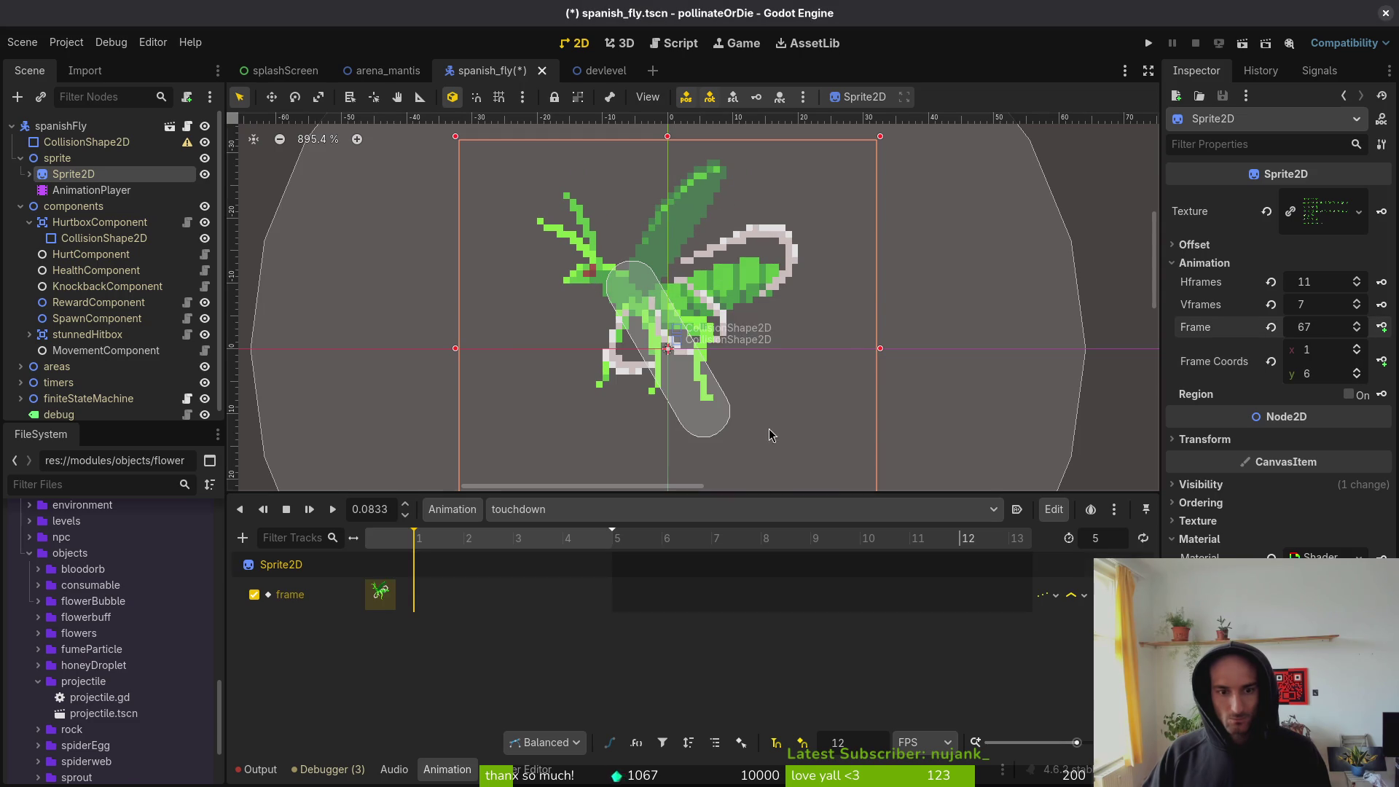
pyautogui.click(1382, 328)
pyautogui.click(1382, 327)
pyautogui.click(1382, 328)
pyautogui.click(1382, 327)
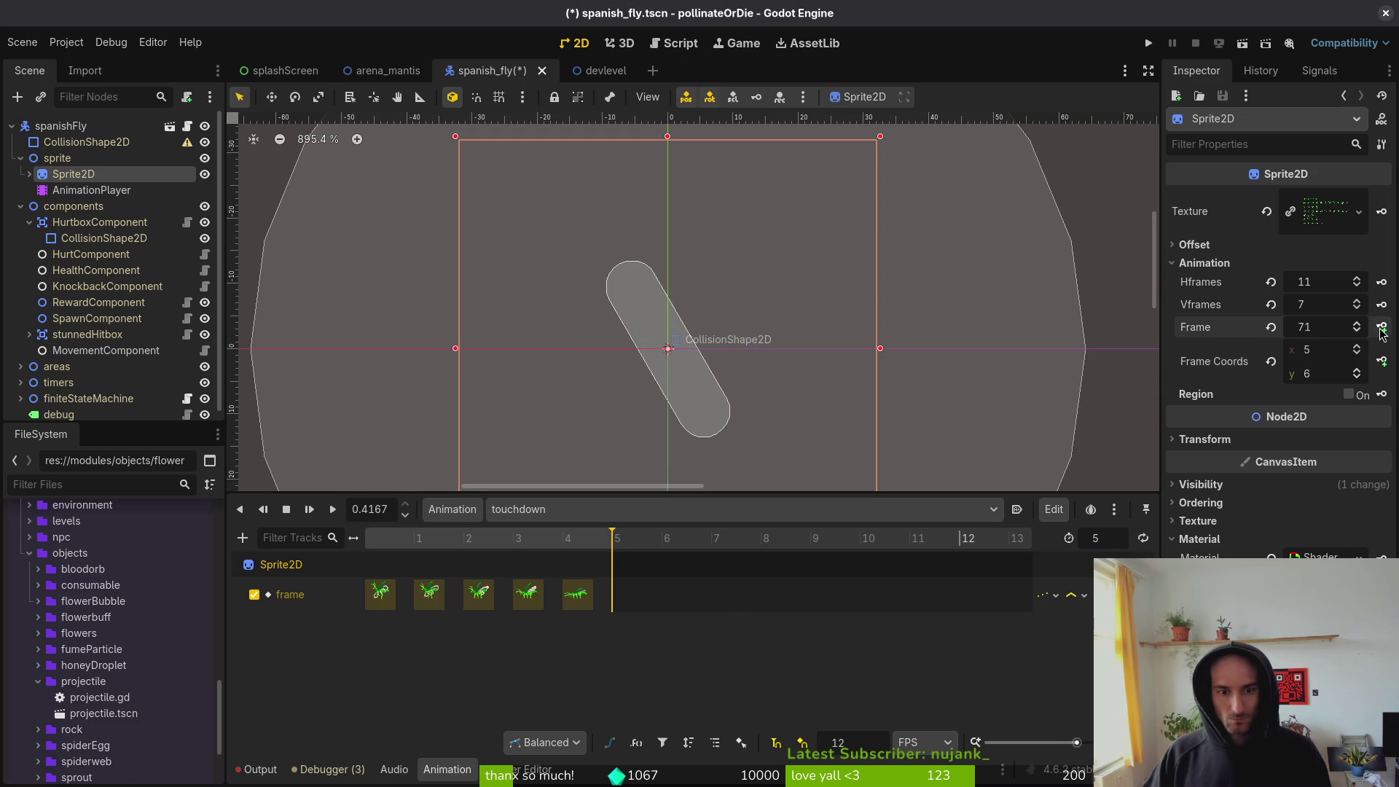
pyautogui.hotkey('ctrl', 's')
# - Rewind touchdown, undo an accidental sprite rotation, and select the hurtbox CollisionShape2D
pyautogui.moveTo(614, 543)
pyautogui.mouseDown()
pyautogui.moveTo(437, 562)
pyautogui.moveTo(331, 554)
pyautogui.mouseUp()
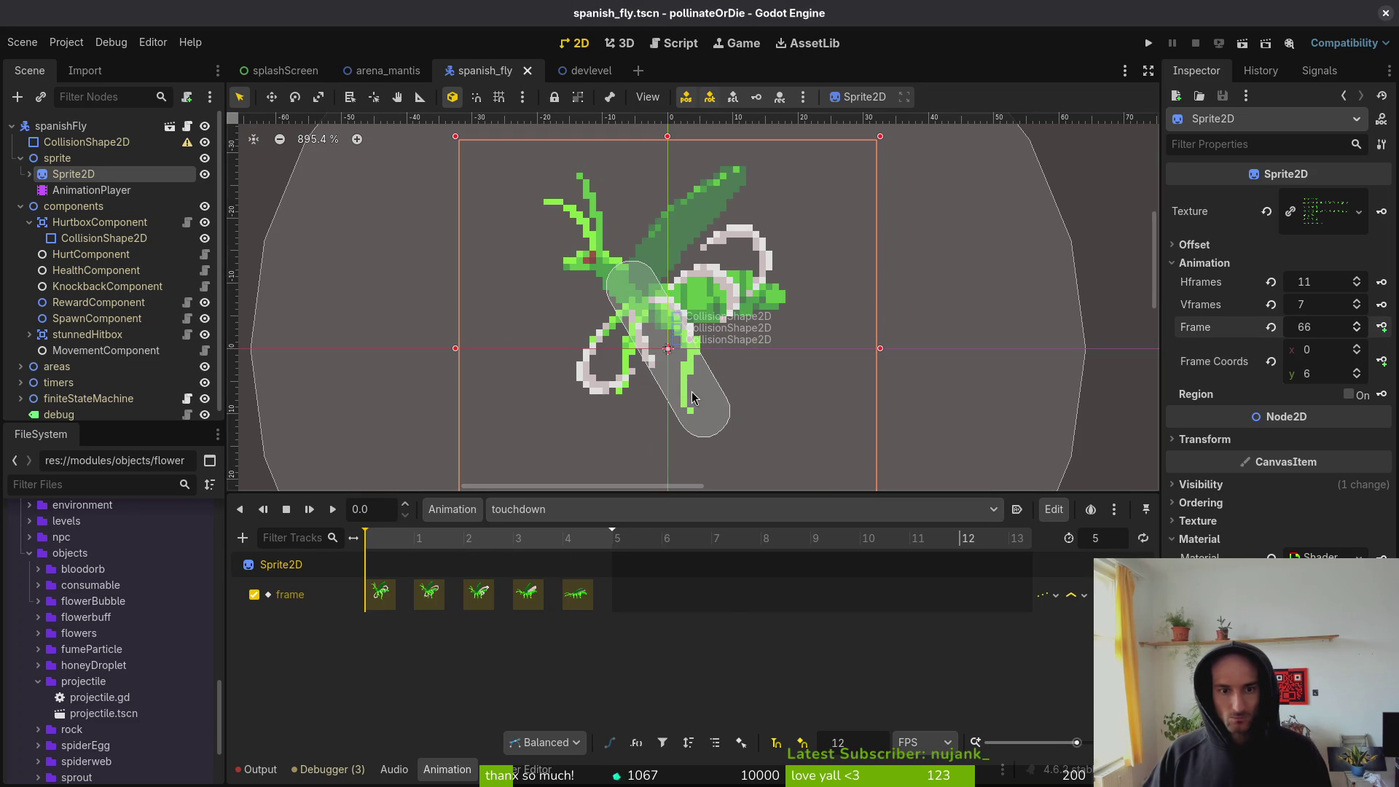
pyautogui.moveTo(712, 414)
pyautogui.mouseDown()
pyautogui.moveTo(733, 391)
pyautogui.moveTo(738, 409)
pyautogui.moveTo(747, 385)
pyautogui.moveTo(734, 381)
pyautogui.moveTo(781, 343)
pyautogui.moveTo(765, 350)
pyautogui.moveTo(728, 310)
pyautogui.mouseUp()
pyautogui.hotkey('ctrl', 'z')
pyautogui.click(104, 239)
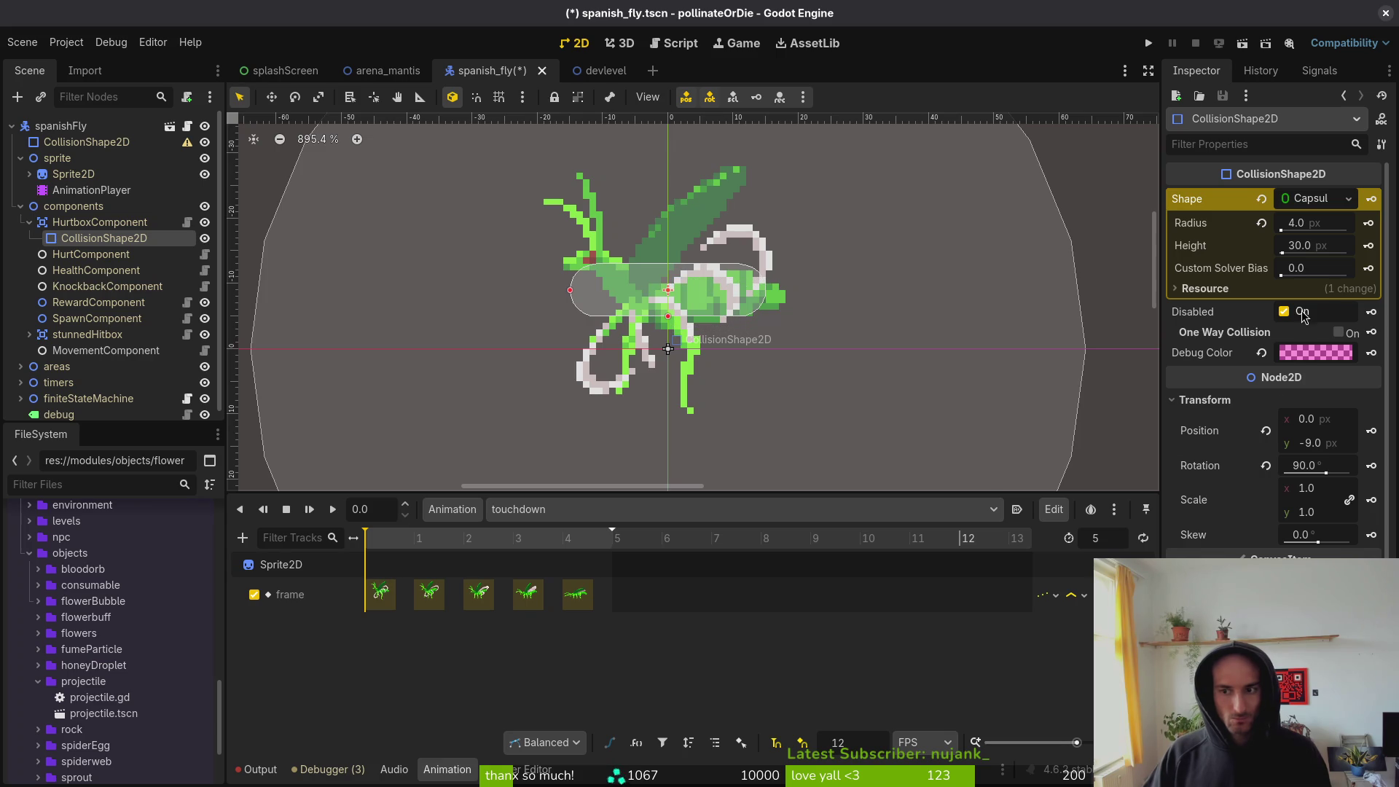
# - Key the capsule's position and rotation at the start of touchdown and save
pyautogui.click(1371, 432)
pyautogui.click(757, 433)
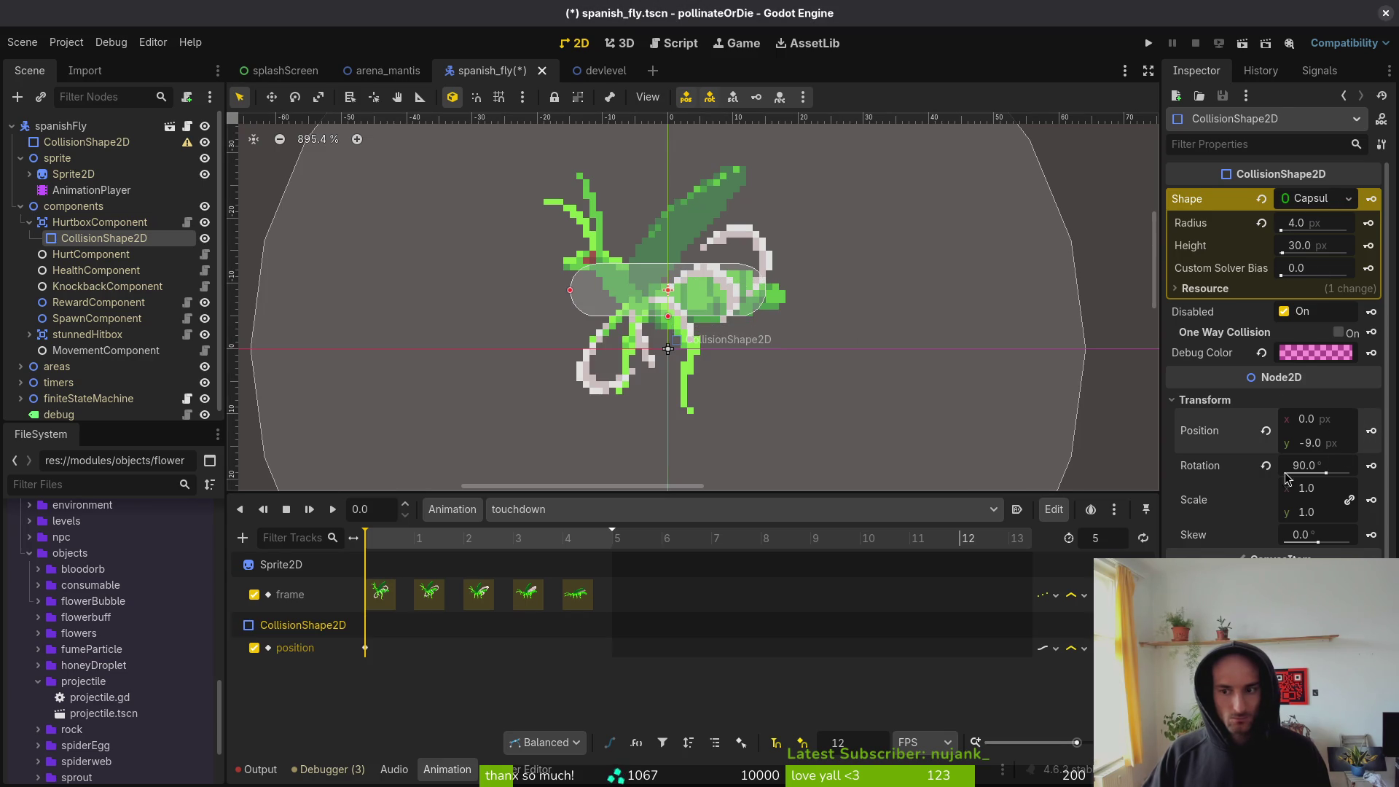
pyautogui.click(1373, 467)
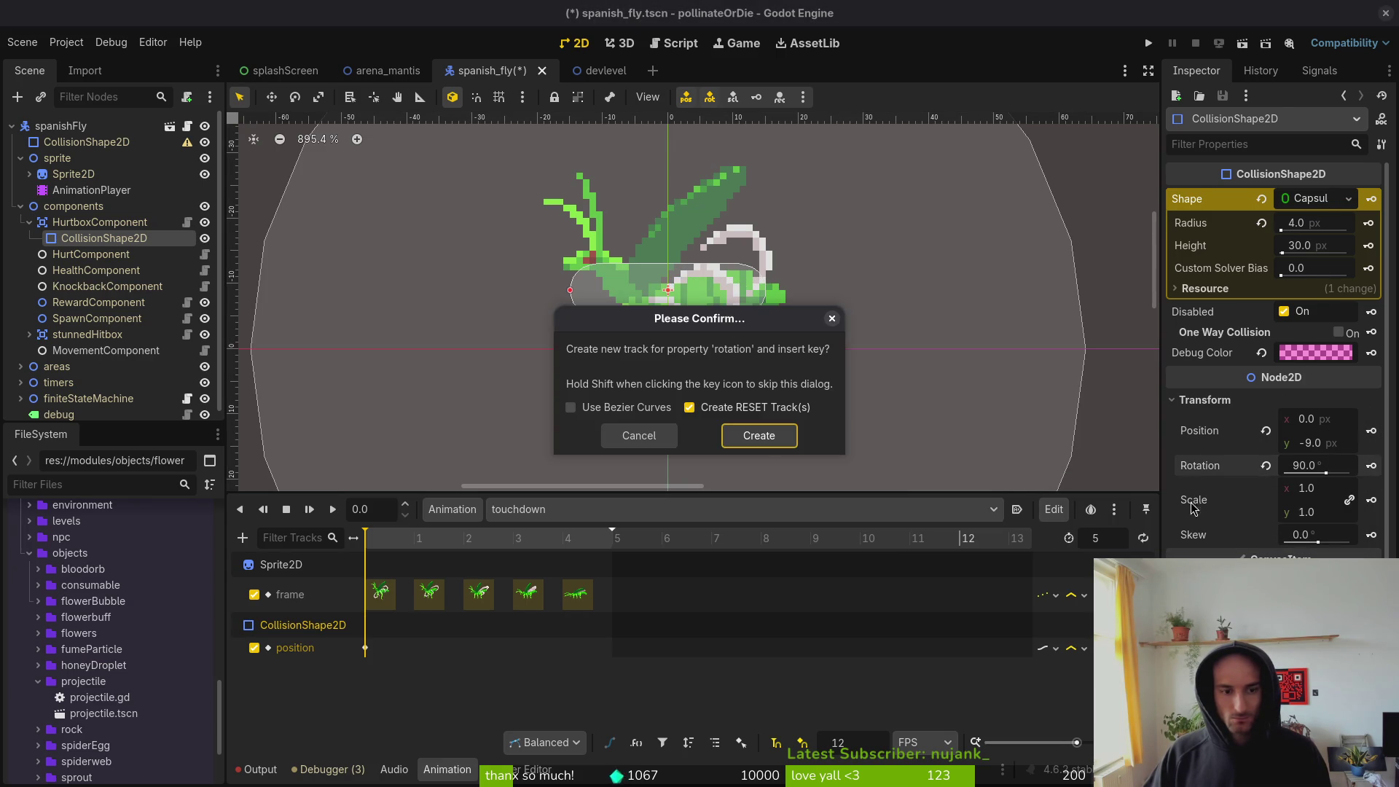
pyautogui.click(755, 434)
pyautogui.hotkey('ctrl', 's')
# - Move the capsule down onto the fly's body at frame 2, key its position, and save
pyautogui.moveTo(384, 547); pyautogui.dragTo(408, 546)
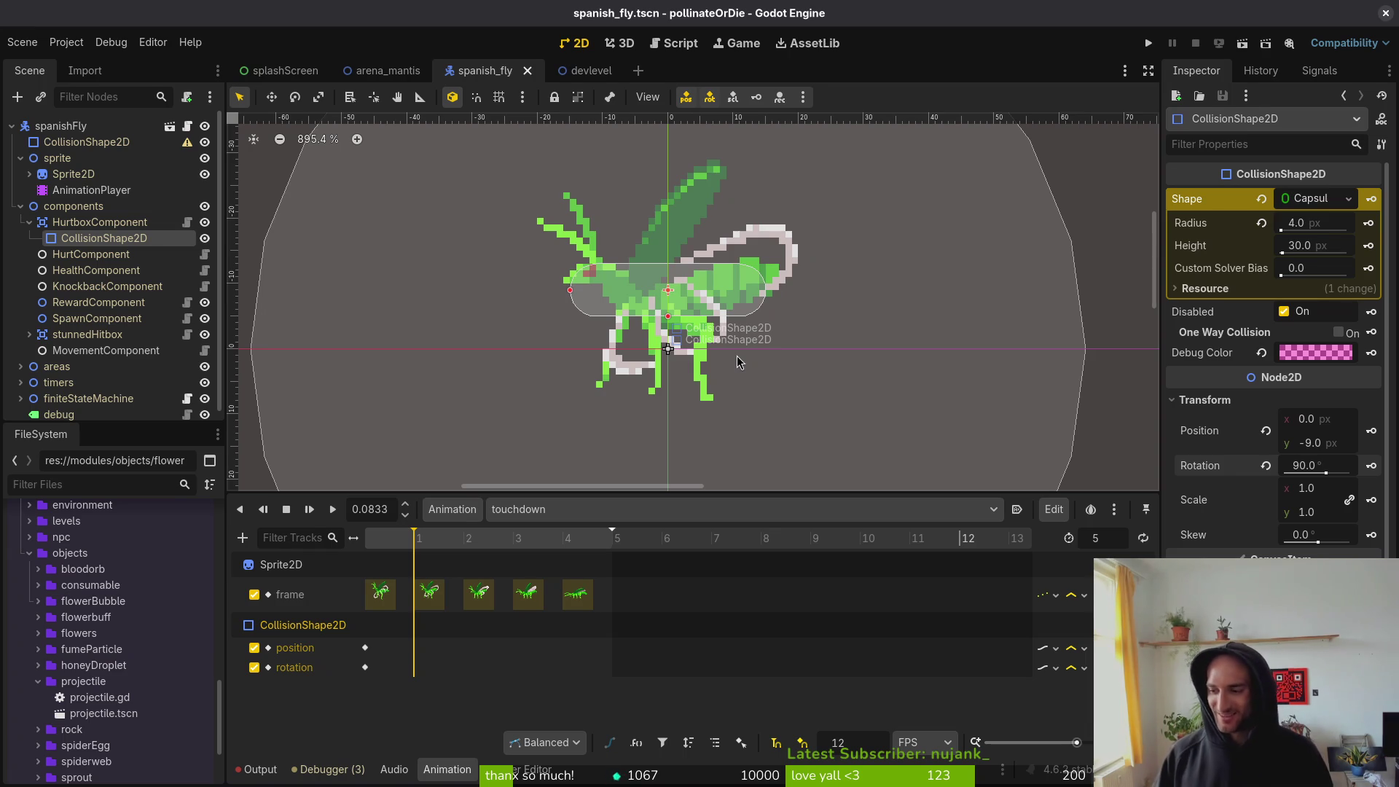
pyautogui.click(379, 545)
pyautogui.click(403, 541)
pyautogui.click(453, 545)
pyautogui.click(433, 545)
pyautogui.click(386, 547)
pyautogui.click(406, 545)
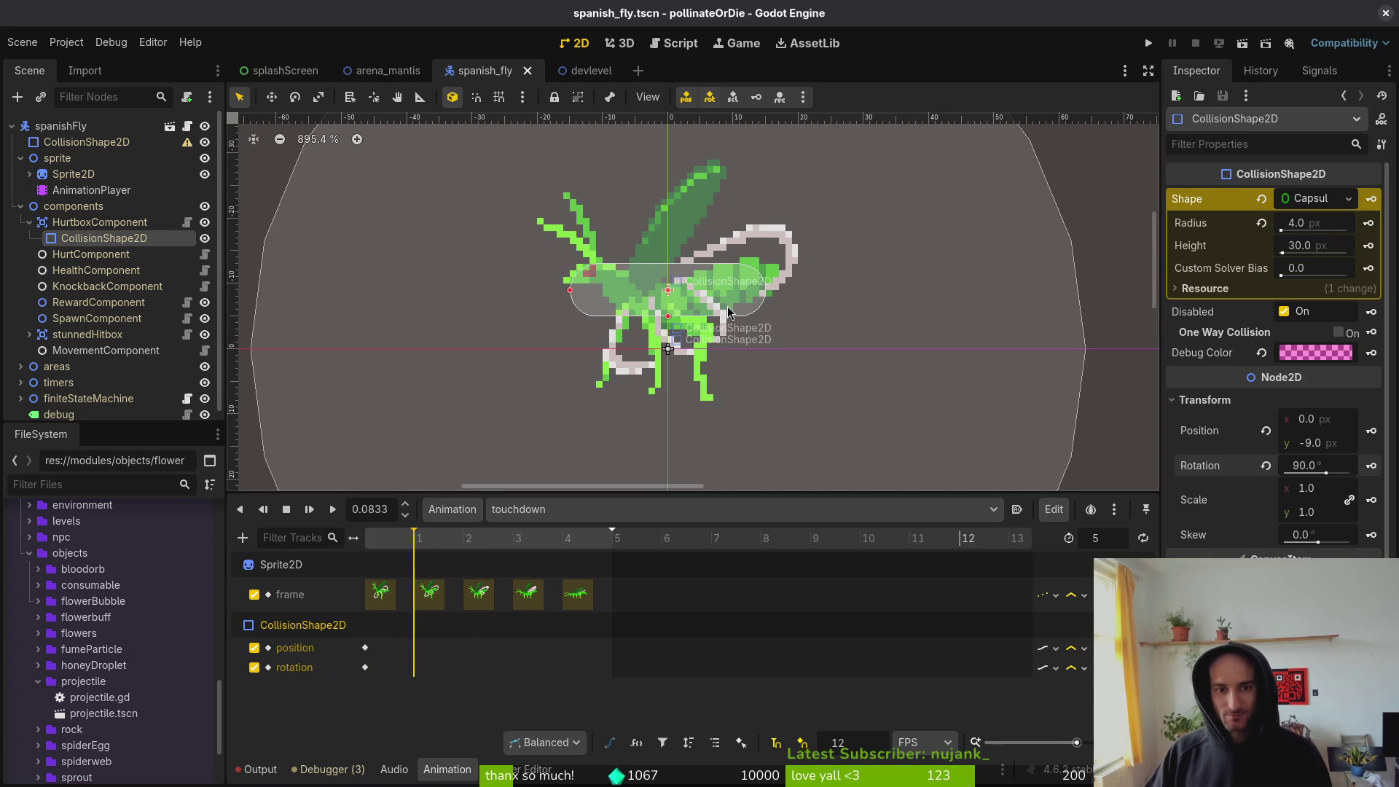
pyautogui.click(458, 545)
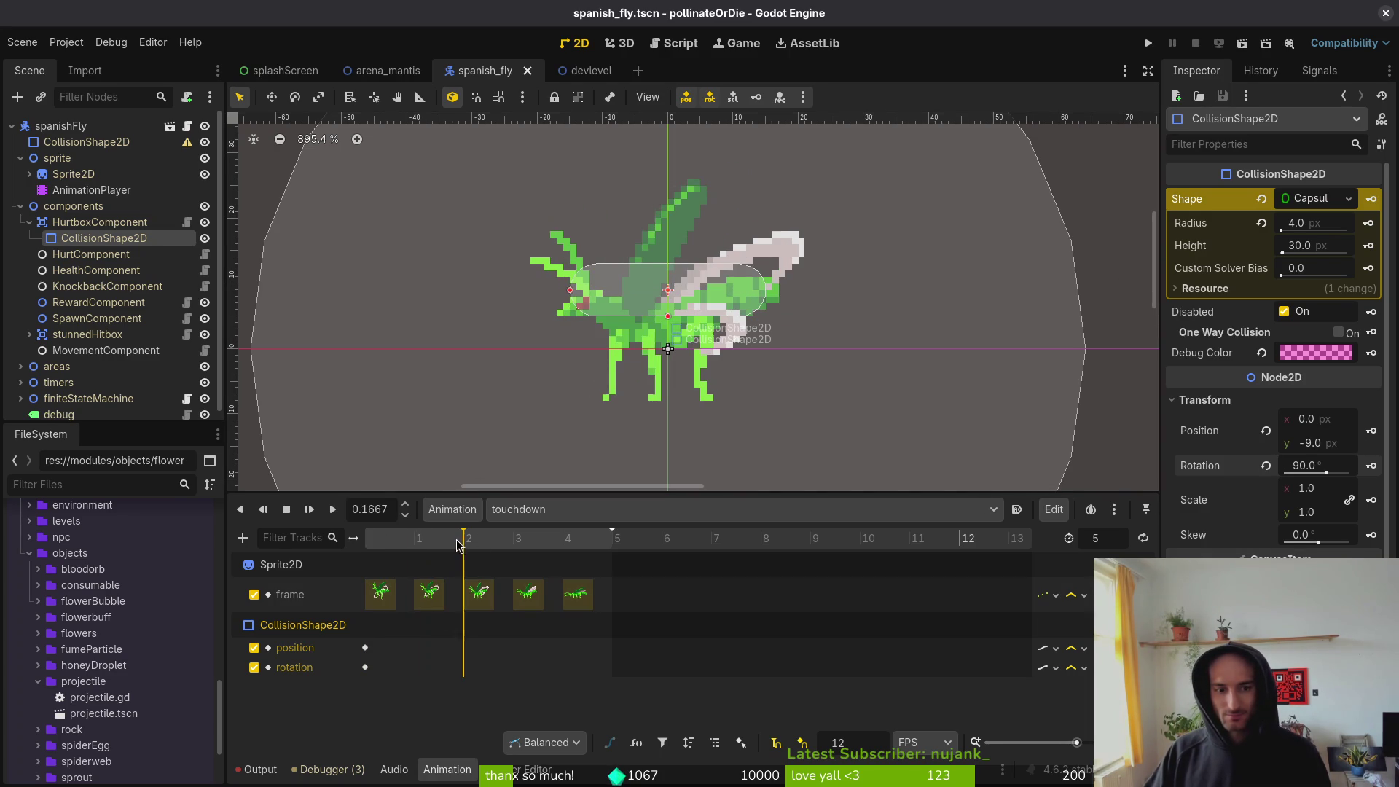
pyautogui.moveTo(693, 305); pyautogui.dragTo(694, 333)
pyautogui.click(1373, 436)
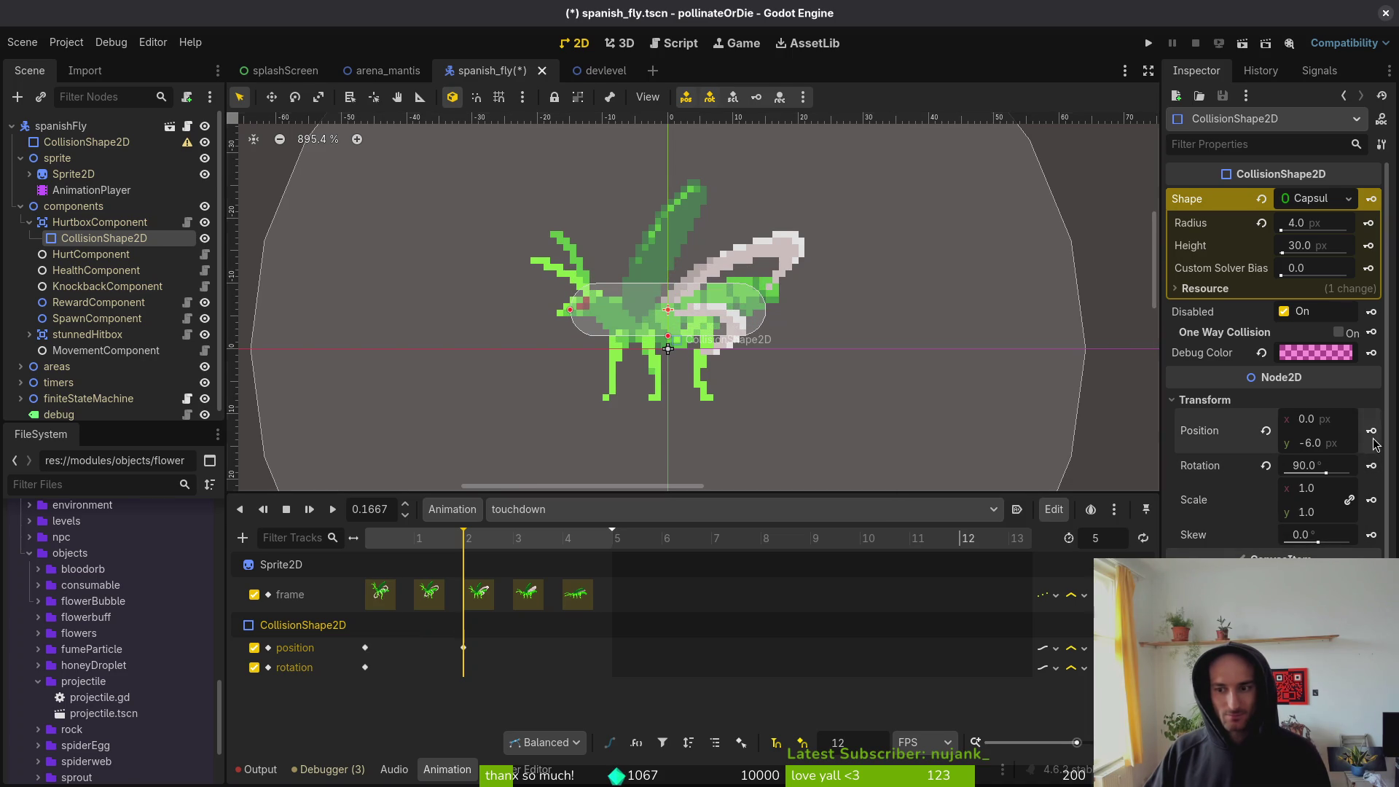
pyautogui.hotkey('ctrl', 's')
# - Lower the capsule and key its position on frames 3 and 4, ending at x −1, y −2
pyautogui.click(510, 543)
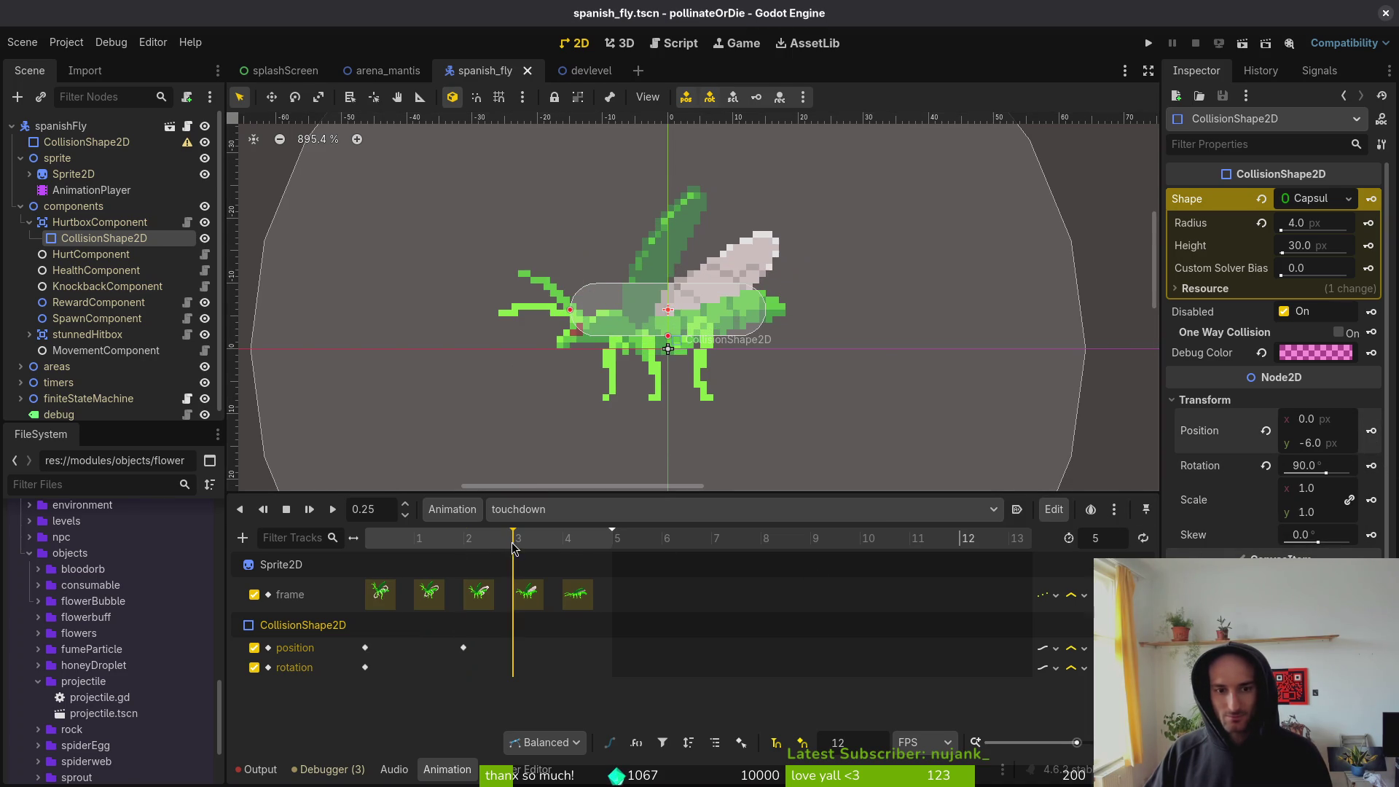
pyautogui.moveTo(725, 321)
pyautogui.mouseDown()
pyautogui.moveTo(701, 359)
pyautogui.moveTo(689, 352)
pyautogui.mouseUp()
pyautogui.click(1371, 431)
pyautogui.click(565, 541)
pyautogui.click(1371, 432)
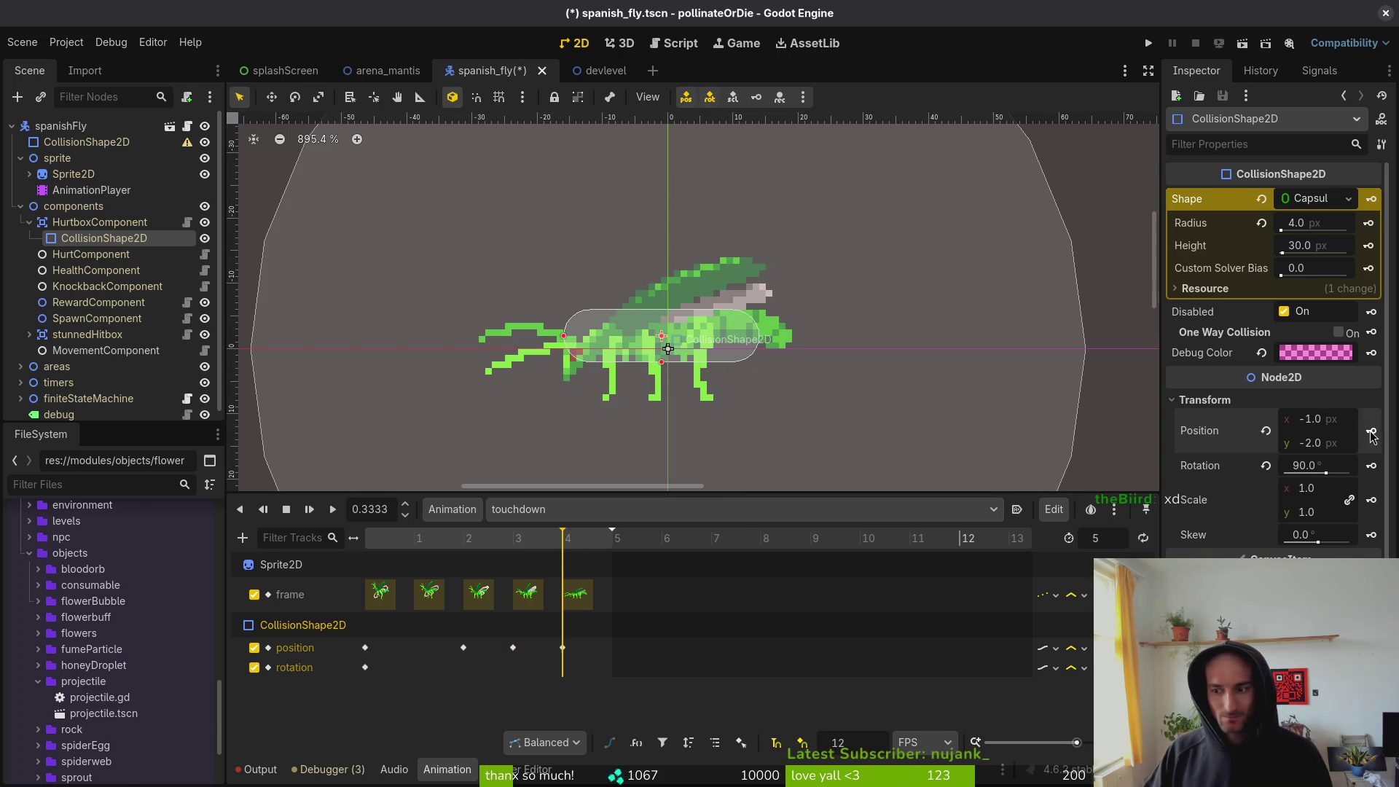
pyautogui.hotkey('ctrl', 's')
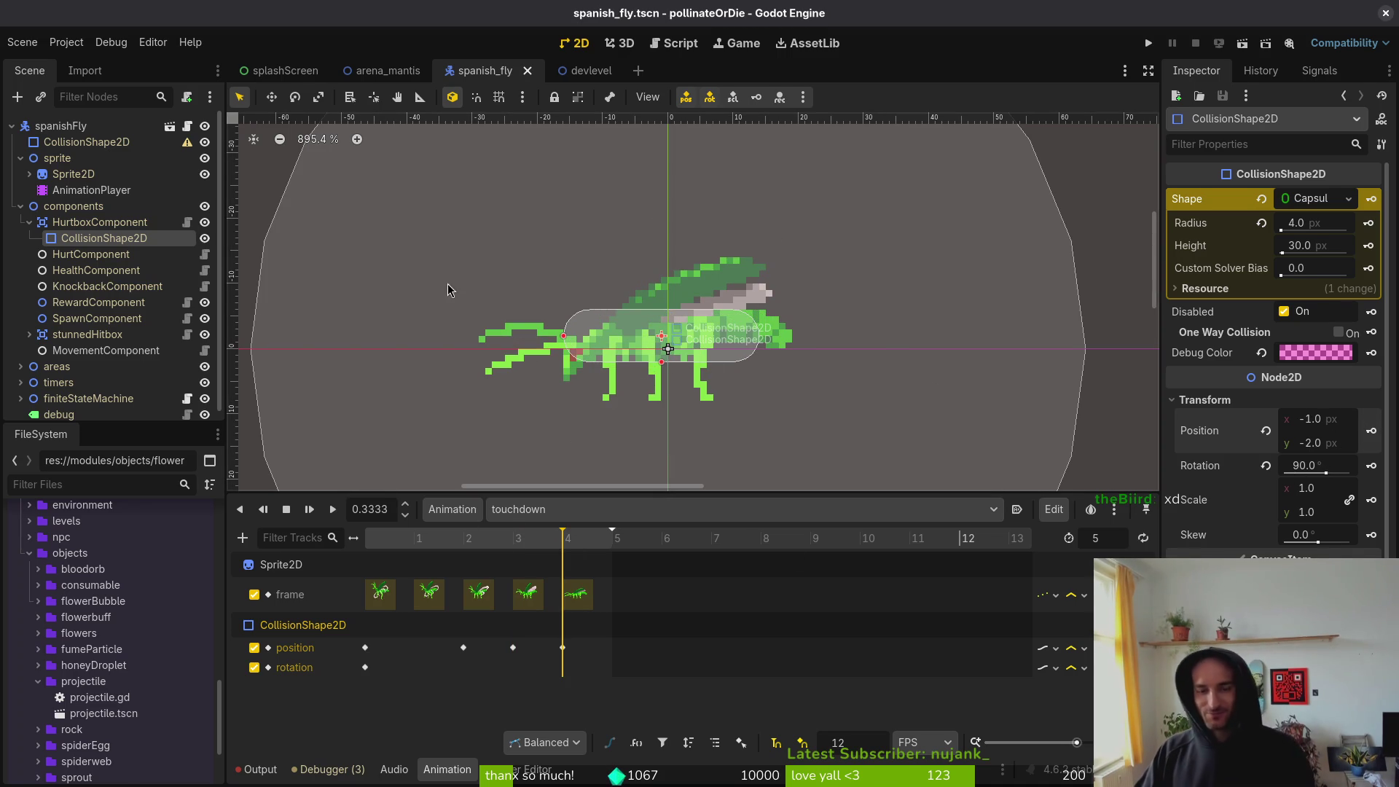
pyautogui.click(30, 223)
pyautogui.click(20, 206)
pyautogui.hotkey('ctrl', 's')
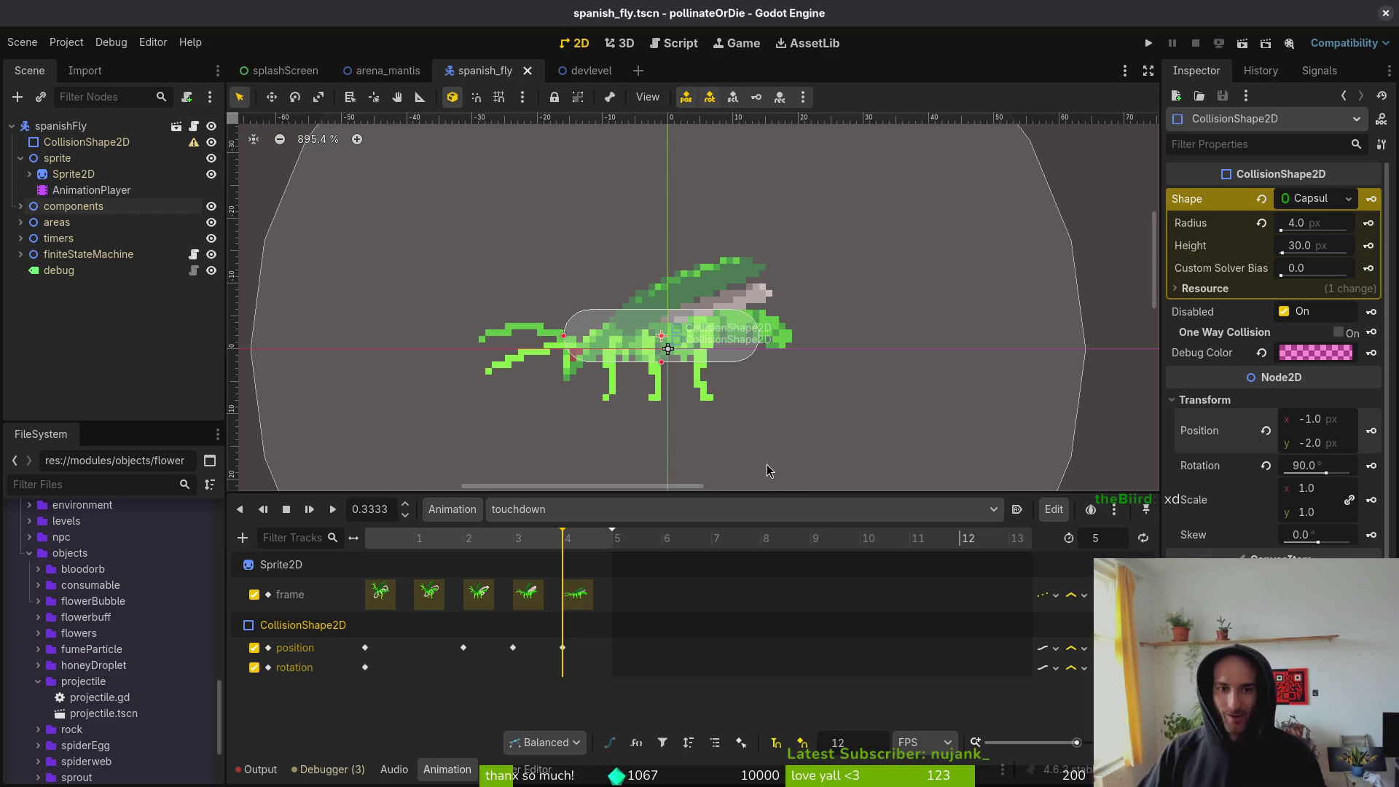
# - Replace the root collision shape with a capsule rotated to lie horizontally
pyautogui.click(70, 143)
pyautogui.click(1323, 208)
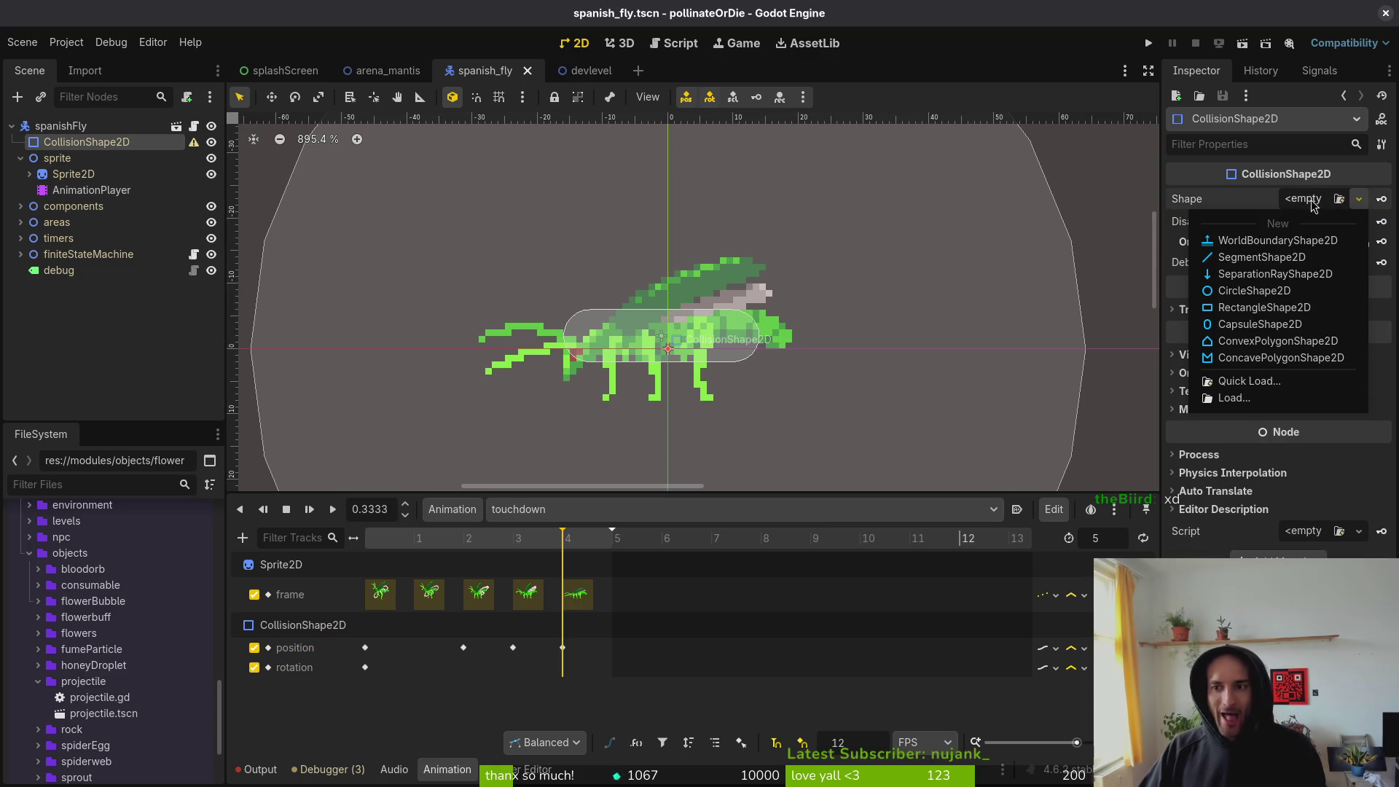
pyautogui.click(1257, 296)
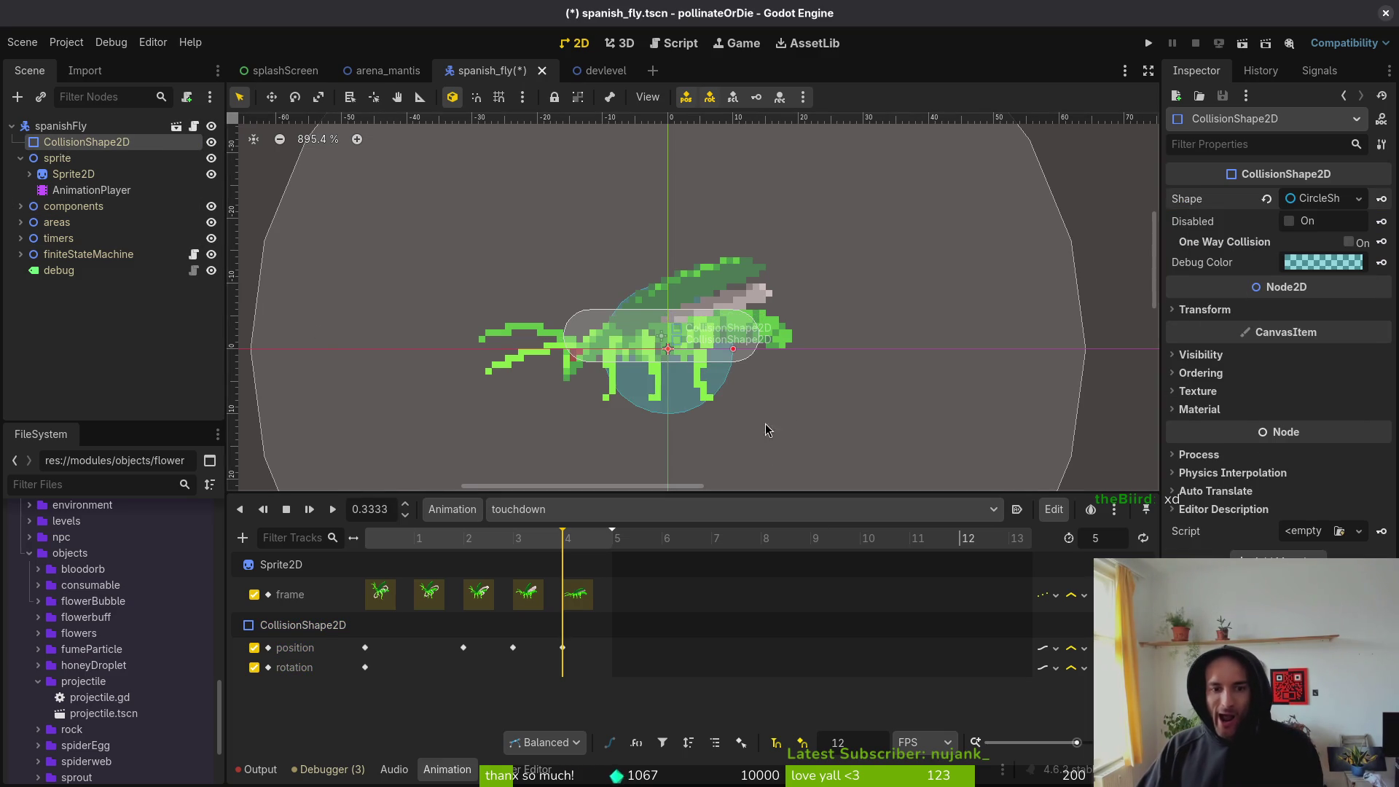
pyautogui.scroll(4, 663, 381)
pyautogui.click(1323, 199)
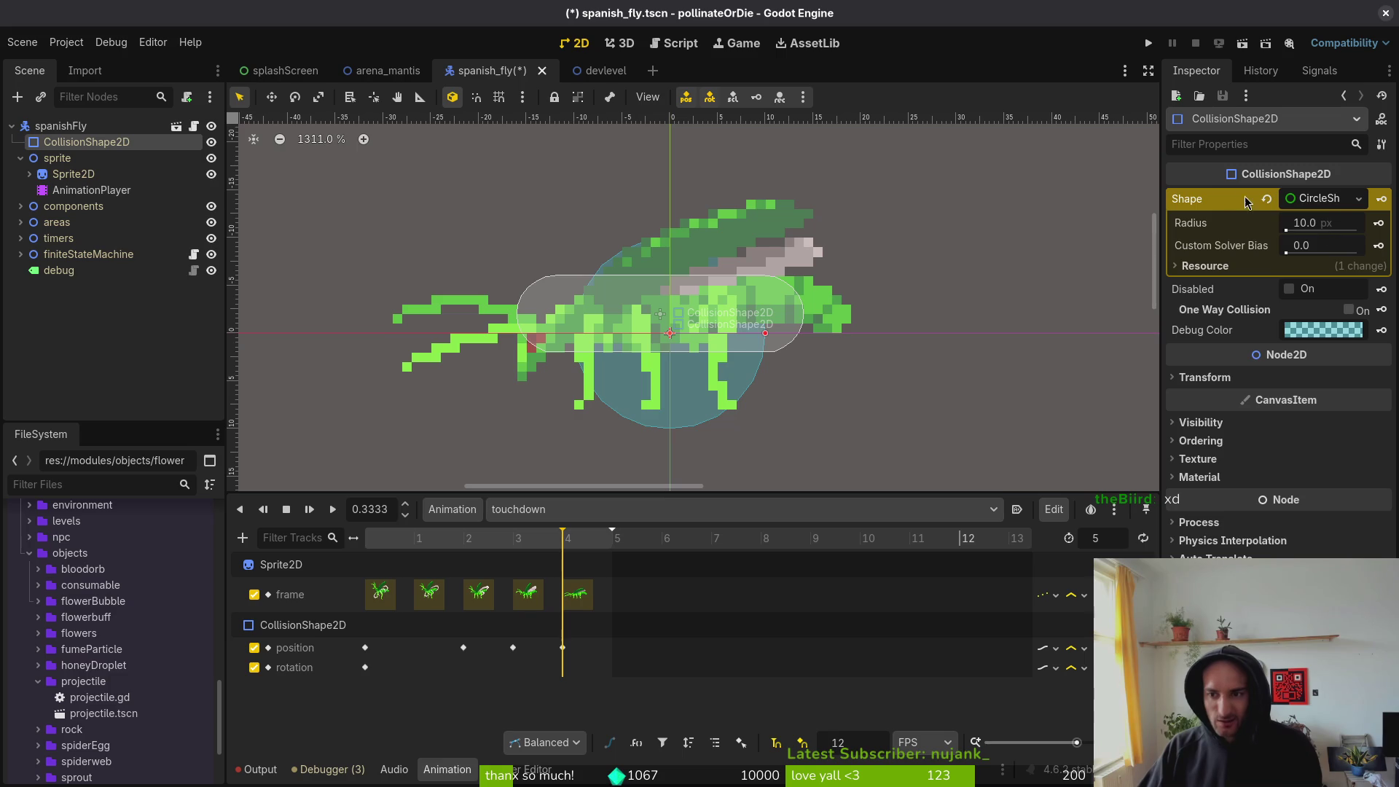
pyautogui.click(1267, 198)
pyautogui.click(1306, 200)
pyautogui.click(1259, 324)
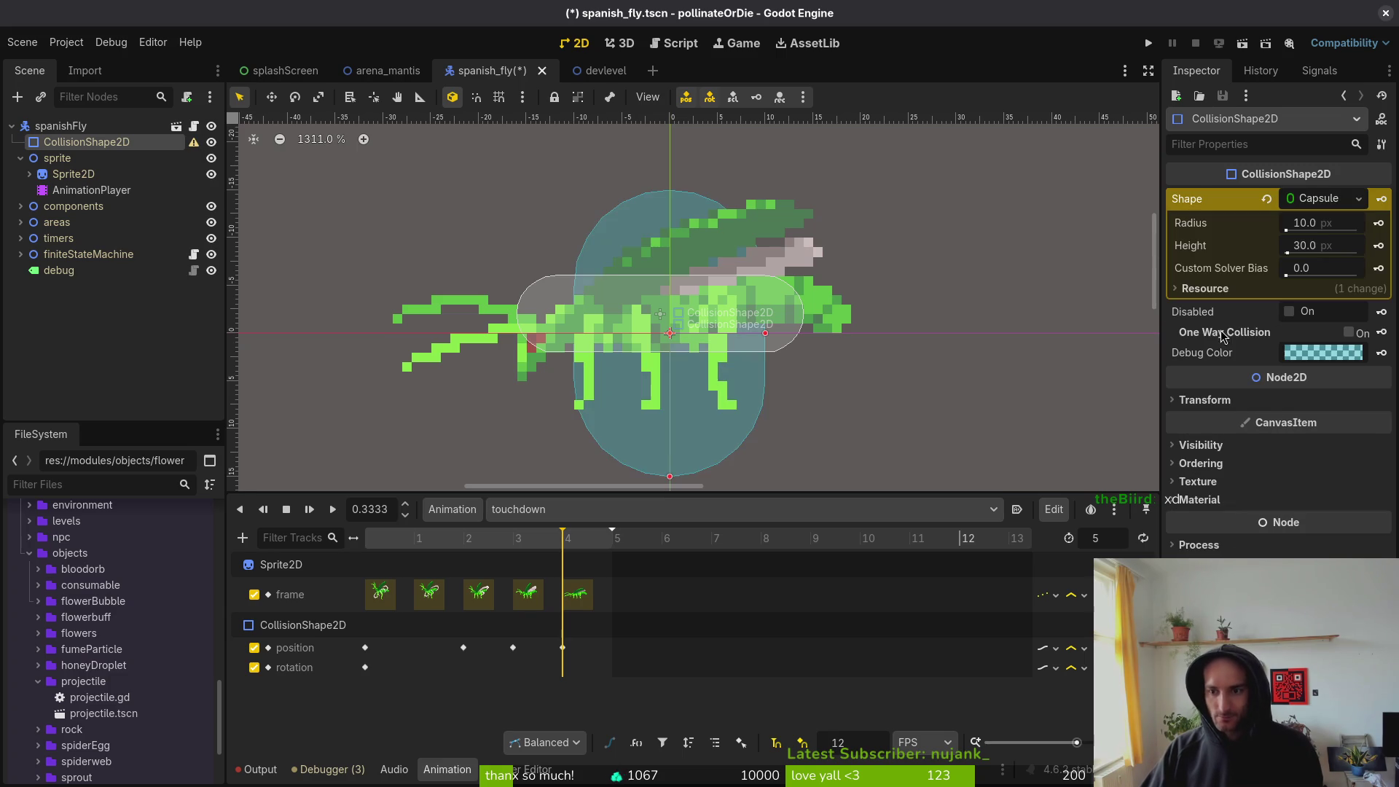
pyautogui.moveTo(693, 438)
pyautogui.mouseDown()
pyautogui.moveTo(838, 351)
pyautogui.moveTo(869, 312)
pyautogui.mouseUp()
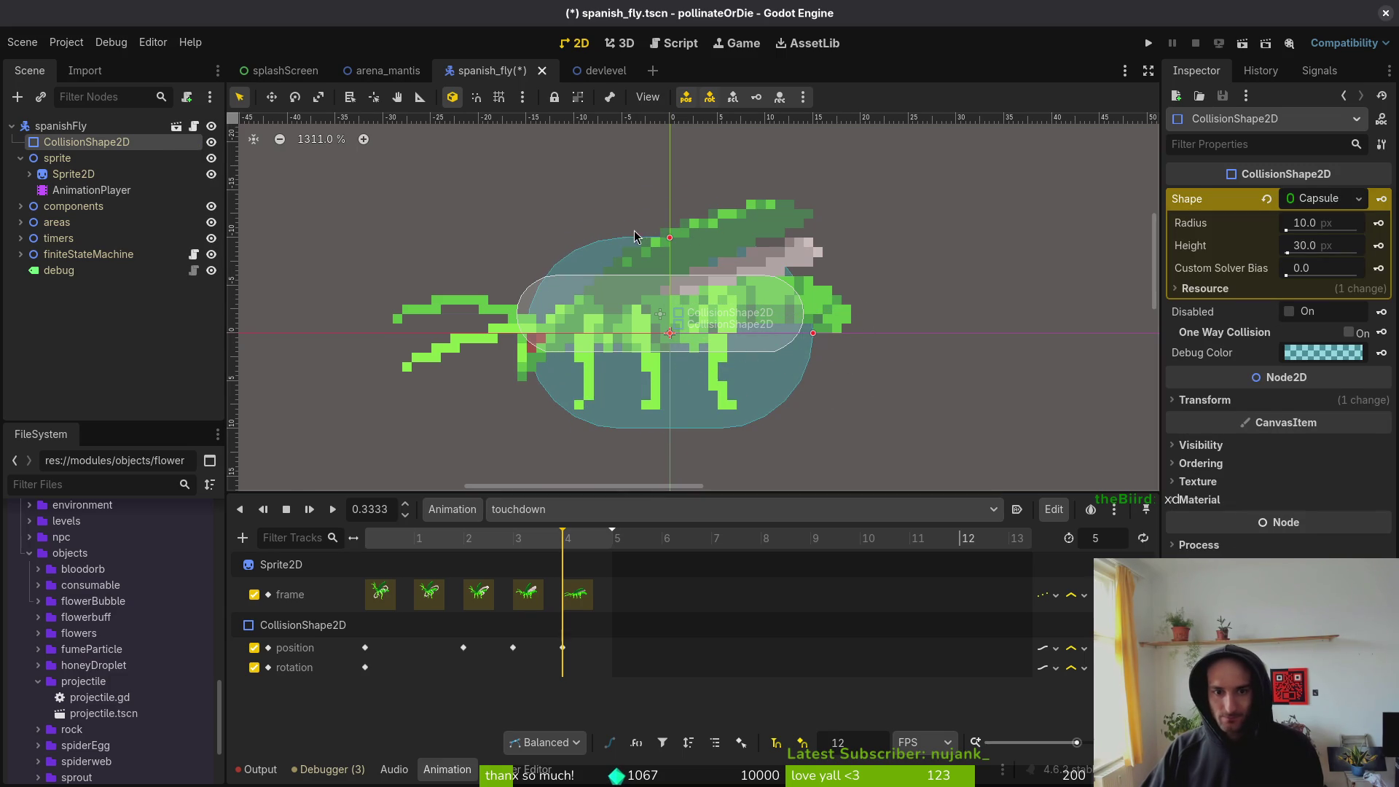
# - Set the capsule's radius to 8 px and save the spanish fly scene
pyautogui.moveTo(670, 237); pyautogui.dragTo(672, 271)
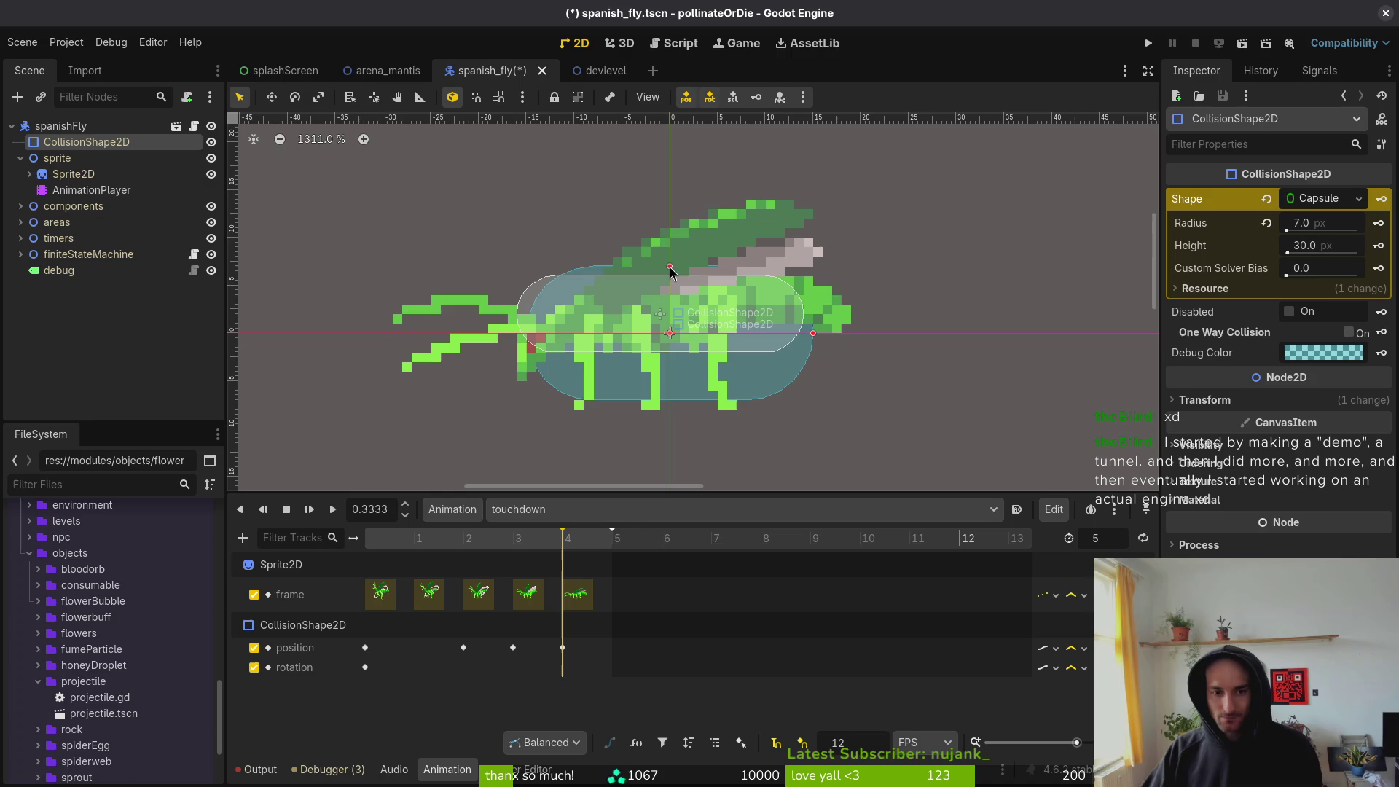
pyautogui.hotkey('ctrl', 's')
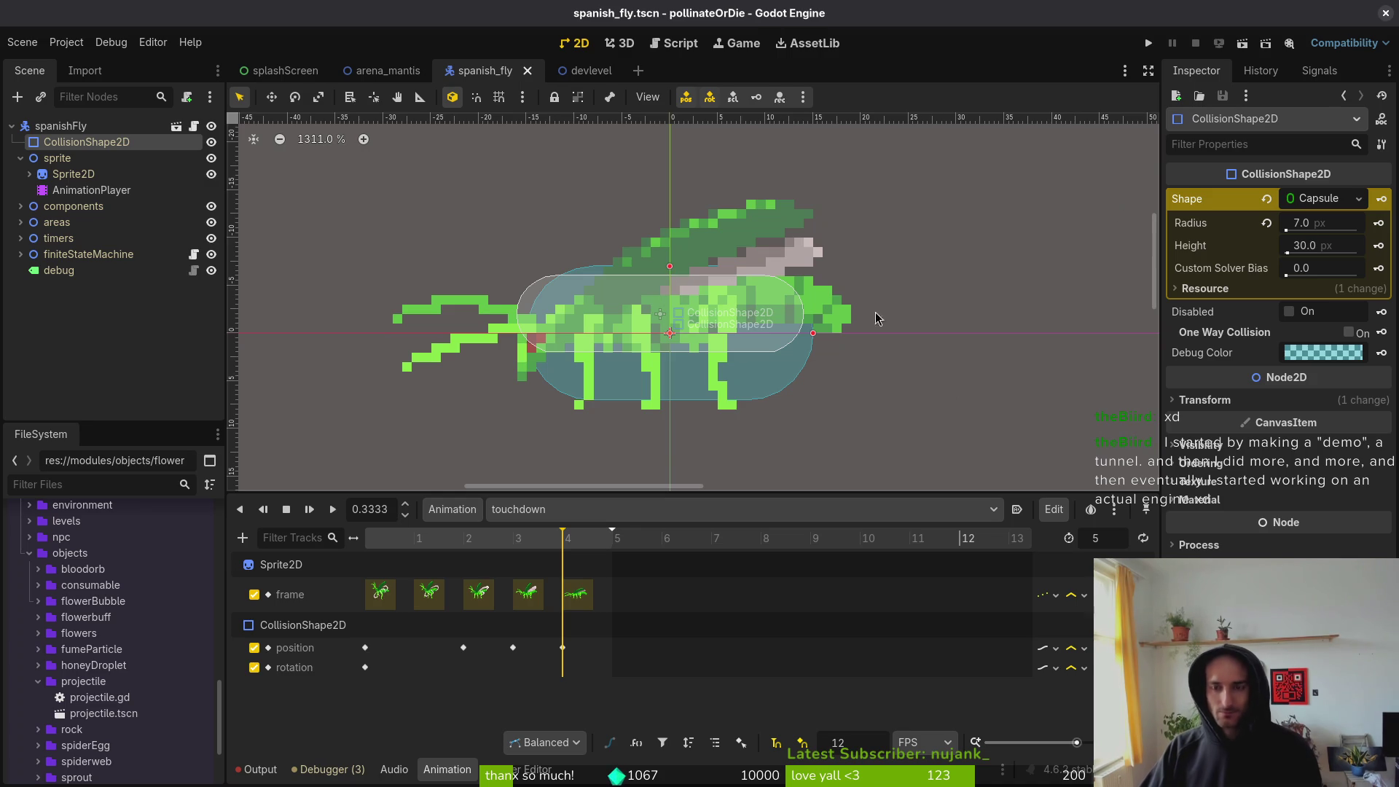
pyautogui.moveTo(670, 266); pyautogui.dragTo(670, 257)
pyautogui.hotkey('ctrl', 's')
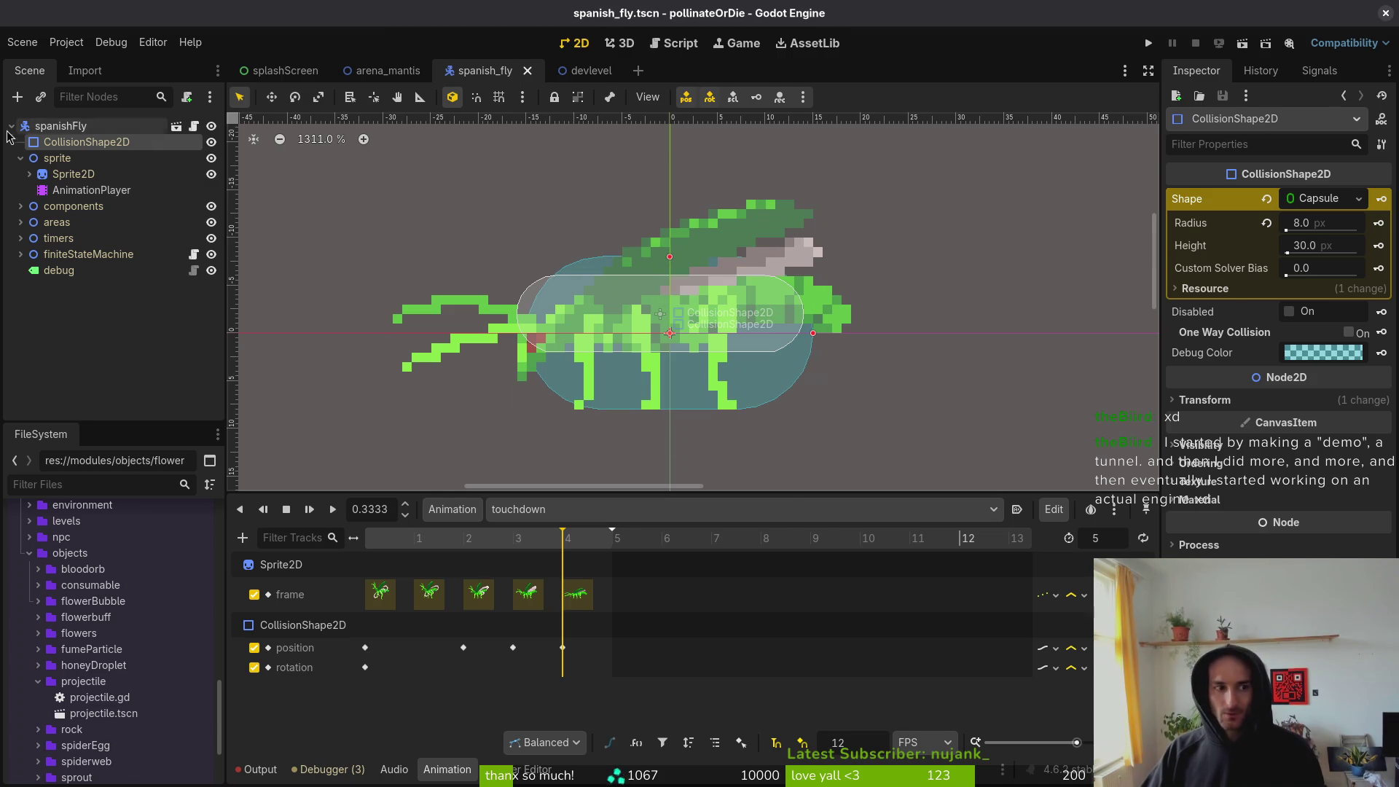
pyautogui.click(12, 126)
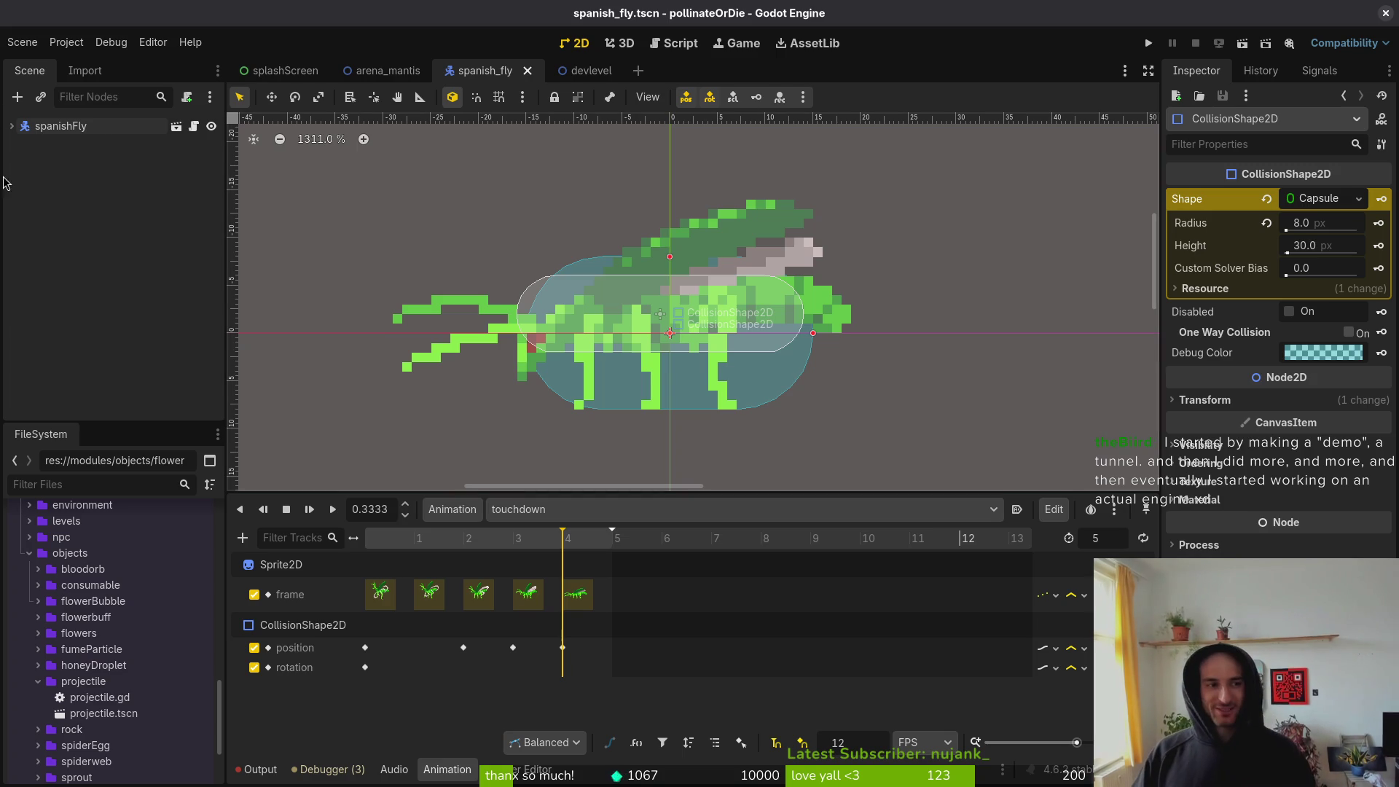
pyautogui.click(13, 129)
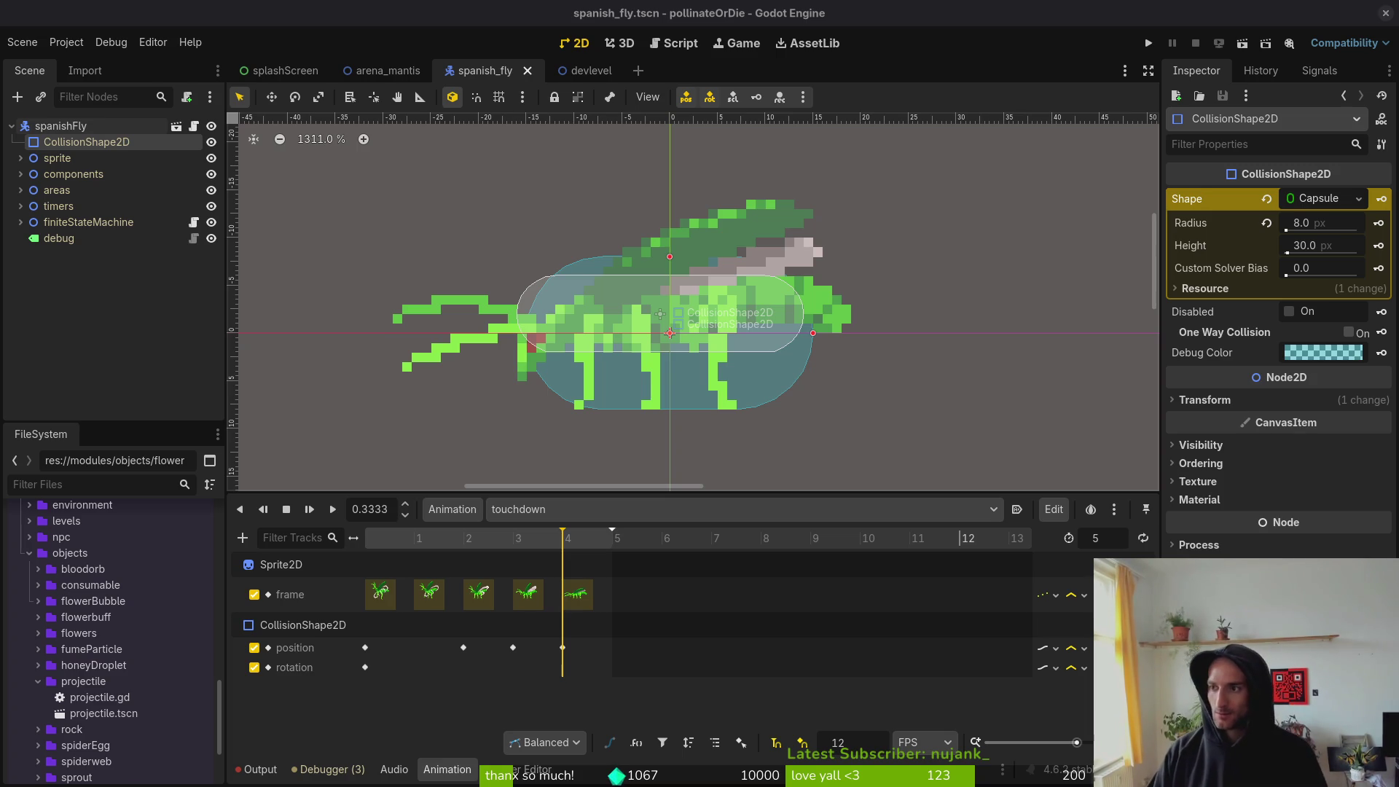
# - Switch from Godot to the browser showing YouTube
pyautogui.hotkey('alt', 'Tab')
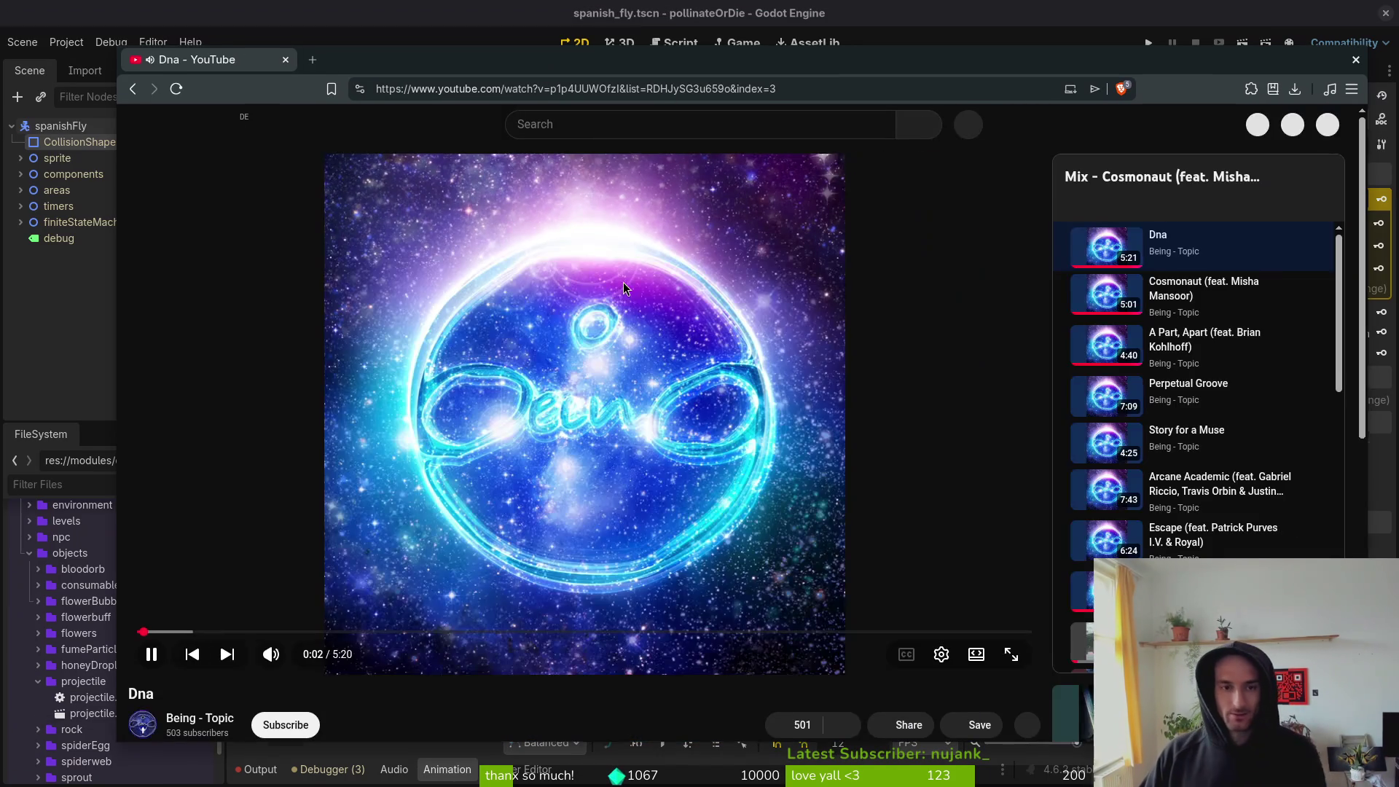
# - Search YouTube for 'scourgebringer full run' and open the full run with commentary video
pyautogui.click(623, 282)
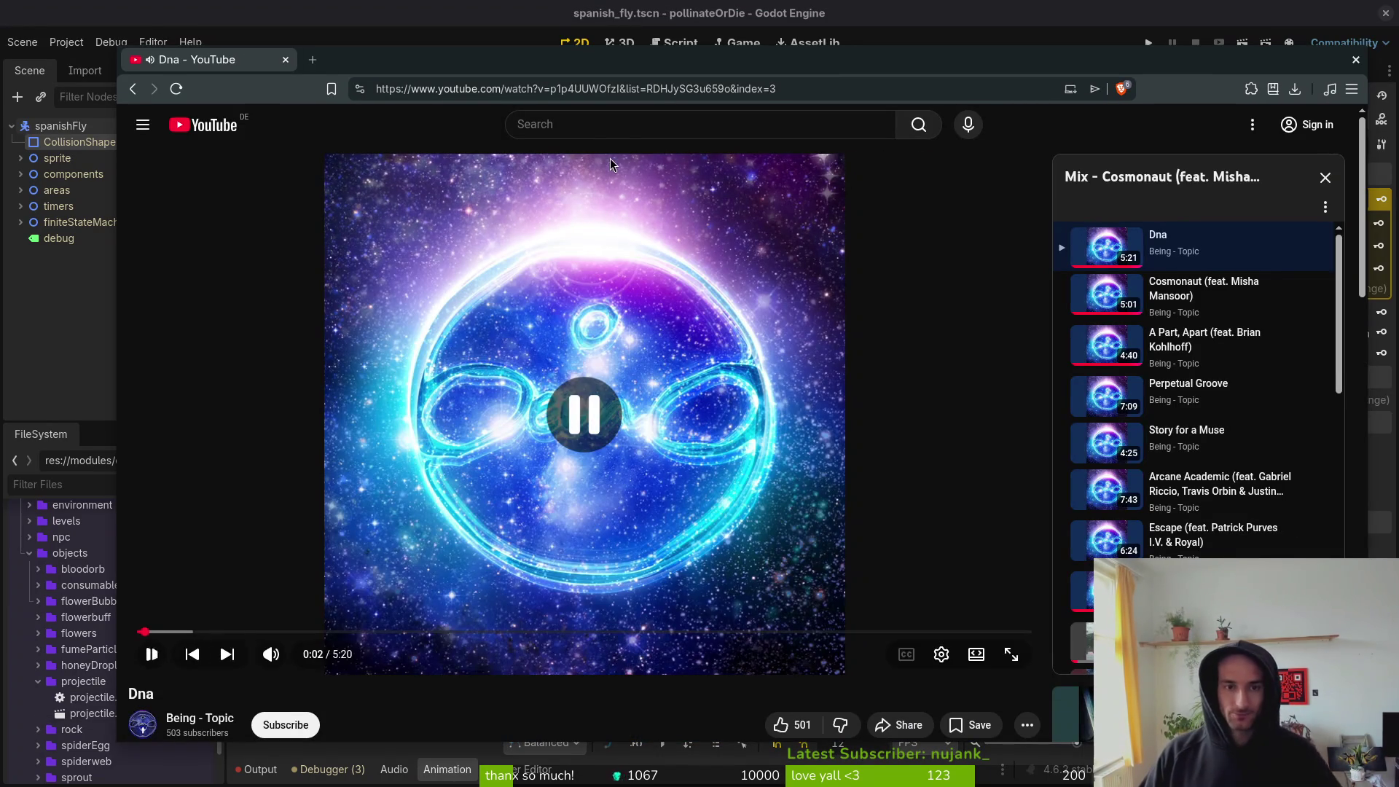
pyautogui.click(609, 127)
pyautogui.write('scourgebri')
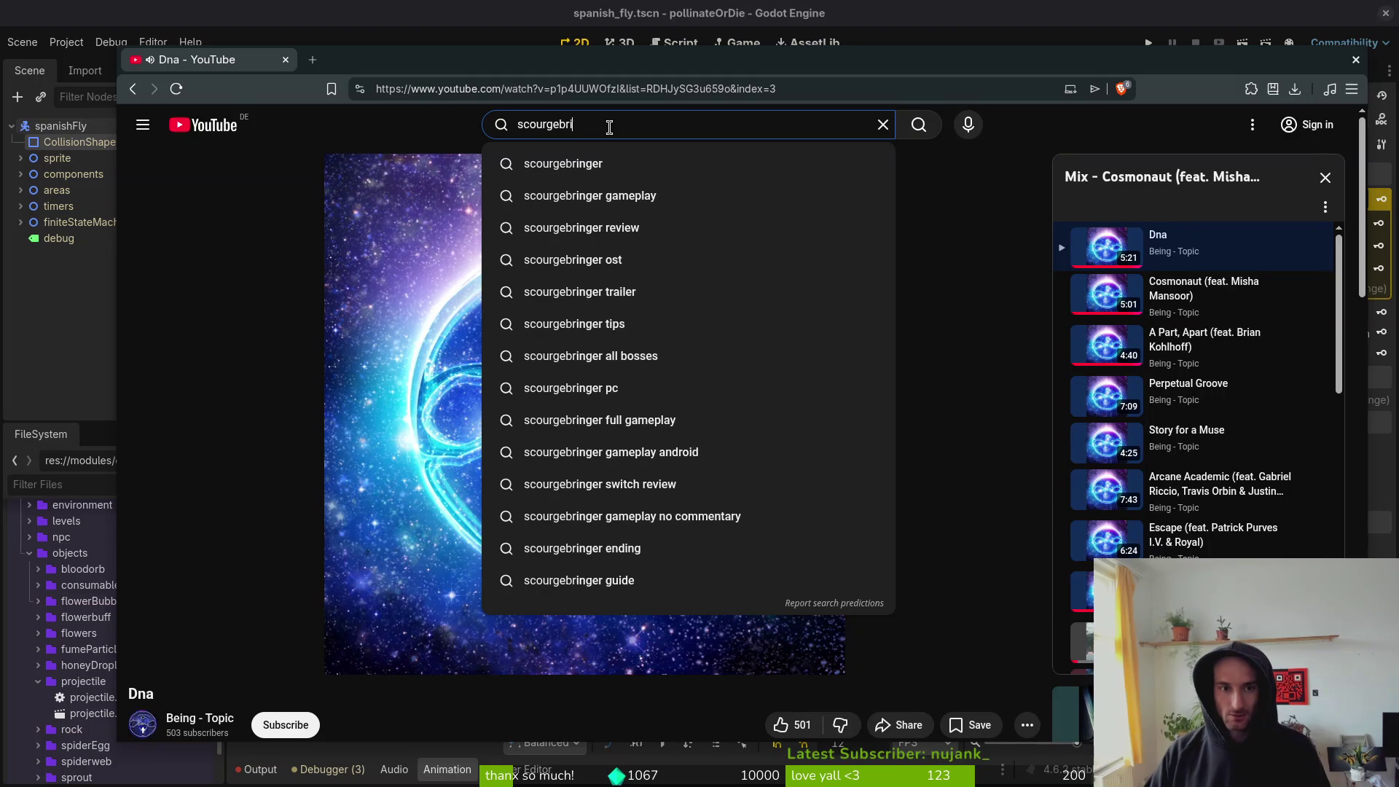
pyautogui.write('nger full run')
pyautogui.press('Return')
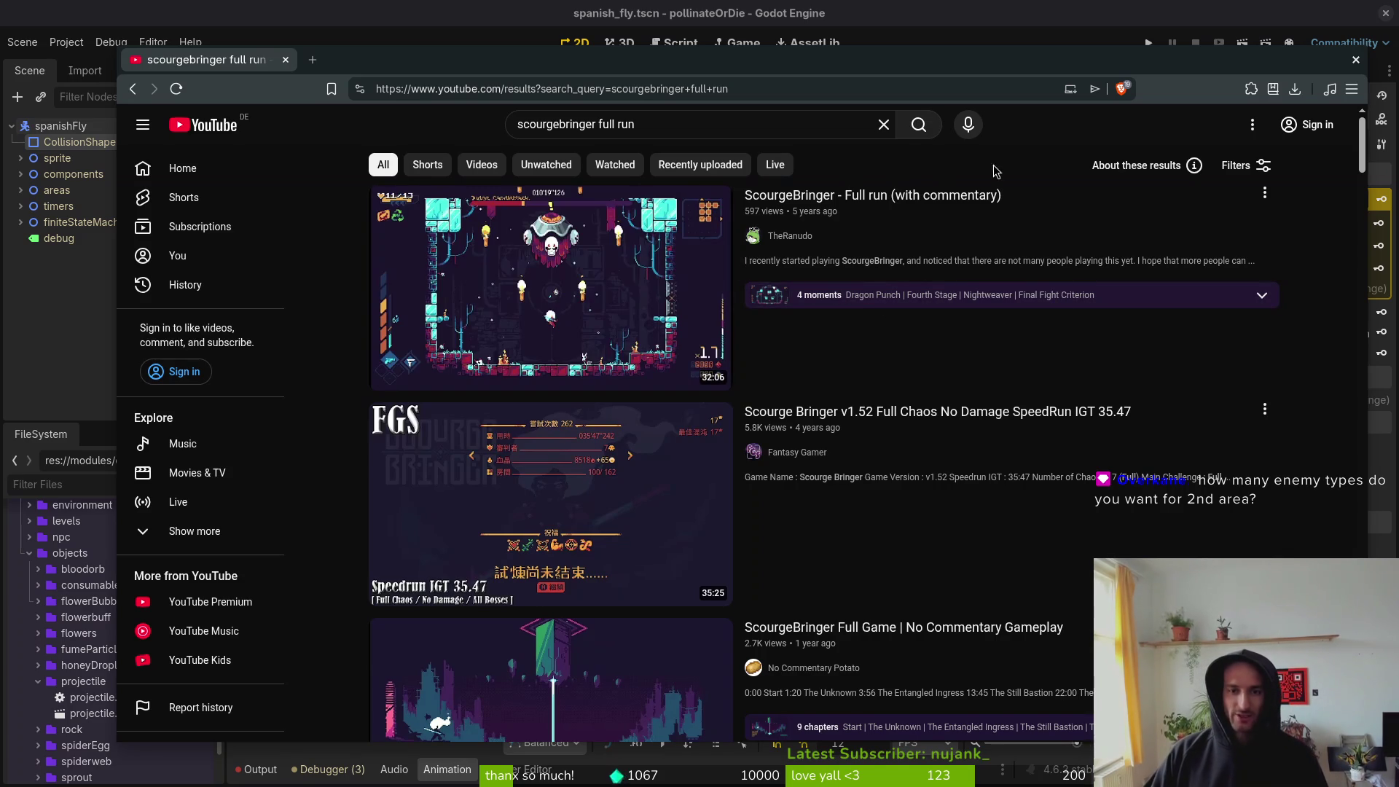
pyautogui.moveTo(987, 195)
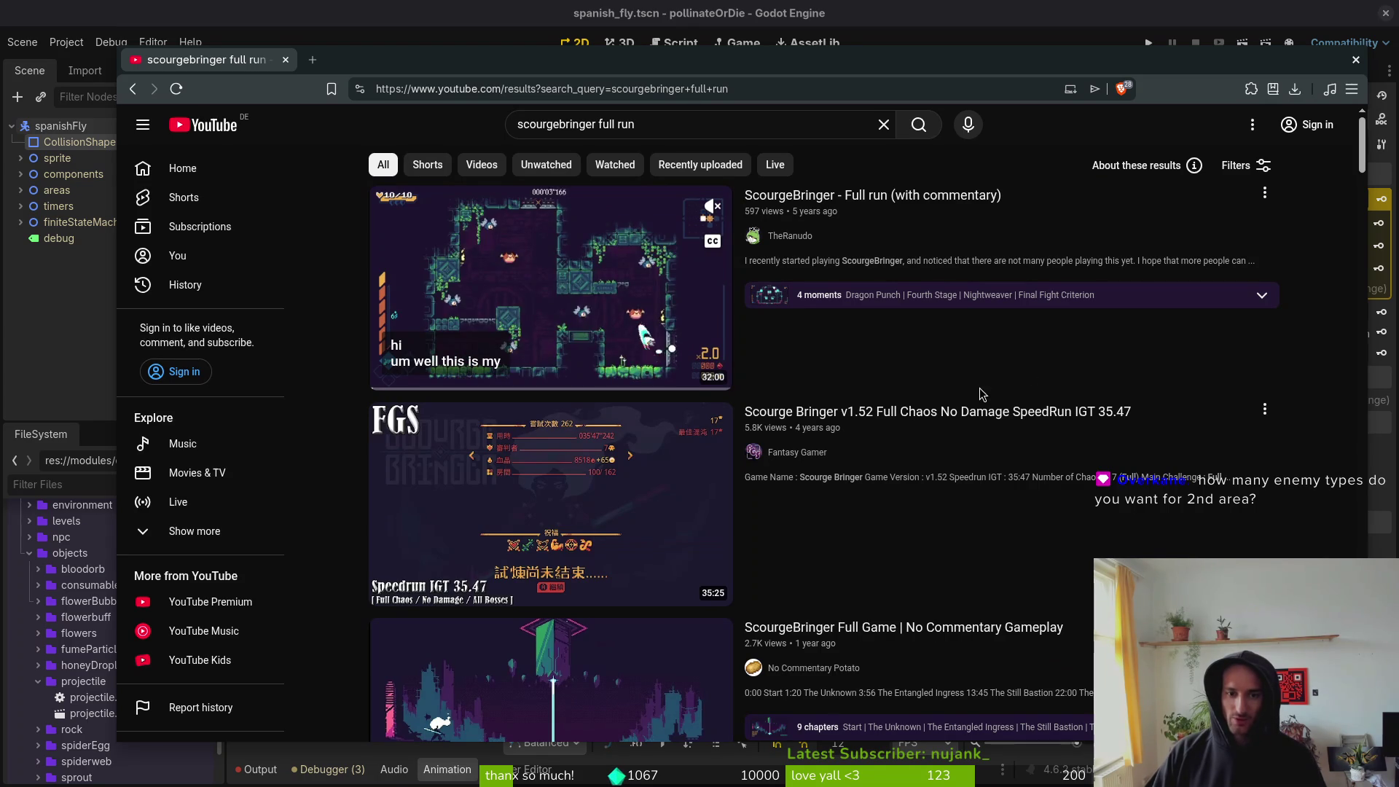
pyautogui.click(929, 385)
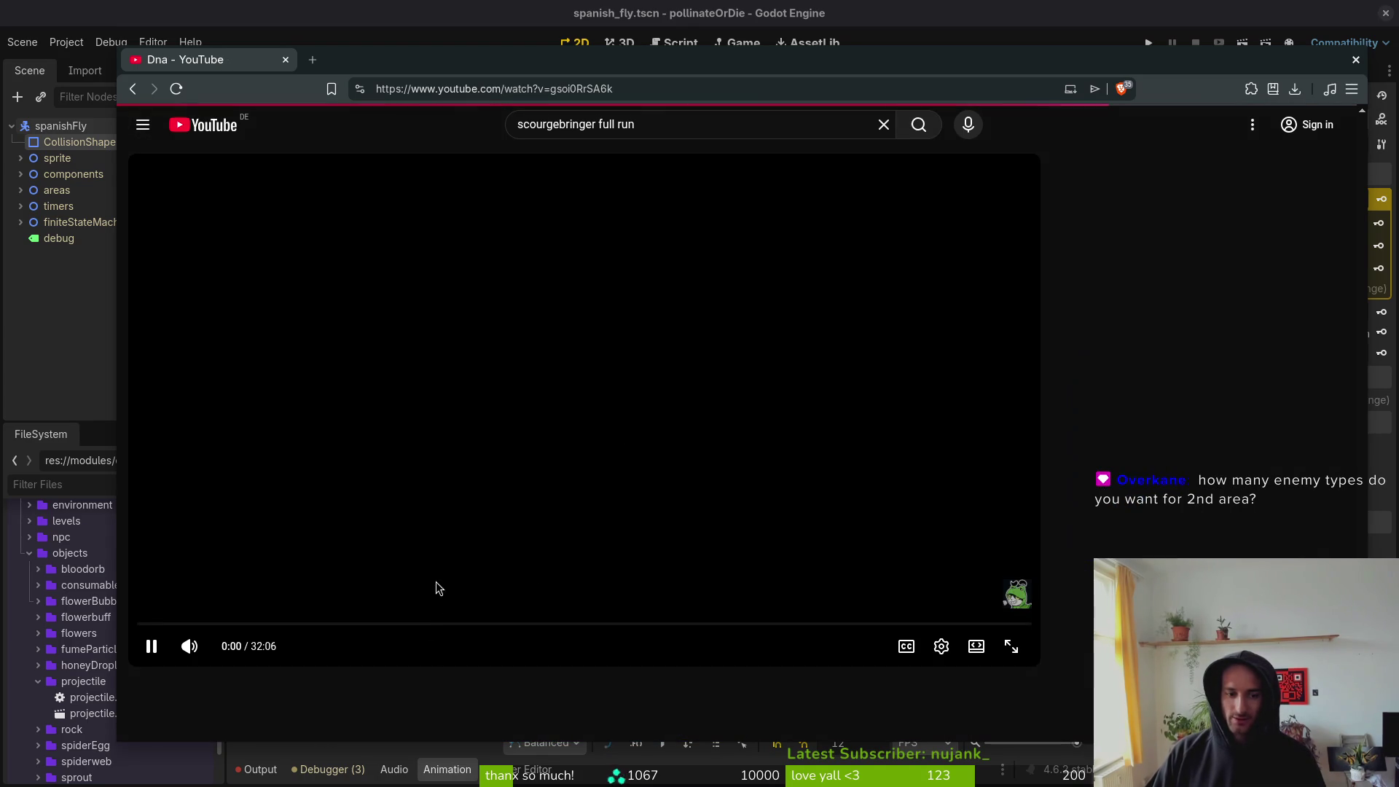
# - Scrub the run between roughly 4:06 and 9:15 and mute the video
pyautogui.click(251, 624)
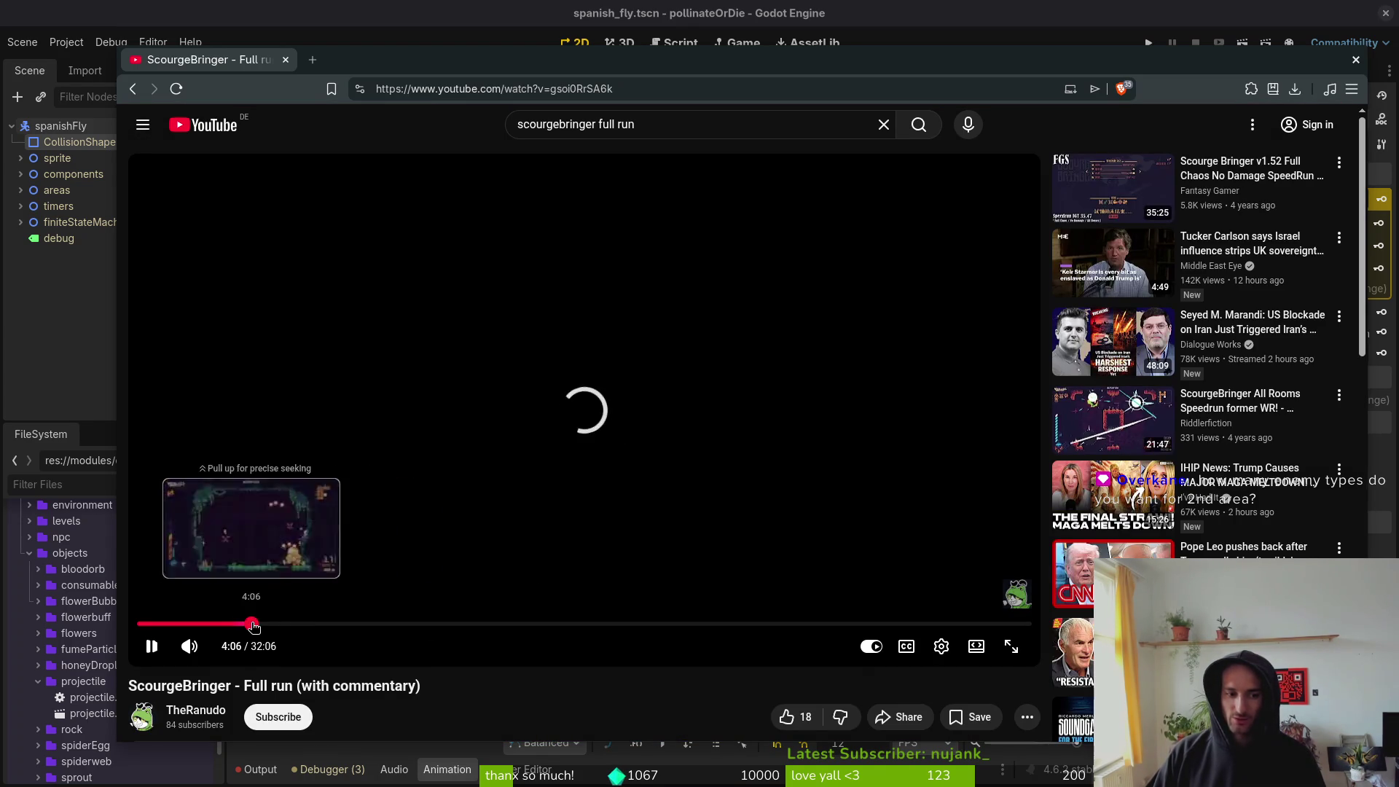
pyautogui.moveTo(286, 624); pyautogui.dragTo(367, 626)
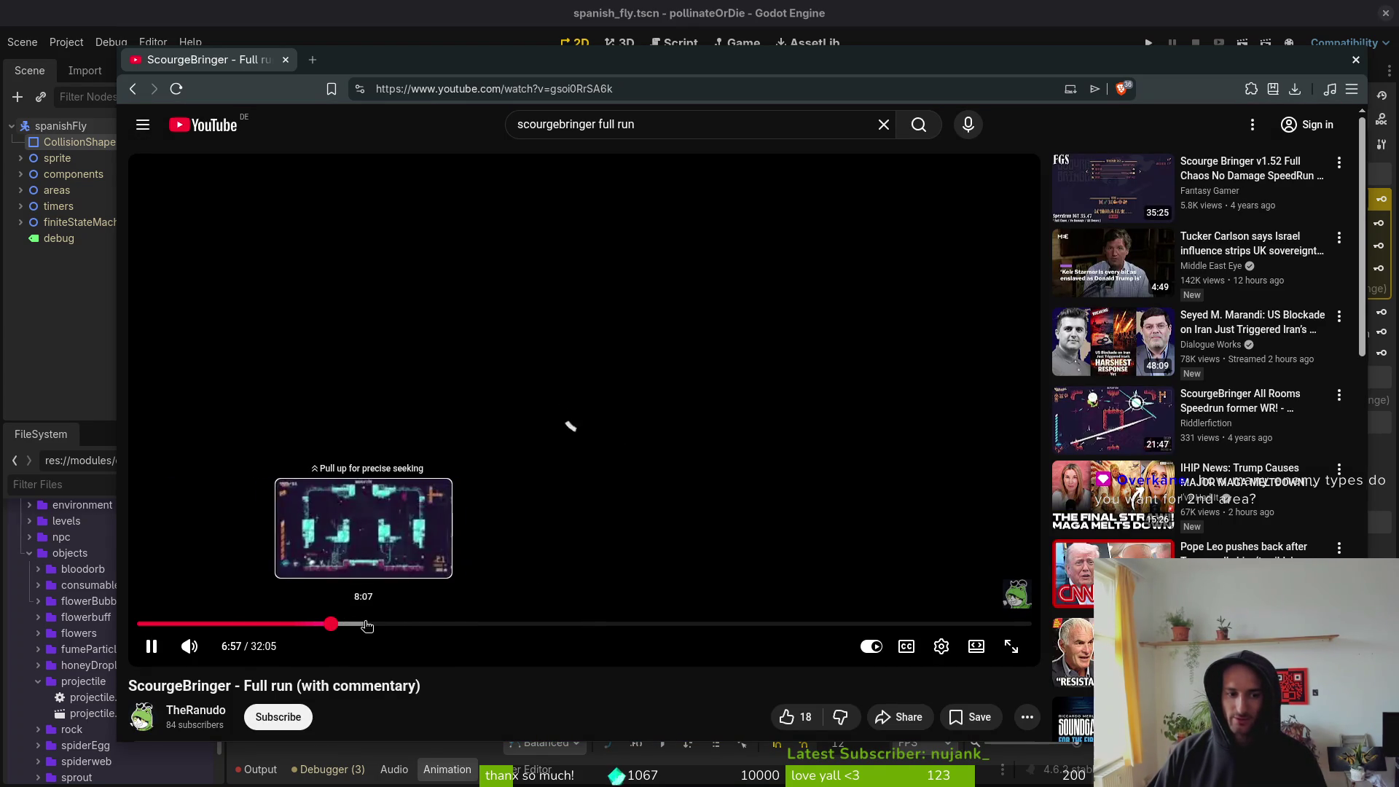
pyautogui.click(381, 625)
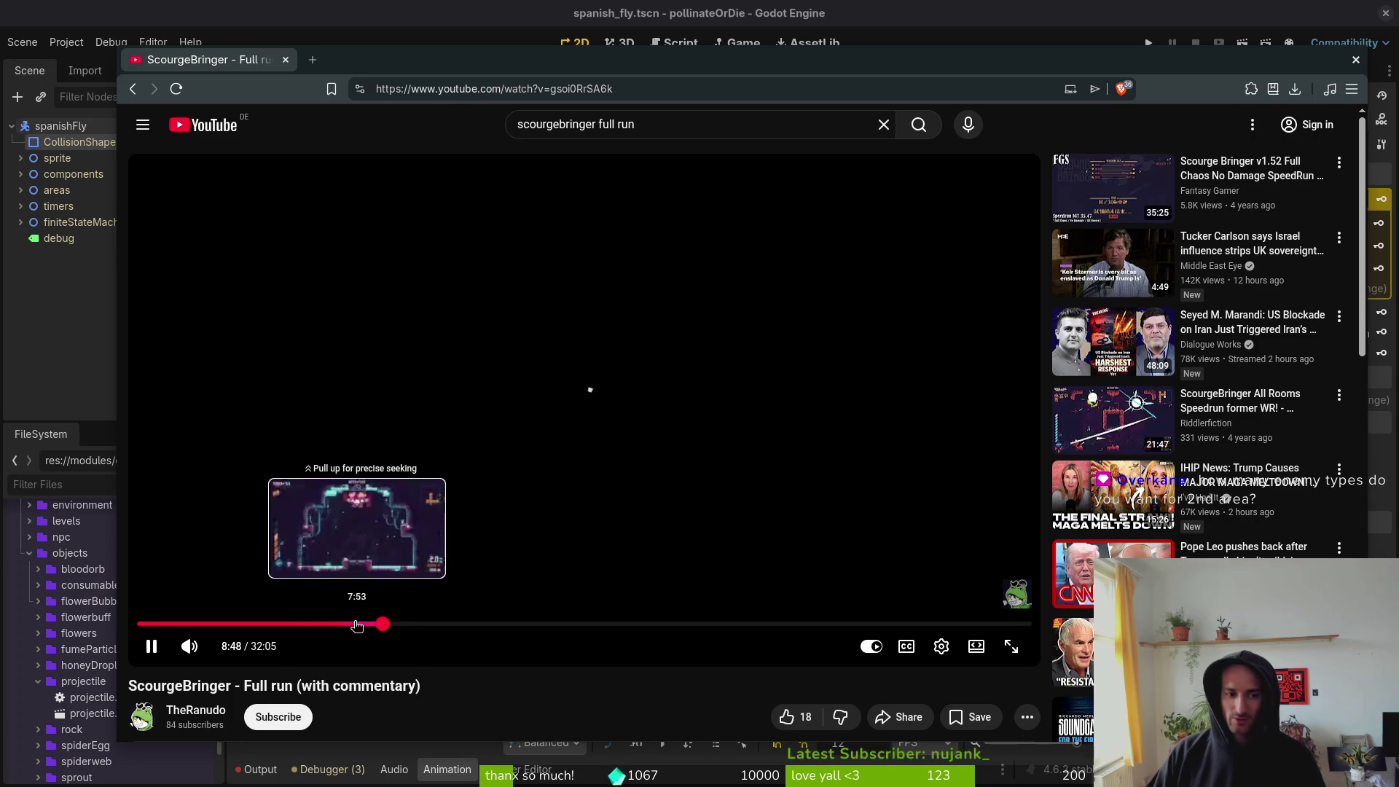
pyautogui.click(364, 625)
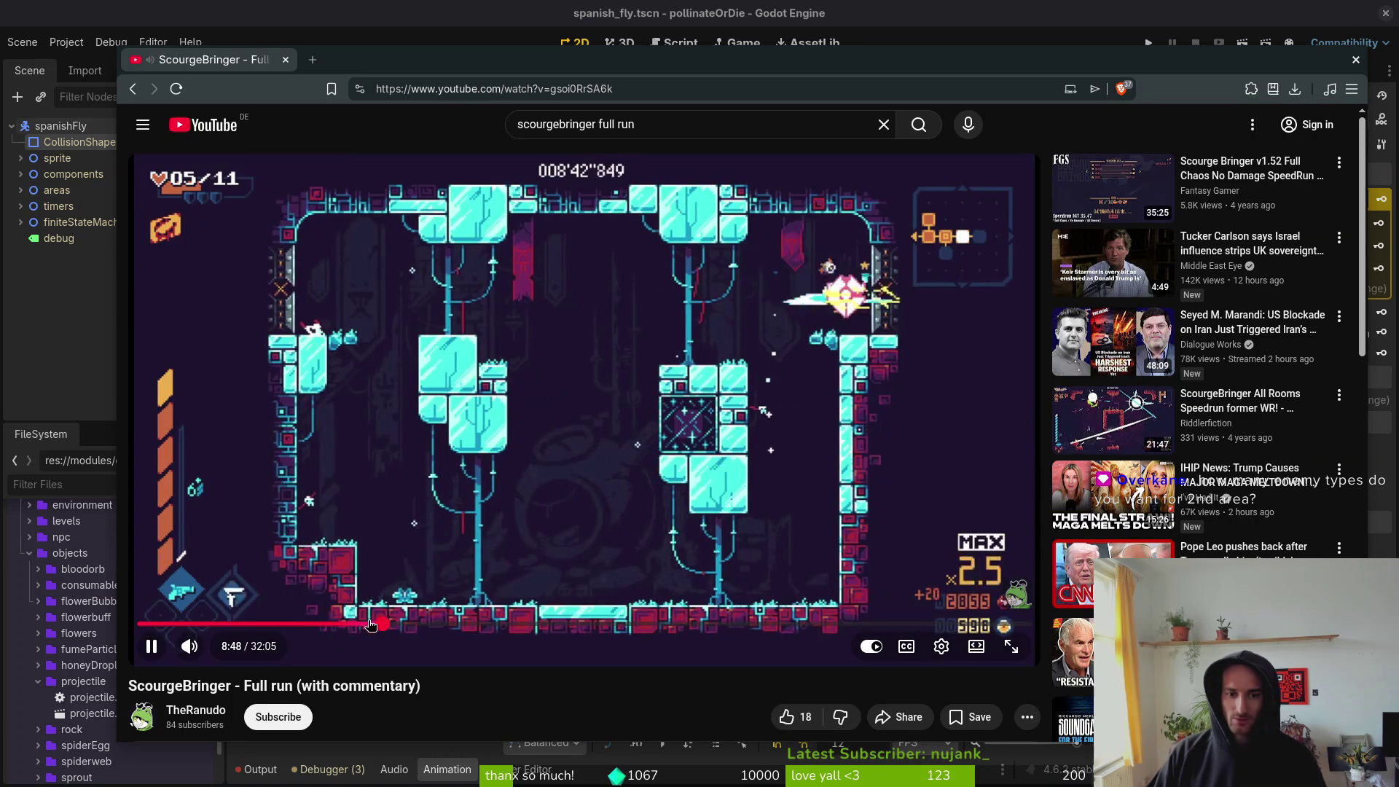
pyautogui.moveTo(367, 624); pyautogui.dragTo(411, 625)
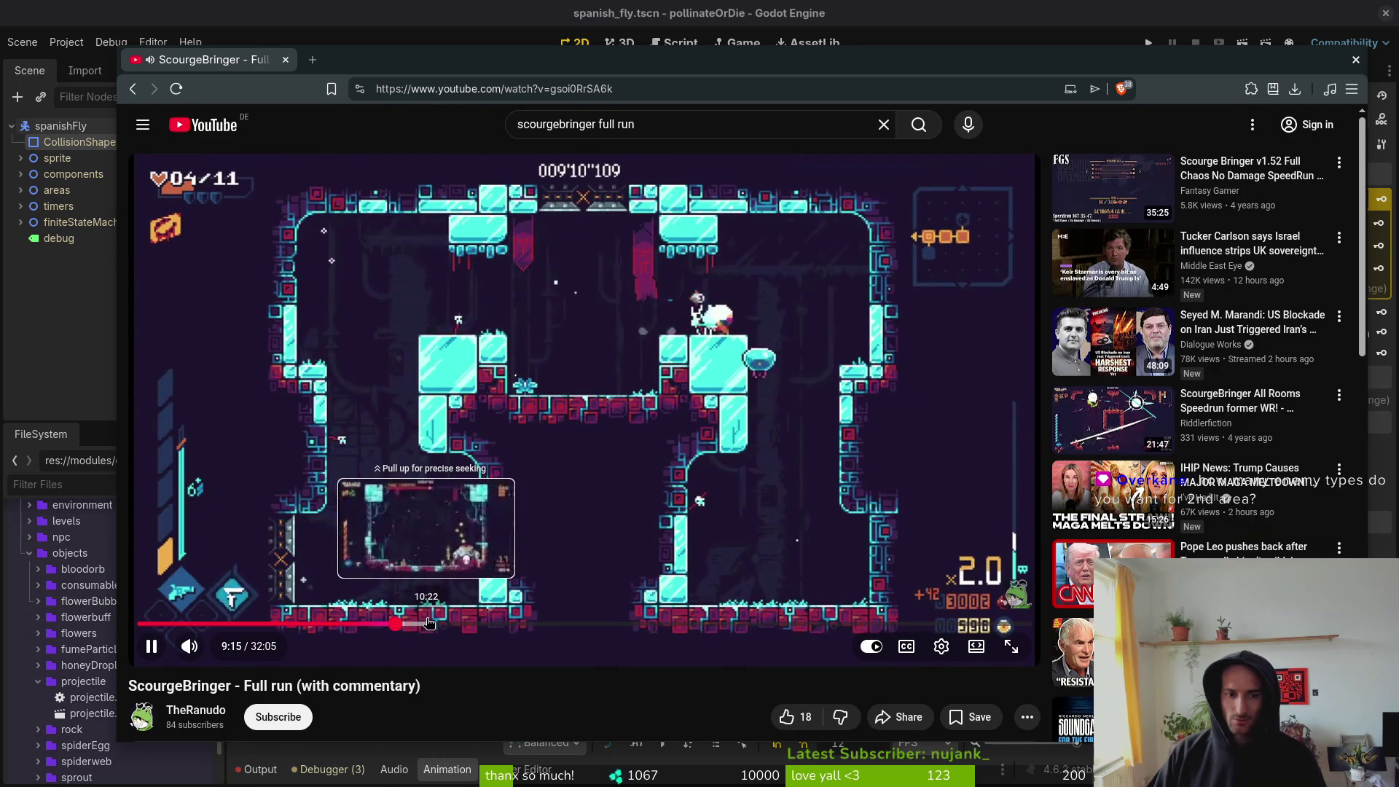
pyautogui.click(188, 646)
pyautogui.moveTo(397, 625)
pyautogui.mouseDown()
pyautogui.moveTo(355, 624)
pyautogui.moveTo(397, 632)
pyautogui.mouseUp()
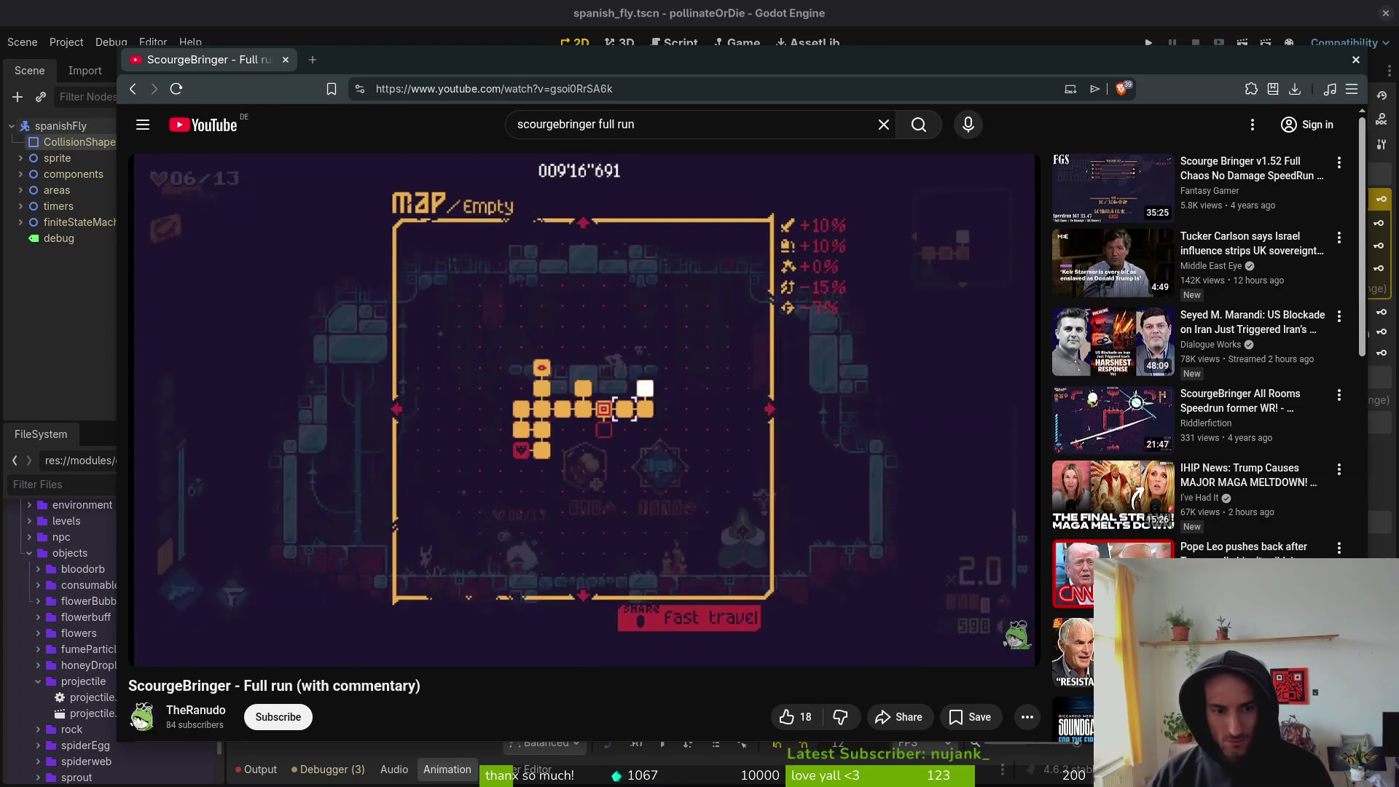
# - Return to the room around 7:00, change the playback quality, and rewind a few seconds
pyautogui.click(337, 625)
pyautogui.moveTo(337, 626); pyautogui.dragTo(334, 625)
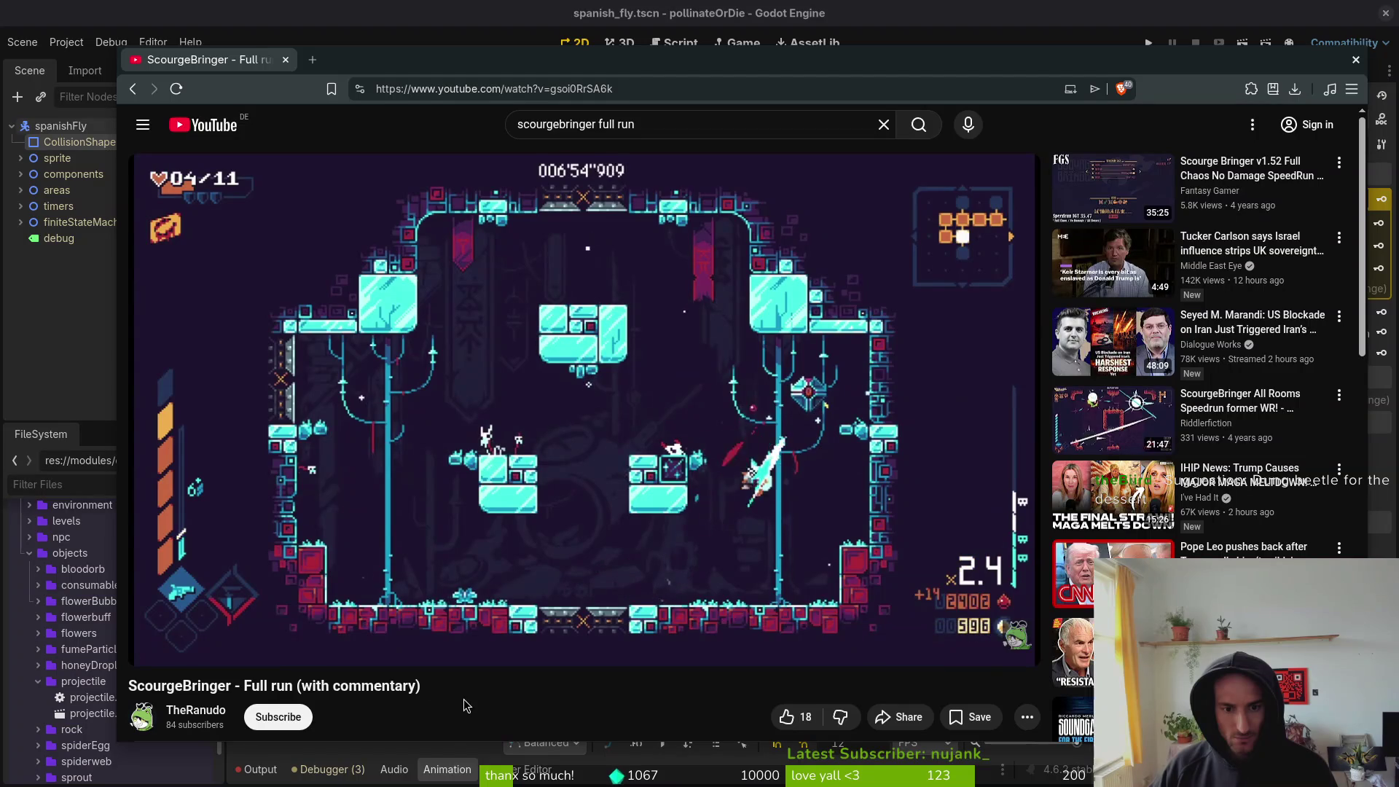
pyautogui.click(943, 649)
pyautogui.click(874, 598)
pyautogui.click(705, 677)
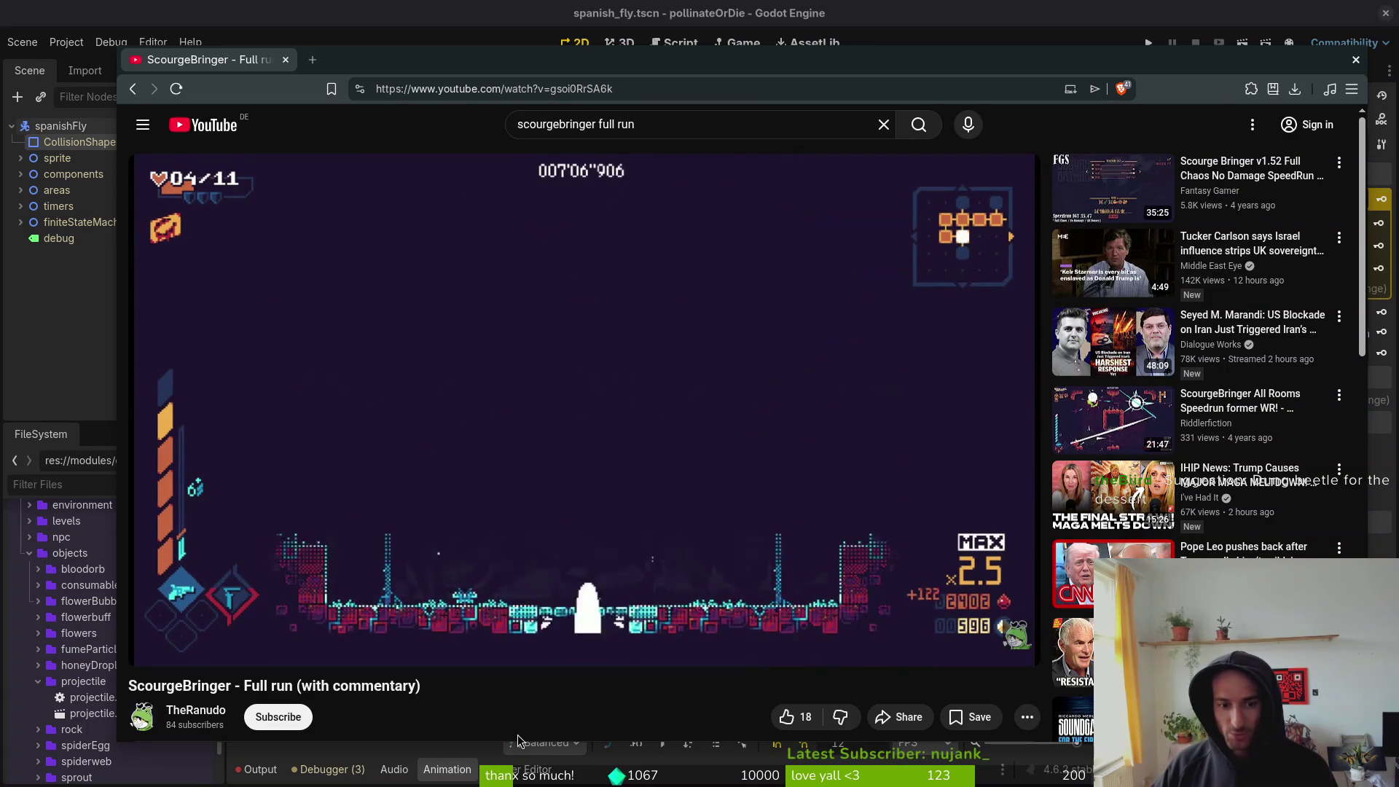
pyautogui.moveTo(352, 646)
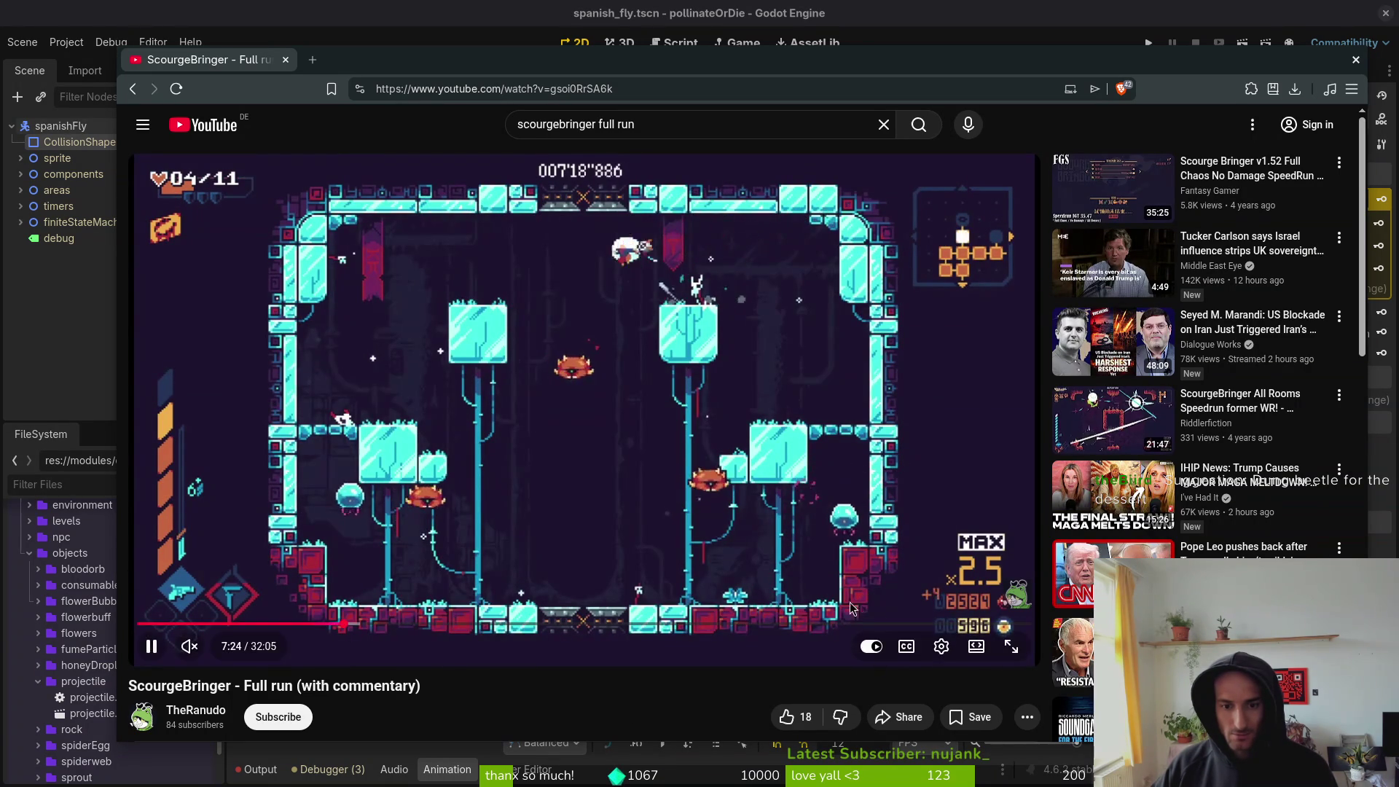
pyautogui.press('Left')
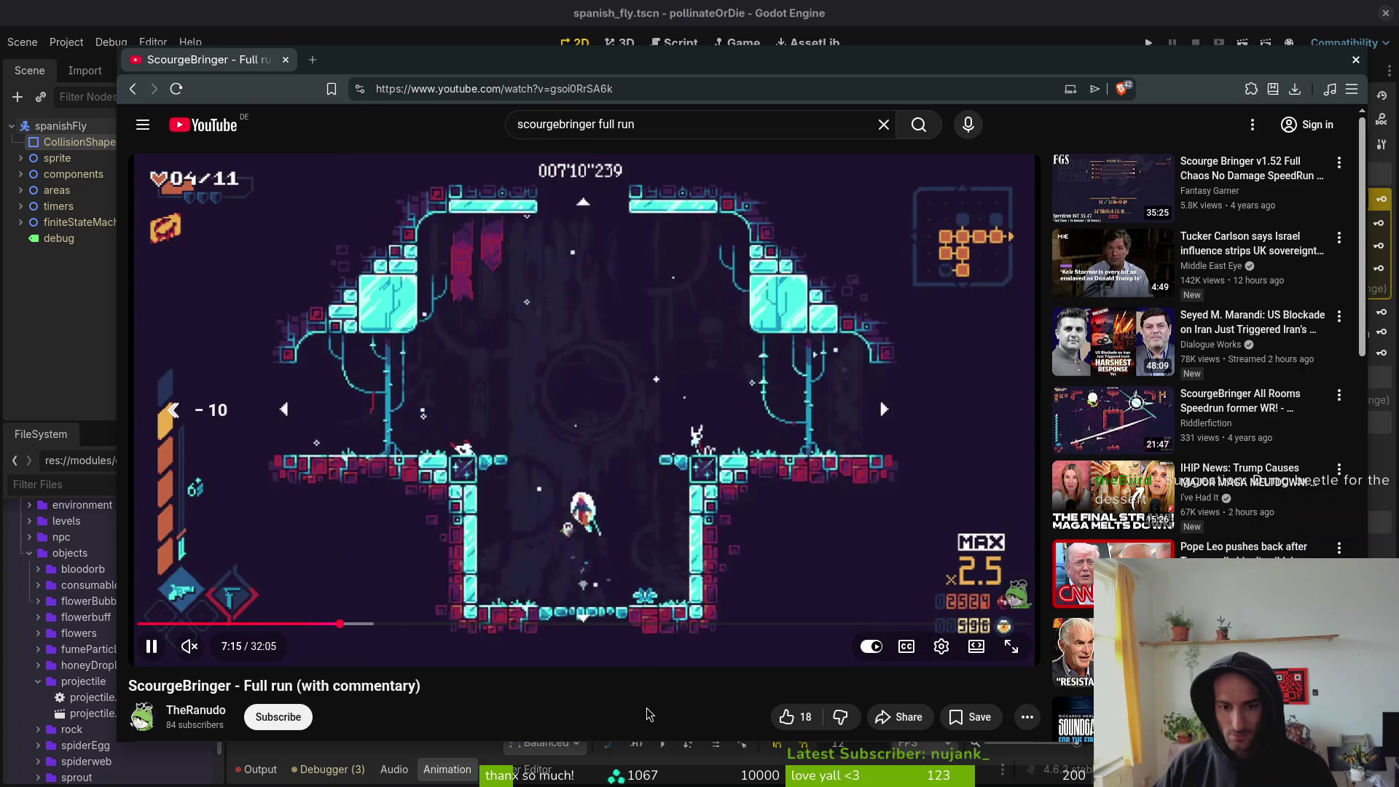
# - Pause on the flying-enemy fight and step frame by frame back and forth around 7:25
pyautogui.press('space')
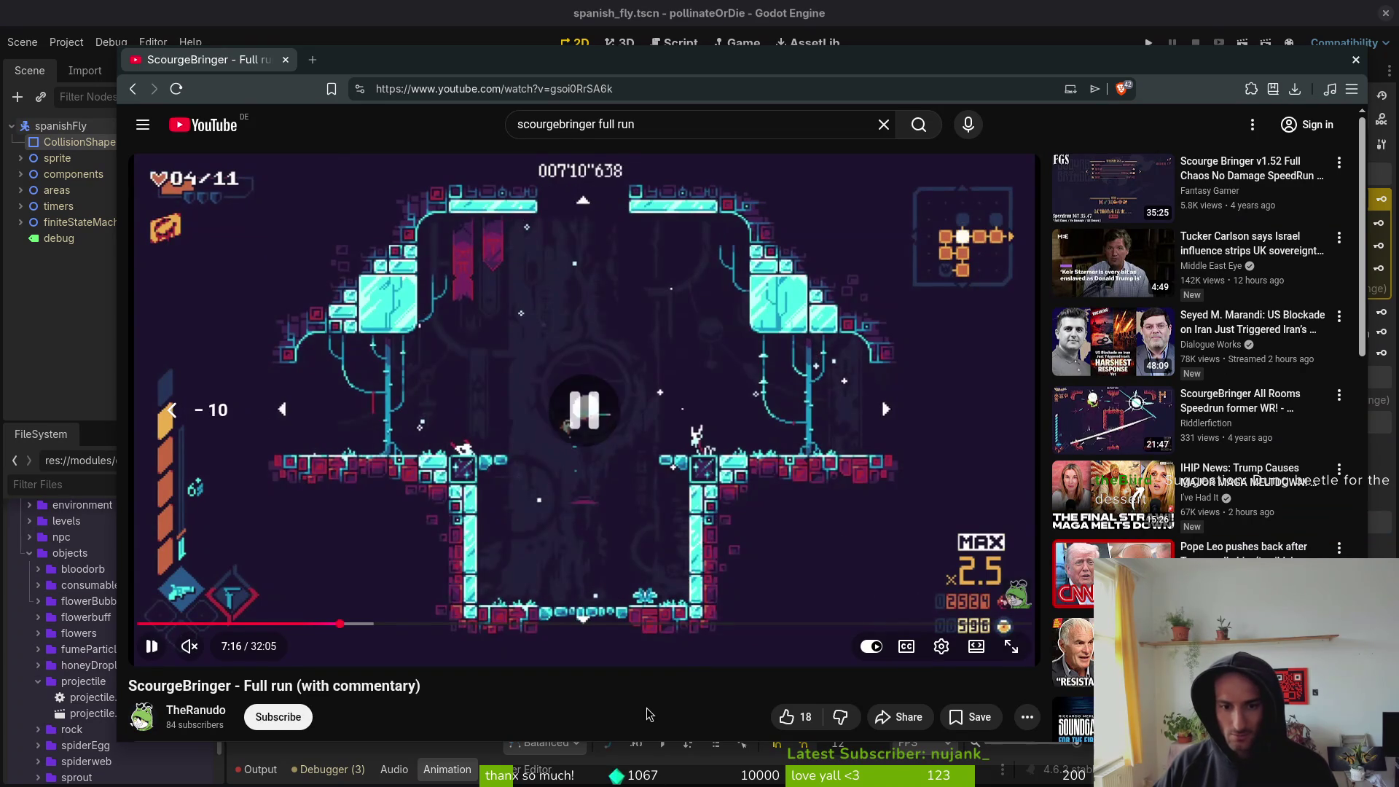
pyautogui.press('.')
pyautogui.press('.')
pyautogui.press('.')
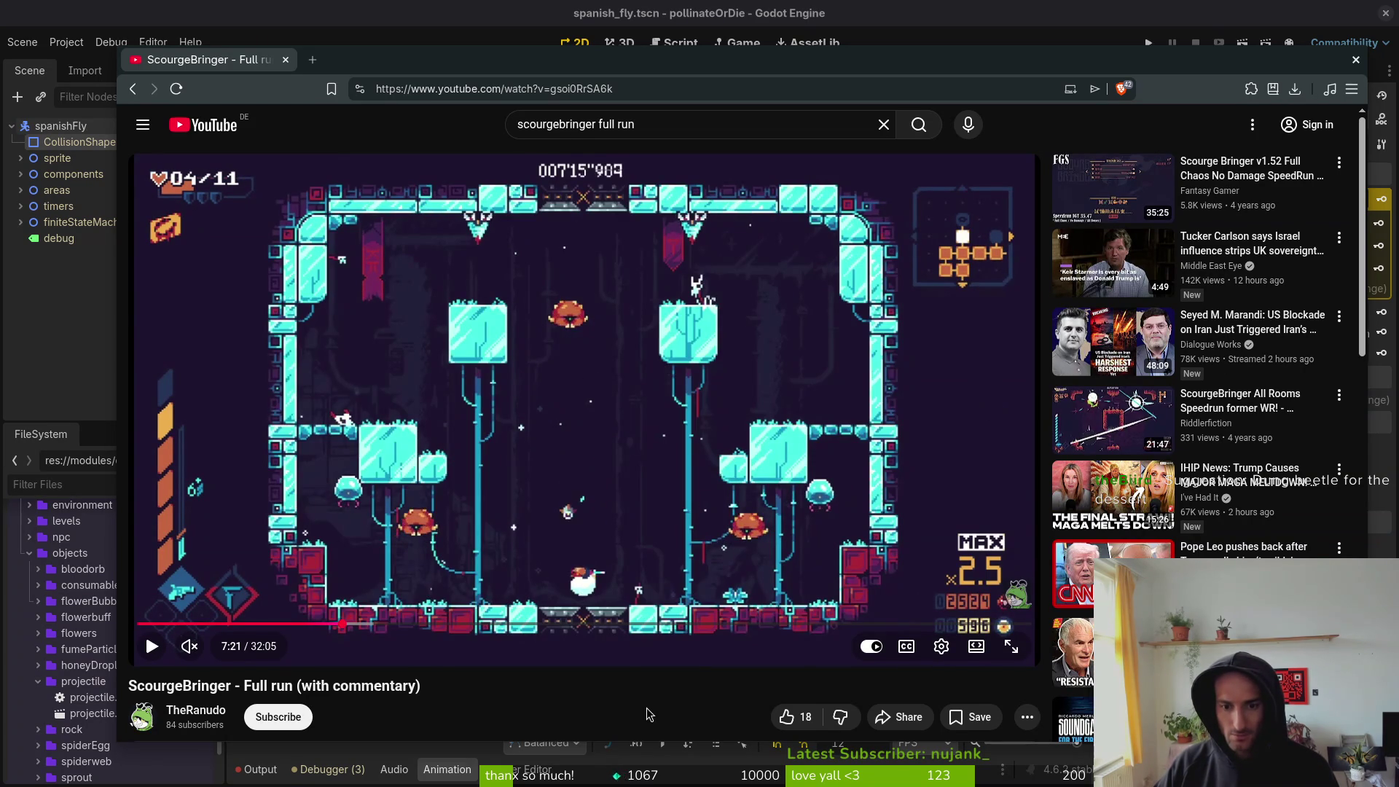
pyautogui.press('.')
pyautogui.press('.')
pyautogui.press('.')
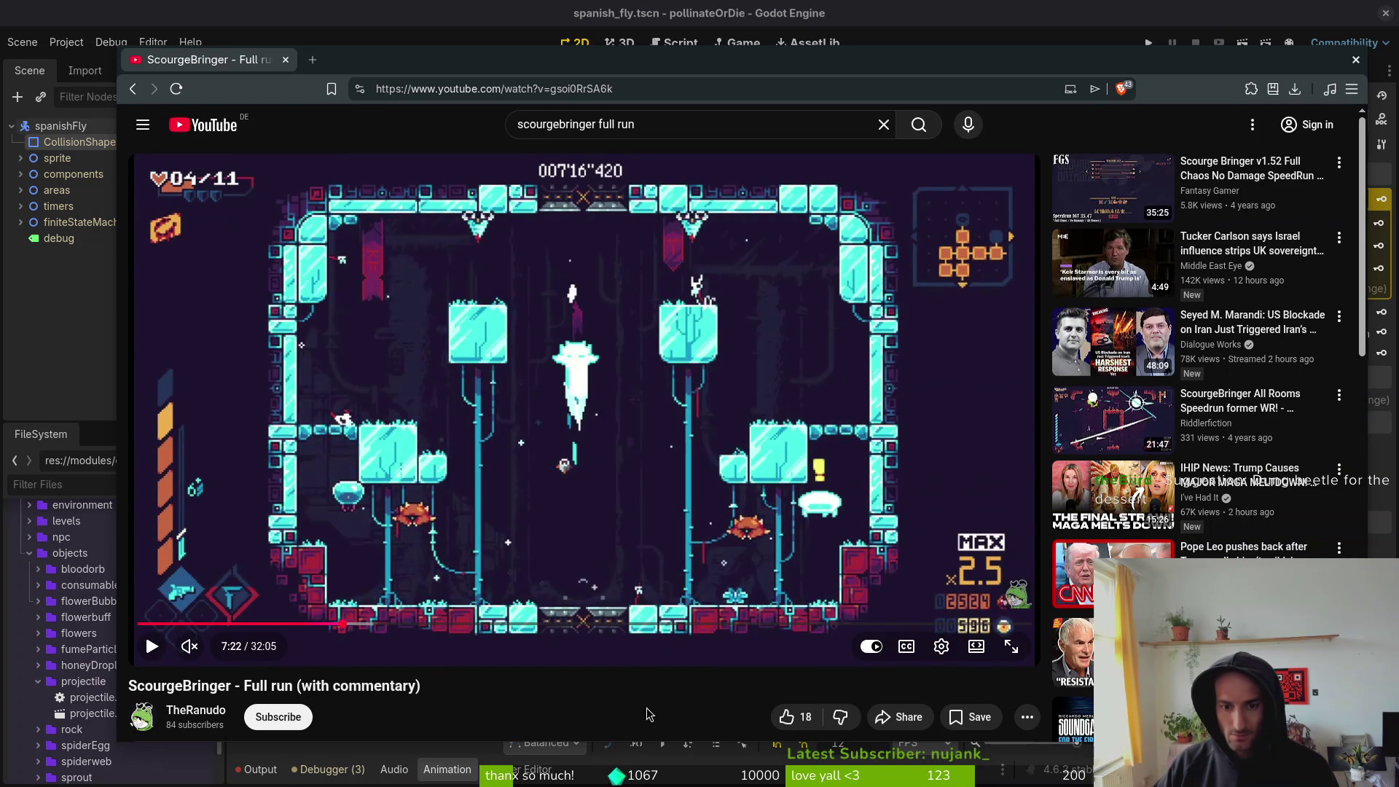
pyautogui.press('.')
pyautogui.press('.')
pyautogui.press('.')
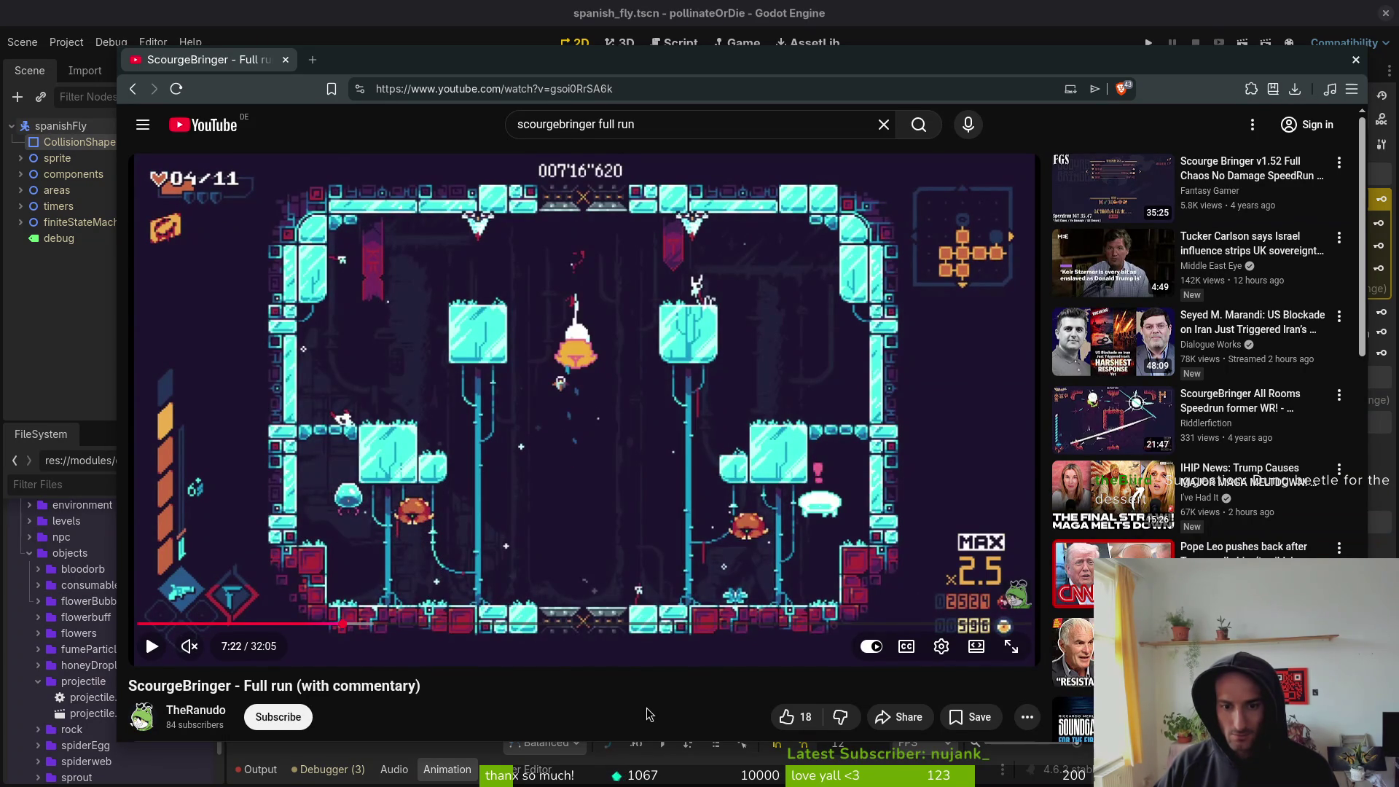
pyautogui.press('.')
pyautogui.press('.')
pyautogui.press('.')
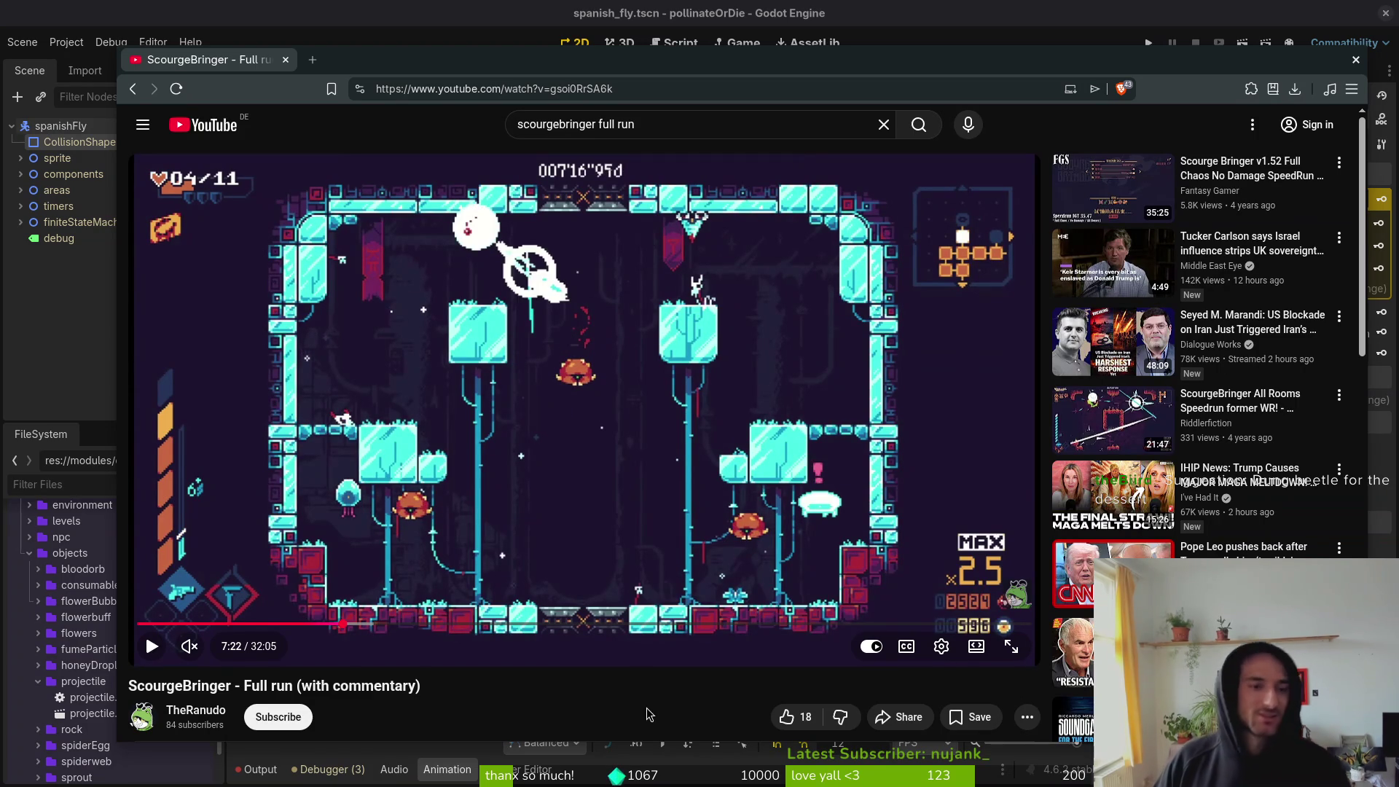
pyautogui.press(',')
pyautogui.press(',')
pyautogui.press(',')
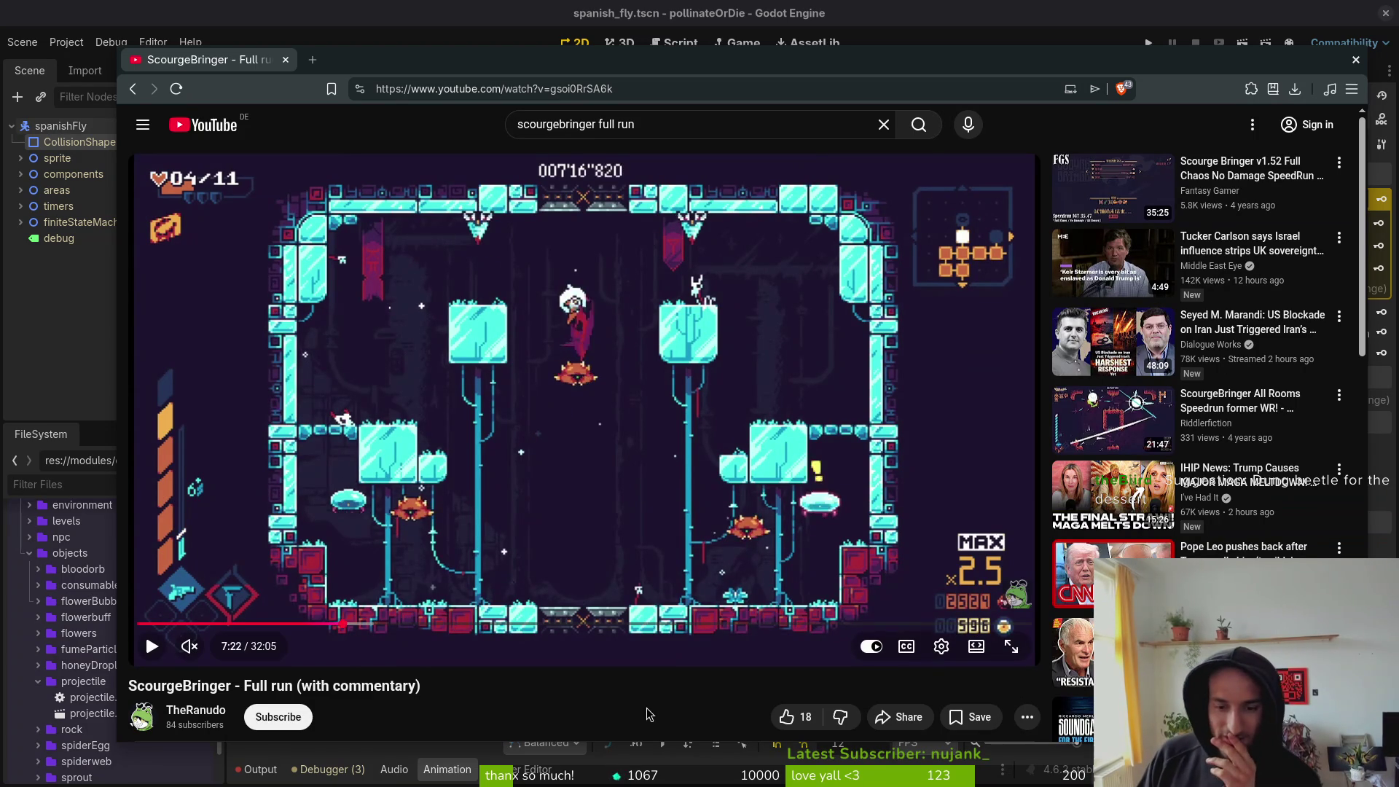
pyautogui.press(',')
pyautogui.press(',')
pyautogui.press(',')
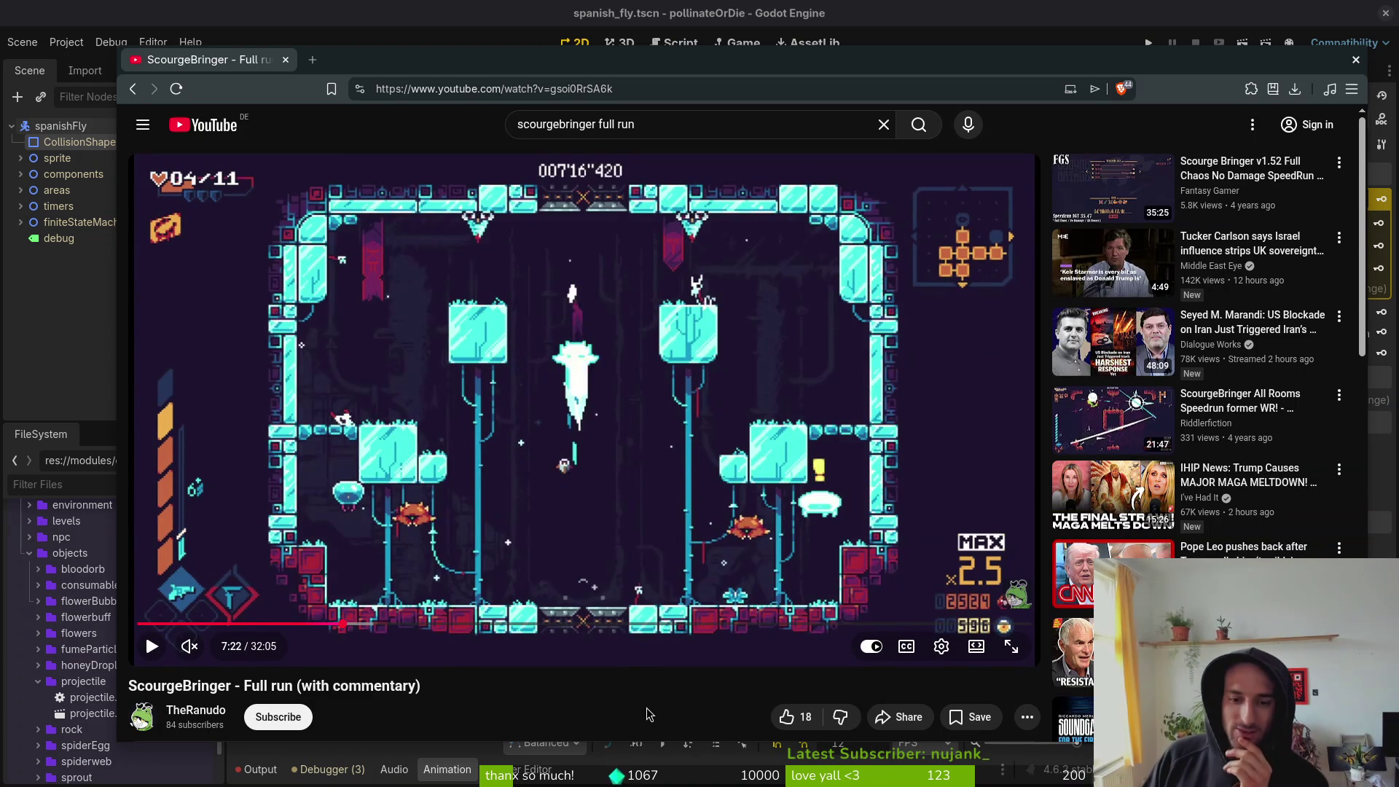
pyautogui.press(',')
pyautogui.press(',')
pyautogui.press(',')
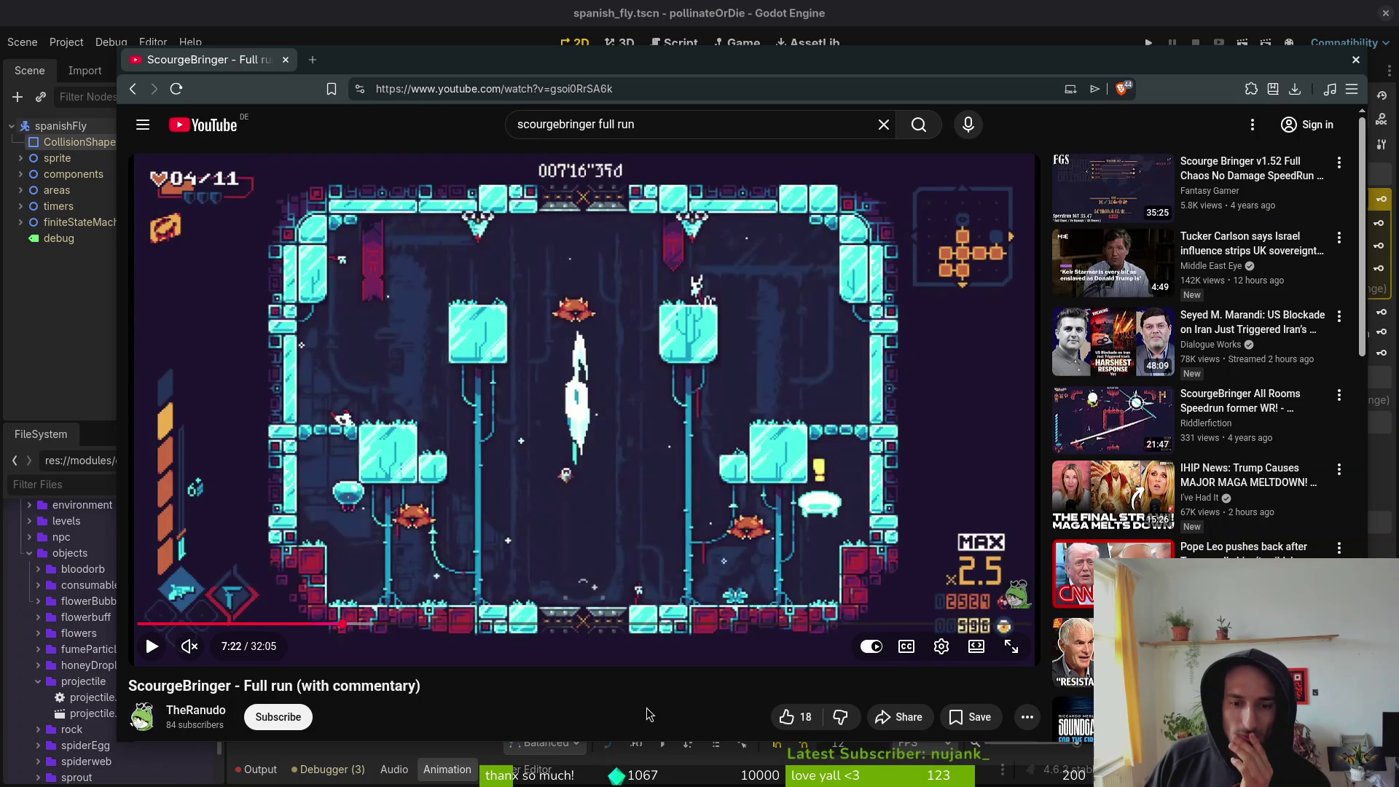
pyautogui.press('.')
pyautogui.press('.')
pyautogui.press('.')
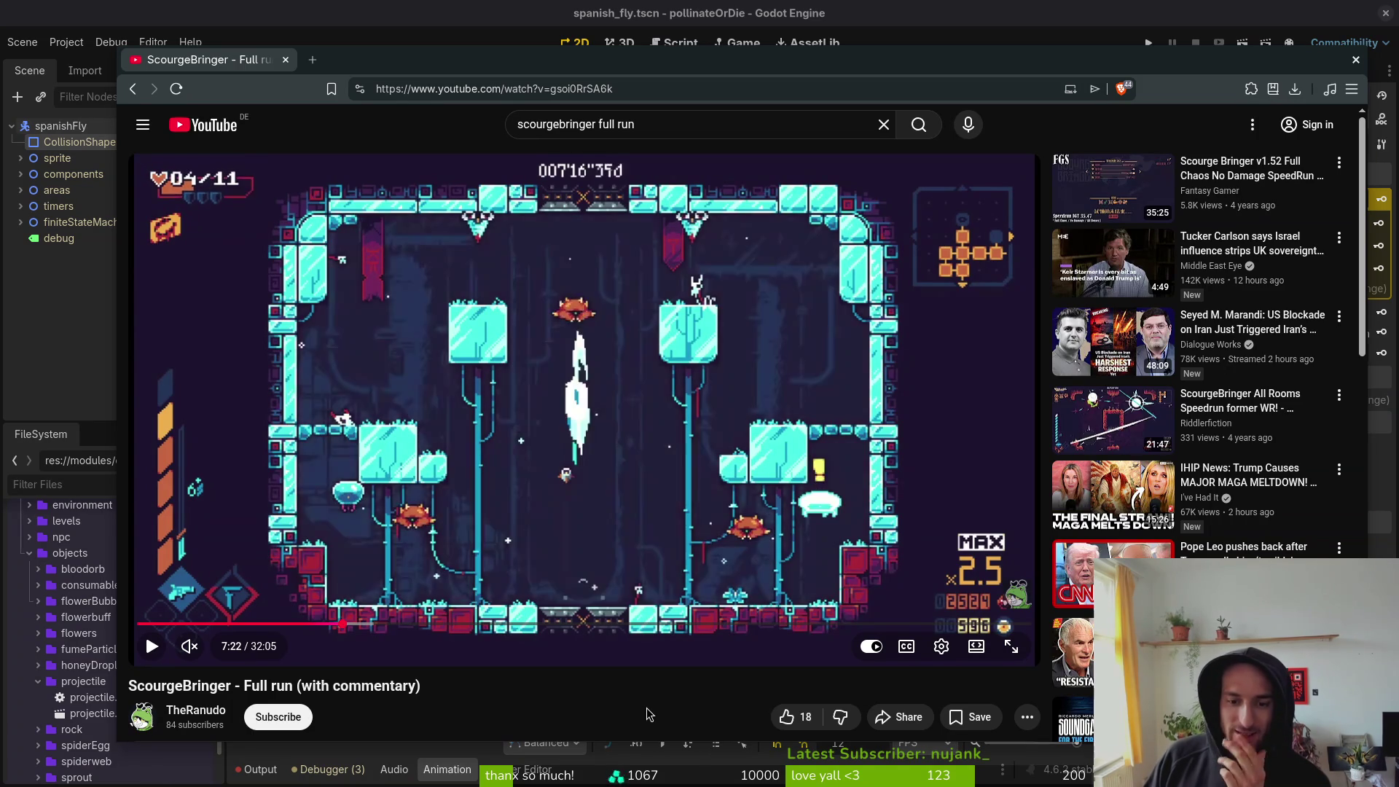
pyautogui.press(',')
pyautogui.press(',')
pyautogui.press(',')
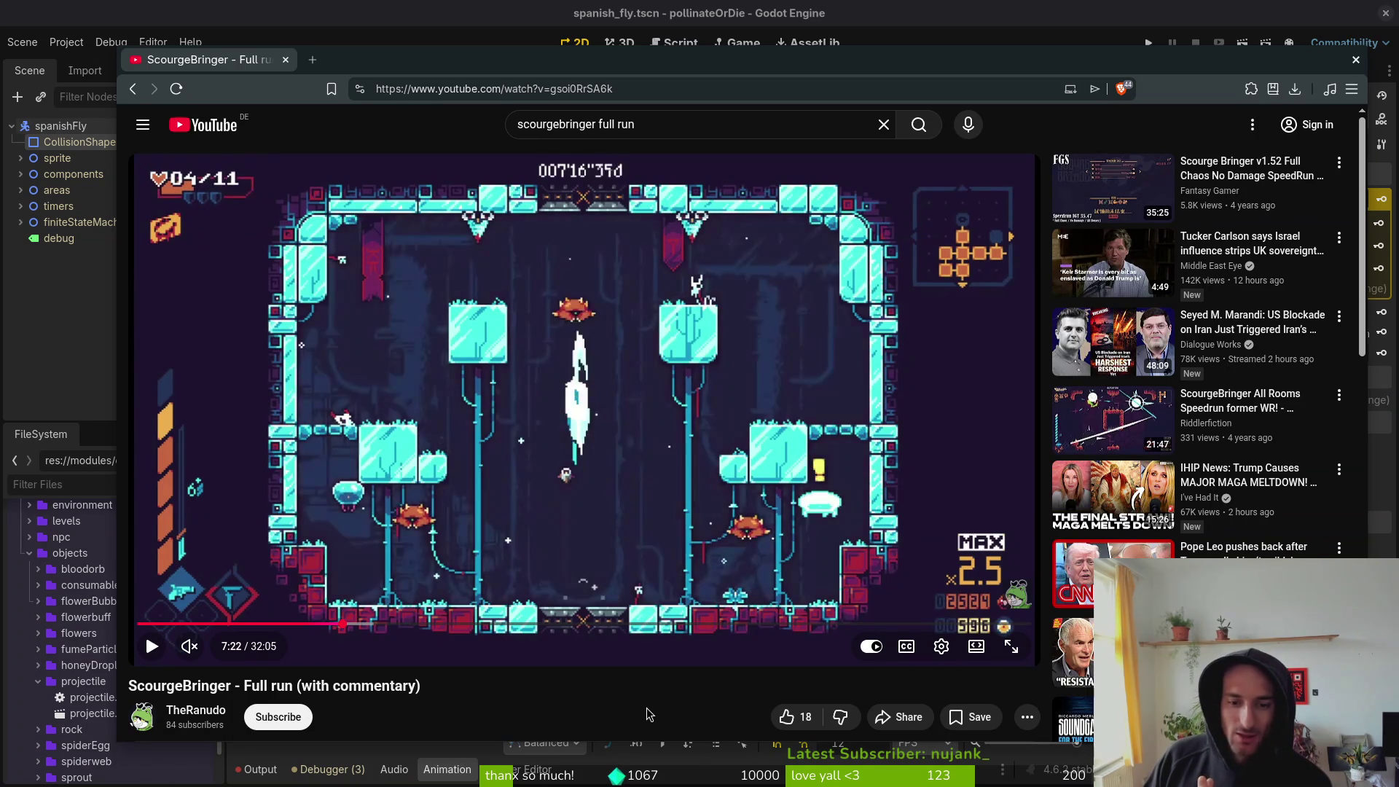
pyautogui.press(',')
pyautogui.press(',')
pyautogui.press(',')
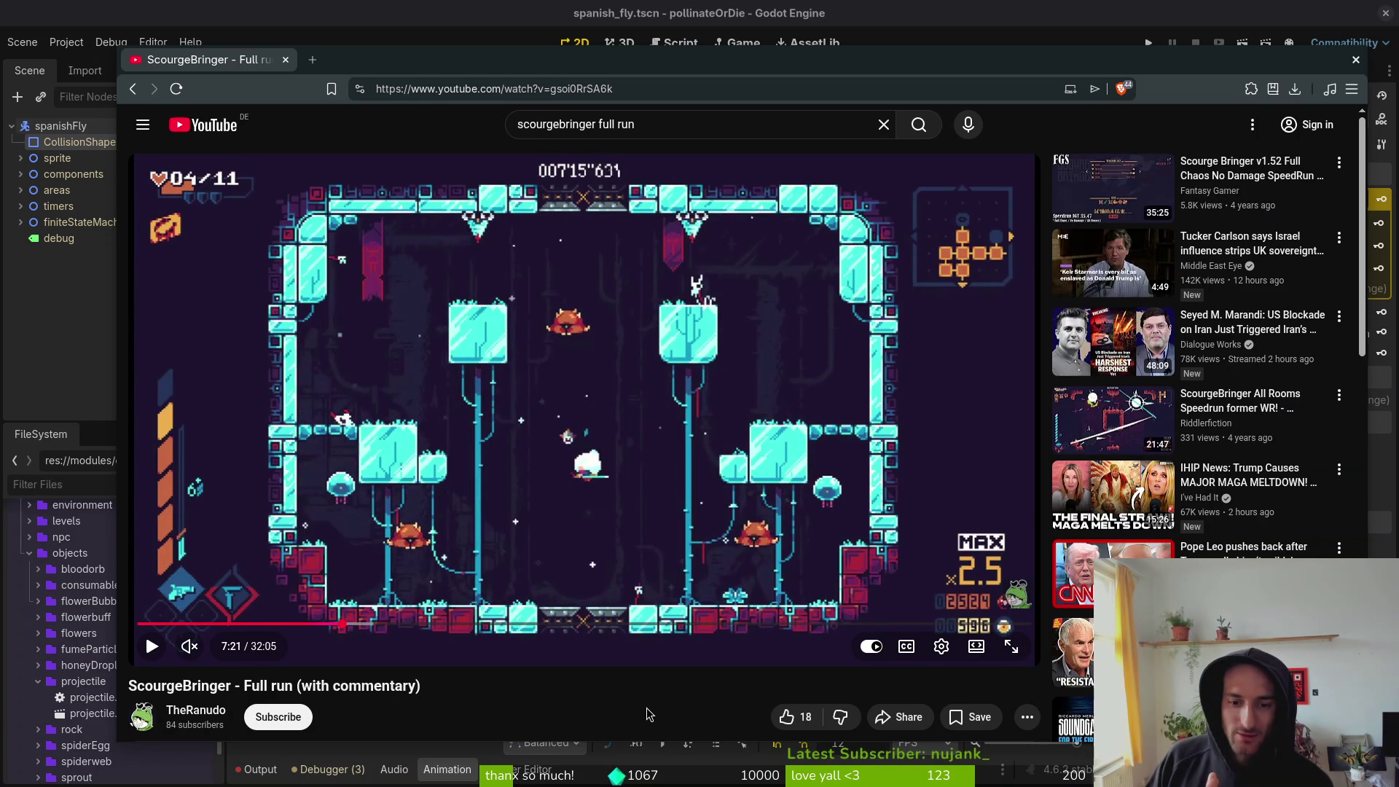
pyautogui.press(',')
pyautogui.press(',')
pyautogui.press(',')
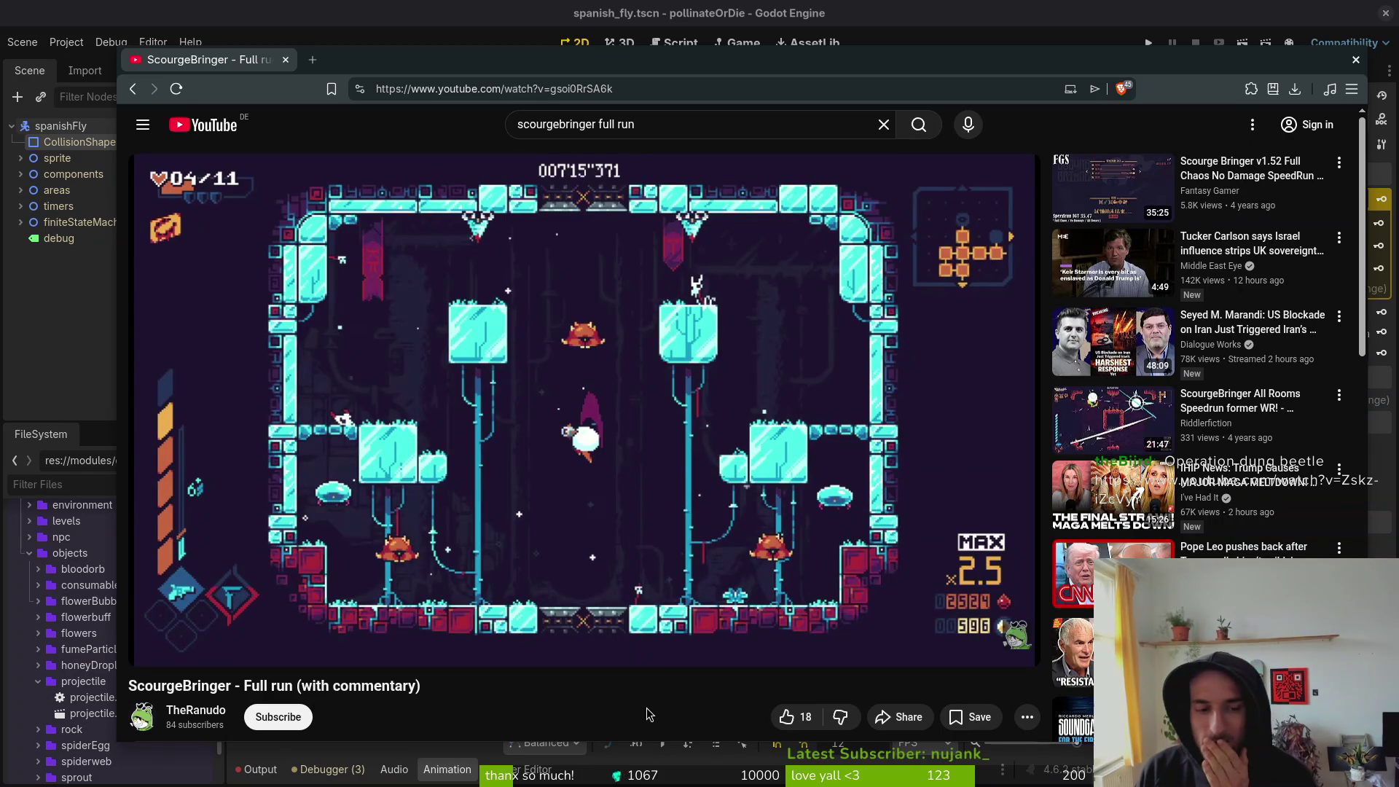
pyautogui.press('space')
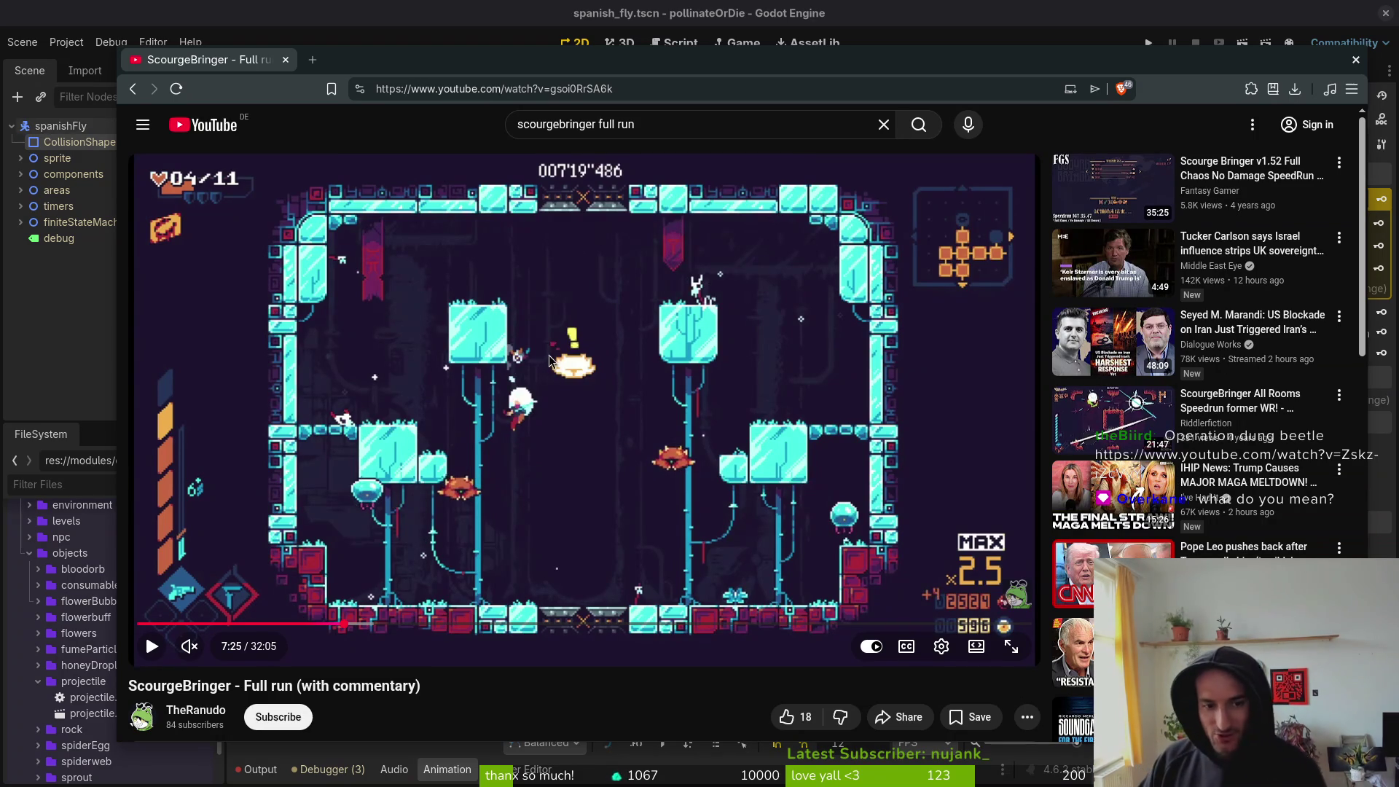
pyautogui.press(',')
pyautogui.press(',')
pyautogui.press(',')
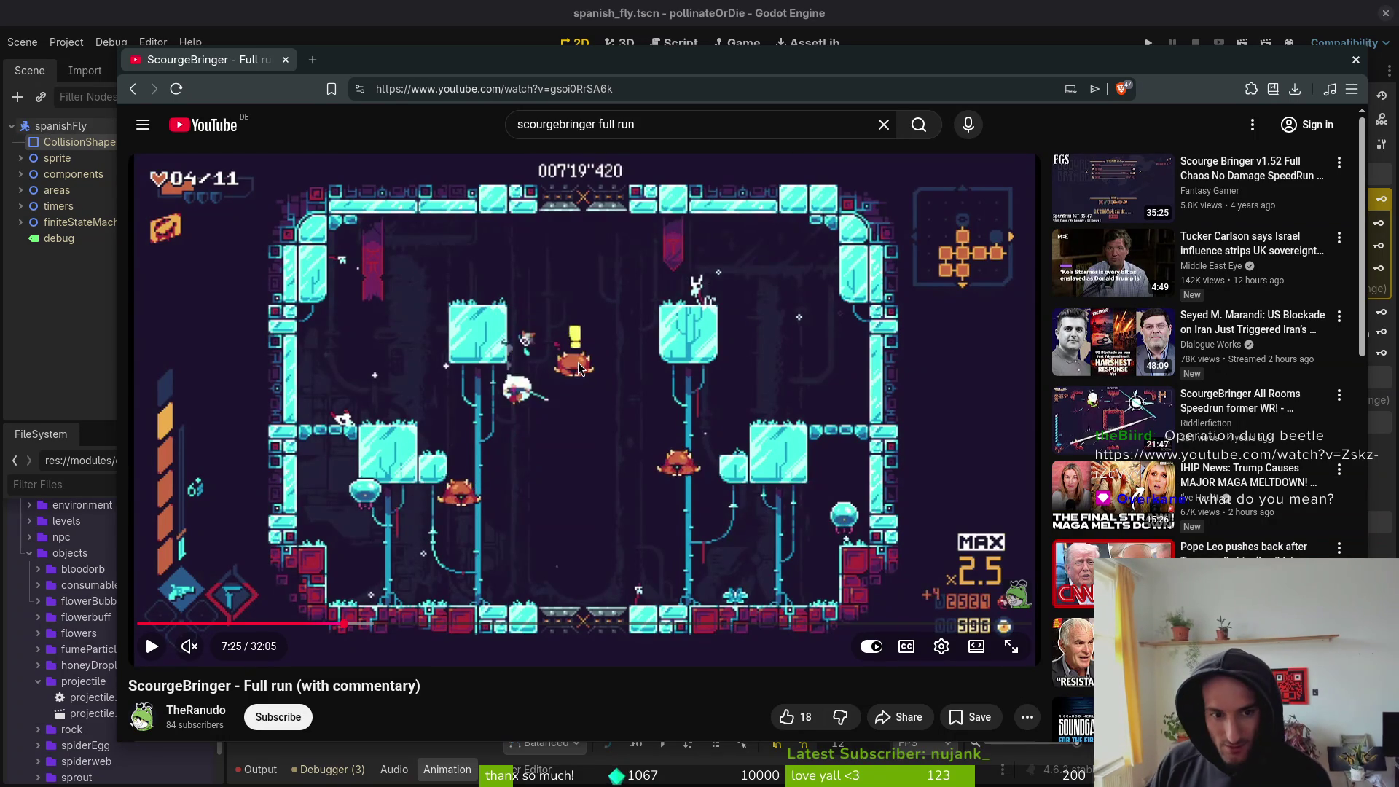
# - Step frame by frame back to 7:21, comparing neighbouring frames of the enemy's motion
pyautogui.press('.')
pyautogui.press('.')
pyautogui.press('.')
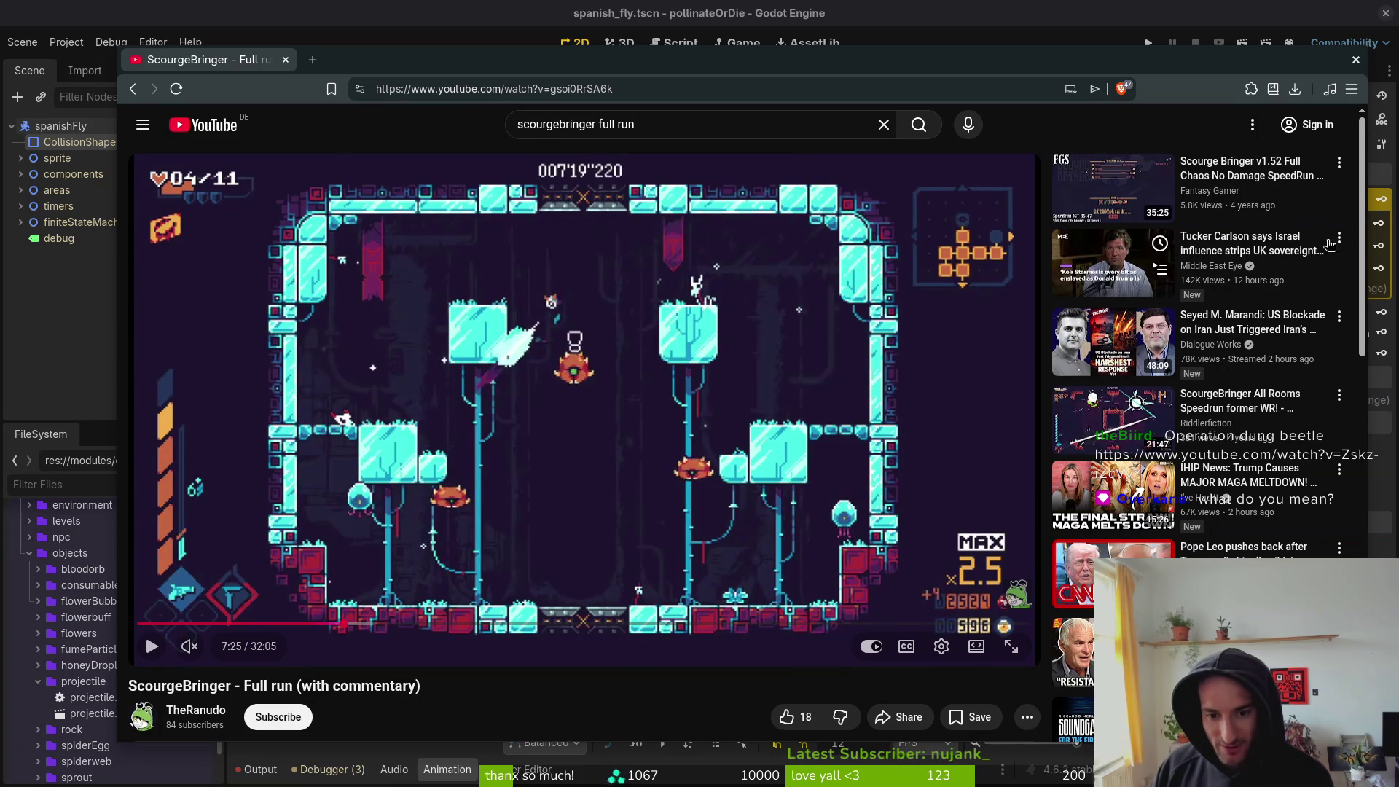
pyautogui.press(',')
pyautogui.press(',')
pyautogui.press(',')
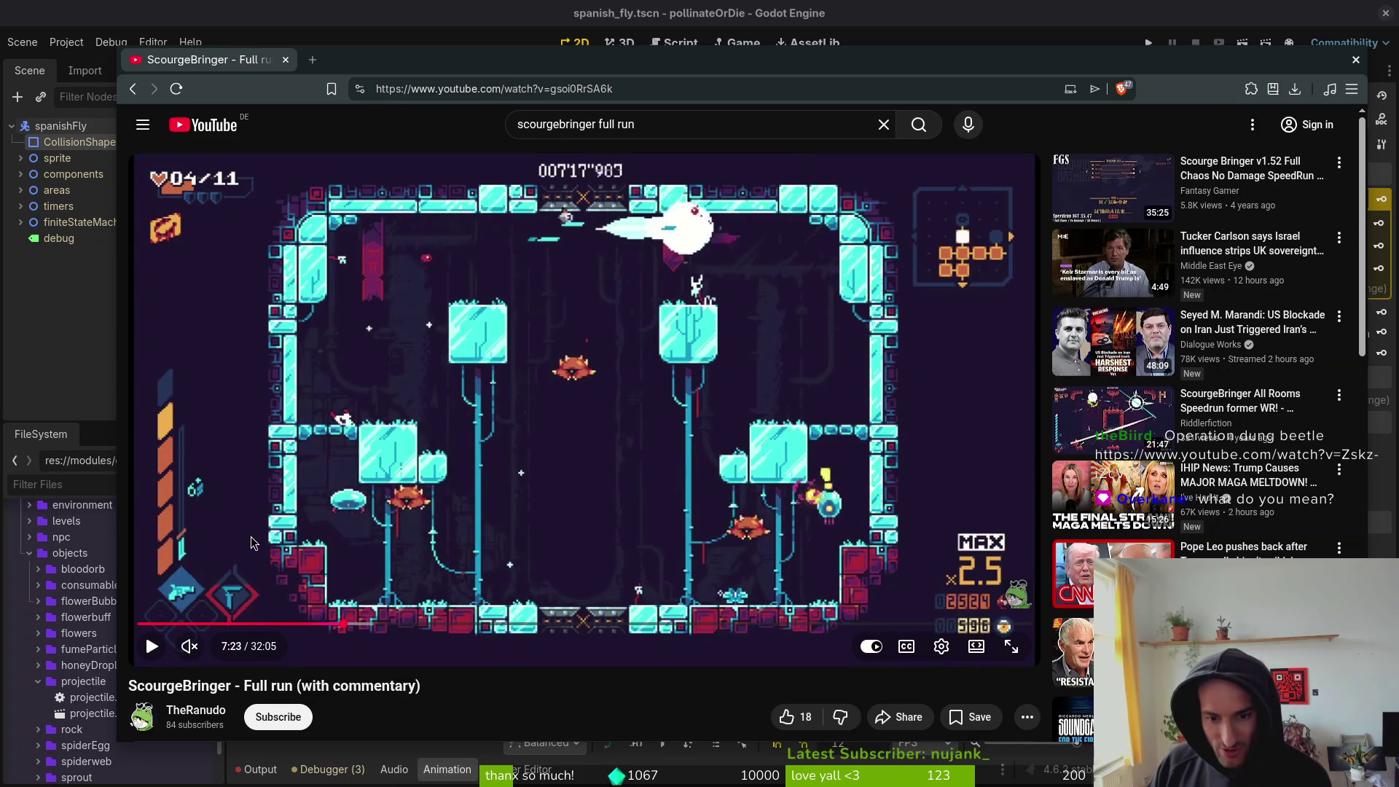
pyautogui.press(',')
pyautogui.press(',')
pyautogui.press(',')
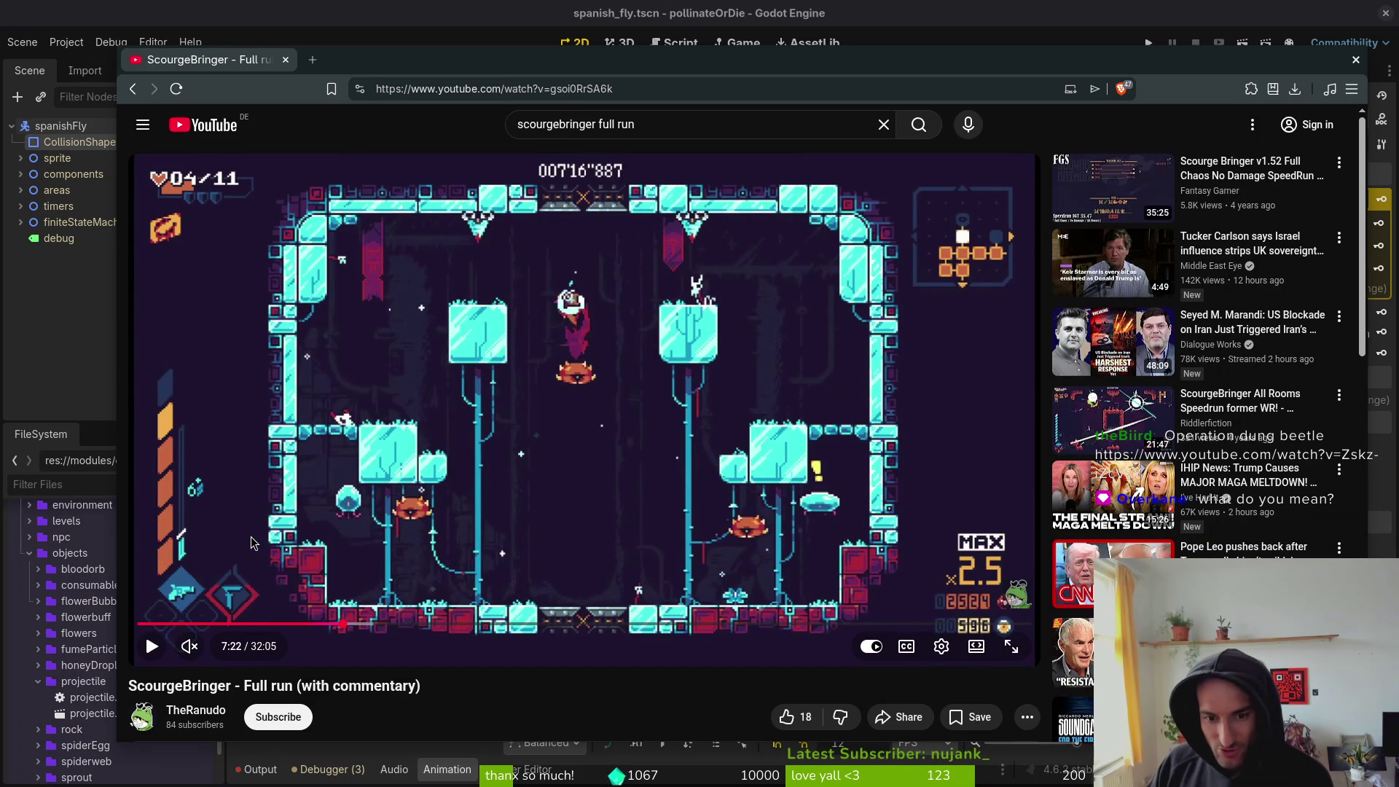
pyautogui.press('.')
pyautogui.press('.')
pyautogui.press('.')
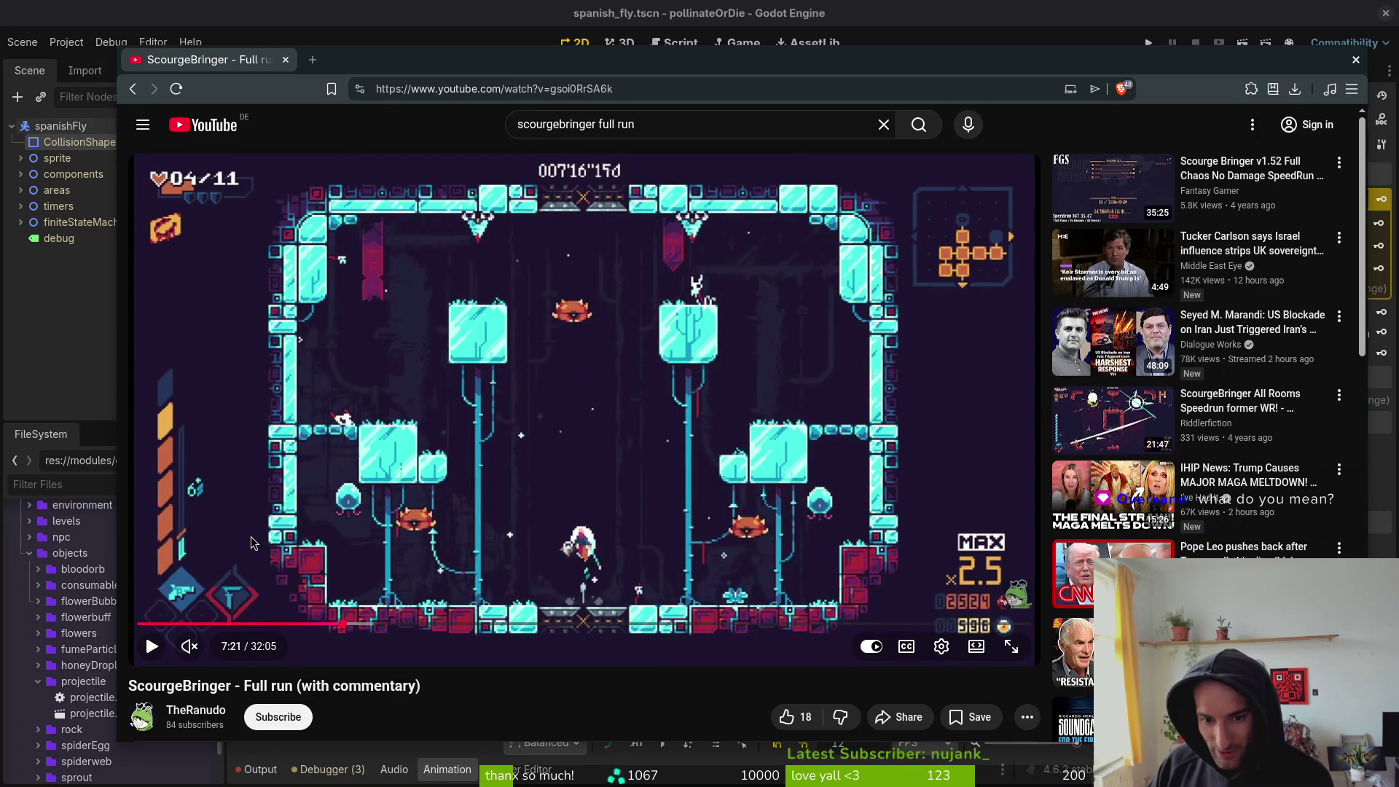
pyautogui.press('.')
pyautogui.press('.')
pyautogui.press('.')
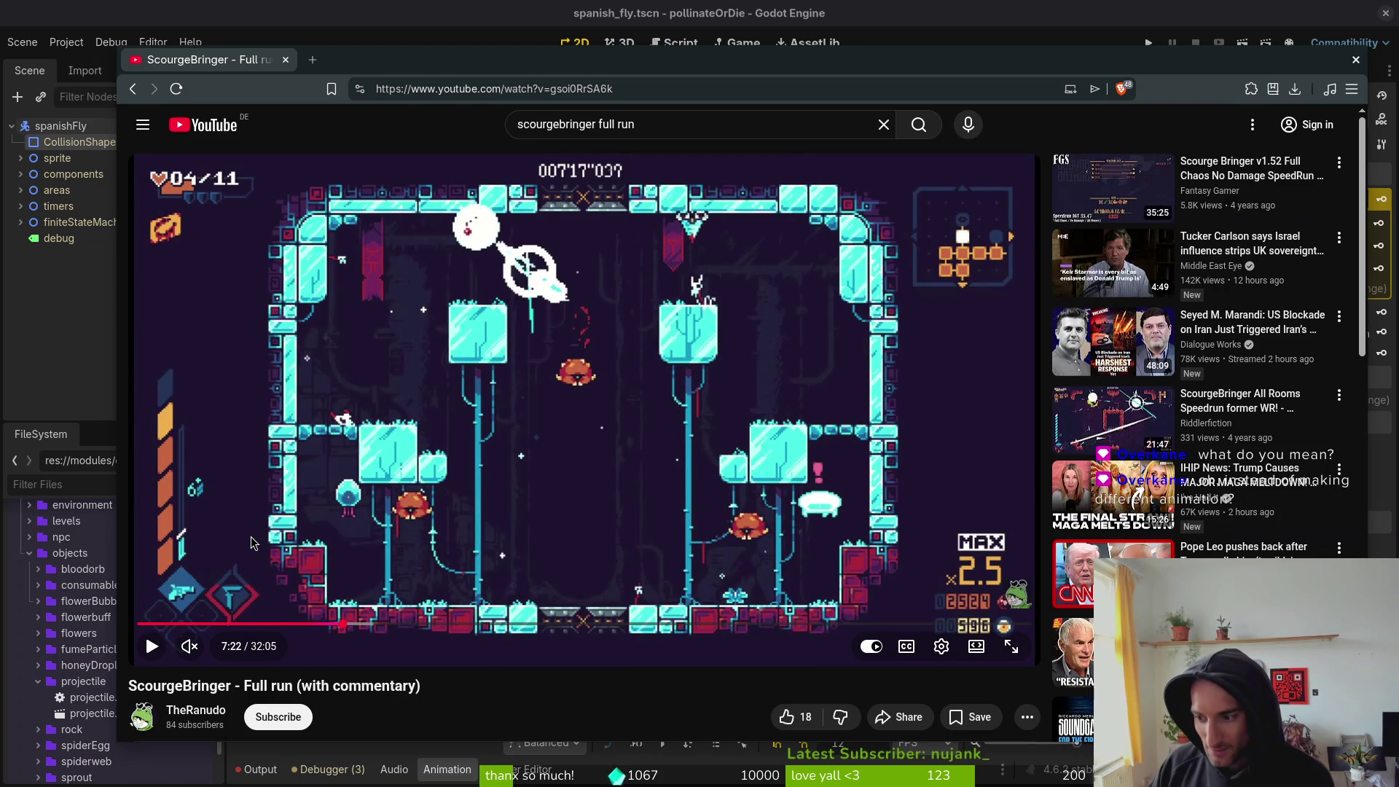
pyautogui.press(',')
pyautogui.press(',')
pyautogui.press(',')
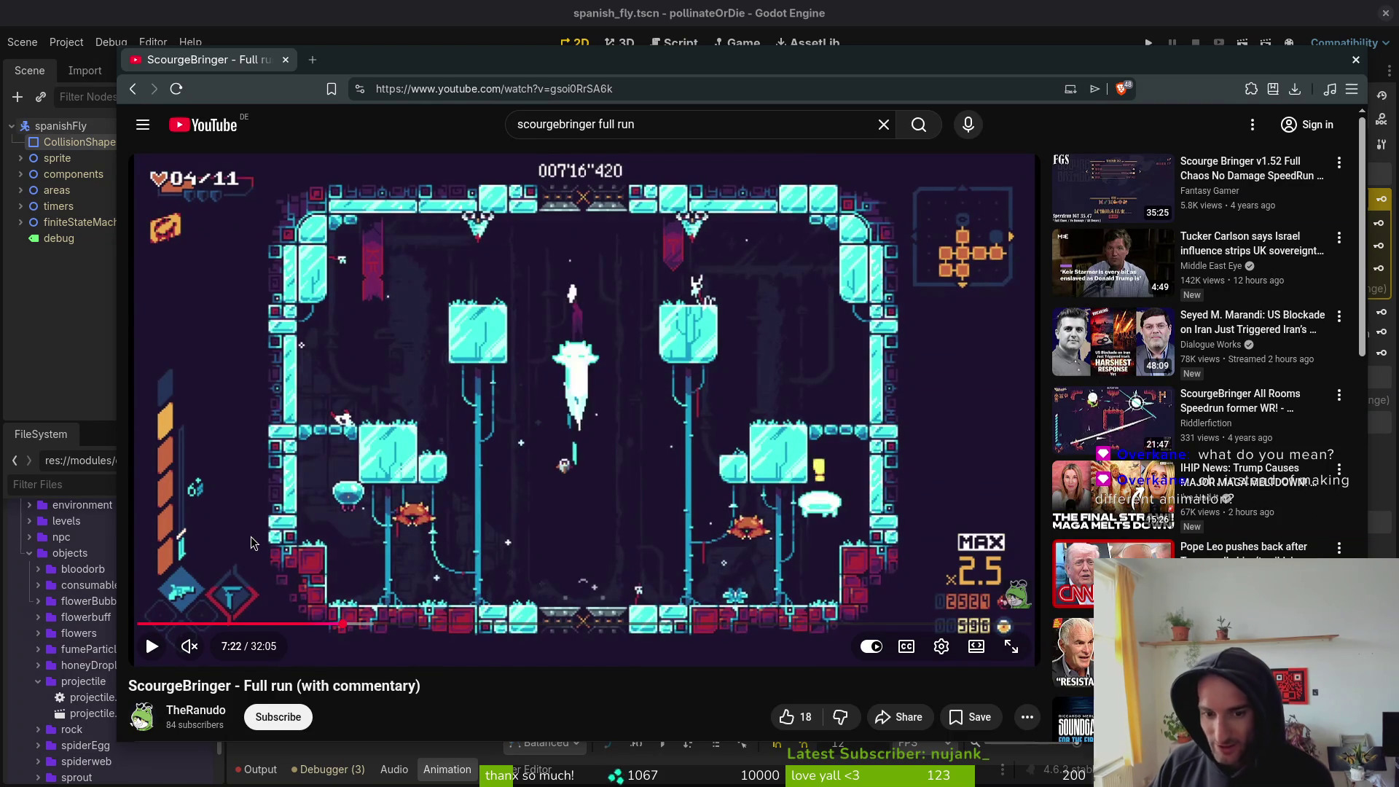
pyautogui.press(',')
pyautogui.press(',')
pyautogui.press(',')
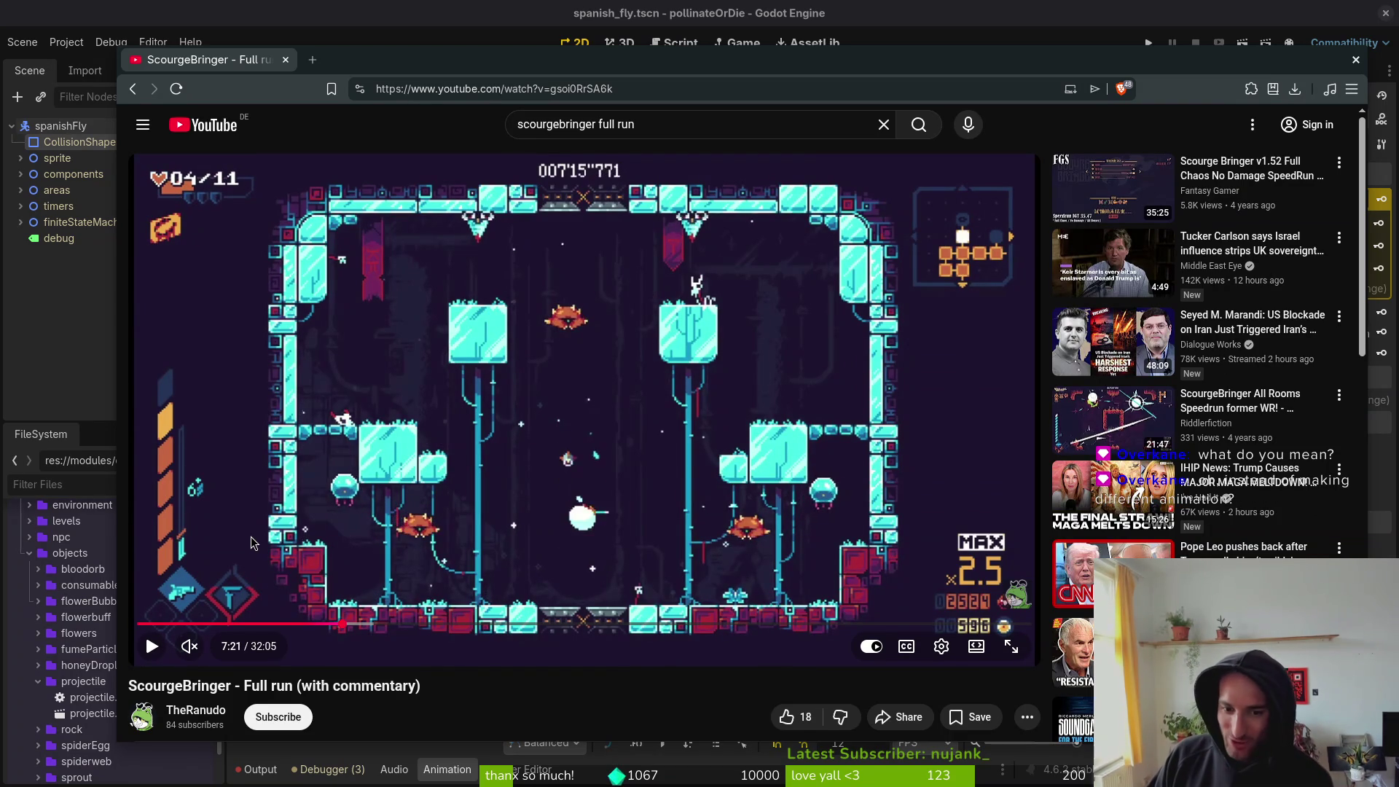
pyautogui.press(',')
pyautogui.press(',')
pyautogui.press(',')
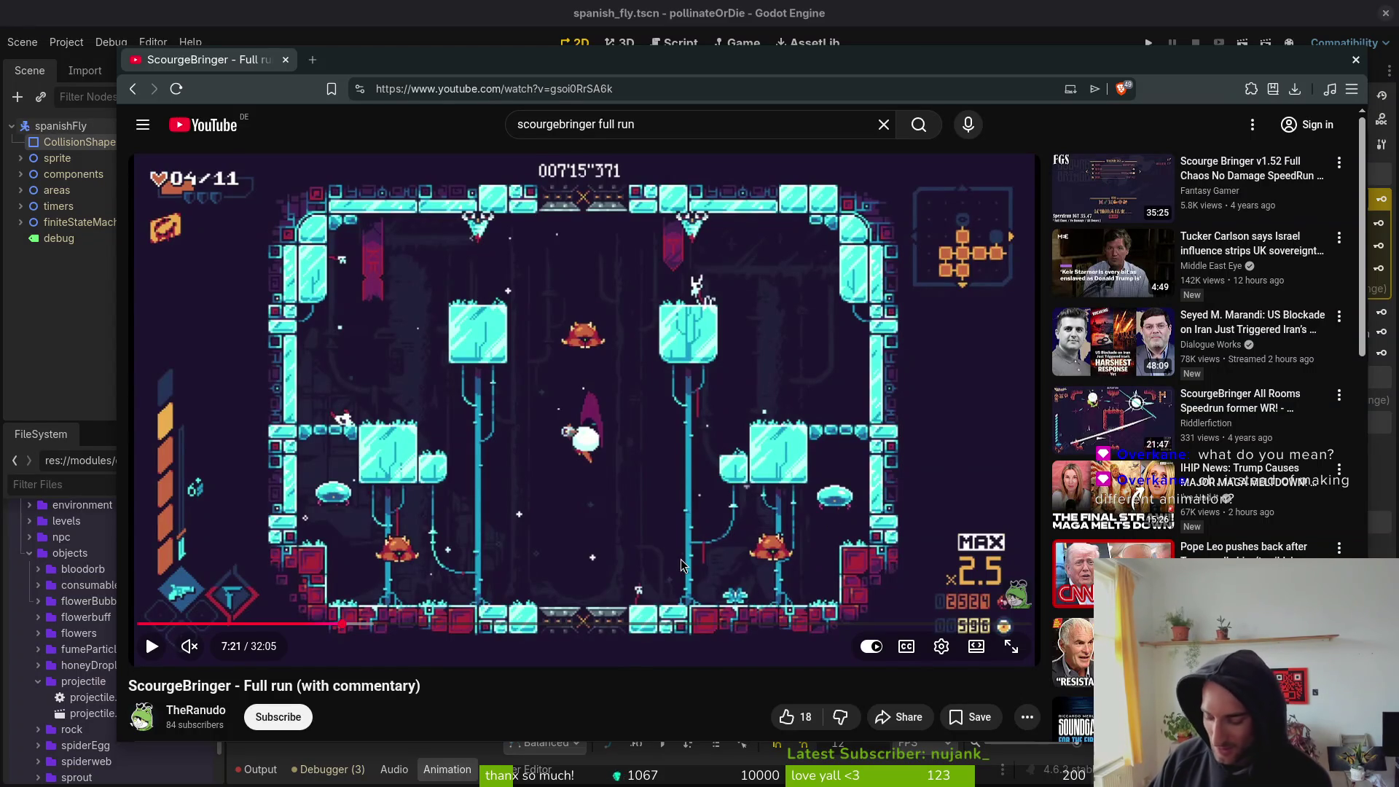
pyautogui.press(',')
pyautogui.press(',')
pyautogui.press(',')
pyautogui.press('.')
pyautogui.press('.')
pyautogui.press('.')
pyautogui.press(',')
pyautogui.press(',')
pyautogui.press(',')
pyautogui.press('.')
pyautogui.press('.')
pyautogui.press('.')
pyautogui.press('.')
pyautogui.press('.')
pyautogui.press('.')
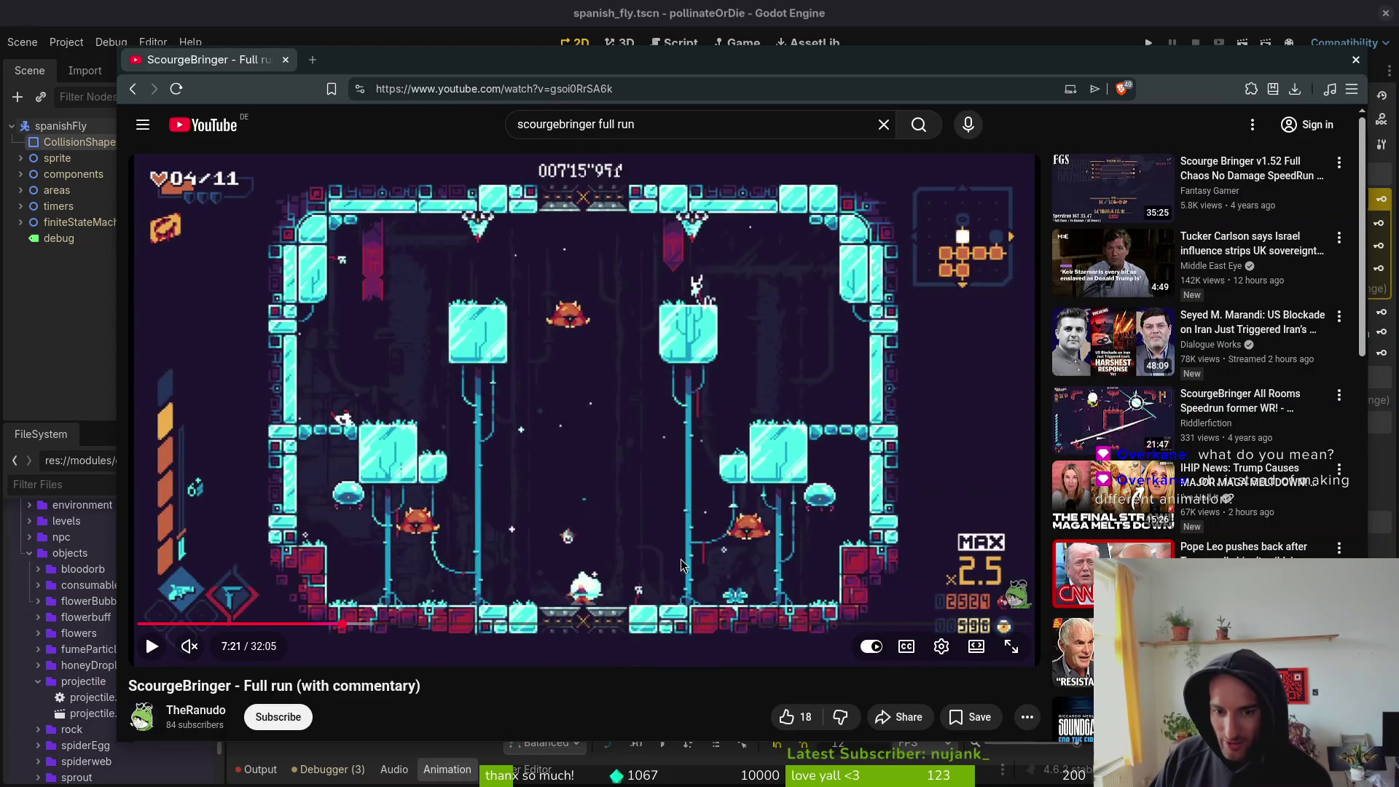
# - Step forward through the enemy's upward dash and attack to 7:23
pyautogui.press('.')
pyautogui.press('.')
pyautogui.press('.')
pyautogui.press(',')
pyautogui.press(',')
pyautogui.press(',')
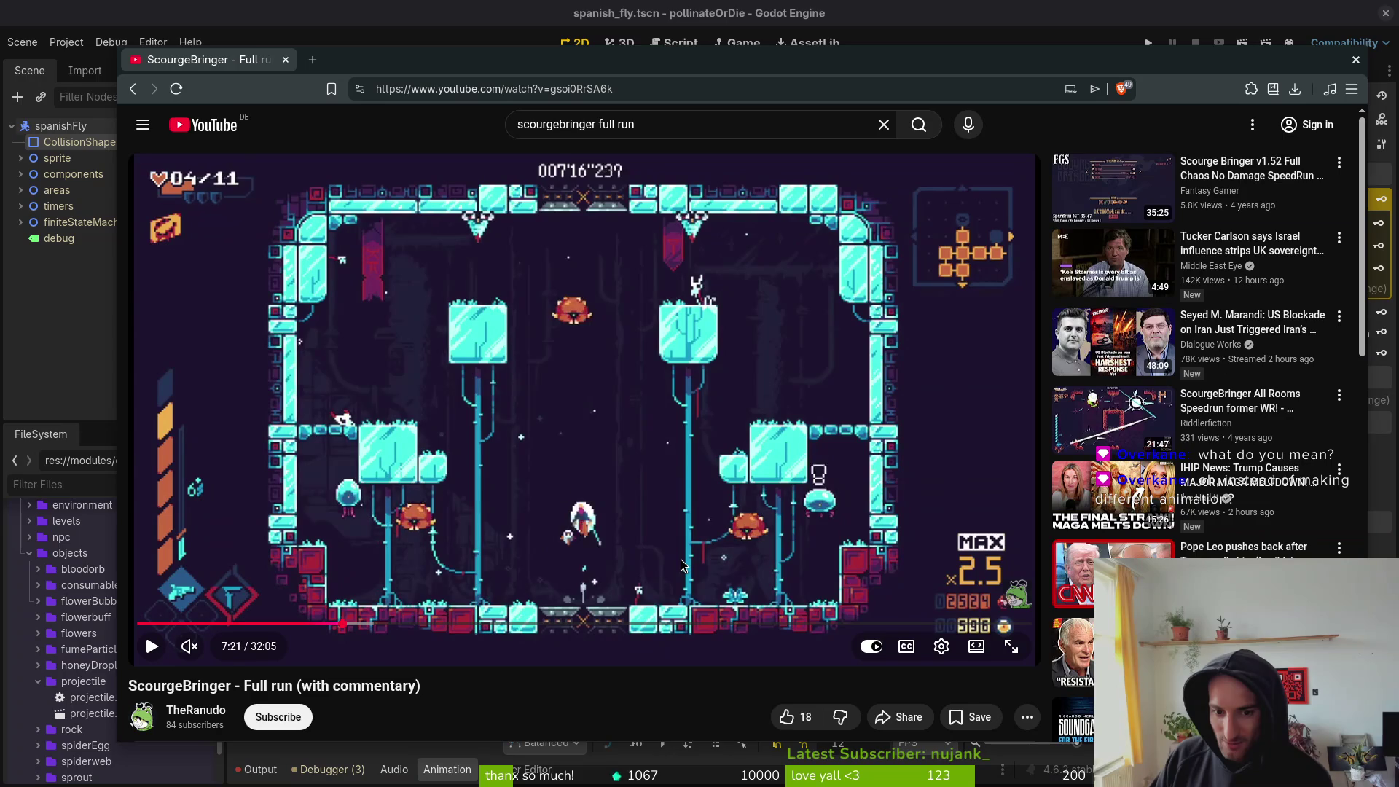
pyautogui.press('.')
pyautogui.press('.')
pyautogui.press('.')
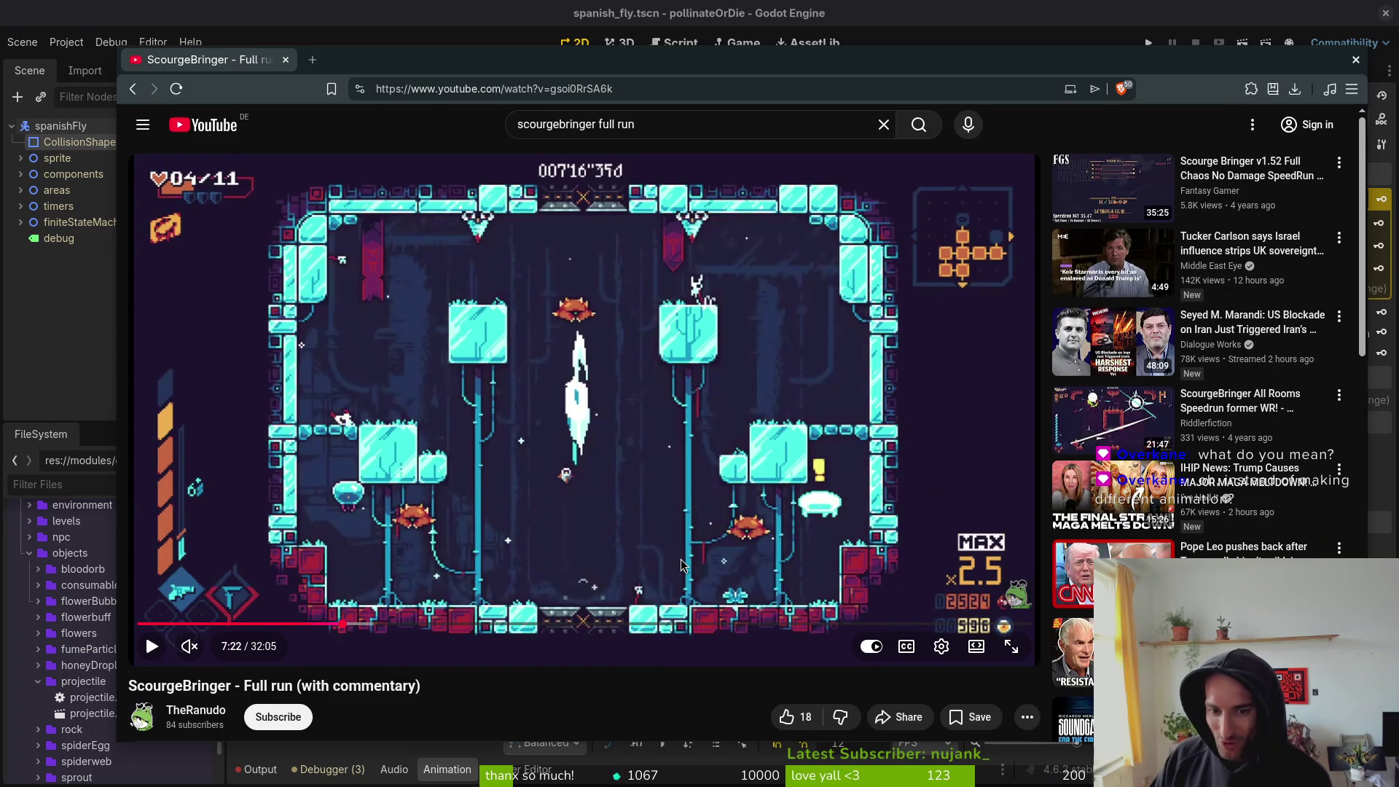
pyautogui.press('.')
pyautogui.press('.')
pyautogui.press('.')
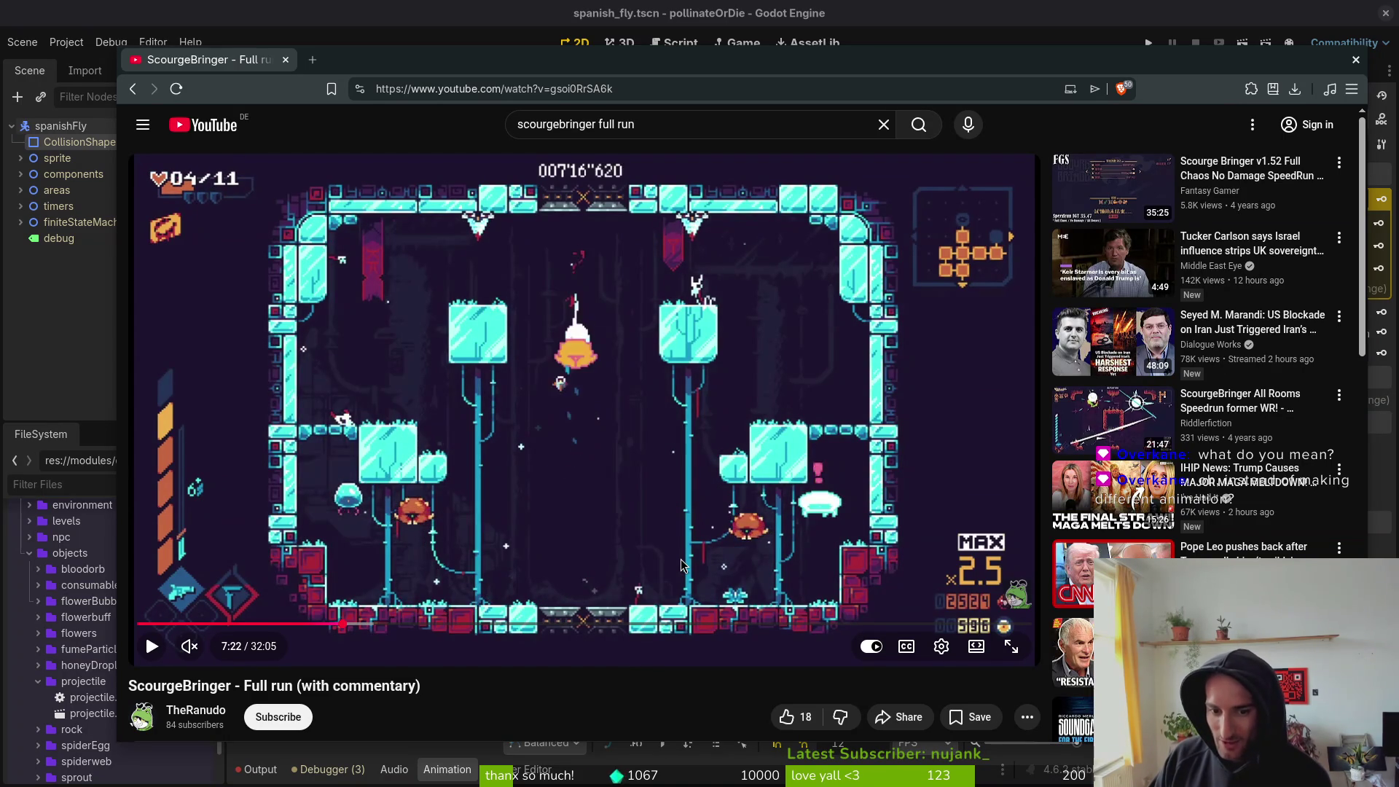
pyautogui.press('.')
pyautogui.press('.')
pyautogui.press('.')
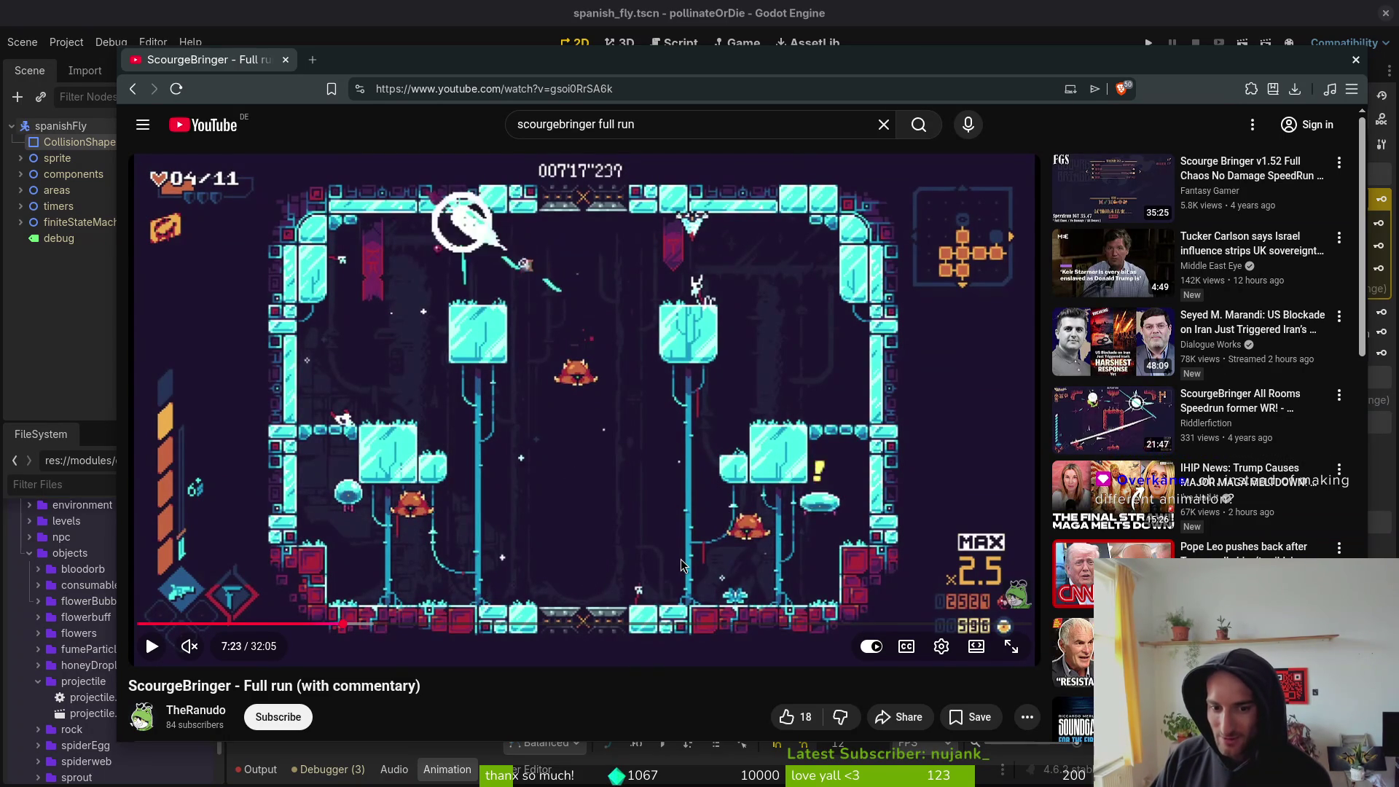
pyautogui.press('.')
pyautogui.press('.')
pyautogui.press('.')
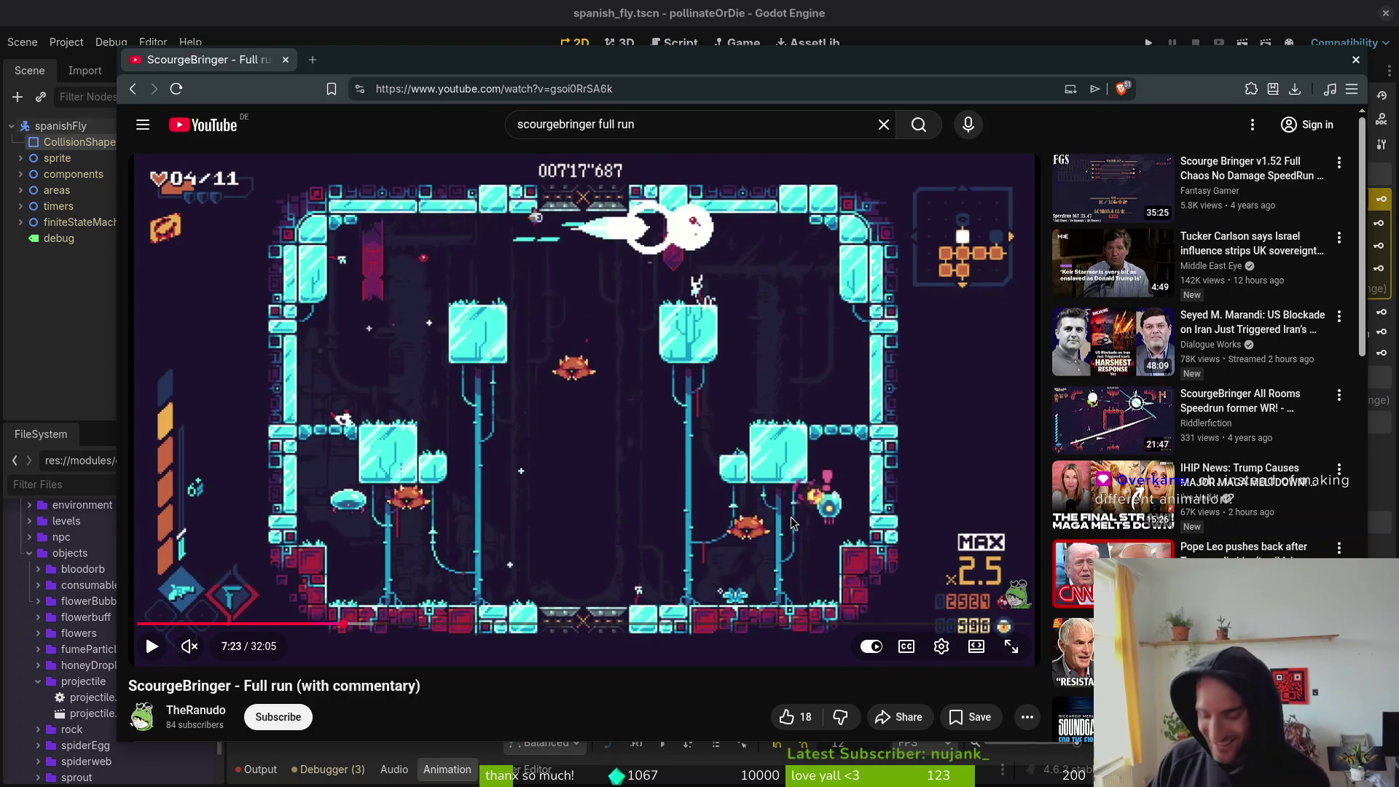
pyautogui.press('.')
pyautogui.press('.')
pyautogui.press('.')
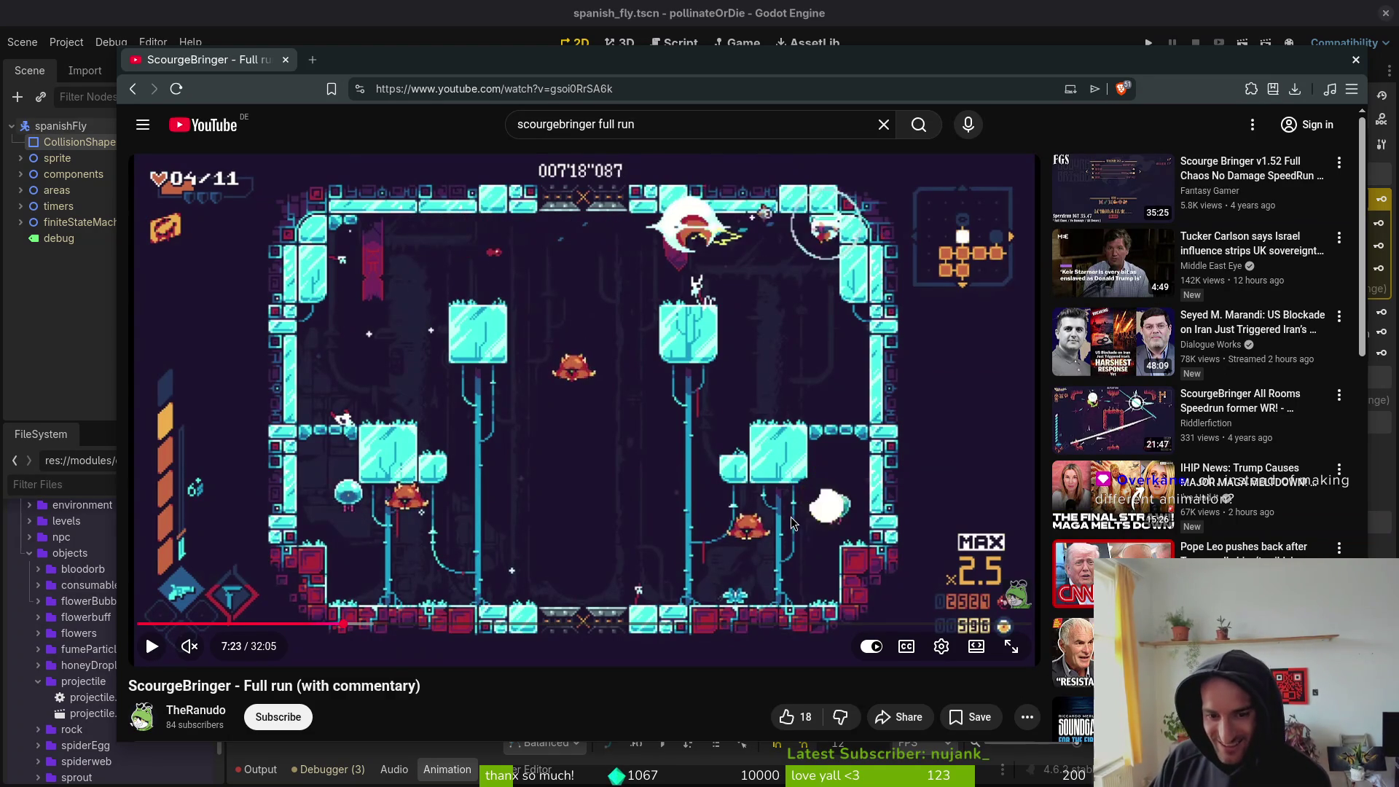
# - Rewatch the 7:21–7:23 frames, then switch back to Aseprite
pyautogui.press(',')
pyautogui.press(',')
pyautogui.press(',')
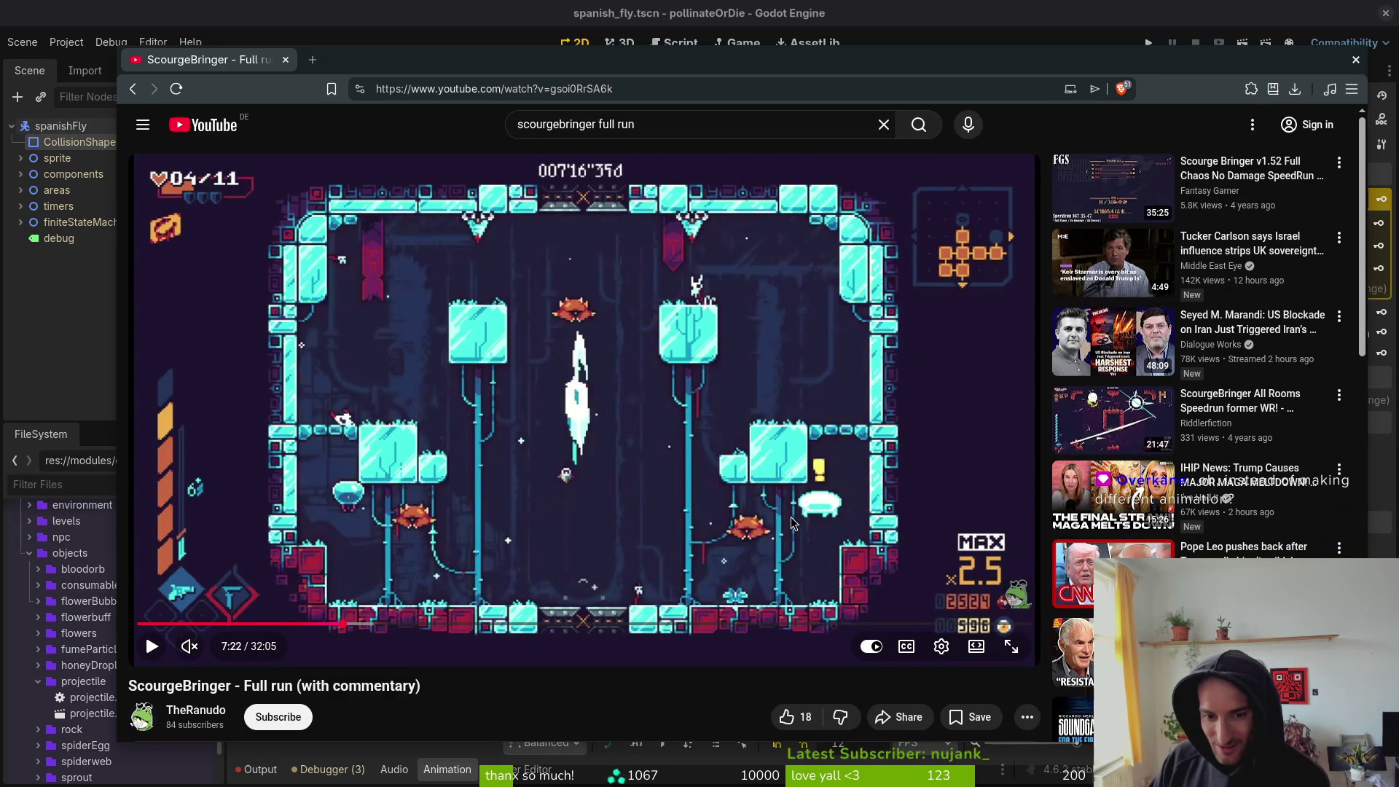
pyautogui.press(',')
pyautogui.press(',')
pyautogui.press(',')
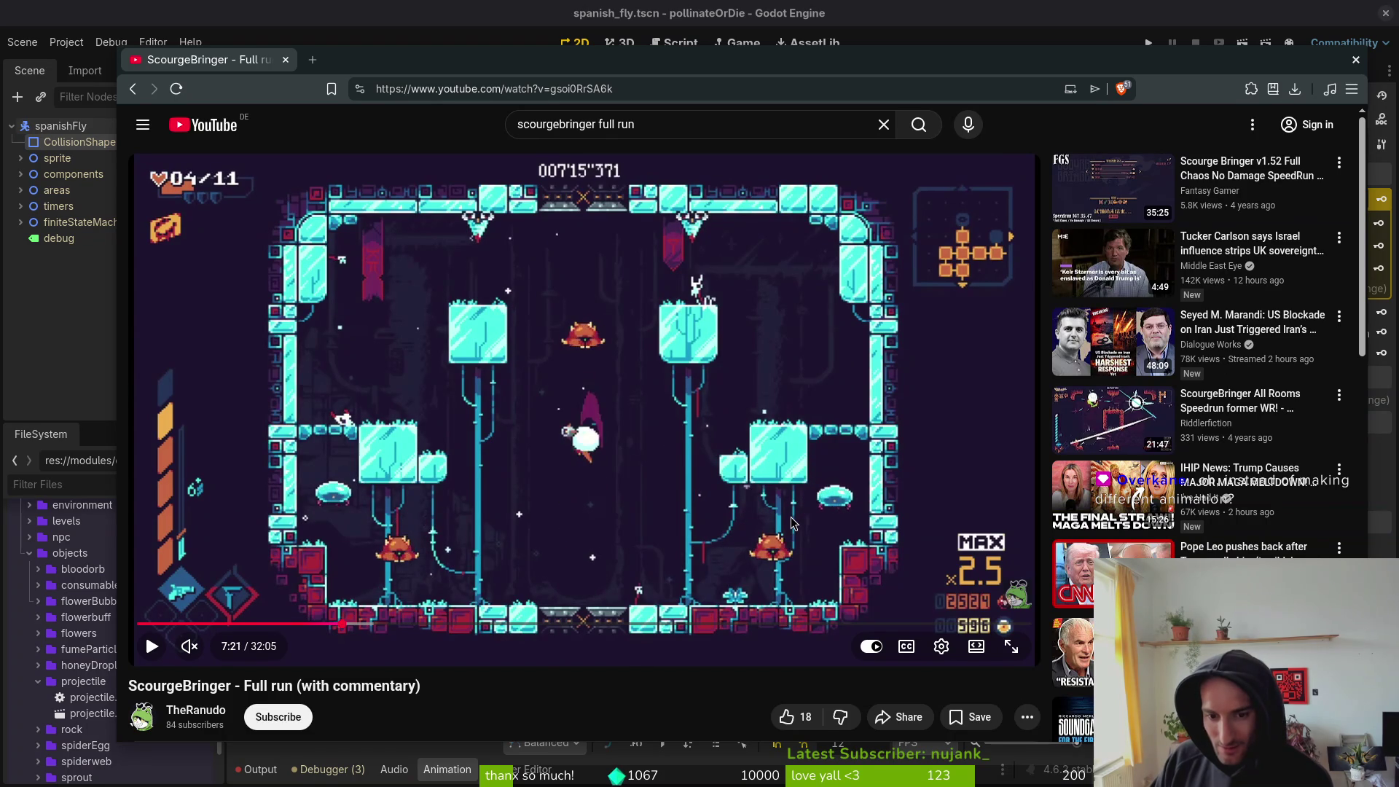
pyautogui.press('.')
pyautogui.press('.')
pyautogui.press('.')
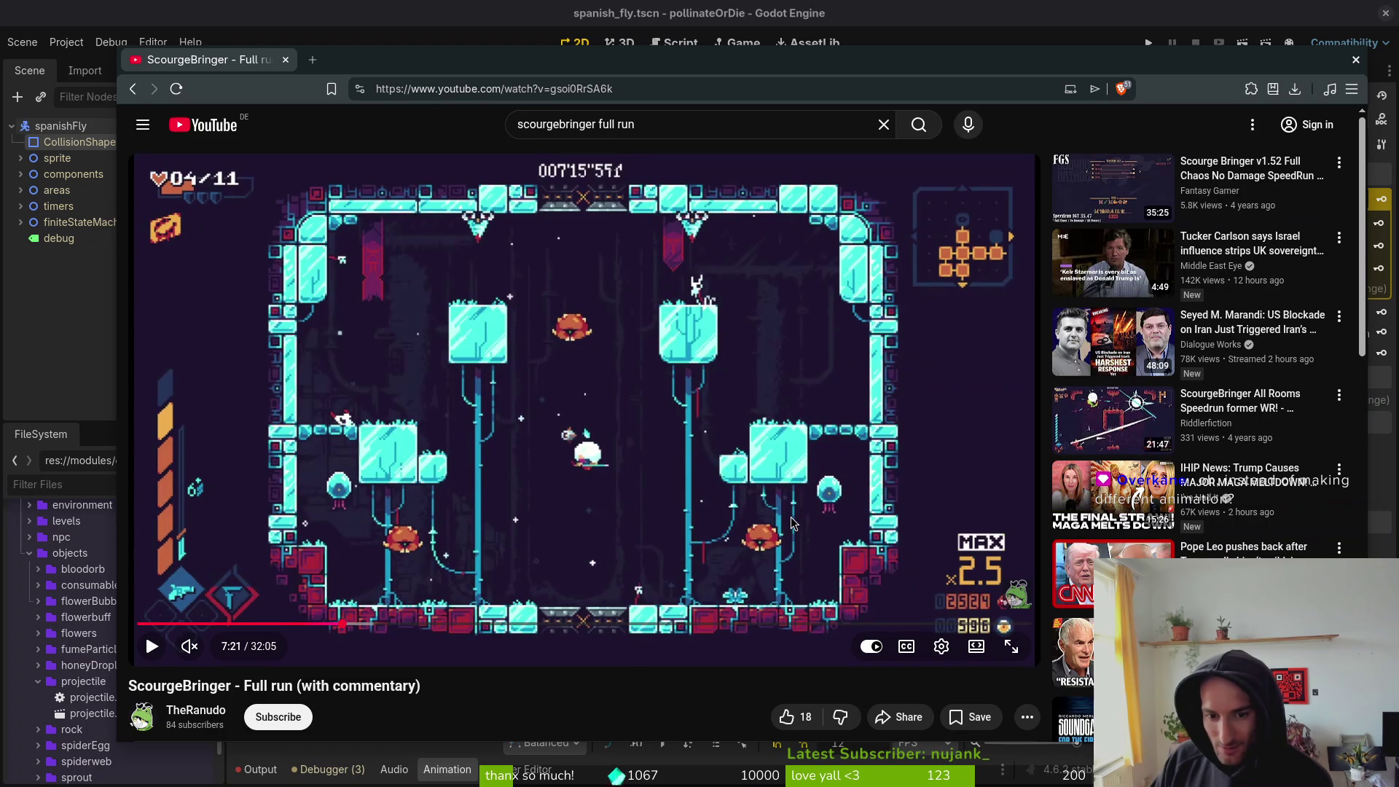
pyautogui.press('.')
pyautogui.press('.')
pyautogui.press(',')
pyautogui.press(',')
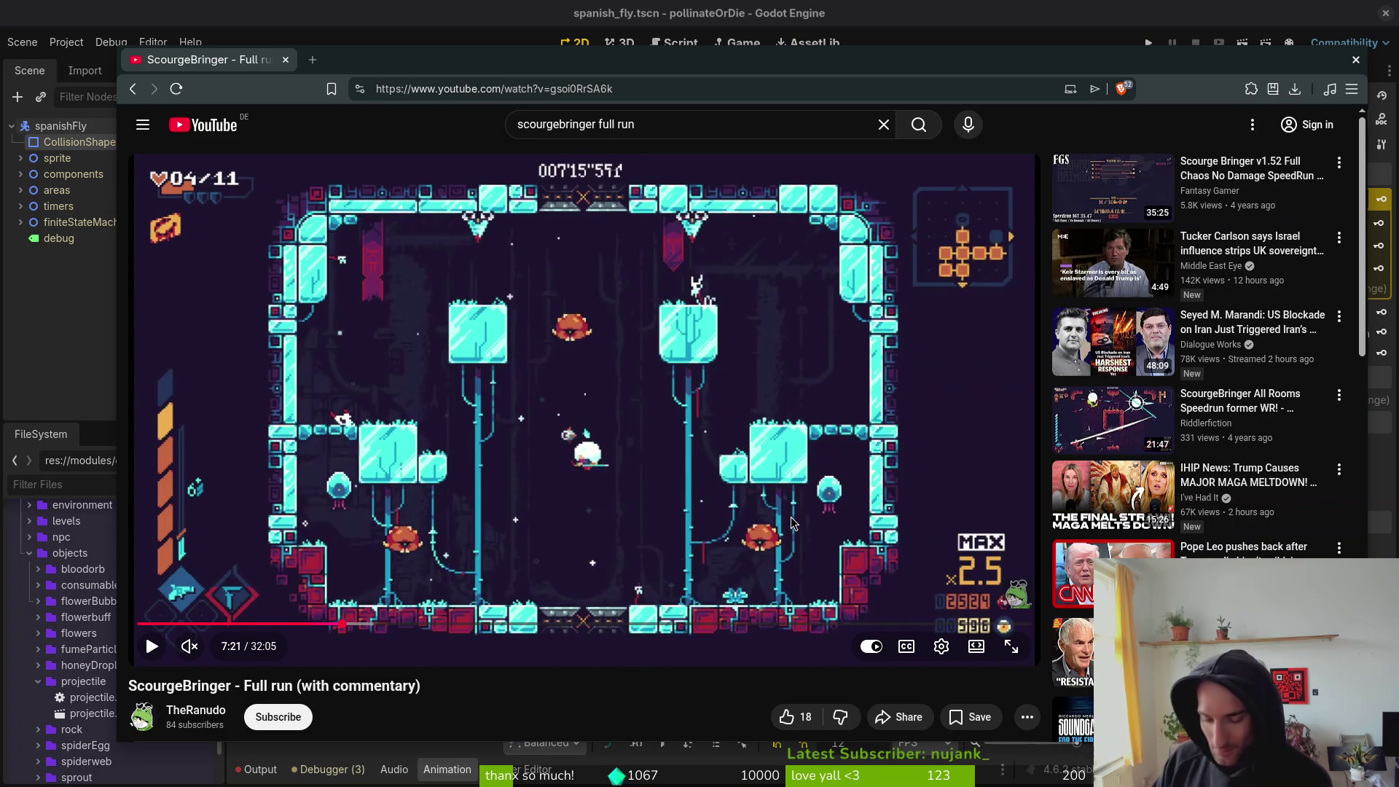
pyautogui.press('.')
pyautogui.press('.')
pyautogui.press('.')
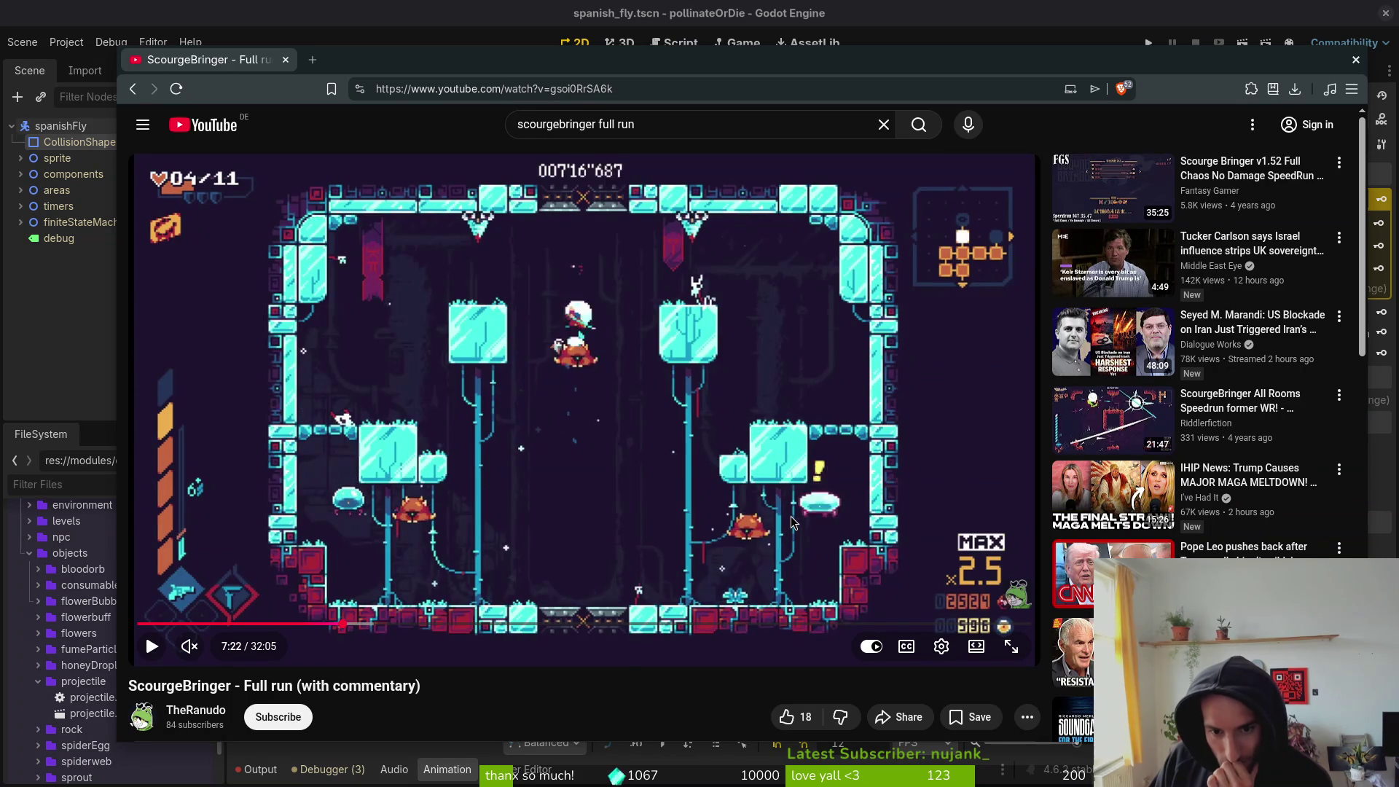
pyautogui.press('.')
pyautogui.press('.')
pyautogui.press('.')
pyautogui.press('.')
pyautogui.press('.')
pyautogui.press('.')
pyautogui.press(',')
pyautogui.press(',')
pyautogui.press(',')
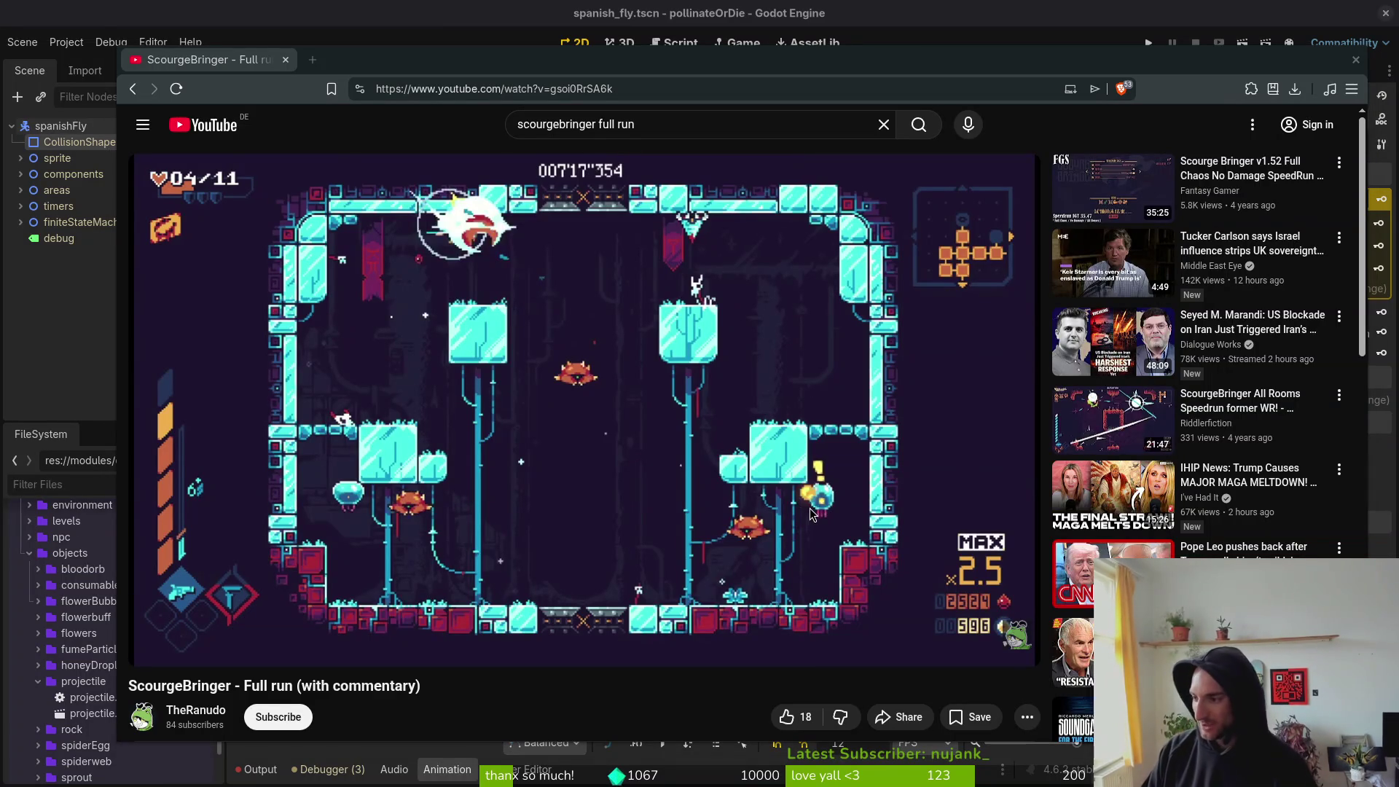
pyautogui.hotkey('alt', 'Tab')
pyautogui.click(48, 35)
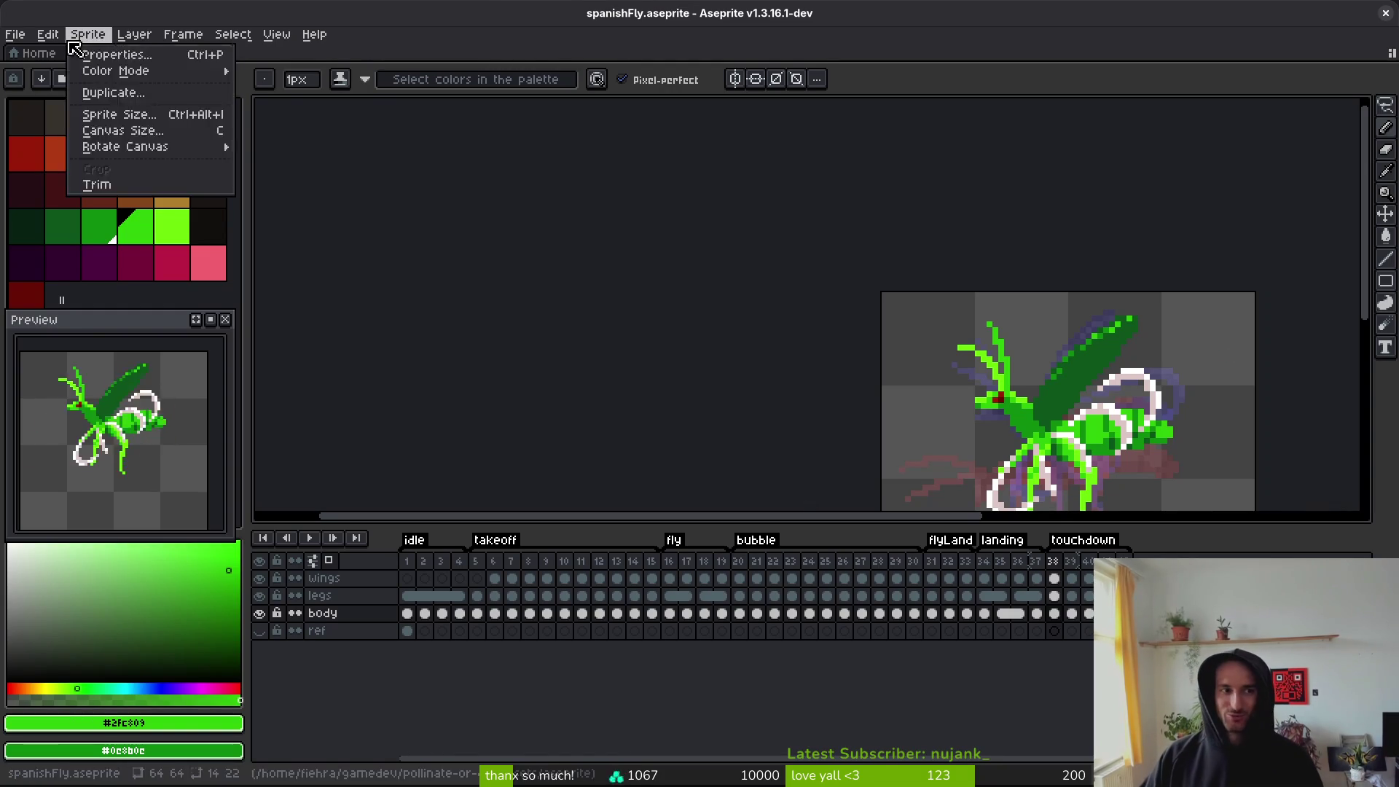
# - Open fruitfly_sheet.png from the art enemies folder
pyautogui.click(33, 53)
pyautogui.click(33, 53)
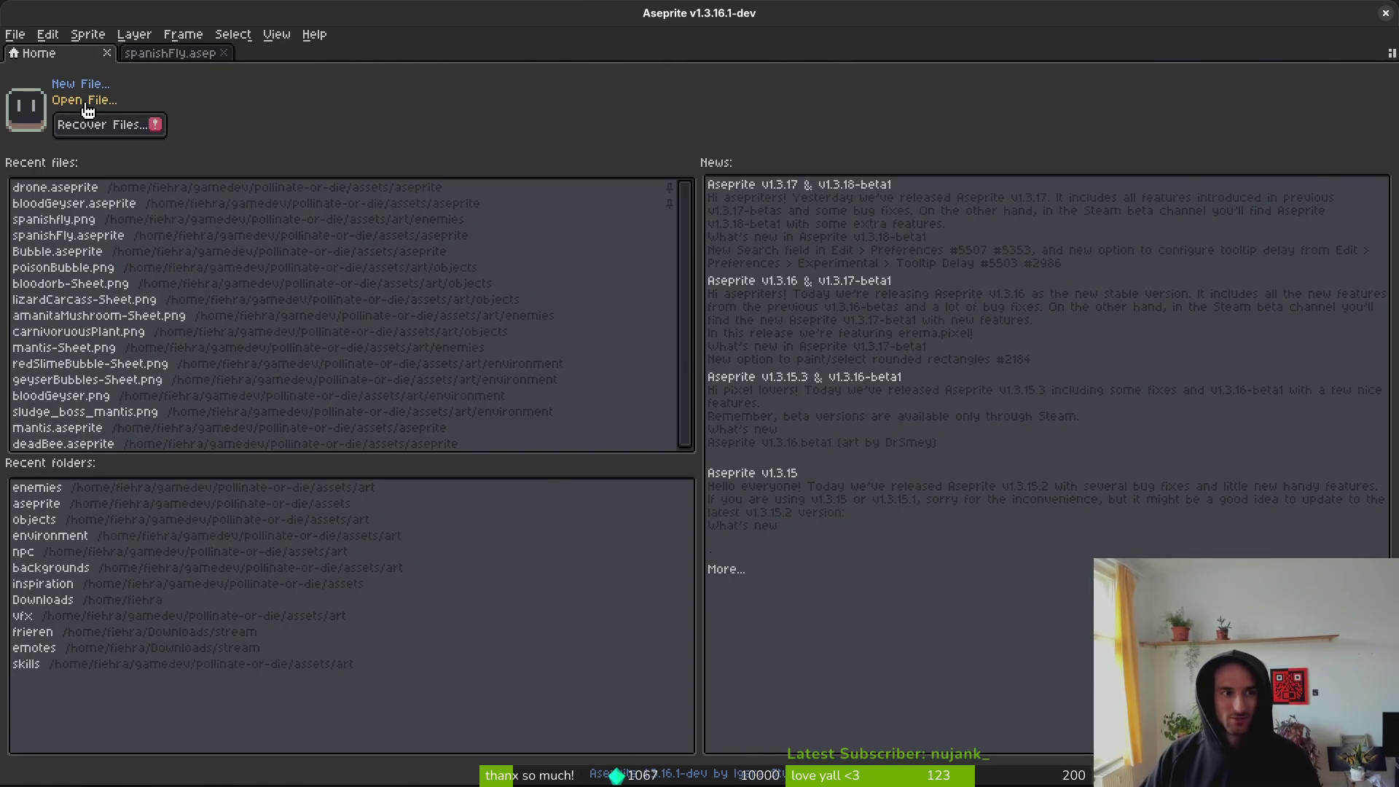
pyautogui.click(62, 100)
pyautogui.click(139, 71)
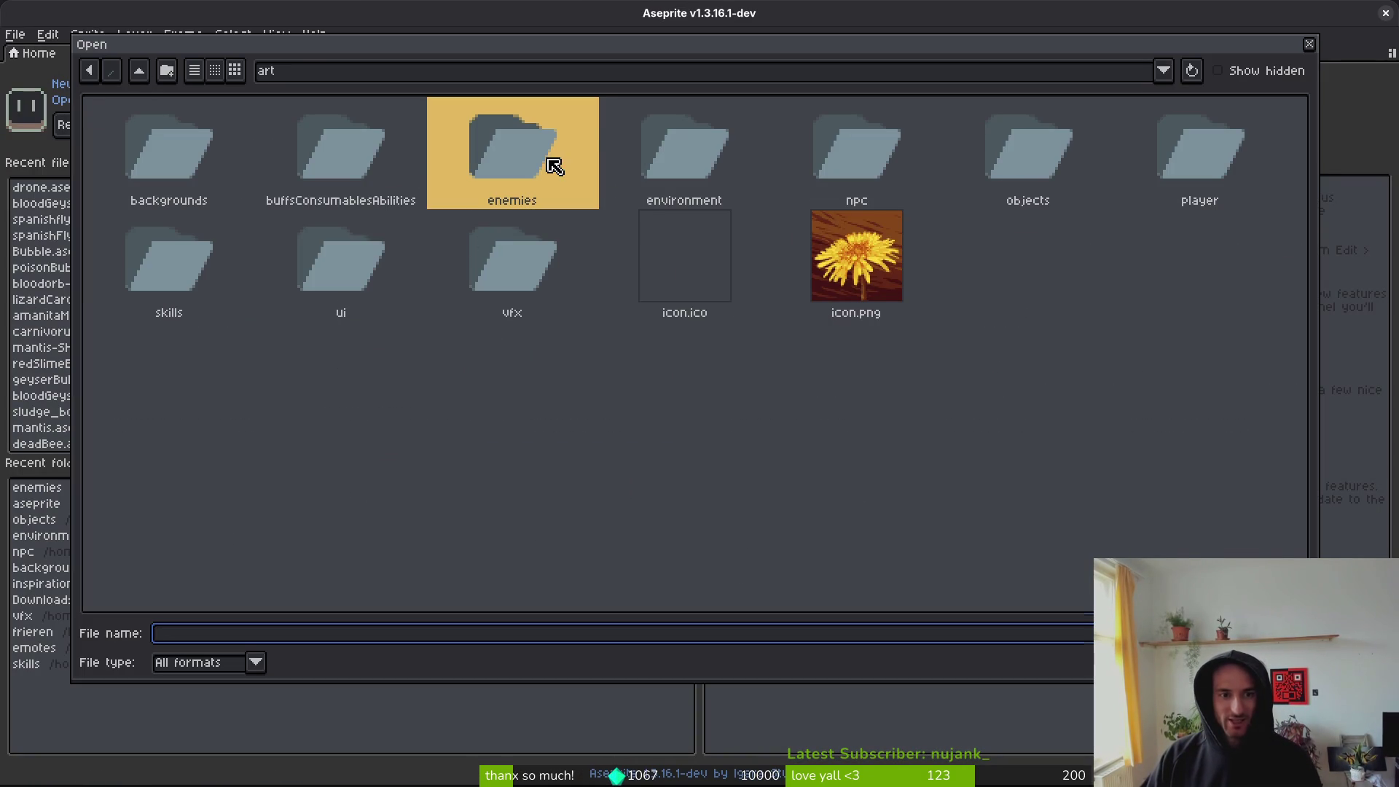
pyautogui.doubleClick(555, 167)
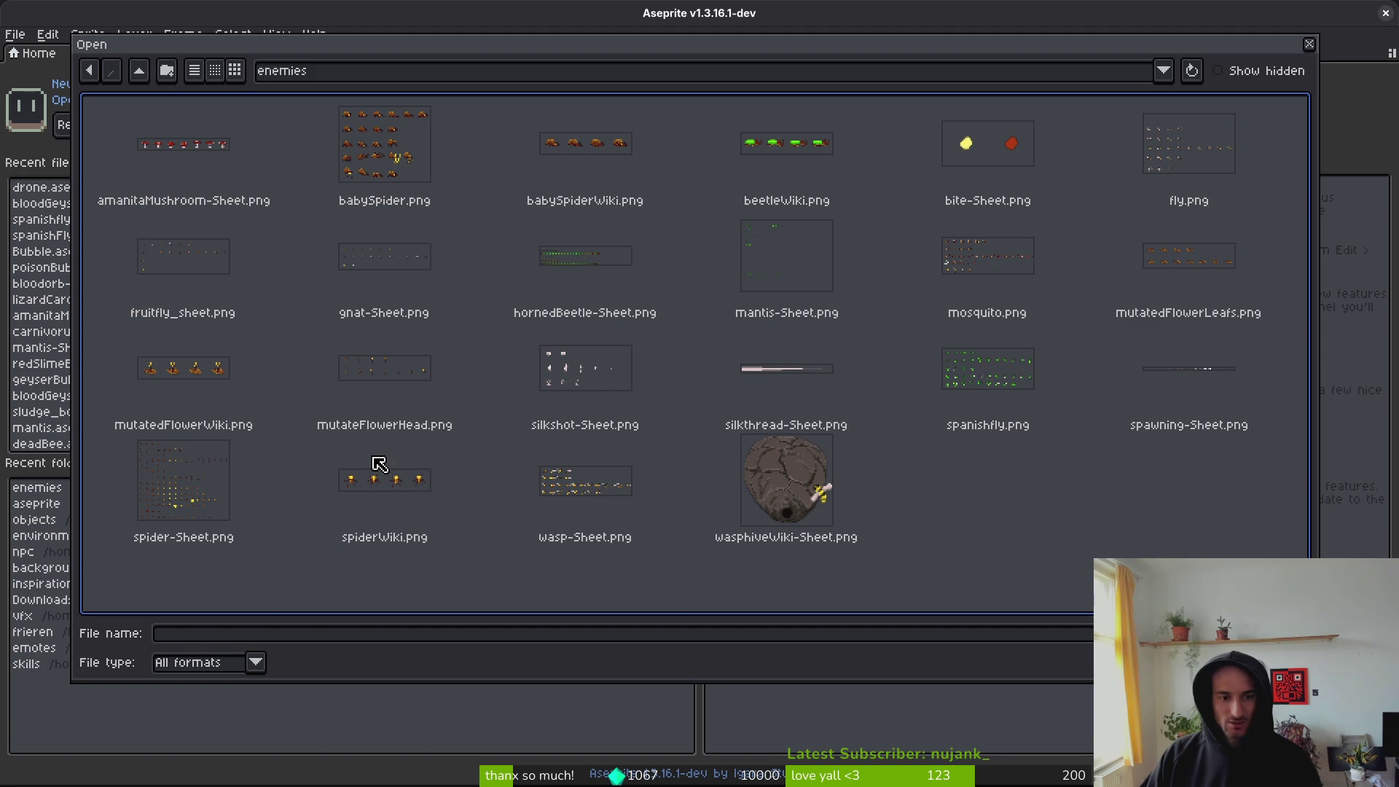
pyautogui.write('fruitfly_sheet.png')
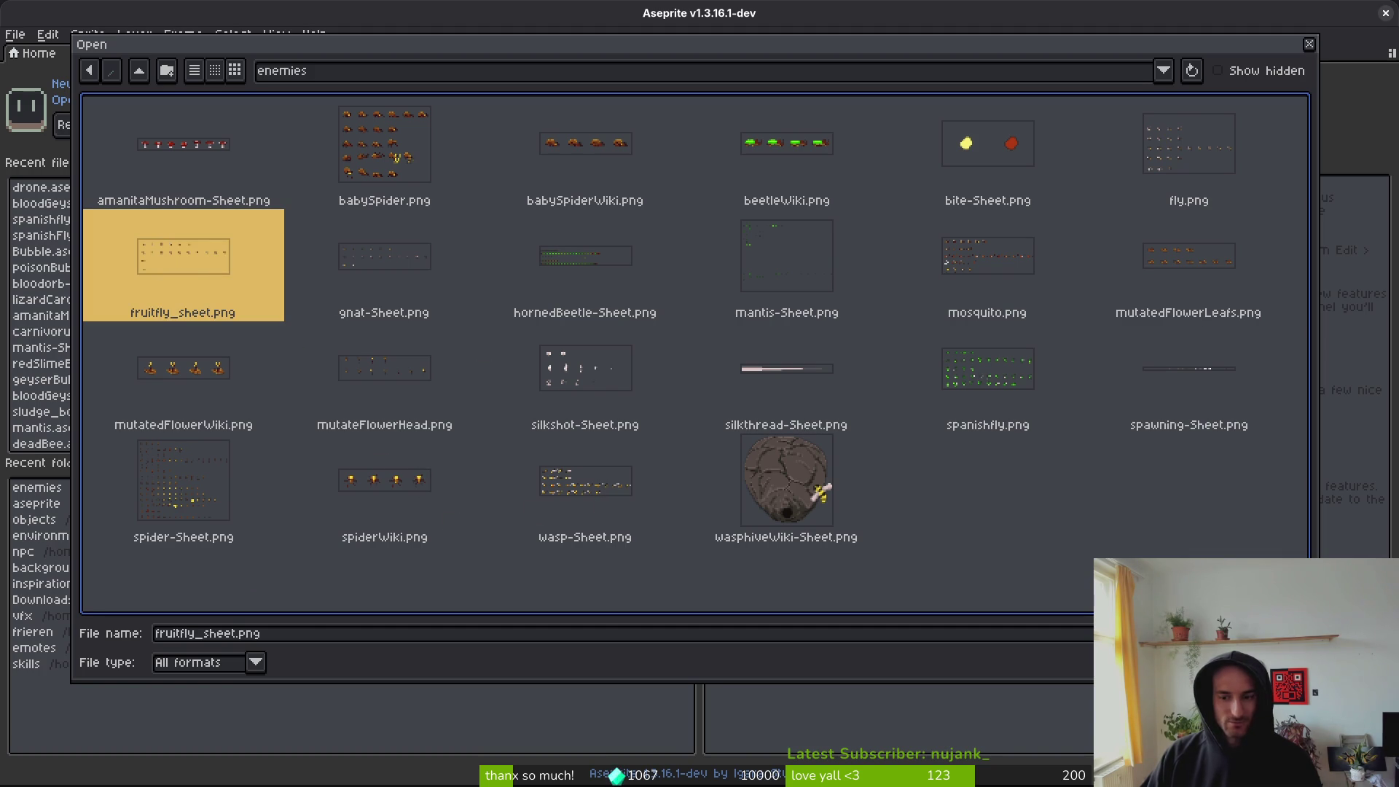
pyautogui.press('Return')
pyautogui.scroll(2, 888, 272)
pyautogui.scroll(-2, 818, 272)
pyautogui.scroll(2, 515, 194)
# - Open fruitfly.aseprite from the assets' aseprite folder instead
pyautogui.click(171, 55)
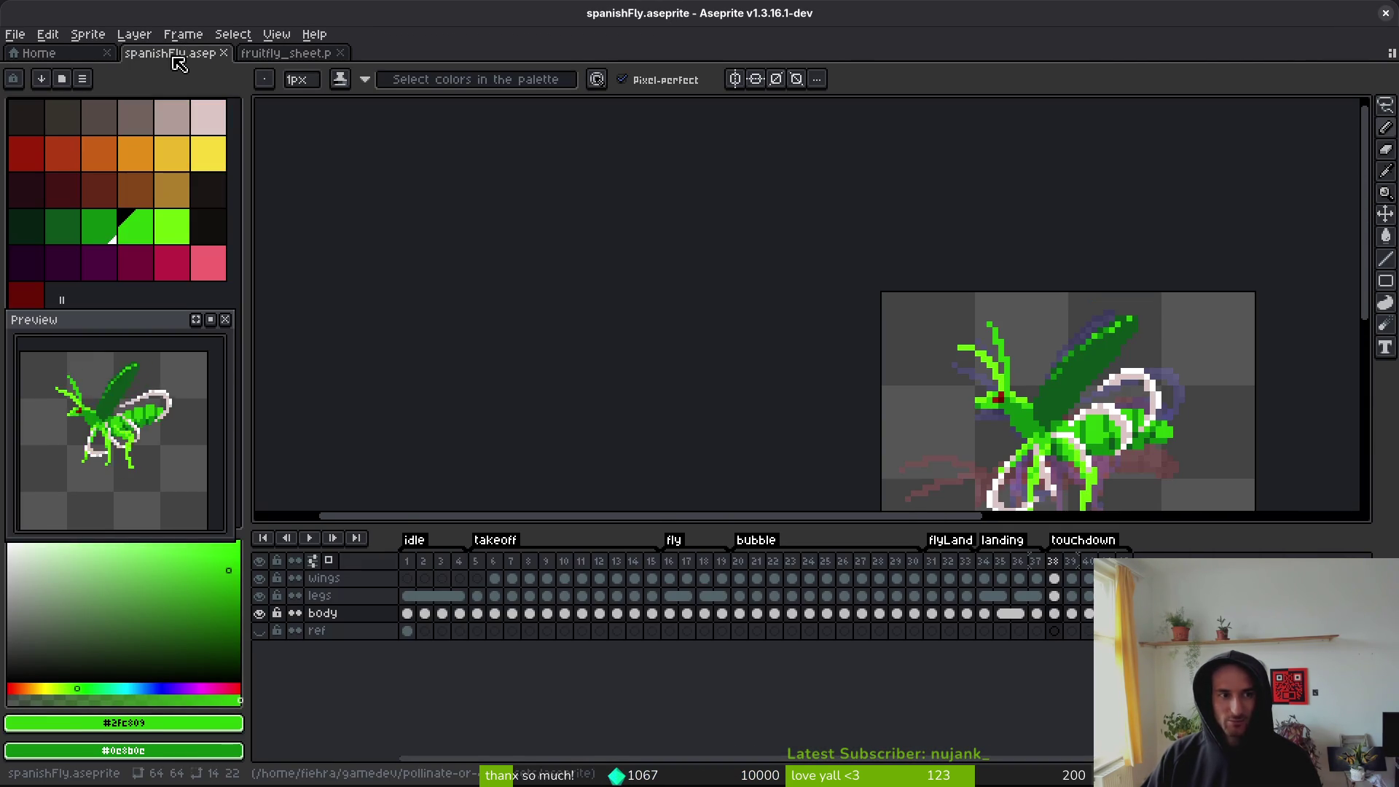
pyautogui.click(14, 34)
pyautogui.click(22, 67)
pyautogui.click(143, 69)
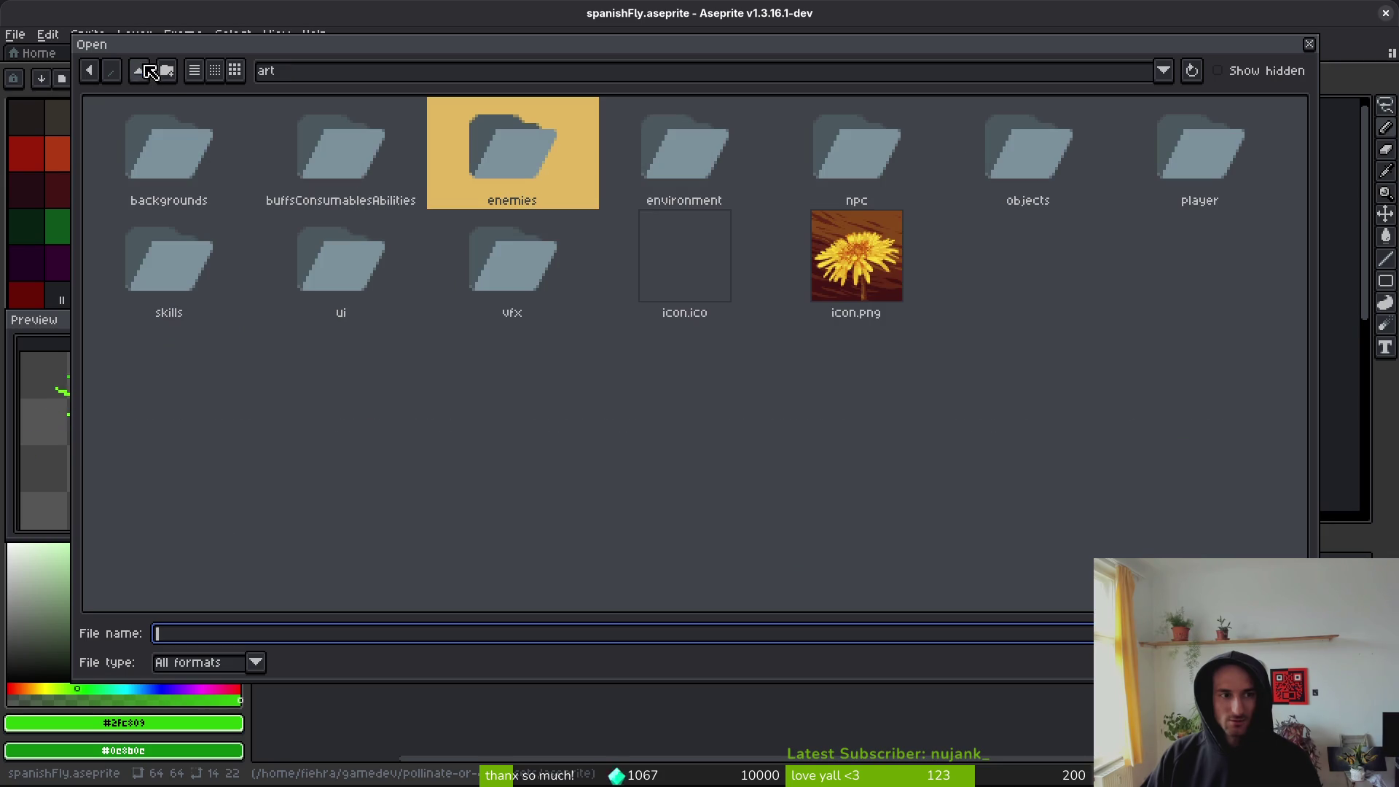
pyautogui.click(143, 67)
pyautogui.doubleClick(248, 153)
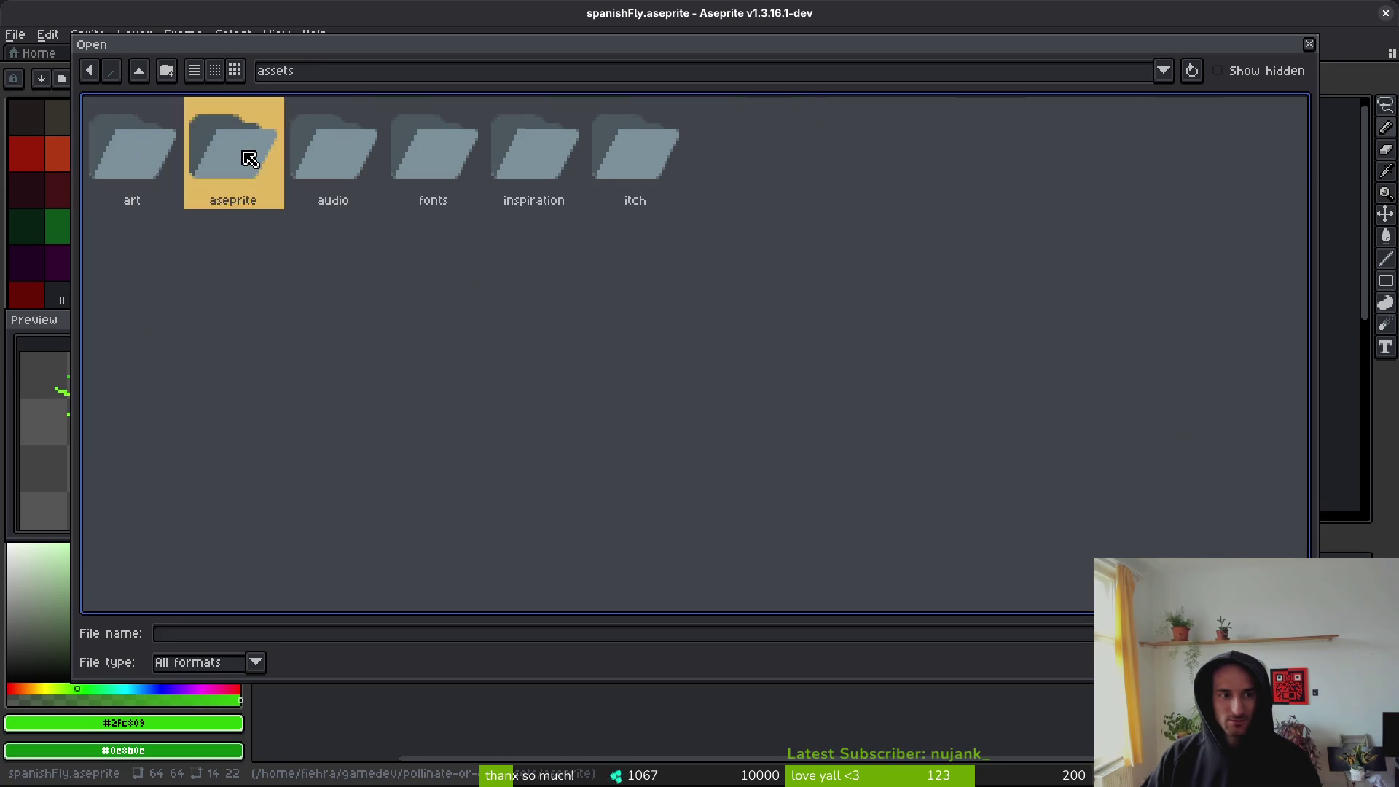
pyautogui.scroll(-3, 1003, 372)
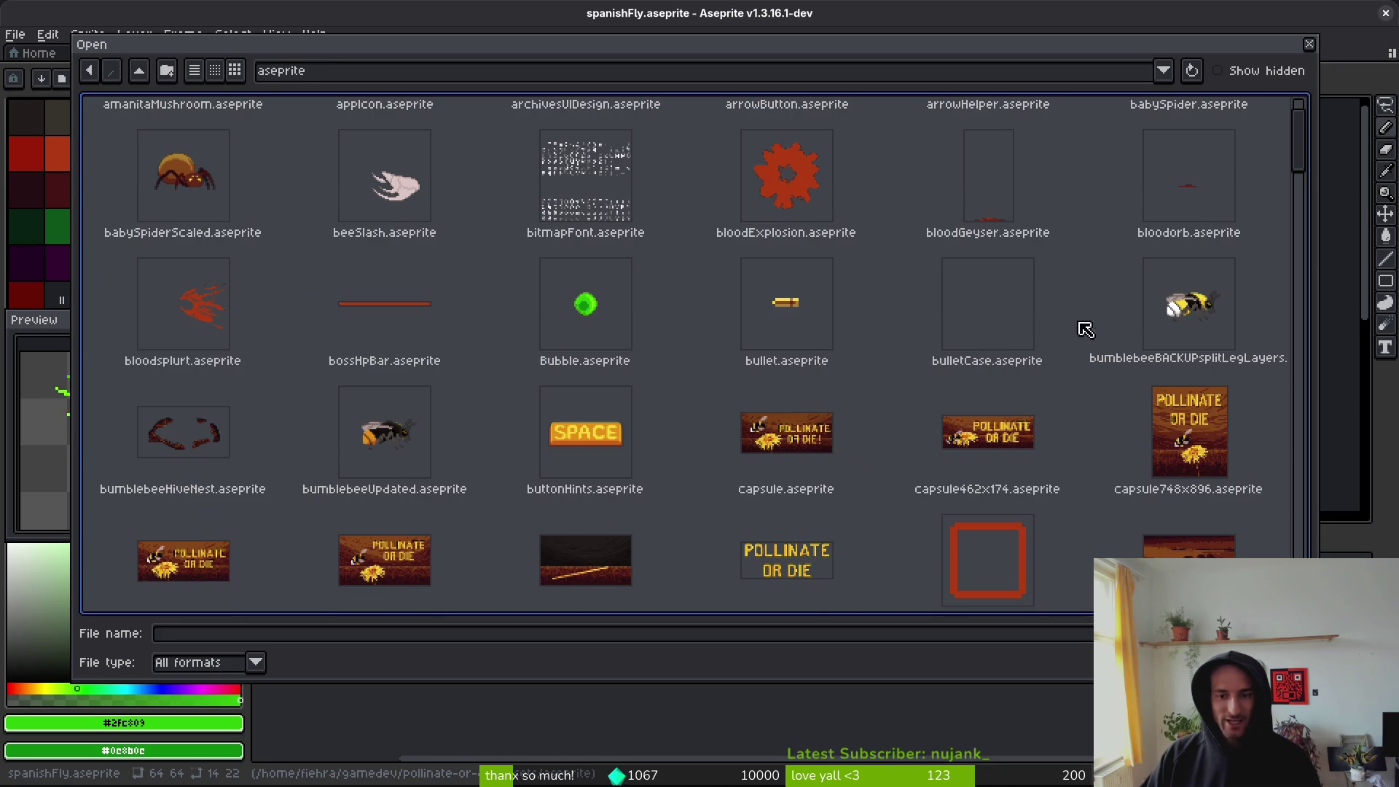
pyautogui.scroll(-3, 1005, 408)
pyautogui.scroll(-5, 636, 492)
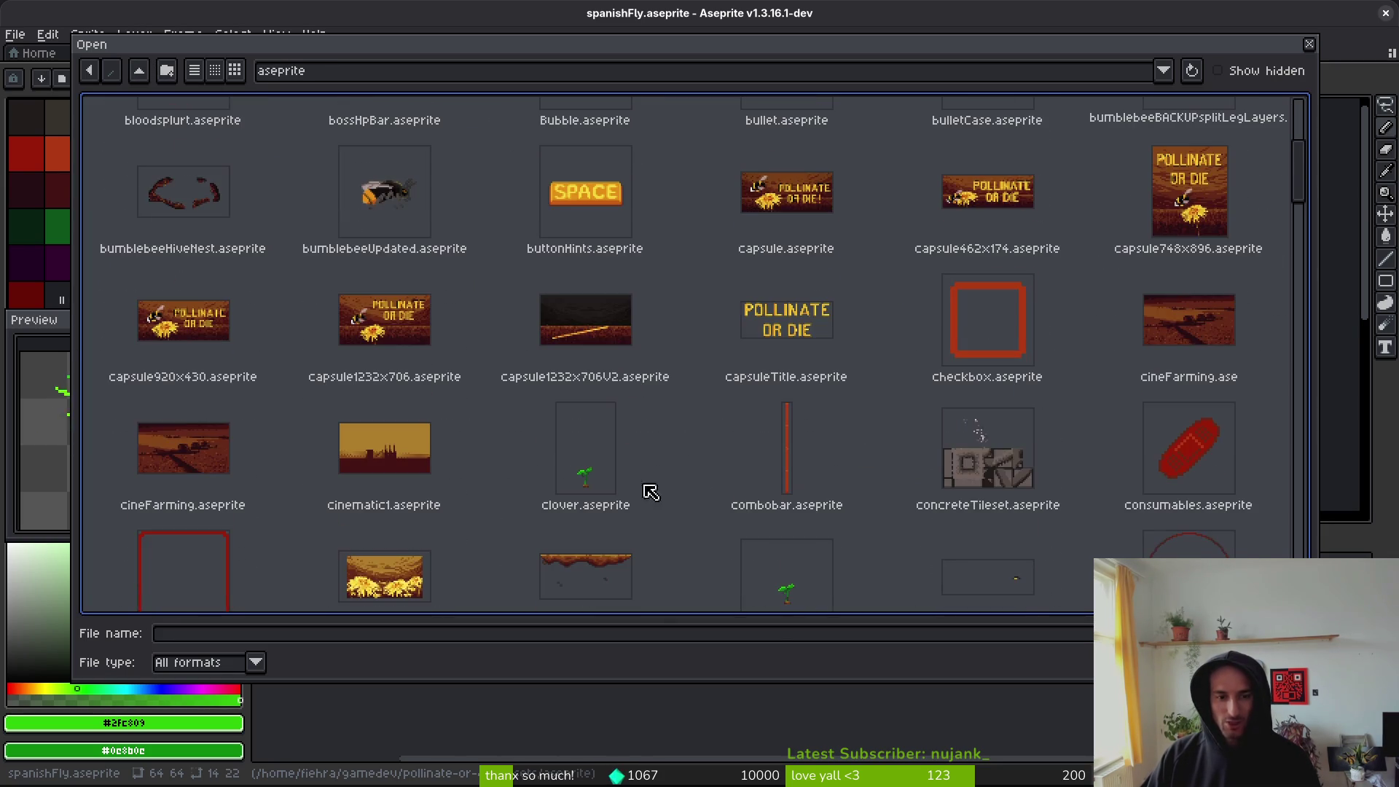
pyautogui.scroll(-6, 732, 398)
pyautogui.scroll(9, 823, 438)
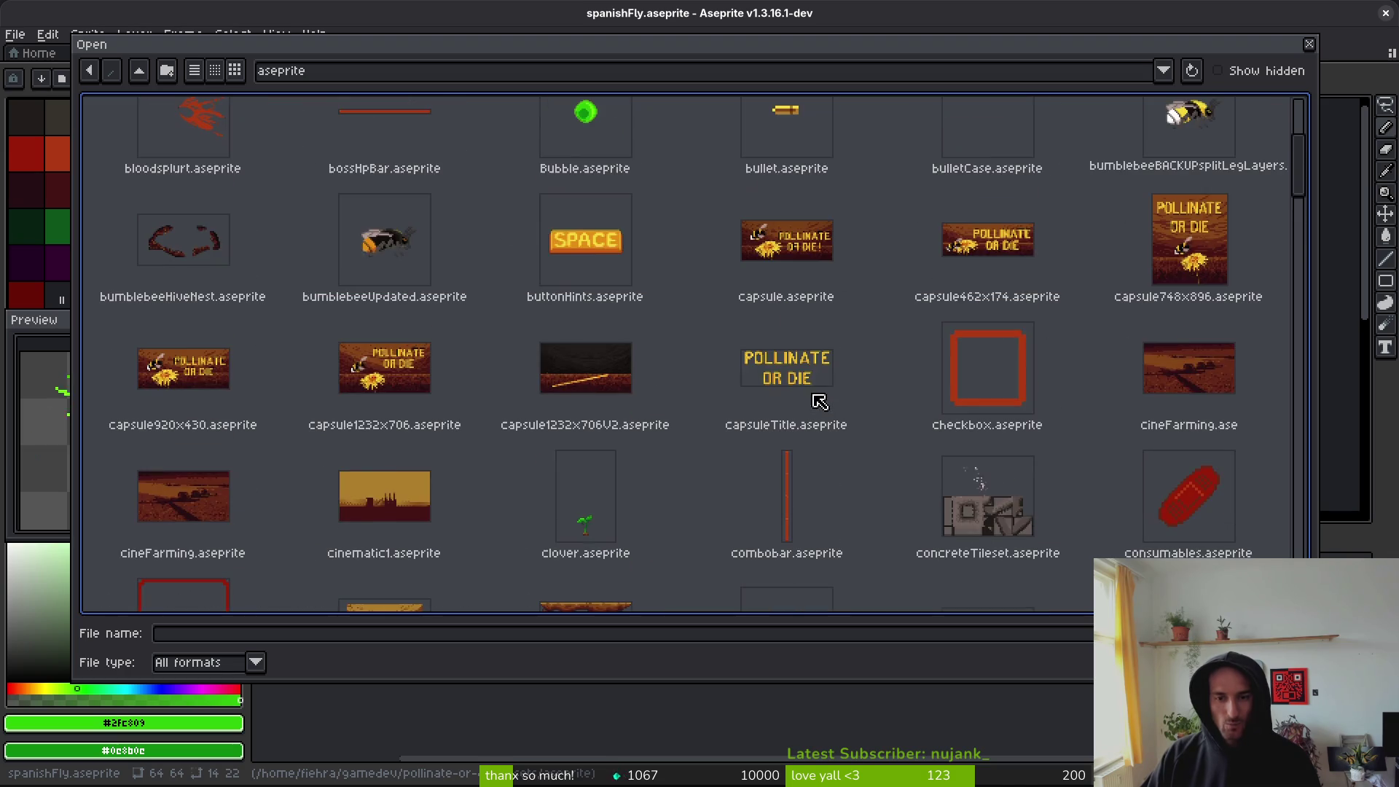
pyautogui.scroll(3, 968, 325)
pyautogui.scroll(-15, 791, 337)
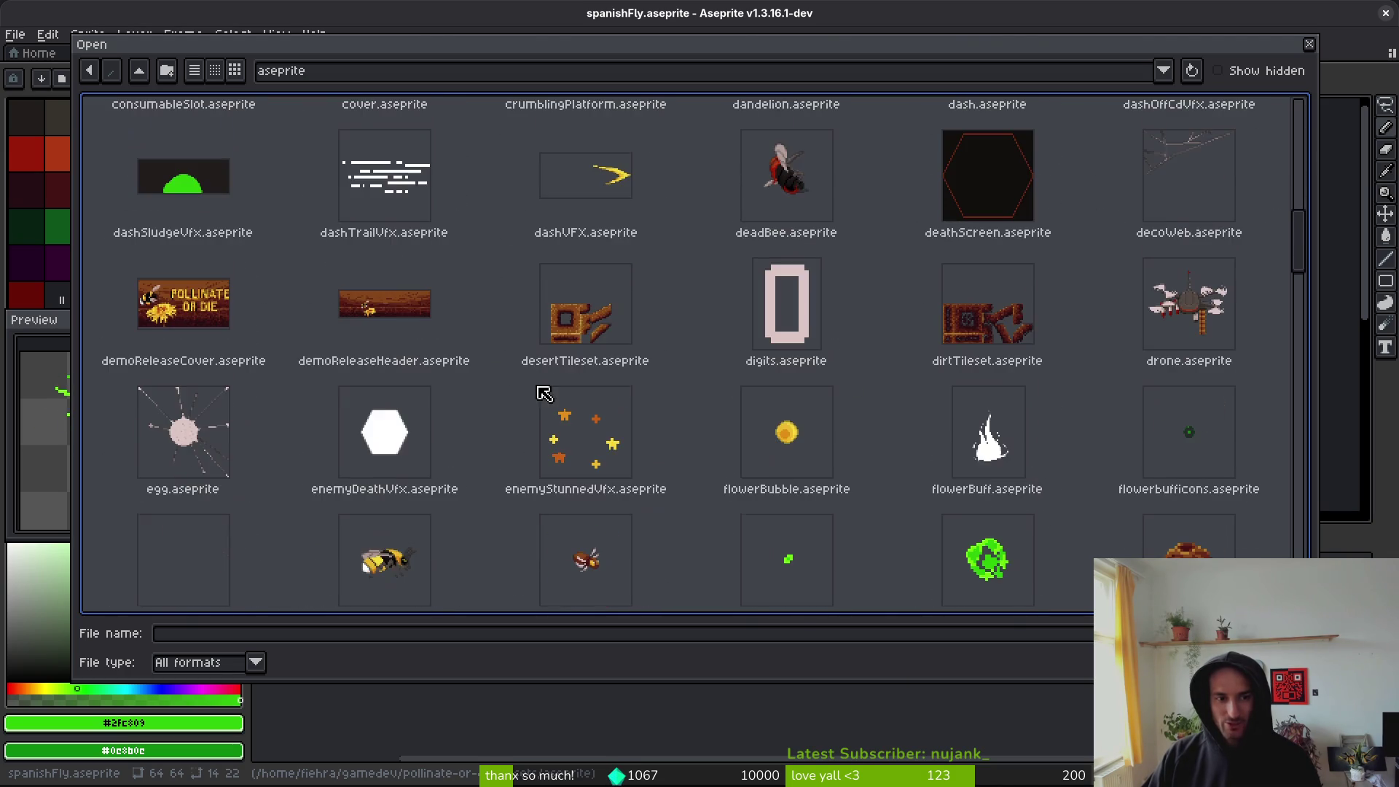
pyautogui.scroll(-4, 589, 388)
pyautogui.doubleClick(581, 364)
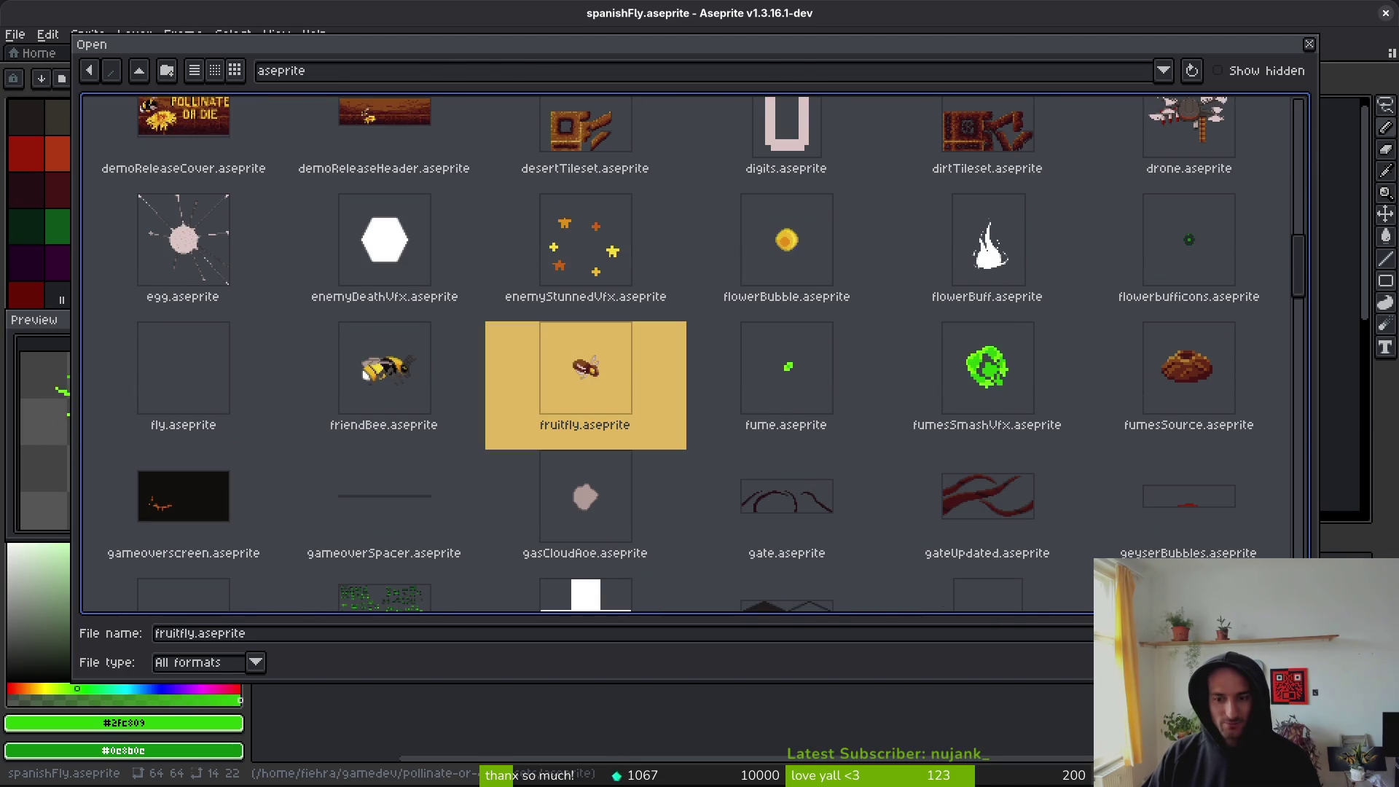
pyautogui.press('i')
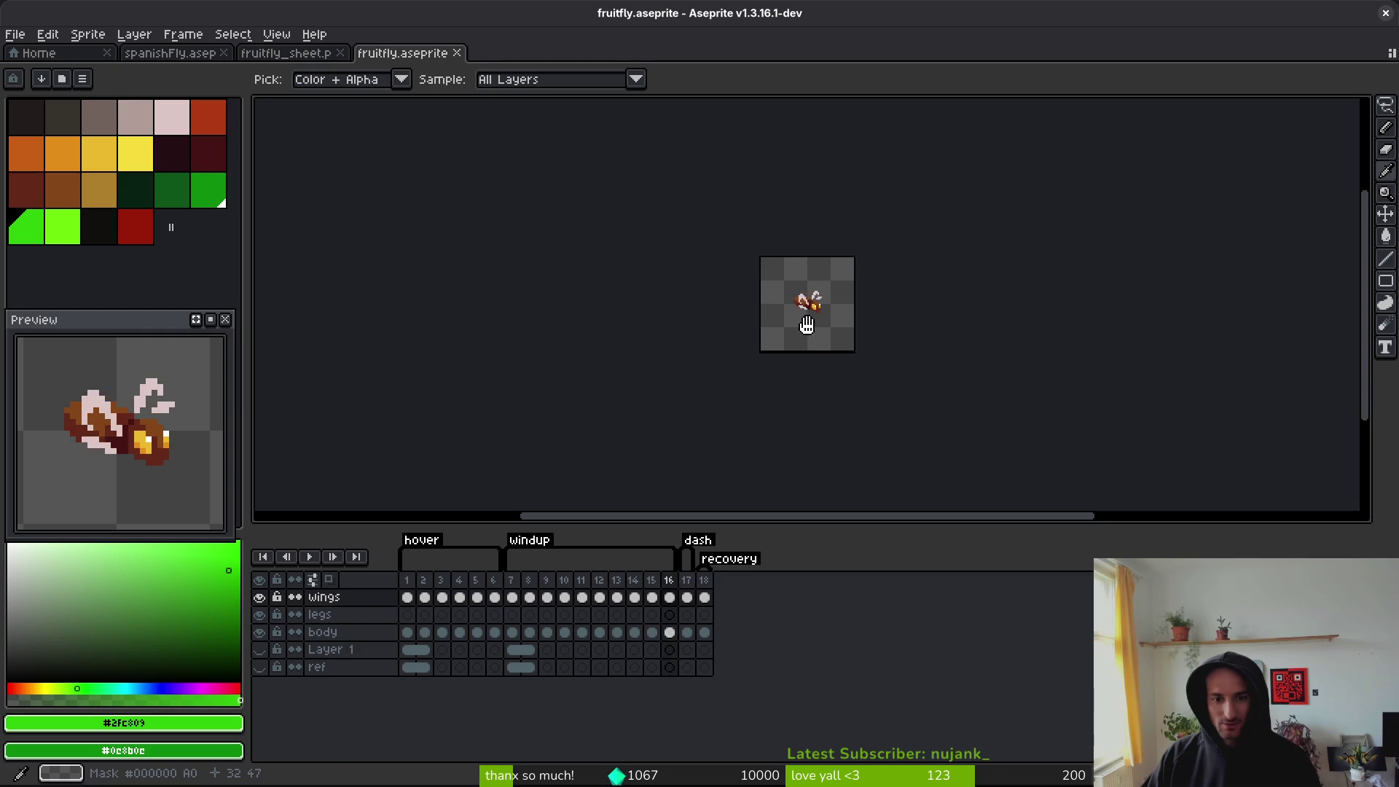
# - Switch to the pencil and make the body layer active at frame 15
pyautogui.scroll(5, 813, 320)
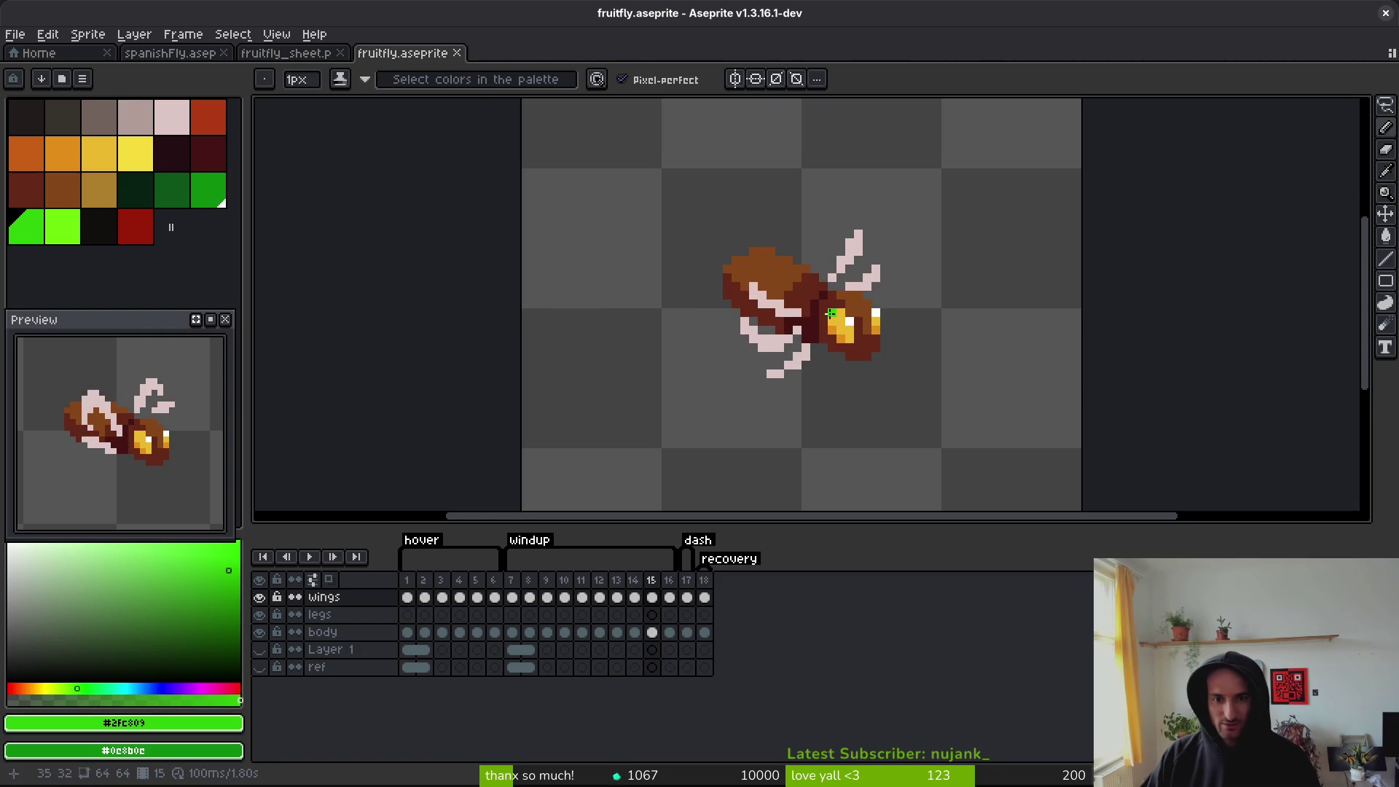
pyautogui.press('b')
pyautogui.scroll(2, 865, 341)
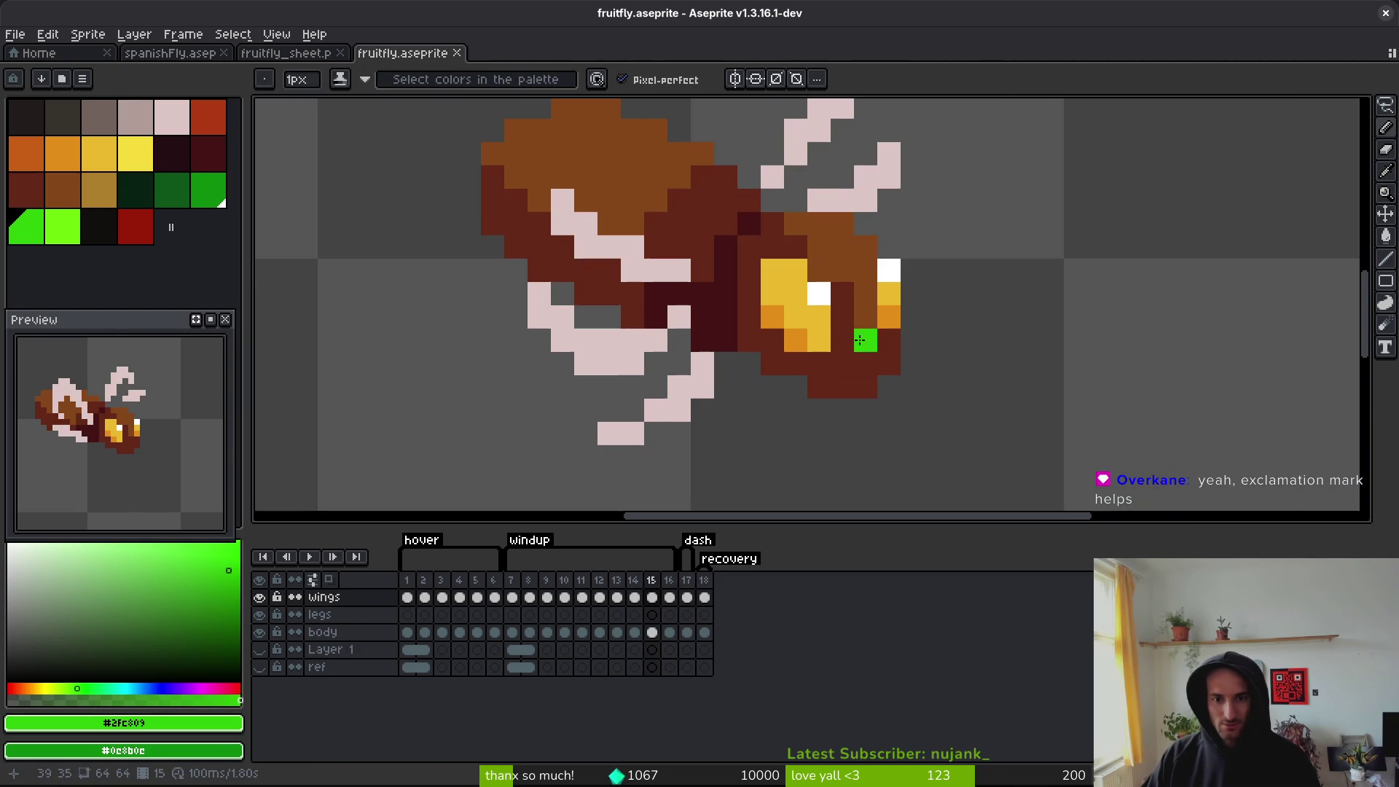
pyautogui.click(652, 633)
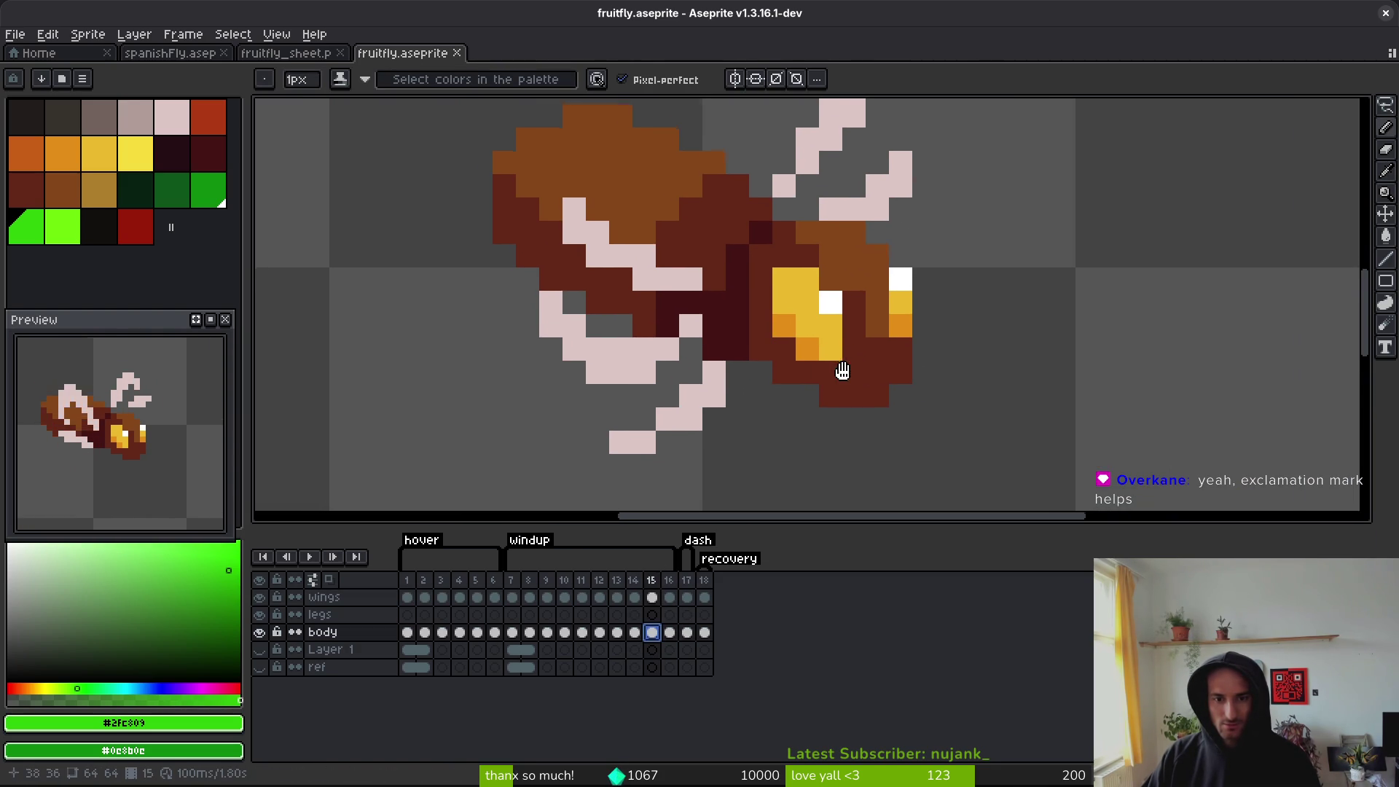
# - Sample the white and yellow eye colours and load the Default Palette
pyautogui.press('i')
pyautogui.click(830, 305)
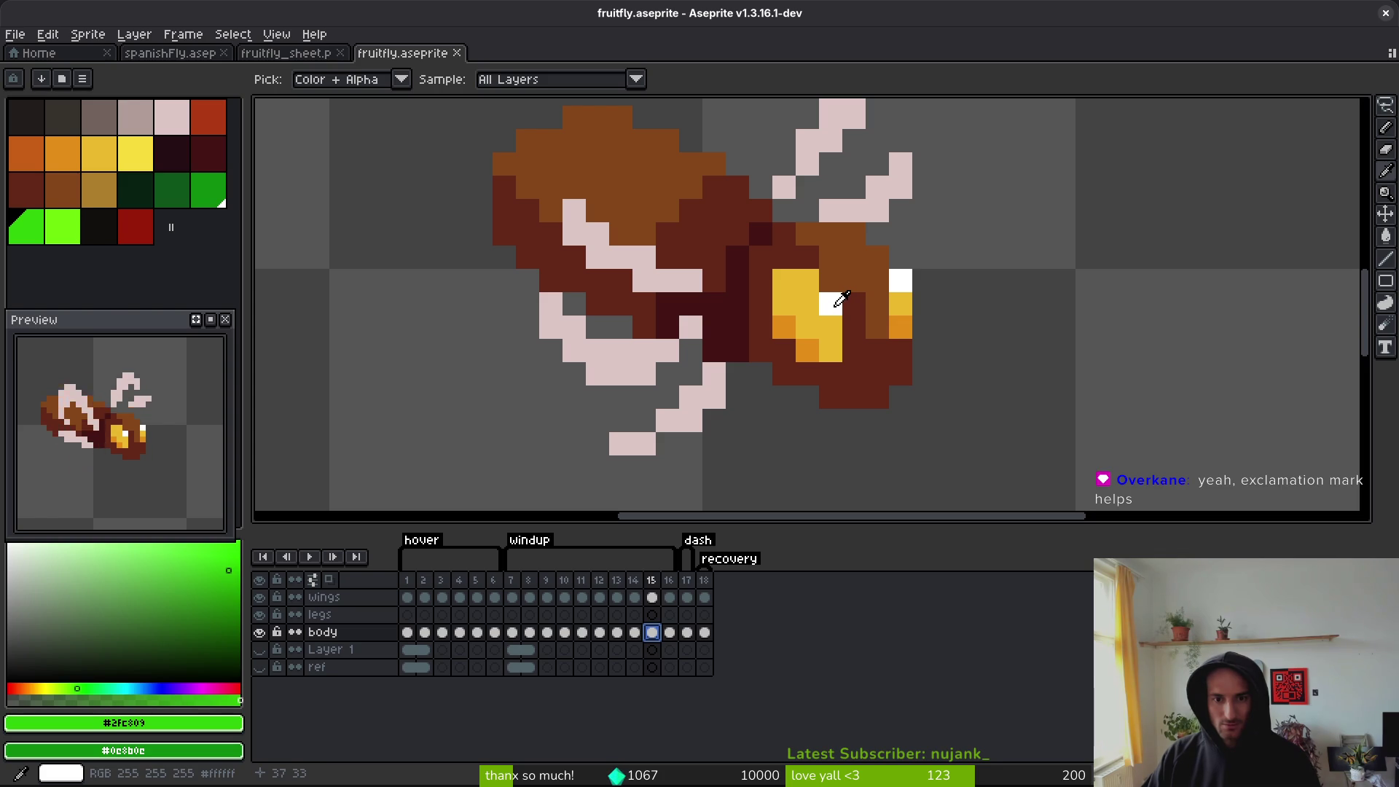
pyautogui.click(782, 304)
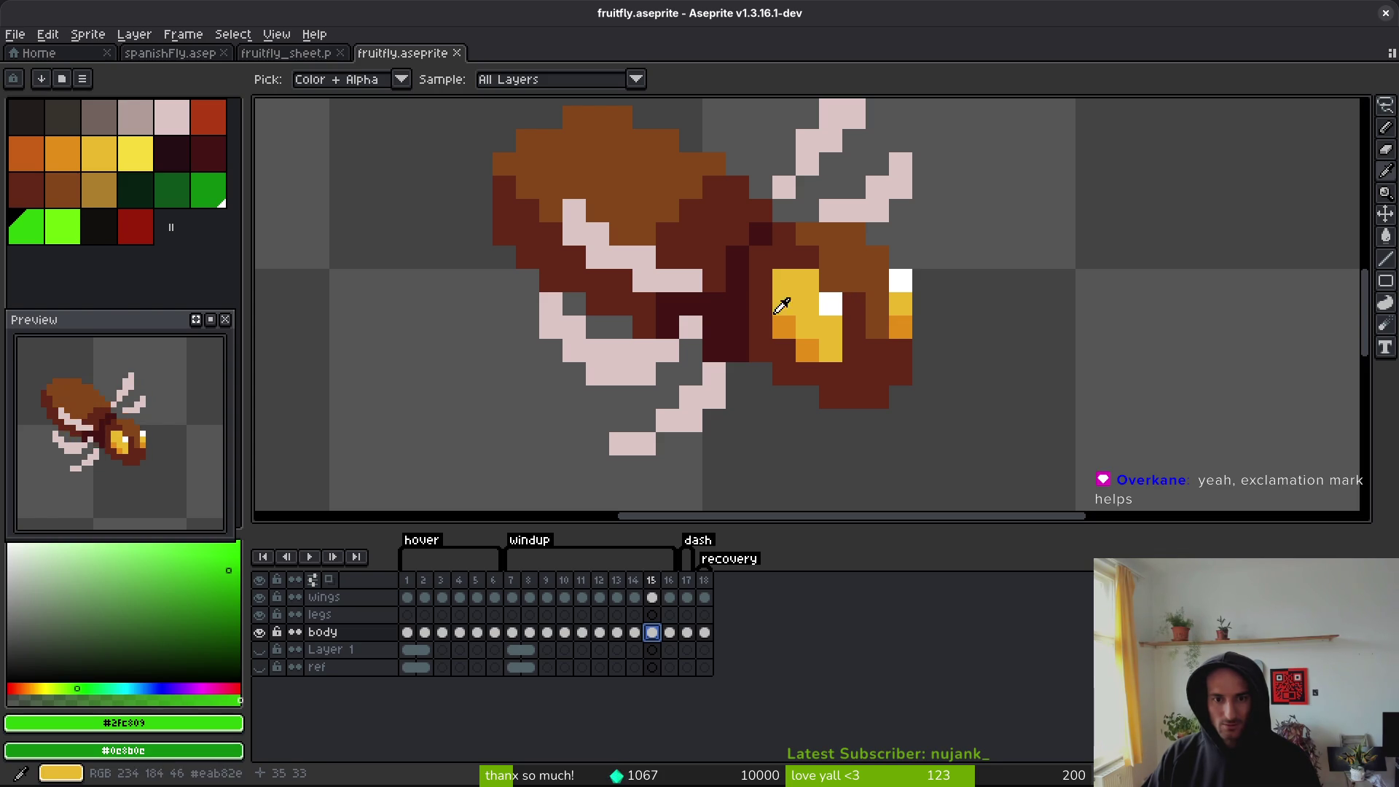
pyautogui.click(831, 301)
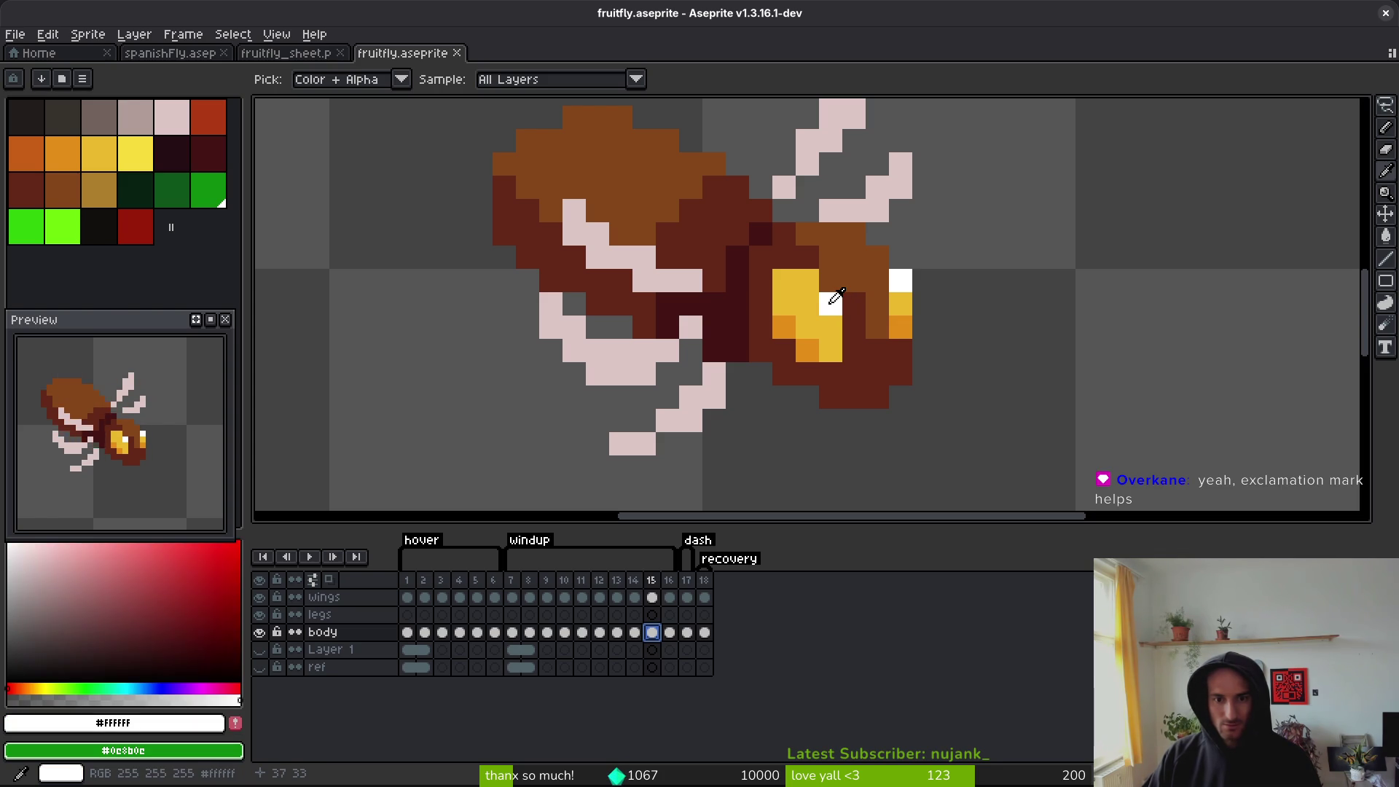
pyautogui.click(82, 79)
pyautogui.click(174, 320)
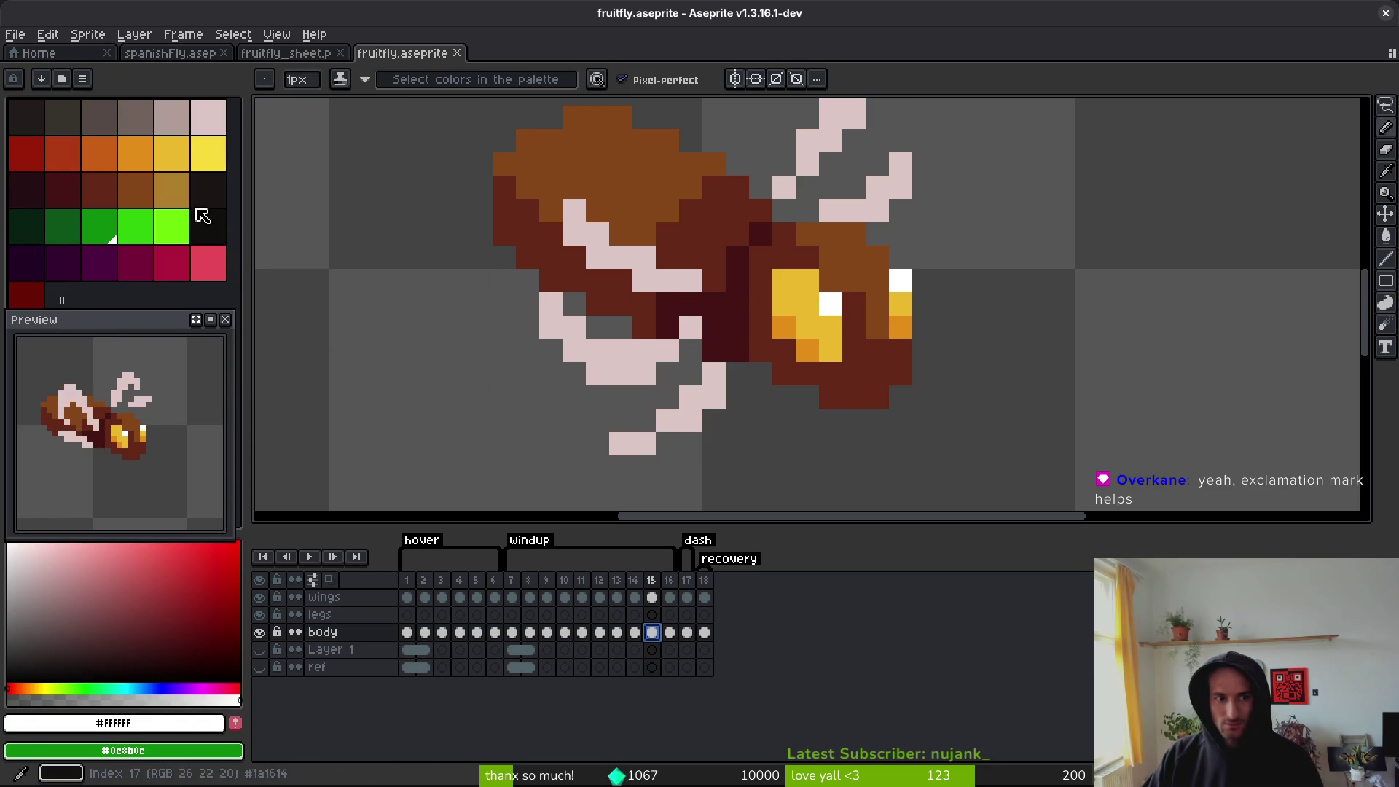
# - Replace the white eye pixels with the darkest palette colour
pyautogui.click(215, 230)
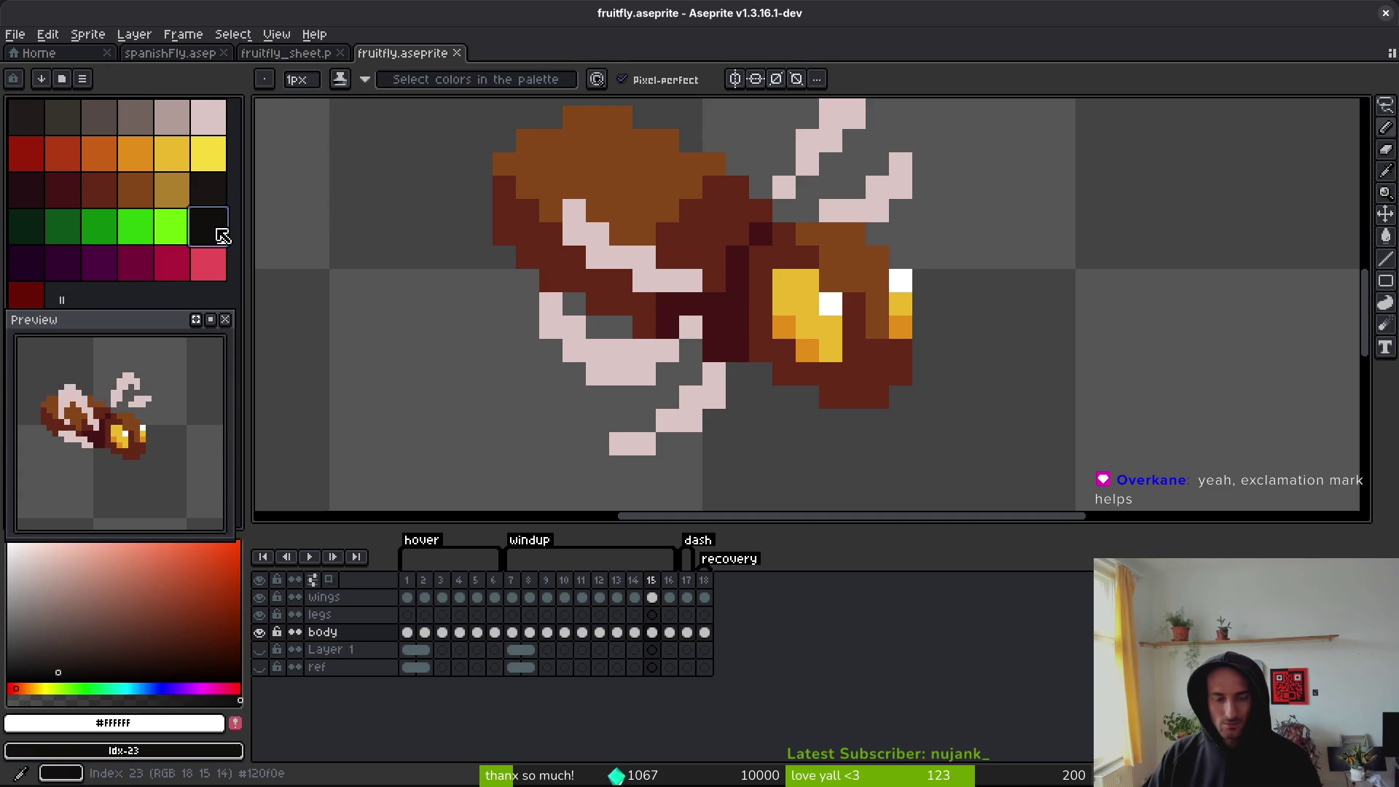
pyautogui.hotkey('shift', 'r')
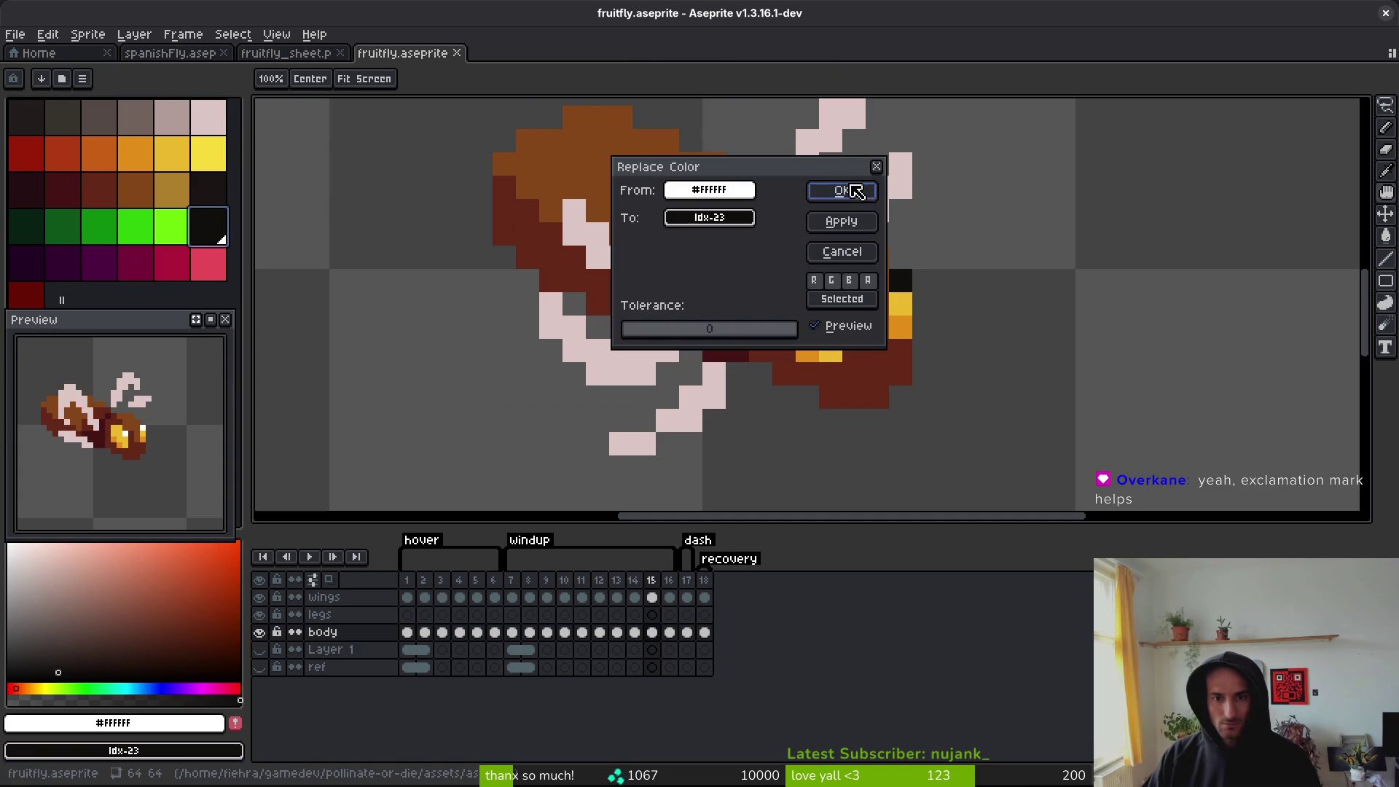
pyautogui.click(840, 191)
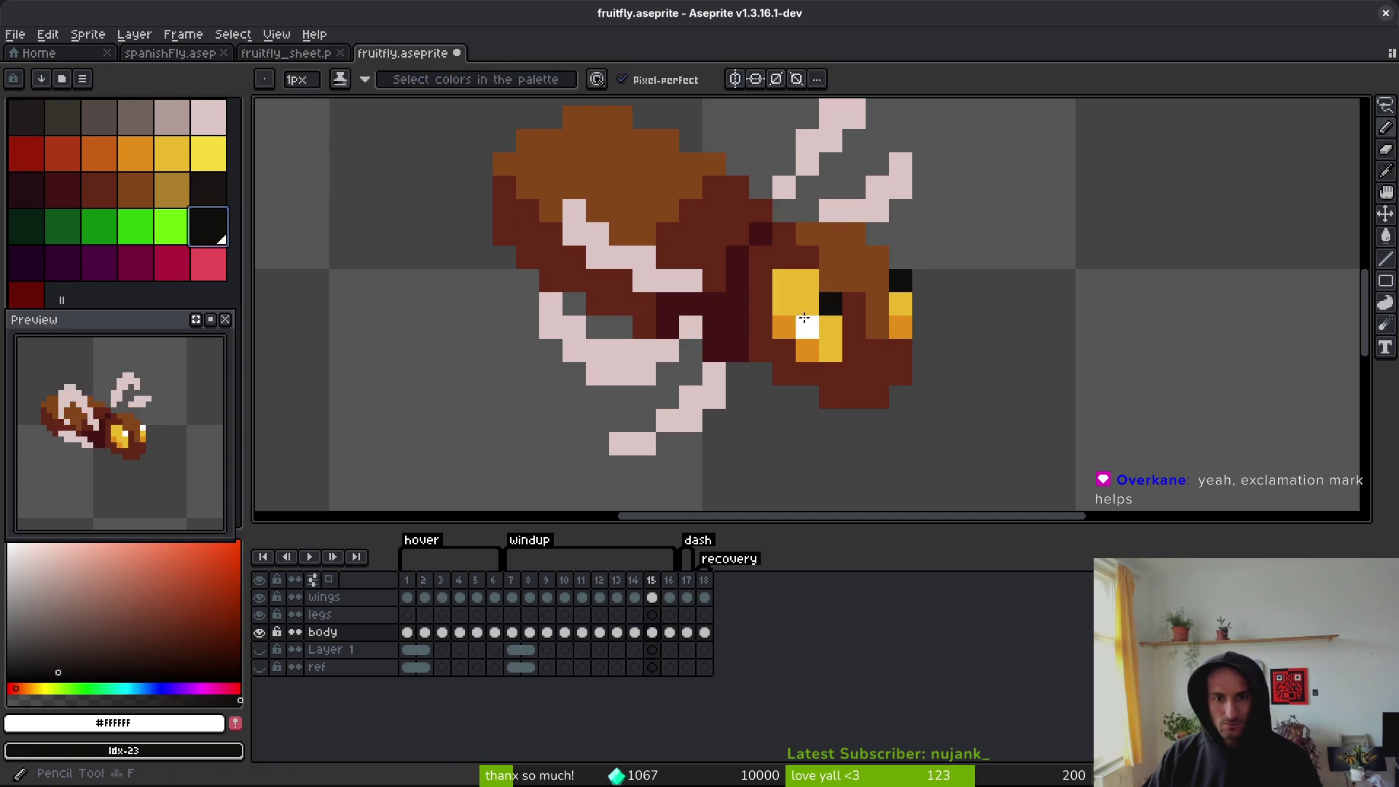
pyautogui.rightClick(29, 120)
pyautogui.hotkey('shift', 'r')
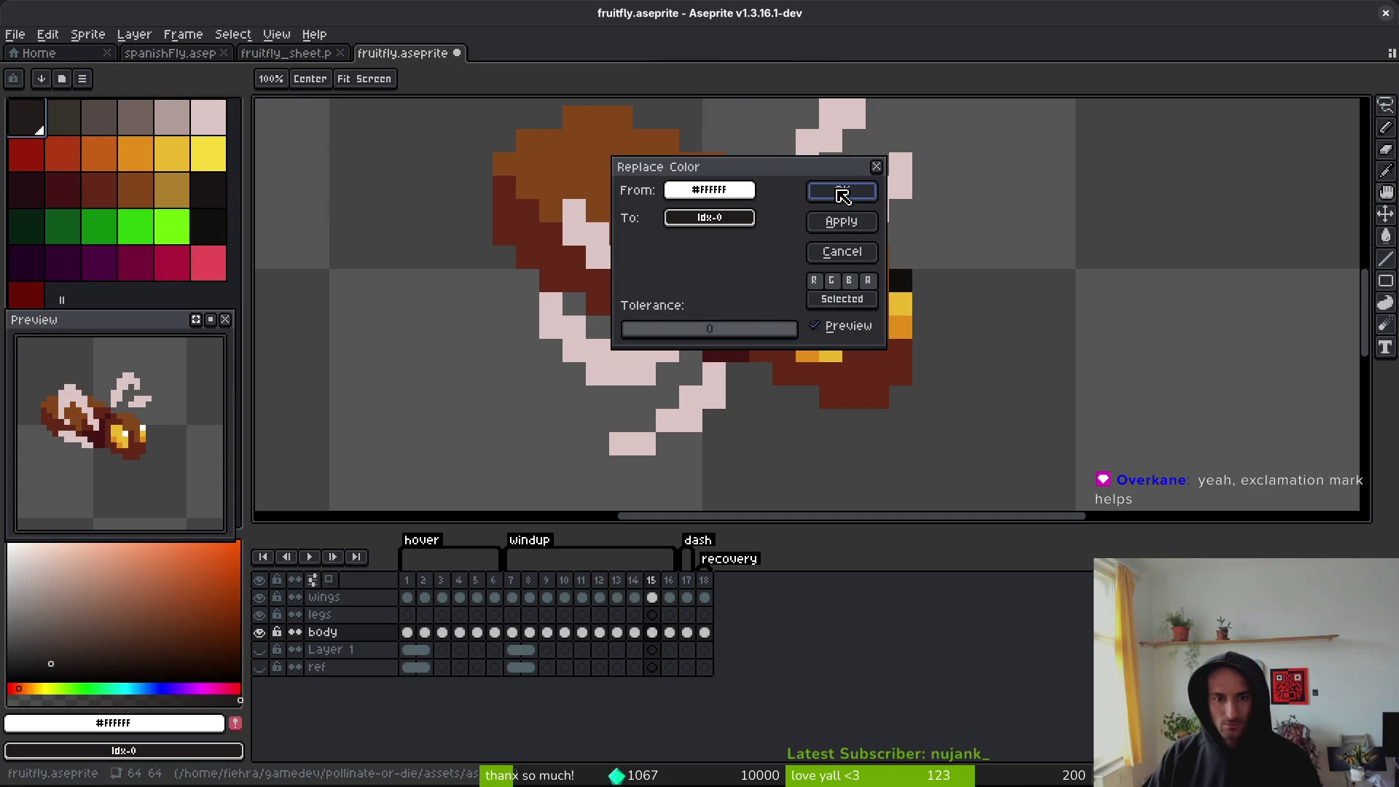
pyautogui.click(843, 196)
# - Turn the yellow and orange eye pixels dark, undoing a stray orange pixel
pyautogui.keyDown('alt'); pyautogui.click(806, 303); pyautogui.keyUp('alt')
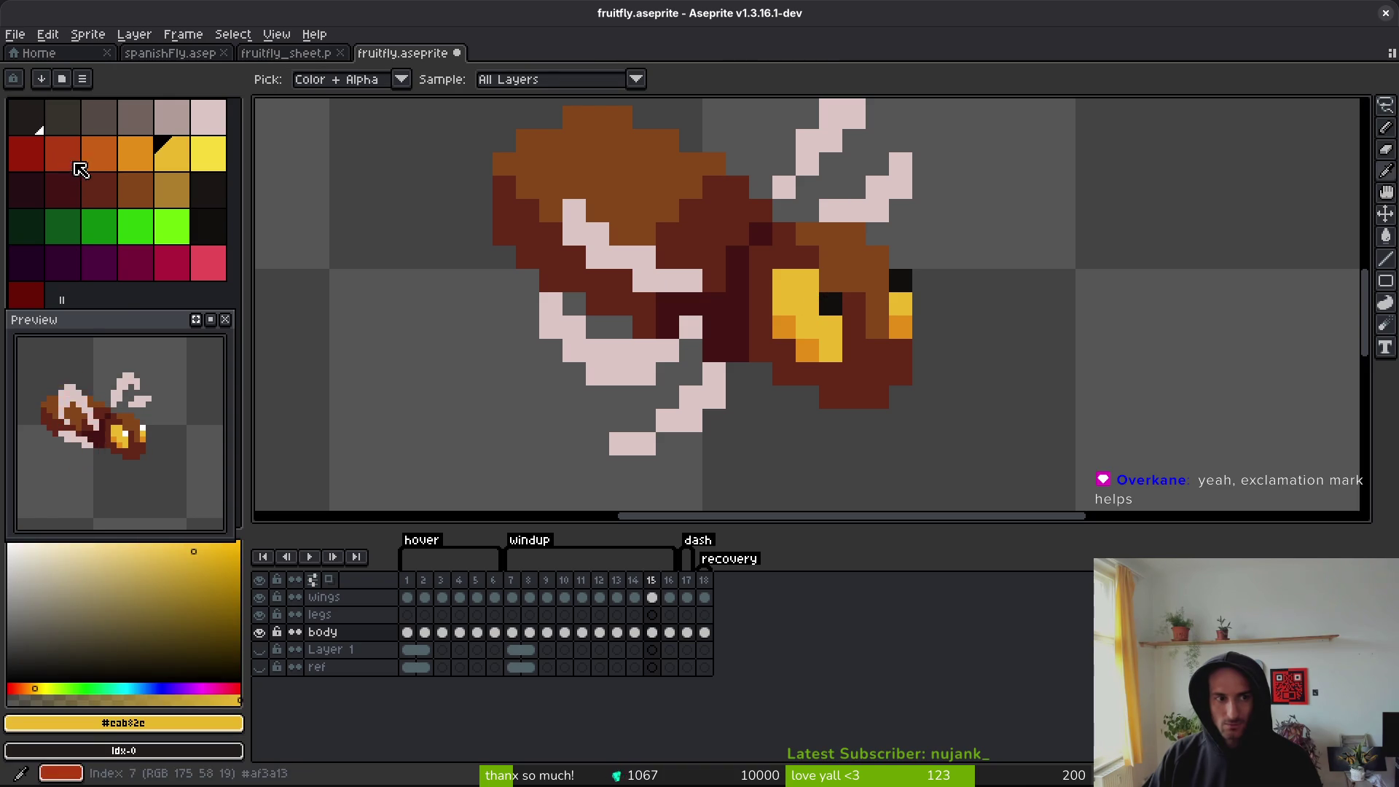
pyautogui.hotkey('shift', 'r')
pyautogui.click(839, 189)
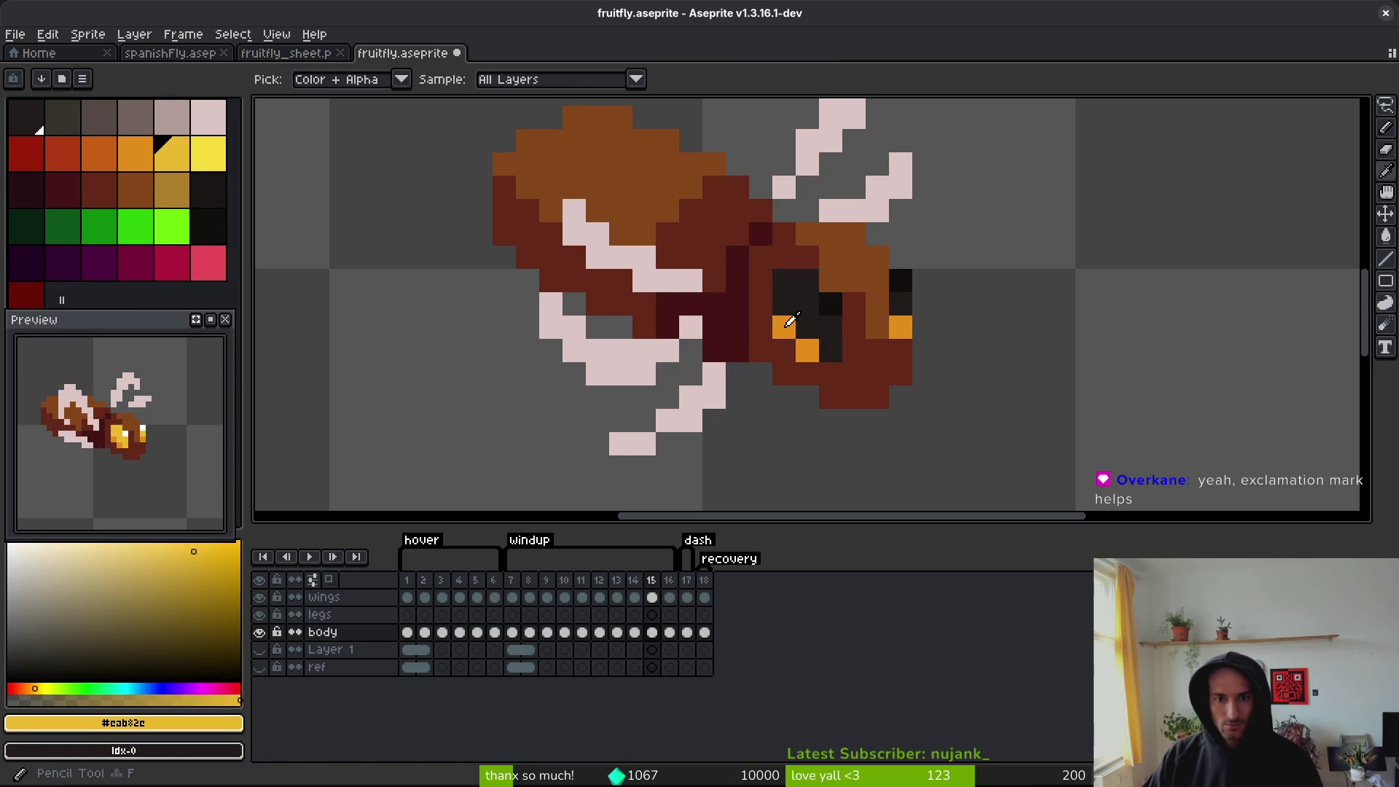
pyautogui.keyDown('alt'); pyautogui.click(783, 327); pyautogui.keyUp('alt')
pyautogui.rightClick(62, 118)
pyautogui.hotkey('shift', 'r')
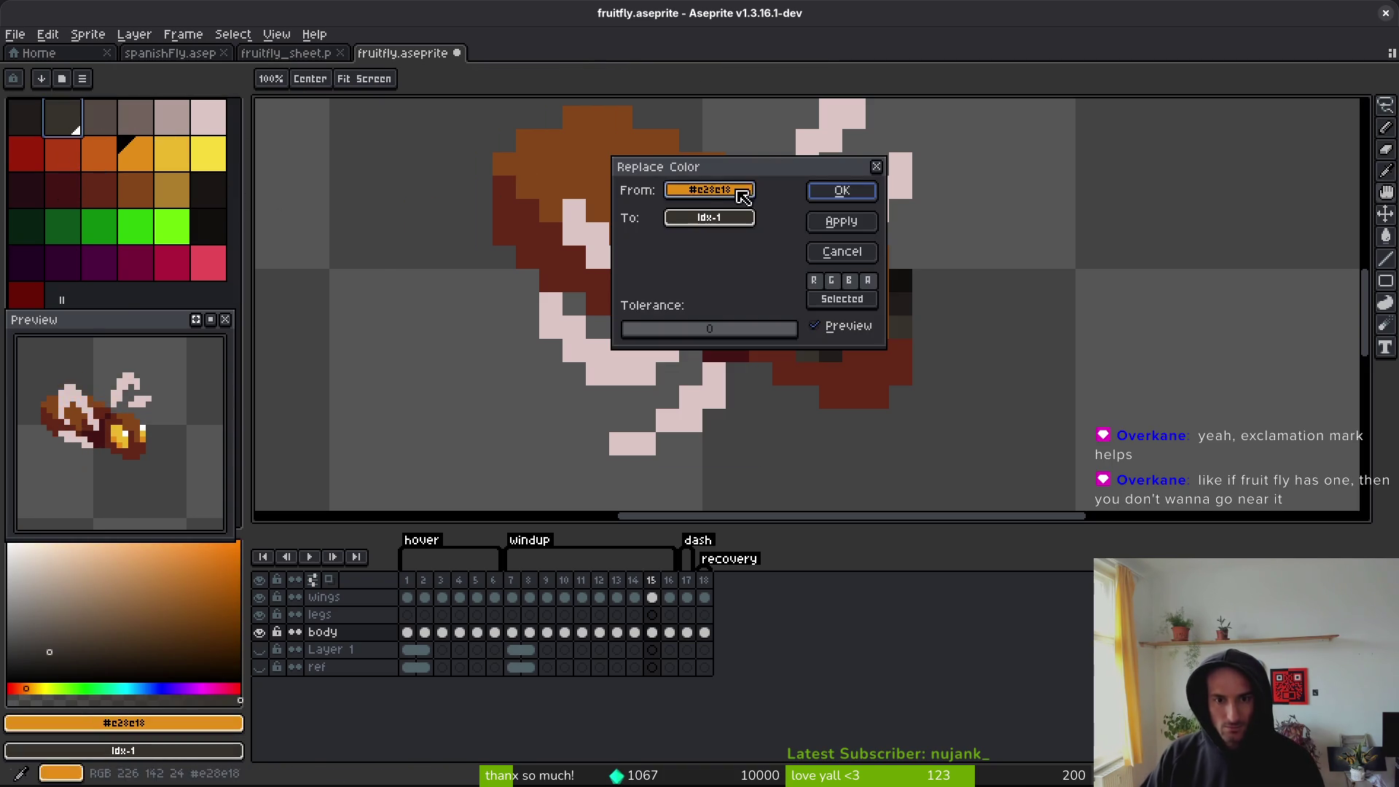
pyautogui.click(838, 190)
pyautogui.click(848, 307)
pyautogui.hotkey('ctrl', 'z')
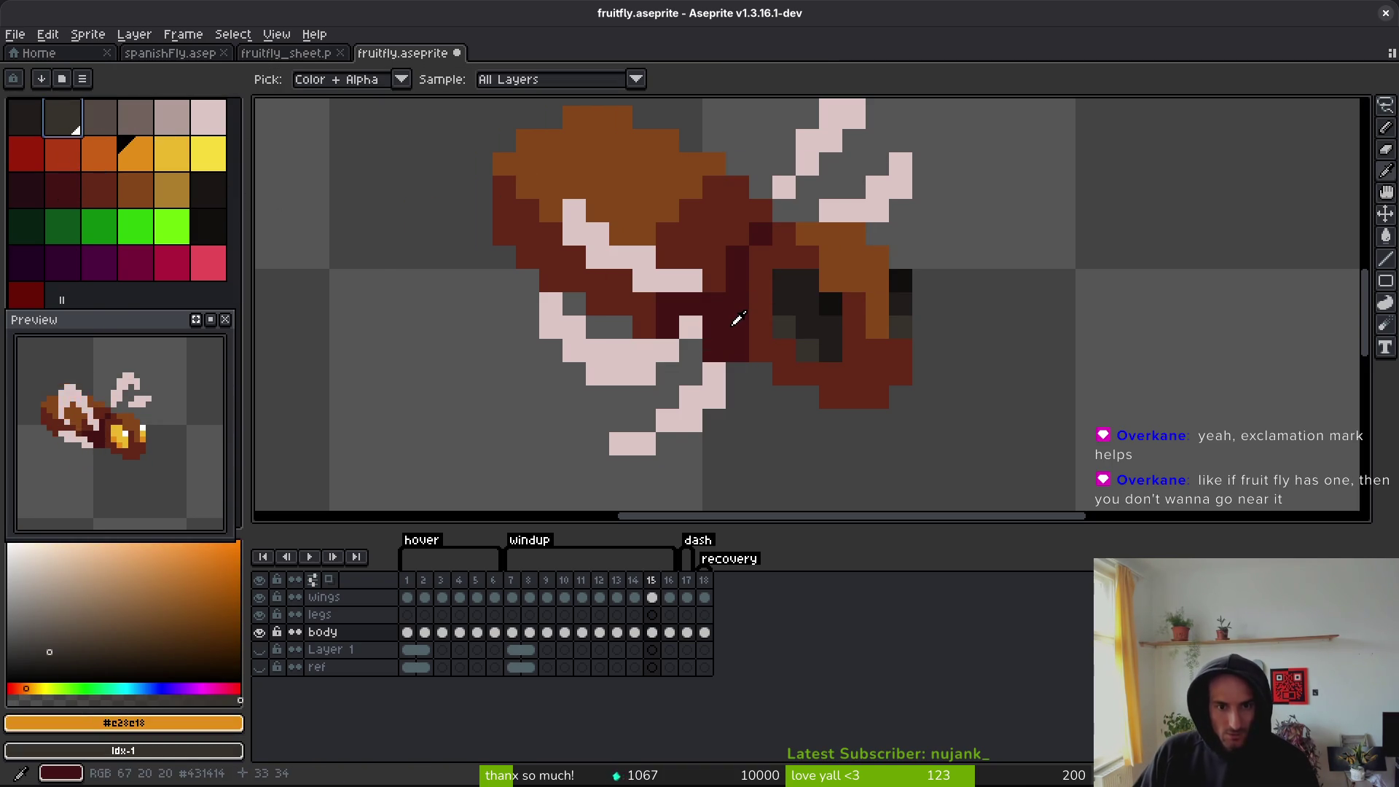
# - Recolour the dark red body pixels bright yellow and the maroon ones golden yellow
pyautogui.keyDown('alt'); pyautogui.click(734, 323); pyautogui.keyUp('alt')
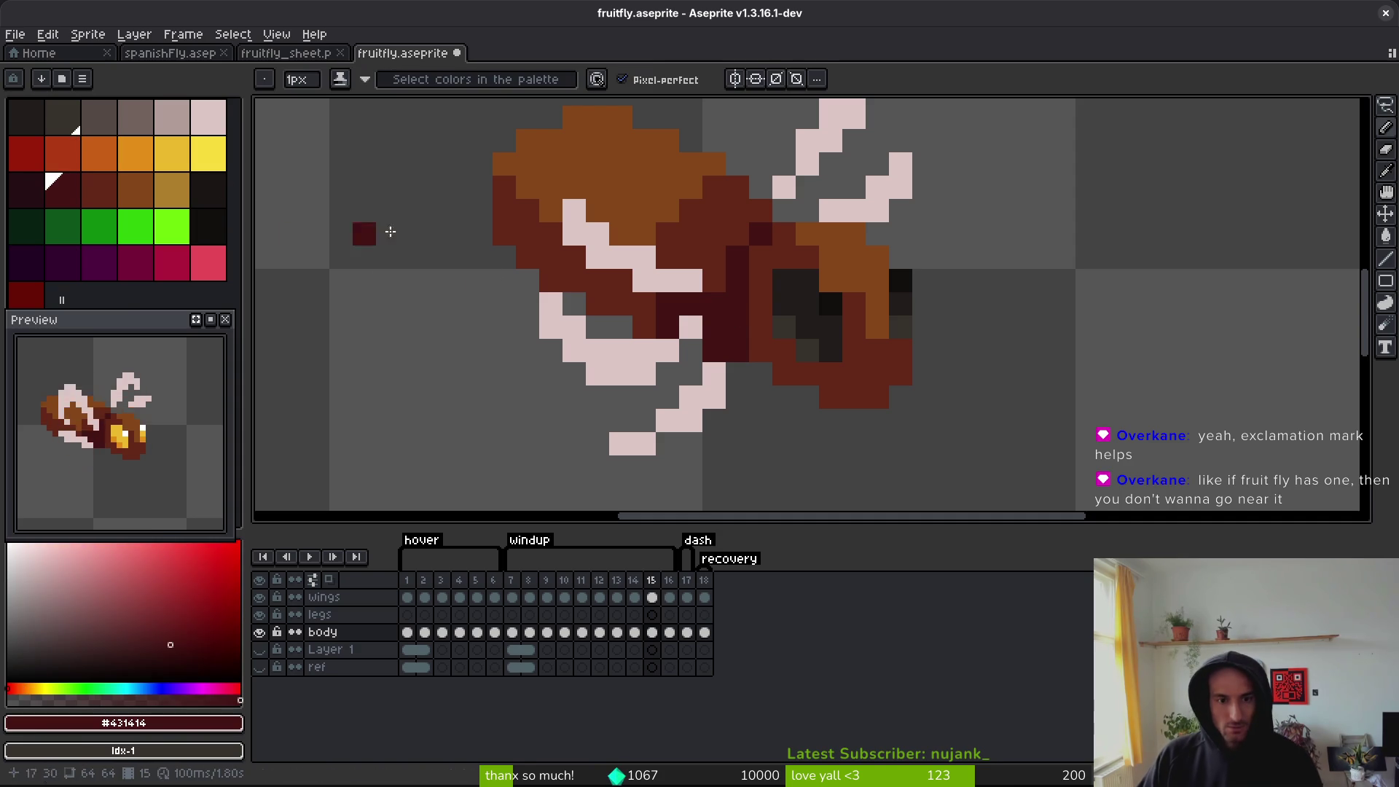
pyautogui.rightClick(209, 153)
pyautogui.hotkey('shift', 'r')
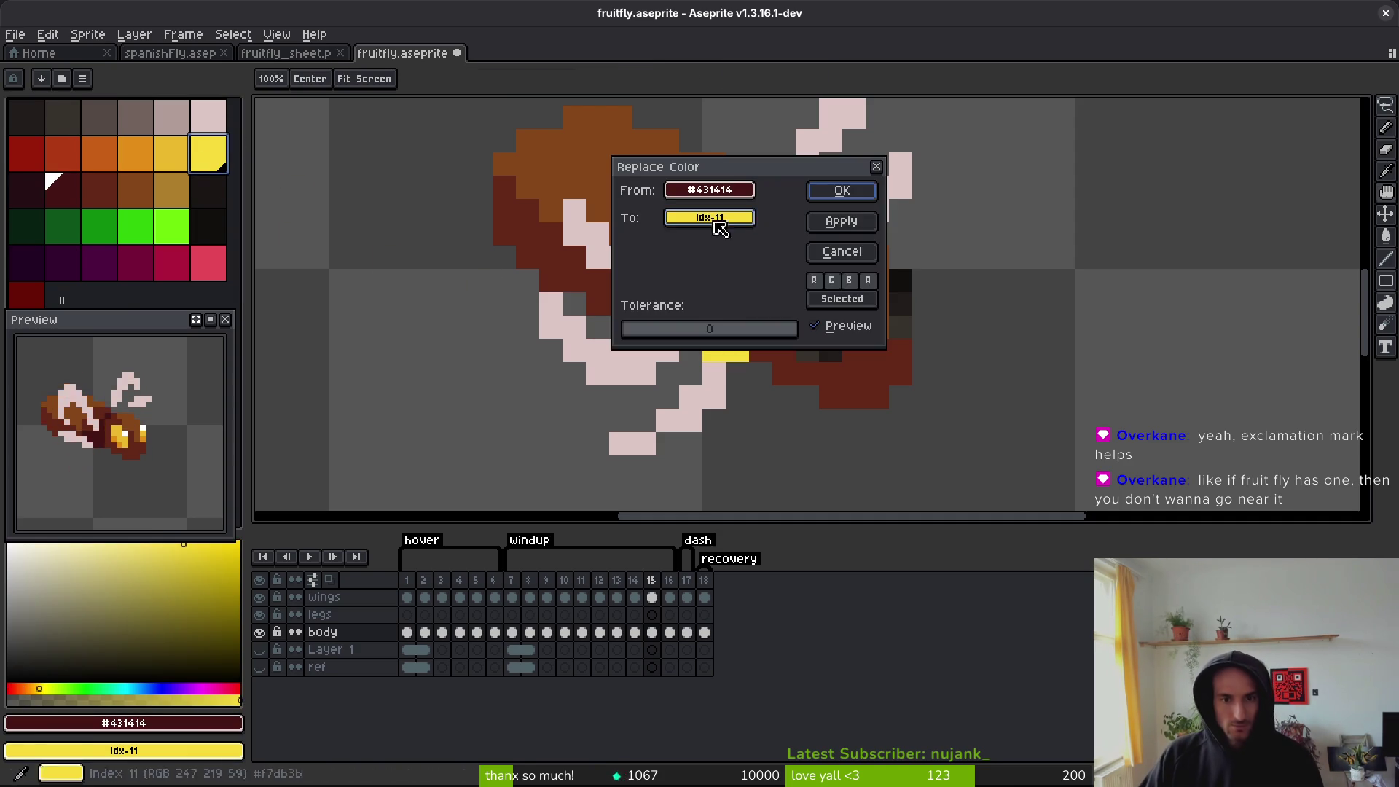
pyautogui.click(867, 190)
pyautogui.keyDown('alt'); pyautogui.click(729, 230); pyautogui.keyUp('alt')
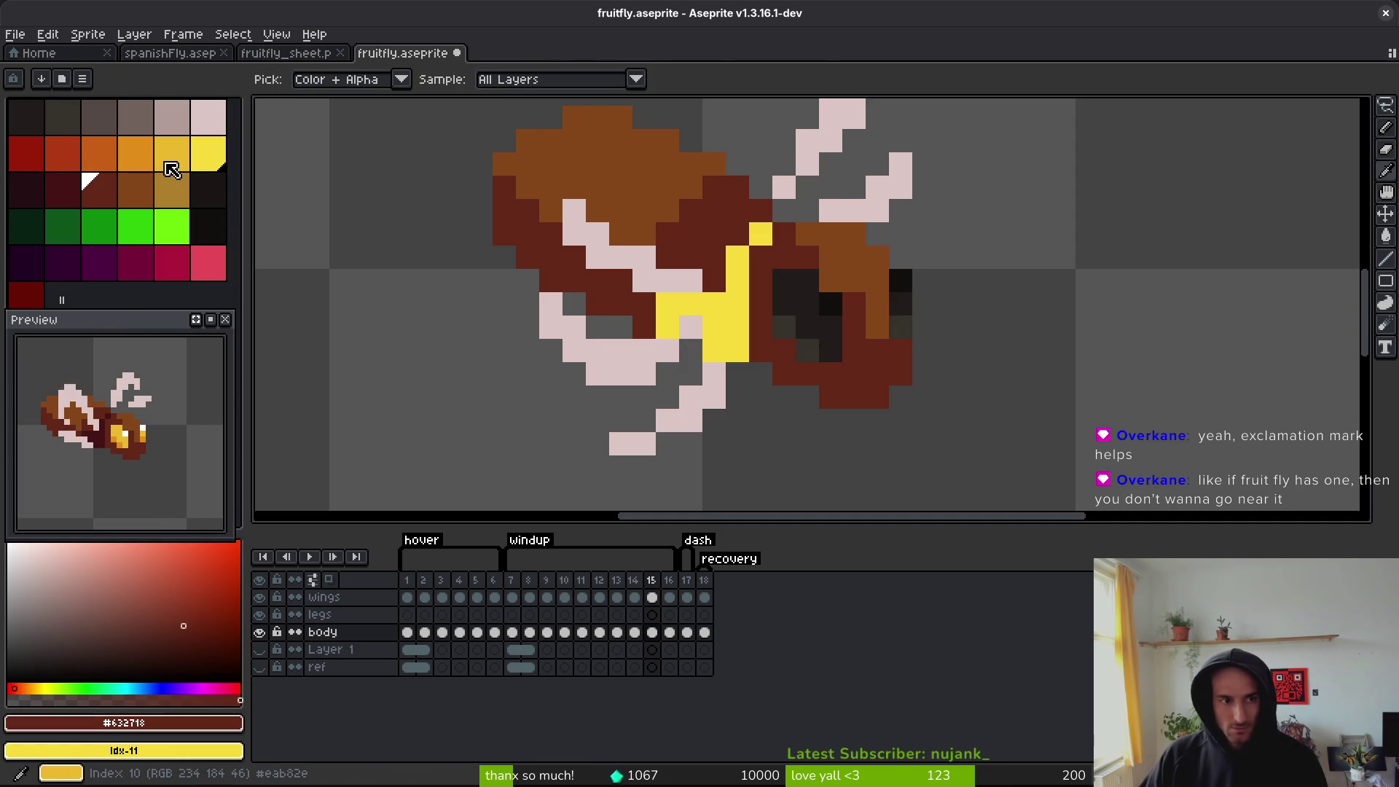
pyautogui.rightClick(169, 160)
pyautogui.hotkey('shift', 'r')
pyautogui.click(842, 191)
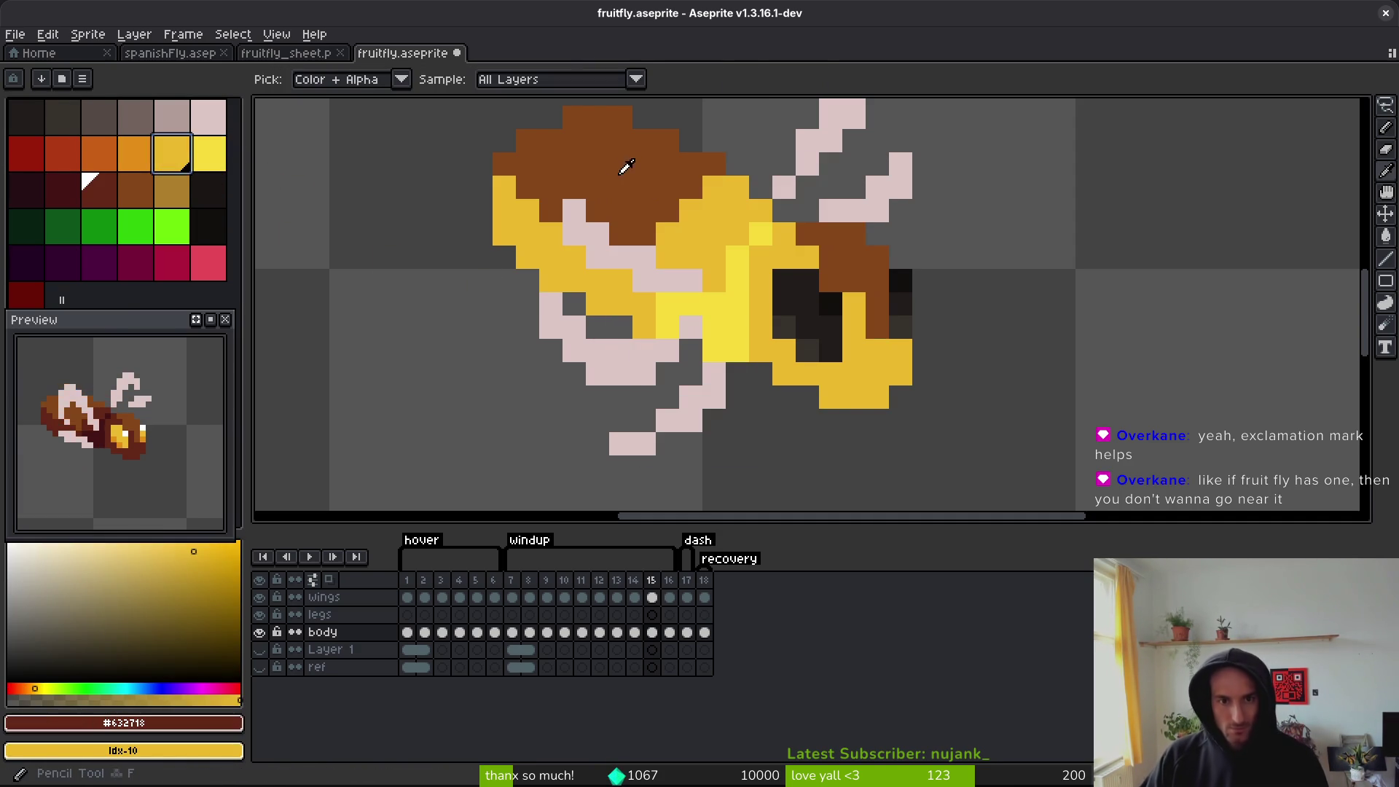
# - Replace the brown body colour with orange, then move to the next frame
pyautogui.keyDown('alt'); pyautogui.click(618, 165); pyautogui.keyUp('alt')
pyautogui.rightClick(139, 155)
pyautogui.hotkey('shift', 'r')
pyautogui.click(811, 196)
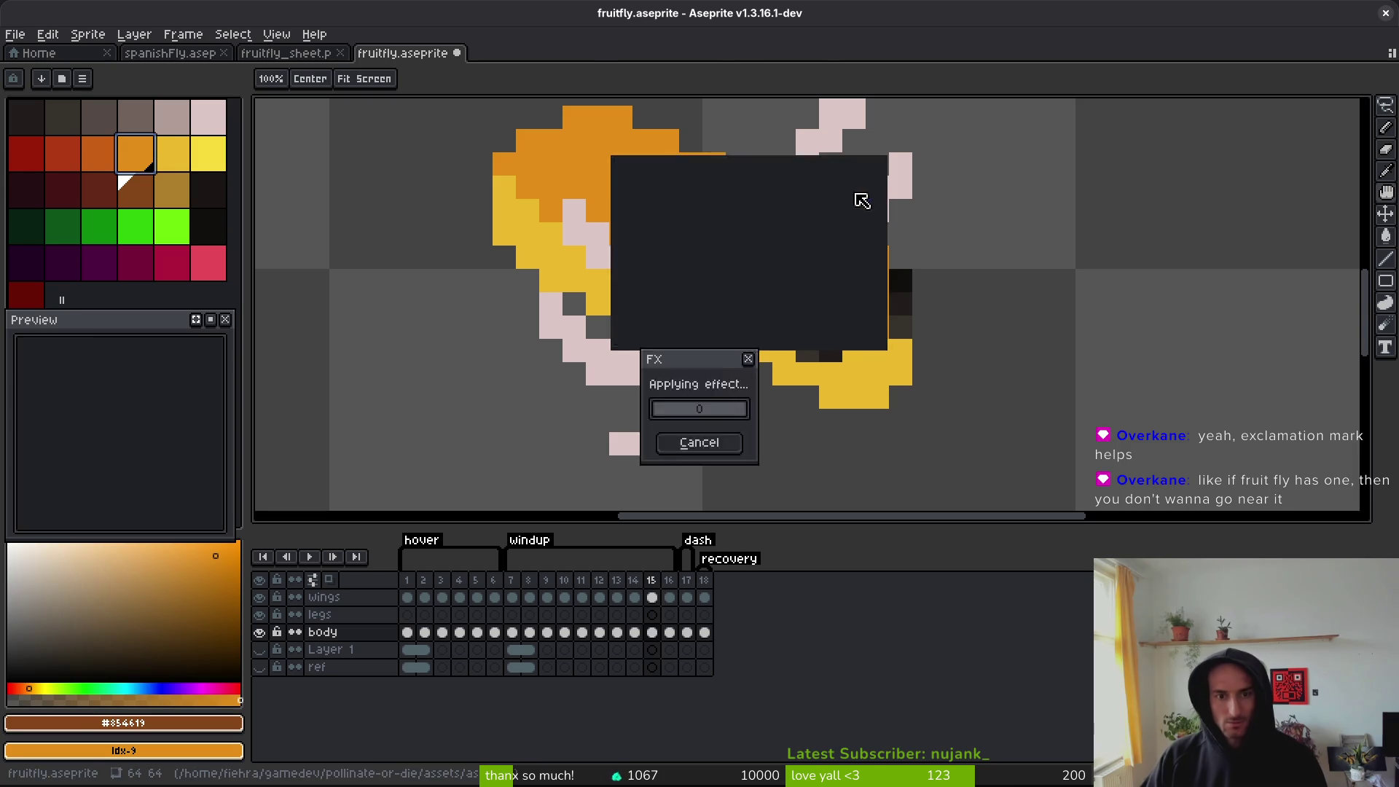
pyautogui.scroll(-2, 864, 374)
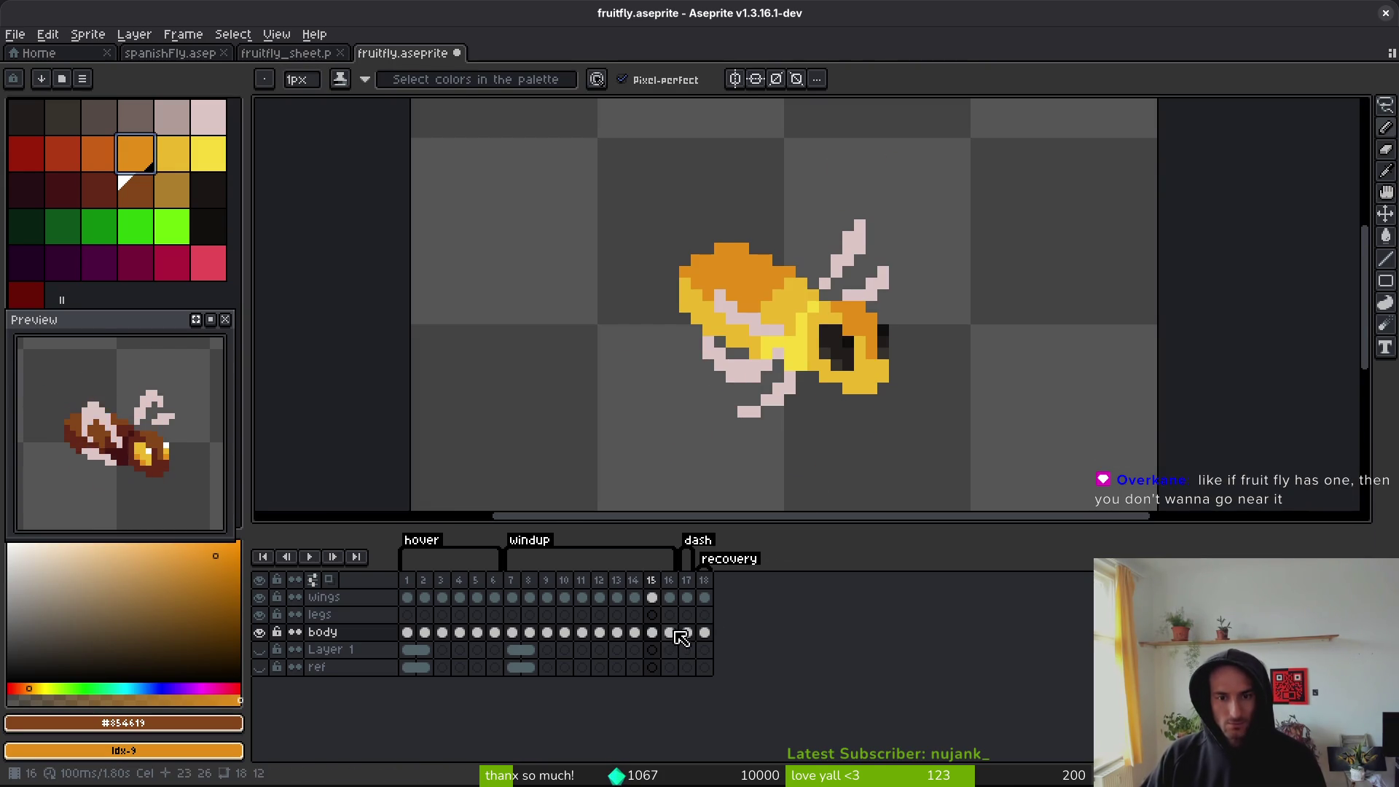
pyautogui.press('Right')
pyautogui.press('Right')
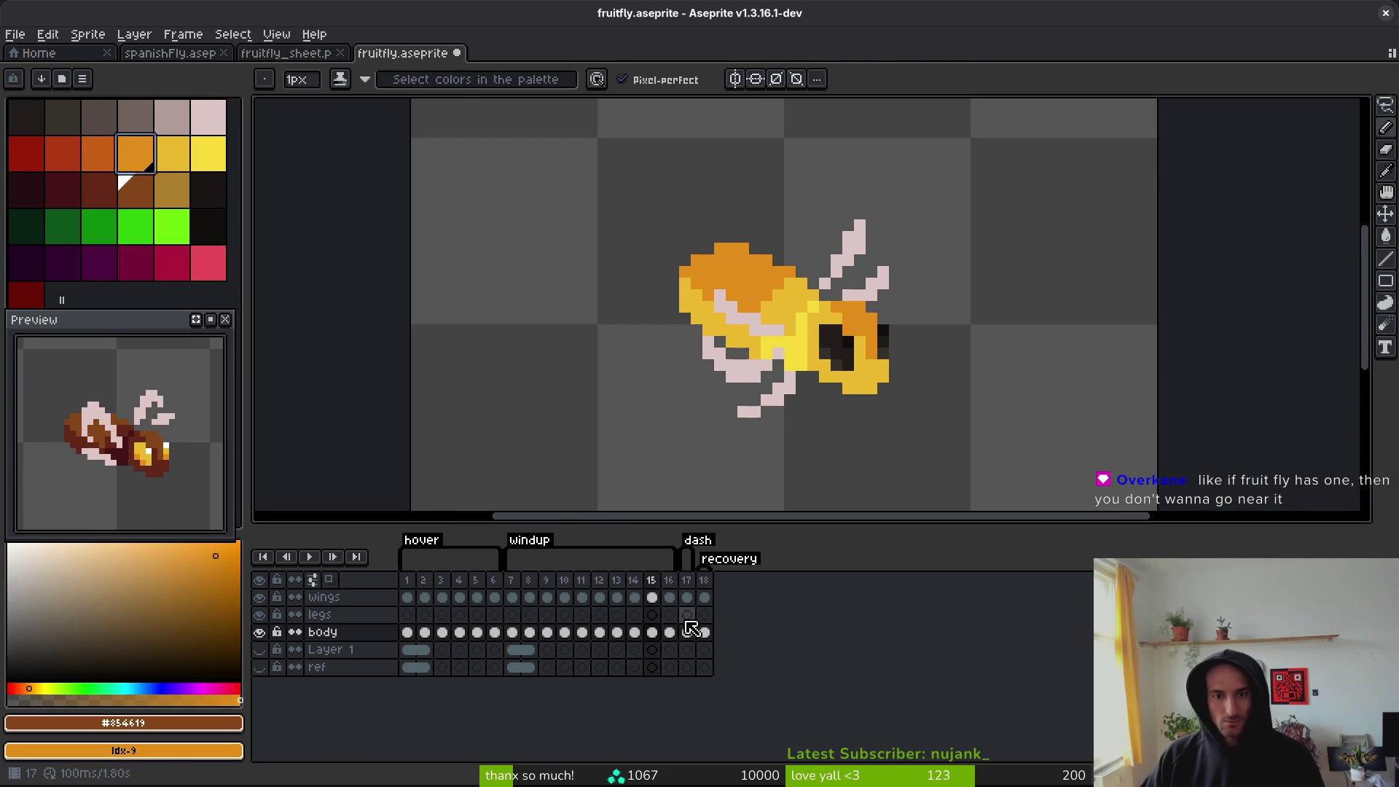
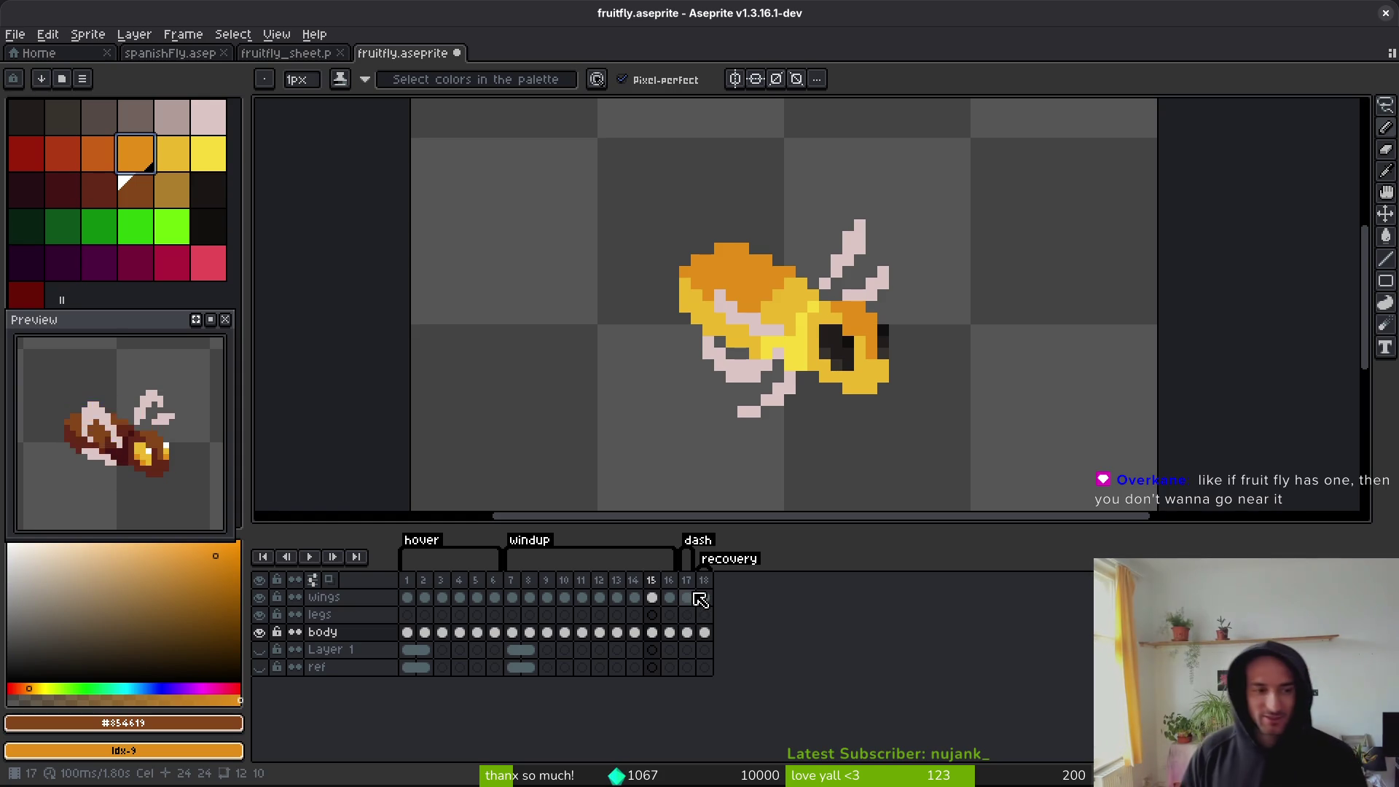
# - Flip between frames 14 and 15 to compare the fly's colours
pyautogui.press('Right')
pyautogui.press('Right')
pyautogui.press('Left')
pyautogui.press('Left')
pyautogui.press('Left')
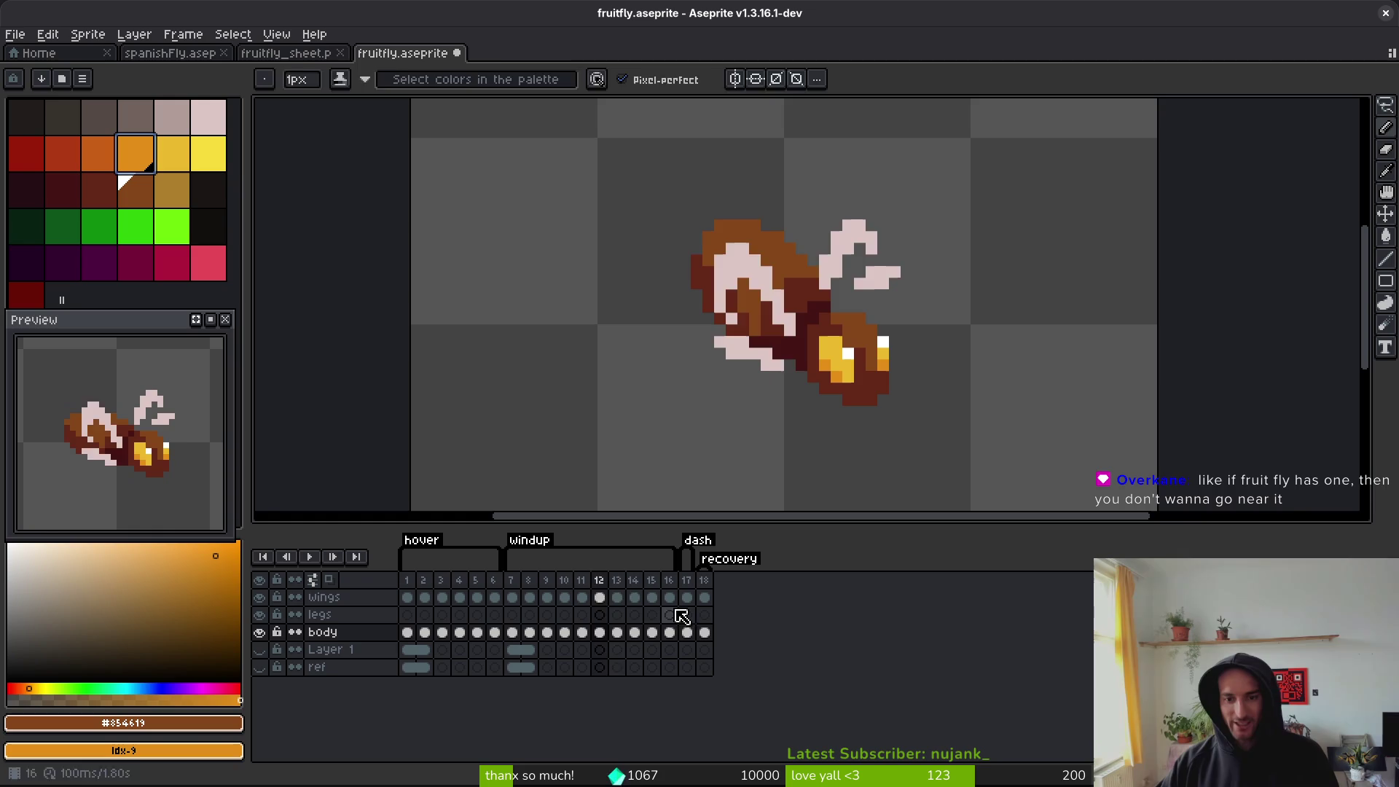
pyautogui.press('Right')
pyautogui.scroll(-3, 897, 403)
pyautogui.press('Left')
pyautogui.press('Right')
pyautogui.press('Left')
pyautogui.press('Right')
pyautogui.press('Left')
pyautogui.press('Right')
pyautogui.press('Left')
pyautogui.press('Right')
pyautogui.scroll(2, 854, 362)
pyautogui.scroll(2, 839, 343)
# - Replace frame 15's black and dark grey eye colours with three maroon palette shades
pyautogui.keyDown('alt'); pyautogui.click(837, 335); pyautogui.keyUp('alt')
pyautogui.rightClick(48, 208)
pyautogui.hotkey('shift', 'r')
pyautogui.click(838, 189)
pyautogui.rightClick(63, 190)
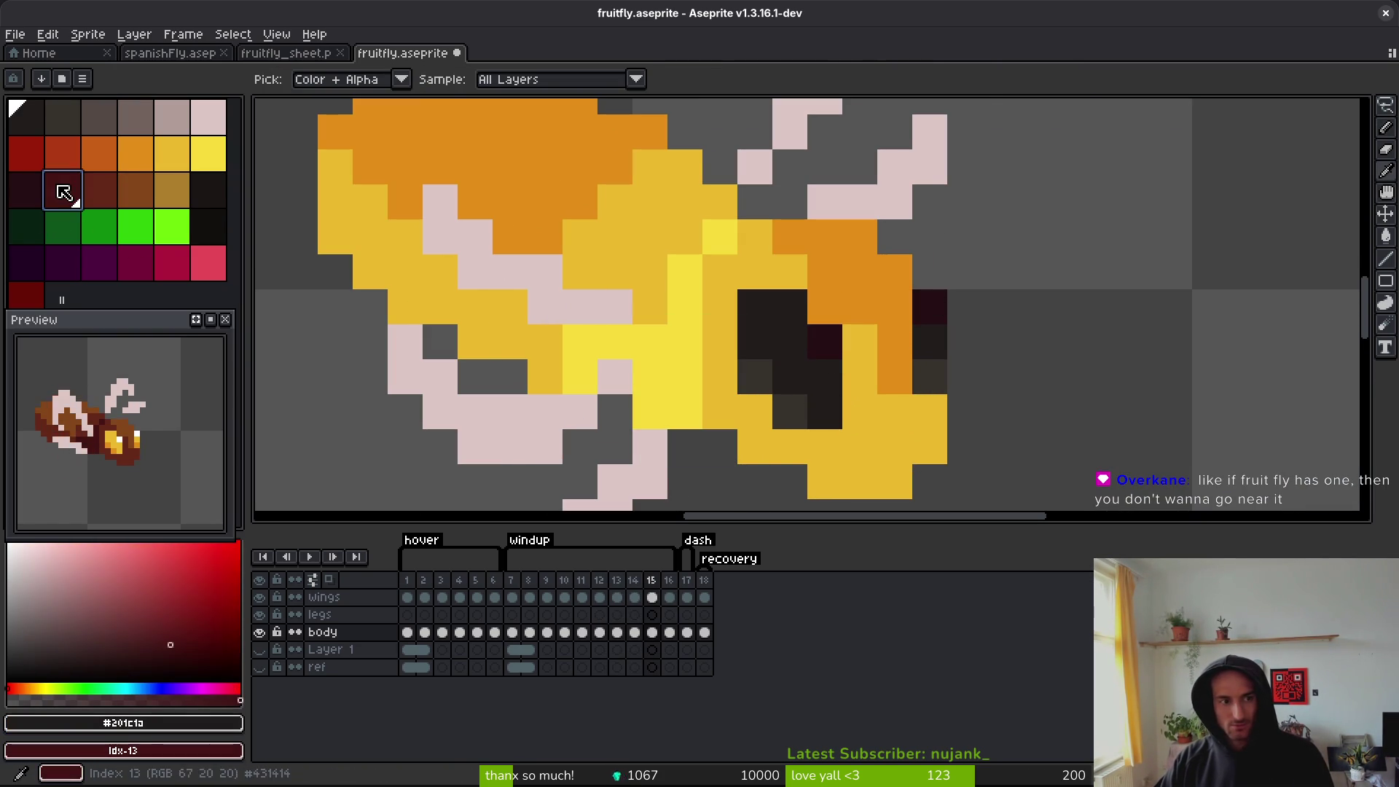
pyautogui.hotkey('shift', 'r')
pyautogui.click(841, 190)
pyautogui.keyDown('alt'); pyautogui.click(761, 370); pyautogui.keyUp('alt')
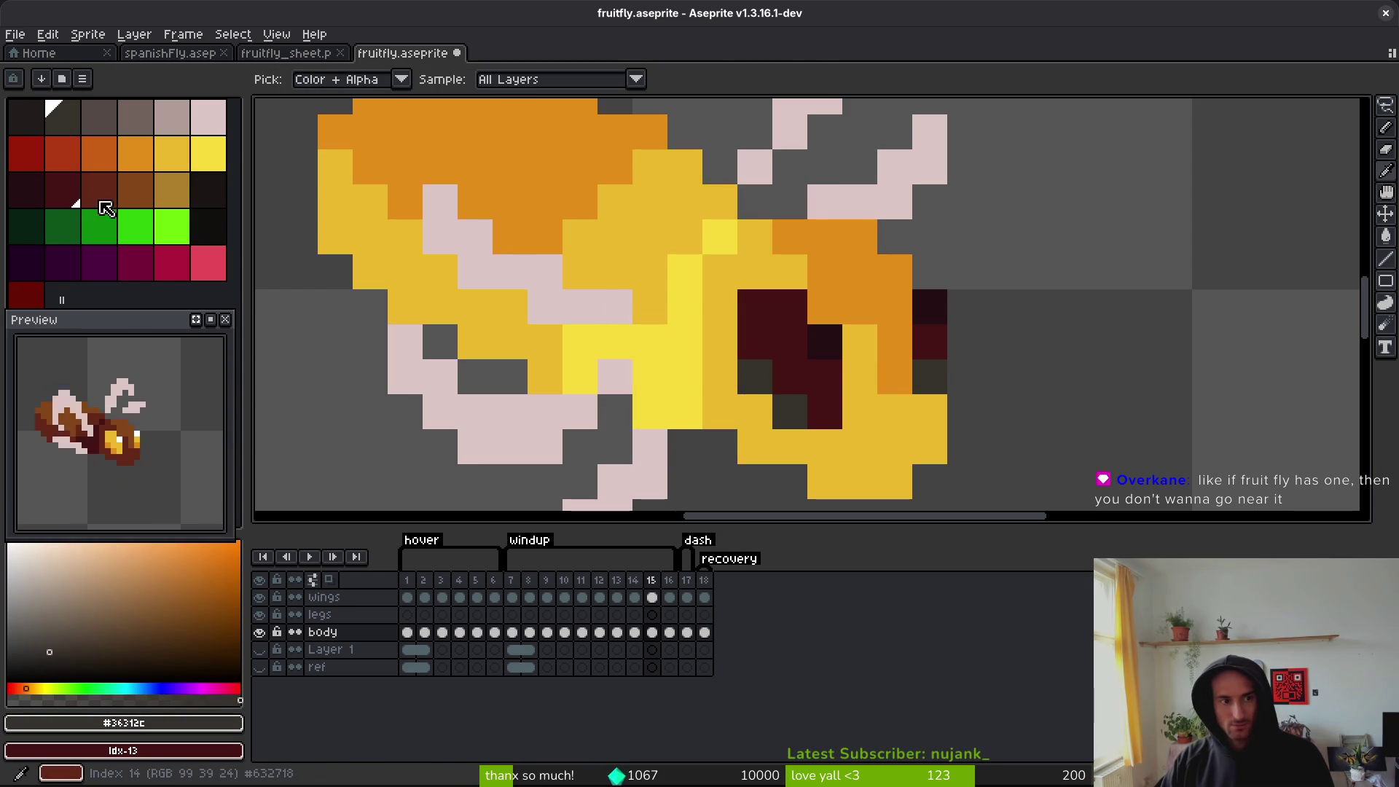
pyautogui.rightClick(99, 189)
pyautogui.hotkey('shift', 'r')
pyautogui.click(842, 191)
# - Step through frames 13, 14 and 15 to check the maroon eye against neighbouring frames
pyautogui.scroll(-5, 897, 408)
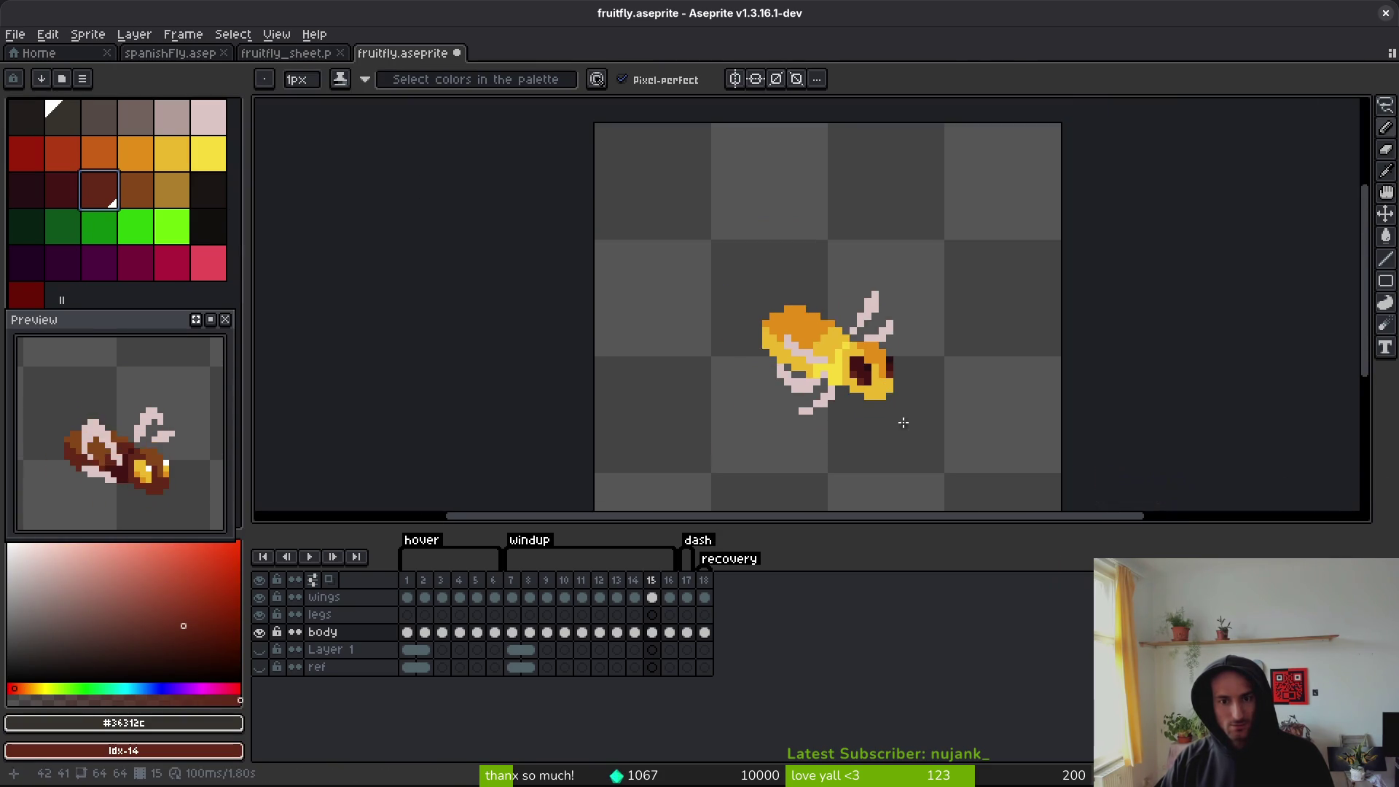
pyautogui.press(',')
pyautogui.press('.')
pyautogui.press(',')
pyautogui.press('.')
pyautogui.press(',')
pyautogui.press('.')
pyautogui.press(',')
pyautogui.press('.')
pyautogui.press(',')
pyautogui.press(',')
pyautogui.press('.')
pyautogui.press('.')
pyautogui.press(',')
pyautogui.press('.')
pyautogui.press(',')
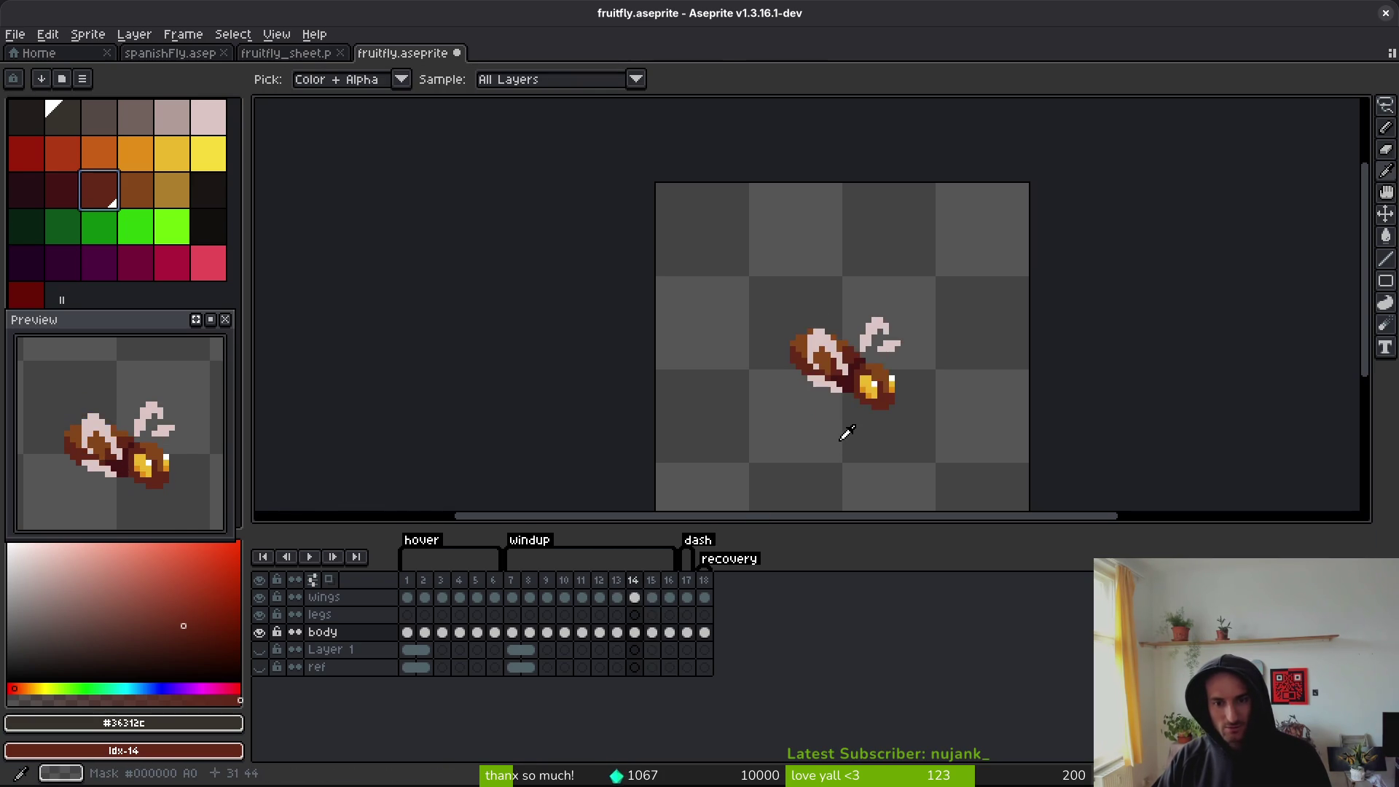
pyautogui.press('.')
pyautogui.press(',')
pyautogui.press('.')
pyautogui.press(',')
pyautogui.press('.')
pyautogui.press('.')
pyautogui.scroll(5, 857, 395)
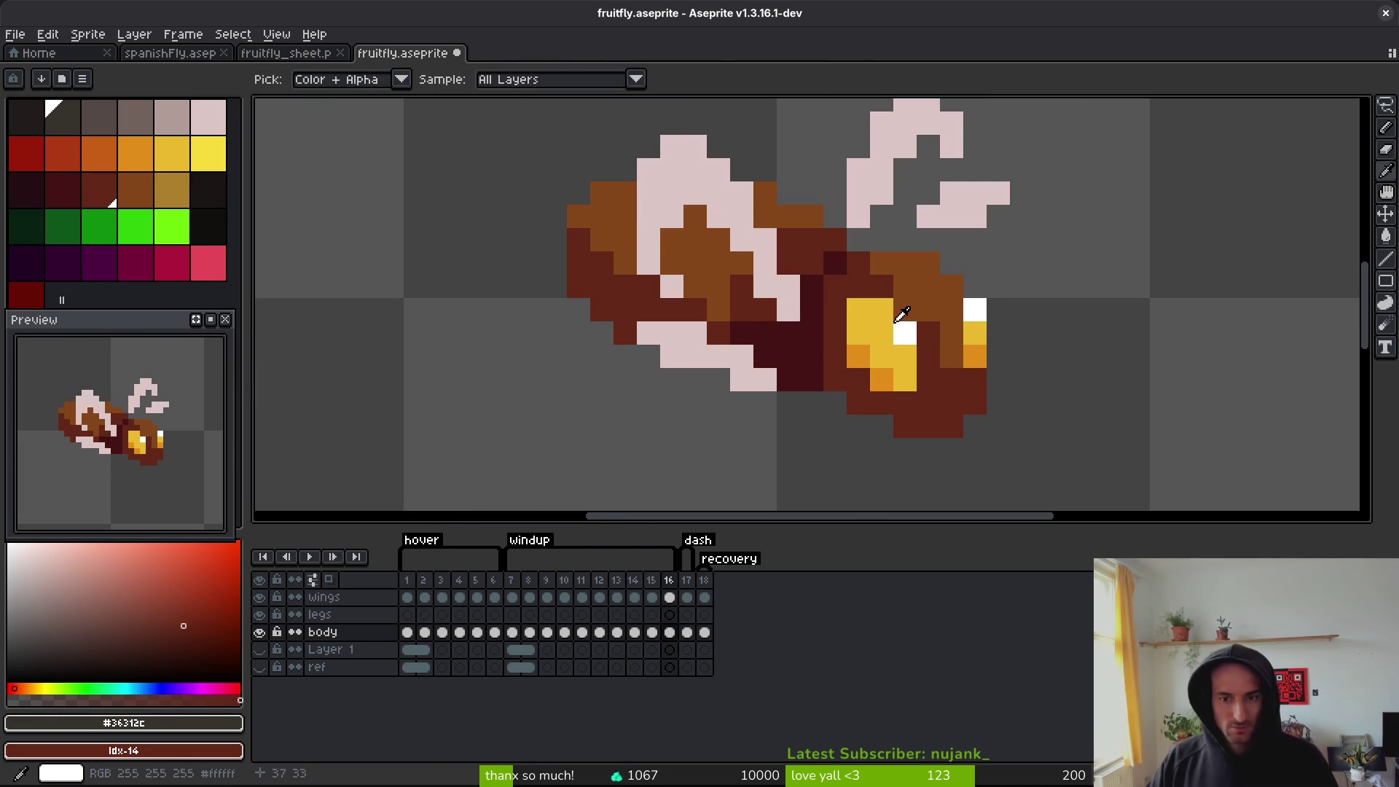
# - On frame 16, replace the eye's white highlight, yellow and orange pixels with black and dark colours
pyautogui.click(902, 329)
pyautogui.rightClick(209, 226)
pyautogui.hotkey('shift', 'r')
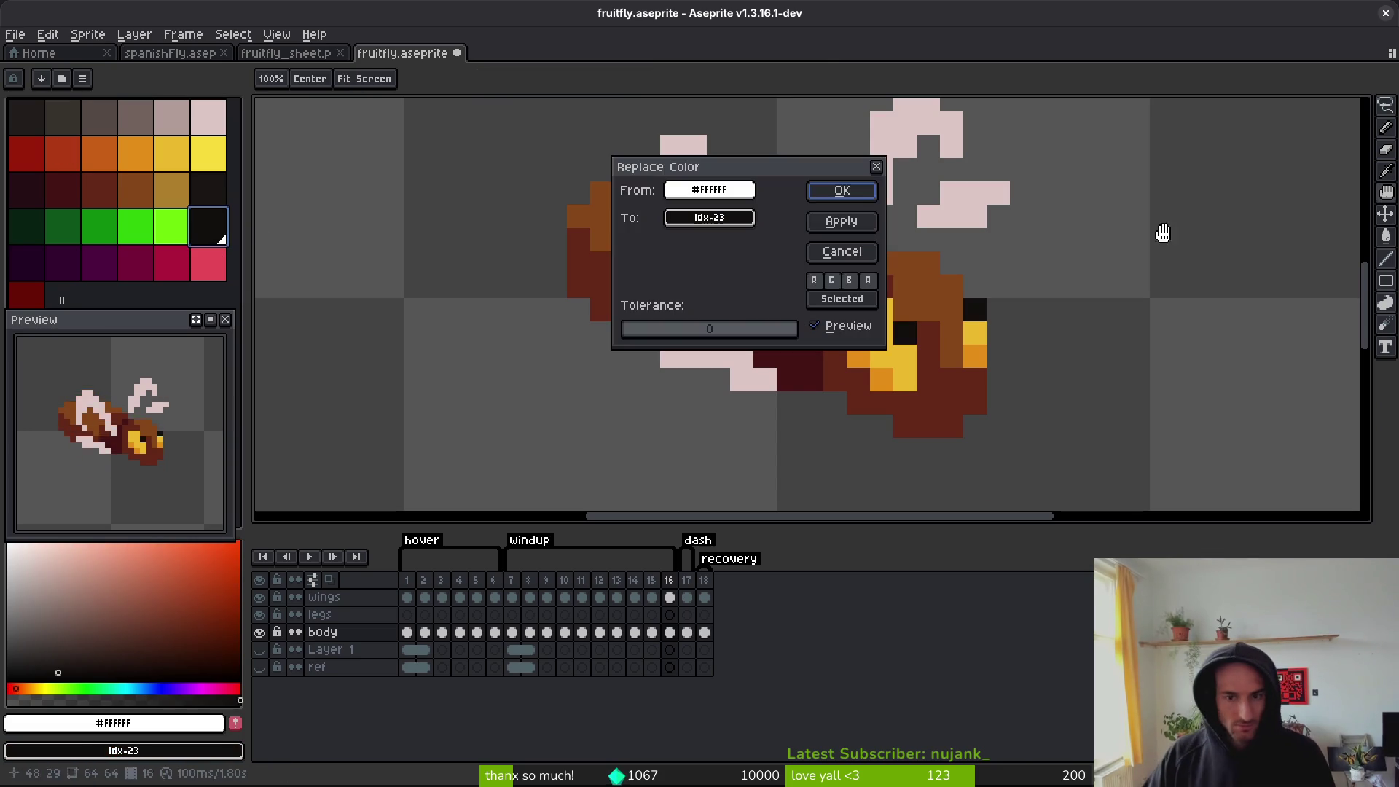
pyautogui.click(842, 191)
pyautogui.keyDown('alt'); pyautogui.click(906, 369); pyautogui.keyUp('alt')
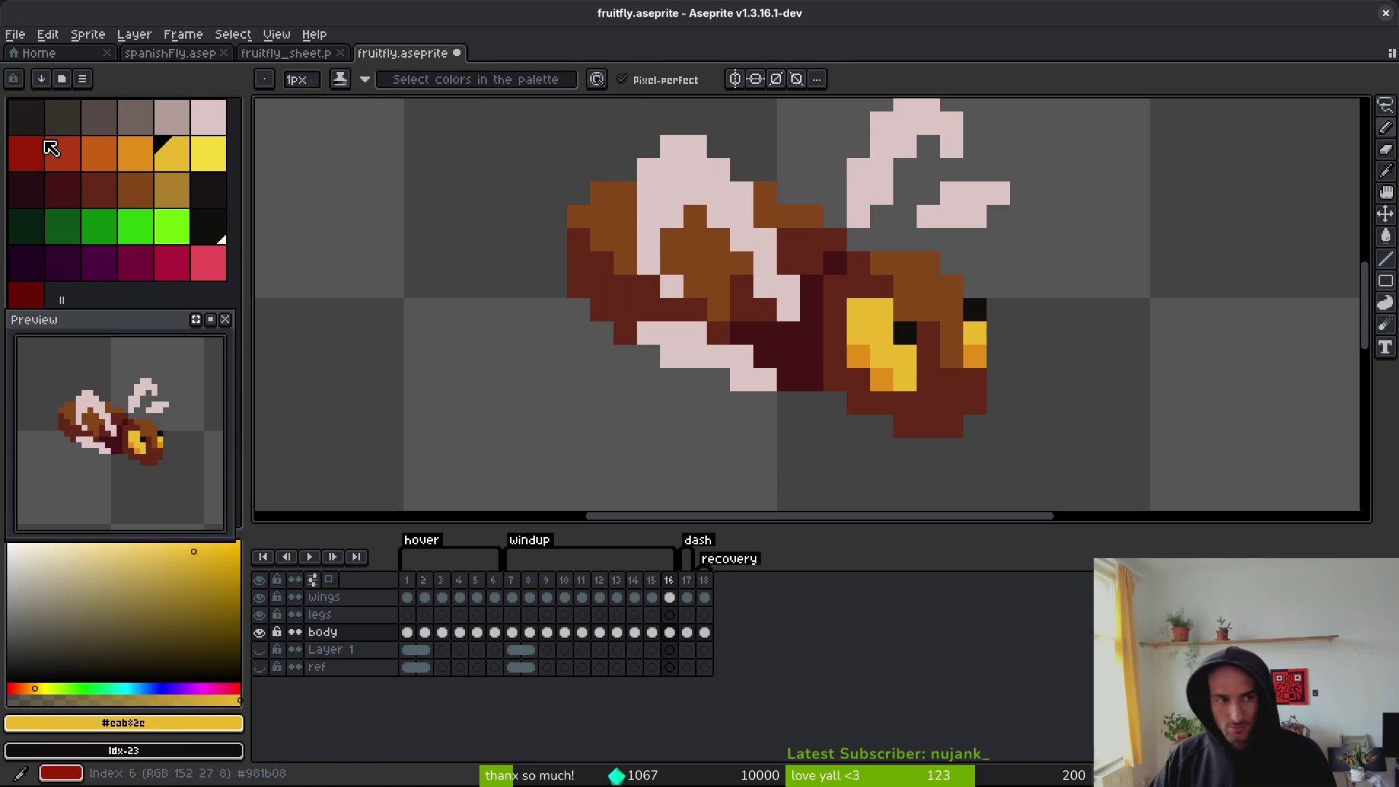
pyautogui.rightClick(26, 116)
pyautogui.hotkey('shift', 'r')
pyautogui.click(846, 191)
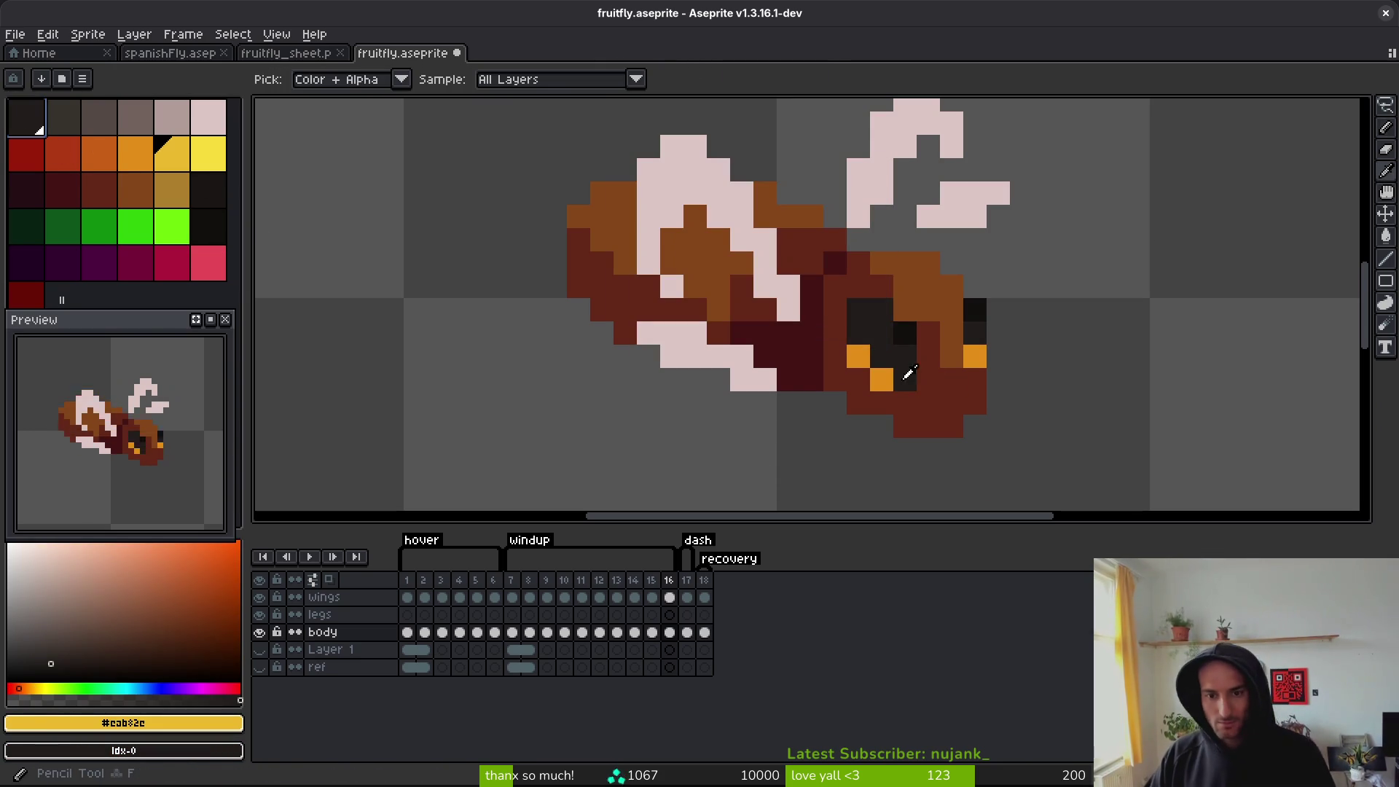
pyautogui.keyDown('alt'); pyautogui.click(882, 378); pyautogui.keyUp('alt')
pyautogui.rightClick(66, 117)
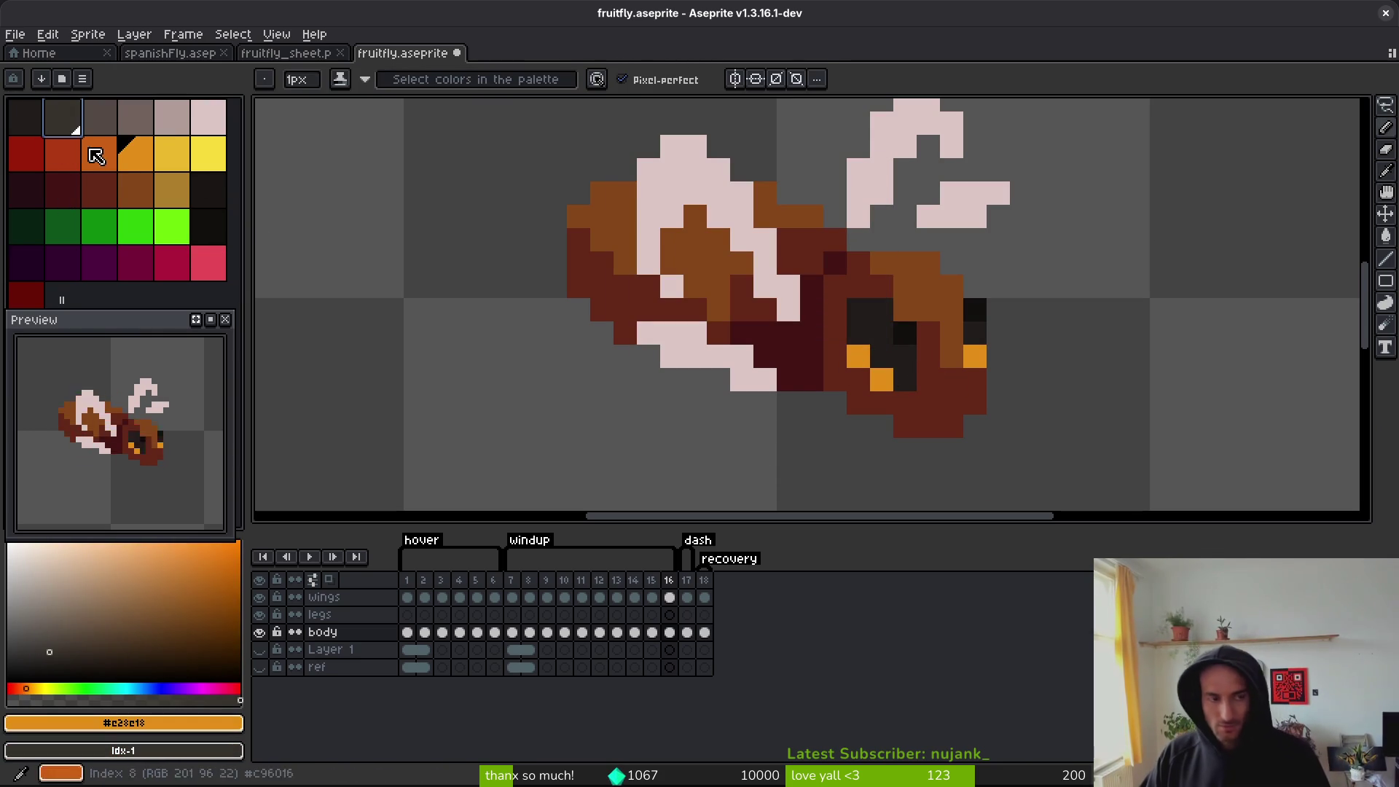
pyautogui.hotkey('shift', 'r')
pyautogui.click(859, 196)
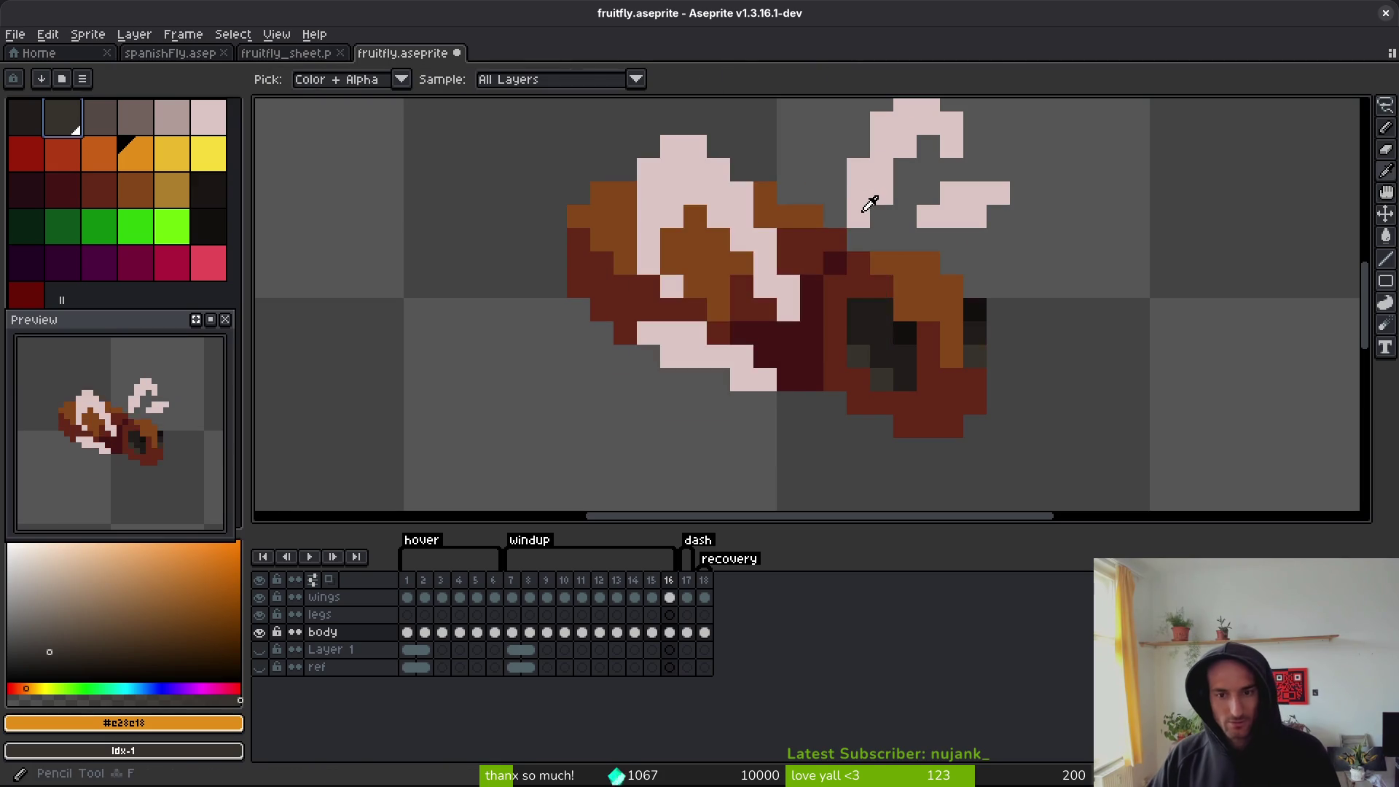
# - On frame 15, replace the darkest maroon eye colours with black and a darker shade
pyautogui.press('Left')
pyautogui.press('Left')
pyautogui.press('Right')
pyautogui.keyDown('alt'); pyautogui.click(908, 315); pyautogui.keyUp('alt')
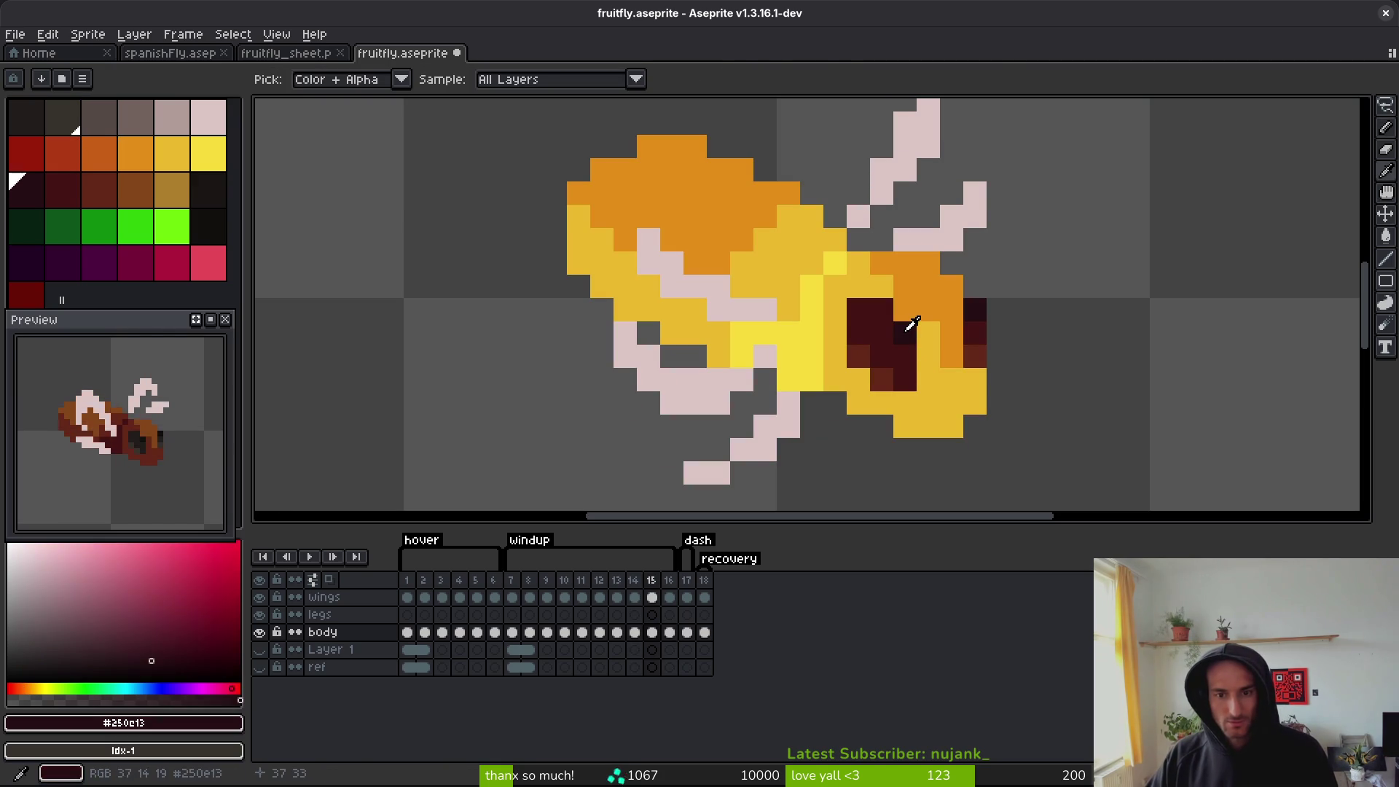
pyautogui.rightClick(224, 239)
pyautogui.hotkey('shift', 'r')
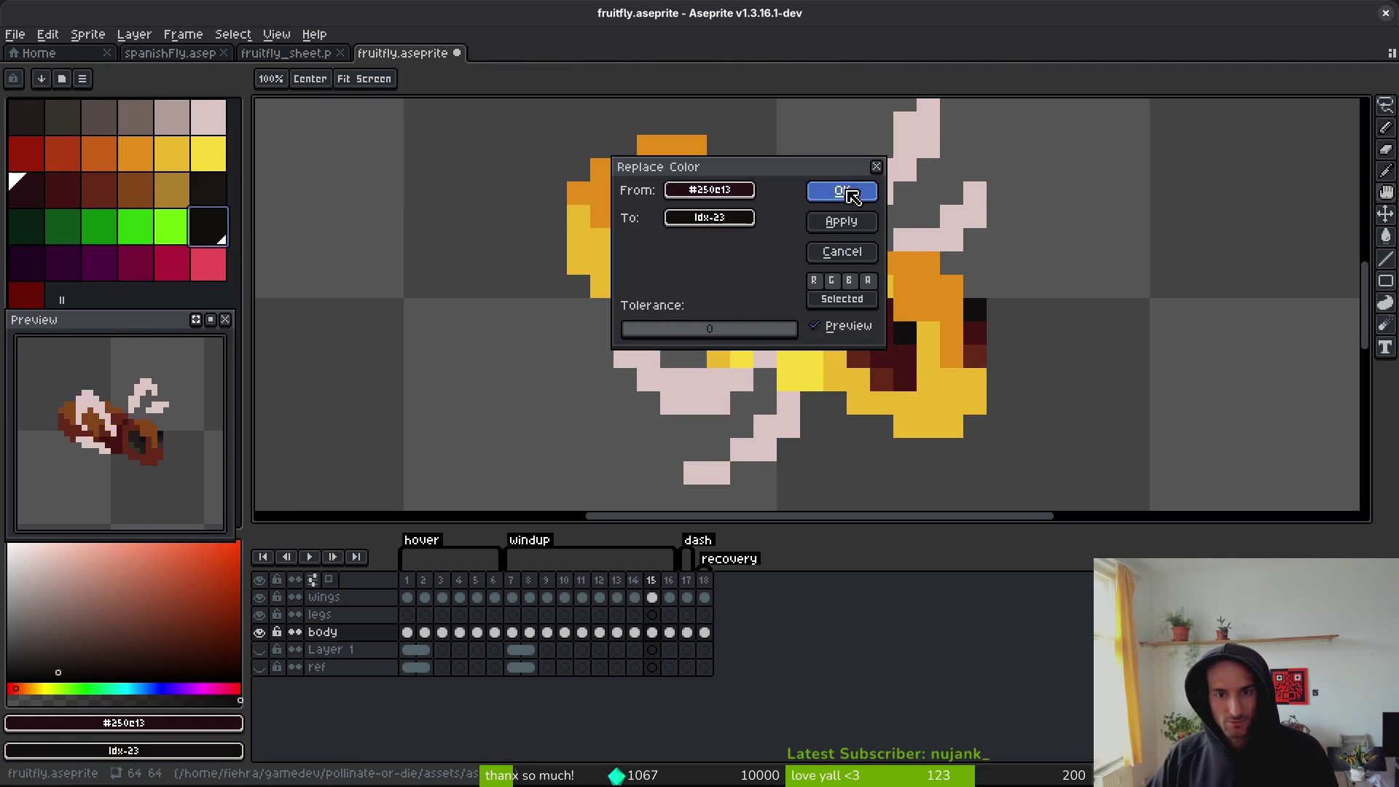
pyautogui.click(844, 191)
pyautogui.rightClick(26, 189)
pyautogui.click(63, 189)
pyautogui.hotkey('shift', 'r')
pyautogui.click(843, 191)
# - Darken frame 15's red-brown eye shade too, then move on to frame 16
pyautogui.keyDown('alt'); pyautogui.click(867, 355); pyautogui.keyUp('alt')
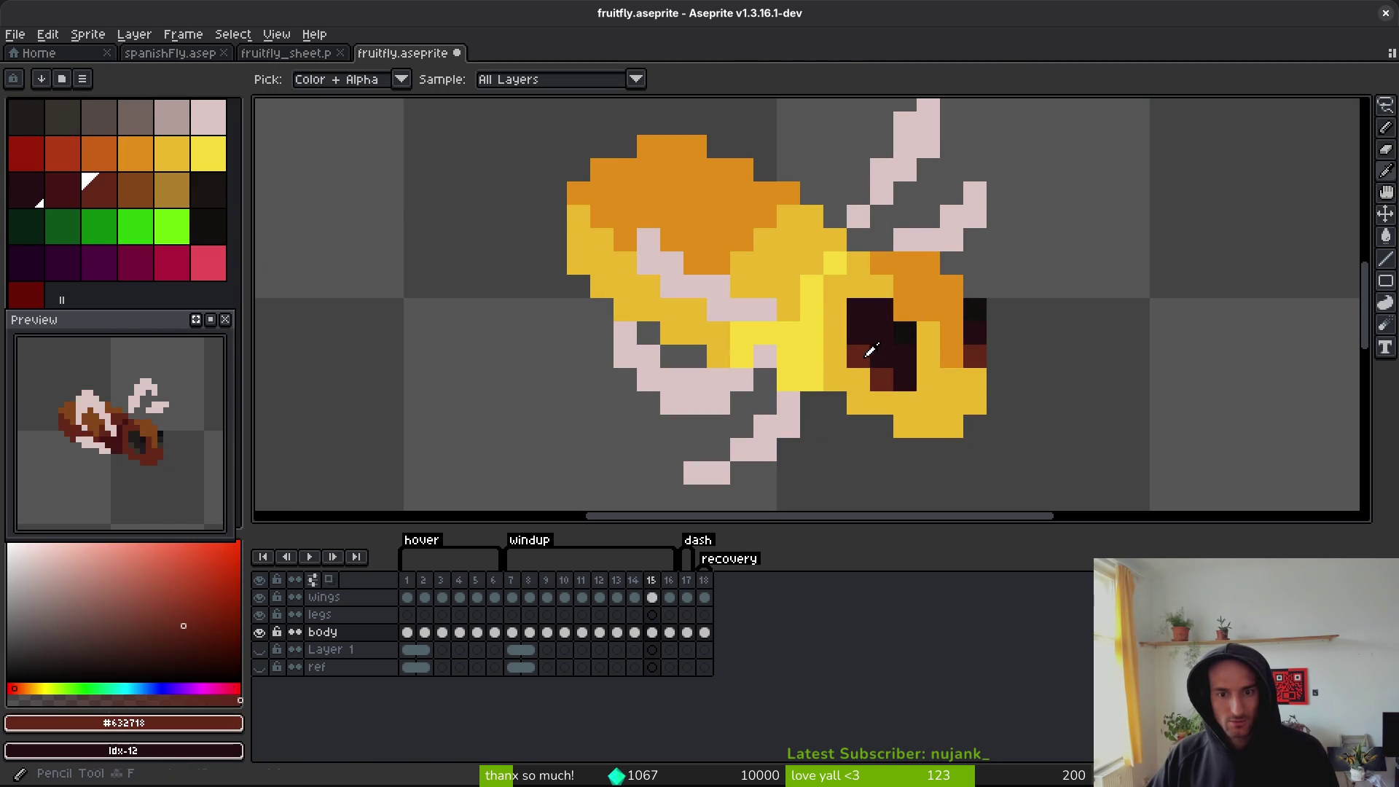
pyautogui.rightClick(63, 198)
pyautogui.hotkey('shift', 'r')
pyautogui.click(869, 197)
pyautogui.scroll(-3, 938, 364)
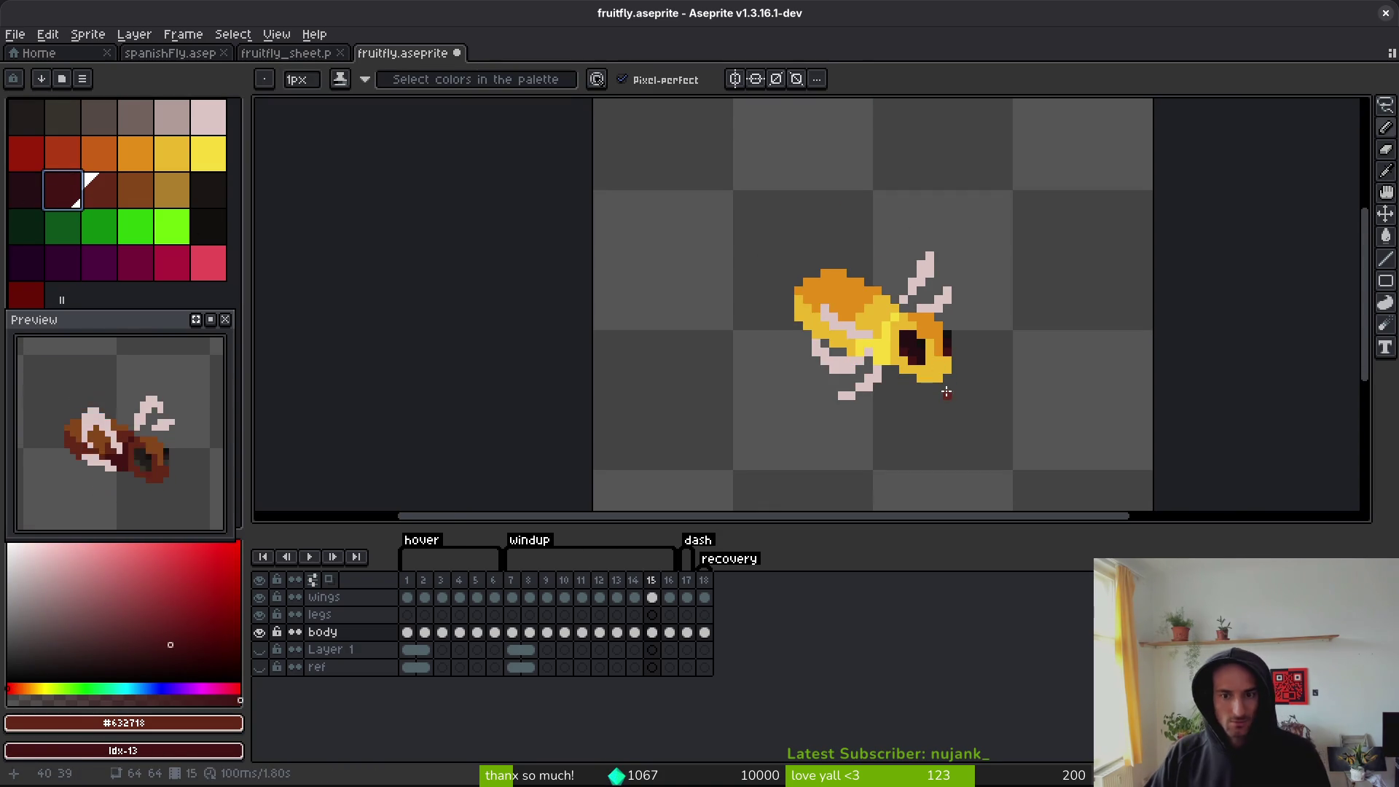
pyautogui.press('Right')
pyautogui.scroll(4, 918, 357)
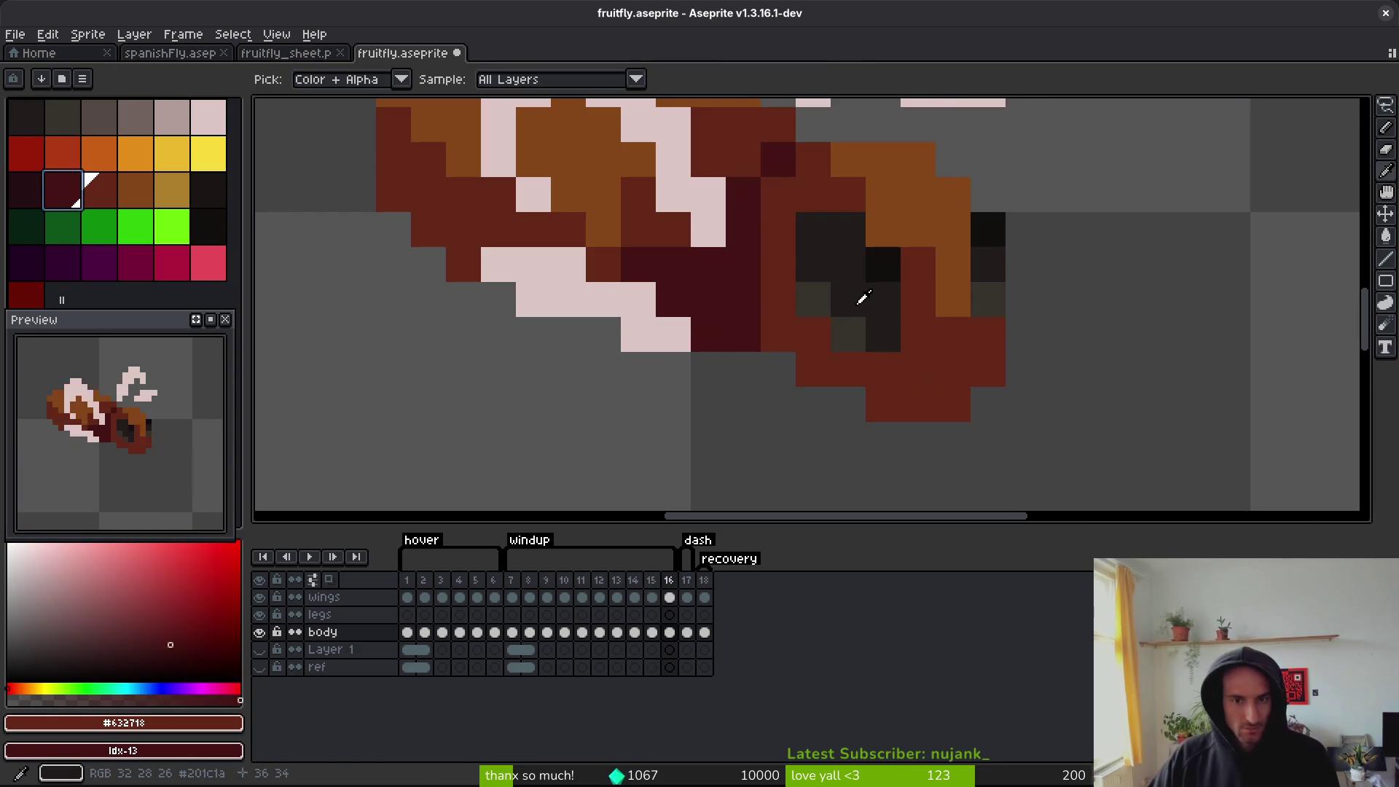
# - On frame 16, replace the dark red and brown body colours with yellow, light yellow and orange
pyautogui.click(753, 204)
pyautogui.rightClick(209, 153)
pyautogui.hotkey('shift', 'r')
pyautogui.click(847, 195)
pyautogui.click(726, 136)
pyautogui.rightClick(175, 159)
pyautogui.hotkey('shift', 'r')
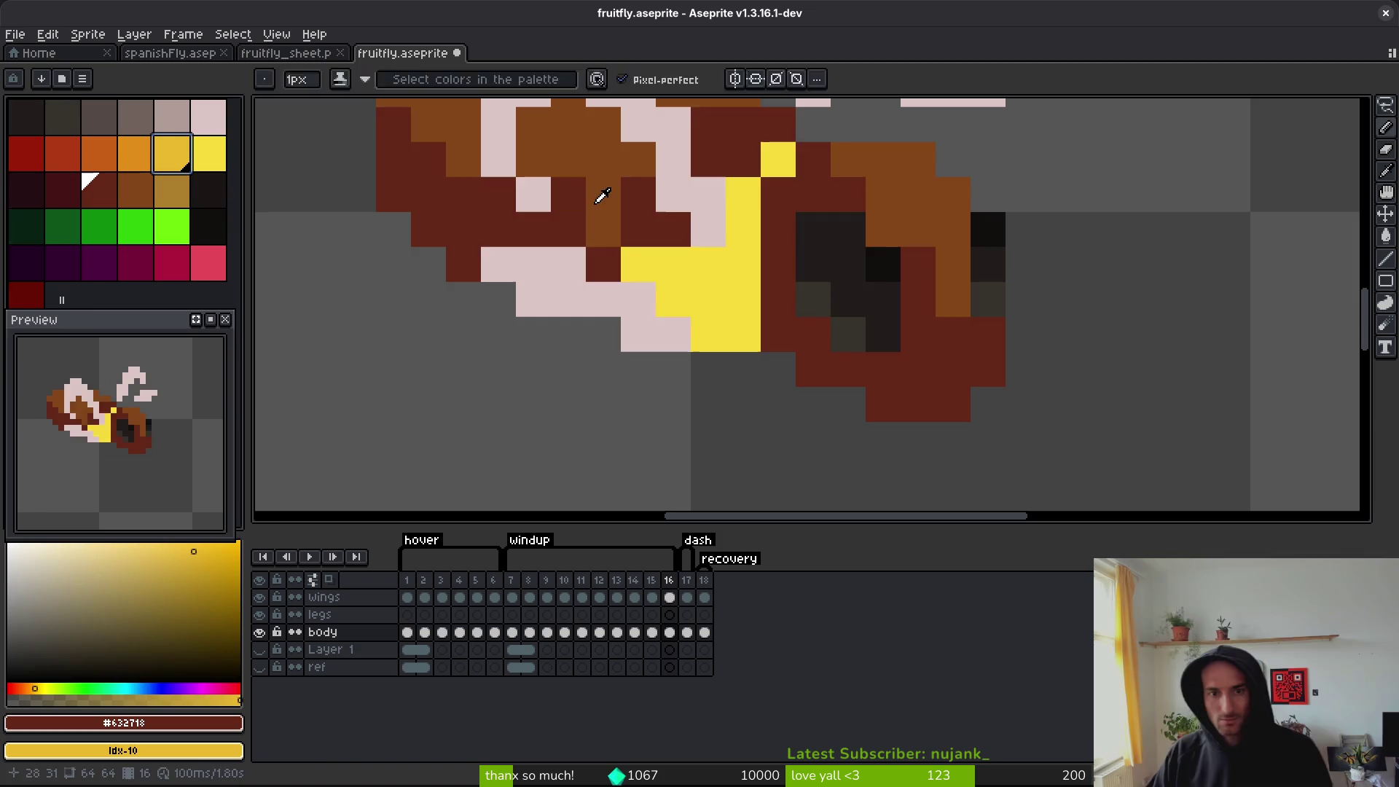
pyautogui.click(860, 201)
pyautogui.click(890, 194)
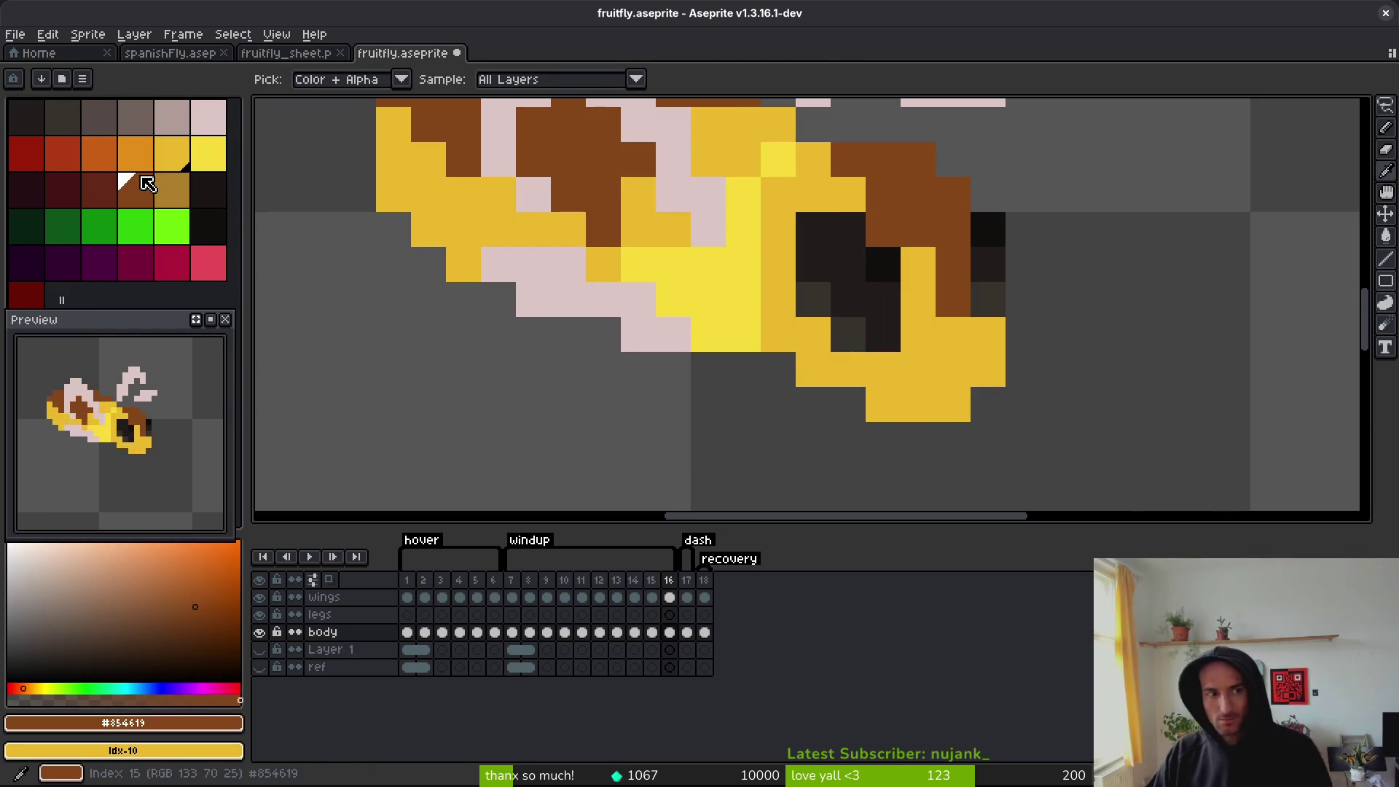
pyautogui.rightClick(142, 162)
pyautogui.hotkey('shift', 'r')
pyautogui.press('Escape')
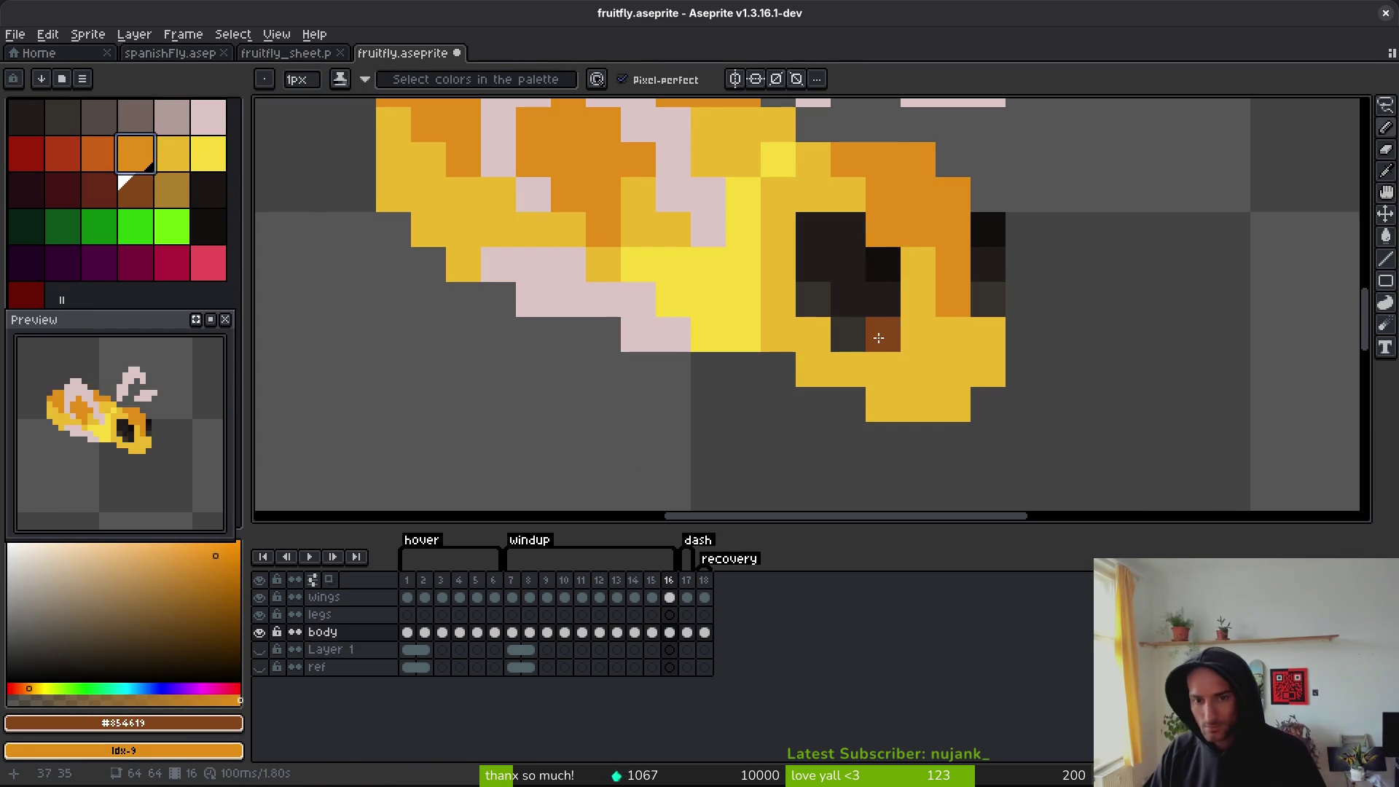
# - Recolour frame 16's dark eye and grey eye shades to maroon, then save fruitfly.aseprite
pyautogui.keyDown('alt'); pyautogui.click(884, 260); pyautogui.keyUp('alt')
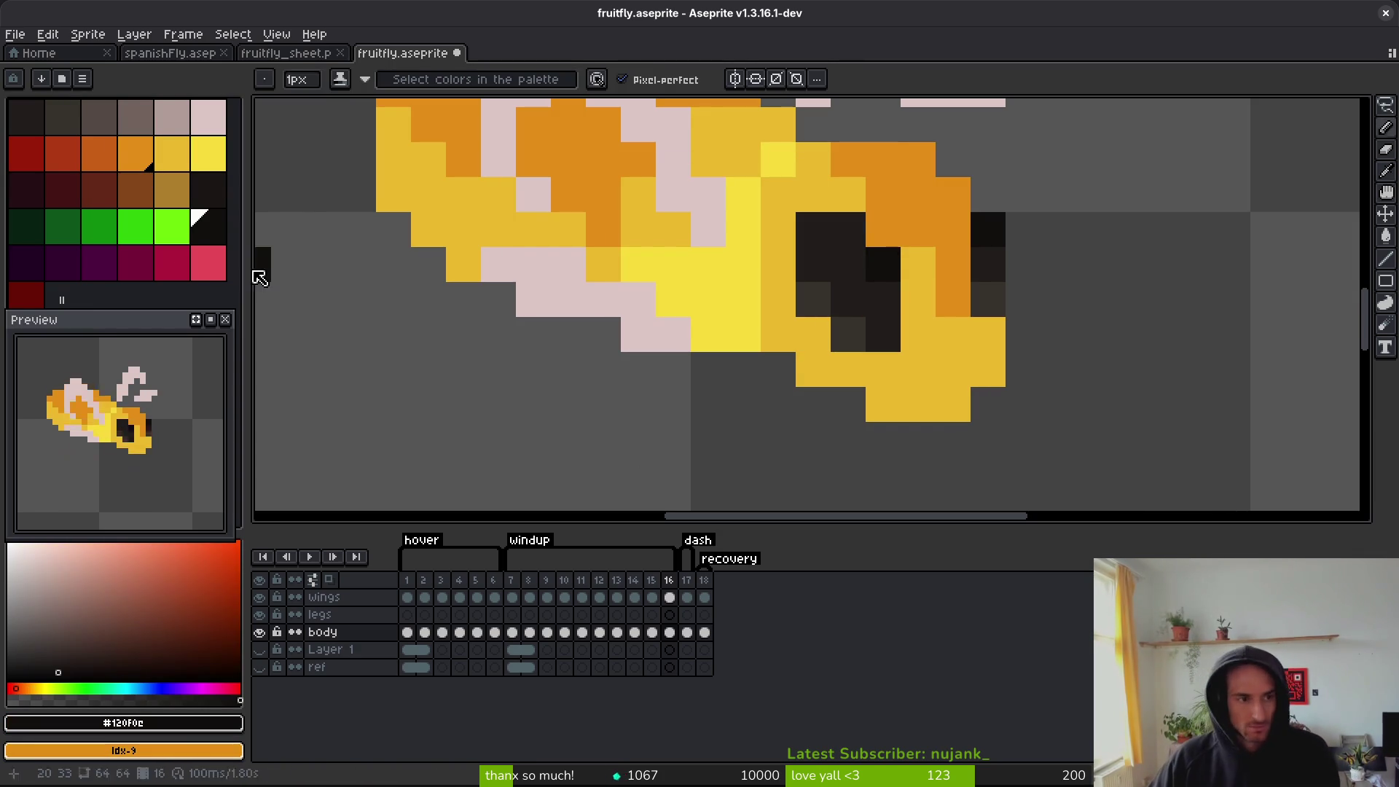
pyautogui.keyDown('alt'); pyautogui.click(874, 297); pyautogui.keyUp('alt')
pyautogui.rightClick(30, 190)
pyautogui.hotkey('shift', 'r')
pyautogui.click(868, 188)
pyautogui.keyDown('alt'); pyautogui.click(837, 329); pyautogui.keyUp('alt')
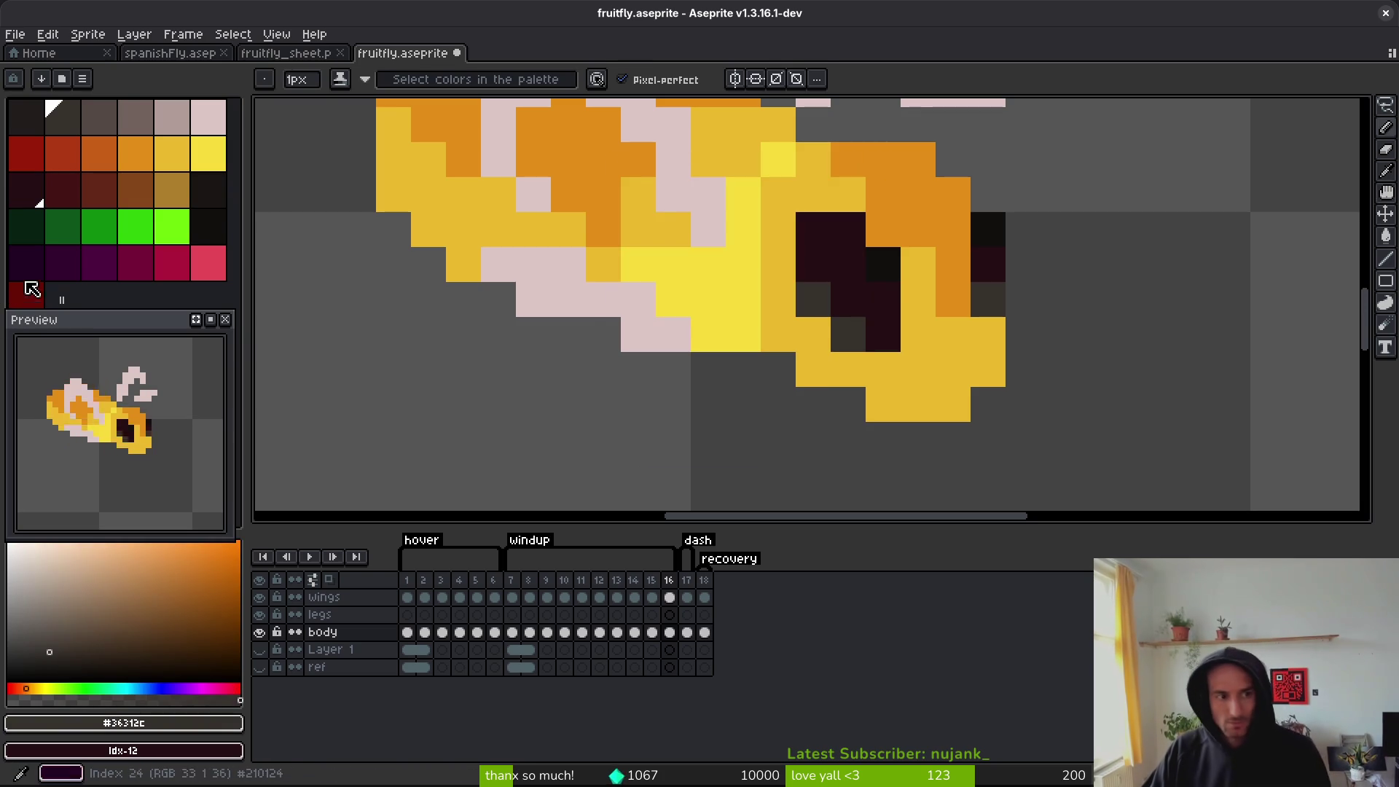
pyautogui.rightClick(63, 189)
pyautogui.hotkey('shift', 'r')
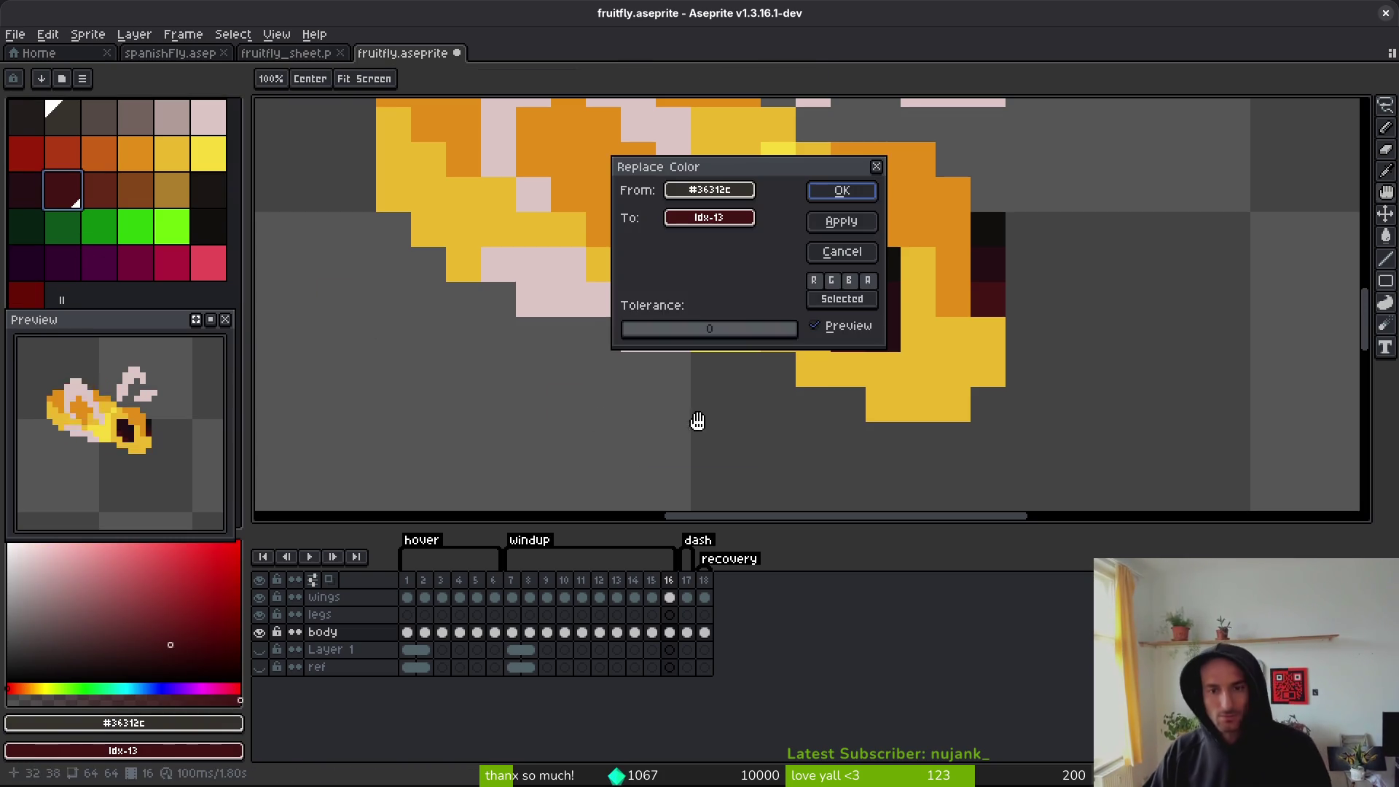
pyautogui.click(843, 191)
pyautogui.scroll(-2, 824, 379)
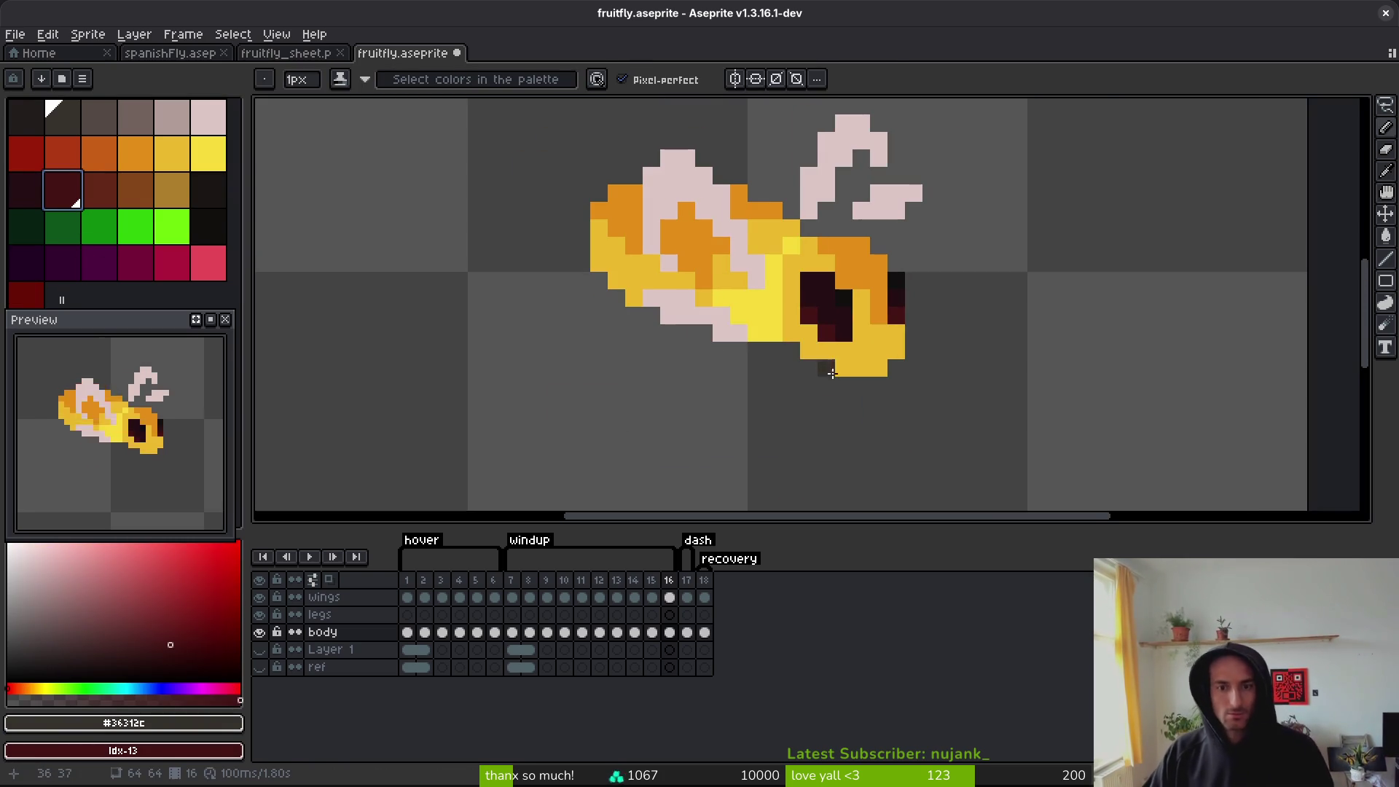
pyautogui.hotkey('ctrl', 's')
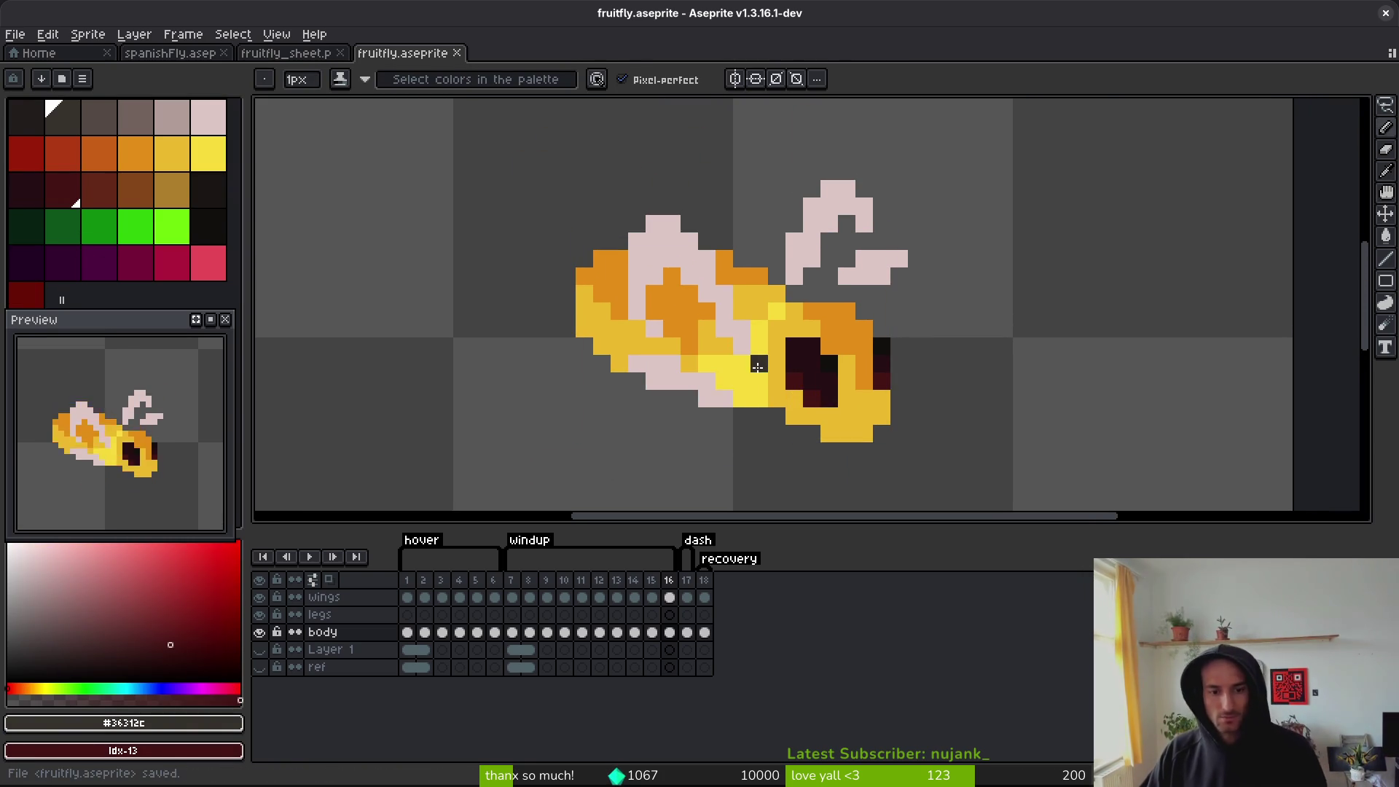
# - Flip back and forth between frames 15 and 16 to compare the two flies
pyautogui.press('i')
pyautogui.press('Left')
pyautogui.press('Right')
pyautogui.press('Left')
pyautogui.press('Left')
pyautogui.press('Right')
pyautogui.press('Left')
pyautogui.press('Right')
pyautogui.press('b')
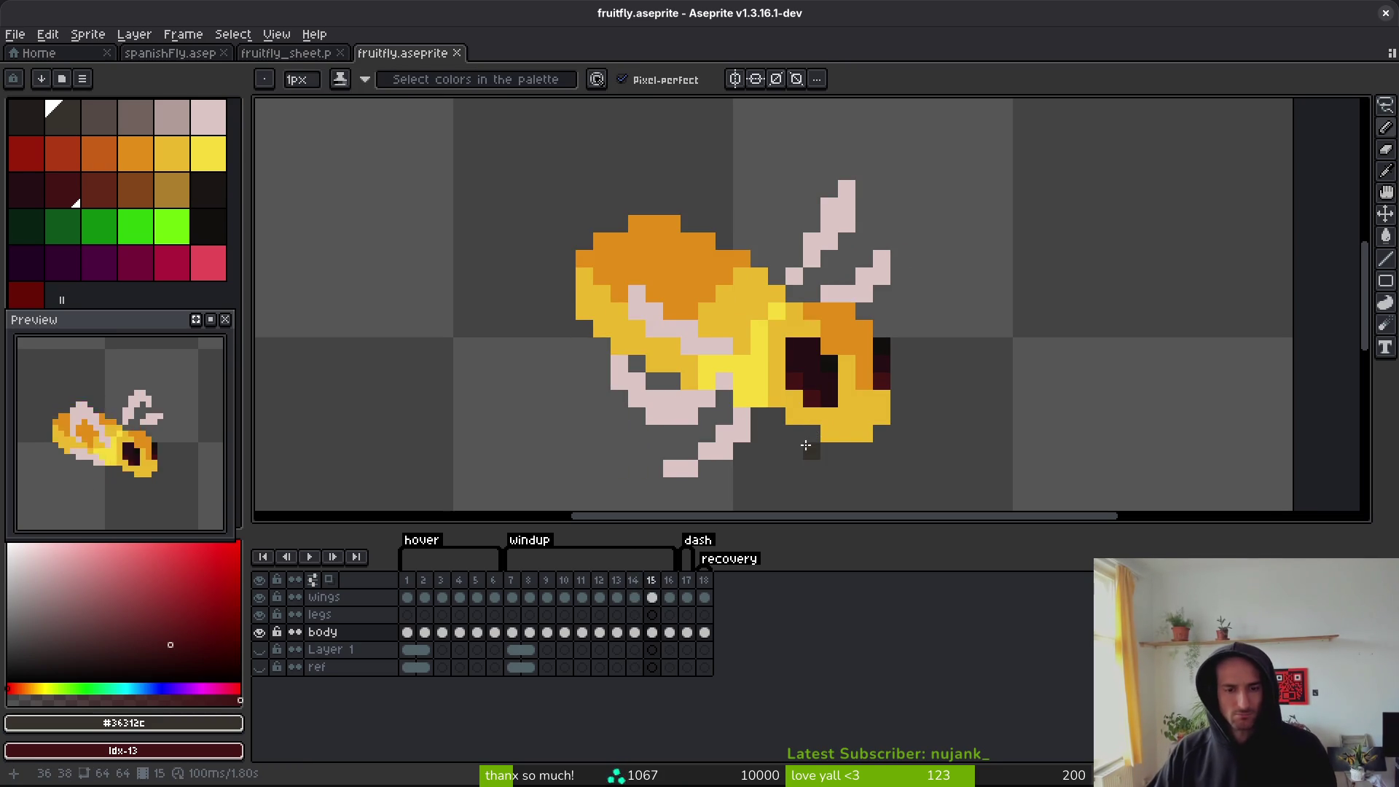
pyautogui.press('i')
pyautogui.press('Left')
pyautogui.press('Right')
pyautogui.press('Left')
pyautogui.press('Right')
pyautogui.press('Right')
pyautogui.press('Left')
pyautogui.press('Right')
pyautogui.press('b')
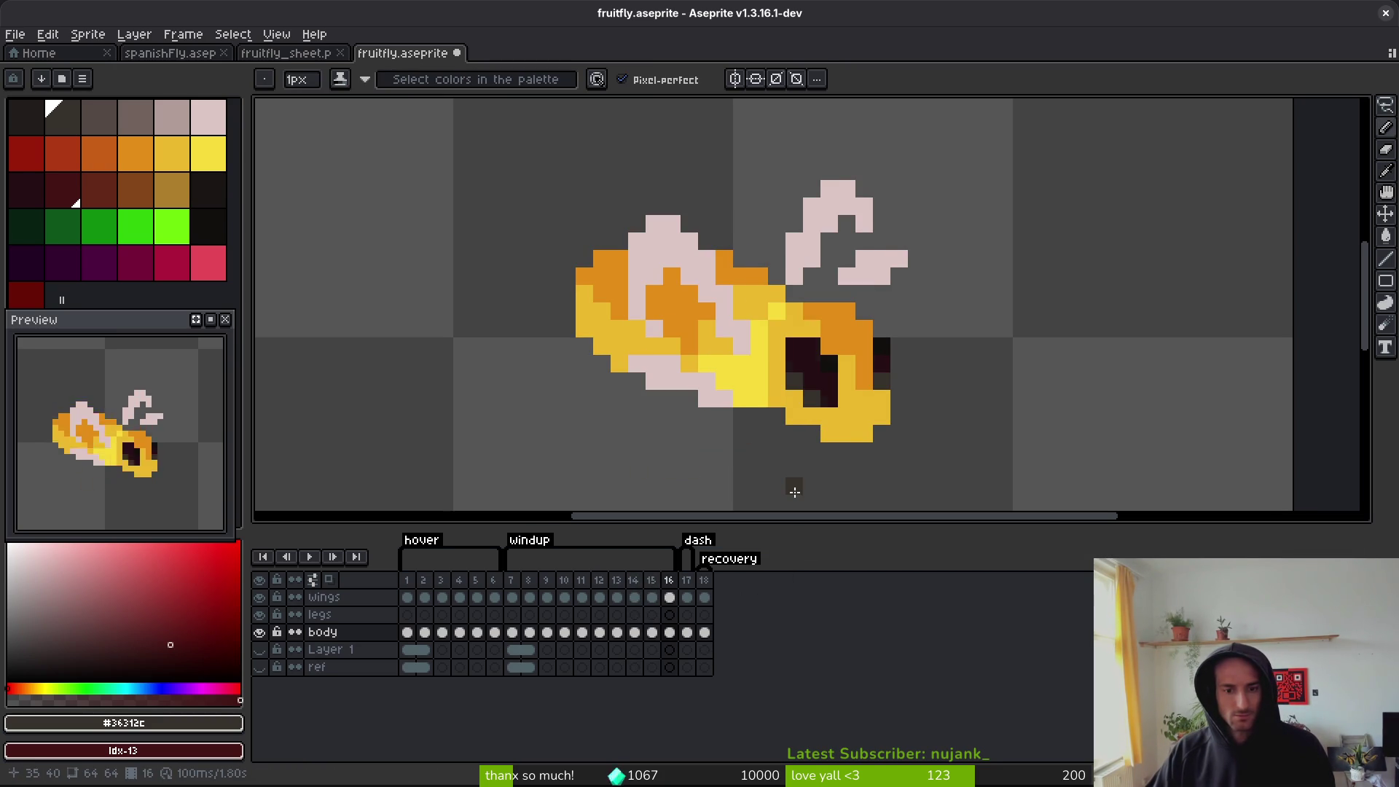
# - Undo frame 16's colour replacements, checking with the dash animation, until the fly is brown again
pyautogui.hotkey('ctrl', 'z')
pyautogui.hotkey('ctrl', 'y')
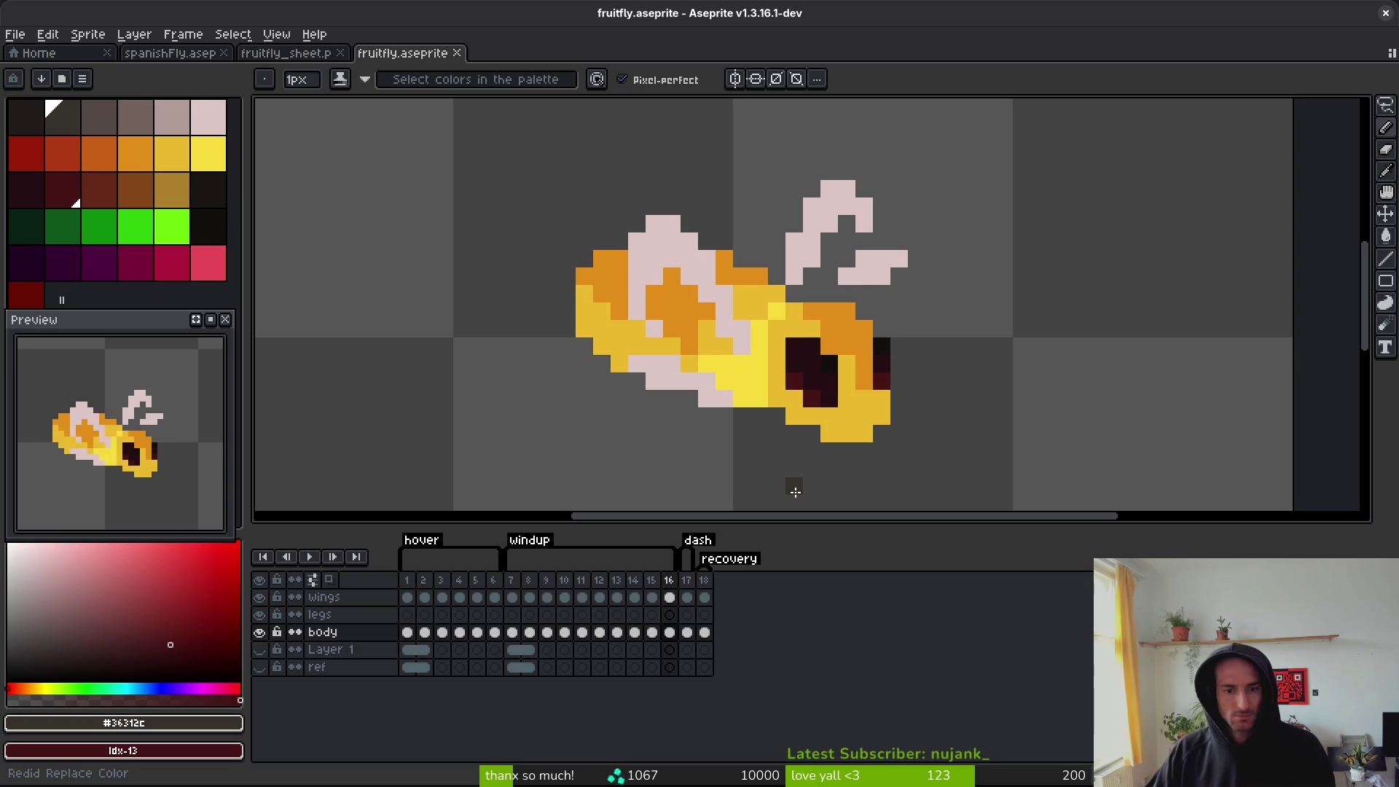
pyautogui.hotkey('ctrl', 'y')
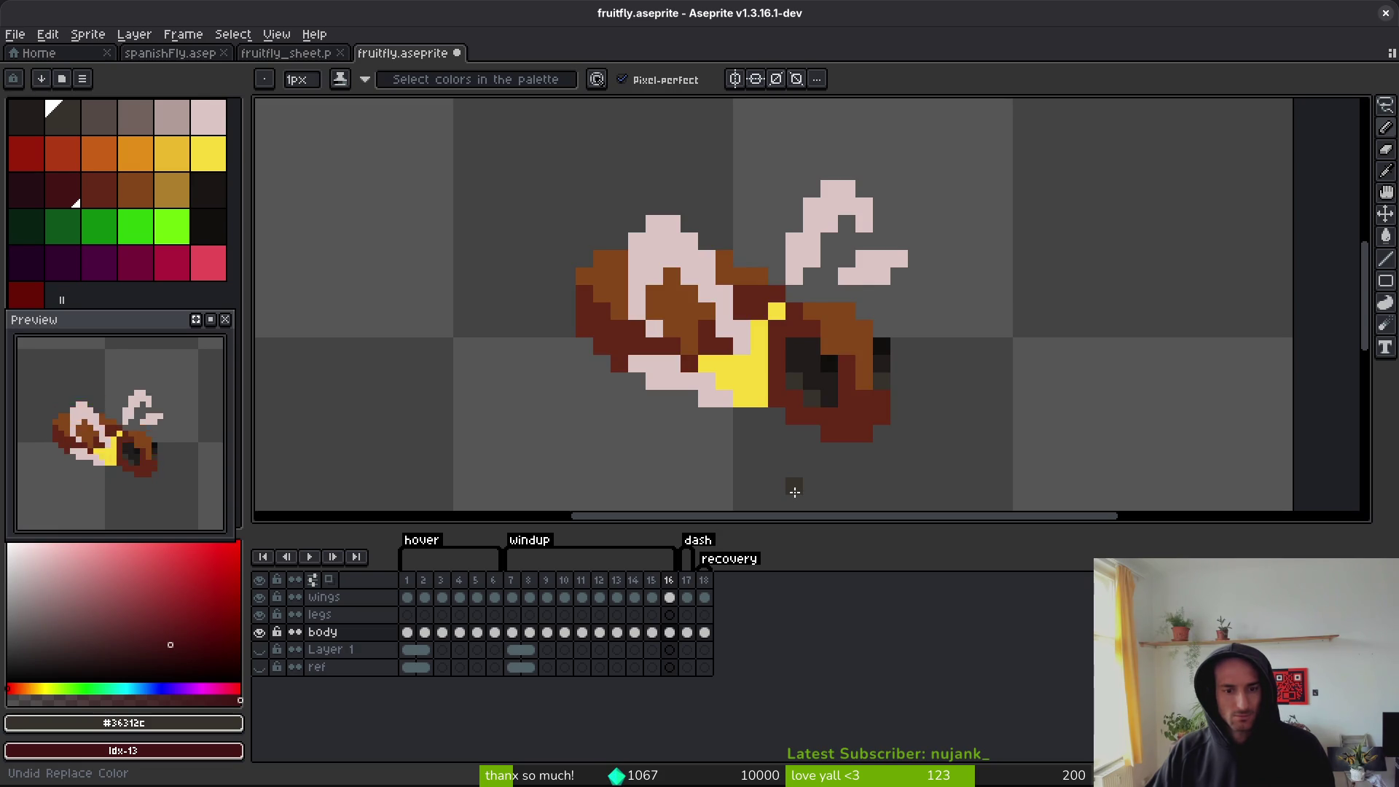
pyautogui.click(728, 543)
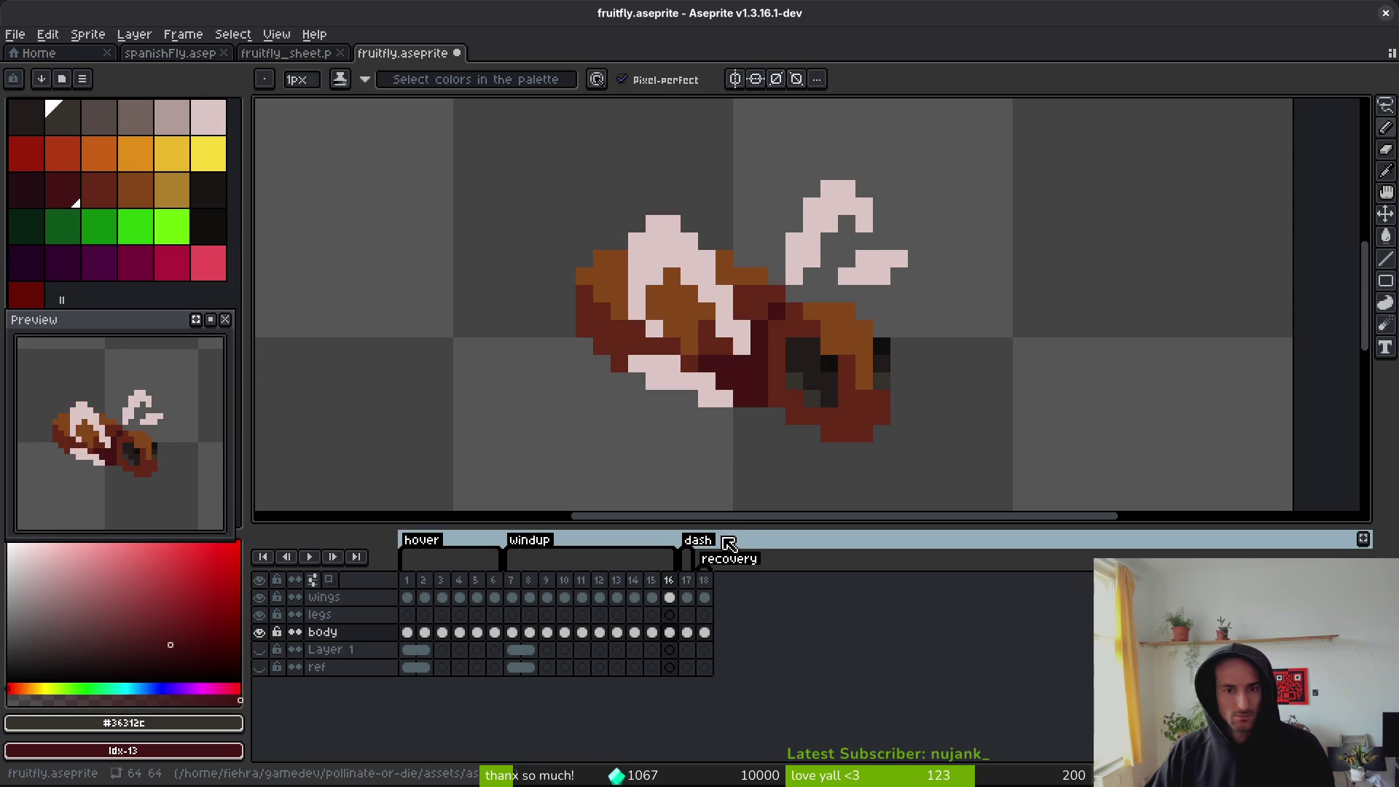
pyautogui.hotkey('ctrl', 'z')
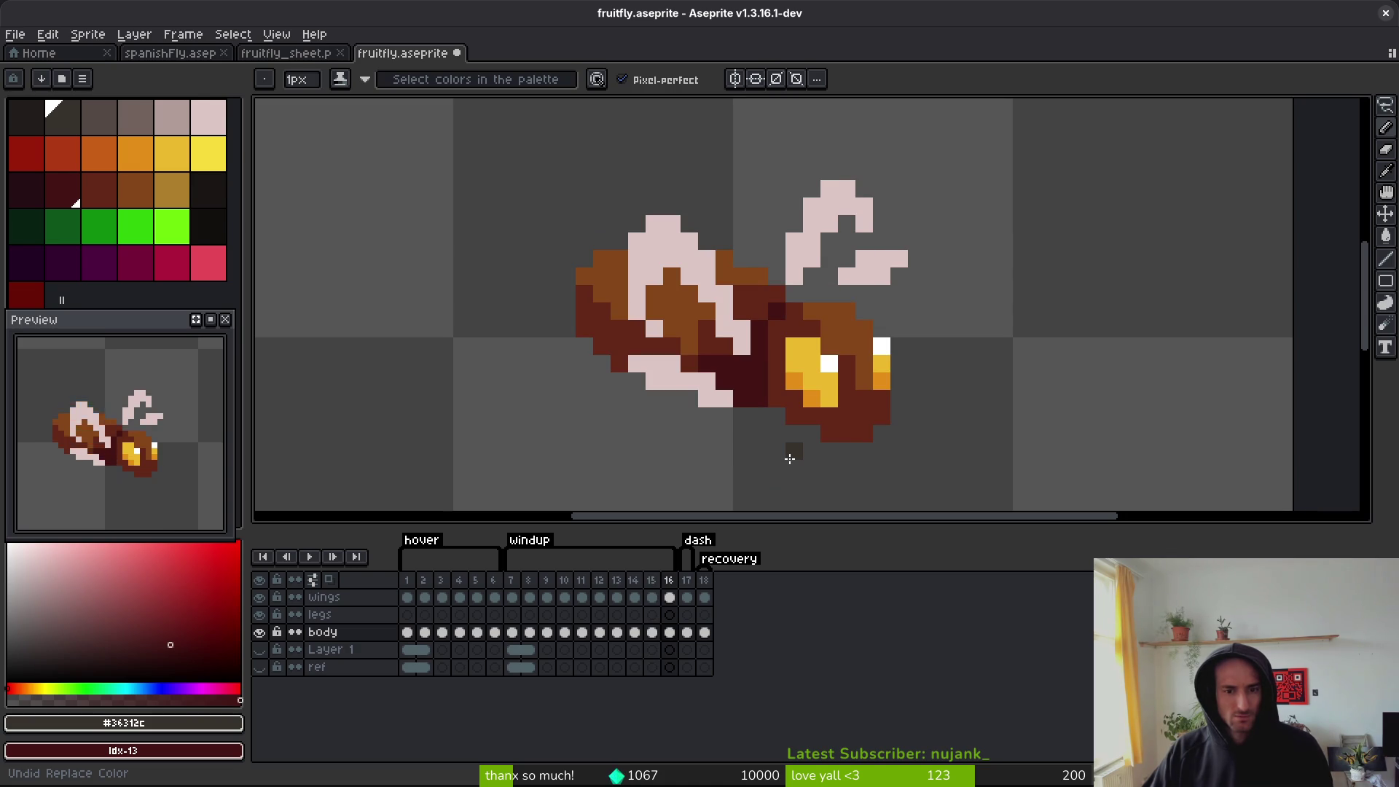
pyautogui.scroll(2, 790, 458)
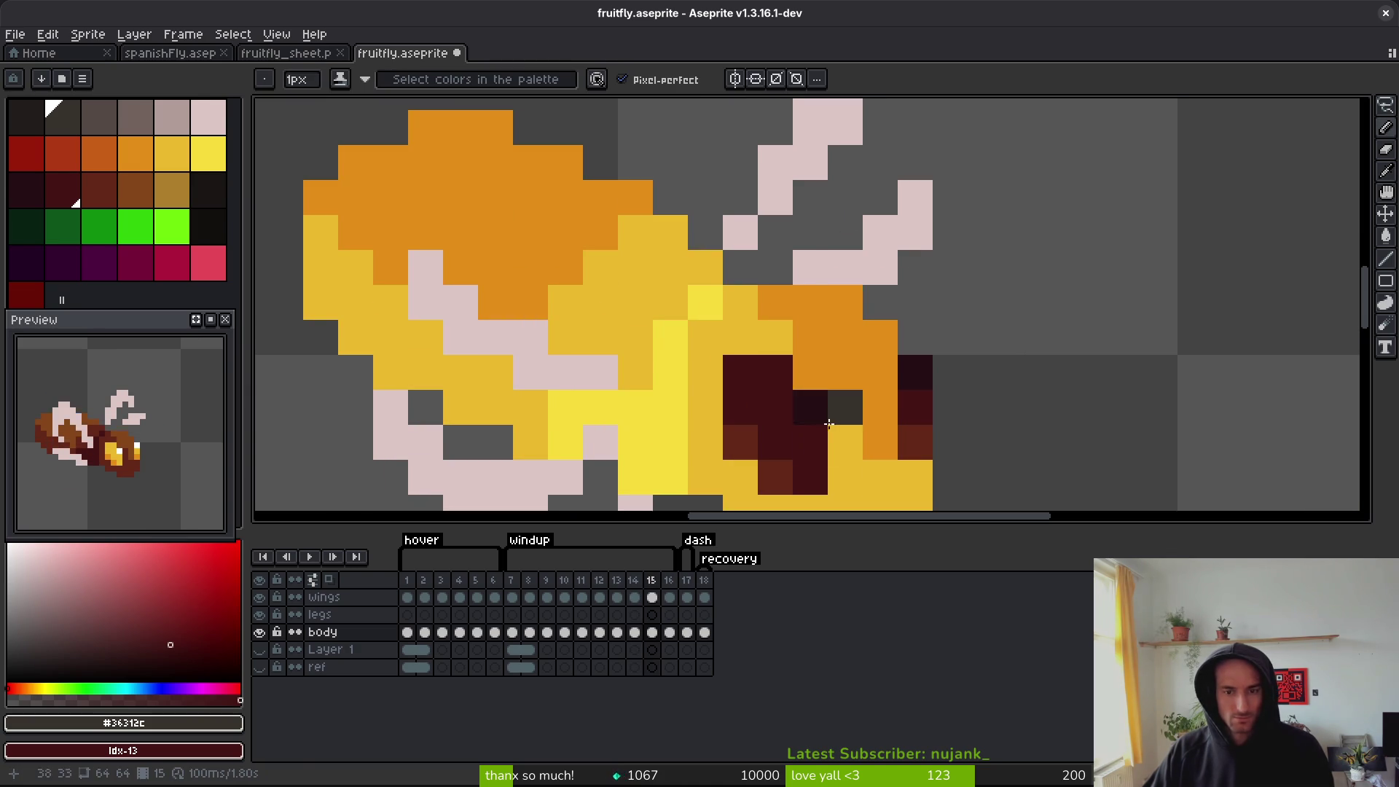
# - Replace the darkest maroon eye colour with black and darken the next maroon shade
pyautogui.keyDown('alt'); pyautogui.click(794, 399); pyautogui.keyUp('alt')
pyautogui.rightClick(211, 228)
pyautogui.hotkey('shift', 'r')
pyautogui.click(842, 190)
pyautogui.keyDown('alt'); pyautogui.click(754, 357); pyautogui.keyUp('alt')
pyautogui.hotkey('shift', 'r')
pyautogui.click(839, 190)
# - Replace the red-brown body colour with a darker shade and save the file
pyautogui.keyDown('alt'); pyautogui.click(749, 428); pyautogui.keyUp('alt')
pyautogui.rightClick(64, 191)
pyautogui.hotkey('shift', 'r')
pyautogui.click(838, 192)
pyautogui.hotkey('ctrl', 's')
pyautogui.press('b')
# - On frame 13, replace the white eye pixels with black
pyautogui.press('Right')
pyautogui.scroll(-5, 868, 358)
pyautogui.press('Left')
pyautogui.press('Left')
pyautogui.press('Left')
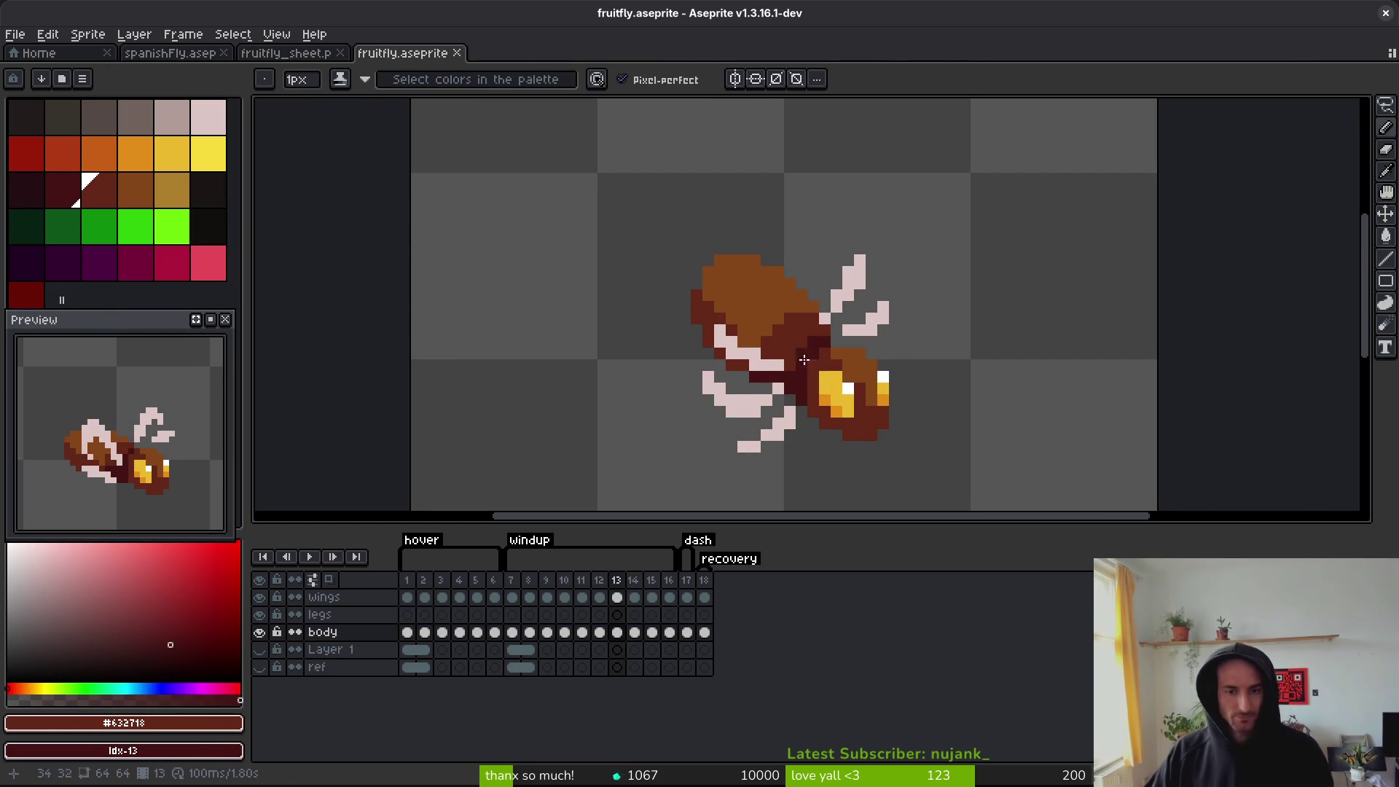
pyautogui.scroll(3, 817, 373)
pyautogui.keyDown('alt'); pyautogui.click(875, 355); pyautogui.keyUp('alt')
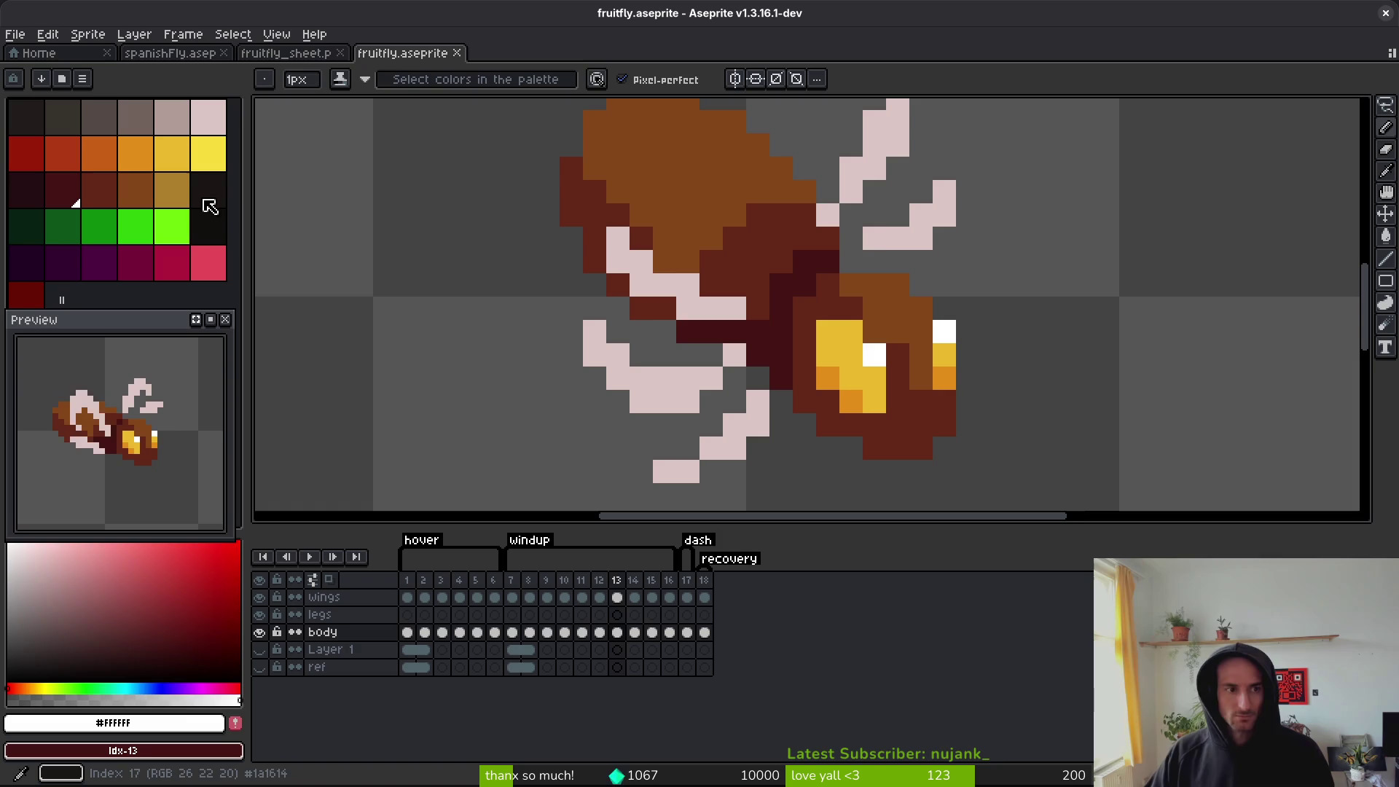
pyautogui.rightClick(210, 226)
pyautogui.hotkey('shift', 'r')
pyautogui.press('Escape')
# - Turn frame 13's yellow eye pixels dark red and its dark red body pixels bright yellow
pyautogui.keyDown('alt'); pyautogui.click(851, 331); pyautogui.keyUp('alt')
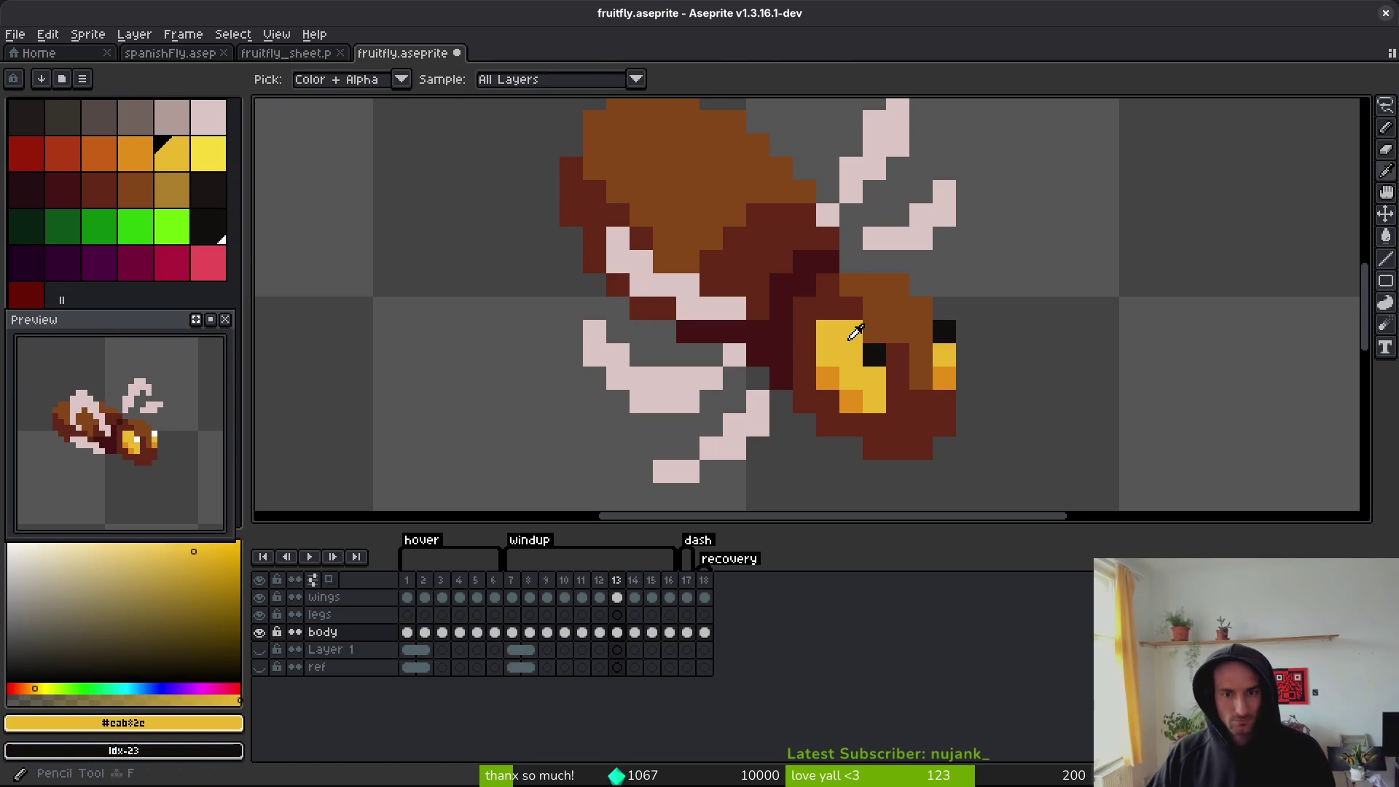
pyautogui.rightClick(26, 189)
pyautogui.hotkey('shift', 'r')
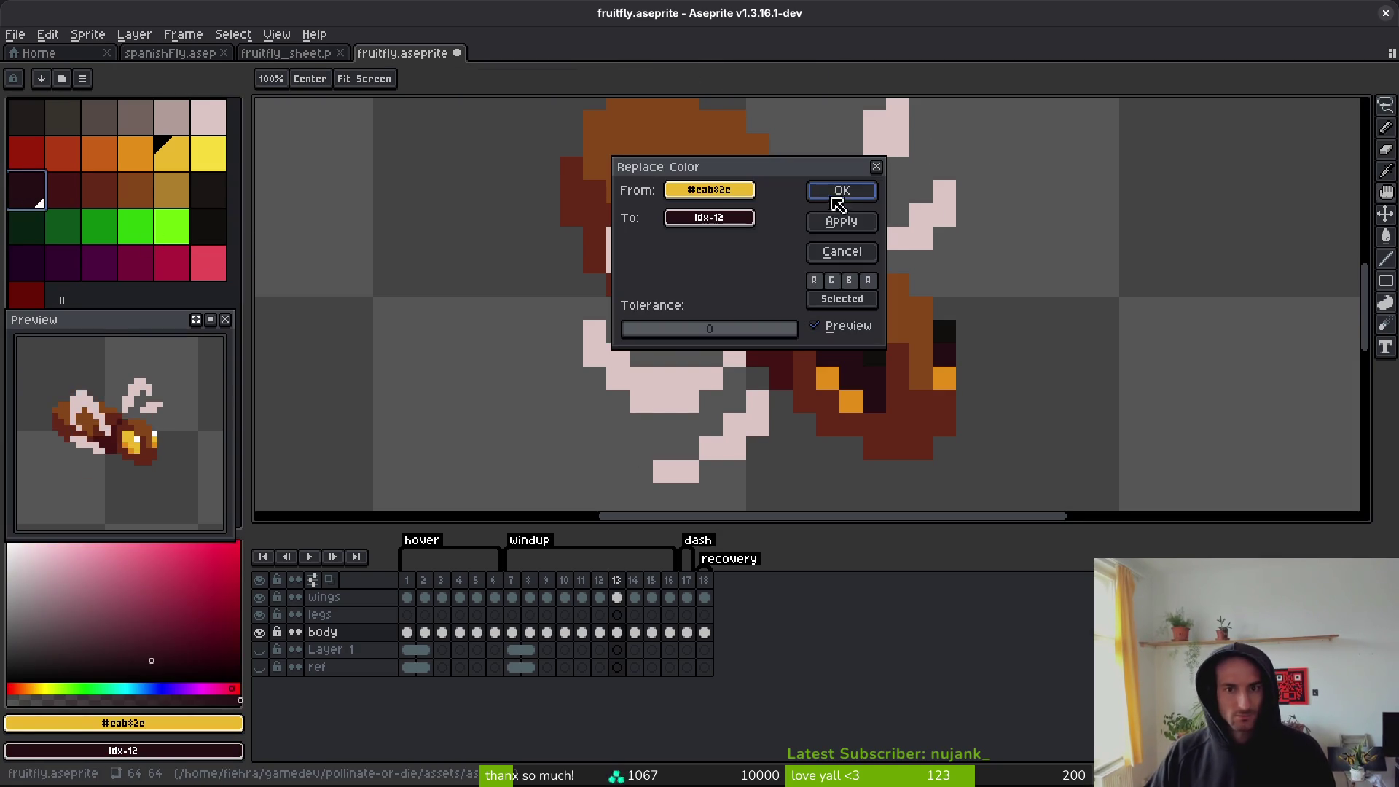
pyautogui.click(841, 191)
pyautogui.keyDown('alt'); pyautogui.click(769, 364); pyautogui.keyUp('alt')
pyautogui.rightClick(209, 153)
pyautogui.hotkey('shift', 'r')
pyautogui.click(840, 190)
# - Turn frame 13's orange eye pixels dark red and its dark brown body pixels yellow
pyautogui.keyDown('alt'); pyautogui.click(828, 375); pyautogui.keyUp('alt')
pyautogui.rightClick(64, 193)
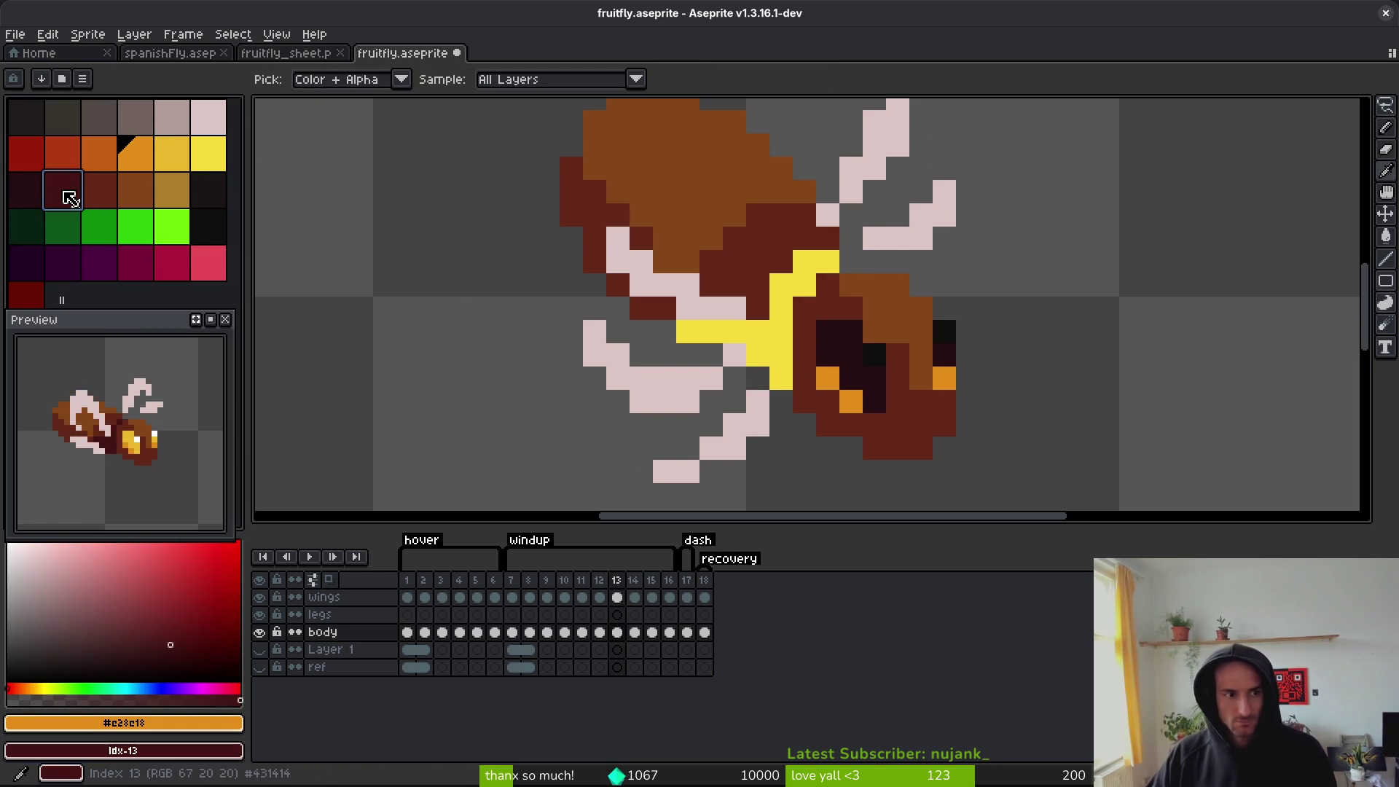
pyautogui.hotkey('shift', 'r')
pyautogui.click(839, 190)
pyautogui.keyDown('alt'); pyautogui.click(756, 240); pyautogui.keyUp('alt')
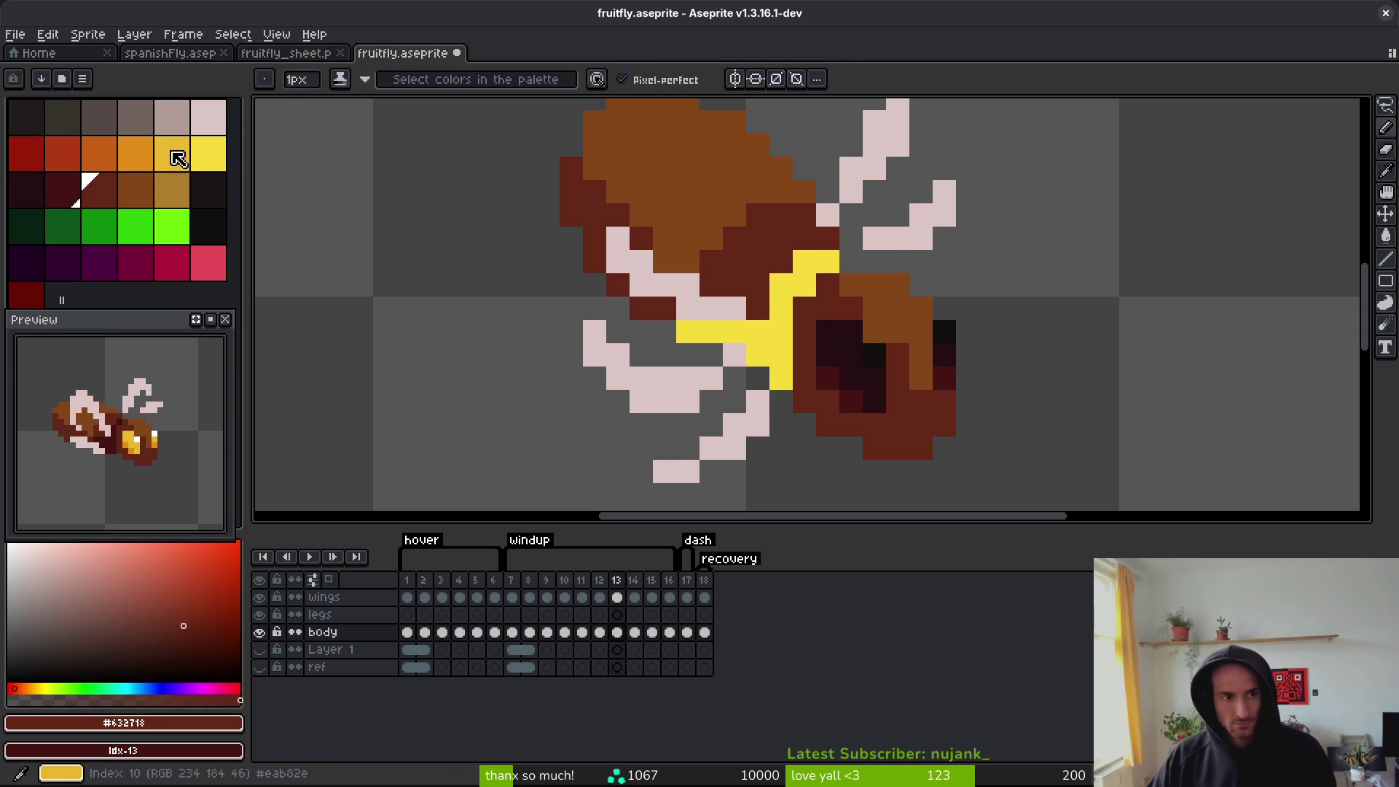
pyautogui.rightClick(199, 159)
pyautogui.hotkey('shift', 'r')
pyautogui.click(838, 189)
# - Replace frame 13's light brown shell colour with orange
pyautogui.keyDown('alt'); pyautogui.click(699, 147); pyautogui.keyUp('alt')
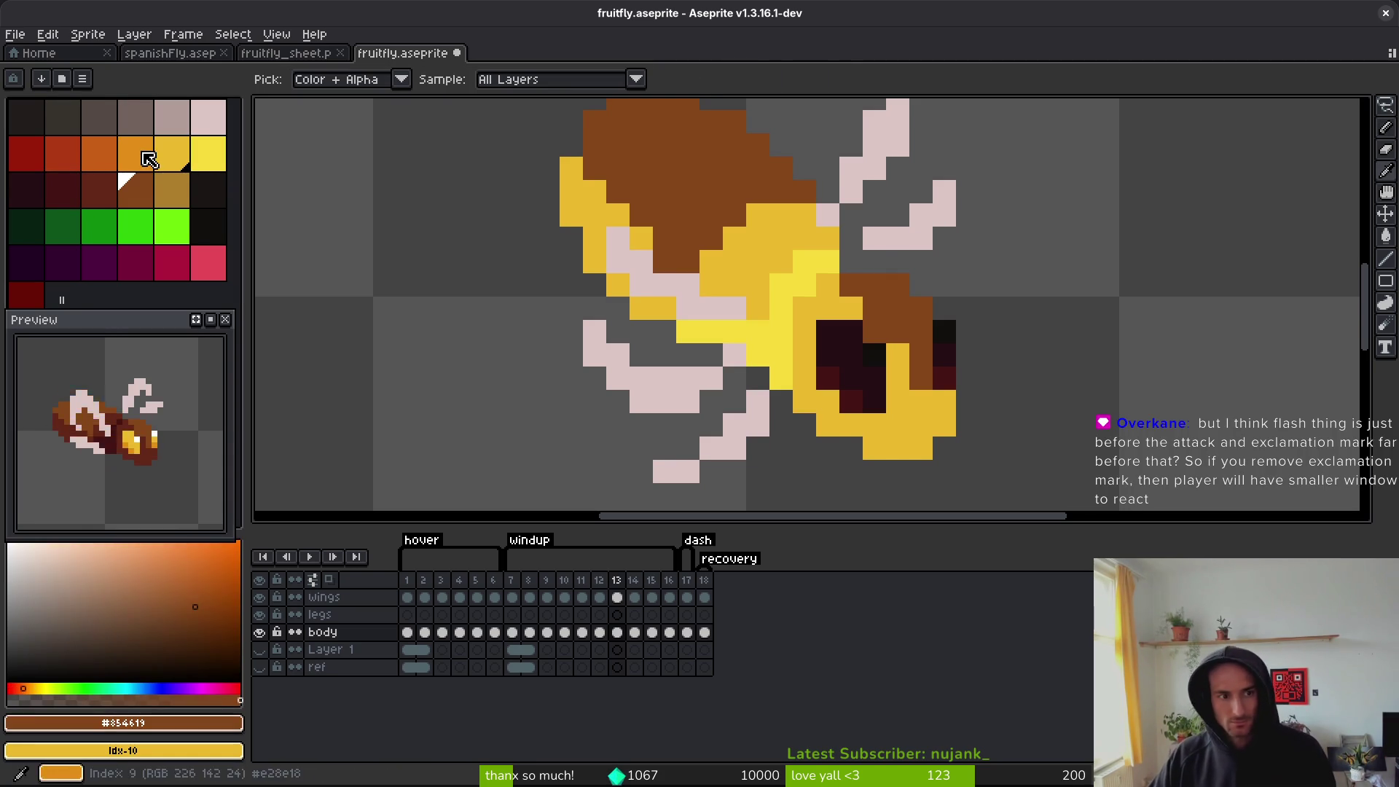
pyautogui.rightClick(144, 155)
pyautogui.hotkey('shift', 'r')
pyautogui.click(858, 197)
# - Compare the recoloured frame 13 with its neighbours and settle on frame 11
pyautogui.scroll(-3, 895, 352)
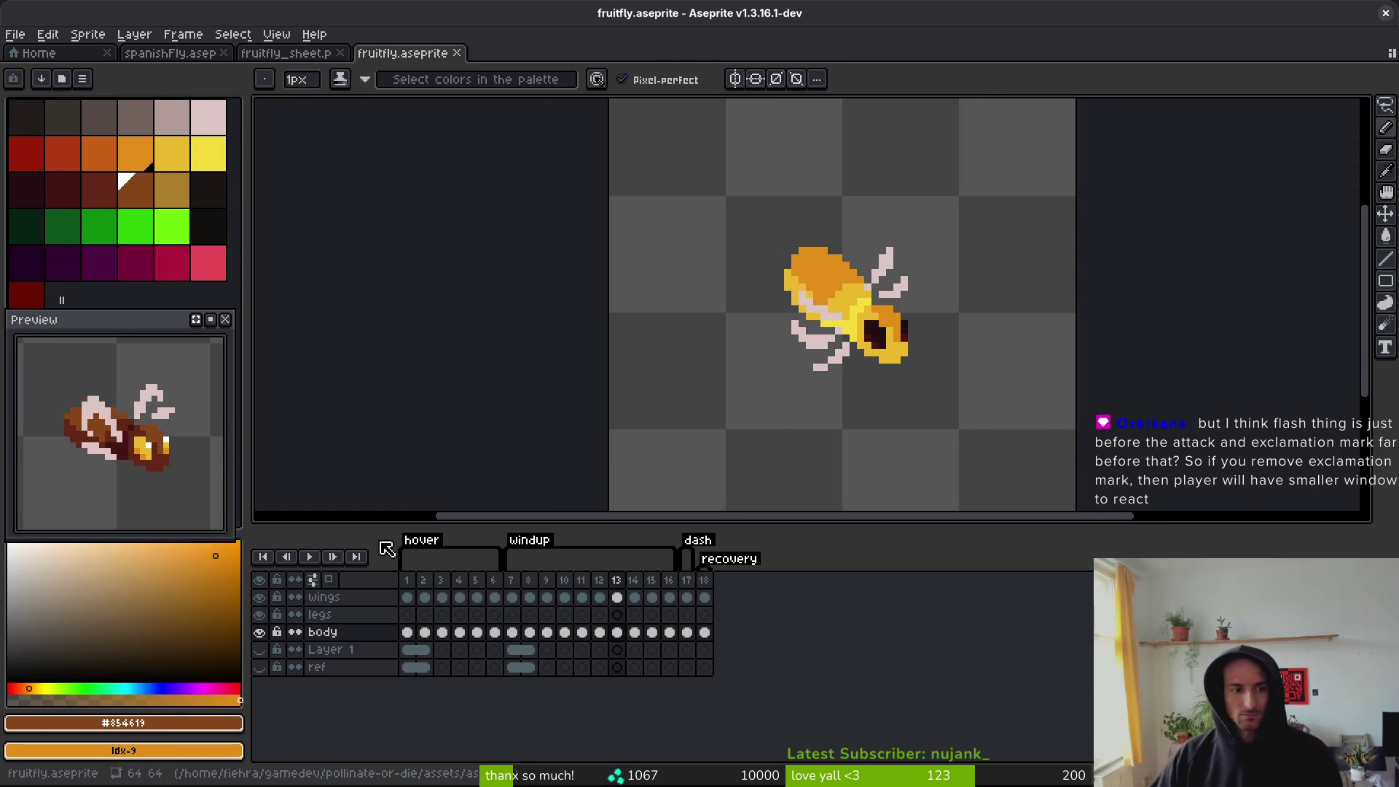
pyautogui.press('Left')
pyautogui.press('Right')
pyautogui.press('Left')
pyautogui.press('Right')
pyautogui.press('Left')
pyautogui.press('Left')
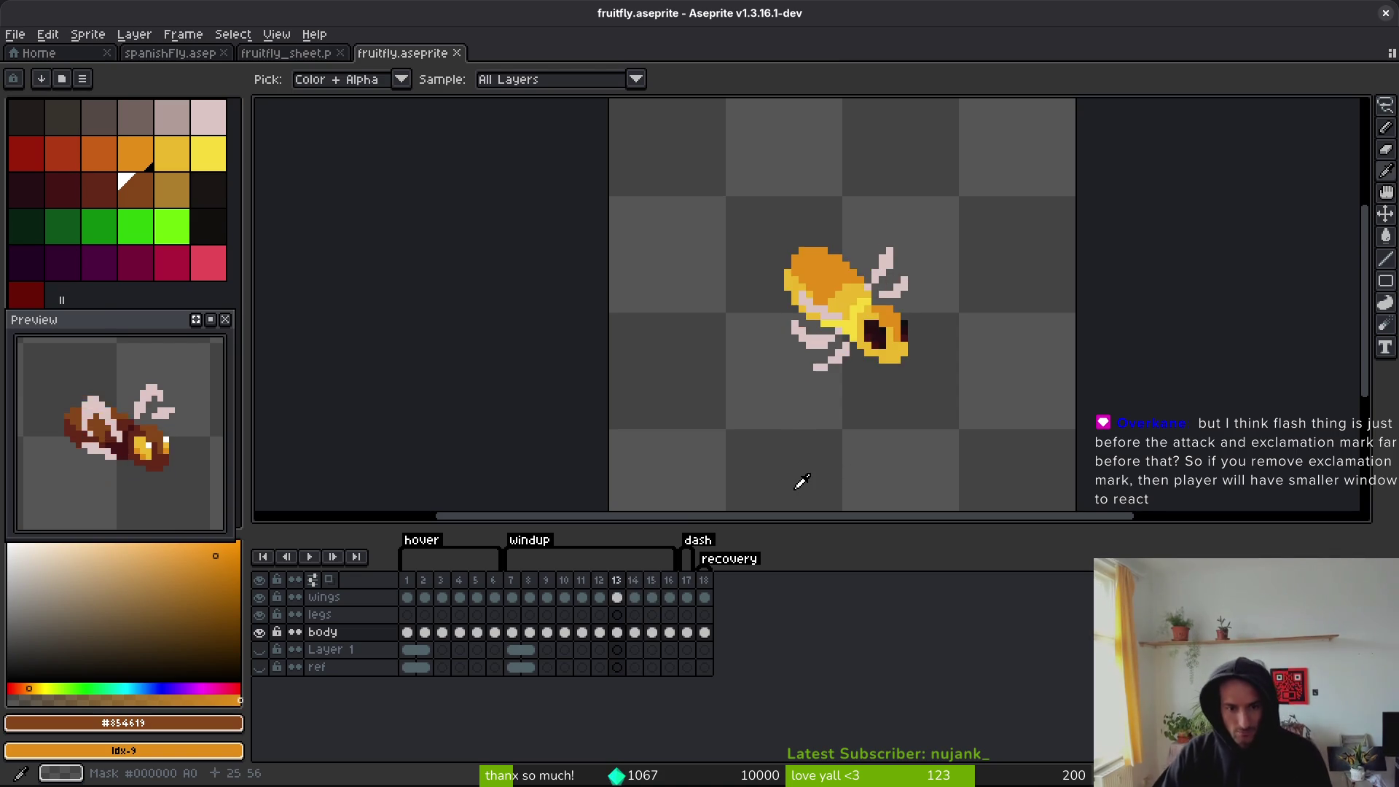
pyautogui.press('Left')
pyautogui.press('Right')
pyautogui.press('Left')
pyautogui.press('Left')
pyautogui.press('Right')
pyautogui.press('Right')
pyautogui.press('Left')
pyautogui.press('Left')
pyautogui.press('b')
pyautogui.scroll(3, 894, 365)
pyautogui.scroll(2, 894, 364)
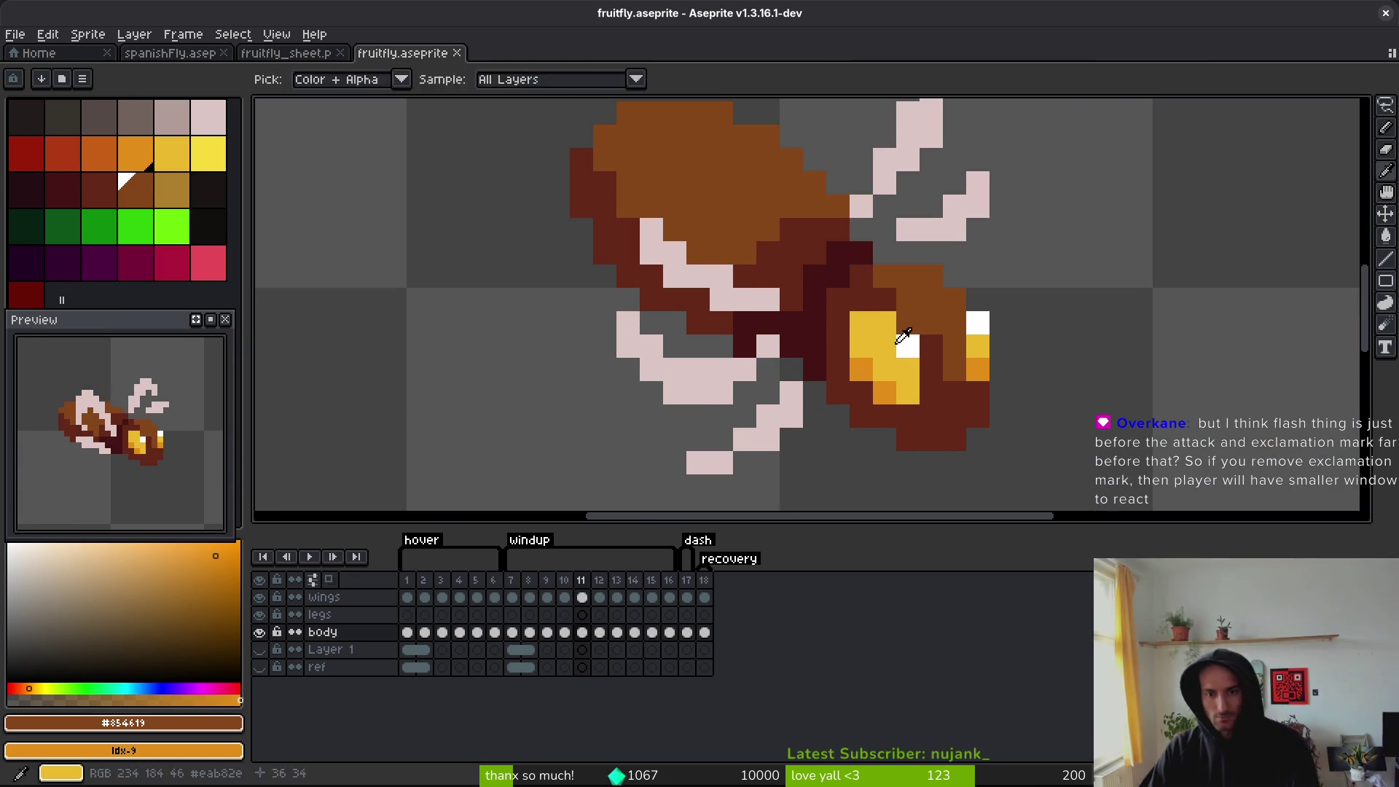
# - On frame 11, turn the white eye pixels black and the yellow eye pixels dark red
pyautogui.keyDown('alt'); pyautogui.click(906, 343); pyautogui.keyUp('alt')
pyautogui.rightClick(217, 233)
pyautogui.hotkey('shift', 'r')
pyautogui.click(838, 188)
pyautogui.keyDown('alt'); pyautogui.click(884, 328); pyautogui.keyUp('alt')
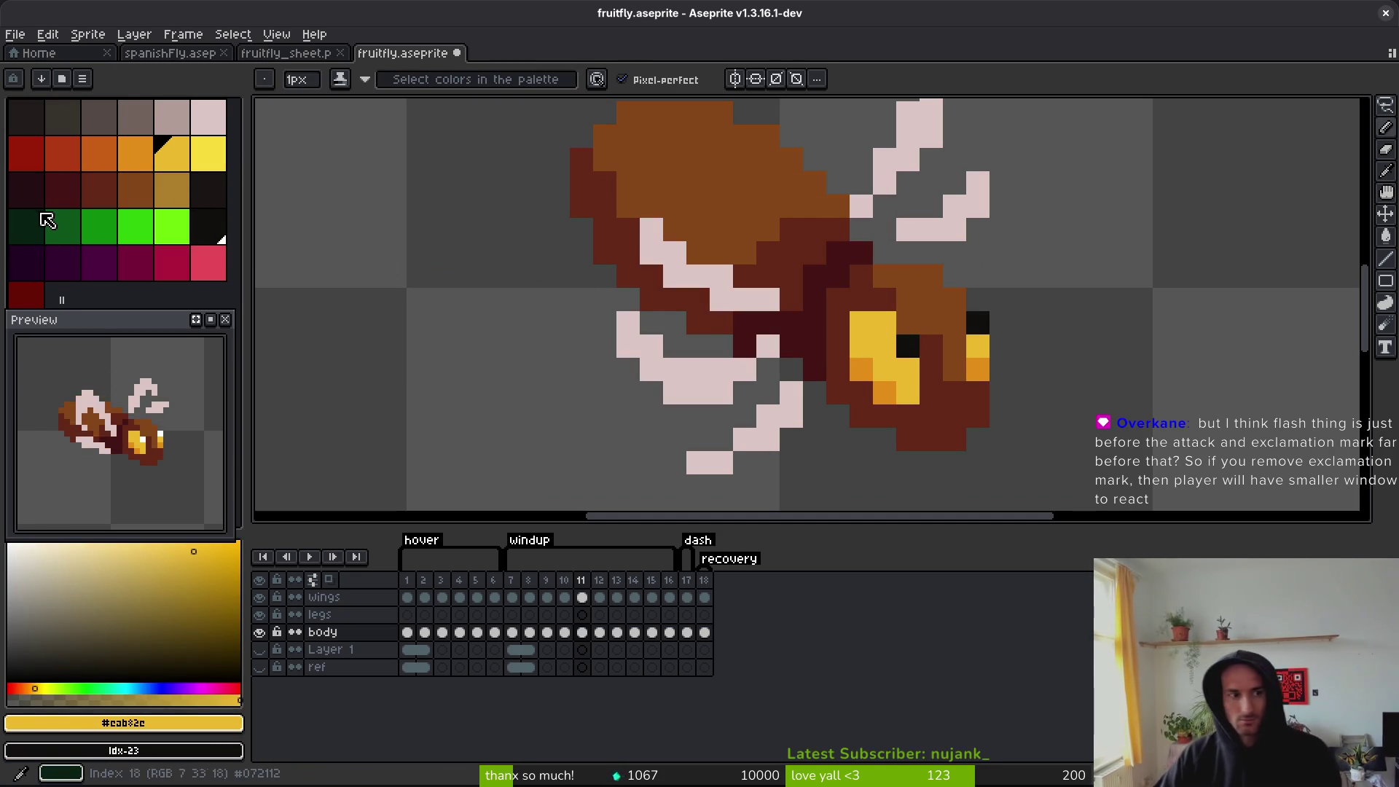
pyautogui.rightClick(26, 190)
pyautogui.hotkey('shift', 'r')
pyautogui.click(871, 201)
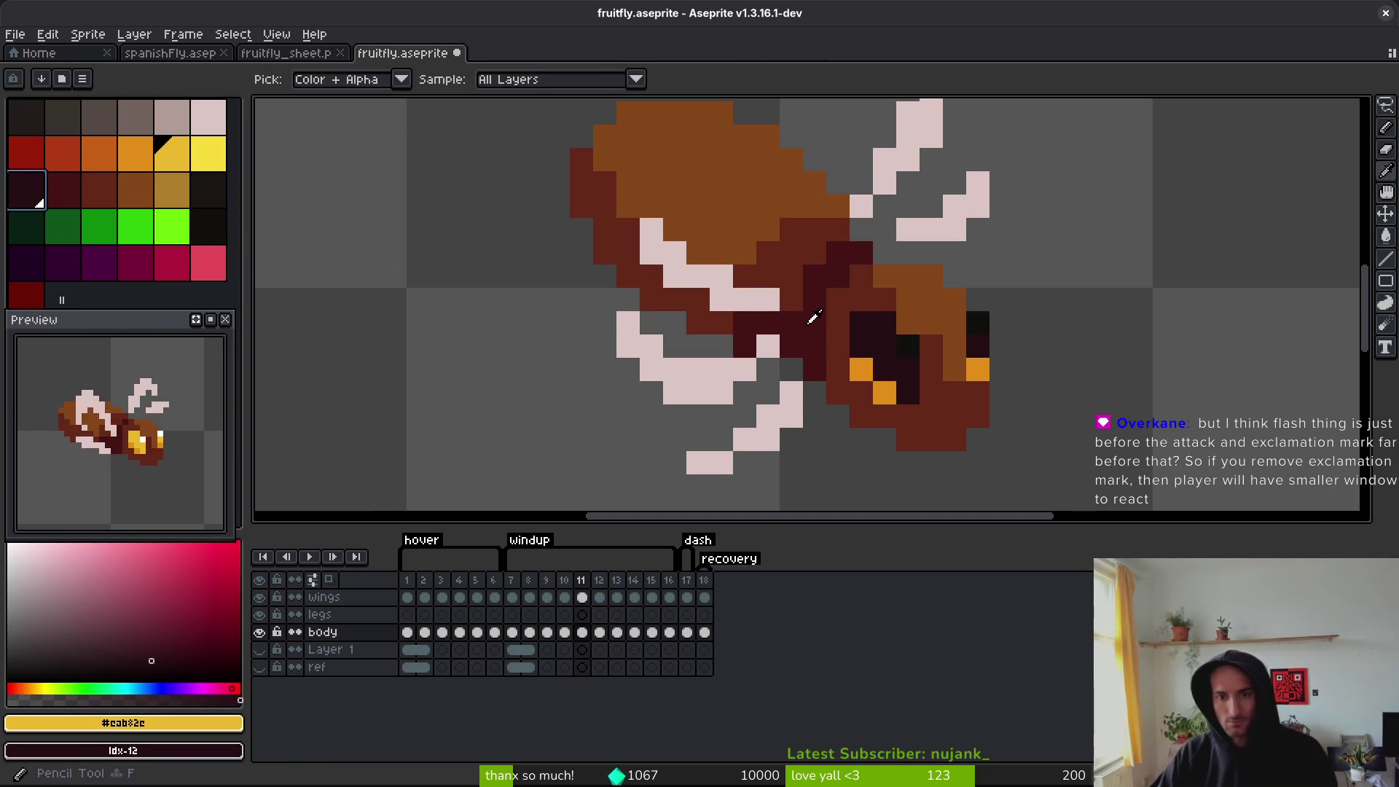
# - Turn frame 11's dark red body pixels bright yellow and its orange eye pixels dark red
pyautogui.click(63, 191)
pyautogui.rightClick(208, 153)
pyautogui.hotkey('shift', 'r')
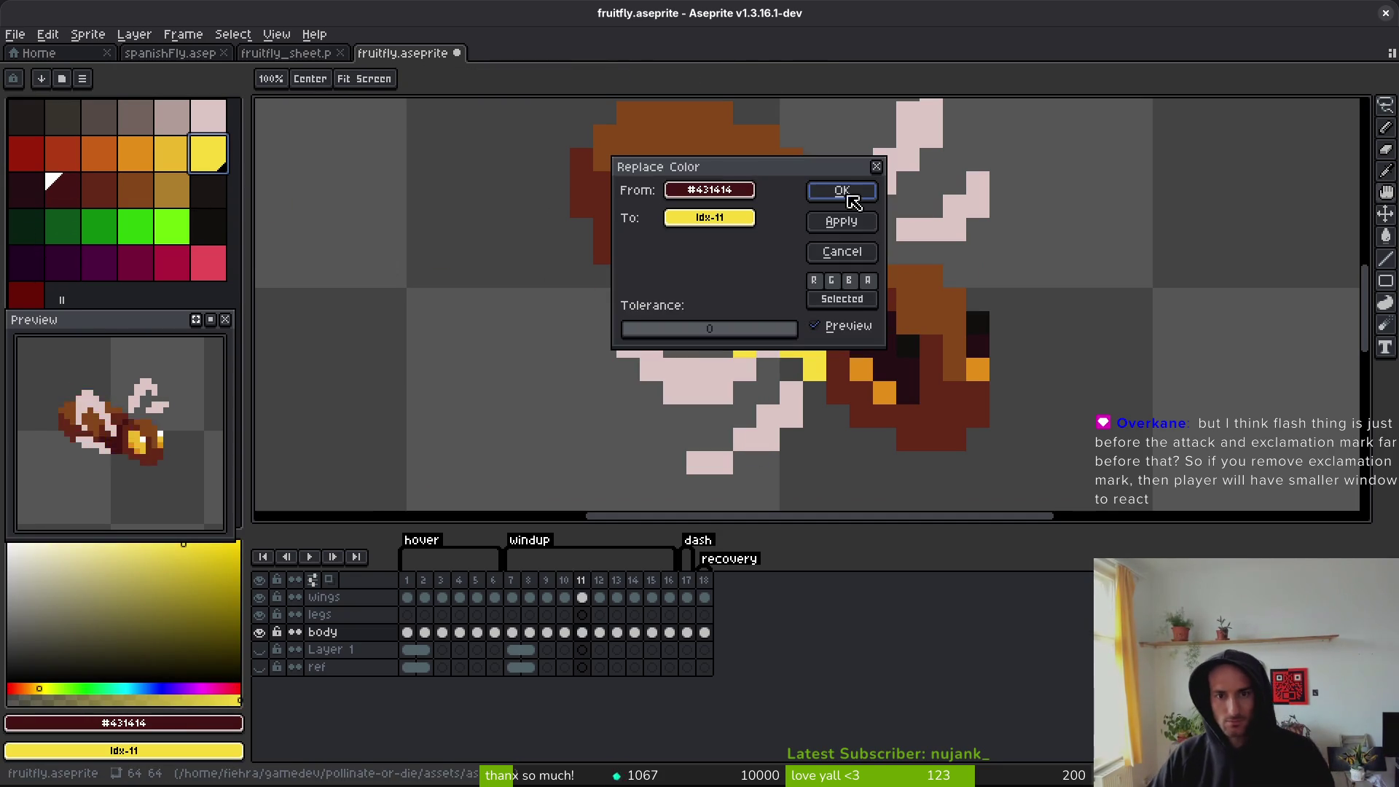
pyautogui.click(853, 201)
pyautogui.keyDown('alt'); pyautogui.click(860, 370); pyautogui.keyUp('alt')
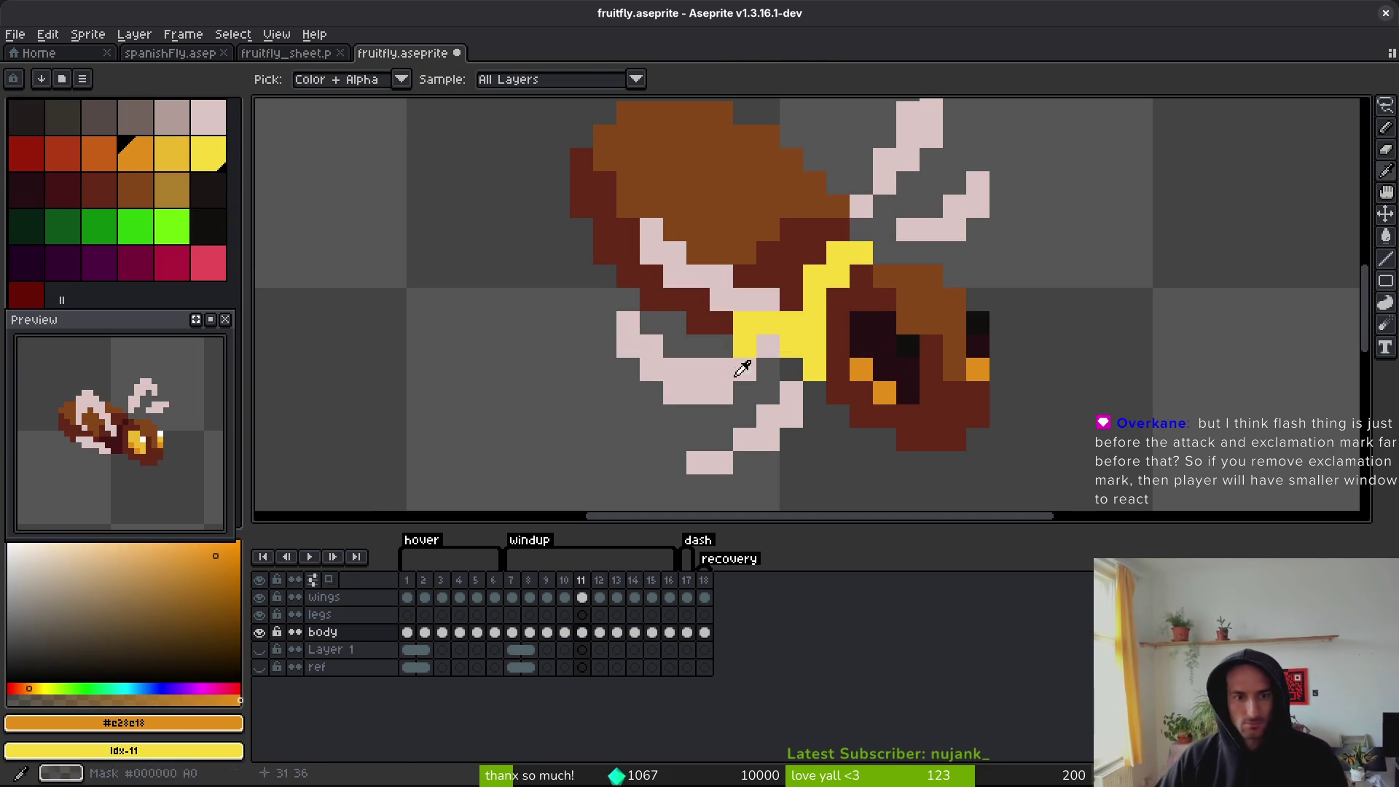
pyautogui.rightClick(75, 200)
pyautogui.hotkey('shift', 'r')
pyautogui.click(816, 188)
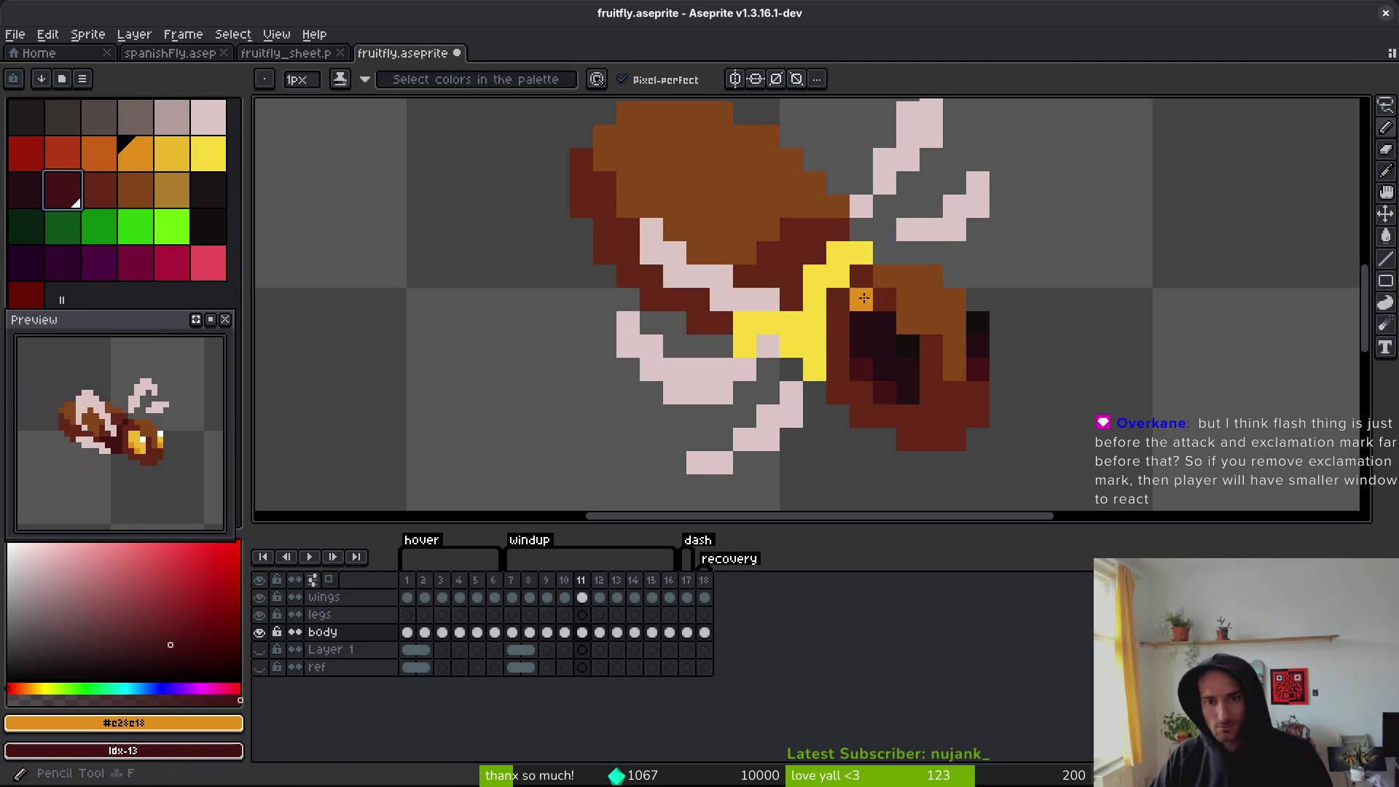
# - Turn frame 11's dark brown pixels yellow and light brown shell orange, touch up one pixel, and save
pyautogui.keyDown('alt'); pyautogui.click(789, 252); pyautogui.keyUp('alt')
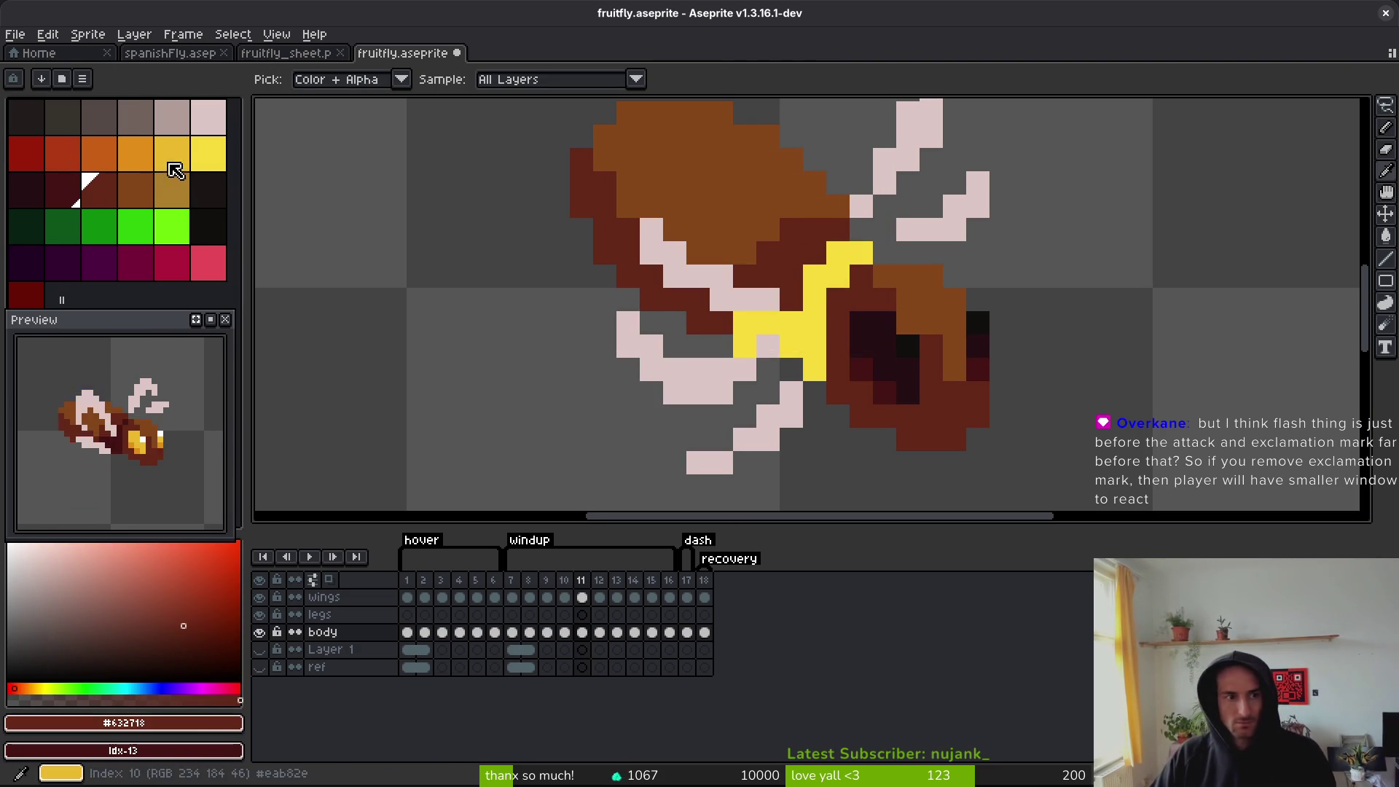
pyautogui.rightClick(167, 170)
pyautogui.hotkey('shift', 'r')
pyautogui.click(837, 191)
pyautogui.keyDown('alt'); pyautogui.click(733, 164); pyautogui.keyUp('alt')
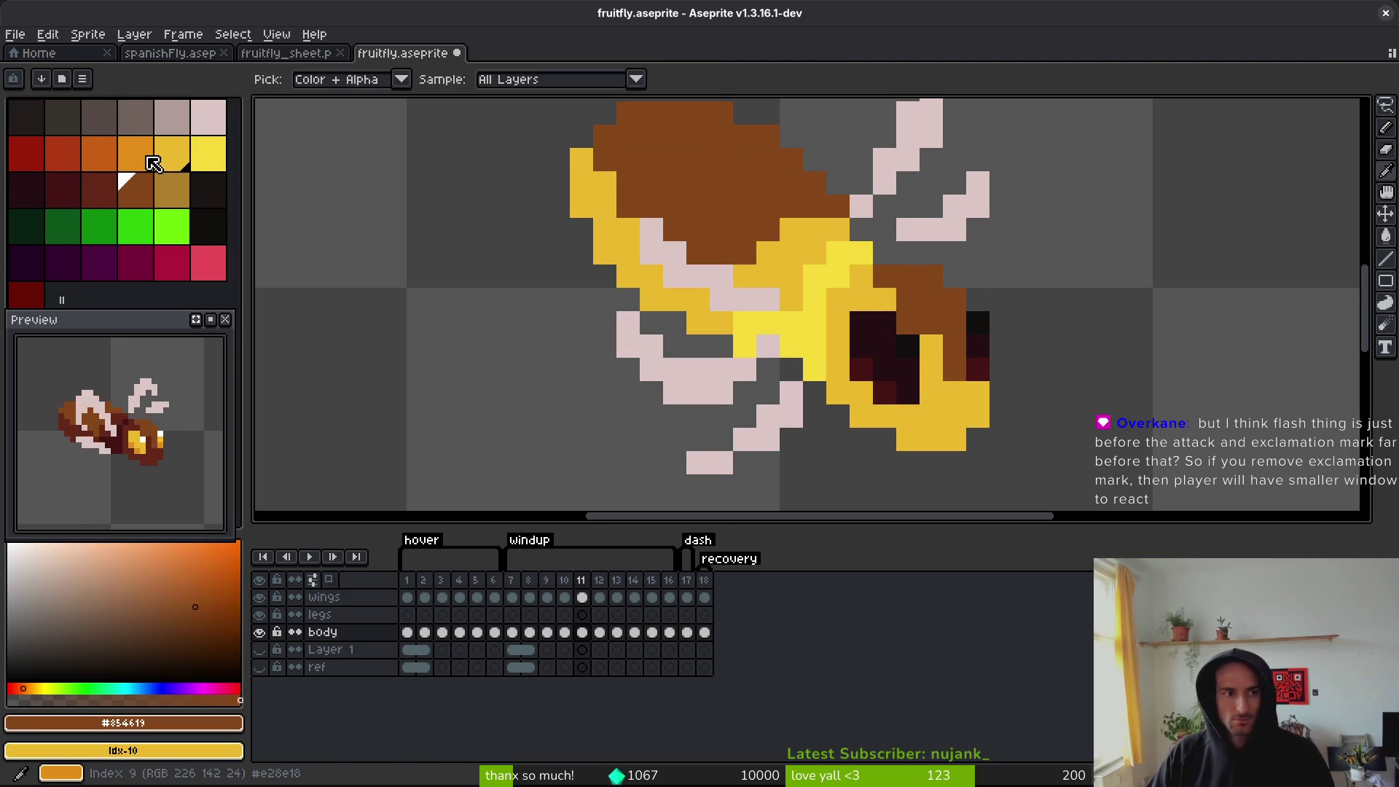
pyautogui.rightClick(159, 165)
pyautogui.hotkey('shift', 'r')
pyautogui.click(834, 188)
pyautogui.click(789, 318)
pyautogui.hotkey('ctrl', 's')
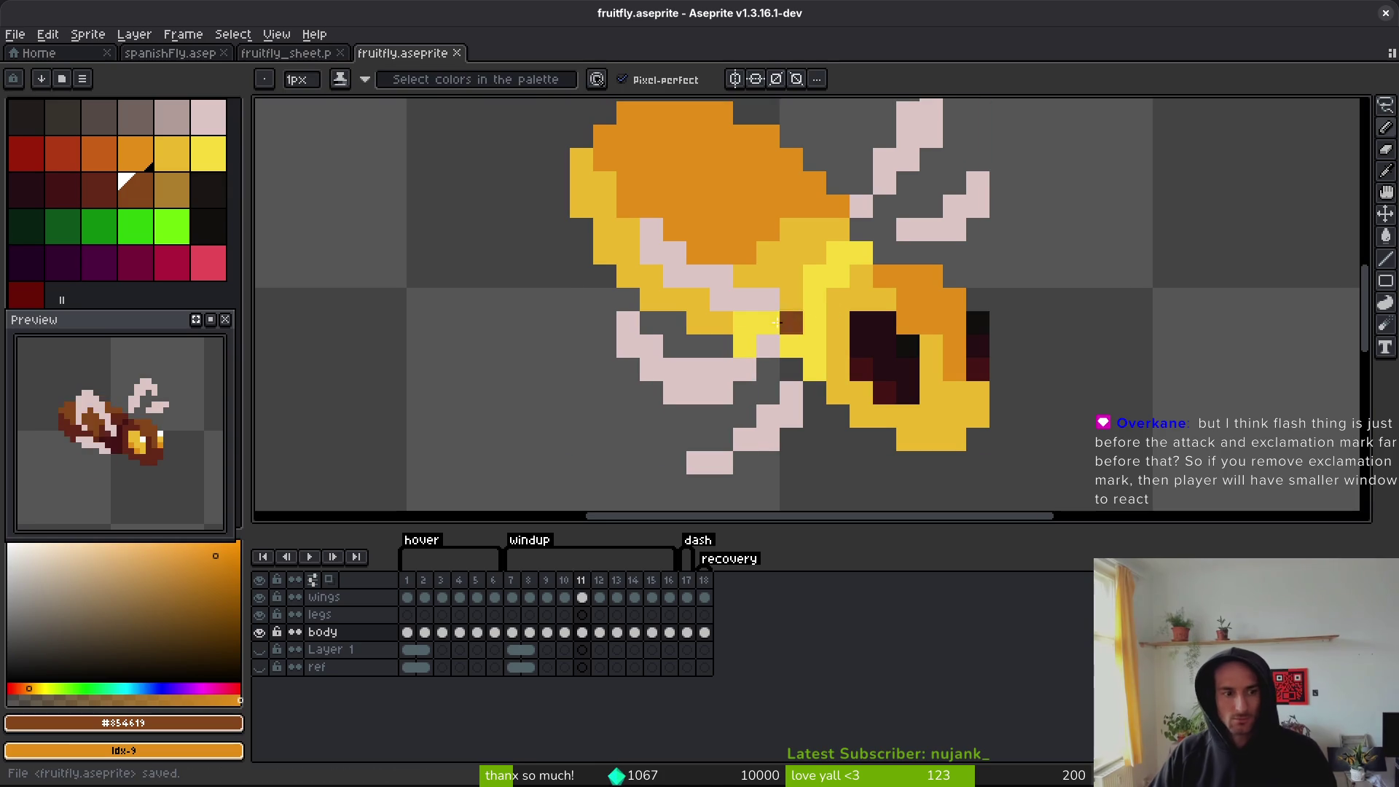
# - Generate the sprite sheet from the frames and bring up the output file chooser
pyautogui.hotkey('ctrl', 'e')
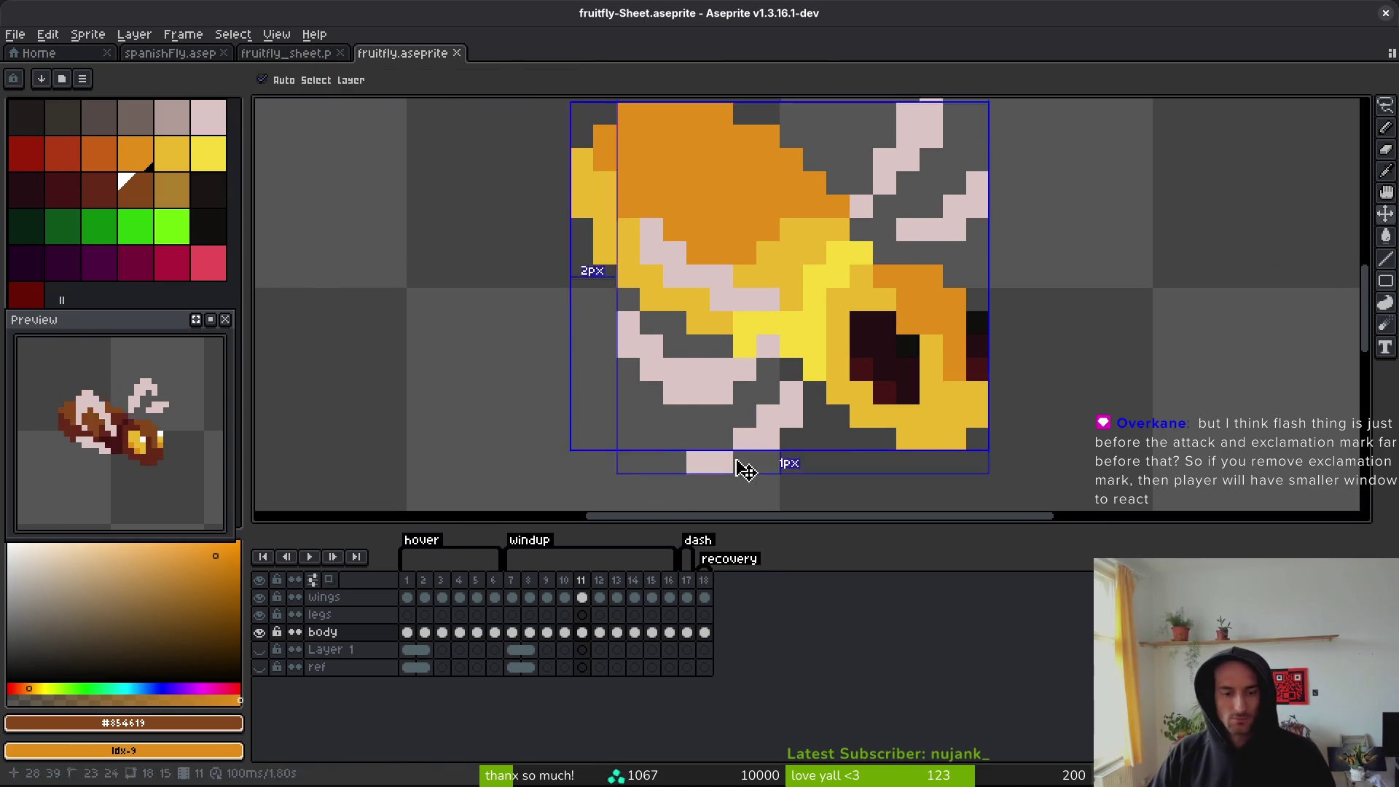
pyautogui.click(433, 260)
pyautogui.hotkey('ctrl', 'shift', 'e')
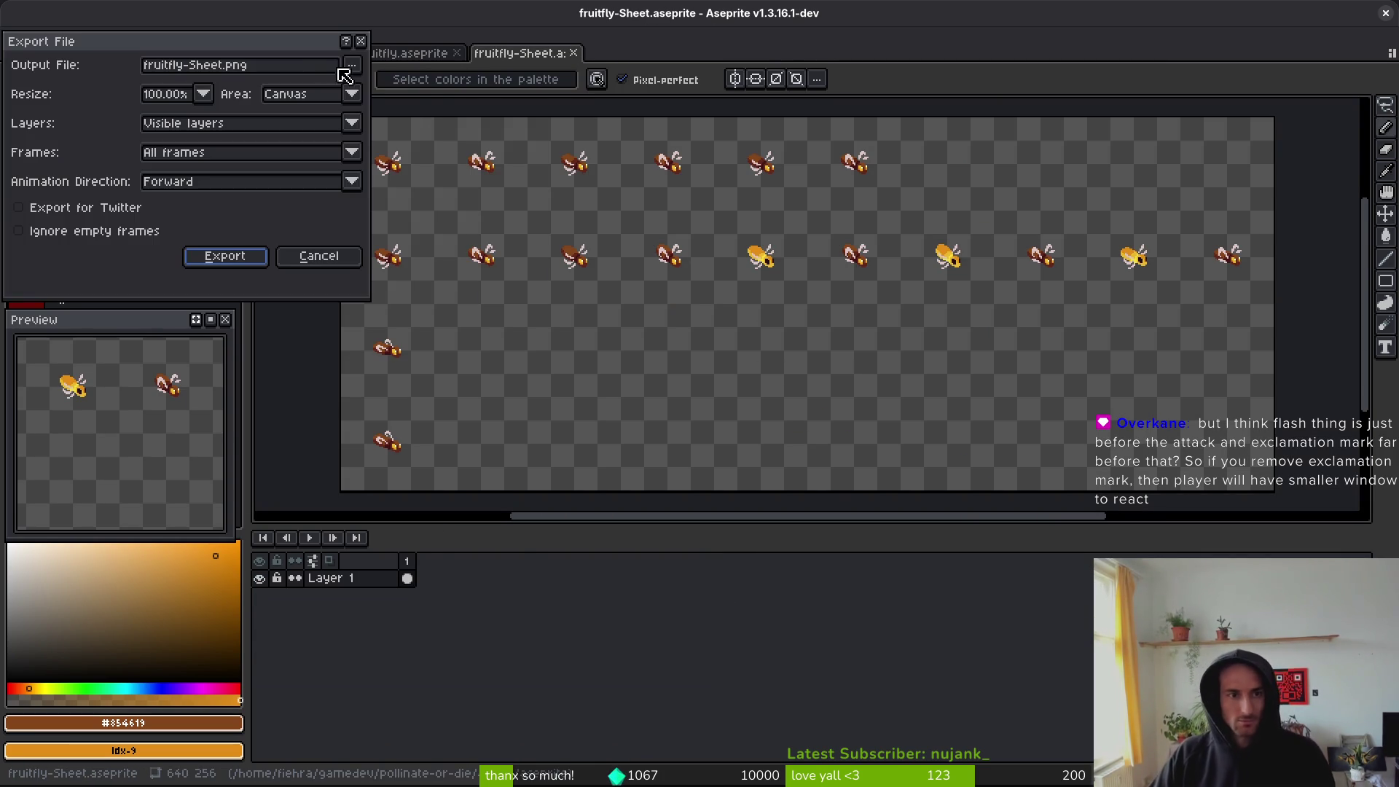
pyautogui.click(352, 65)
pyautogui.click(412, 89)
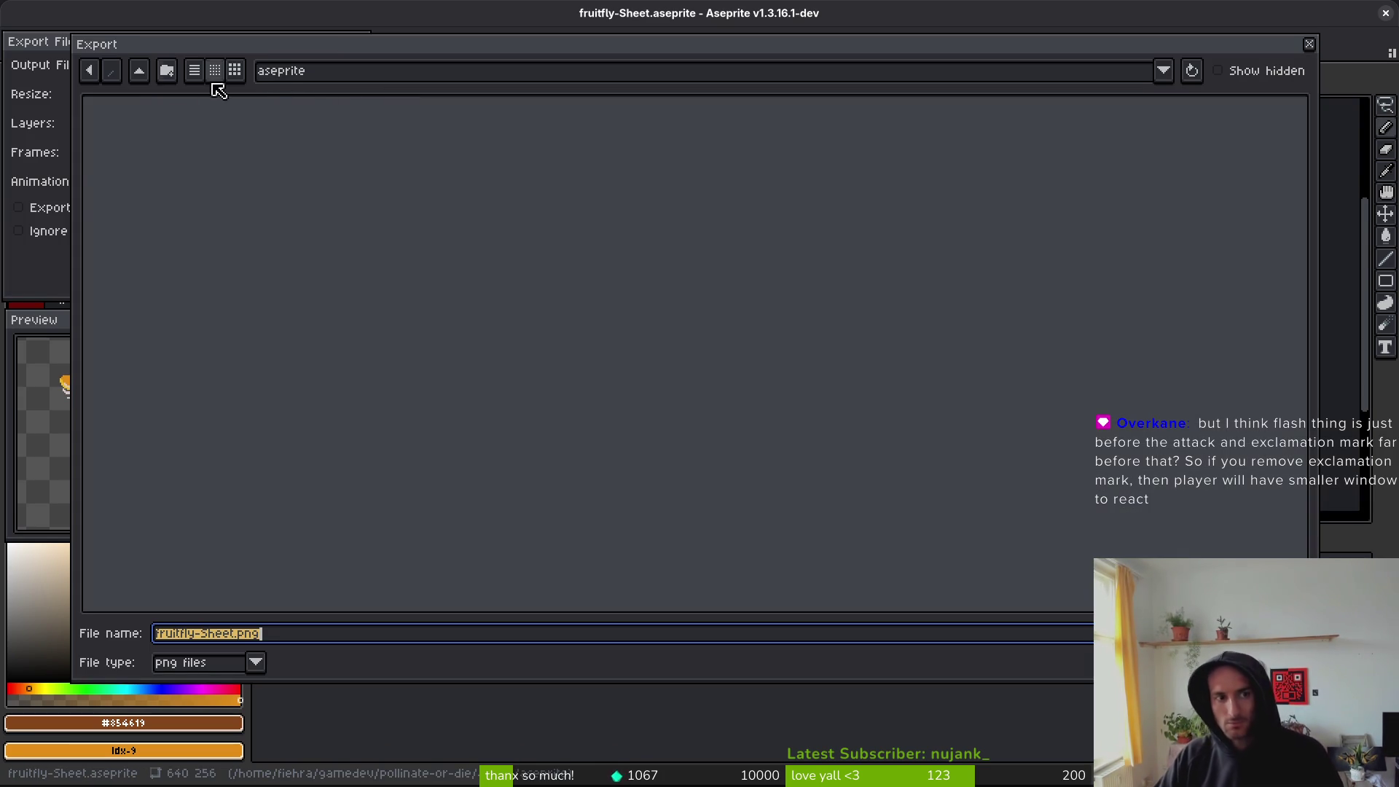
# - Target art/enemies/fruitfly_sheet.png, confirm the overwrite, and export the sheet
pyautogui.click(143, 74)
pyautogui.doubleClick(120, 149)
pyautogui.doubleClick(575, 151)
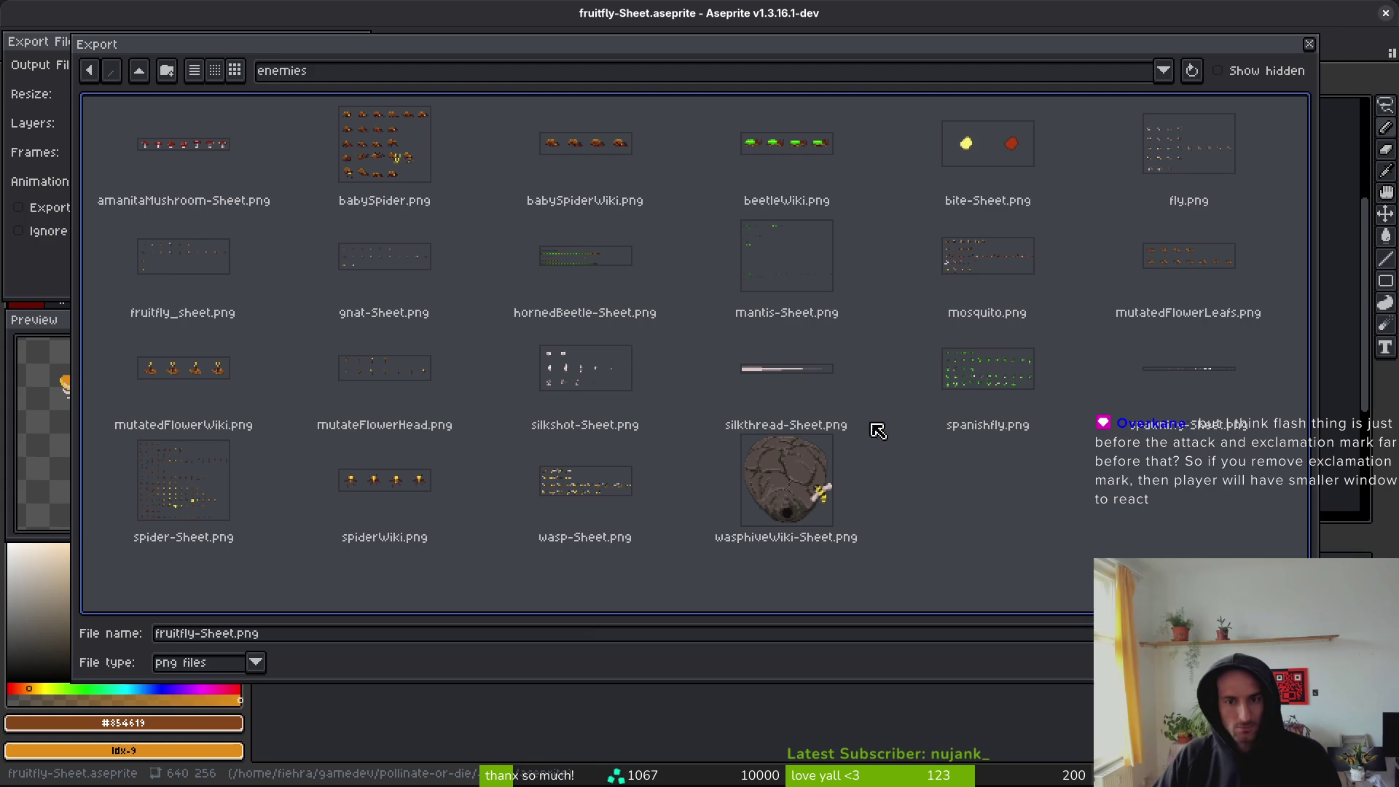
pyautogui.click(209, 269)
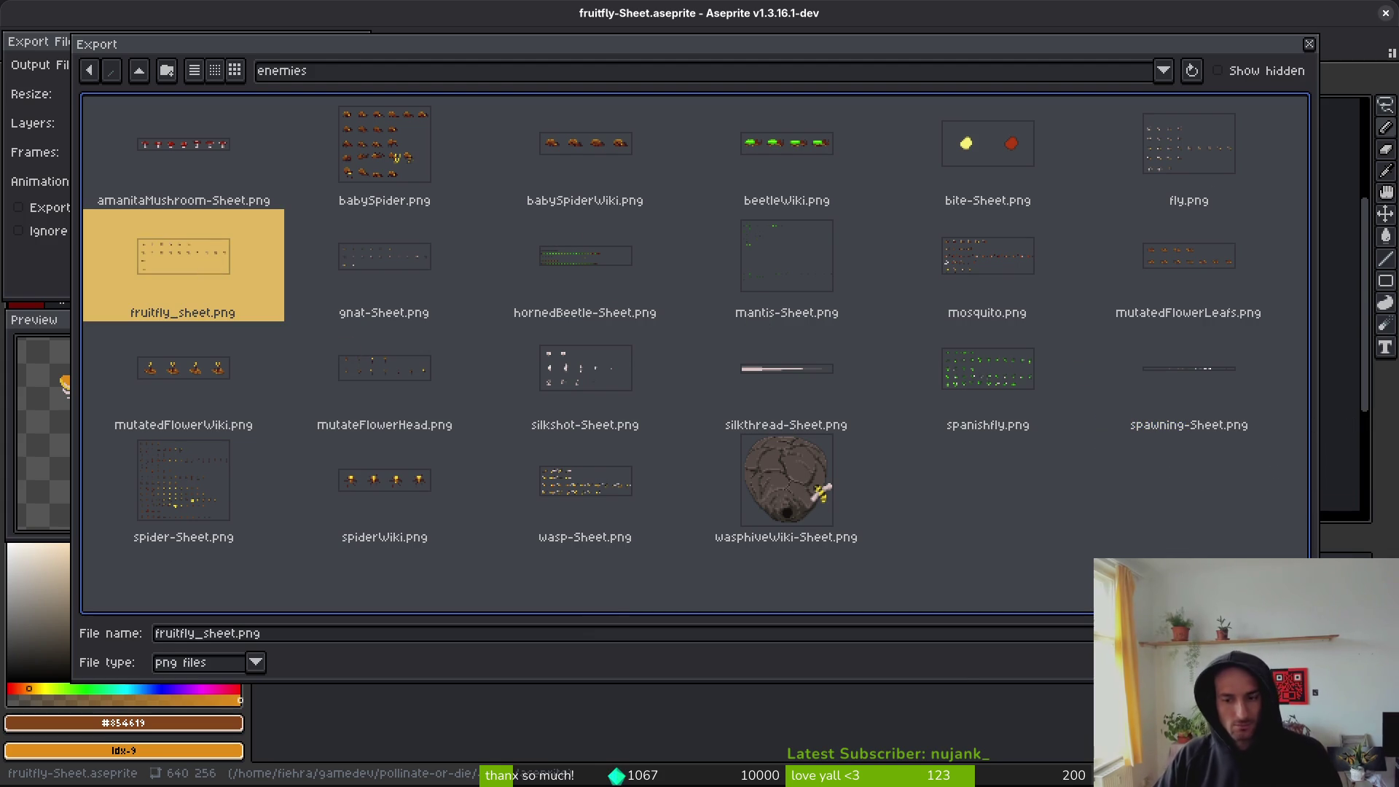
pyautogui.press('Return')
pyautogui.click(590, 441)
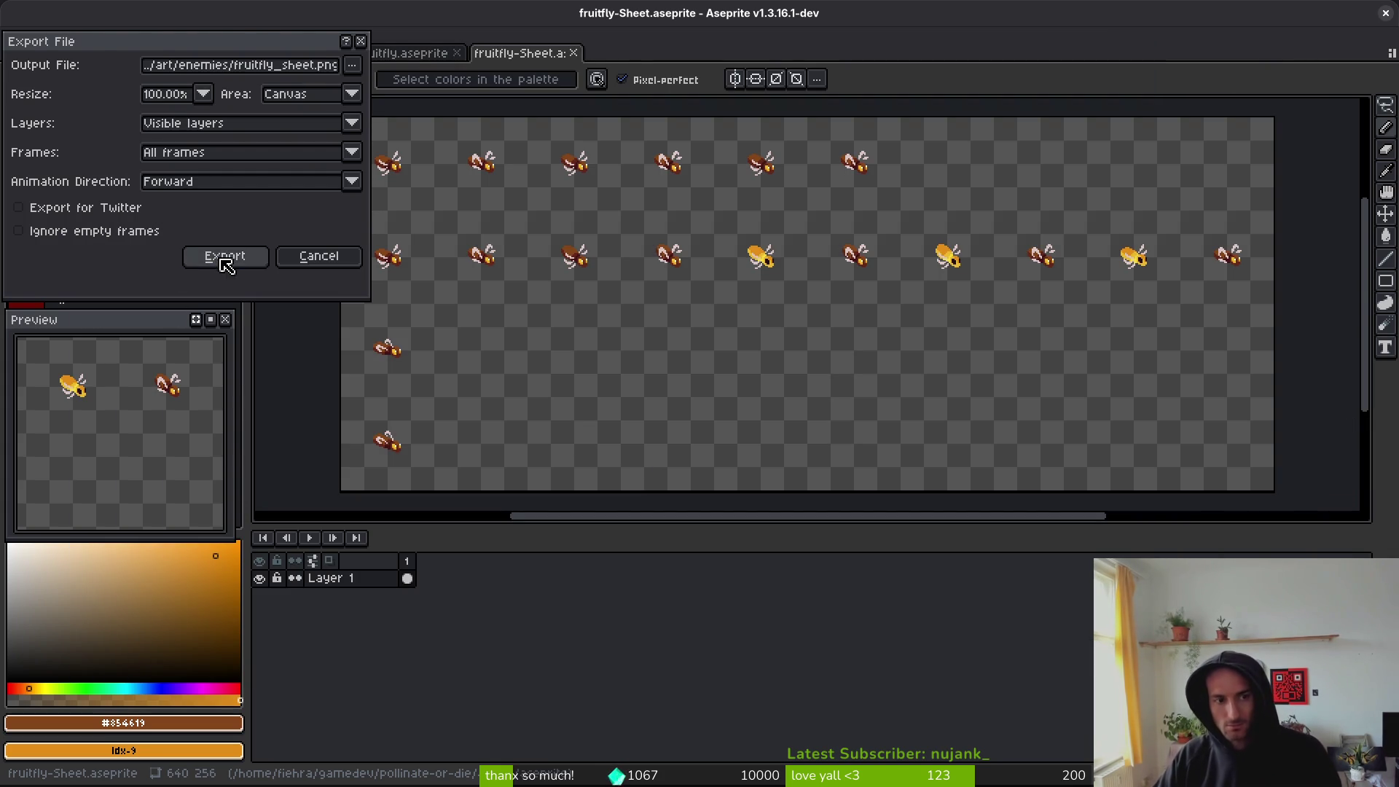
pyautogui.click(220, 259)
pyautogui.hotkey('alt', 'Tab')
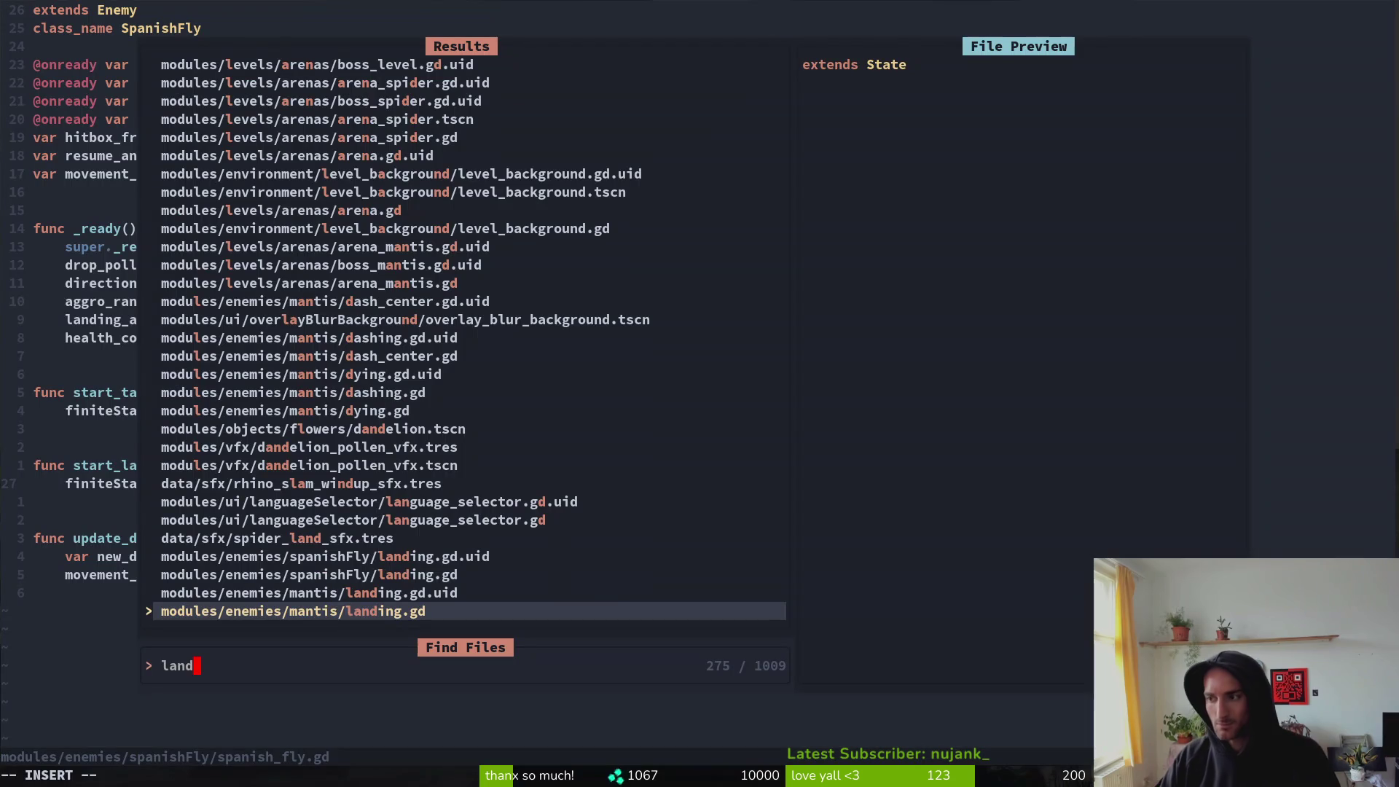
# - Run the game, play level 1-3, then stop it
pyautogui.hotkey('alt', 'Tab')
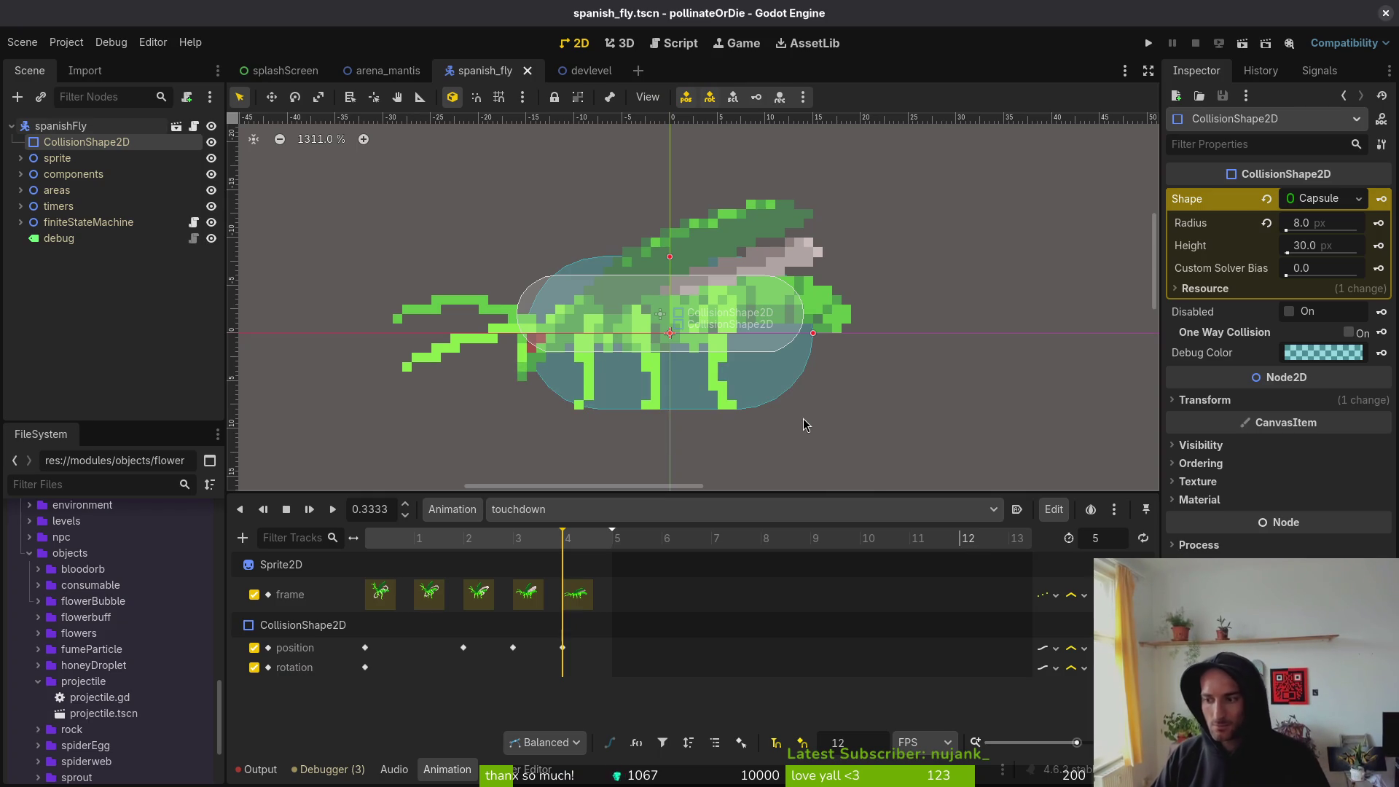
pyautogui.click(1150, 45)
pyautogui.press('Return')
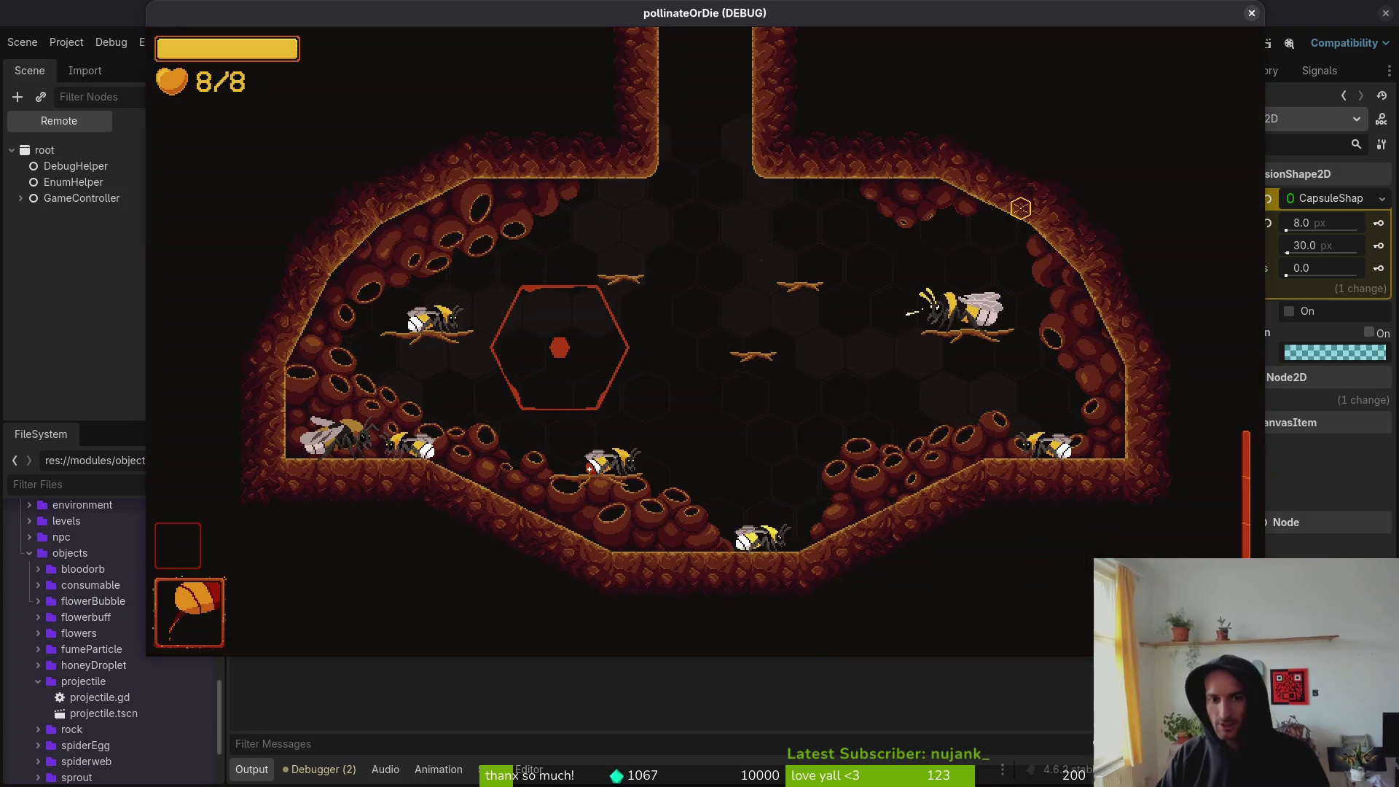
pyautogui.press('Left')
pyautogui.press('Left')
pyautogui.press('Up')
pyautogui.press('Left')
pyautogui.press('Return')
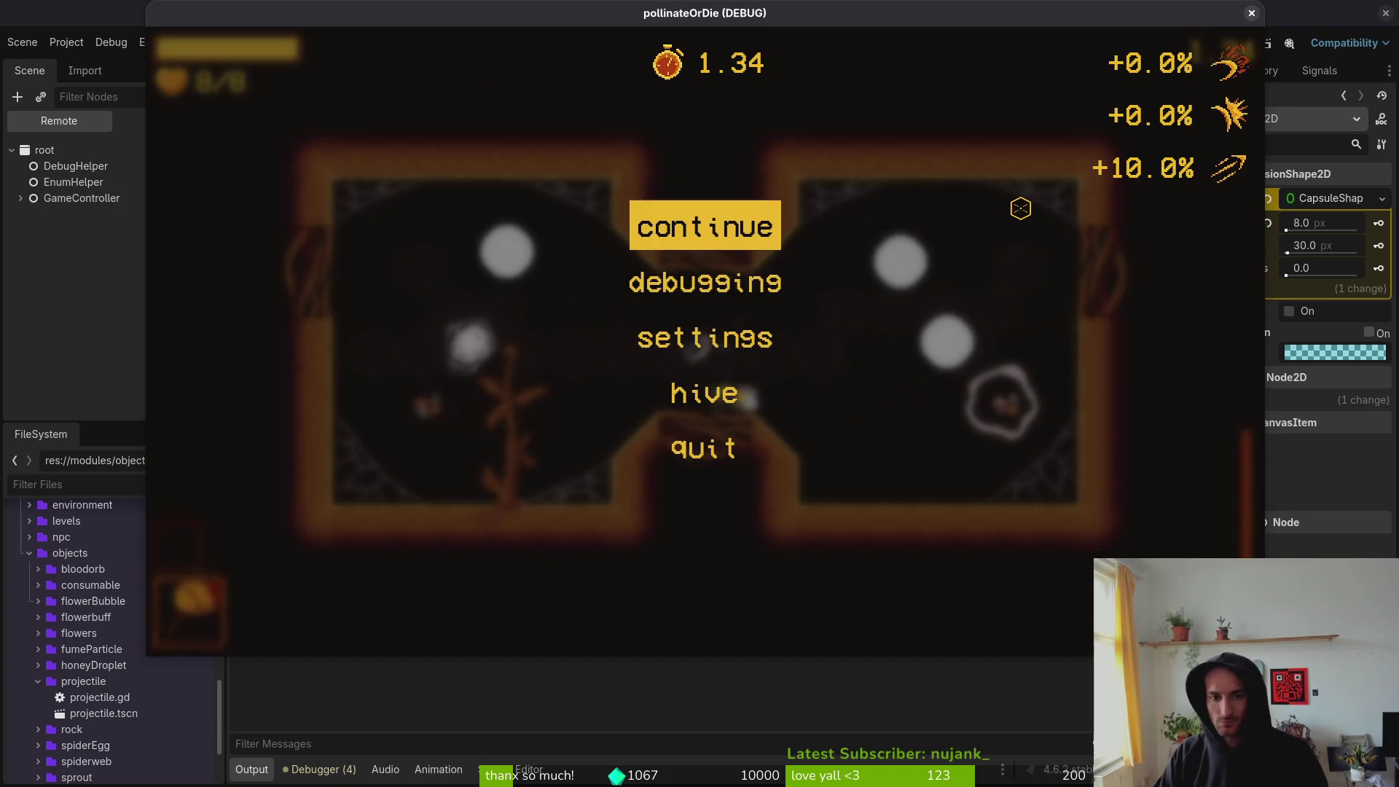
pyautogui.press('F8')
# - Open vision_component.tscn via 'viscom', hide the VisionComponent node, and rerun the game
pyautogui.hotkey('shift', 'alt', 'o')
pyautogui.write('viscom')
pyautogui.press('Return')
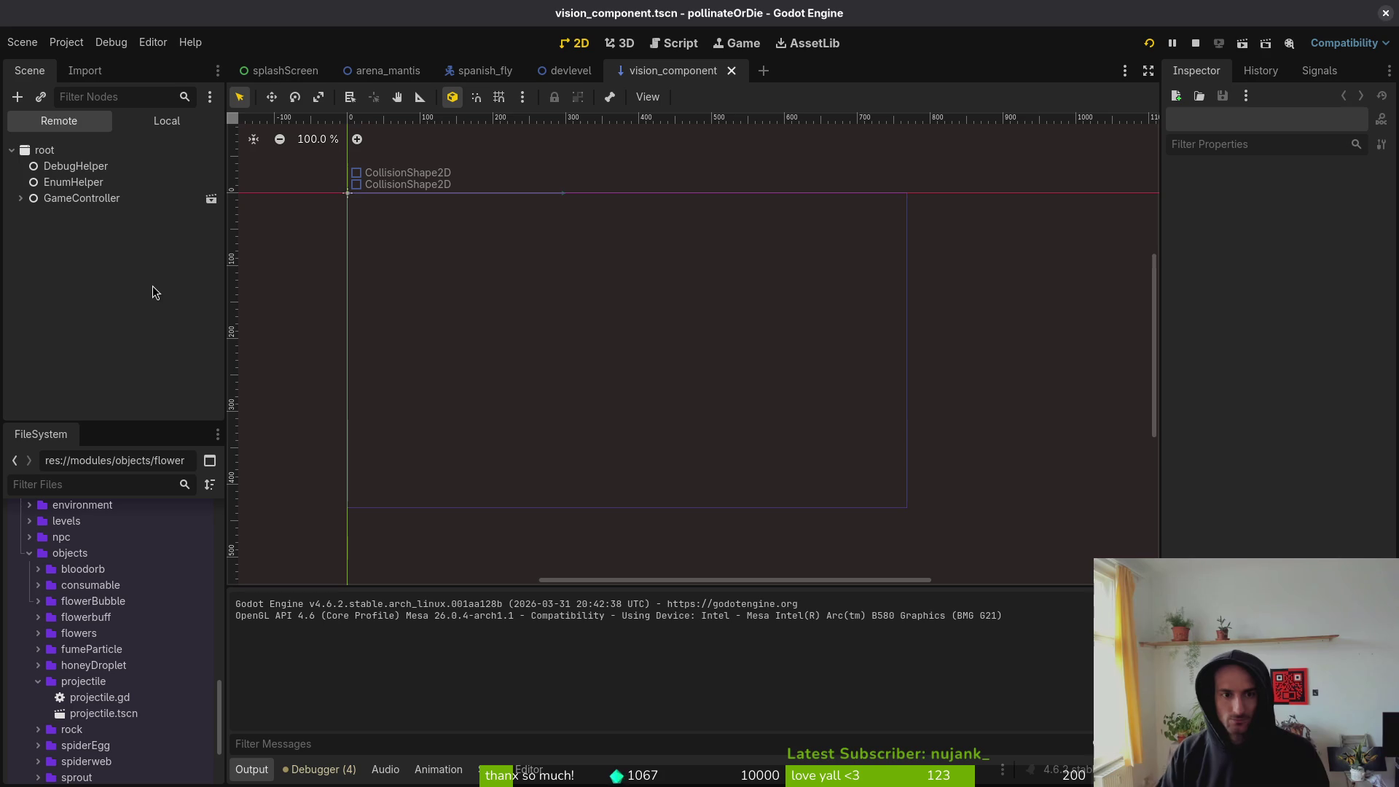
pyautogui.click(180, 130)
pyautogui.click(164, 150)
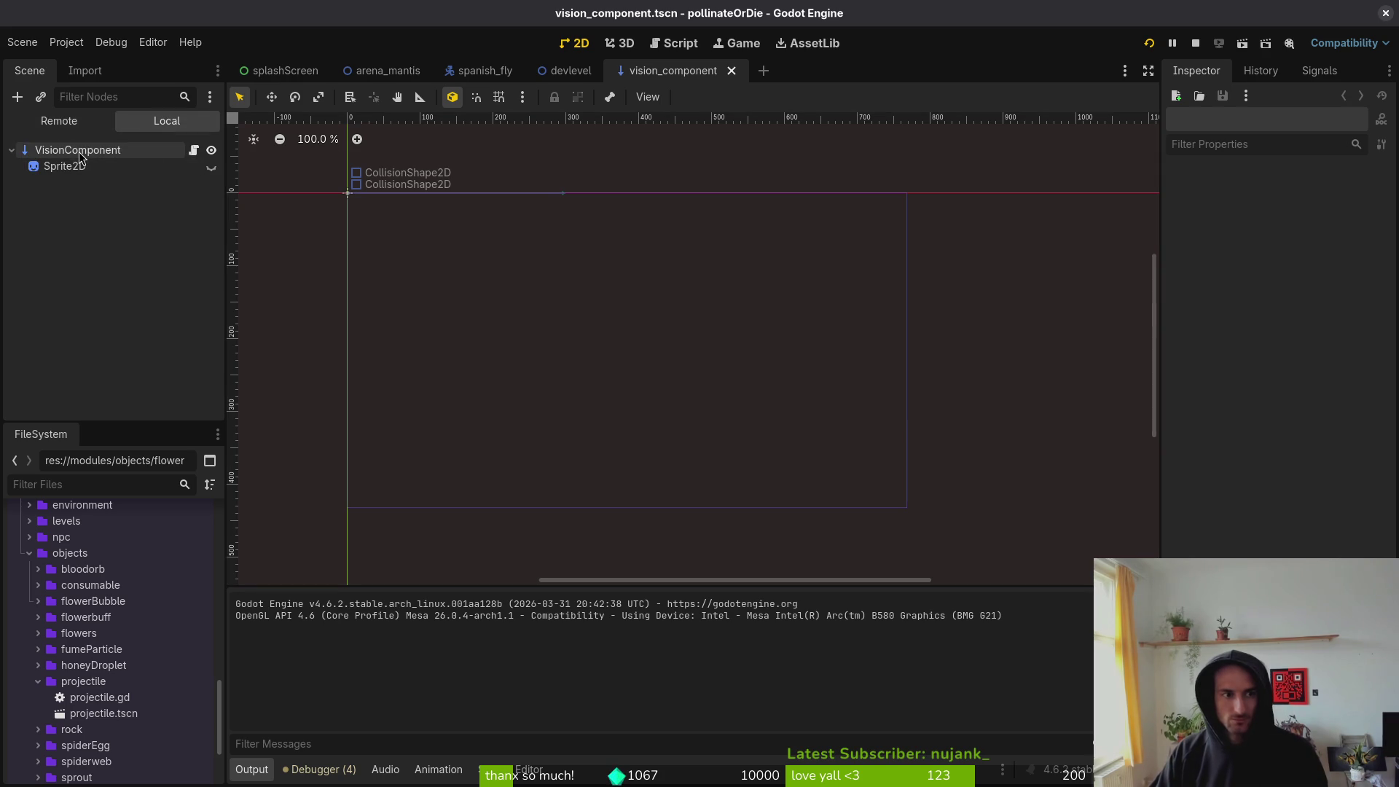
pyautogui.scroll(5, 498, 270)
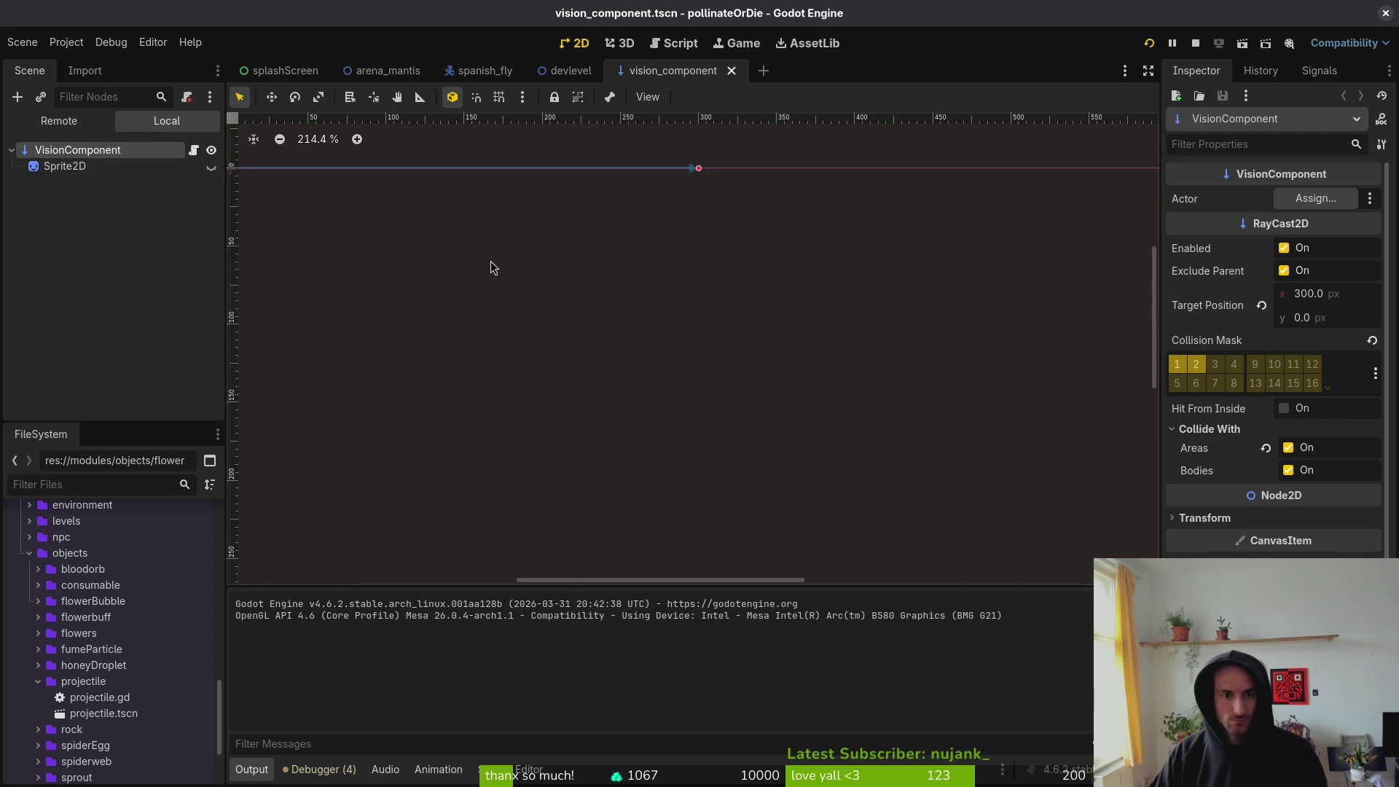
pyautogui.click(212, 150)
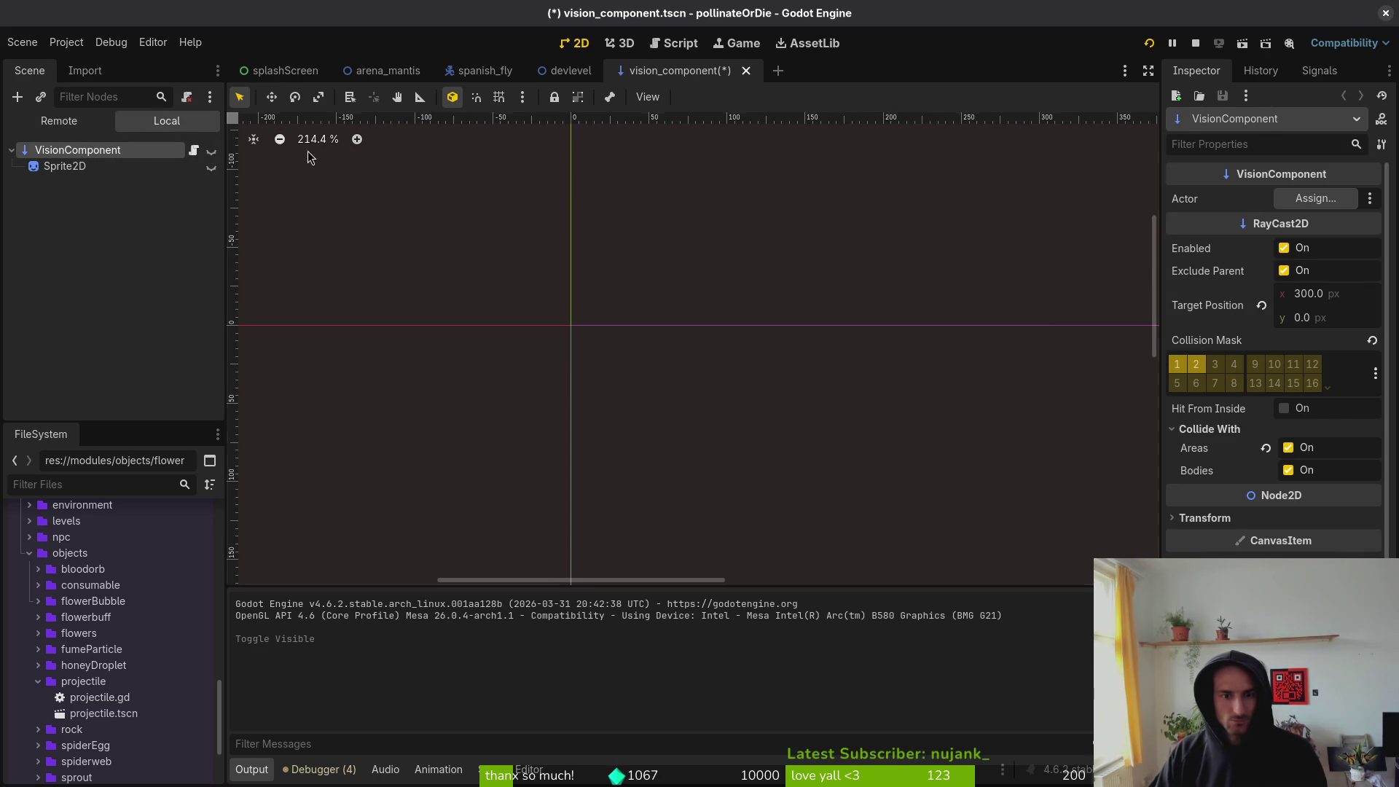
pyautogui.click(1193, 44)
pyautogui.click(1149, 43)
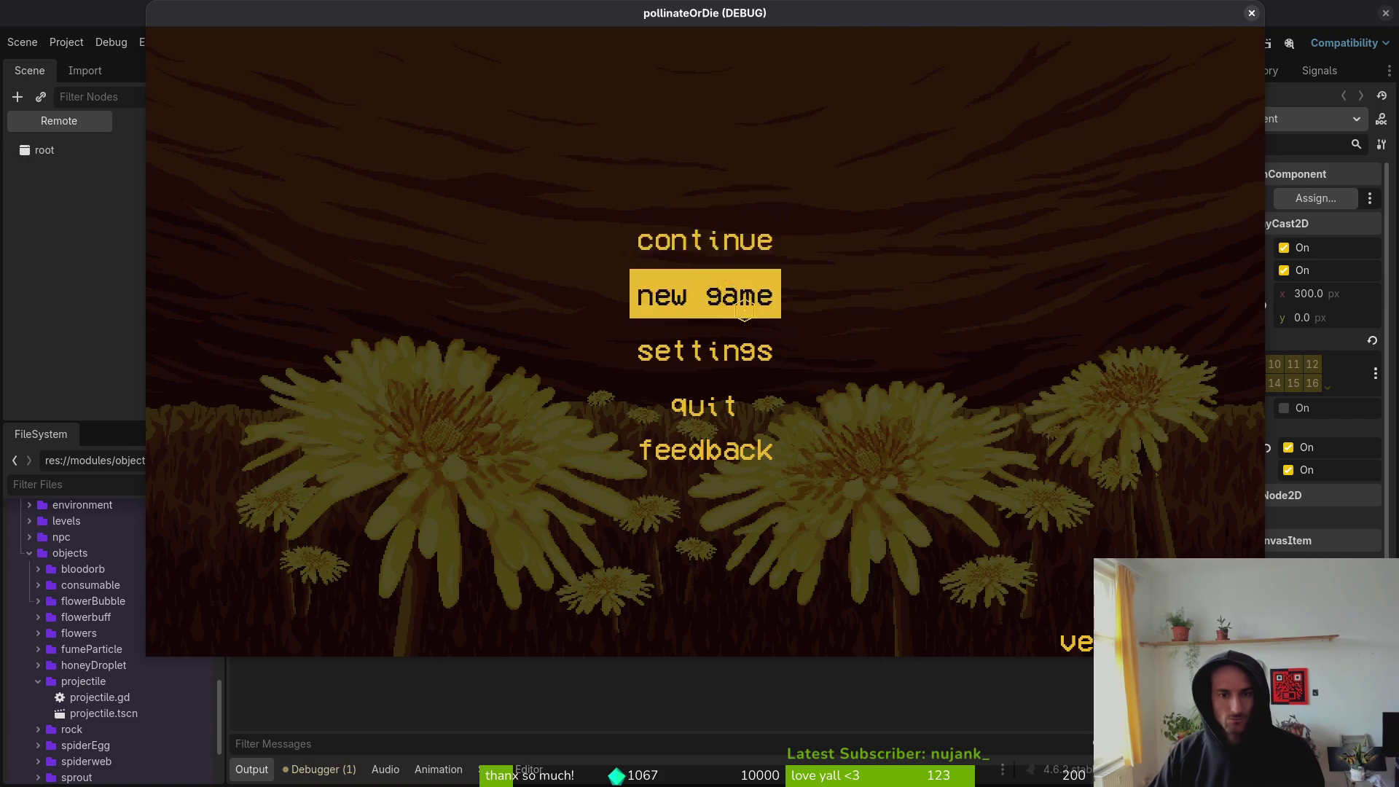
pyautogui.click(691, 243)
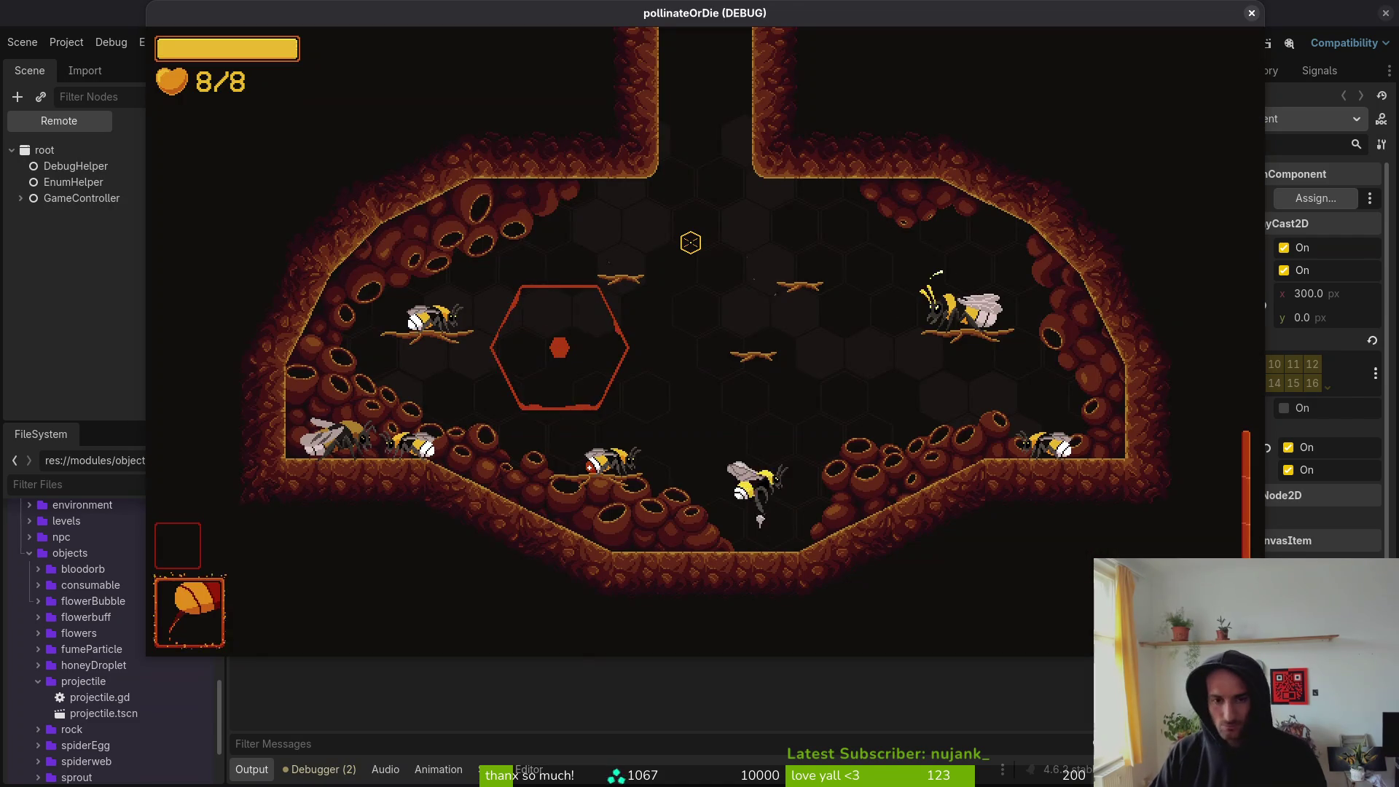
pyautogui.press('Escape')
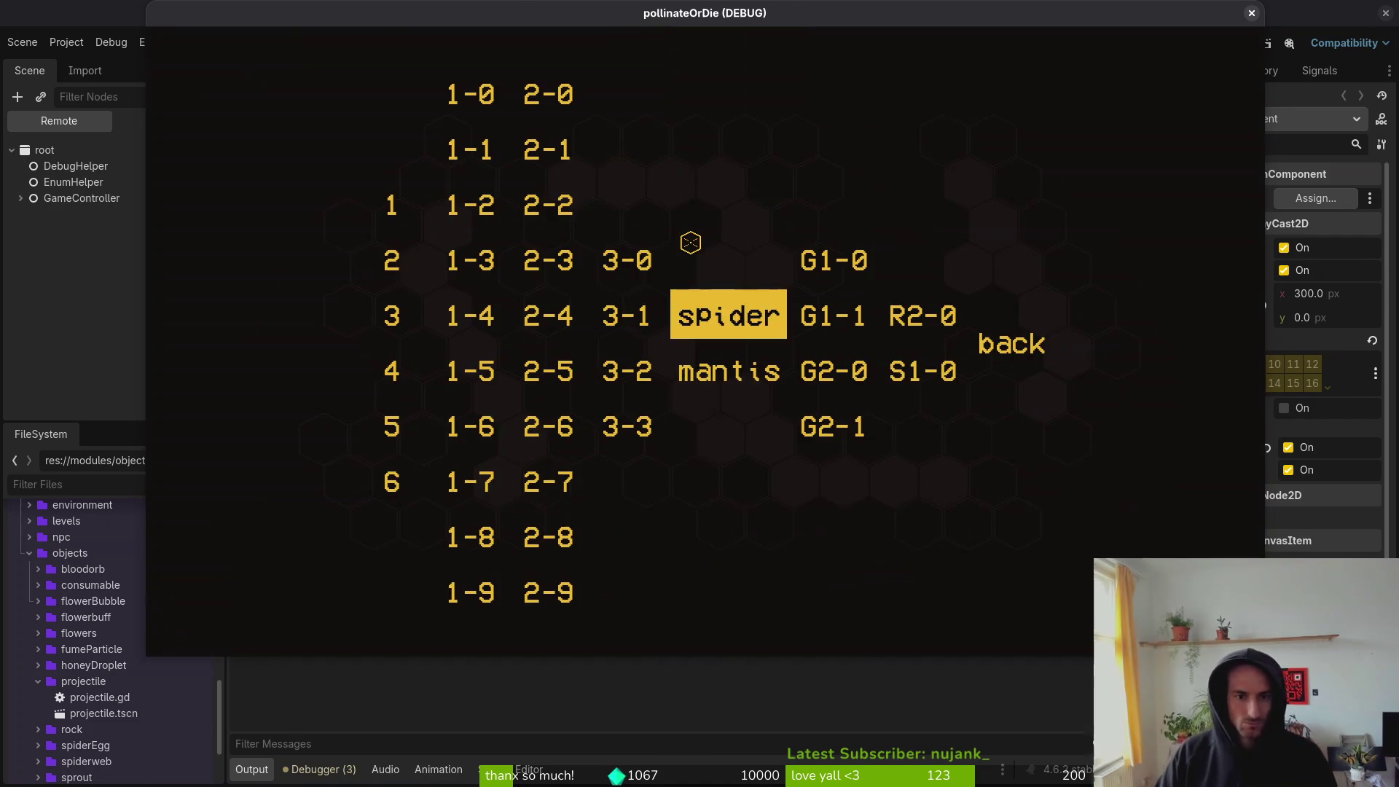
pyautogui.press('Left')
pyautogui.press('Left')
pyautogui.press('Left')
pyautogui.press('Up')
pyautogui.press('Return')
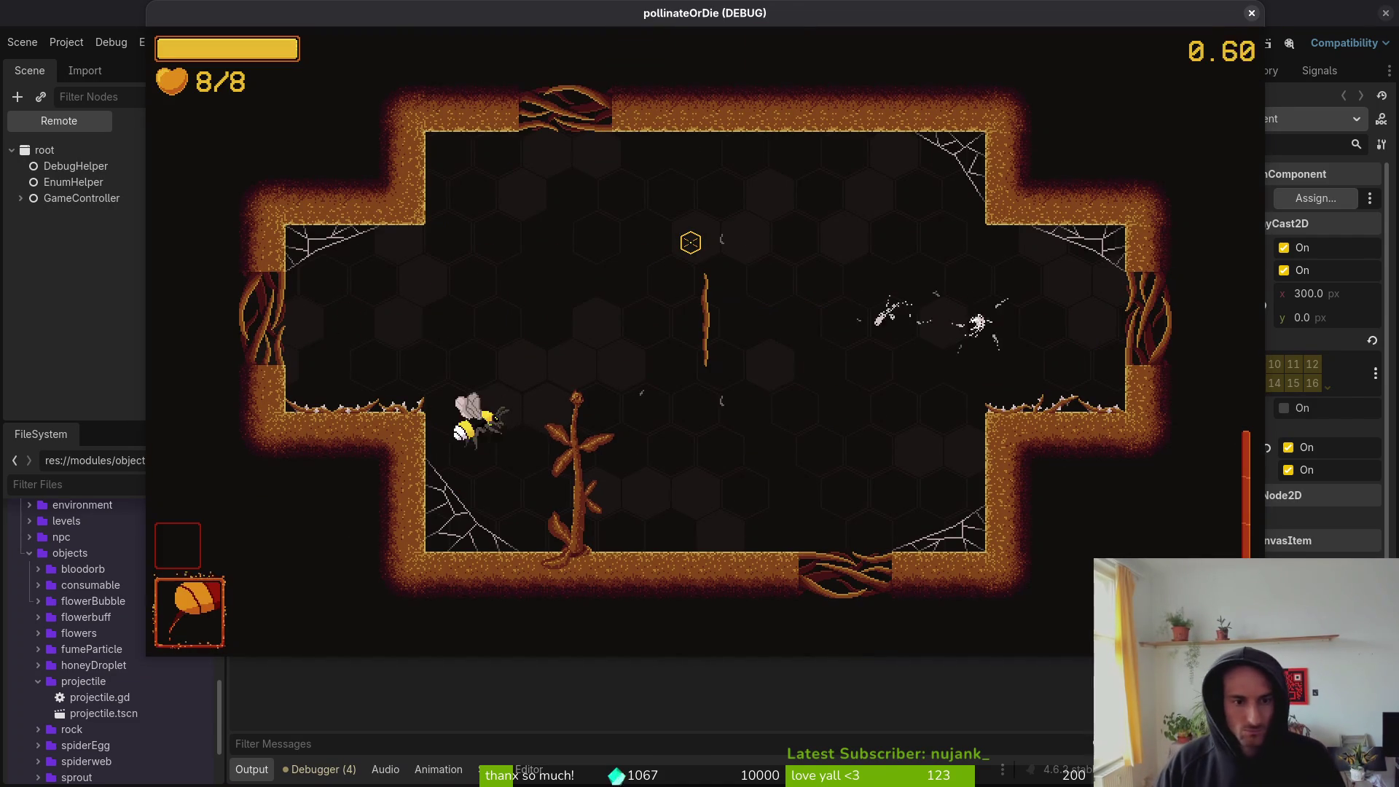
pyautogui.press('d')
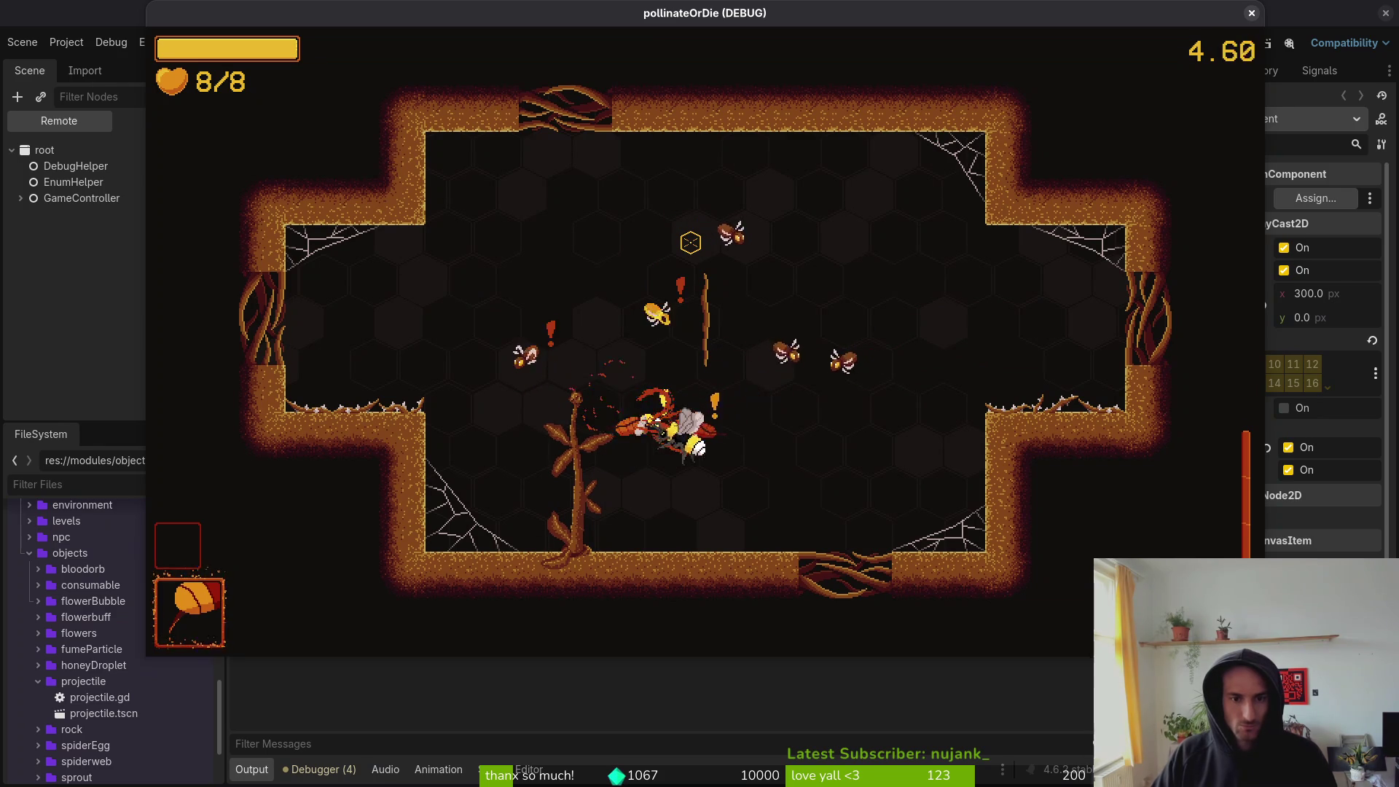
pyautogui.press('s')
pyautogui.press('w')
pyautogui.press('d')
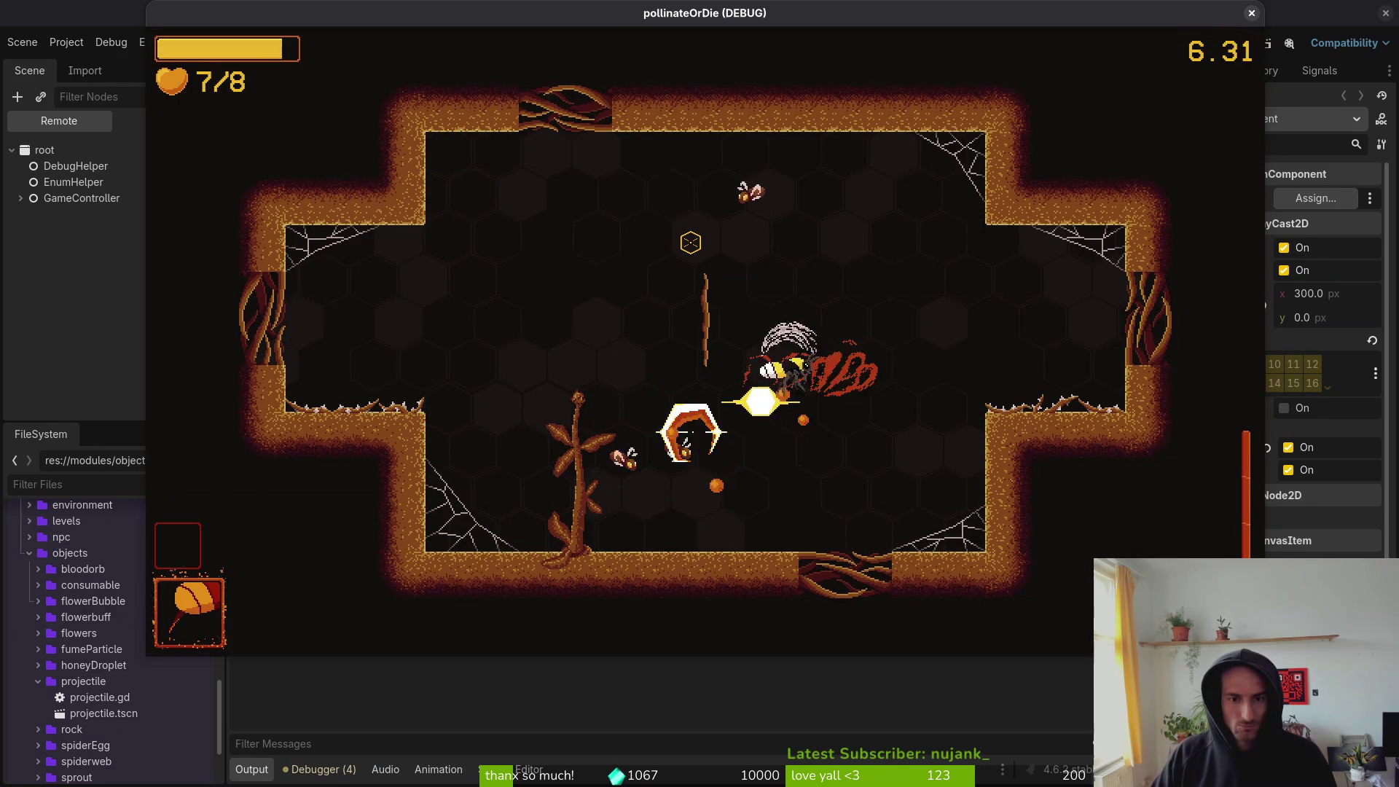
pyautogui.press('a')
pyautogui.press('w')
pyautogui.press('d')
pyautogui.press('s')
pyautogui.press('a')
pyautogui.press('w')
pyautogui.press('a')
pyautogui.press('s')
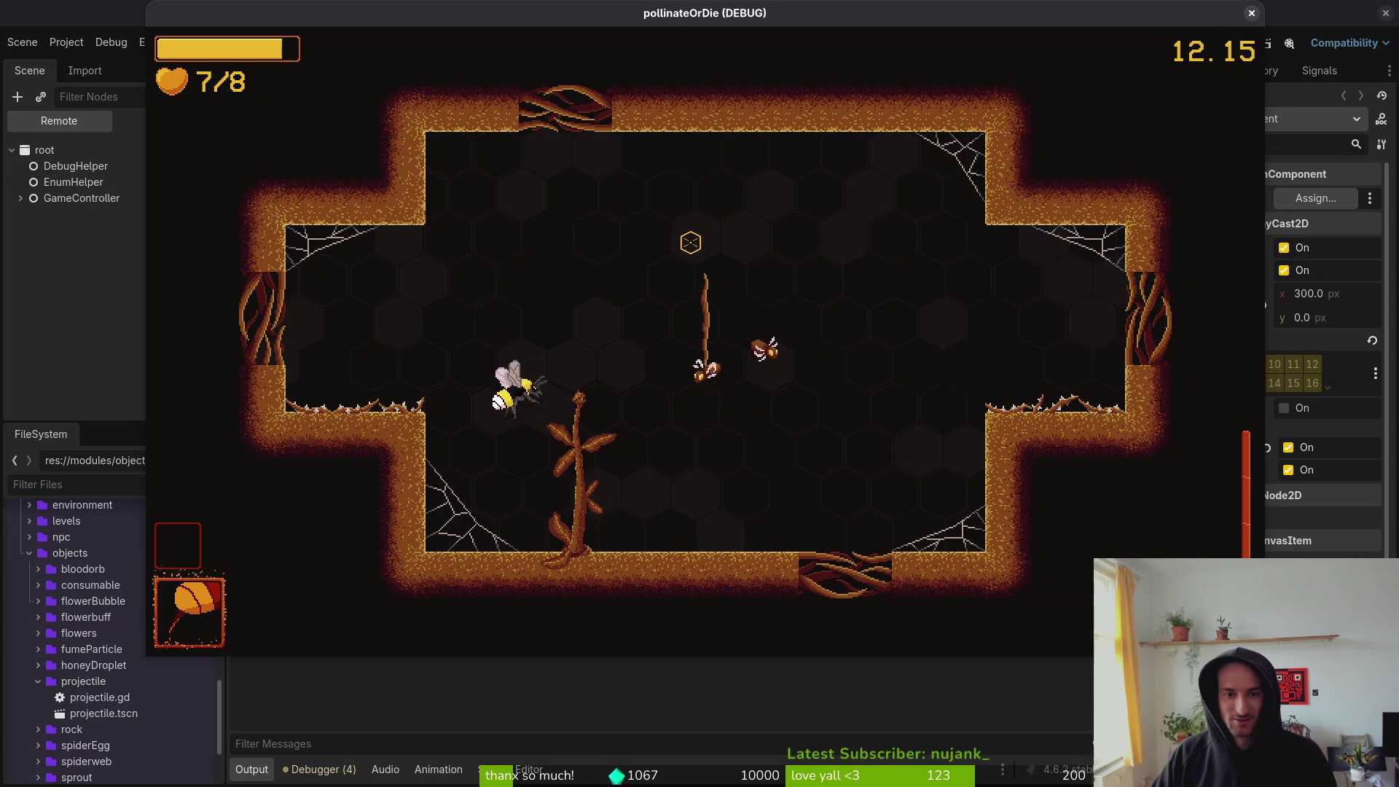
pyautogui.press('d')
pyautogui.press('w')
pyautogui.press('a')
pyautogui.press('a')
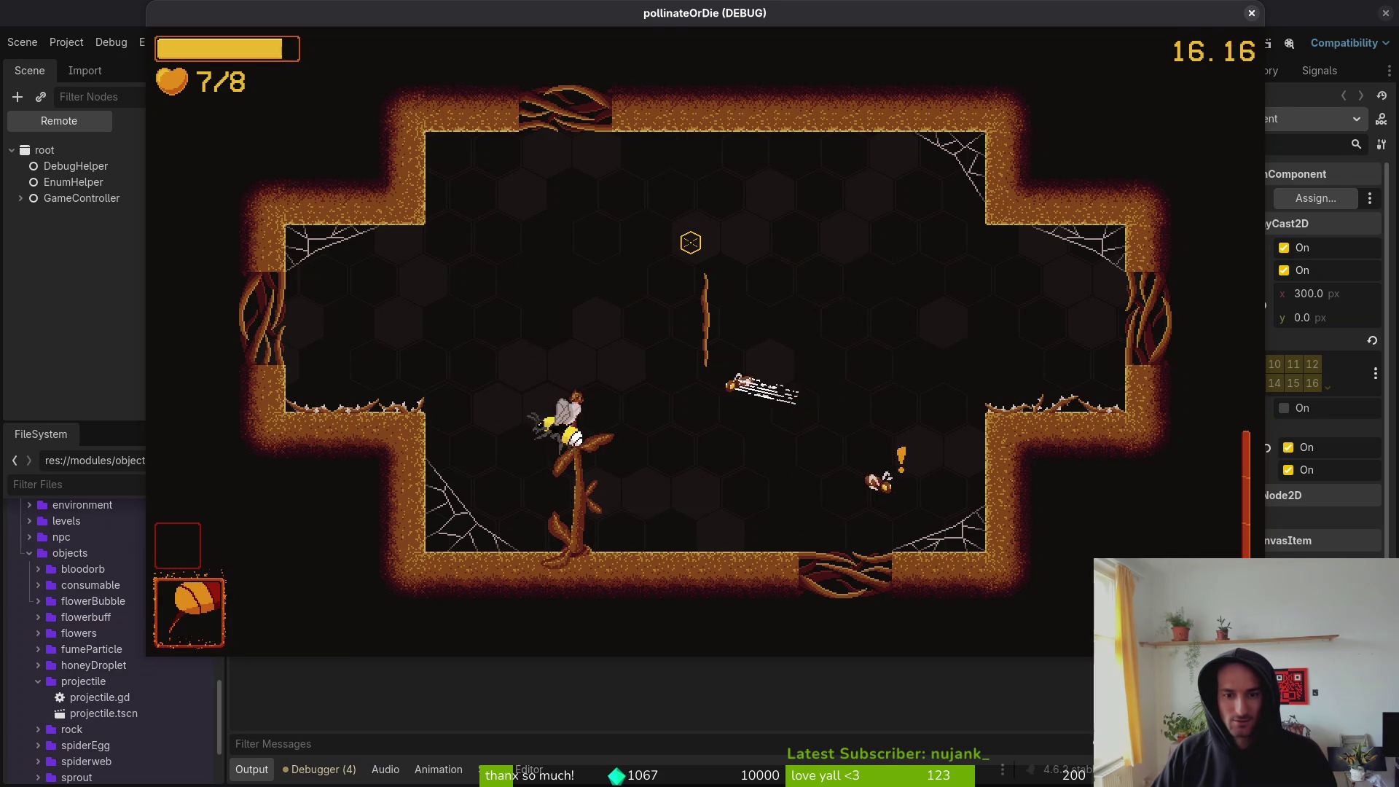
pyautogui.press('w')
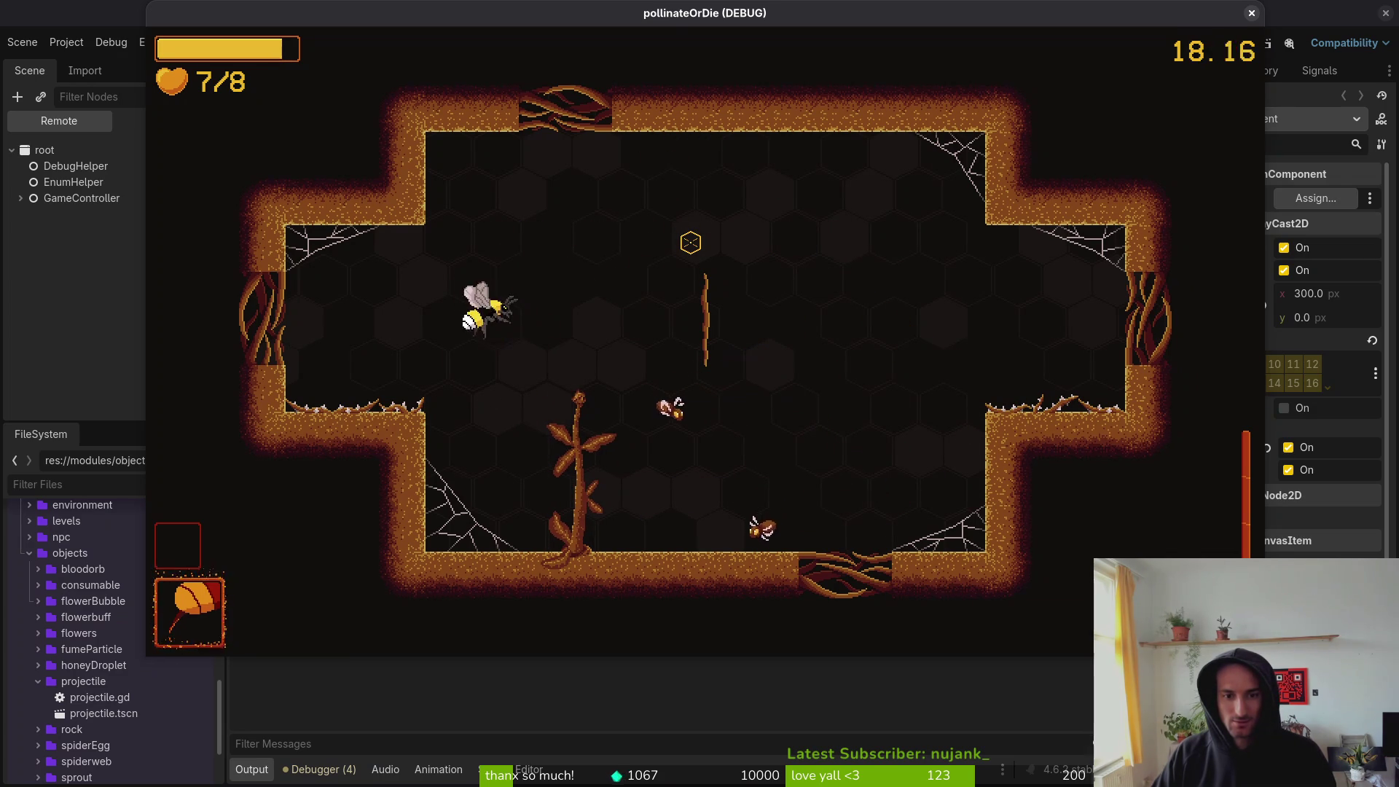
pyautogui.press('d')
pyautogui.press('s')
pyautogui.press('w')
pyautogui.press('a')
pyautogui.press('d')
pyautogui.press('s')
pyautogui.press('w')
pyautogui.press('a')
pyautogui.press('w')
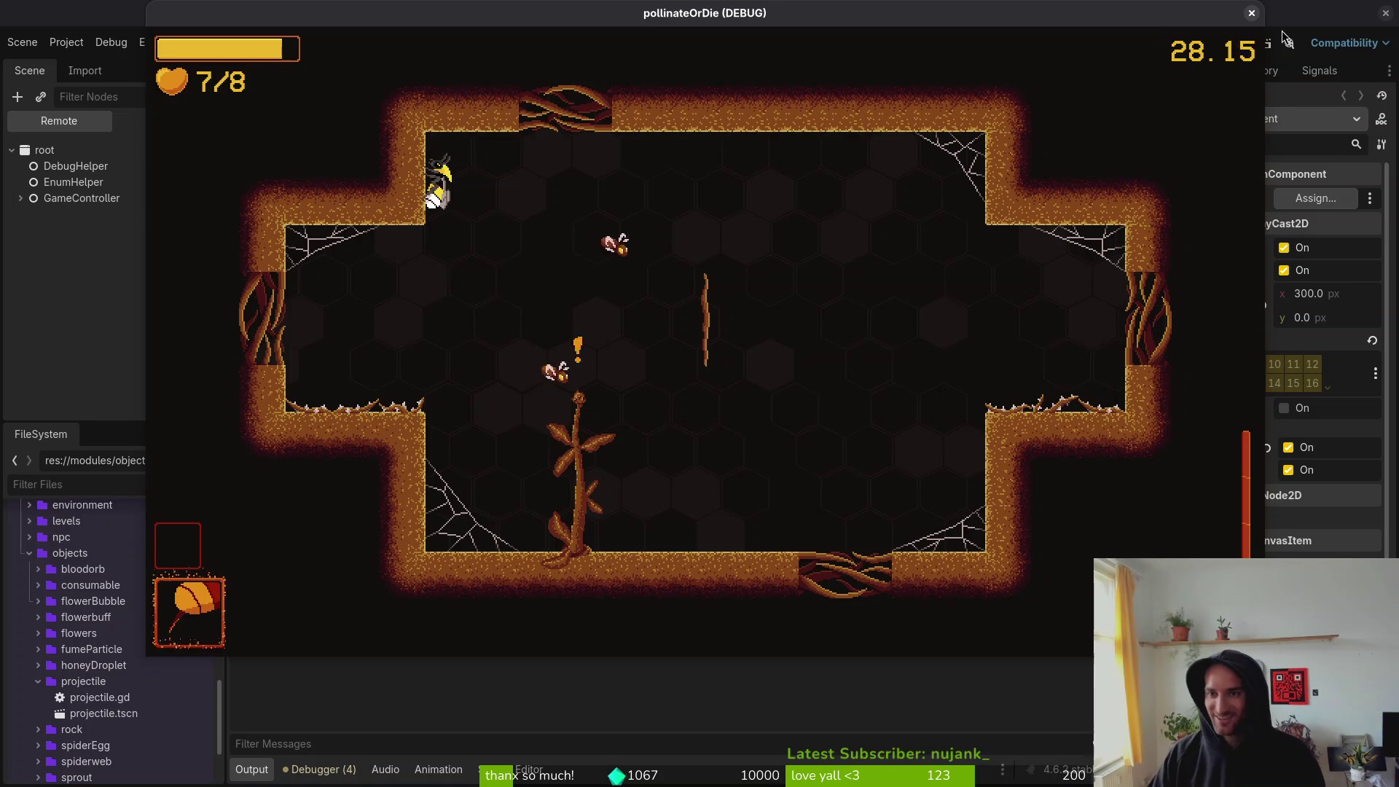
pyautogui.click(1253, 16)
pyautogui.hotkey('alt', 'Tab')
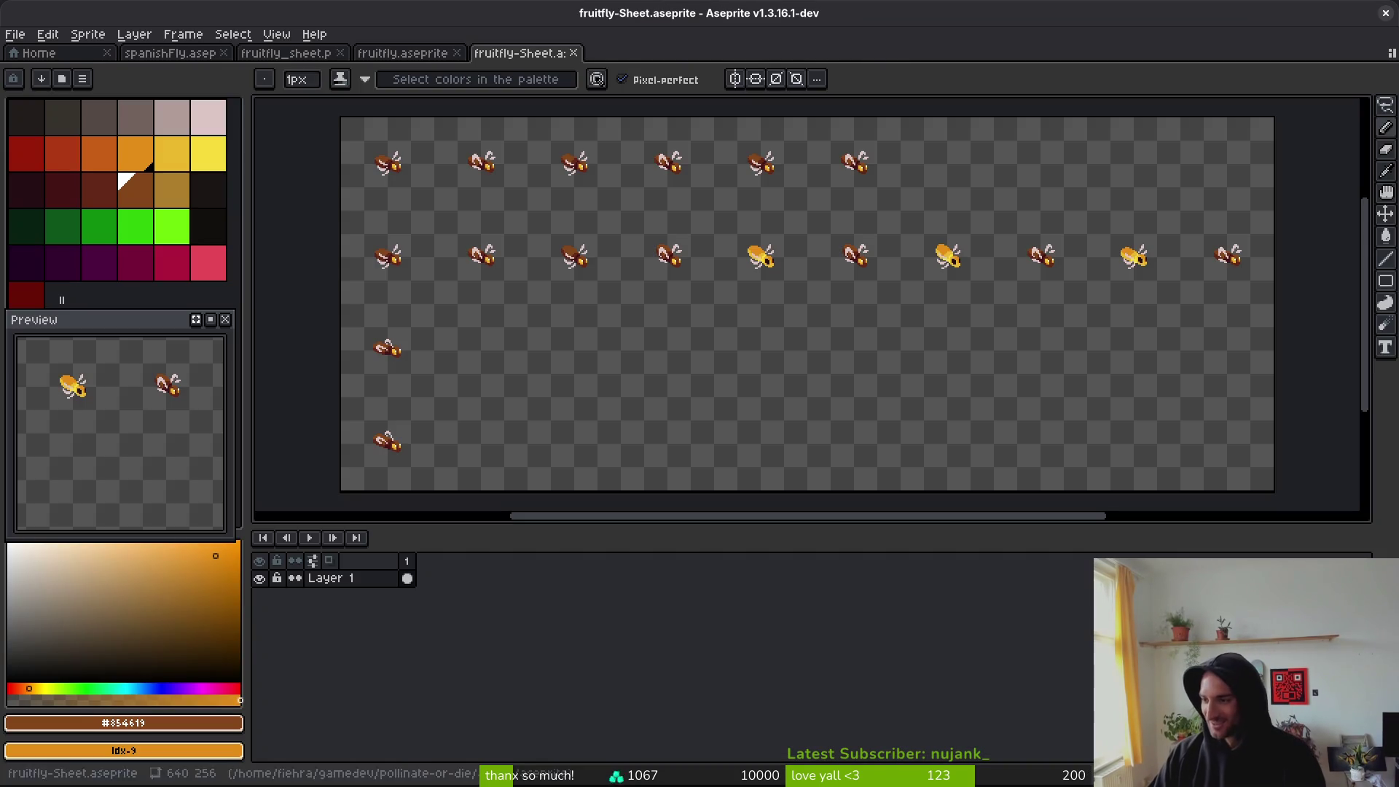
# - Close the extra tabs and open fly.aseprite from the assets/aseprite folder
pyautogui.hotkey('ctrl', 'w')
pyautogui.hotkey('ctrl', 'w')
pyautogui.click(14, 34)
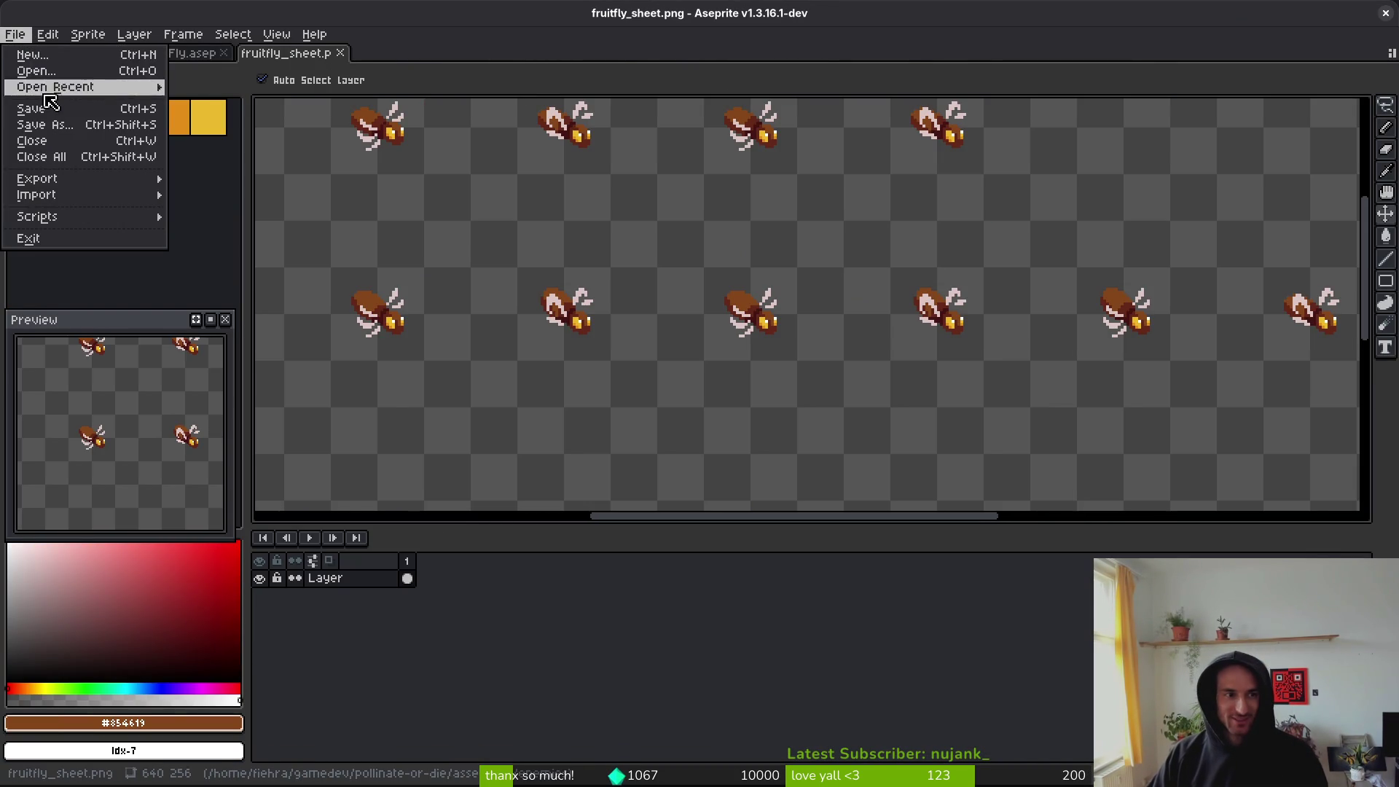
pyautogui.click(57, 77)
pyautogui.click(139, 73)
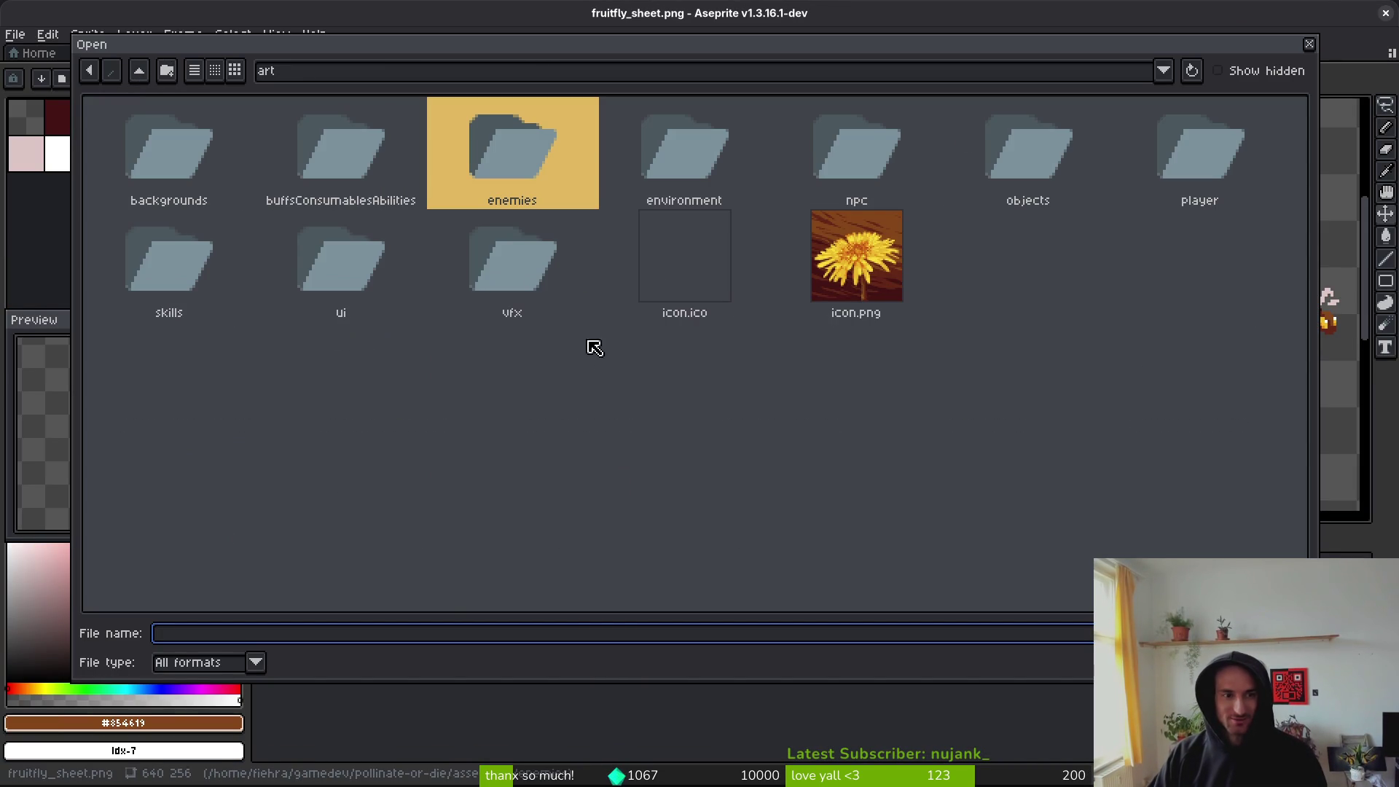
pyautogui.click(139, 71)
pyautogui.doubleClick(252, 173)
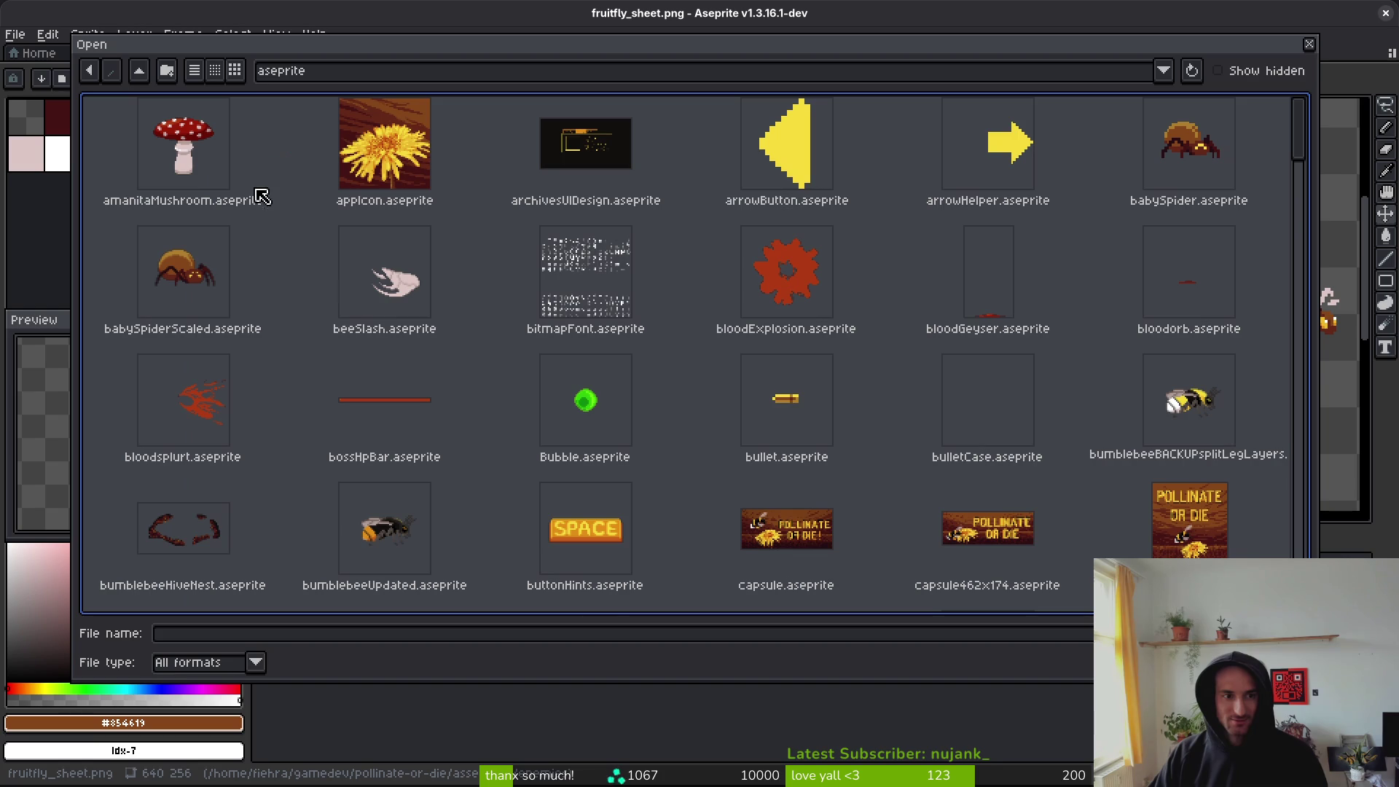
pyautogui.scroll(-10, 1007, 397)
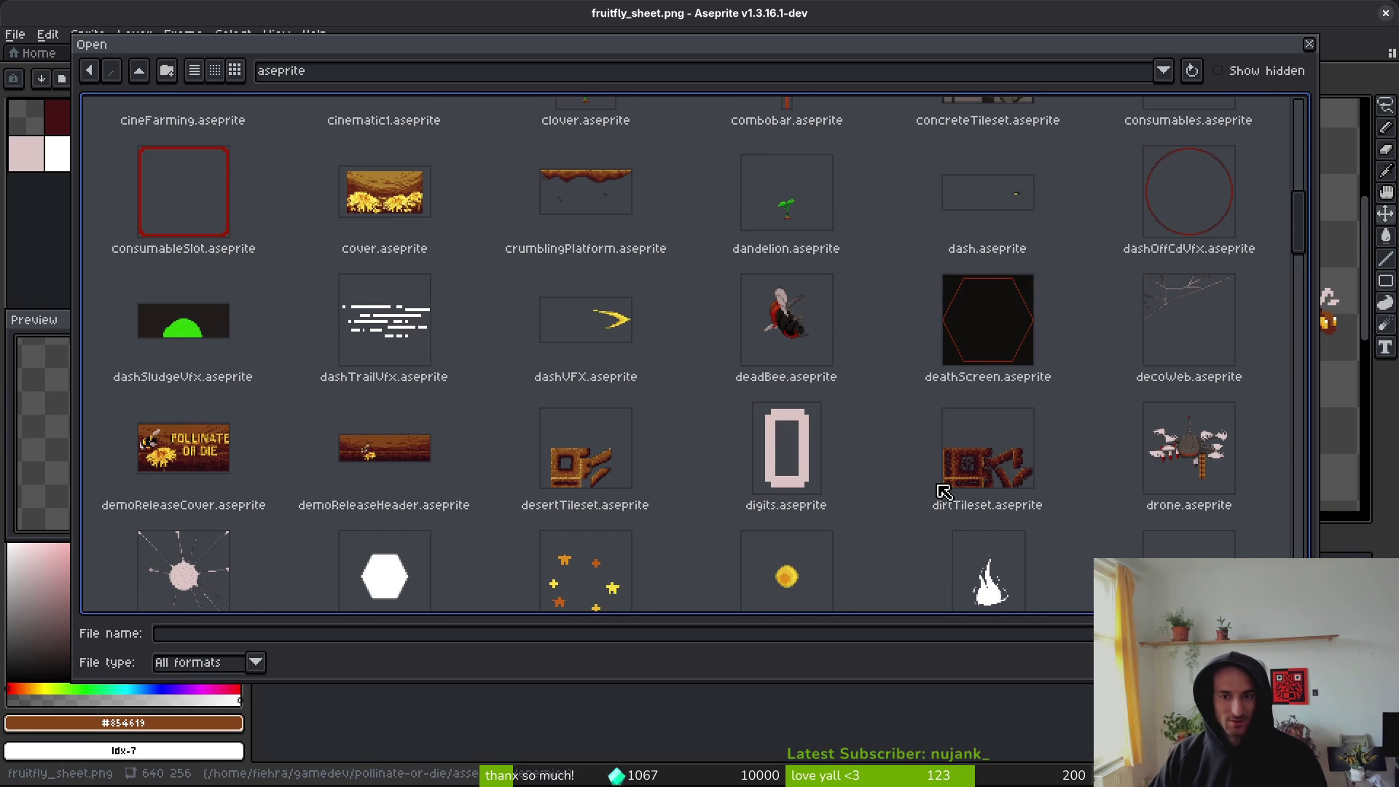
pyautogui.scroll(-3, 1062, 429)
pyautogui.scroll(-2, 684, 532)
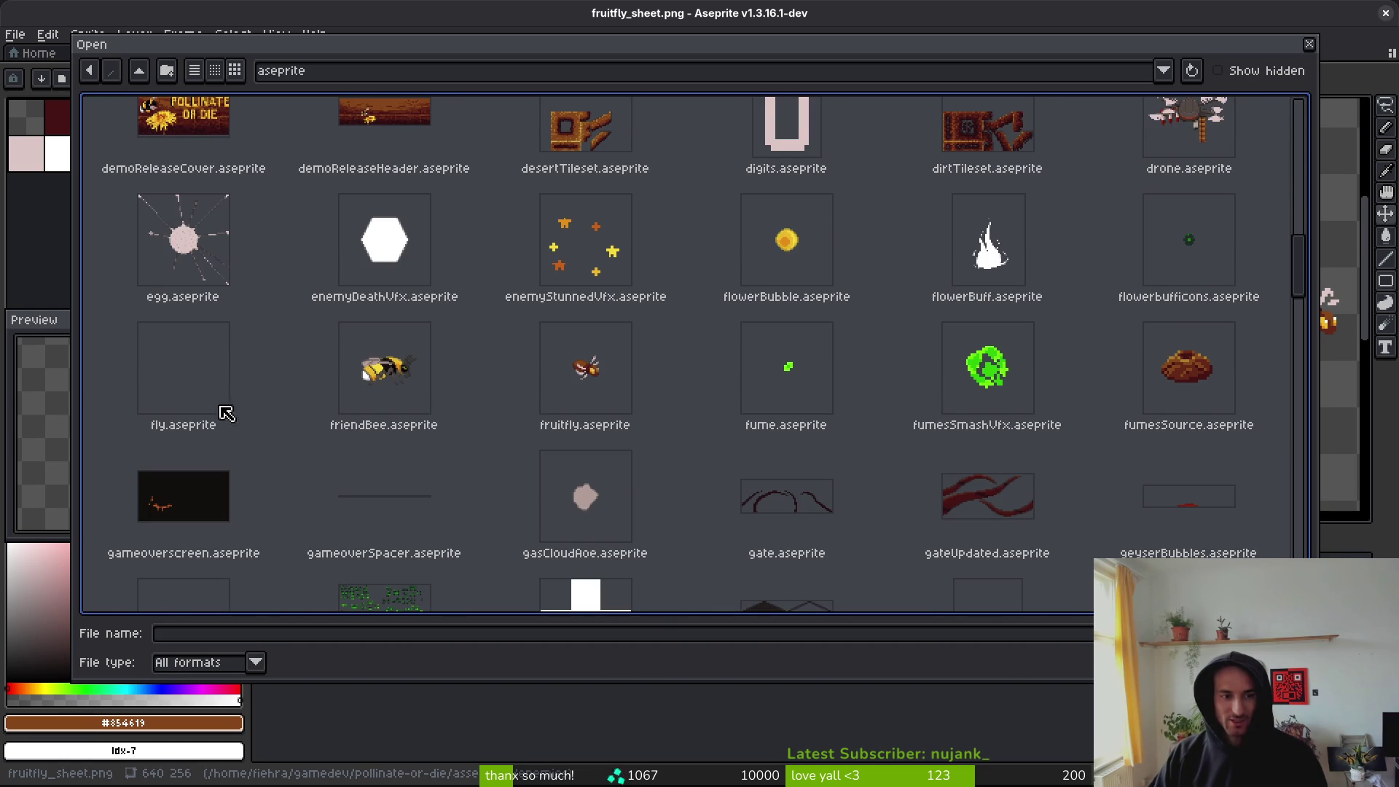
pyautogui.click(243, 381)
# - Zoom in, play the fly animation from frame 5 to frame 6, and sample the abdomen orange
pyautogui.scroll(5, 834, 334)
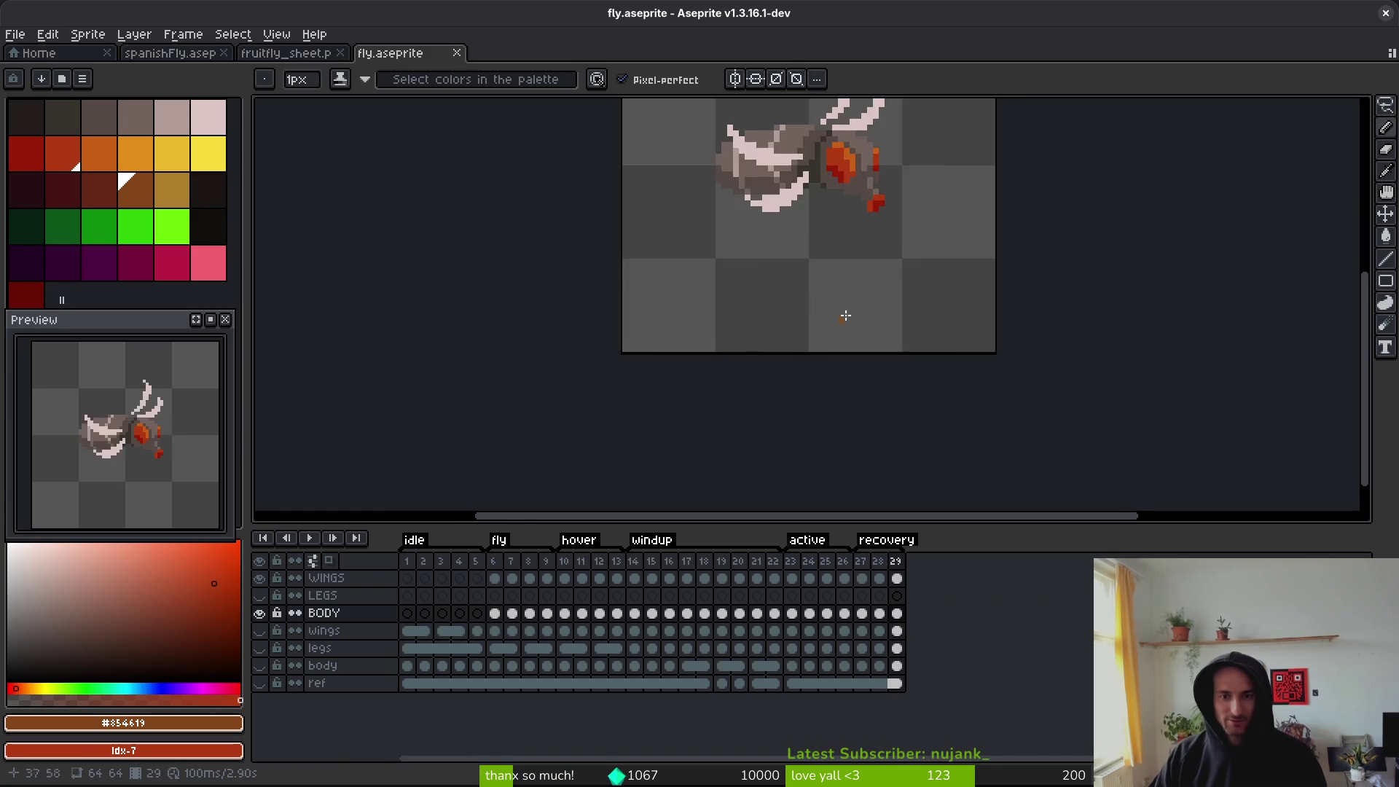
pyautogui.press('i')
pyautogui.press('Left')
pyautogui.press('Left')
pyautogui.press('Left')
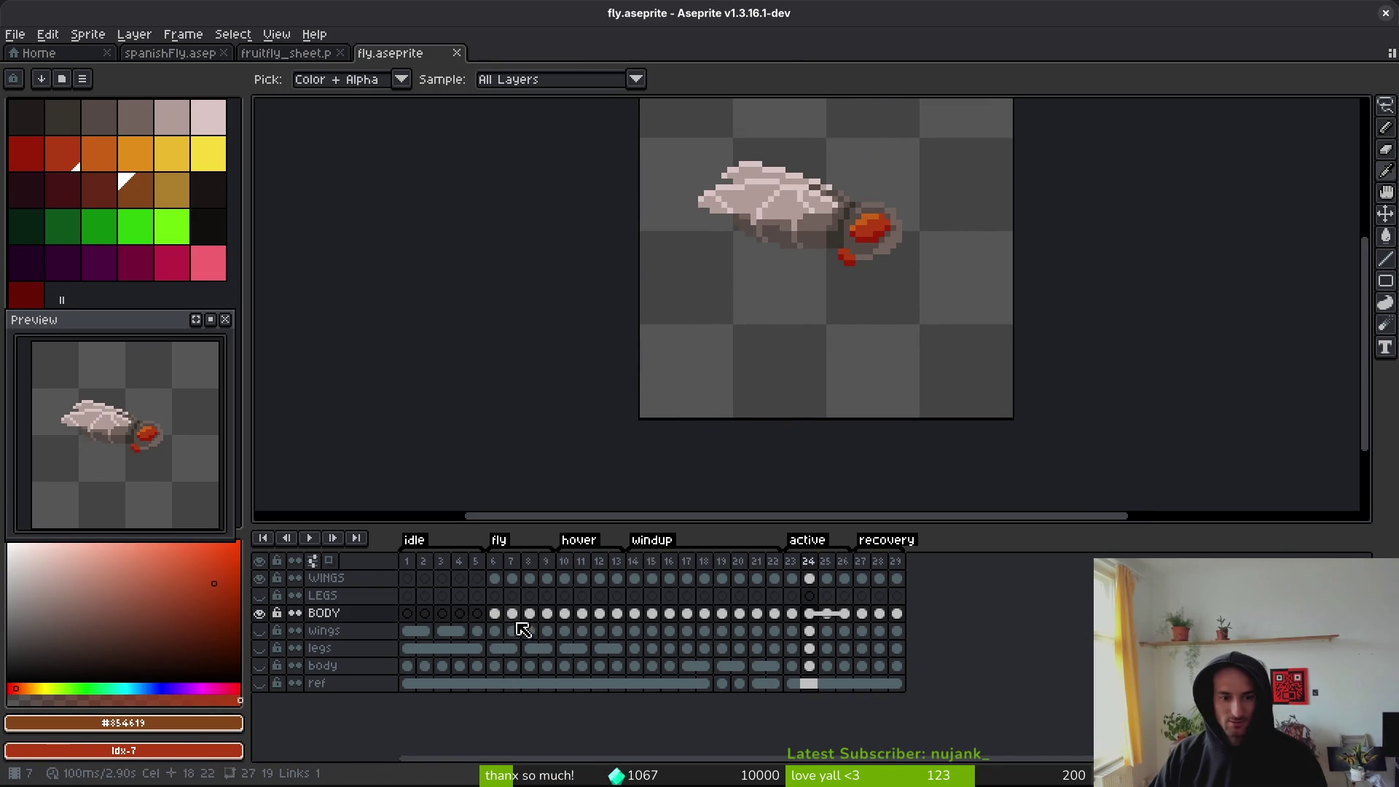
pyautogui.click(478, 631)
pyautogui.press('Return')
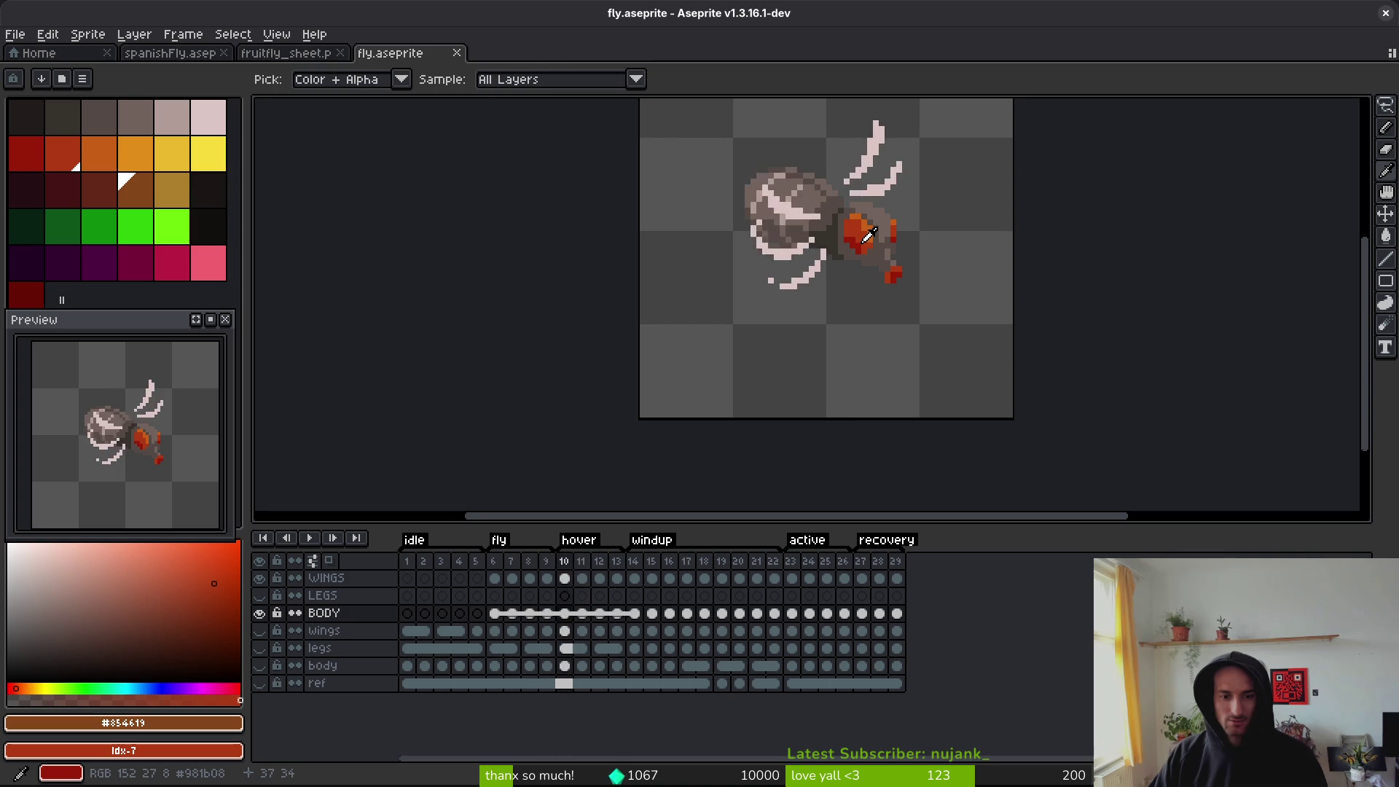
pyautogui.press('Return')
pyautogui.scroll(3, 858, 243)
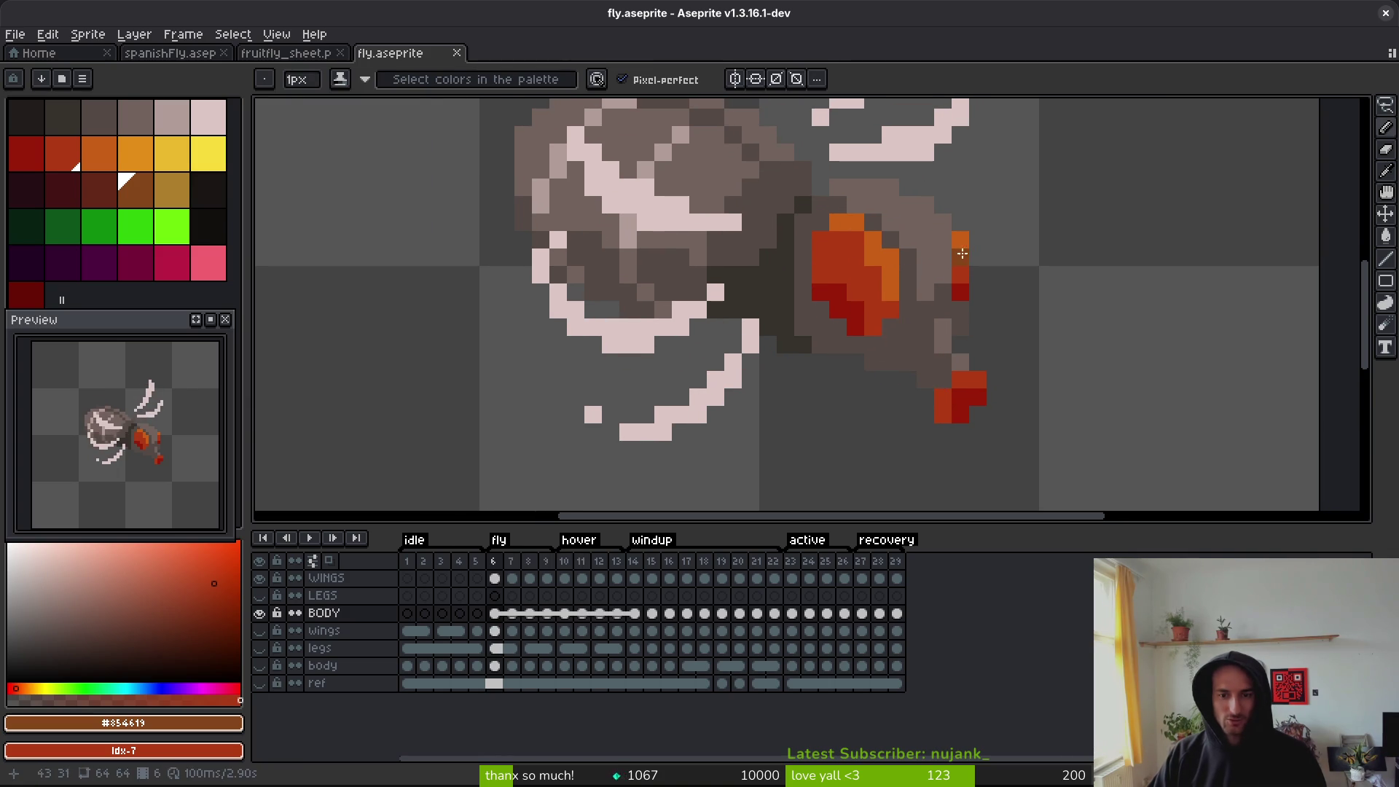
pyautogui.keyDown('alt'); pyautogui.click(884, 259); pyautogui.keyUp('alt')
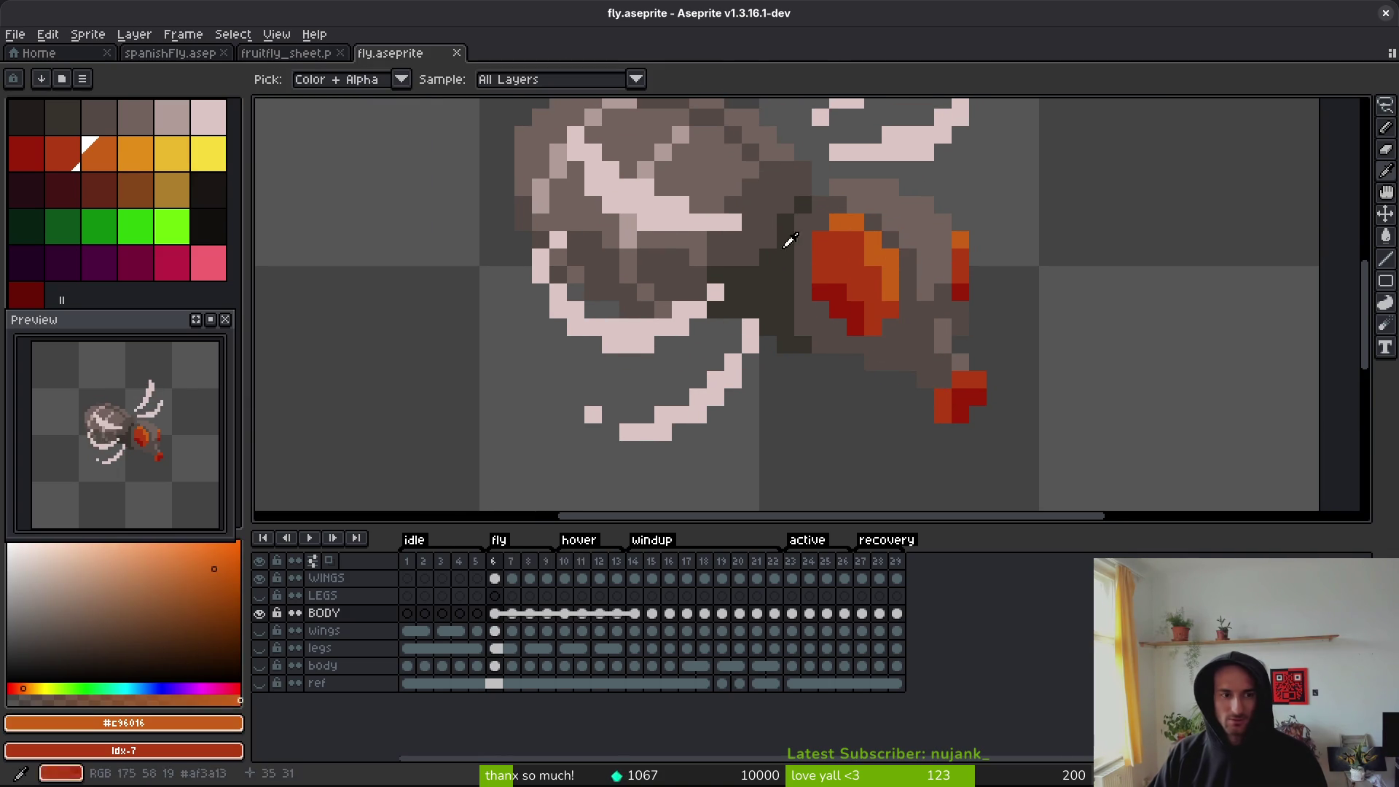
# - Select BODY frames 6–29 and replace the abdomen's orange with yellow
pyautogui.click(898, 613)
pyautogui.moveTo(898, 612); pyautogui.dragTo(499, 621)
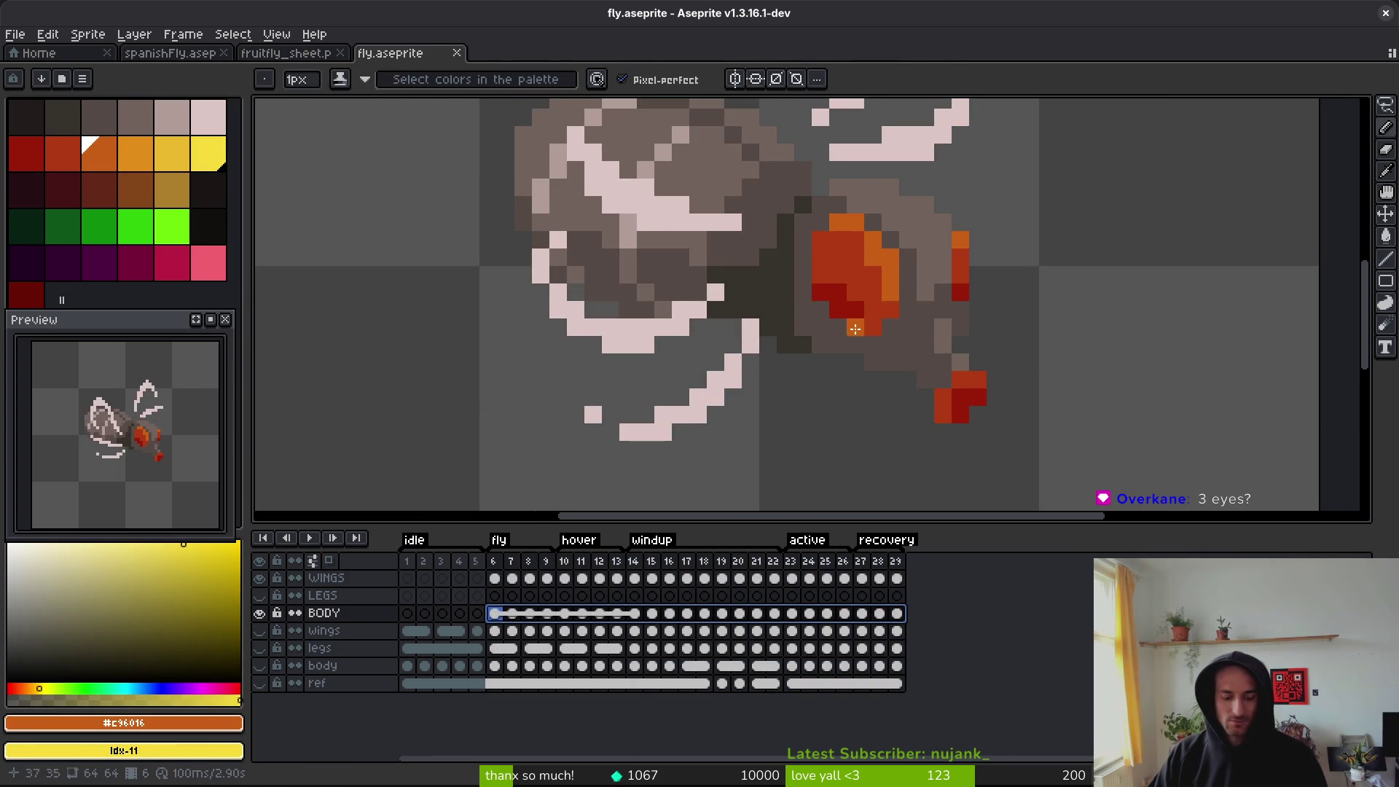
pyautogui.hotkey('shift', 'r')
pyautogui.click(827, 195)
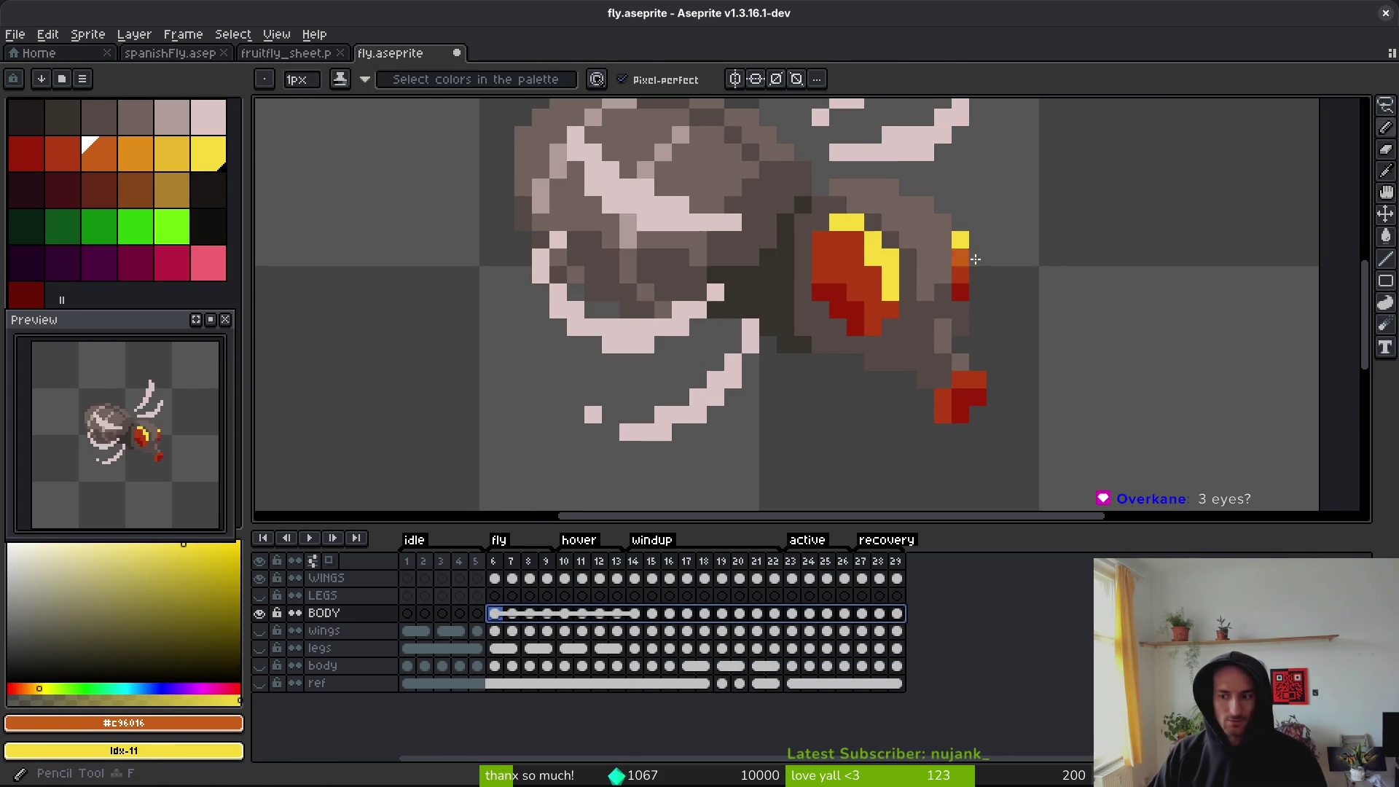
# - Replace the abdomen's red with golden yellow across BODY frames 6–29
pyautogui.keyDown('alt'); pyautogui.click(862, 262); pyautogui.keyUp('alt')
pyautogui.rightClick(173, 155)
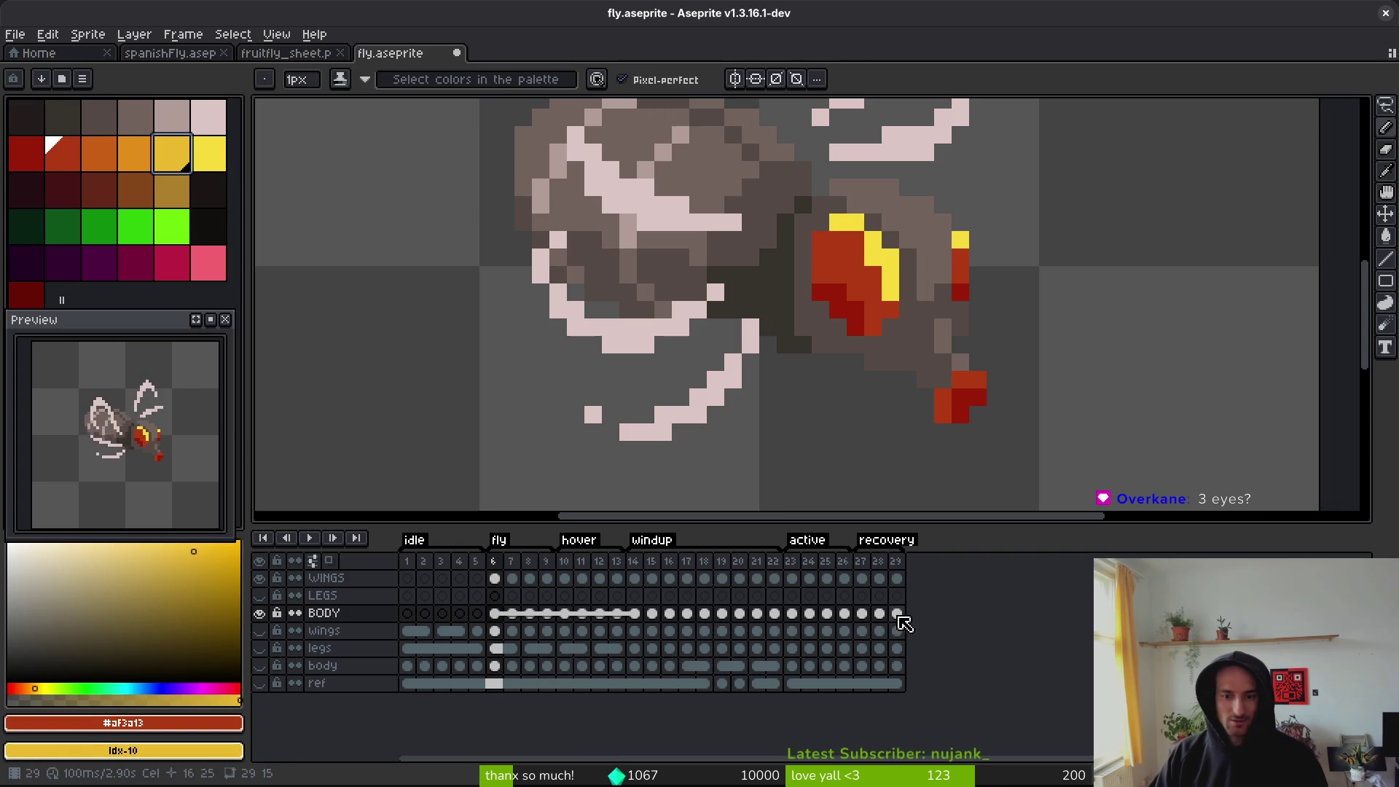
pyautogui.moveTo(900, 620); pyautogui.dragTo(495, 618)
pyautogui.hotkey('shift', 'r')
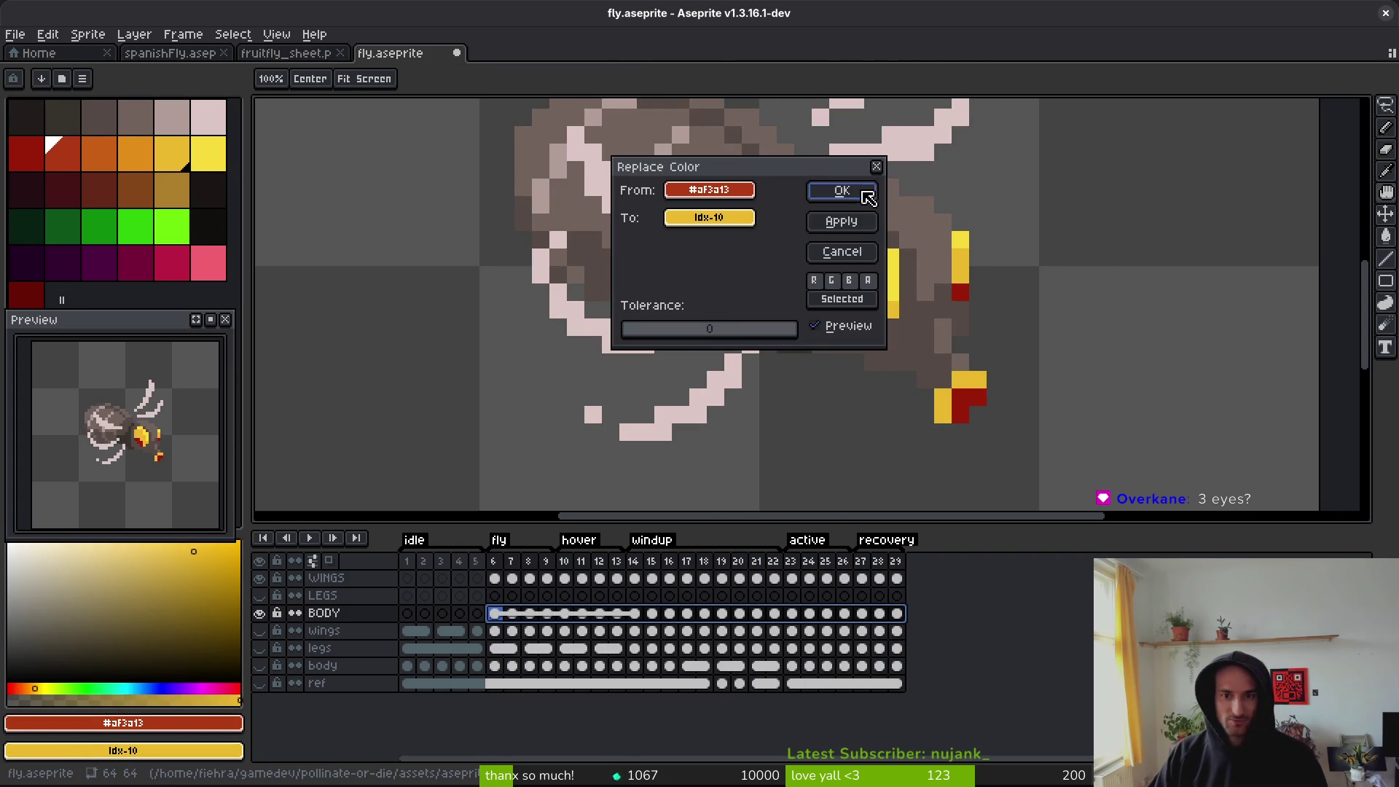
pyautogui.click(829, 191)
# - Replace the remaining dark red with yellow across BODY frames 6–29
pyautogui.keyDown('alt'); pyautogui.click(866, 307); pyautogui.keyUp('alt')
pyautogui.click(734, 308)
pyautogui.hotkey('shift', '9')
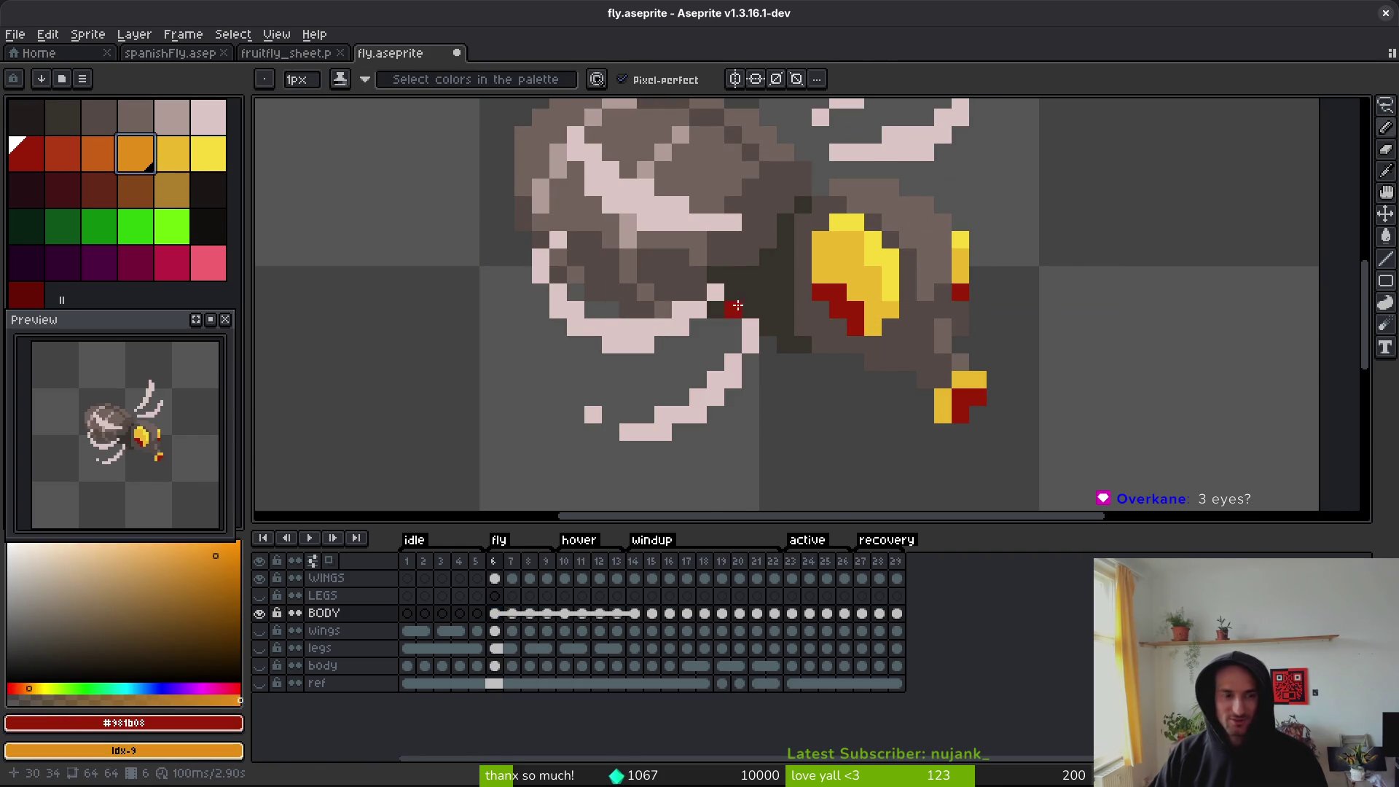
pyautogui.moveTo(897, 616); pyautogui.dragTo(497, 616)
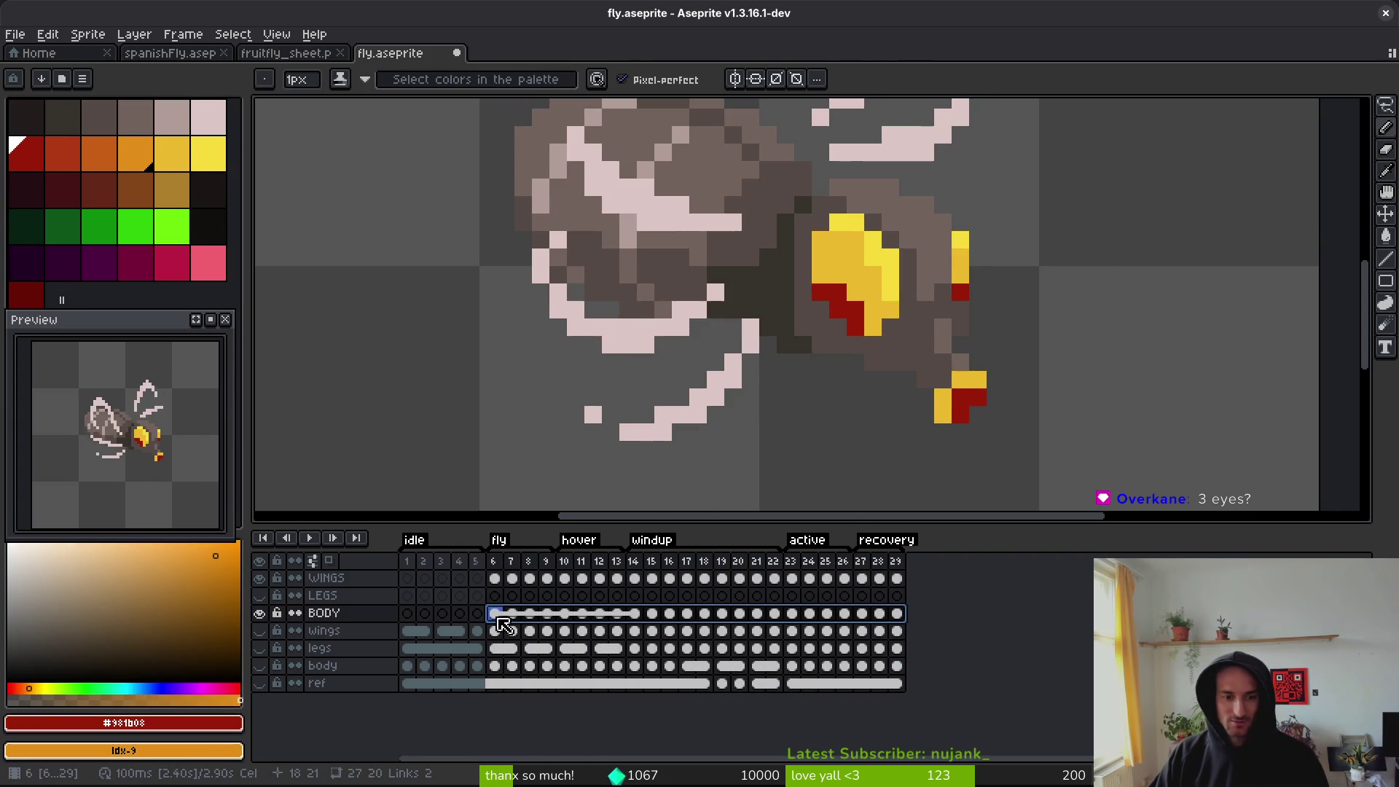
pyautogui.press('h')
pyautogui.hotkey('shift', 'r')
pyautogui.click(842, 191)
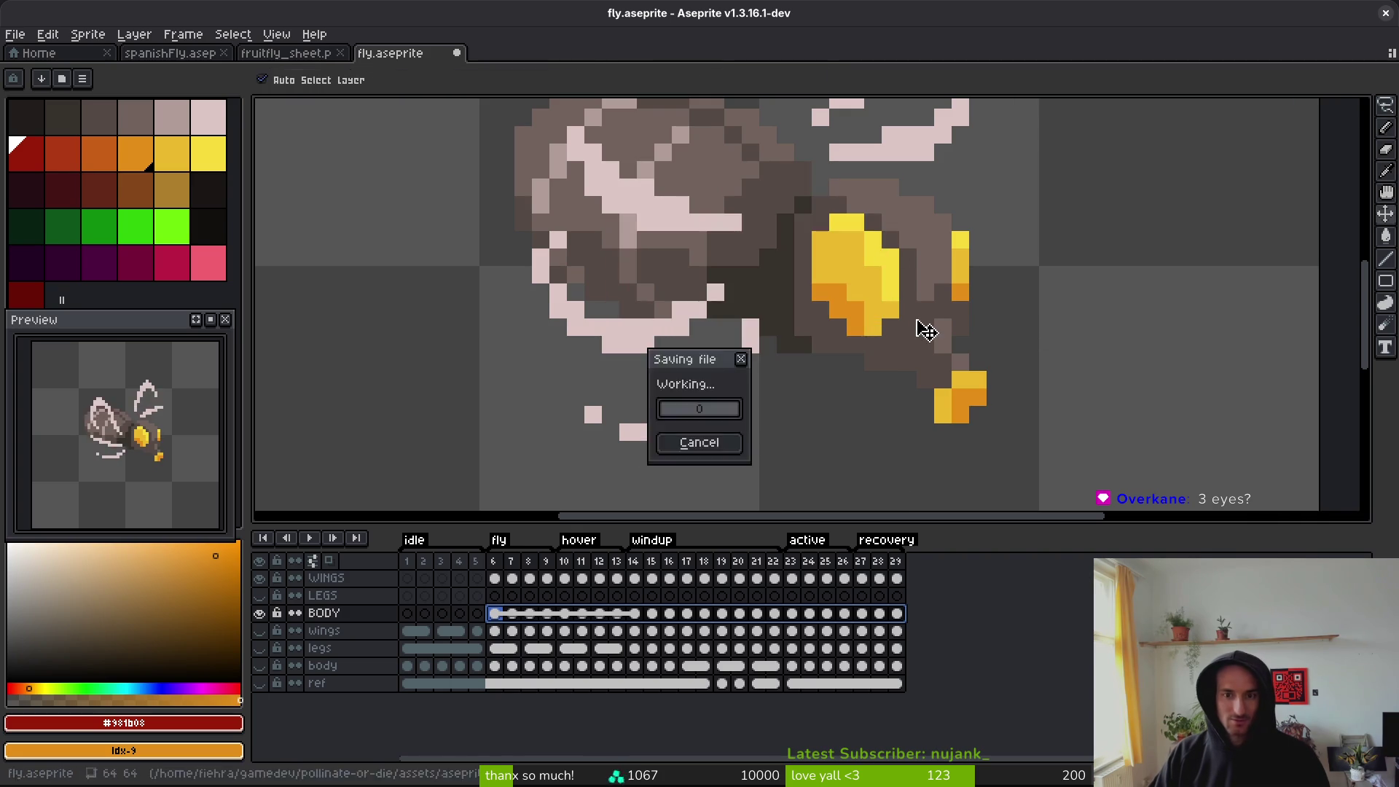
# - Save fly.aseprite and sample bright and darker yellow as primary and secondary colours
pyautogui.hotkey('ctrl', 's')
pyautogui.keyDown('alt'); pyautogui.click(890, 234); pyautogui.keyUp('alt')
pyautogui.rightClick(845, 233)
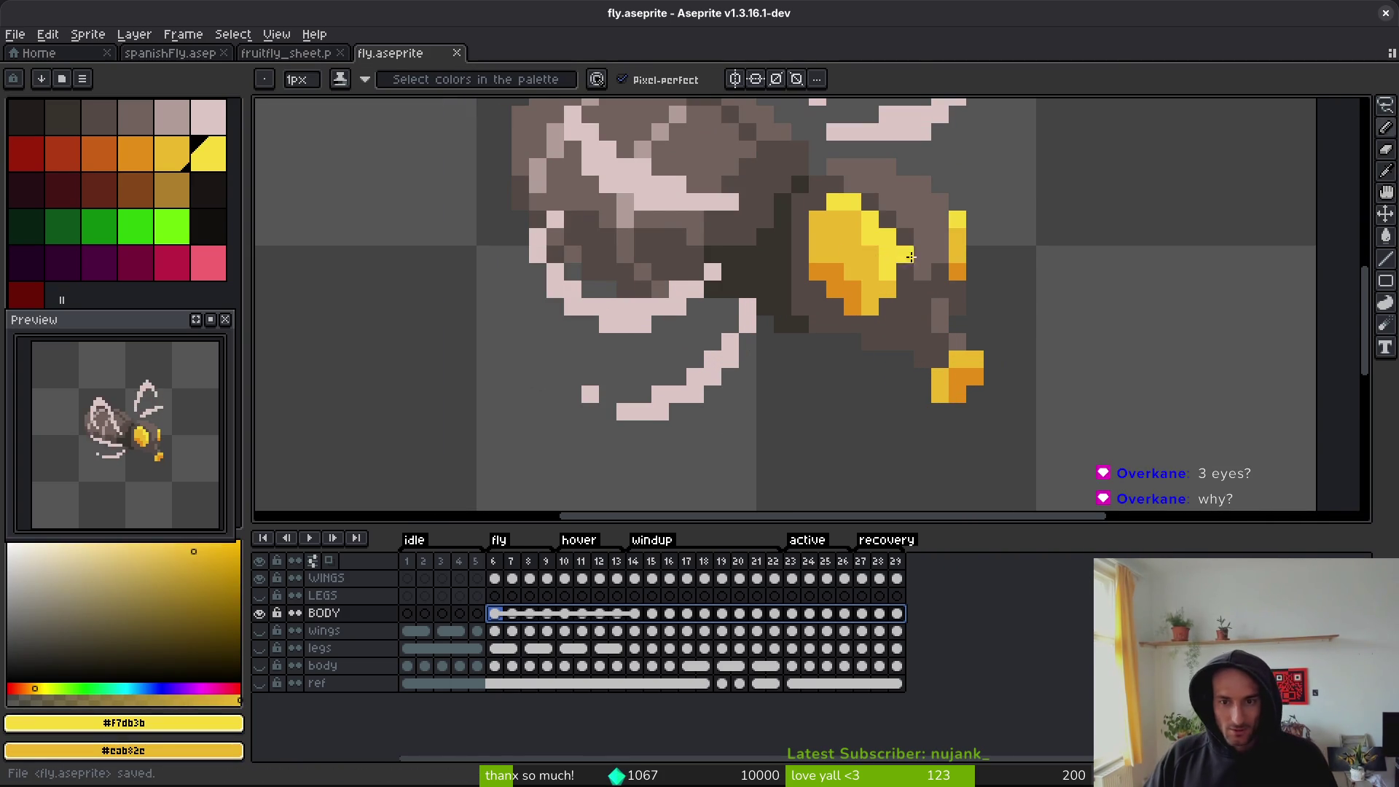
# - Paint a yellow eye column and orange abdomen stripe pixels on frame 6, then save
pyautogui.scroll(4, 915, 225)
pyautogui.click(921, 178)
pyautogui.moveTo(921, 178); pyautogui.dragTo(920, 271)
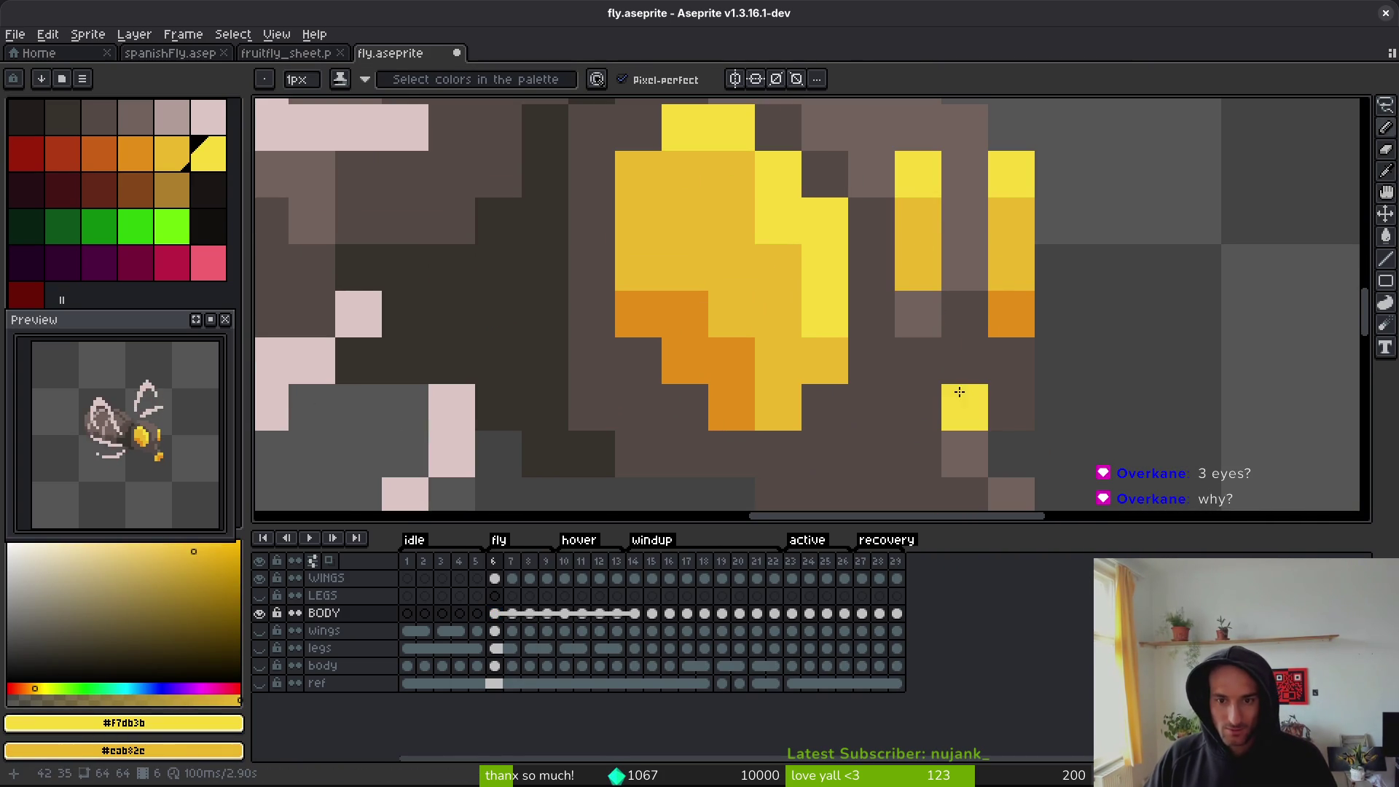
pyautogui.scroll(-4, 979, 361)
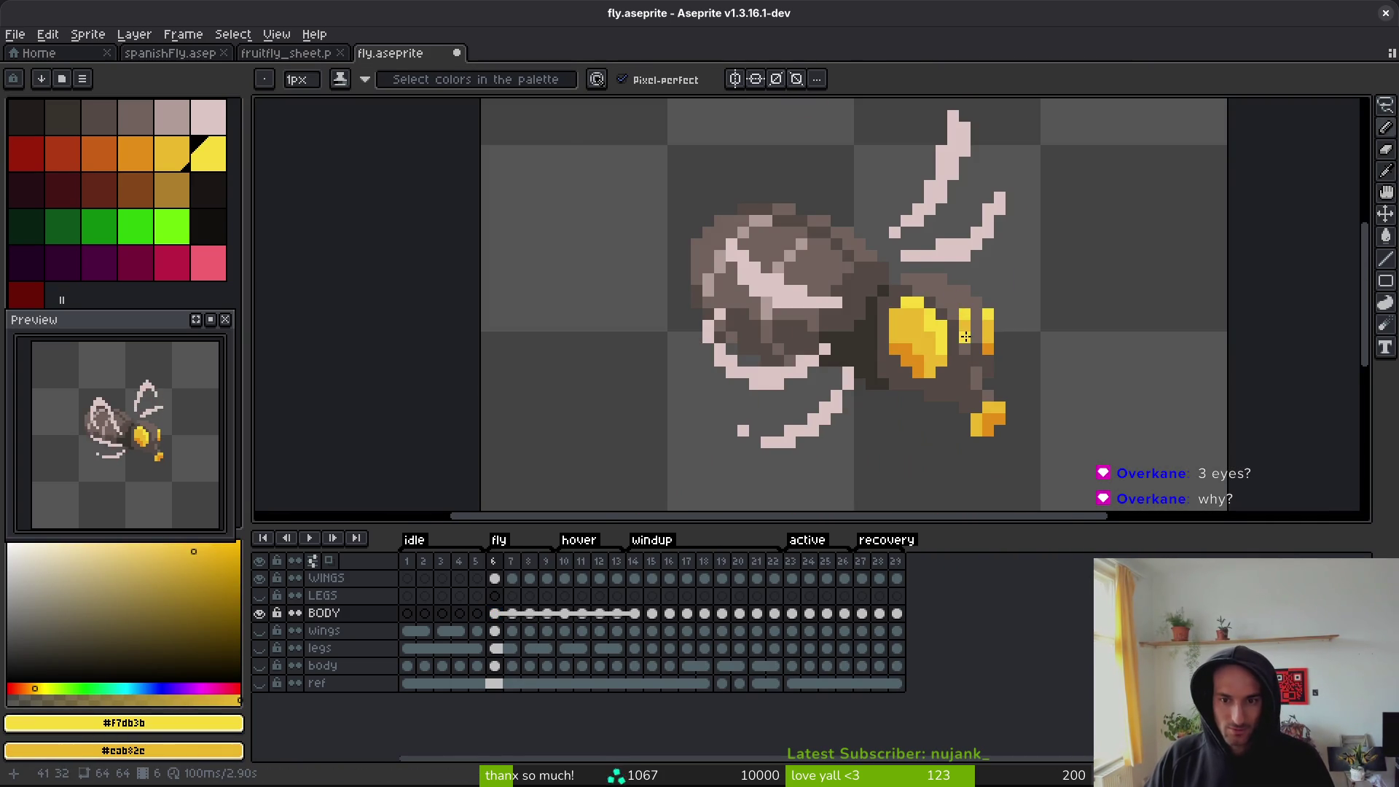
pyautogui.scroll(2, 973, 349)
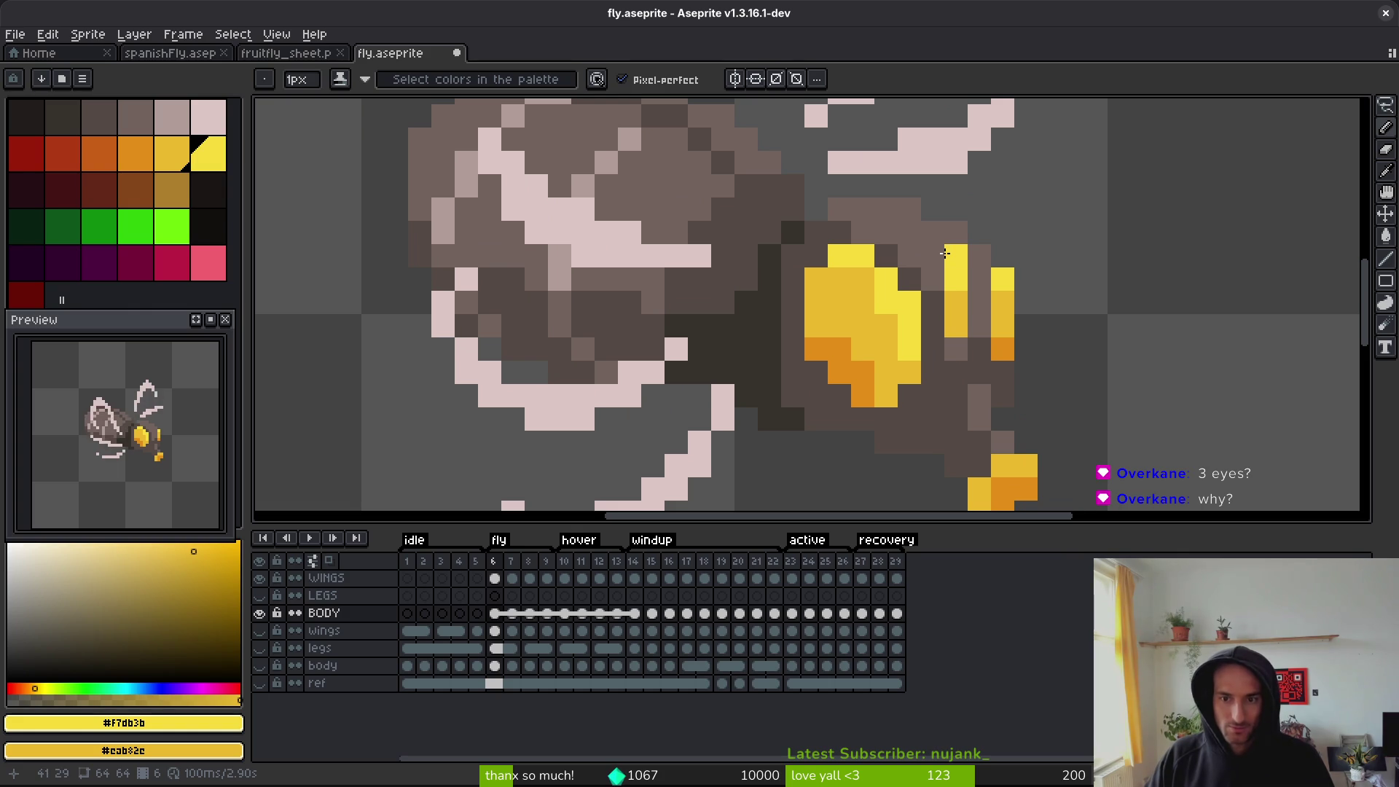
pyautogui.keyDown('alt'); pyautogui.click(999, 350); pyautogui.keyUp('alt')
pyautogui.click(963, 354)
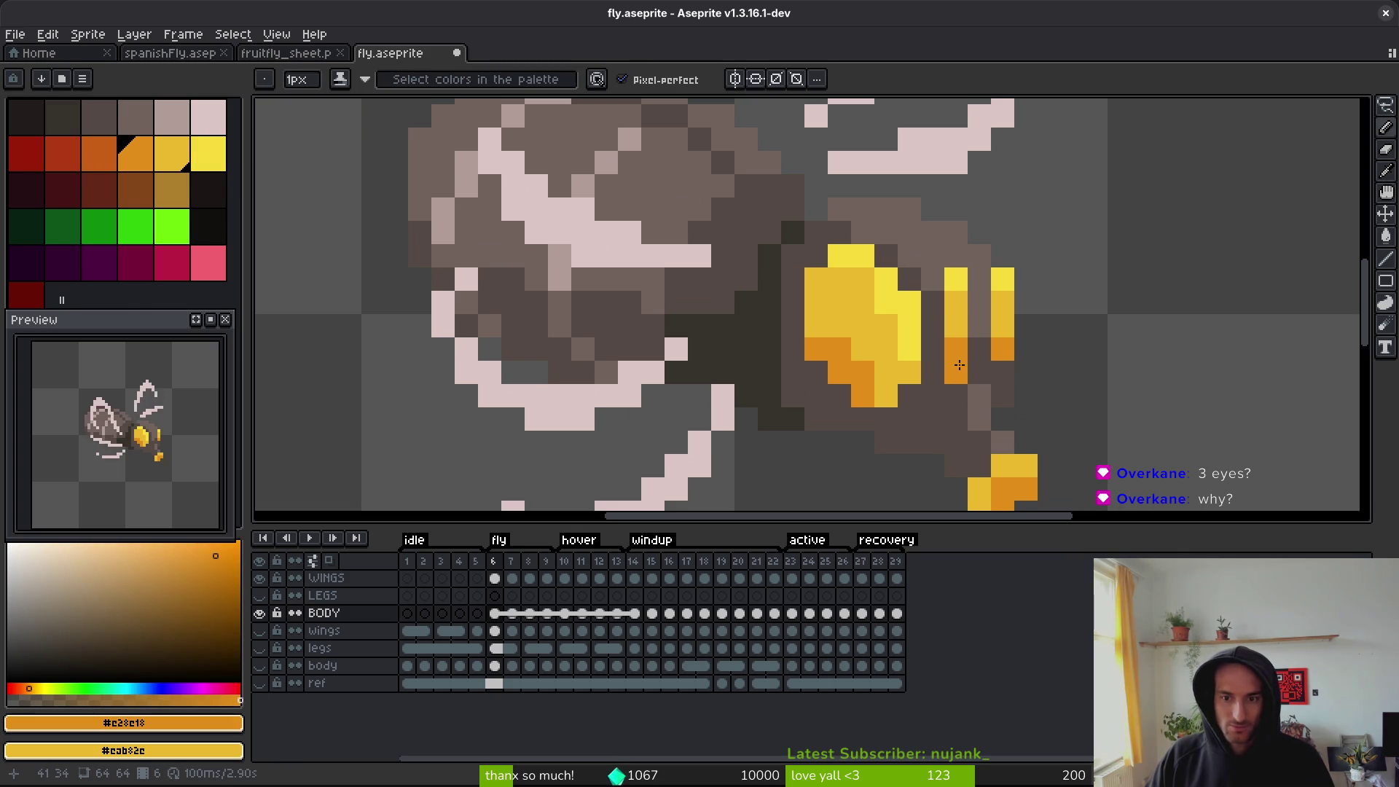
pyautogui.scroll(-3, 1093, 395)
pyautogui.scroll(2, 1073, 398)
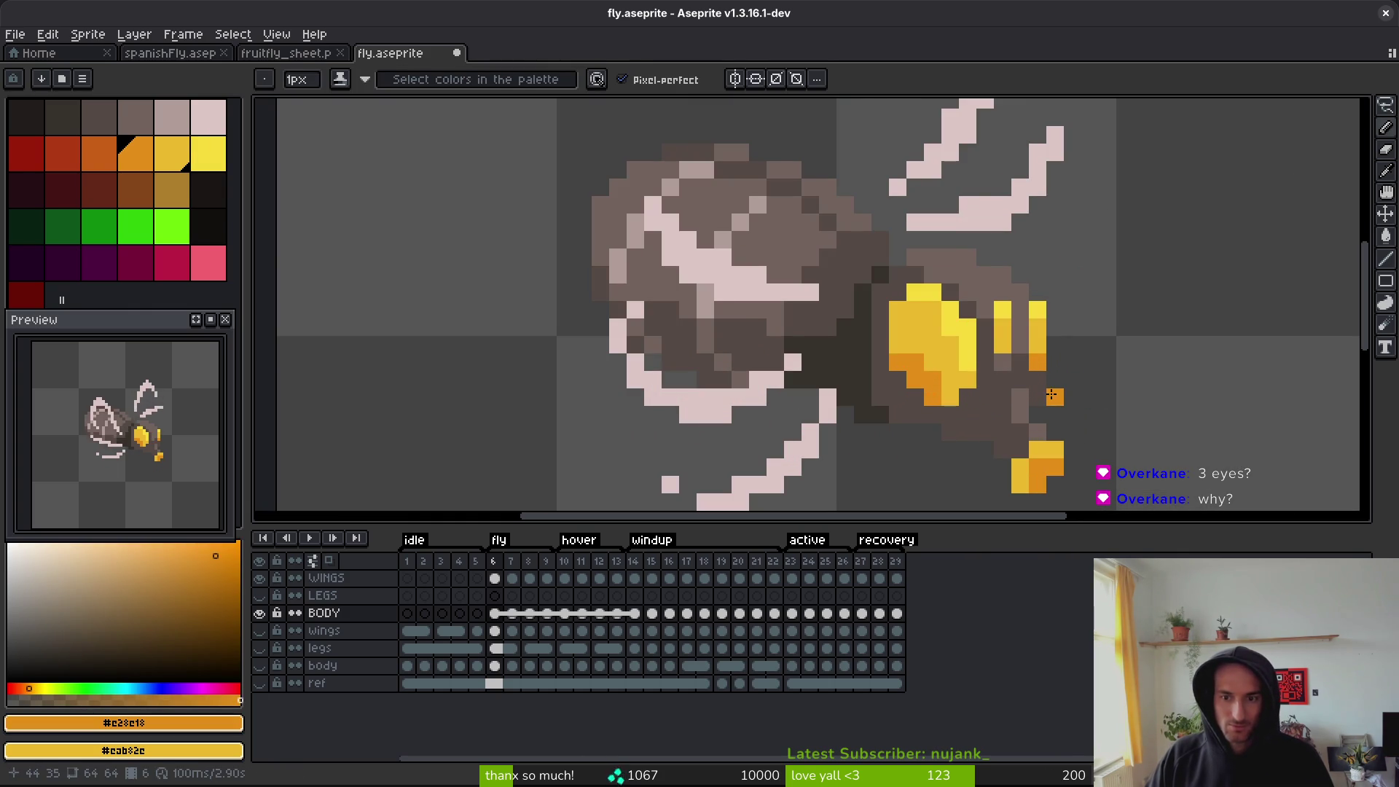
pyautogui.keyDown('alt'); pyautogui.click(1002, 330); pyautogui.keyUp('alt')
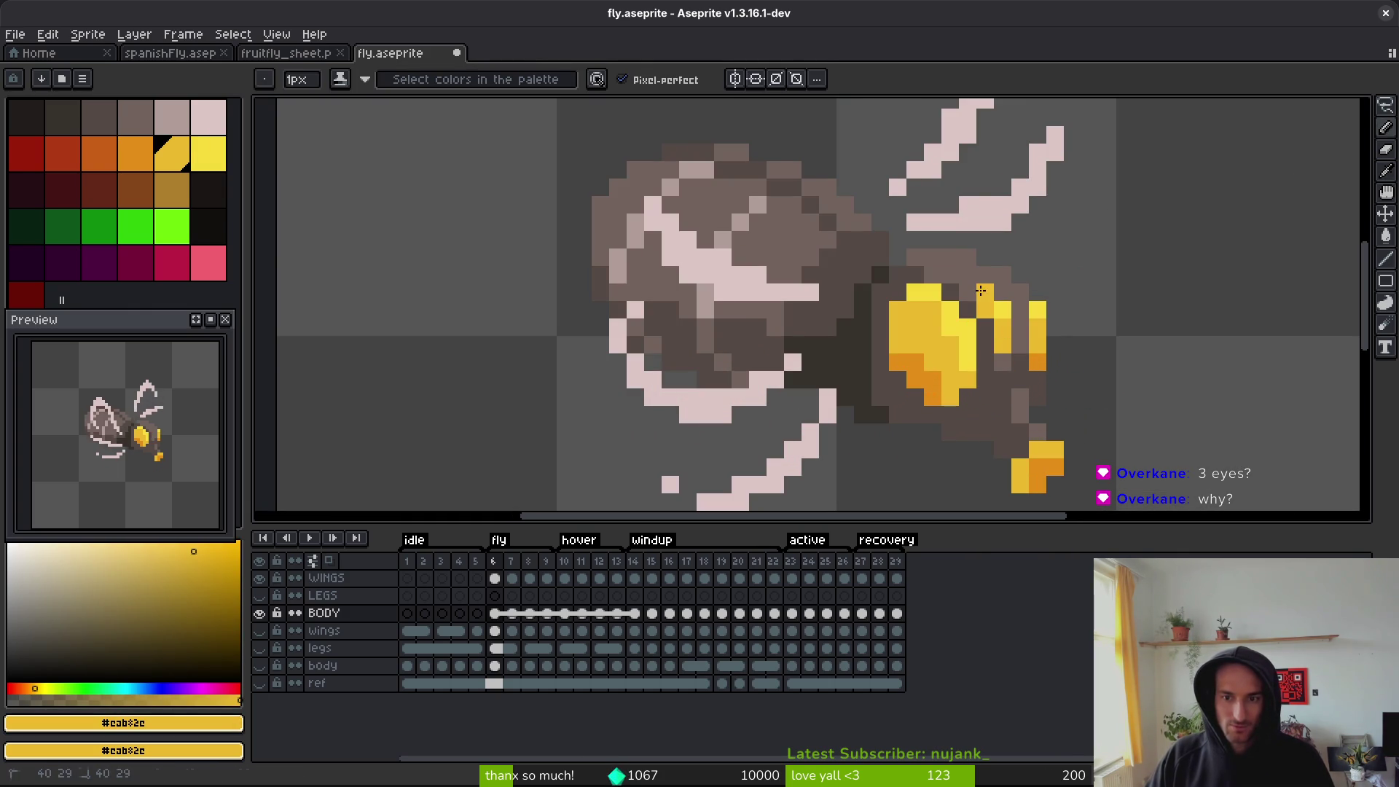
pyautogui.keyDown('alt'); pyautogui.click(1014, 328); pyautogui.keyUp('alt')
pyautogui.scroll(-3, 1048, 403)
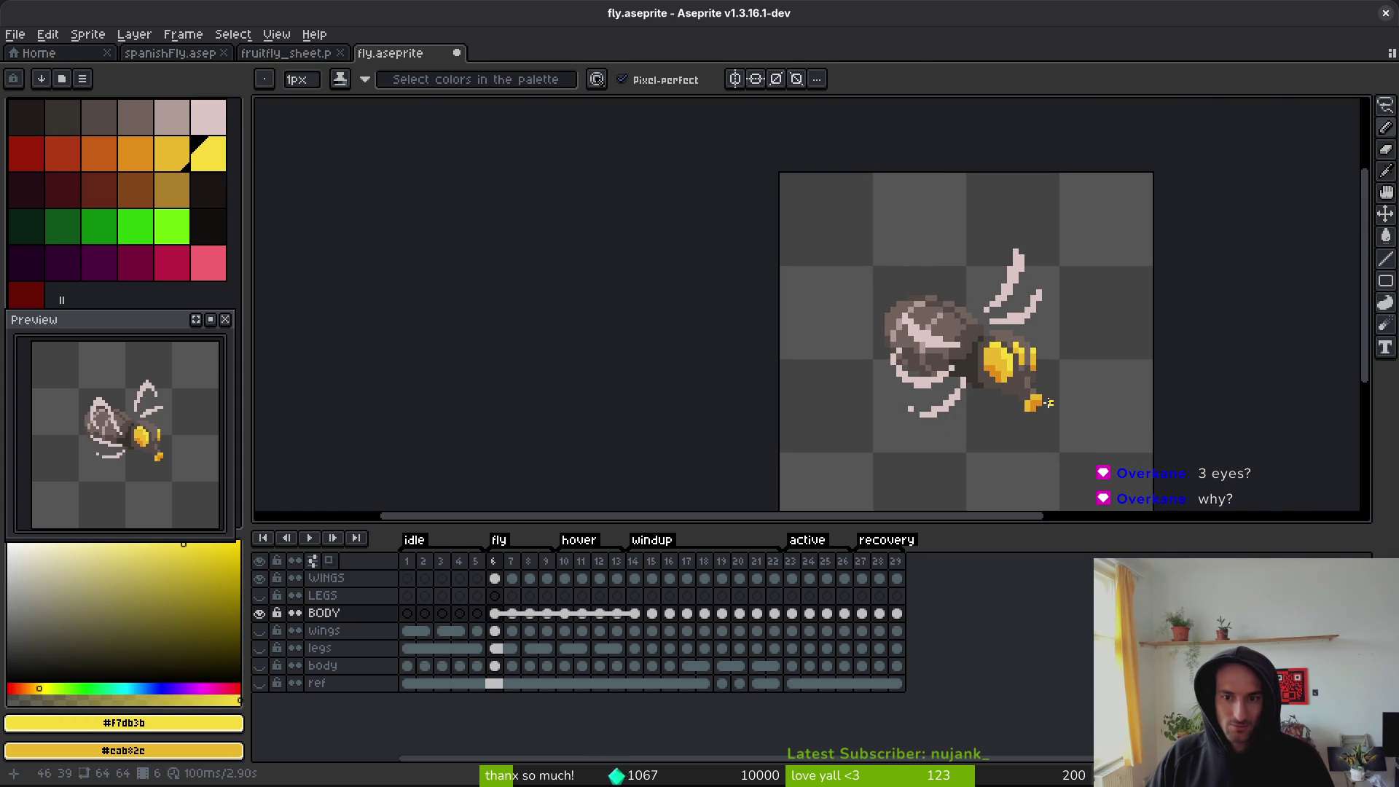
pyautogui.hotkey('ctrl', 's')
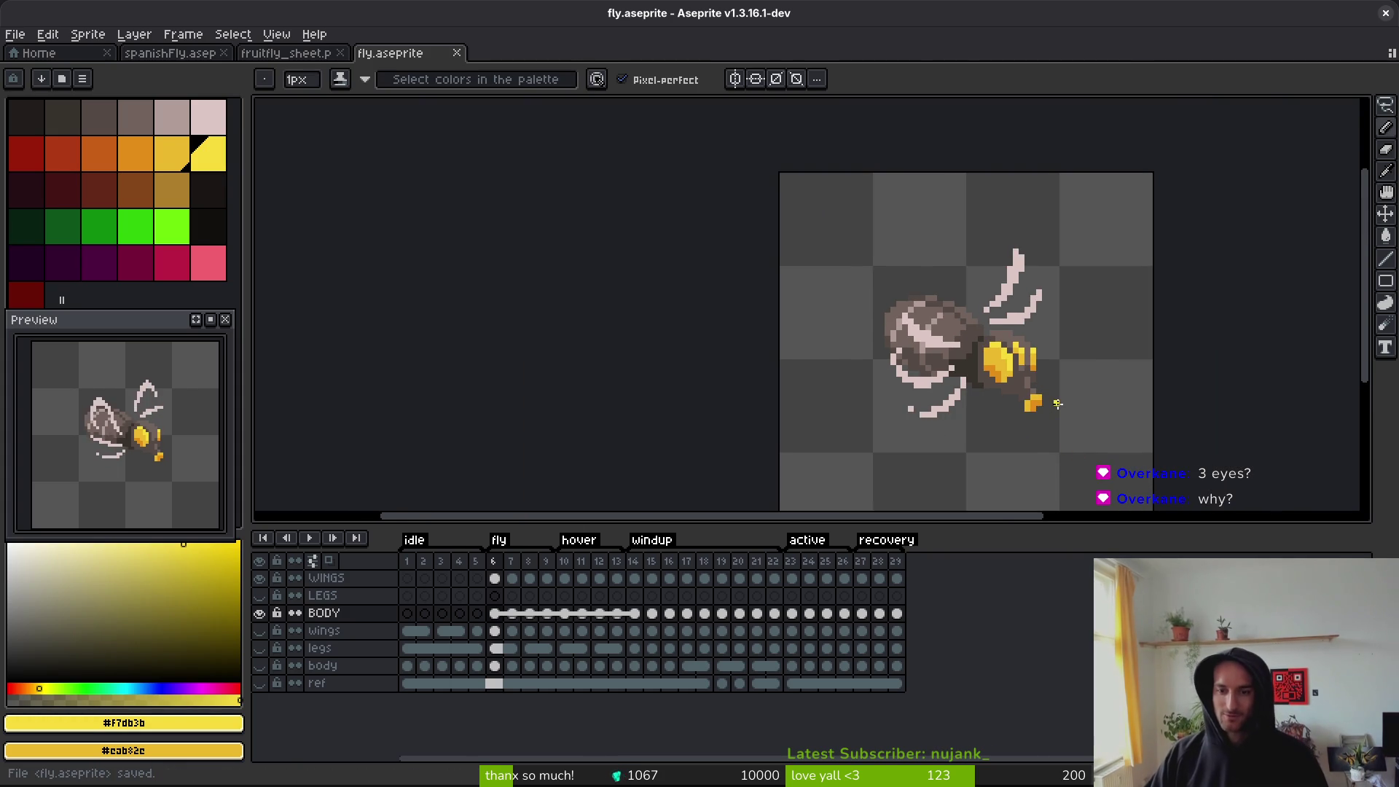
# - Add orange stripe pixels on frame 7, save, and move on to frame 8
pyautogui.scroll(-2, 1058, 404)
pyautogui.scroll(2, 1046, 403)
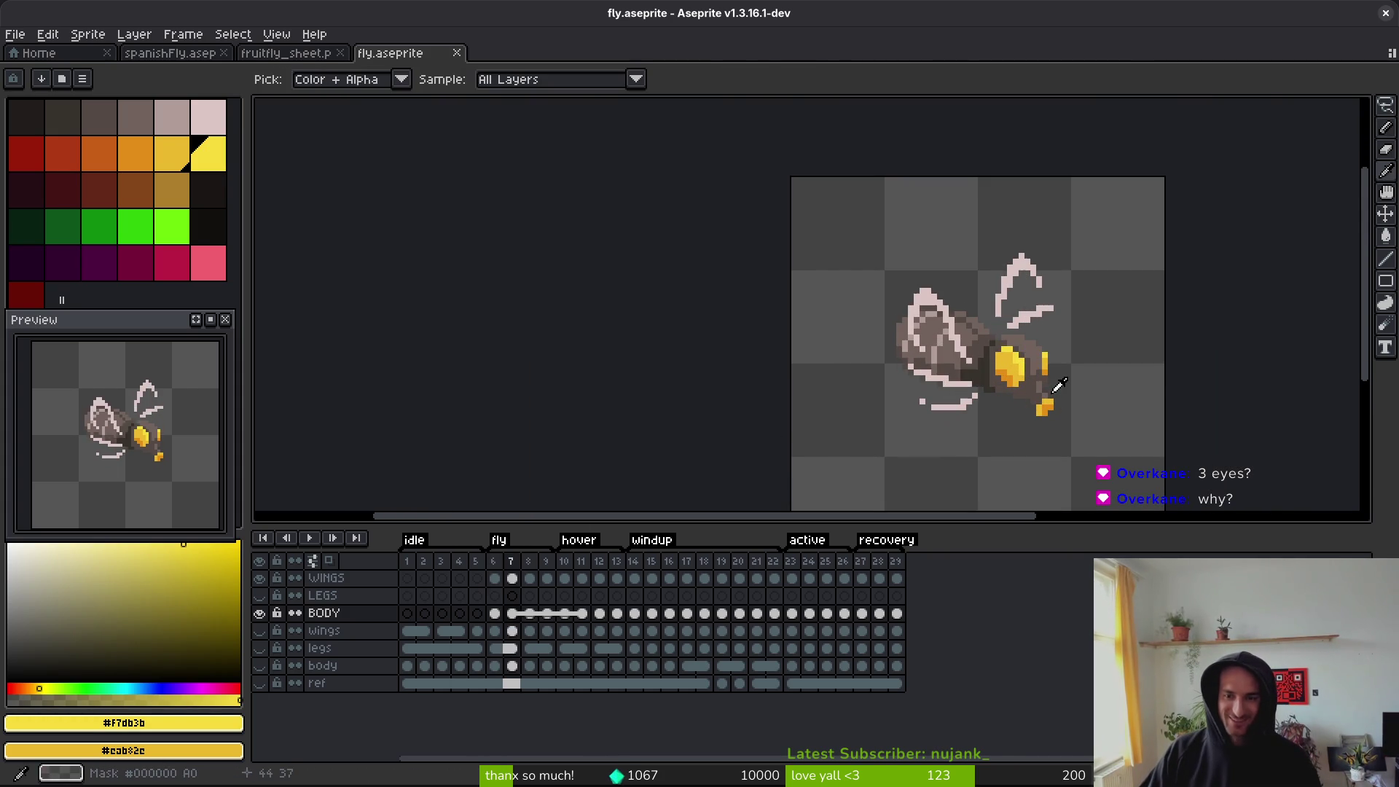
pyautogui.scroll(4, 1057, 351)
pyautogui.press('Right')
pyautogui.press('Left')
pyautogui.press('Right')
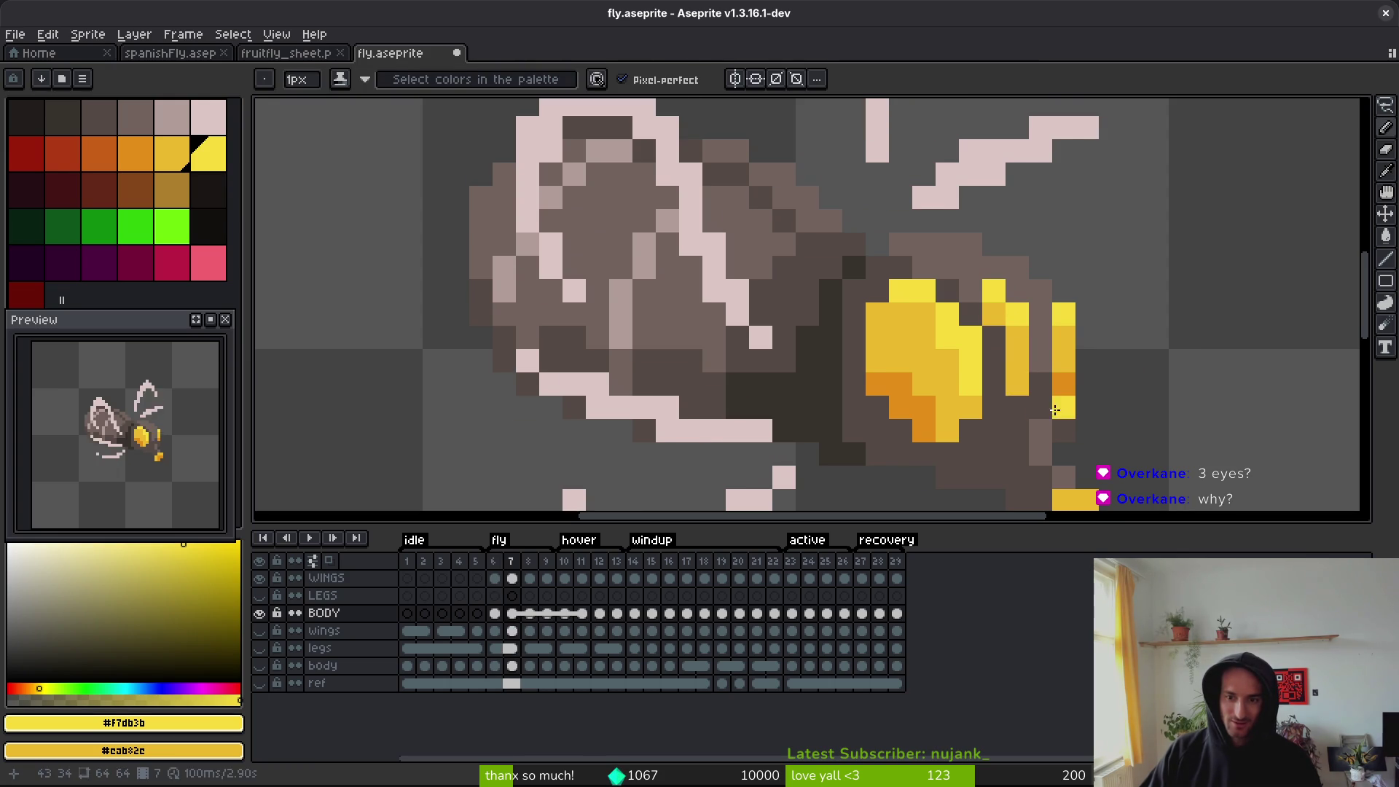
pyautogui.press('Left')
pyautogui.press('Right')
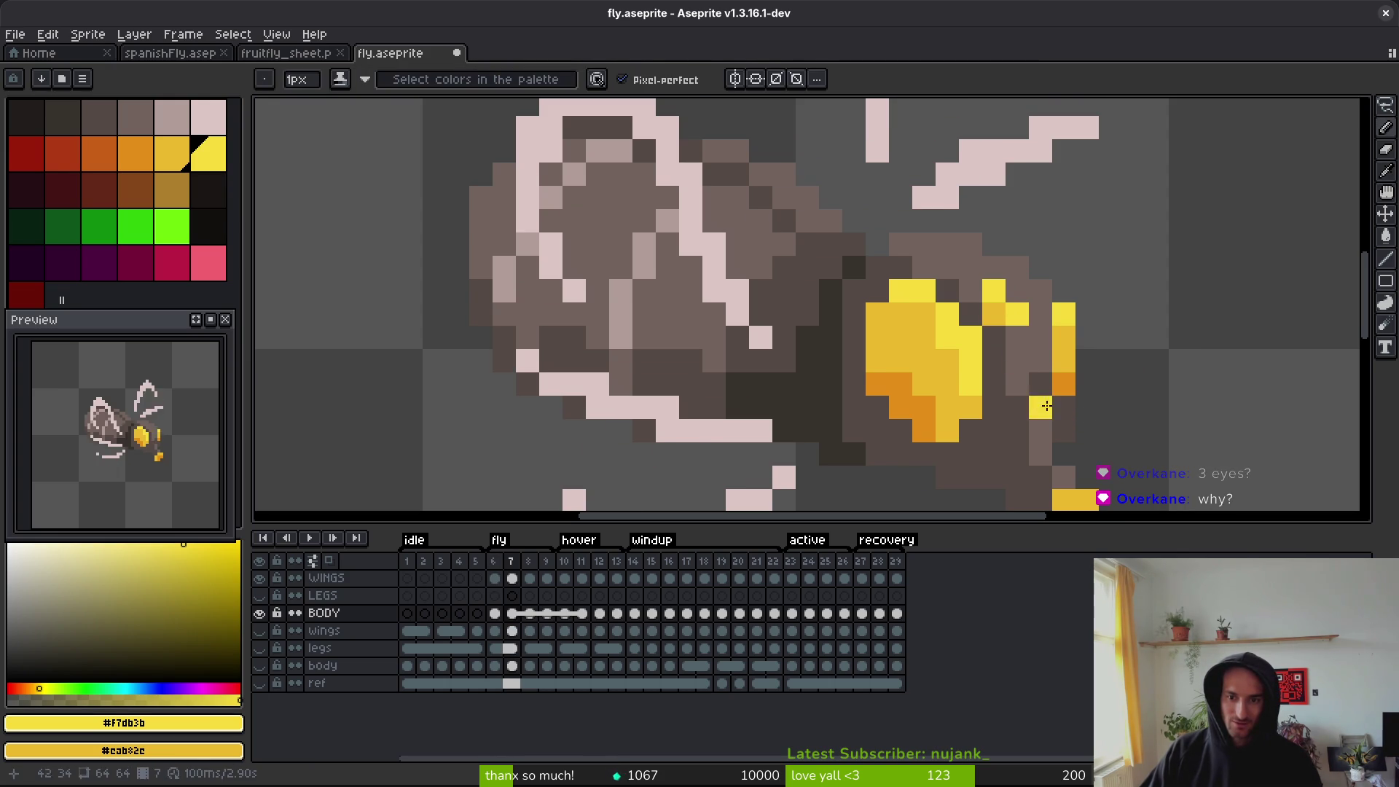
pyautogui.keyDown('alt'); pyautogui.click(1063, 382); pyautogui.keyUp('alt')
pyautogui.click(1017, 360)
pyautogui.press('Left')
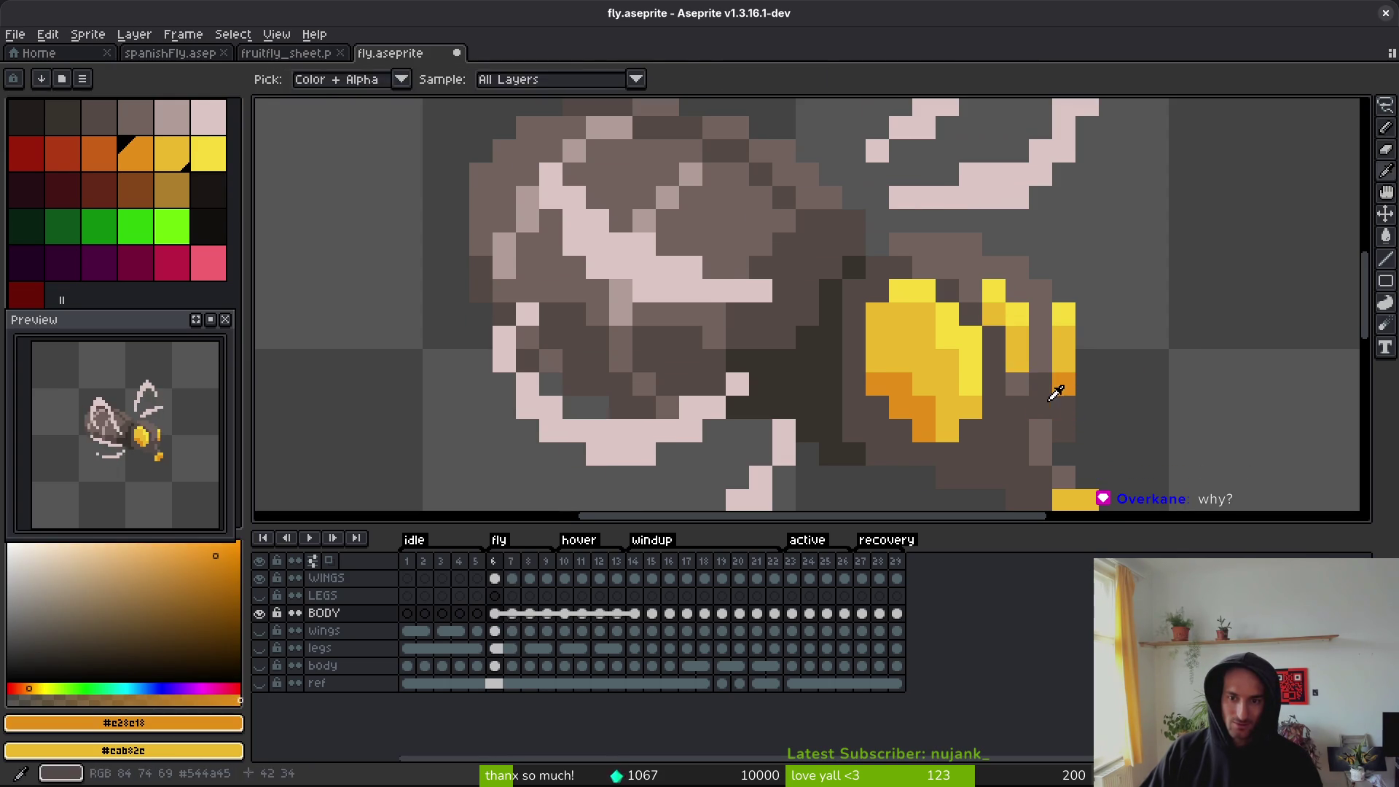
pyautogui.scroll(-5, 1079, 400)
pyautogui.press('Right')
pyautogui.scroll(4, 1112, 397)
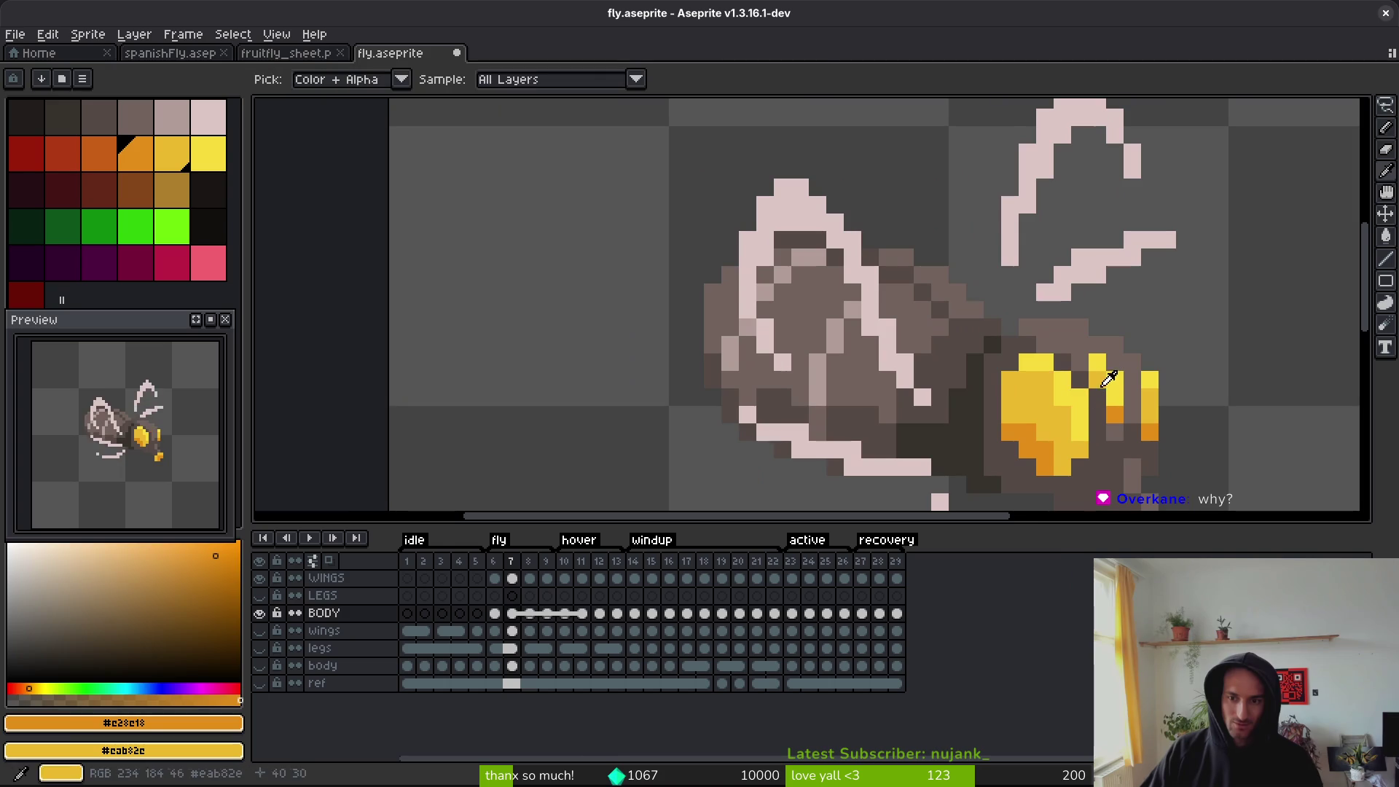
pyautogui.keyDown('alt'); pyautogui.click(1112, 398); pyautogui.keyUp('alt')
pyautogui.scroll(-4, 1112, 397)
pyautogui.hotkey('ctrl', 's')
pyautogui.scroll(3, 987, 408)
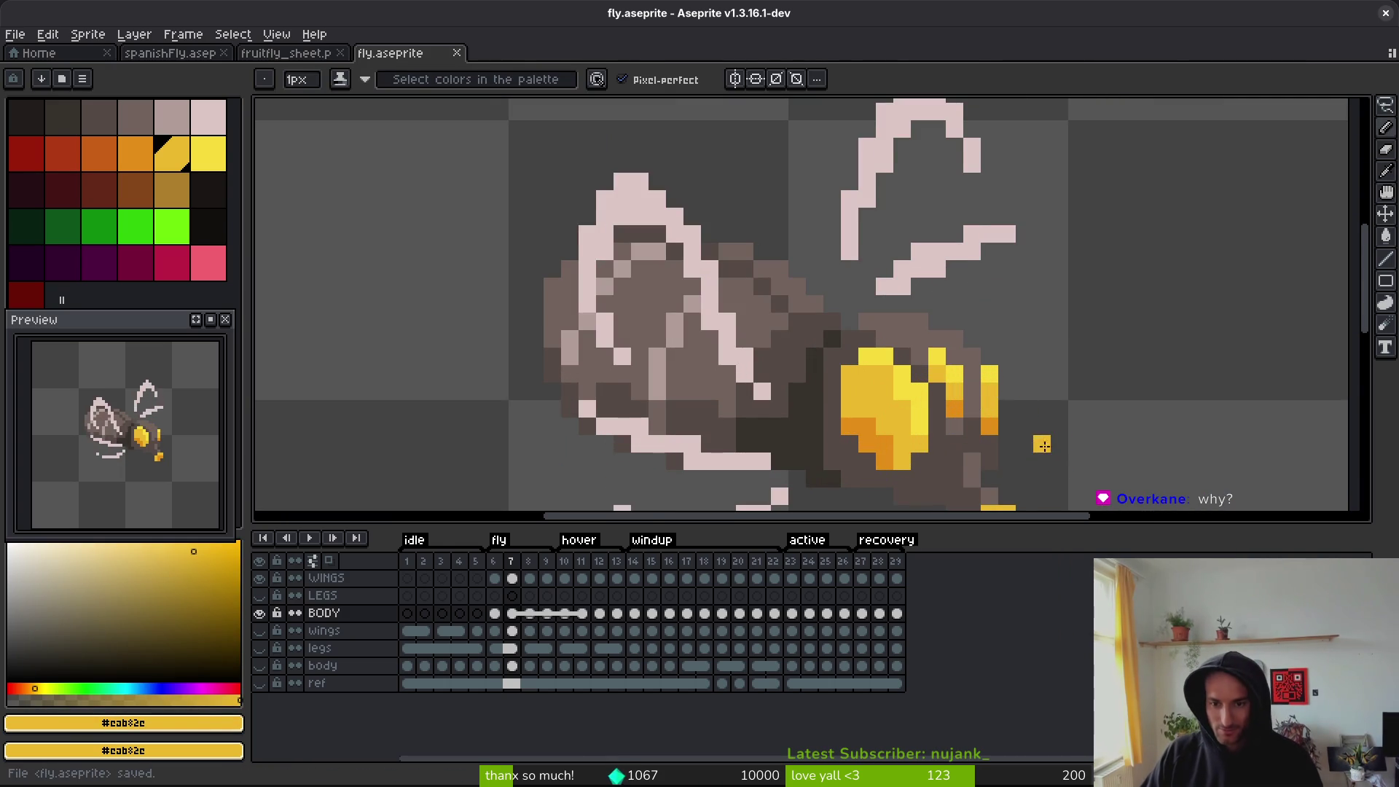
pyautogui.press('Right')
pyautogui.scroll(4, 964, 397)
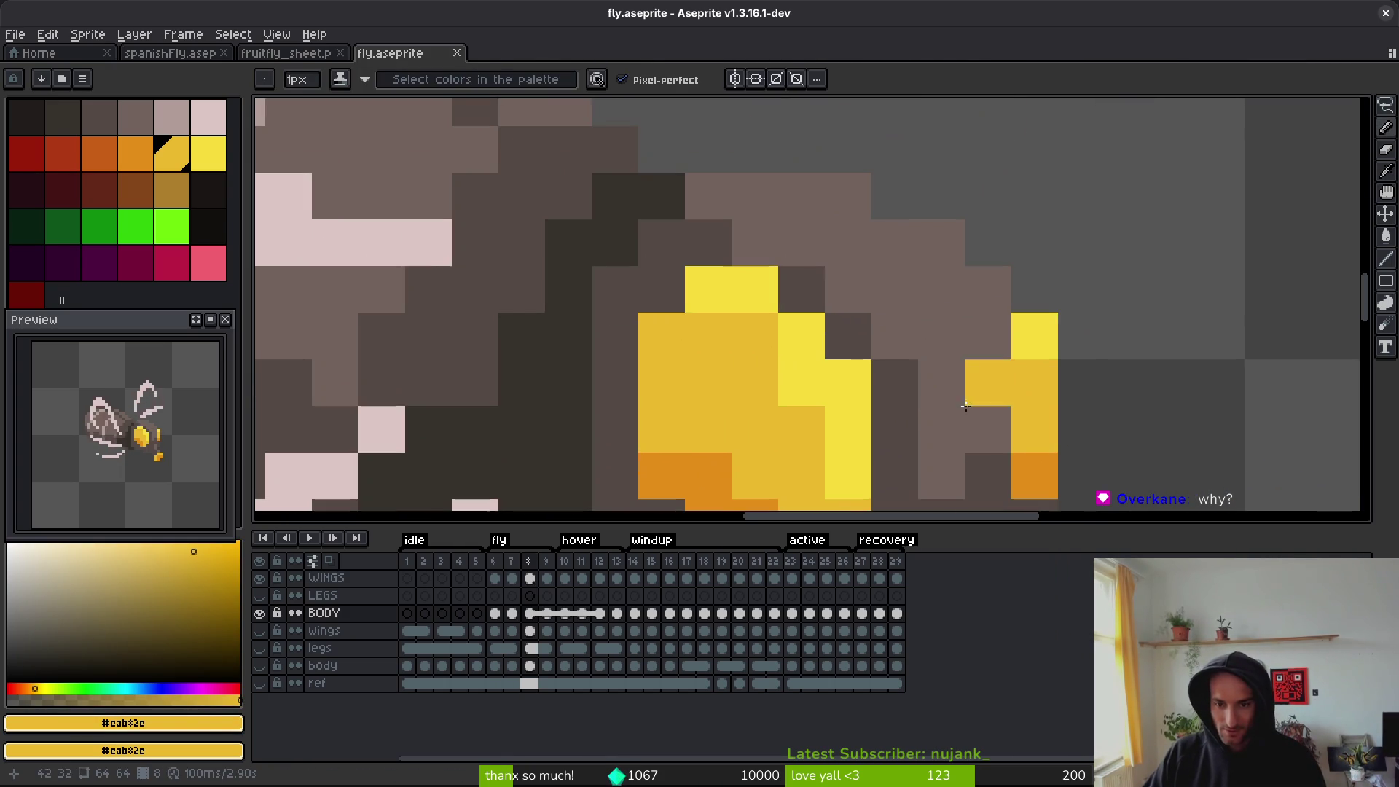
# - Paint yellow, bright yellow and orange stripe pixels on frame 8's abdomen
pyautogui.press('alt')
pyautogui.click(942, 429)
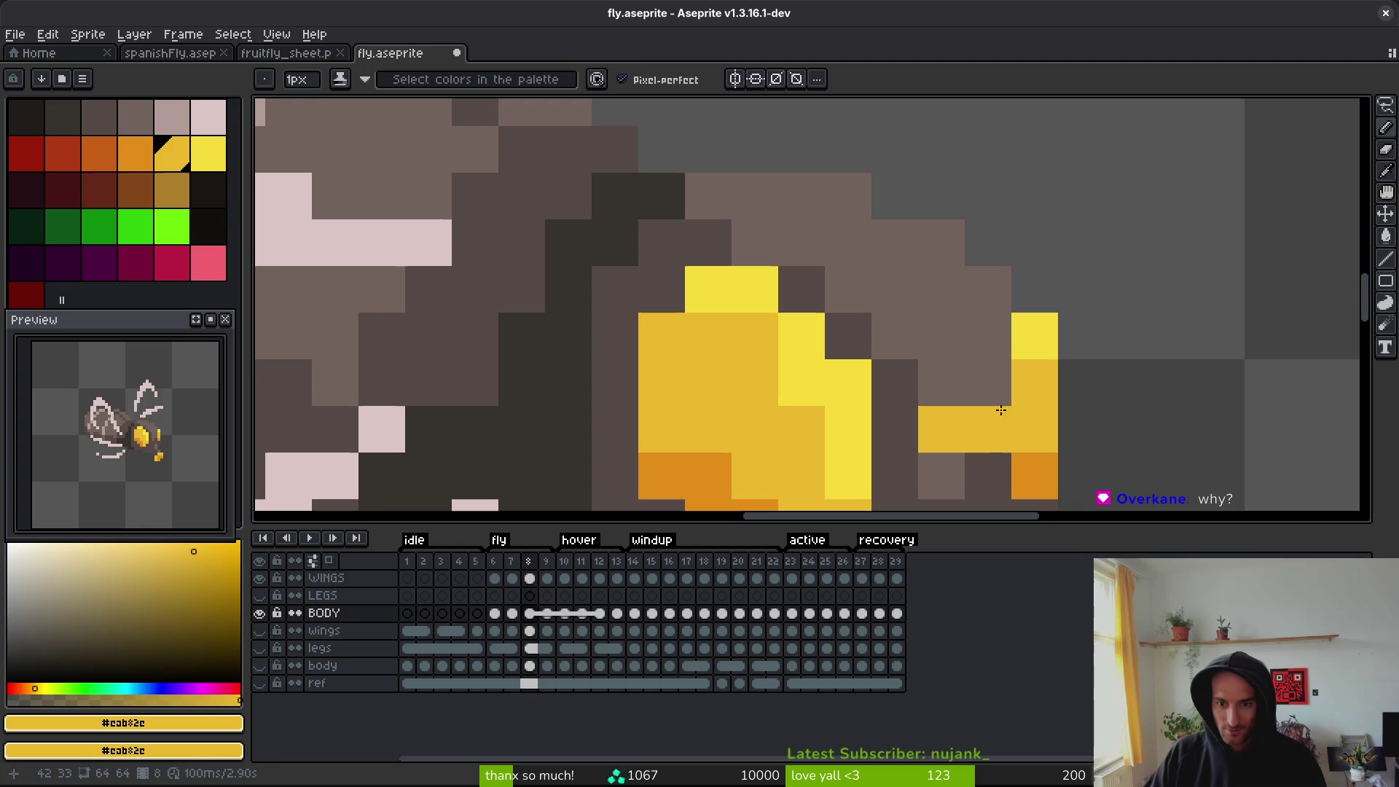
pyautogui.keyDown('alt'); pyautogui.rightClick(1034, 467); pyautogui.keyUp('alt')
pyautogui.rightClick(941, 429)
pyautogui.click(944, 386)
pyautogui.keyDown('alt'); pyautogui.click(1021, 334); pyautogui.keyUp('alt')
pyautogui.click(941, 334)
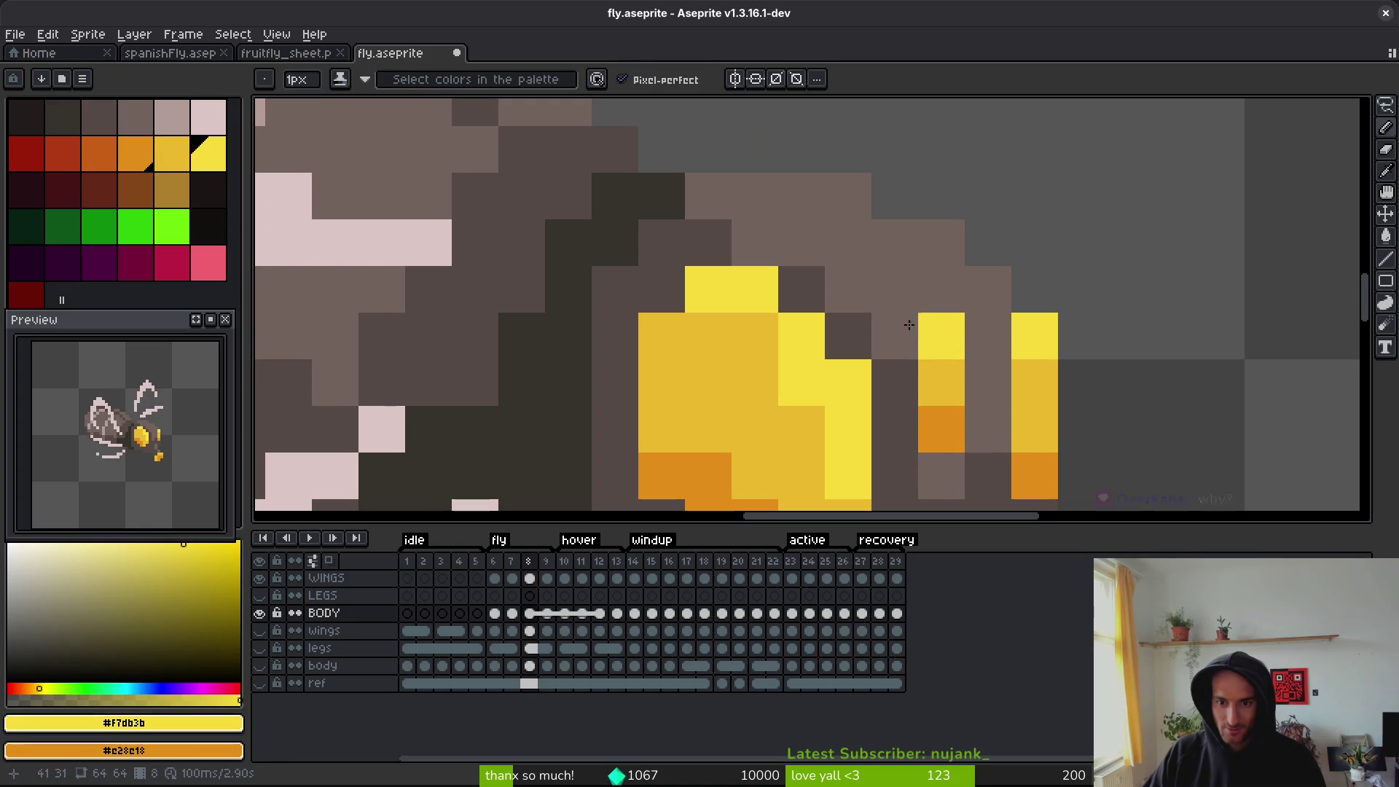
pyautogui.click(895, 289)
pyautogui.rightClick(895, 336)
pyautogui.click(970, 411)
pyautogui.keyDown('alt'); pyautogui.click(927, 352); pyautogui.keyUp('alt')
pyautogui.scroll(-3, 969, 408)
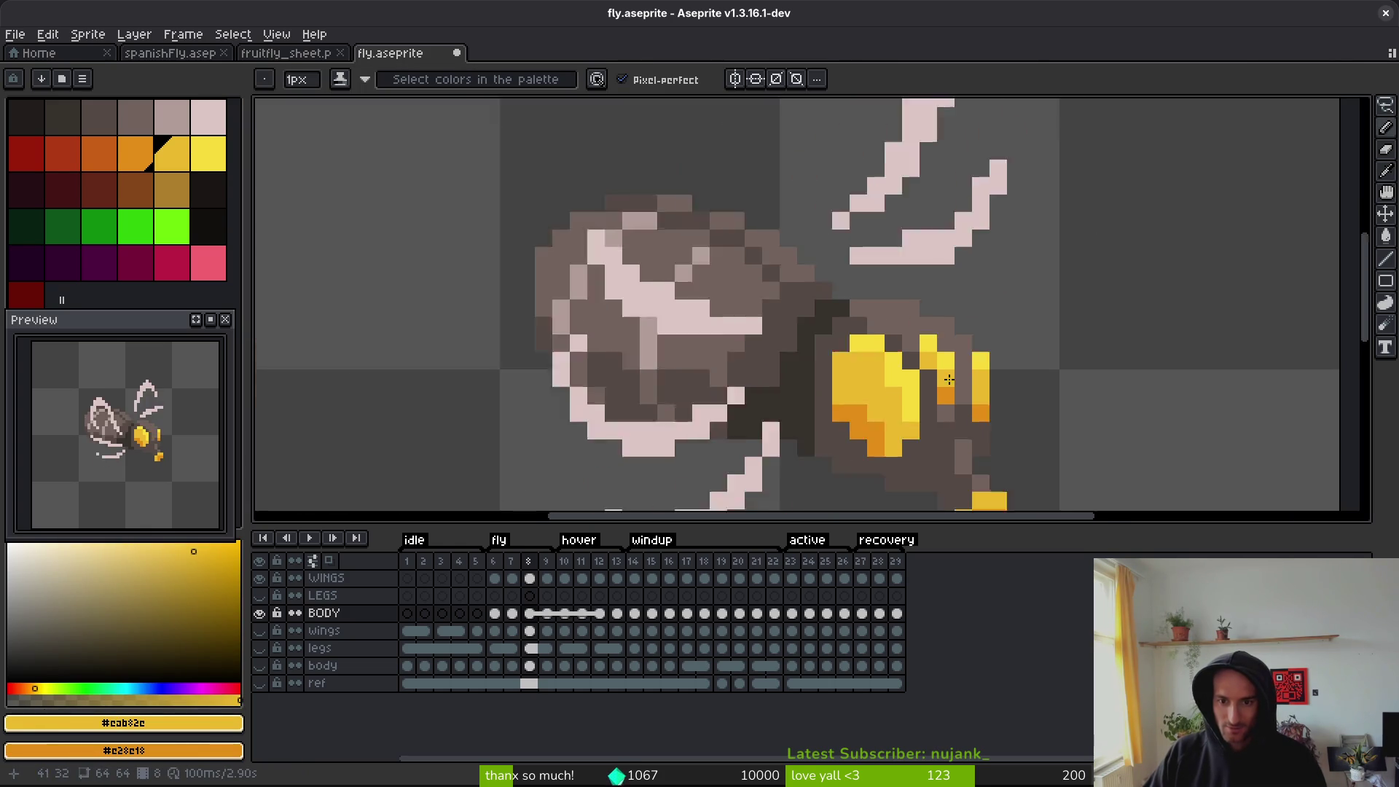
# - Paint a yellow stripe and a bright yellow highlight on frame 9's abdomen
pyautogui.press(',')
pyautogui.press('.')
pyautogui.press('.')
pyautogui.scroll(5, 1005, 450)
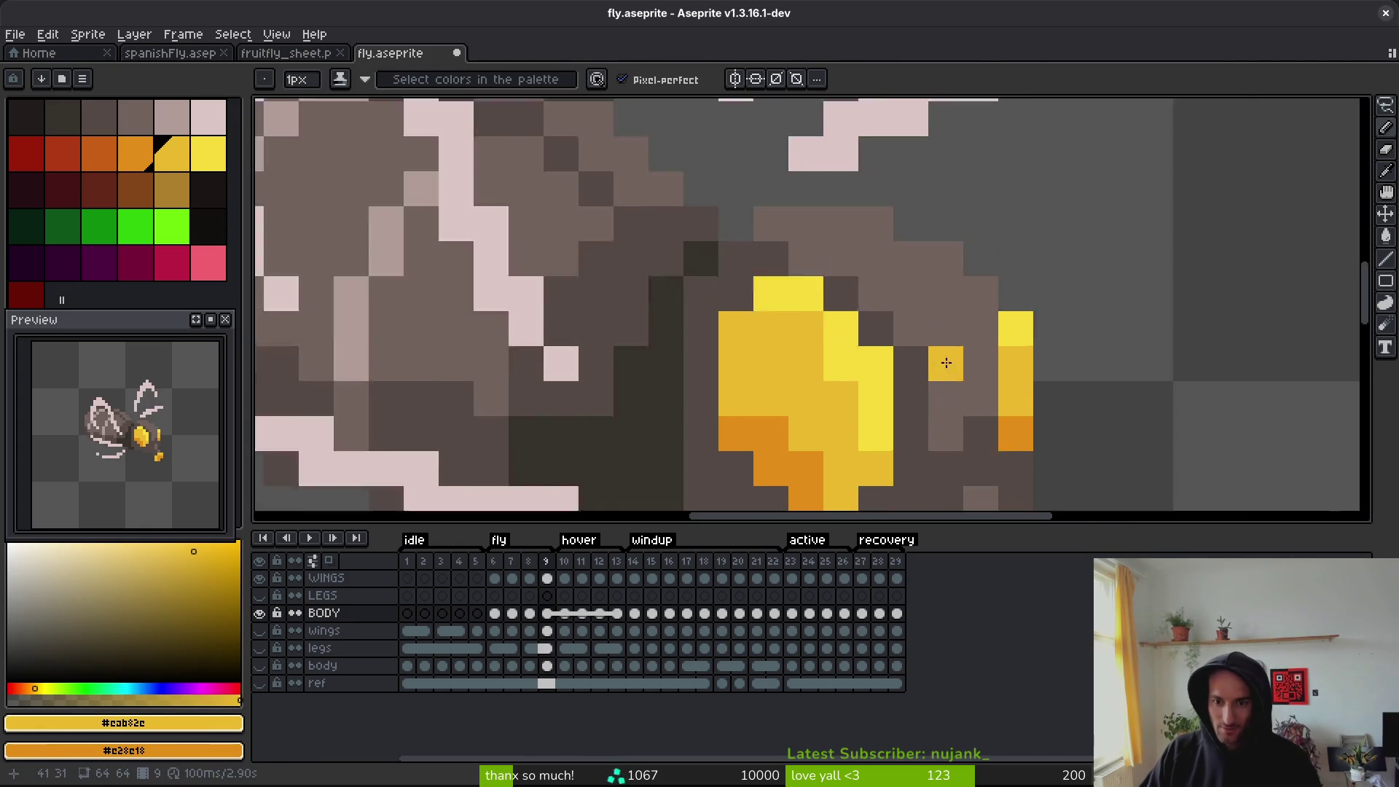
pyautogui.press('.')
pyautogui.press(',')
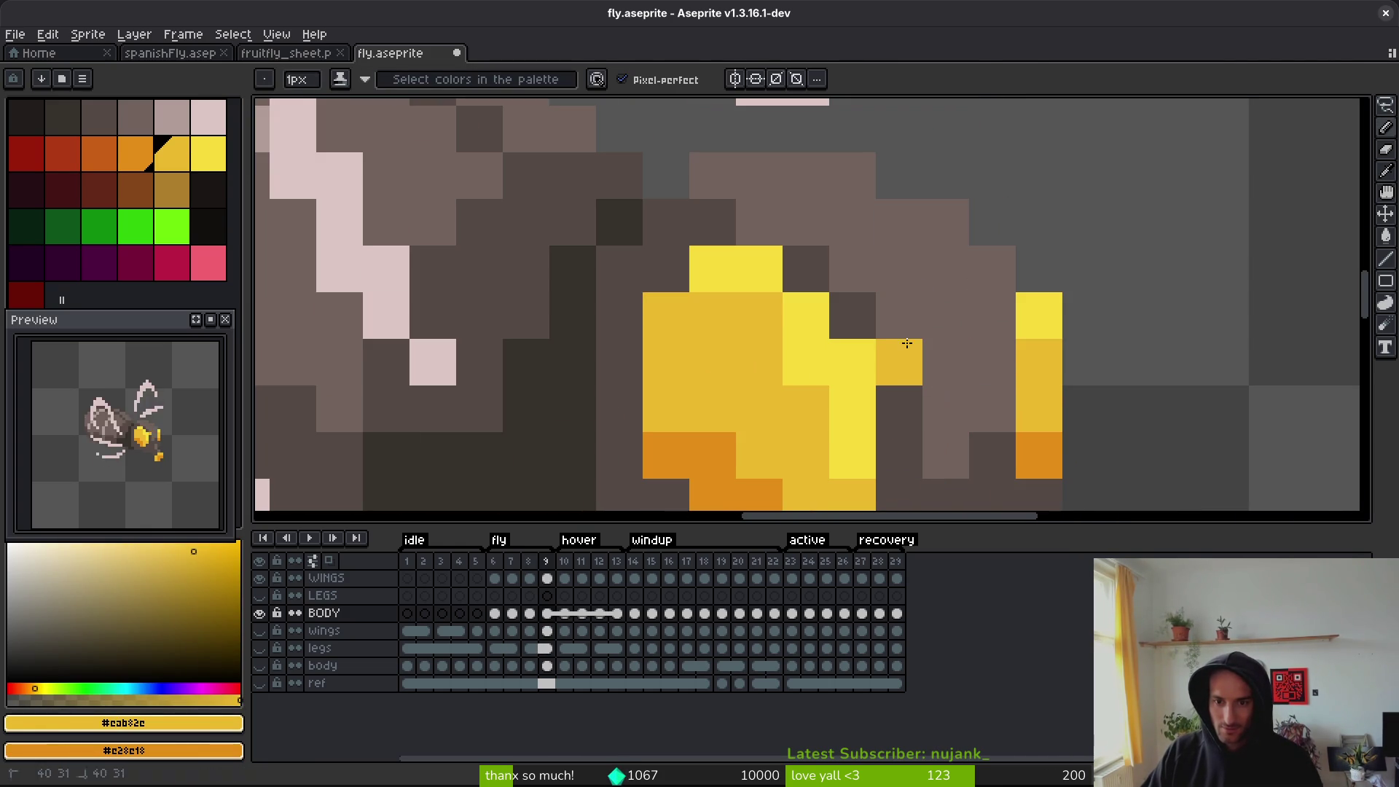
pyautogui.moveTo(946, 362); pyautogui.dragTo(952, 405)
pyautogui.keyDown('alt'); pyautogui.click(1035, 321); pyautogui.keyUp('alt')
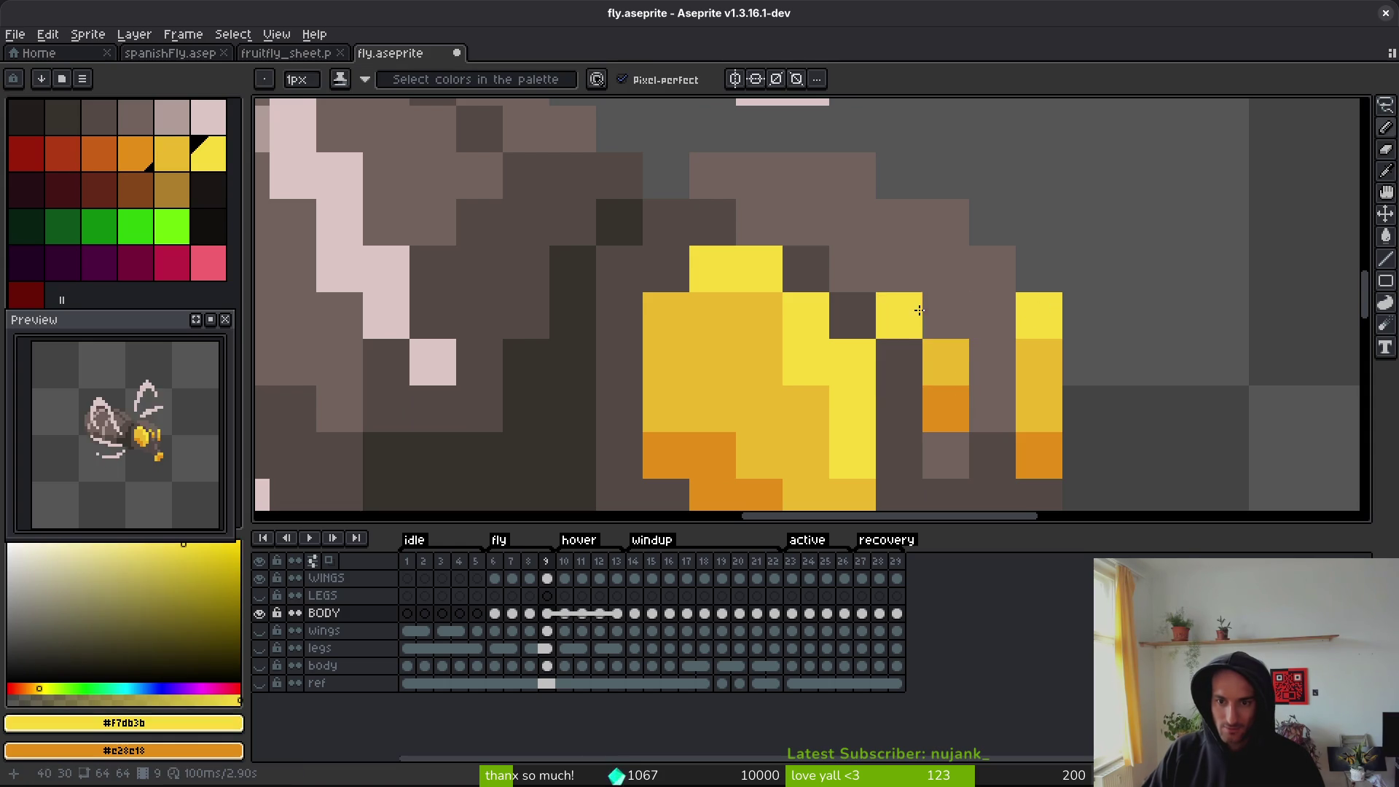
pyautogui.click(893, 271)
pyautogui.scroll(-4, 934, 316)
# - Step through to frame 15 and paint an orange stripe pixel there
pyautogui.press('.')
pyautogui.press(',')
pyautogui.press('.')
pyautogui.press('.')
pyautogui.press('.')
pyautogui.press('.')
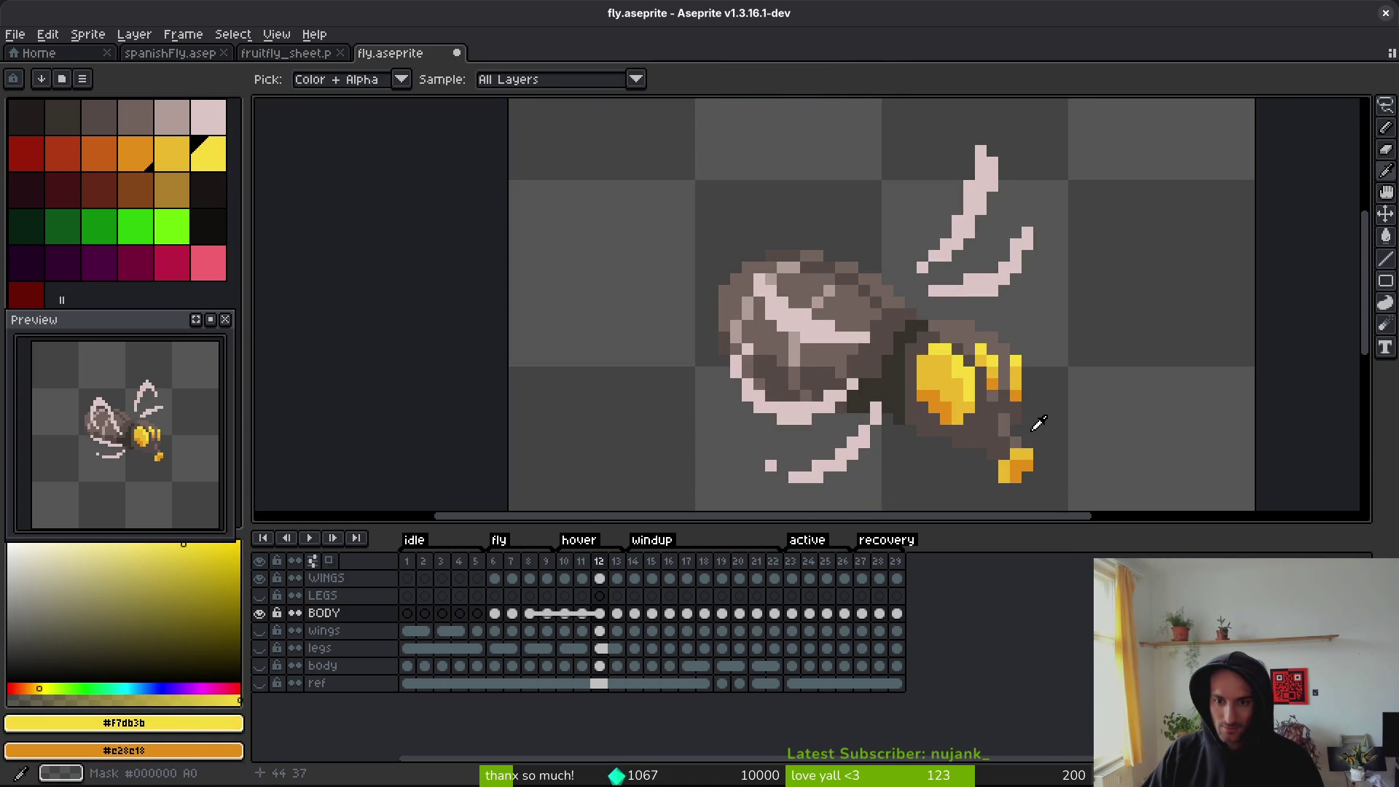
pyautogui.press(',')
pyautogui.press('.')
pyautogui.scroll(4, 960, 345)
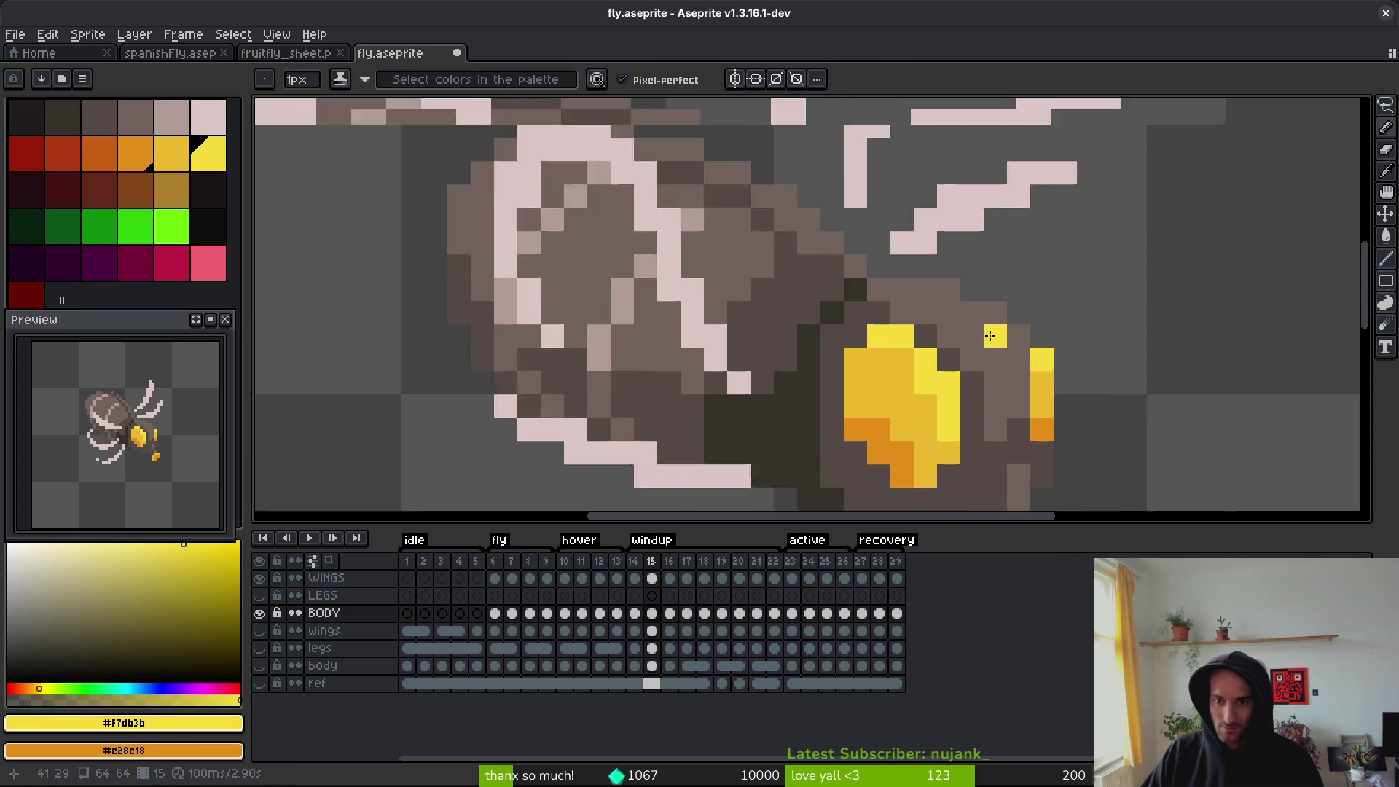
pyautogui.scroll(-2, 991, 415)
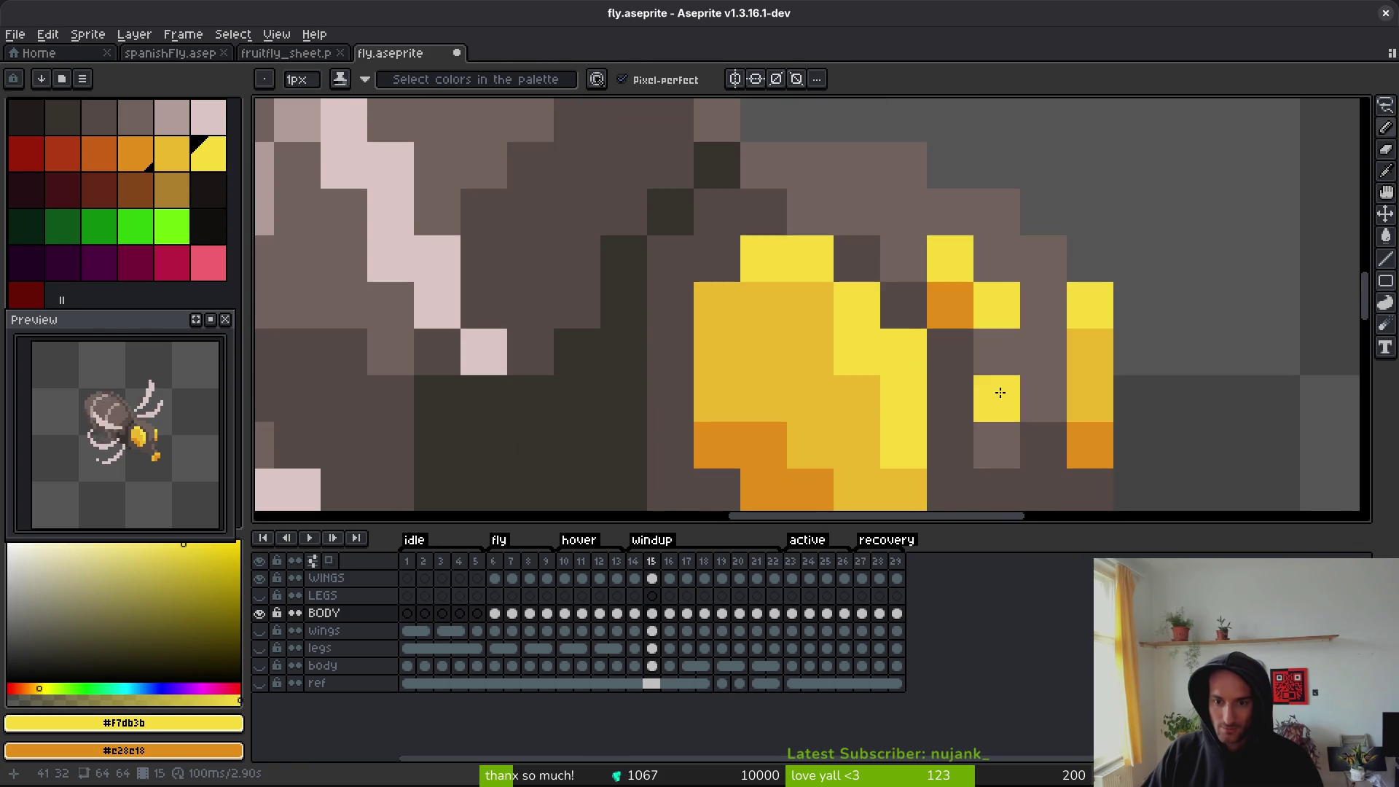
pyautogui.rightClick(996, 398)
pyautogui.keyDown('alt'); pyautogui.click(996, 351); pyautogui.keyUp('alt')
pyautogui.scroll(-4, 949, 295)
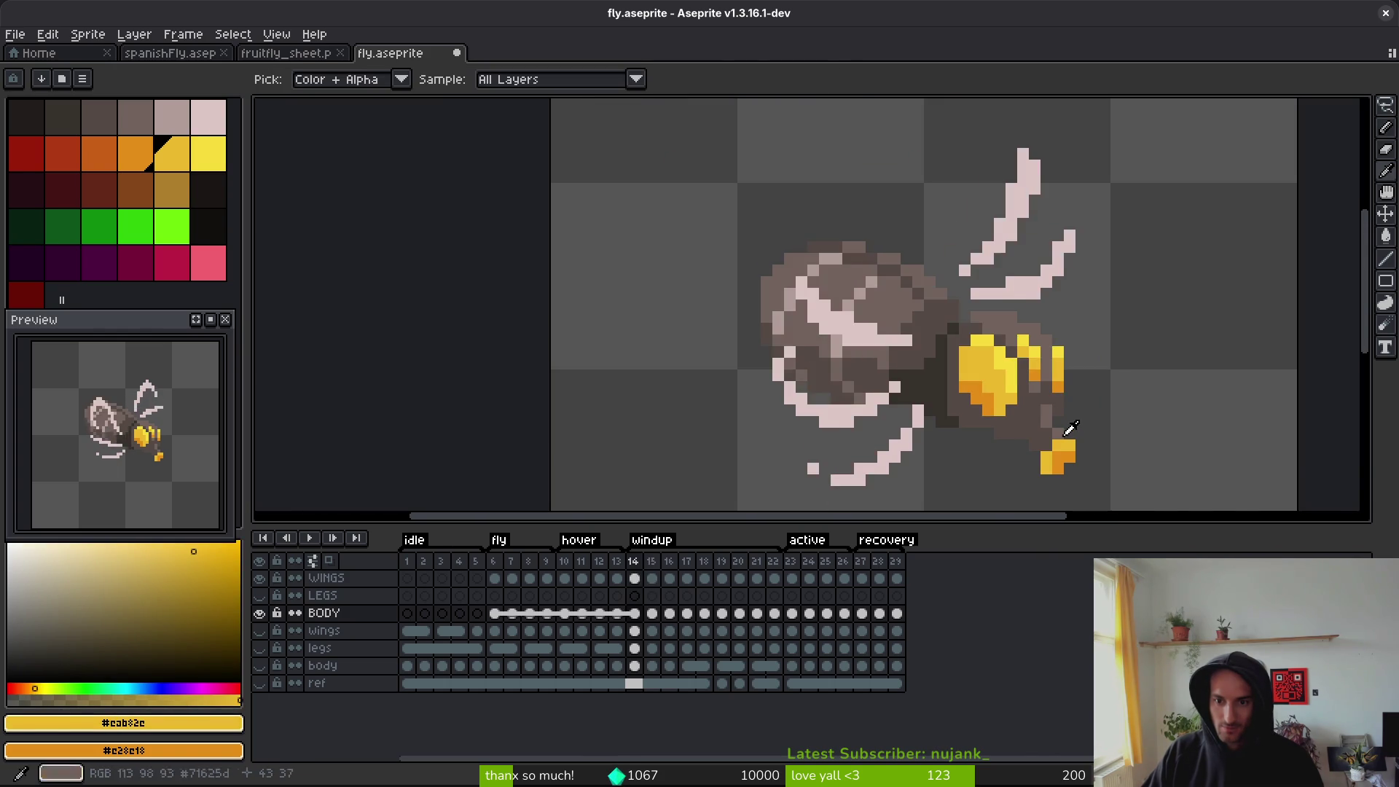
# - Paint bright yellow stripe pixels across frame 16's abdomen
pyautogui.press('.')
pyautogui.scroll(4, 1035, 378)
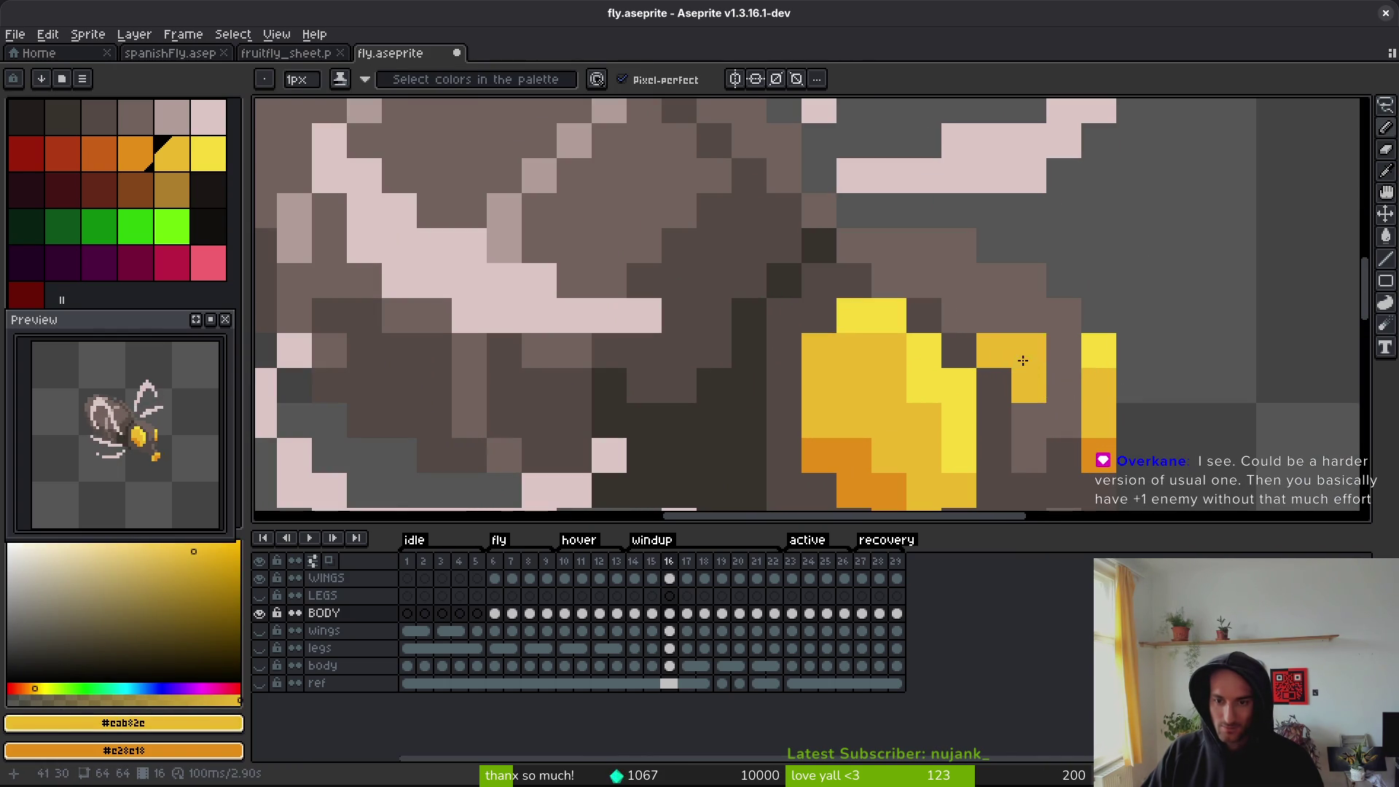
pyautogui.keyDown('alt'); pyautogui.click(1029, 386); pyautogui.keyUp('alt')
pyautogui.moveTo(994, 317)
pyautogui.mouseDown()
pyautogui.moveTo(1016, 396)
pyautogui.moveTo(1083, 468)
pyautogui.mouseUp()
pyautogui.moveTo(1047, 417); pyautogui.dragTo(974, 360)
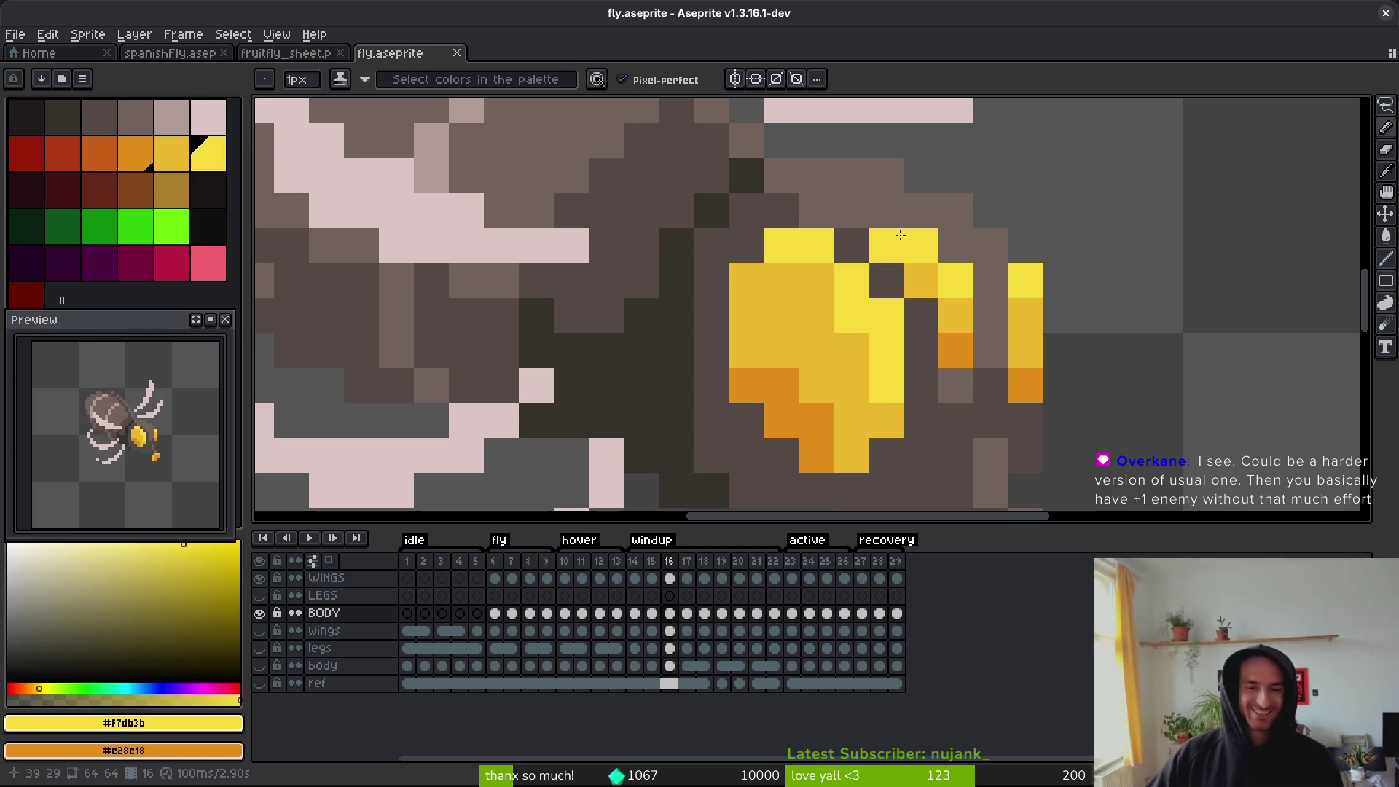
# - Undo and redo the recent stripe strokes, keeping the orange stripe colours
pyautogui.hotkey('ctrl', 'z')
pyautogui.hotkey('ctrl', 'z')
pyautogui.hotkey('ctrl', 'z')
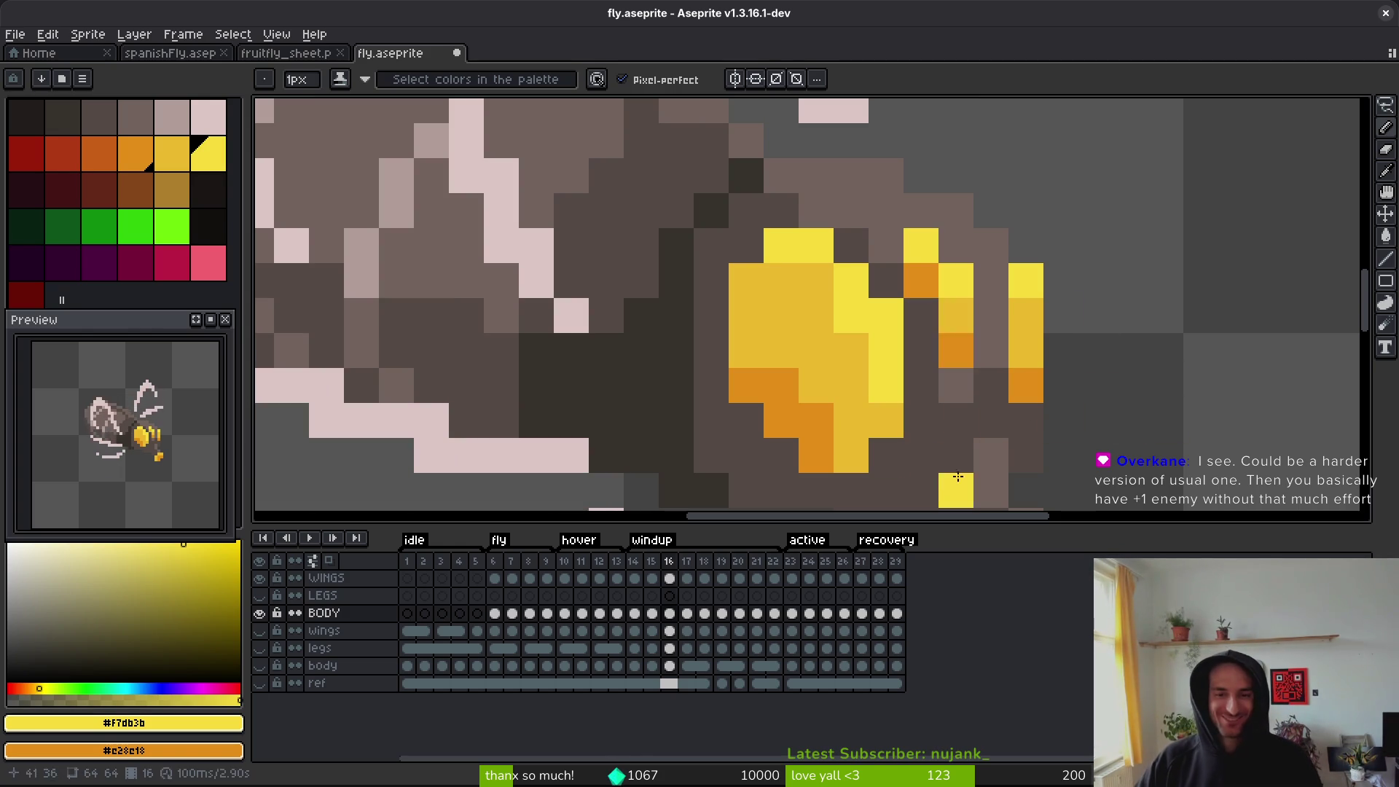
pyautogui.hotkey('ctrl', 'y')
pyautogui.hotkey('ctrl', 'y')
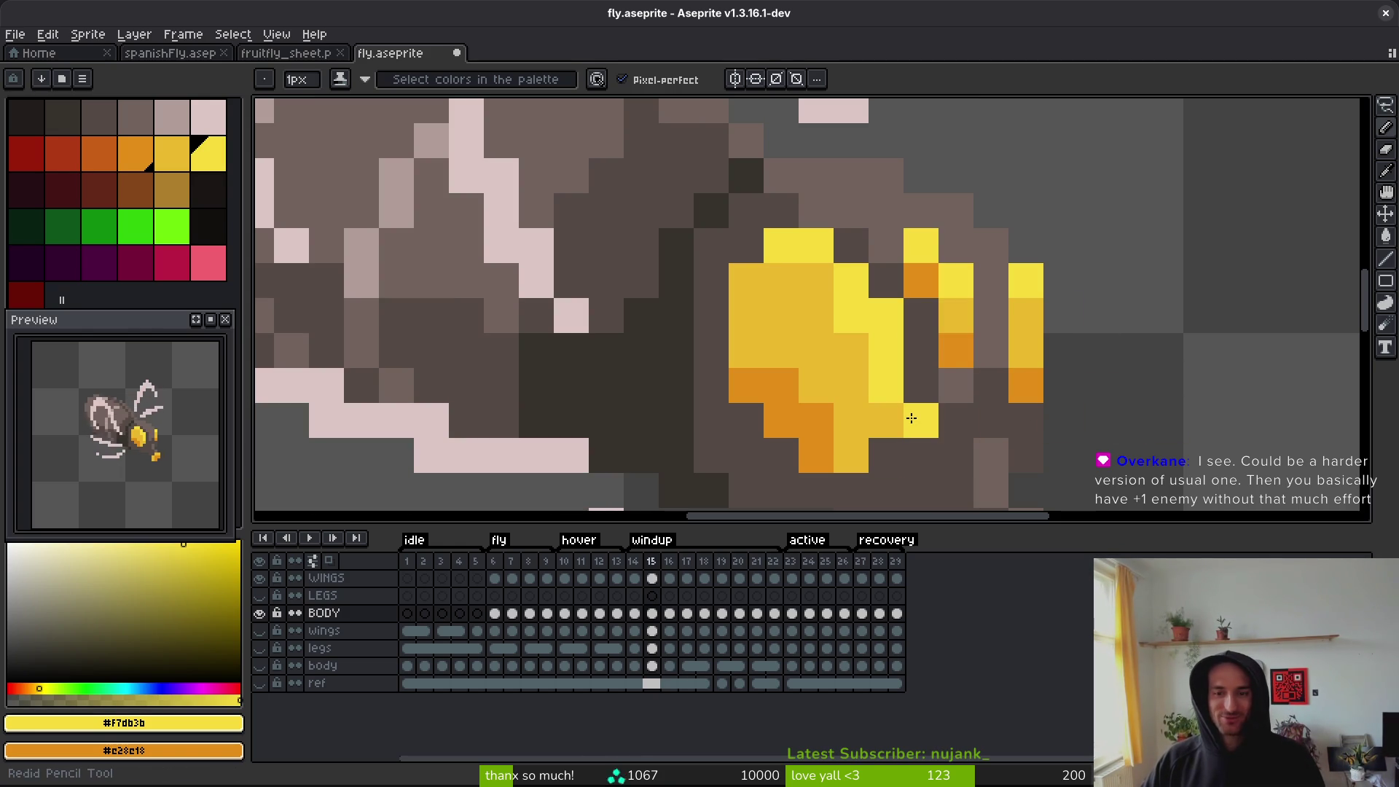
pyautogui.hotkey('ctrl', 'z')
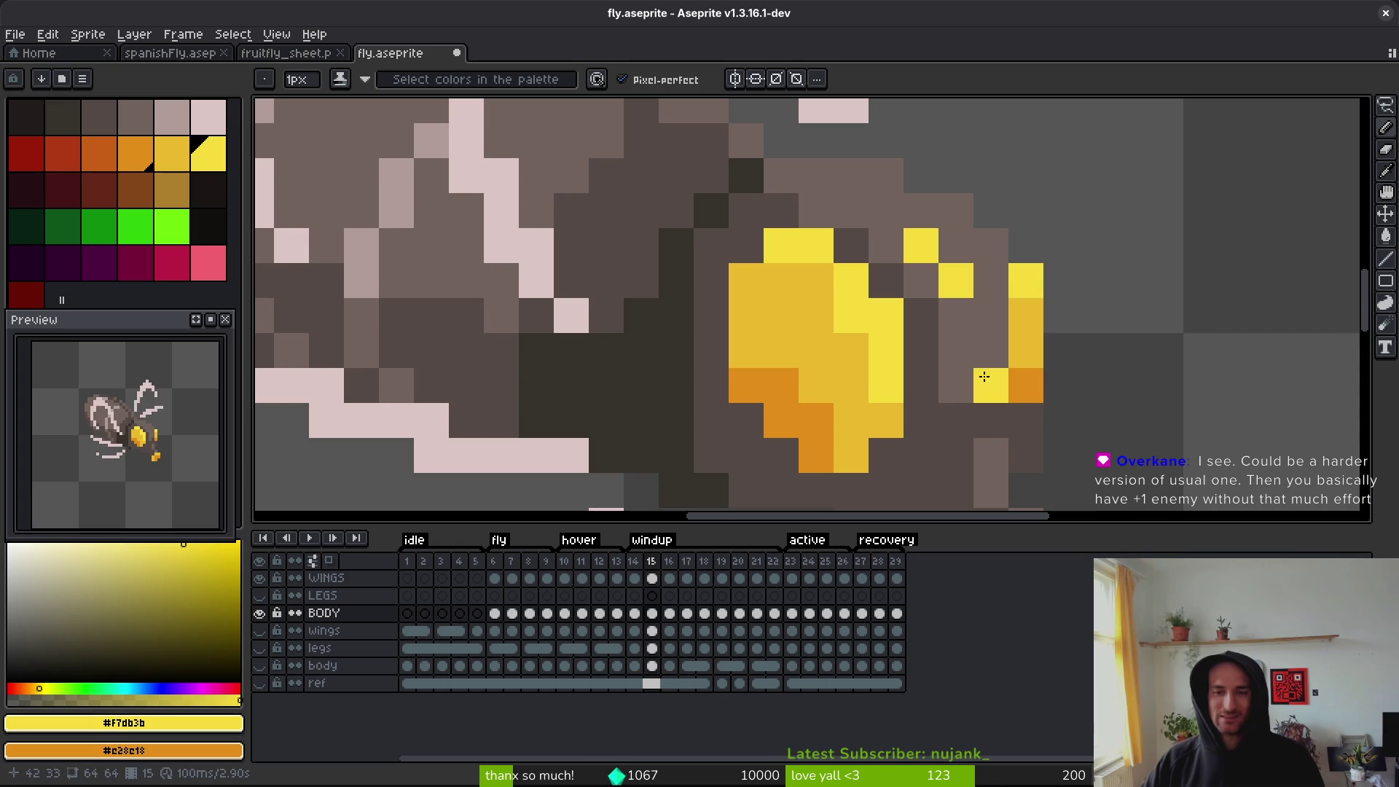
pyautogui.hotkey('ctrl', 'z')
pyautogui.hotkey('ctrl', 'z')
pyautogui.hotkey('ctrl', 'z')
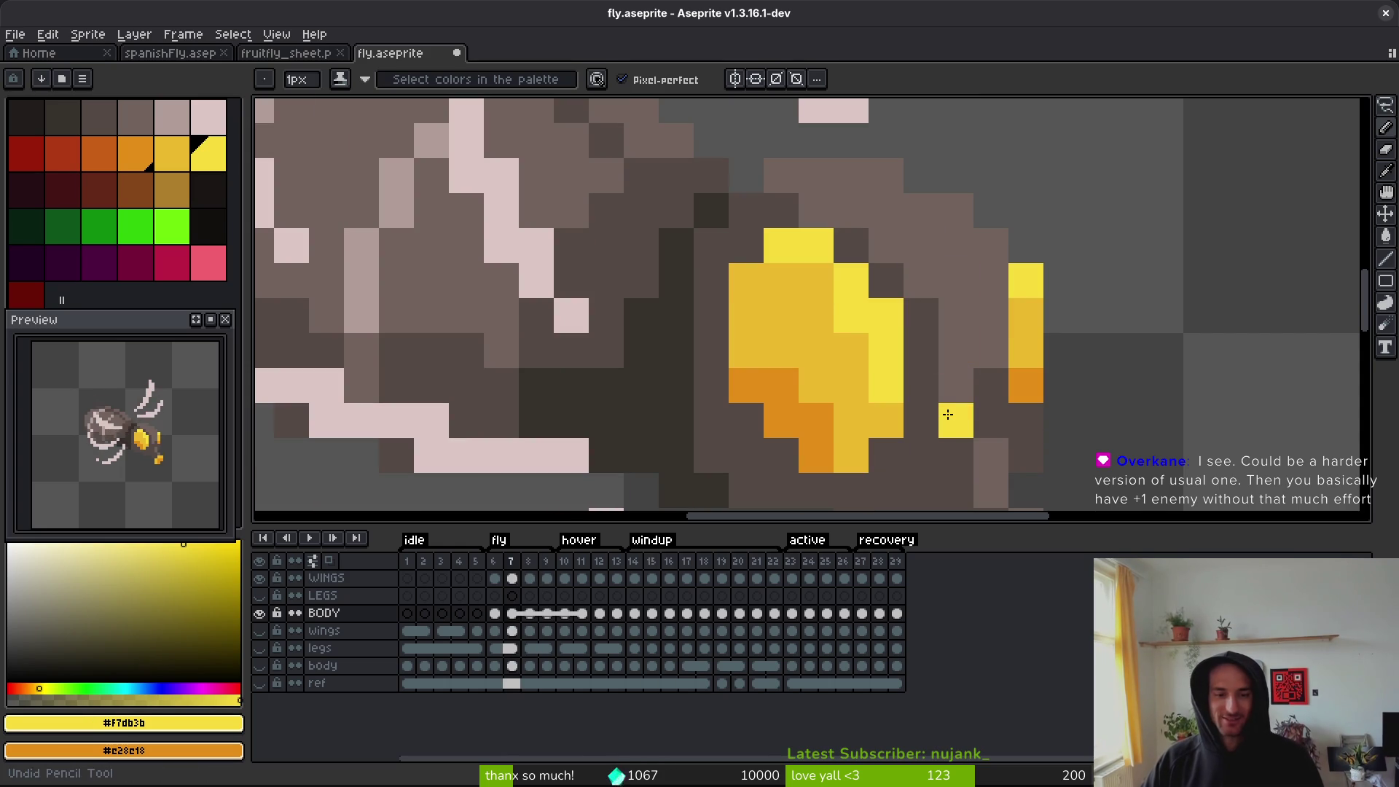
pyautogui.hotkey('ctrl', 'z')
pyautogui.hotkey('ctrl', 'z')
pyautogui.hotkey('ctrl', 'z')
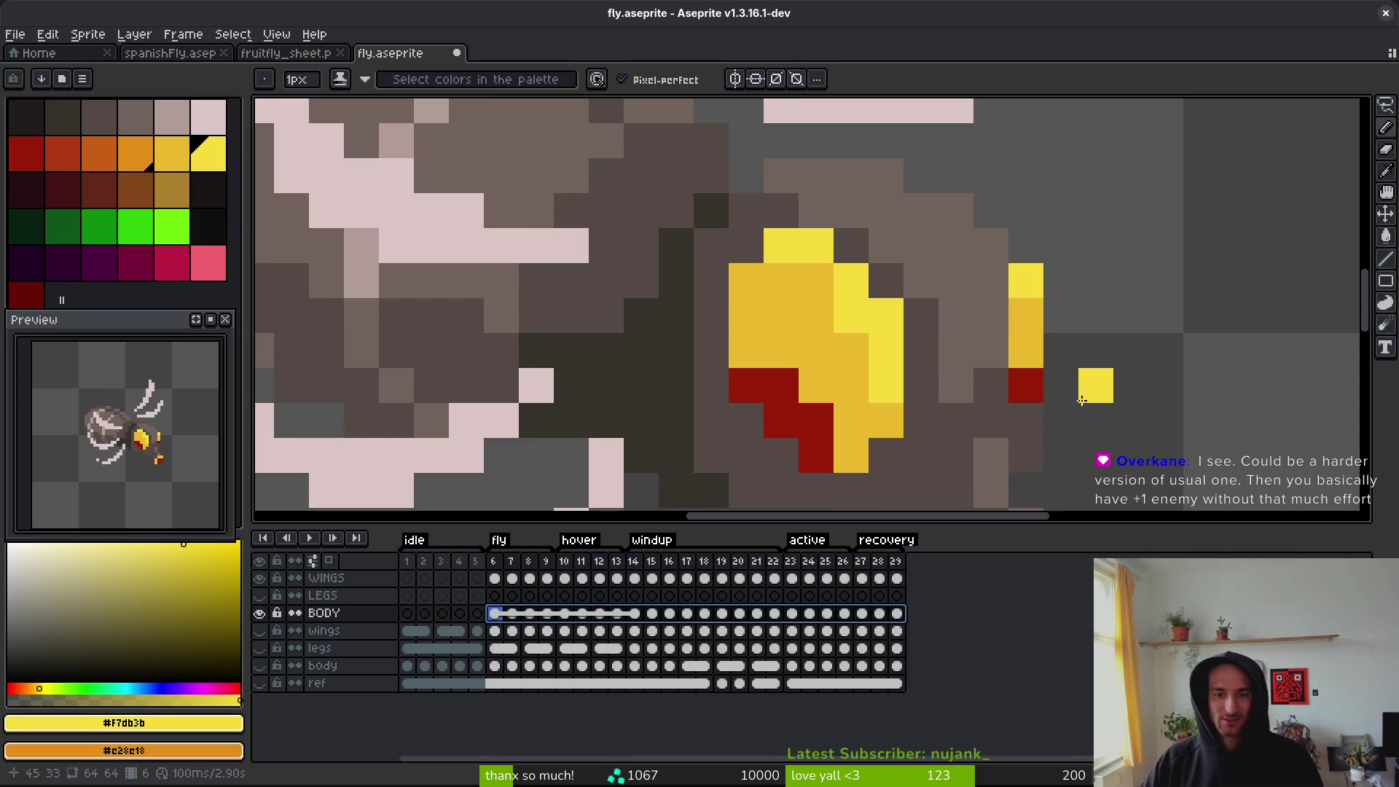
pyautogui.hotkey('ctrl', 'y')
pyautogui.scroll(-6, 955, 375)
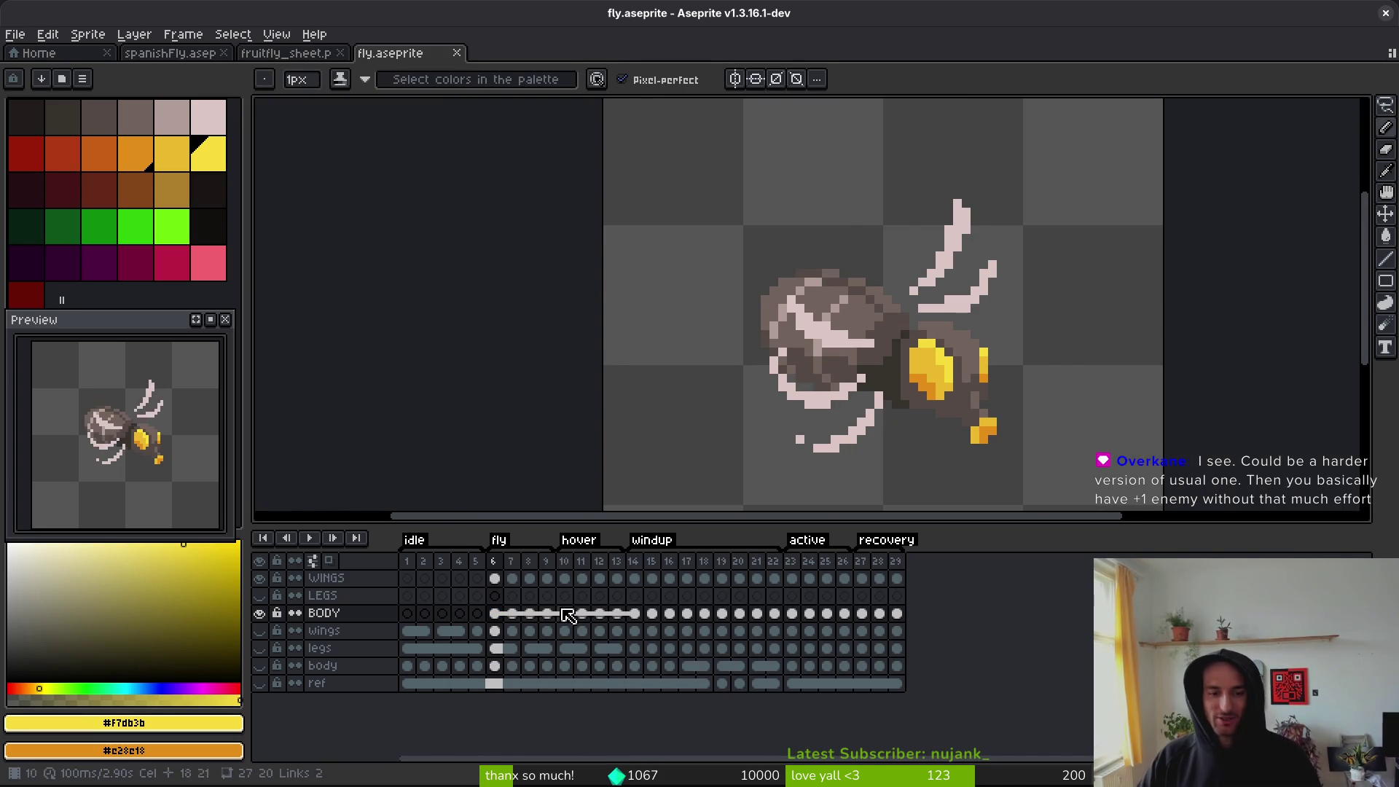
# - Generate a sprite sheet, cancel its export, close the sheet, and add a new layer above BODY
pyautogui.hotkey('ctrl', 'e')
pyautogui.click(448, 259)
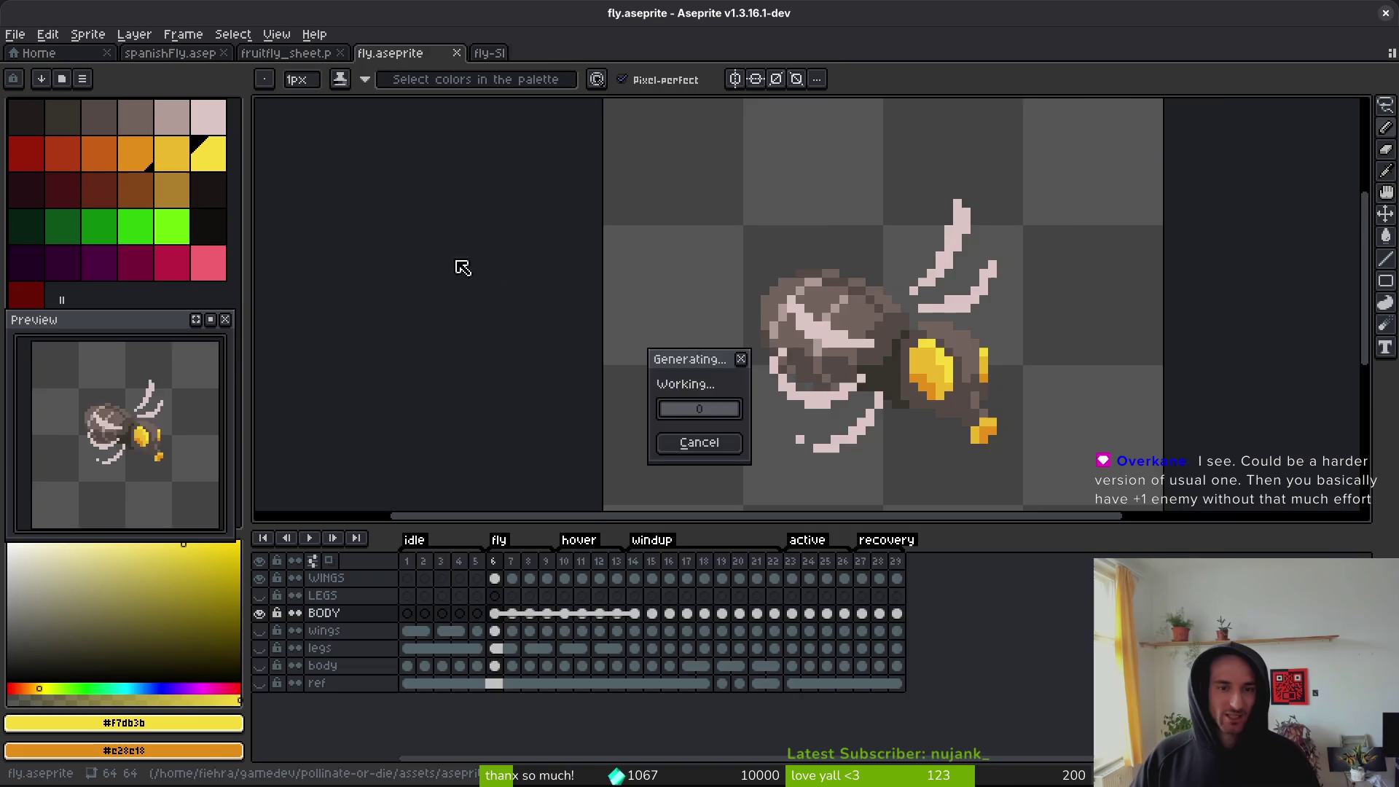
pyautogui.hotkey('ctrl', 'shift', 'e')
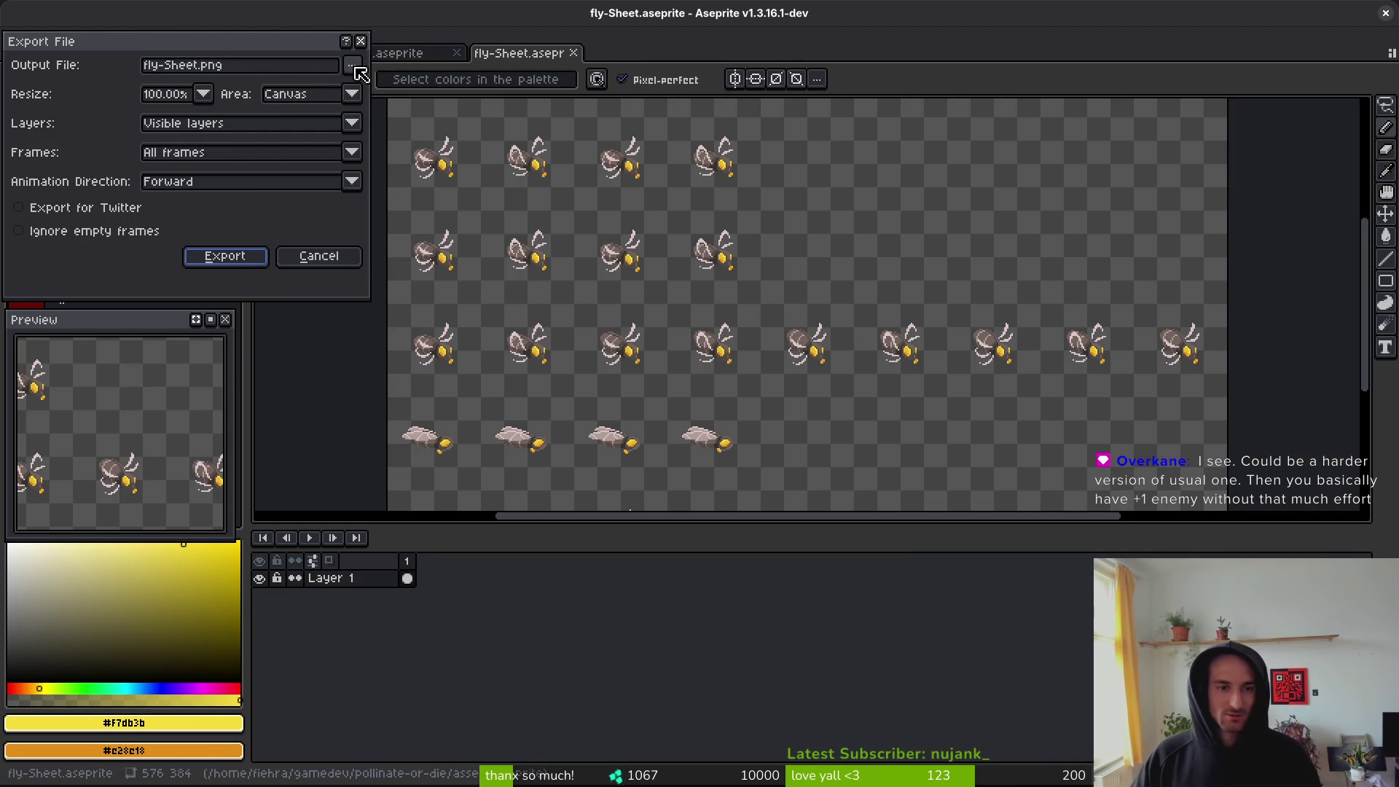
pyautogui.press('Return')
pyautogui.hotkey('ctrl', 'w')
pyautogui.scroll(-2, 841, 464)
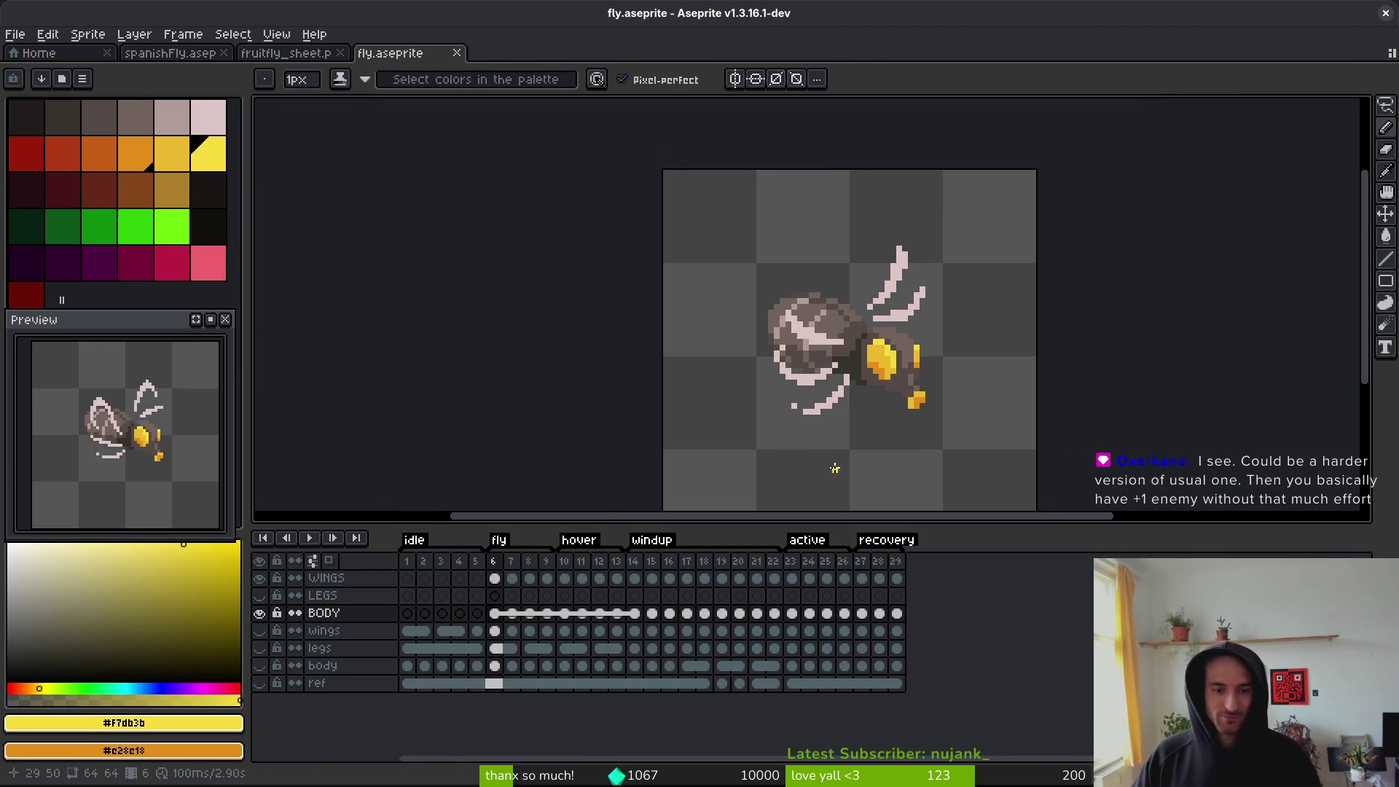
pyautogui.hotkey('shift', 'n')
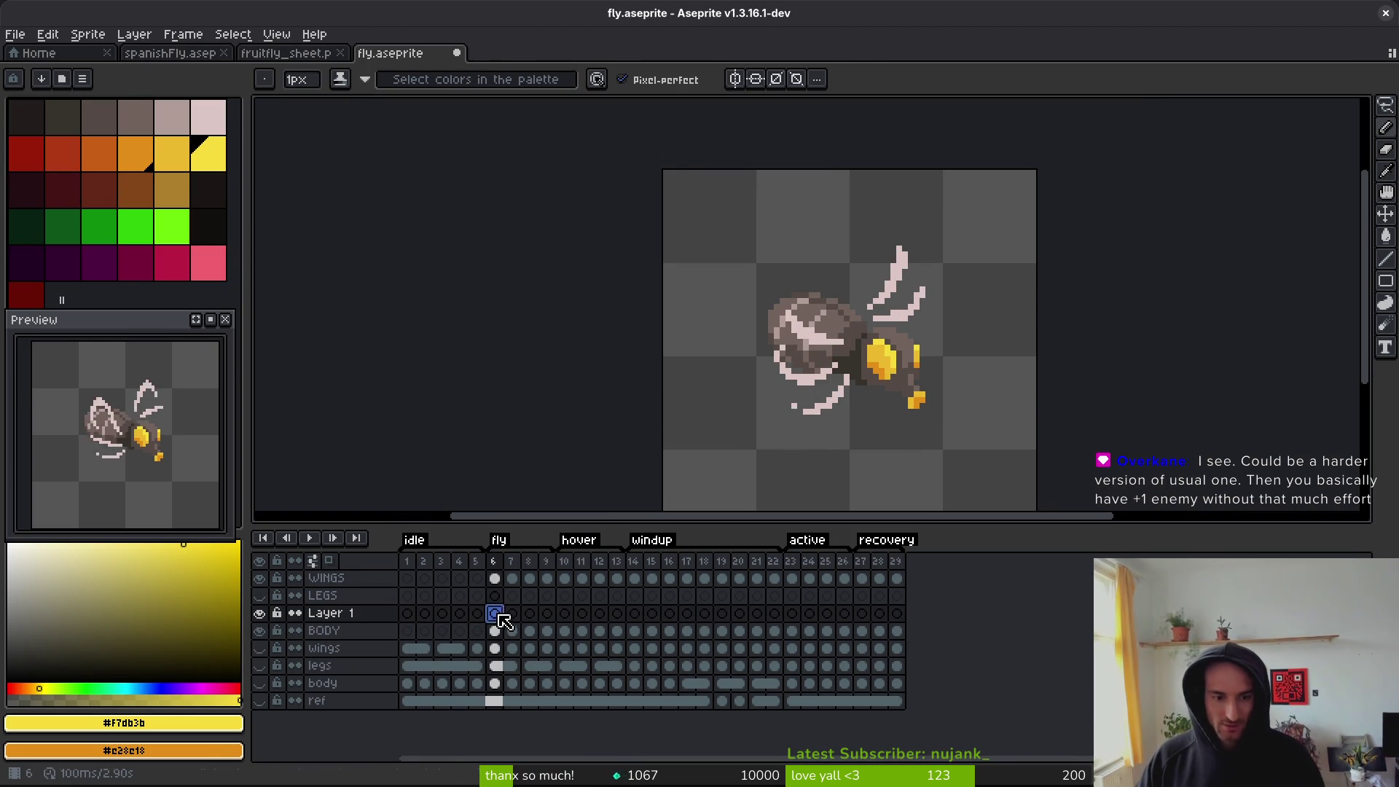
# - Rename the new layer to '+1 eyes' and select its frame 6 cel
pyautogui.scroll(5, 906, 365)
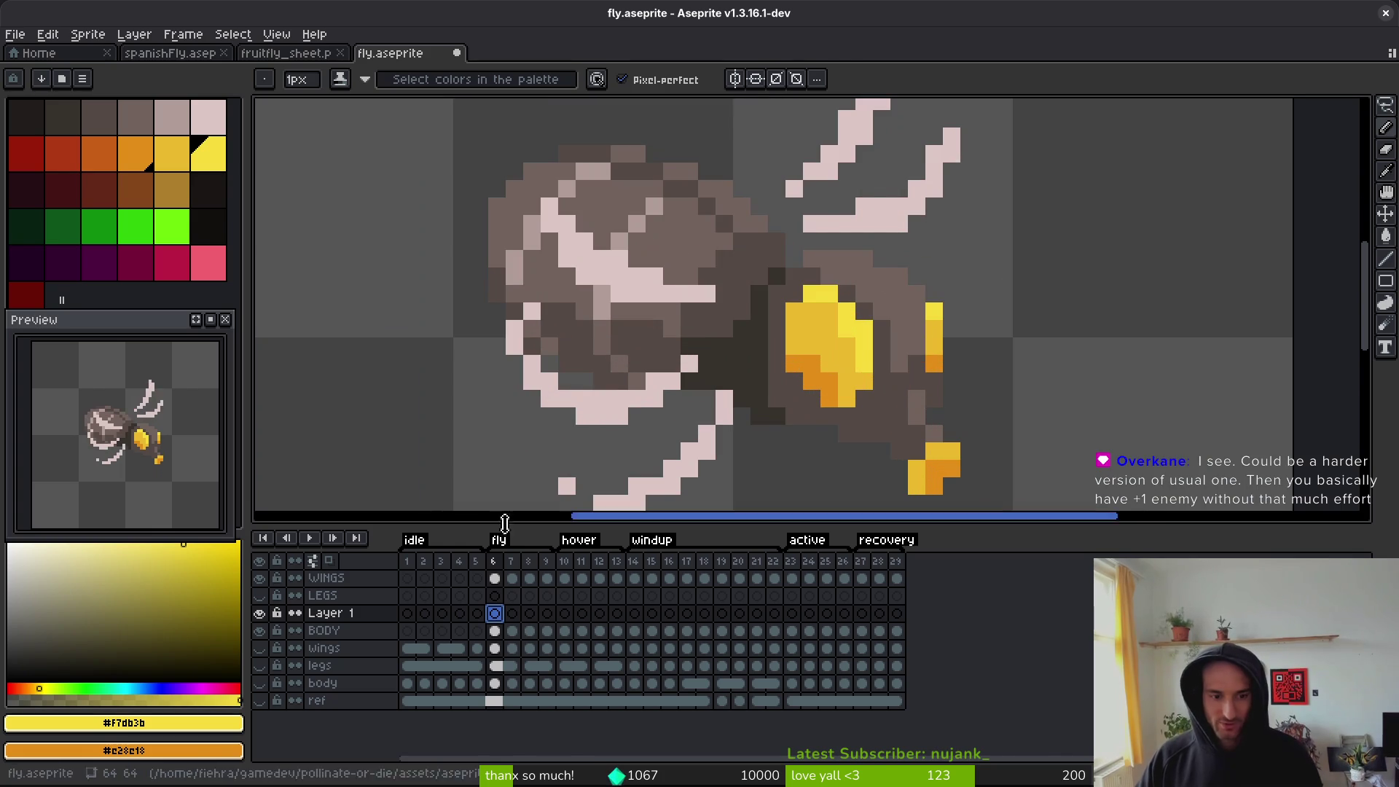
pyautogui.doubleClick(363, 614)
pyautogui.write('+1 eyes')
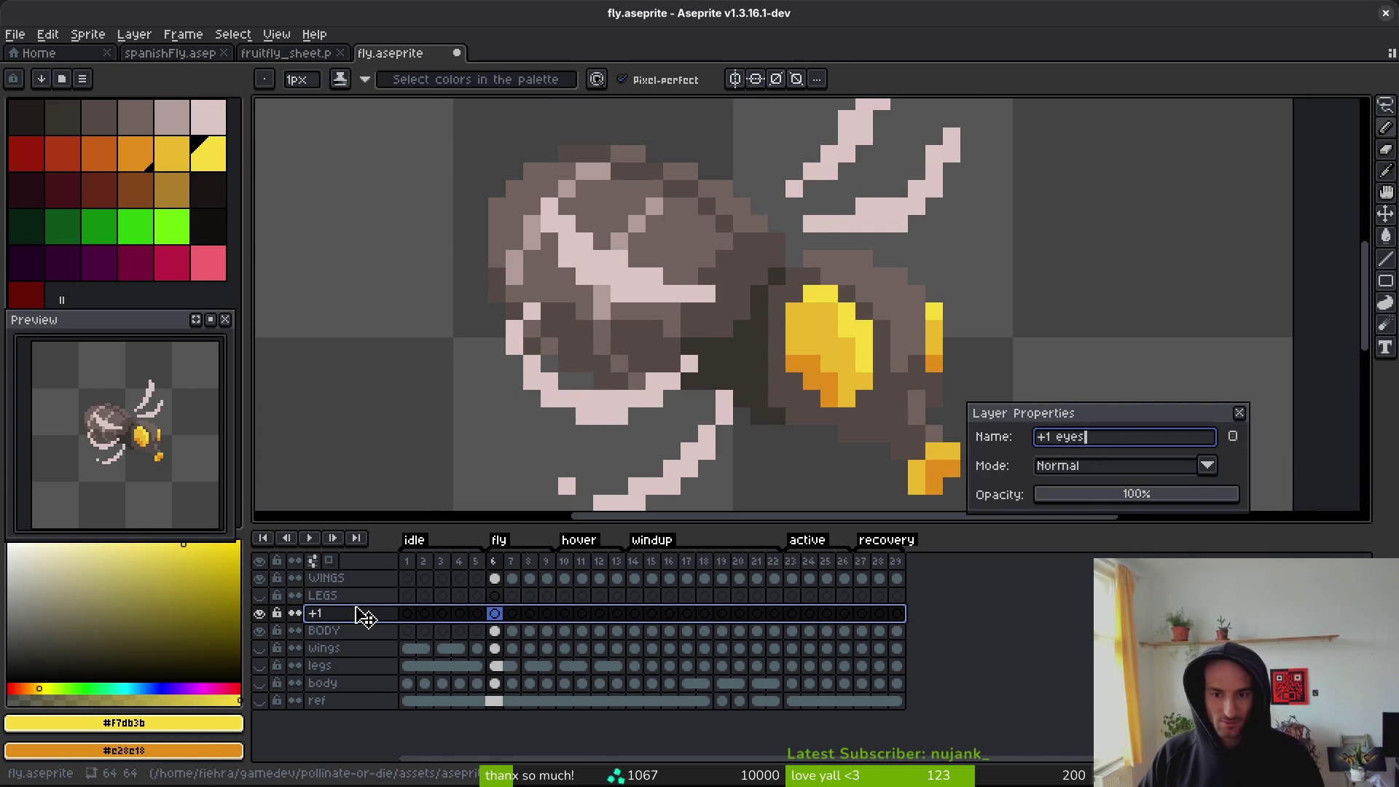
pyautogui.press('Return')
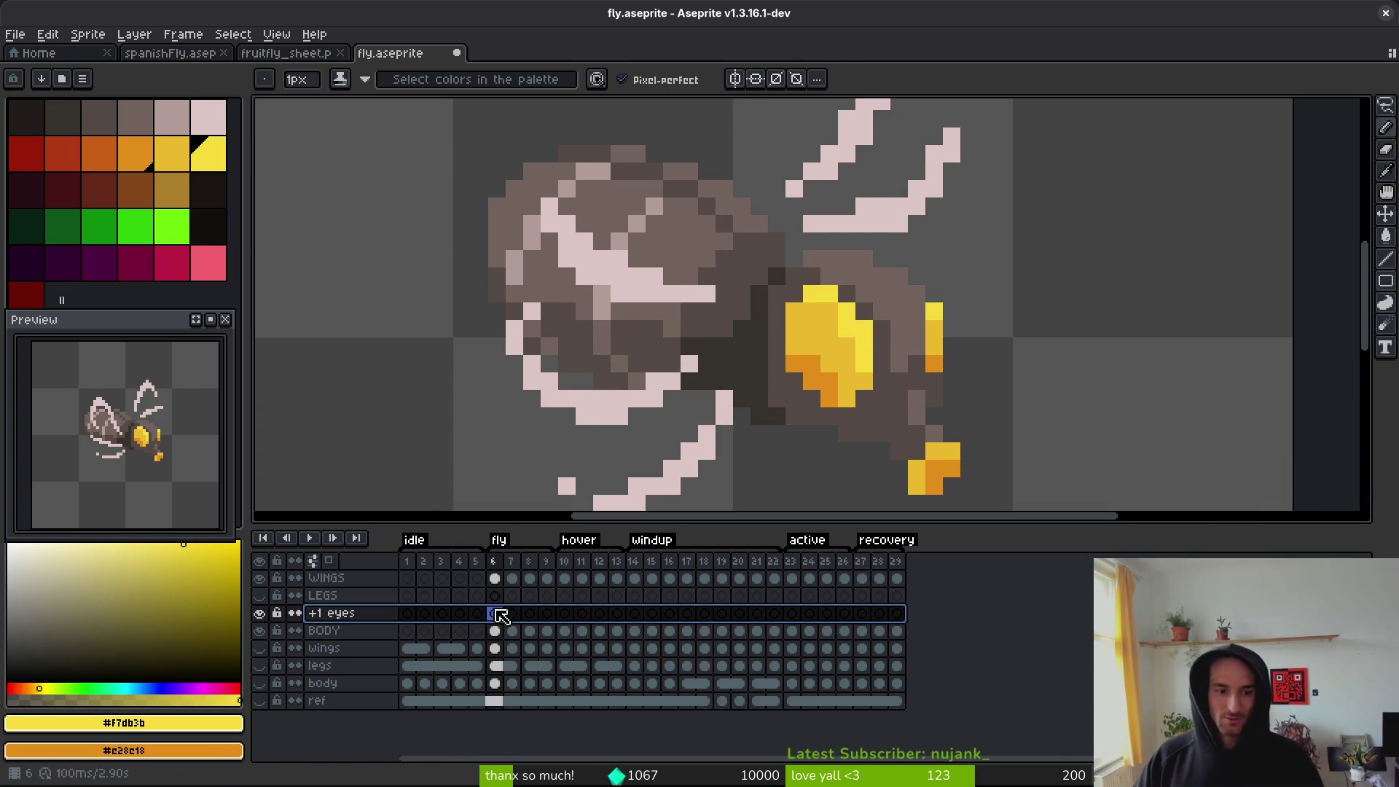
pyautogui.click(724, 364)
pyautogui.scroll(5, 881, 336)
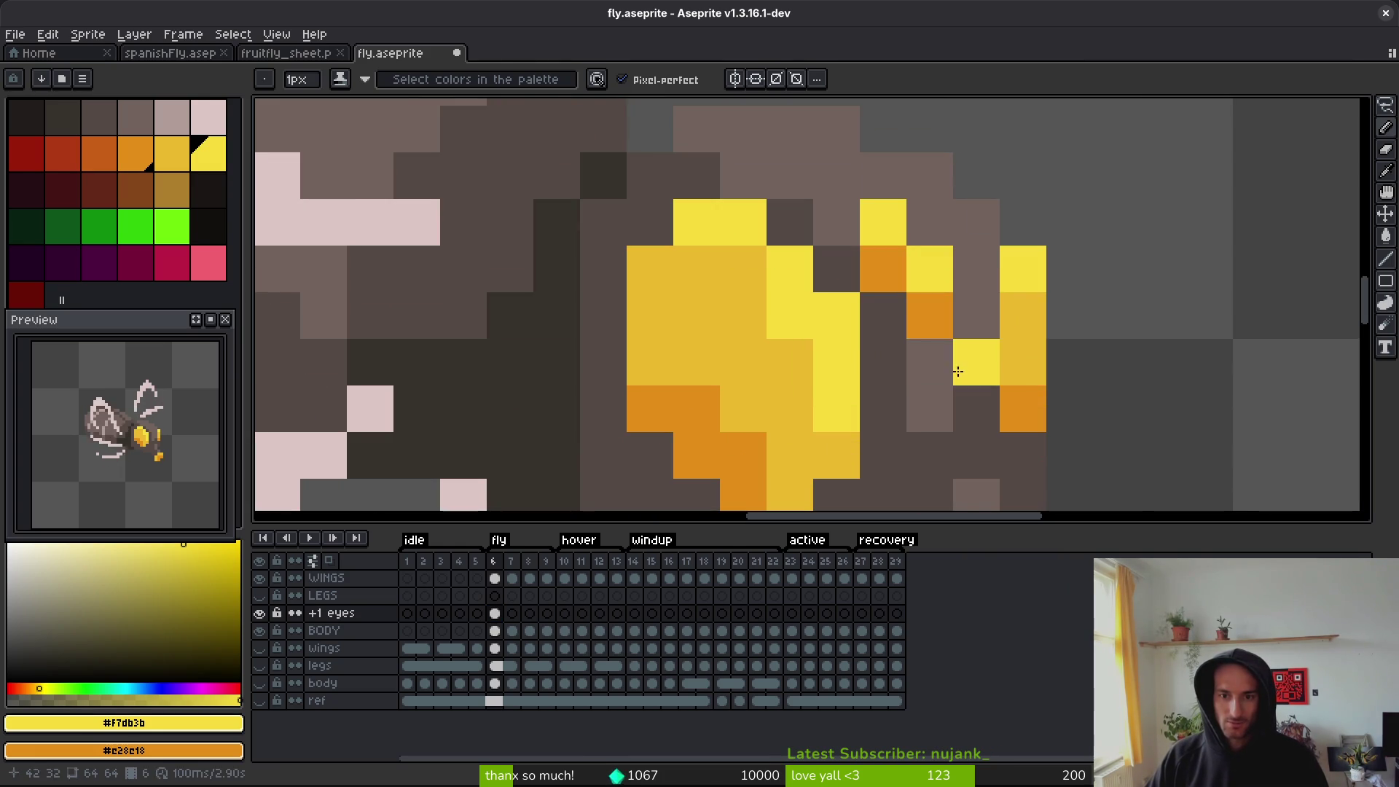
# - Paint yellow and orange eye pixels on the '+1 eyes' layer for frames 6 through 8
pyautogui.rightClick(930, 362)
pyautogui.keyDown('alt'); pyautogui.click(1021, 352); pyautogui.keyUp('alt')
pyautogui.click(947, 313)
pyautogui.moveTo(836, 268)
pyautogui.mouseDown()
pyautogui.moveTo(918, 270)
pyautogui.moveTo(924, 310)
pyautogui.mouseUp()
pyautogui.press('Right')
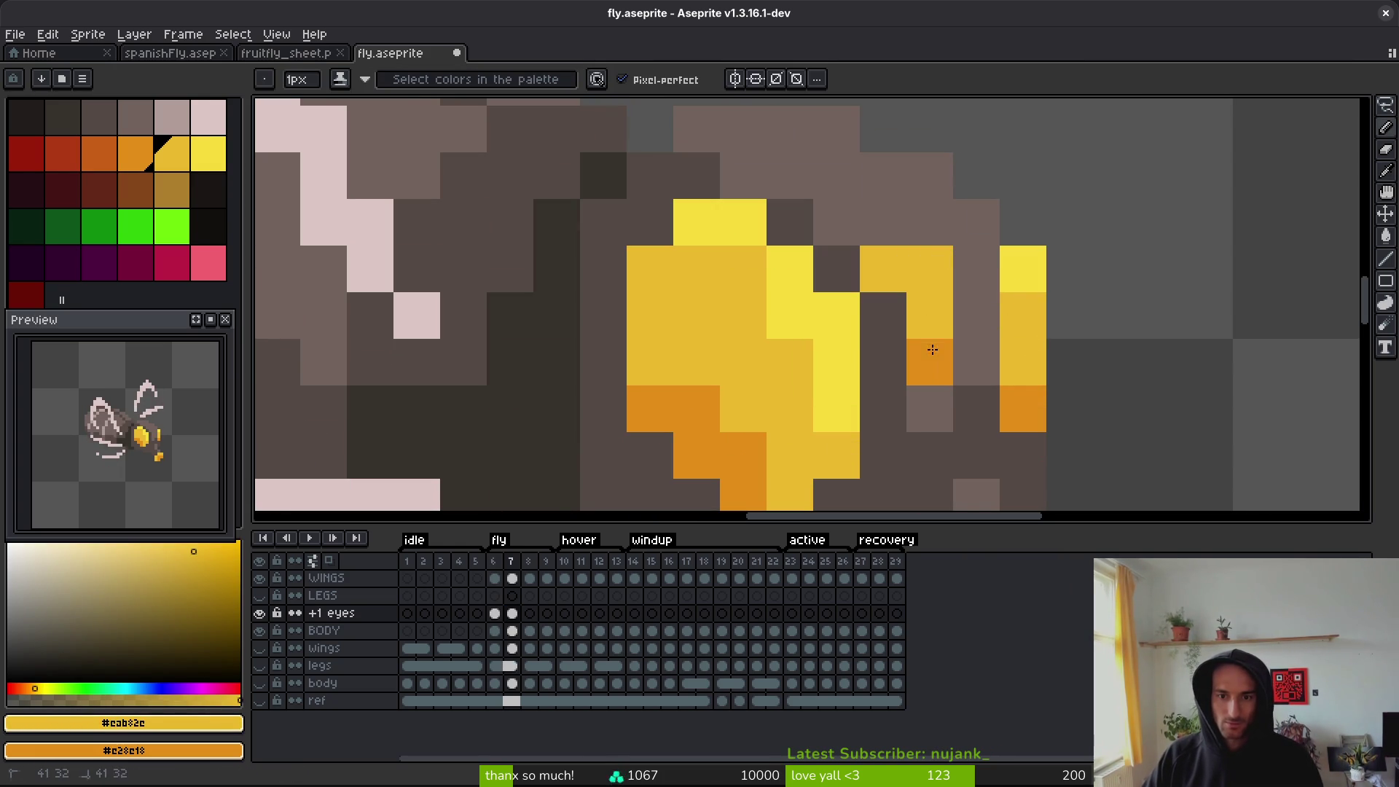
pyautogui.keyDown('alt'); pyautogui.click(1014, 272); pyautogui.keyUp('alt')
pyautogui.press('Right')
pyautogui.click(890, 275)
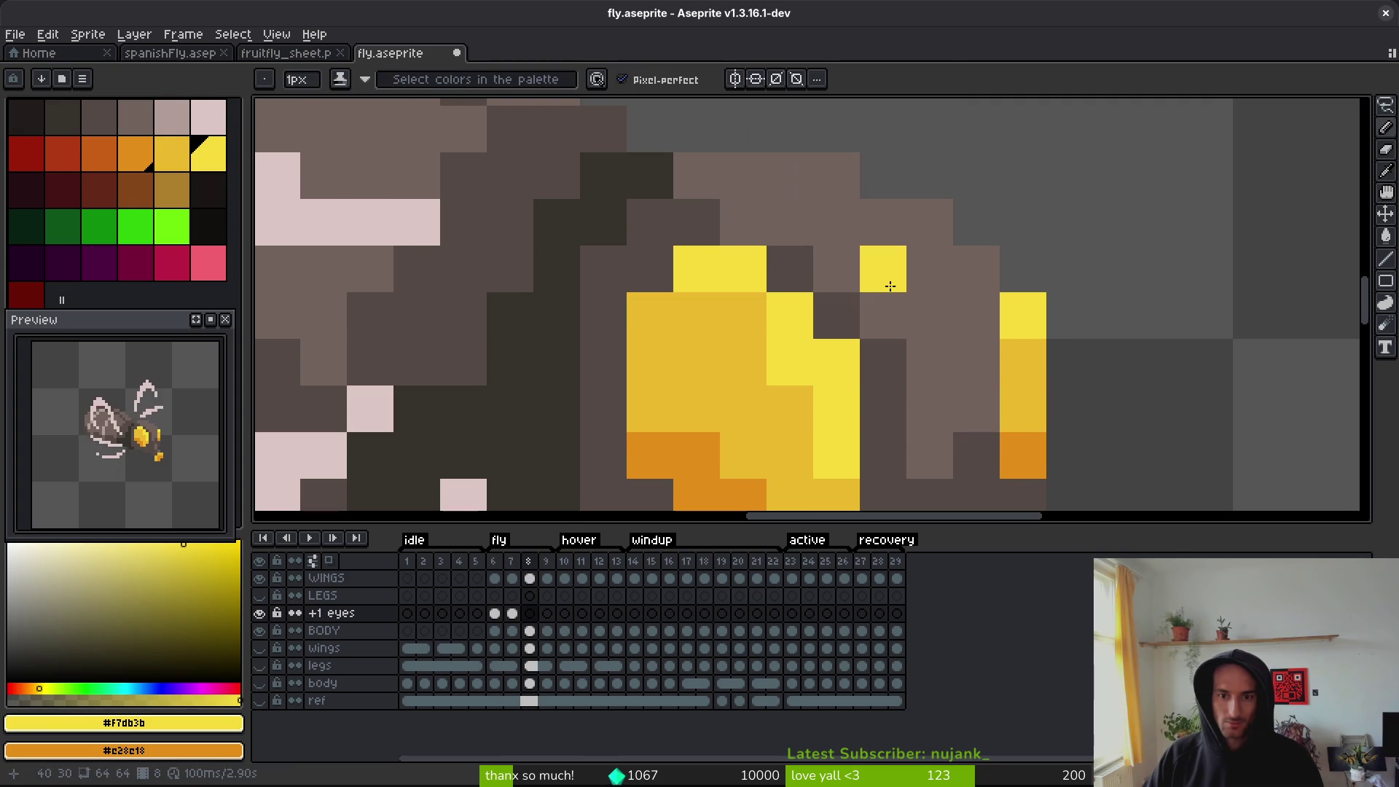
pyautogui.click(916, 313)
pyautogui.rightClick(940, 374)
pyautogui.rightClick(930, 409)
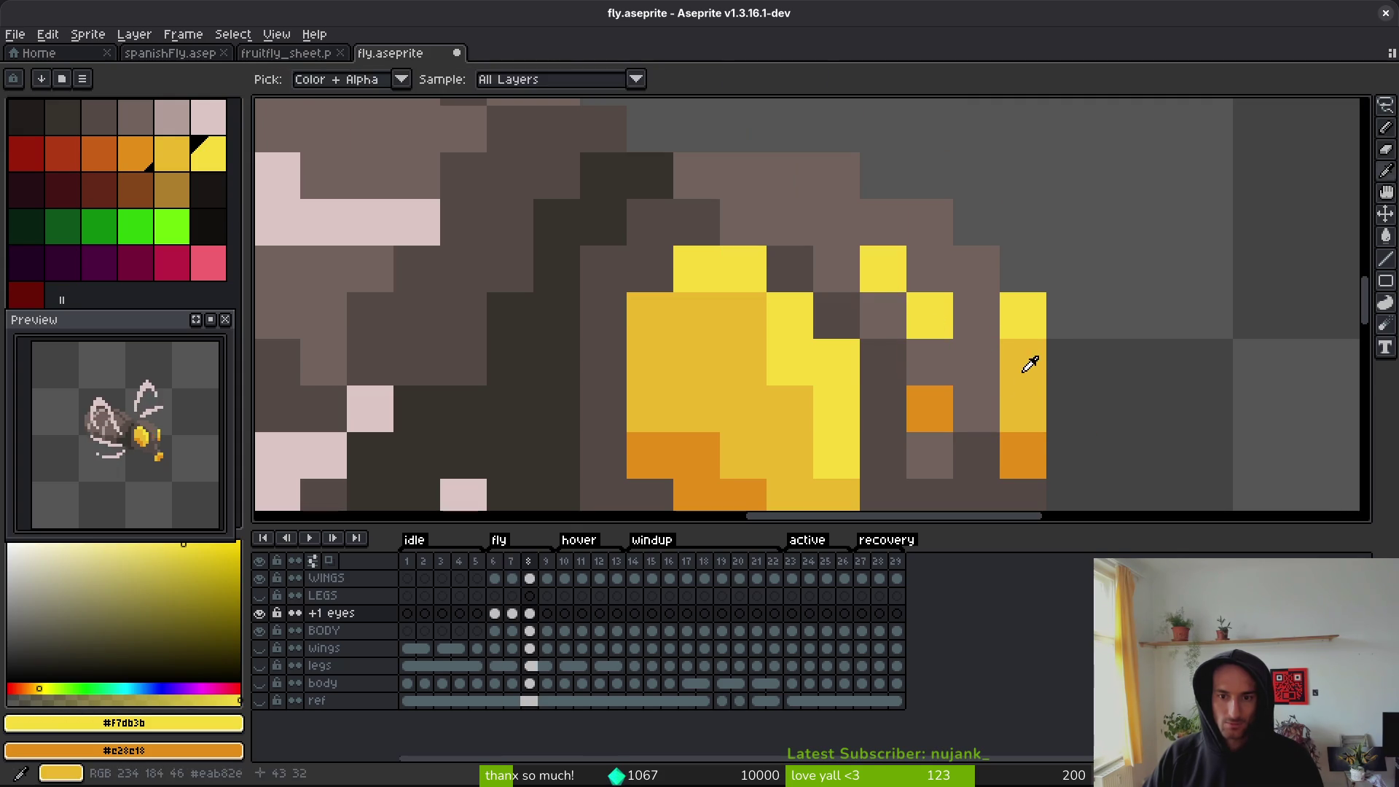
pyautogui.keyDown('alt'); pyautogui.click(1024, 365); pyautogui.keyUp('alt')
pyautogui.click(949, 357)
# - Paint the frame 10 eye in yellows, fixing a stray pixel and undoing an extra one
pyautogui.press('Right')
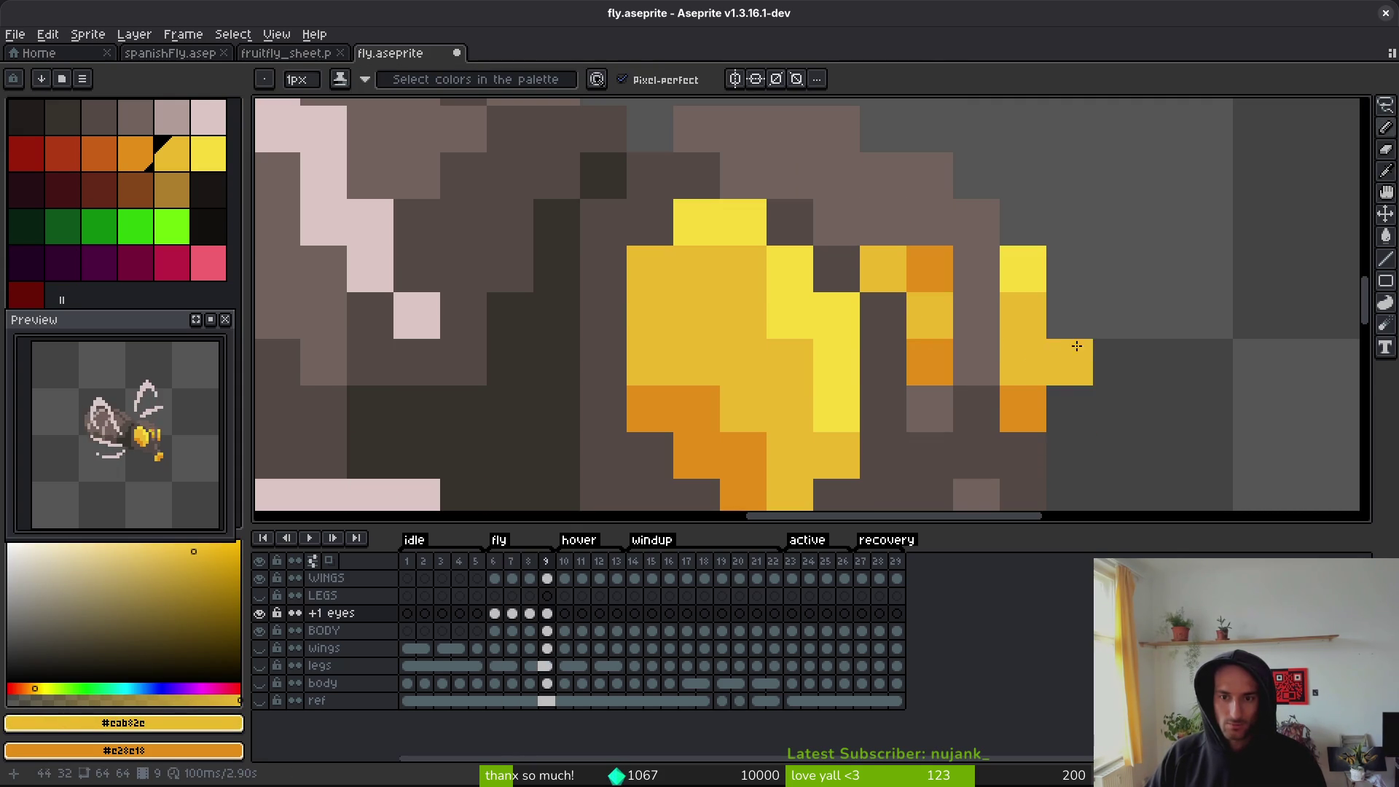
pyautogui.press('Right')
pyautogui.click(883, 269)
pyautogui.click(924, 309)
pyautogui.rightClick(1072, 298)
pyautogui.keyDown('alt'); pyautogui.click(1024, 270); pyautogui.keyUp('alt')
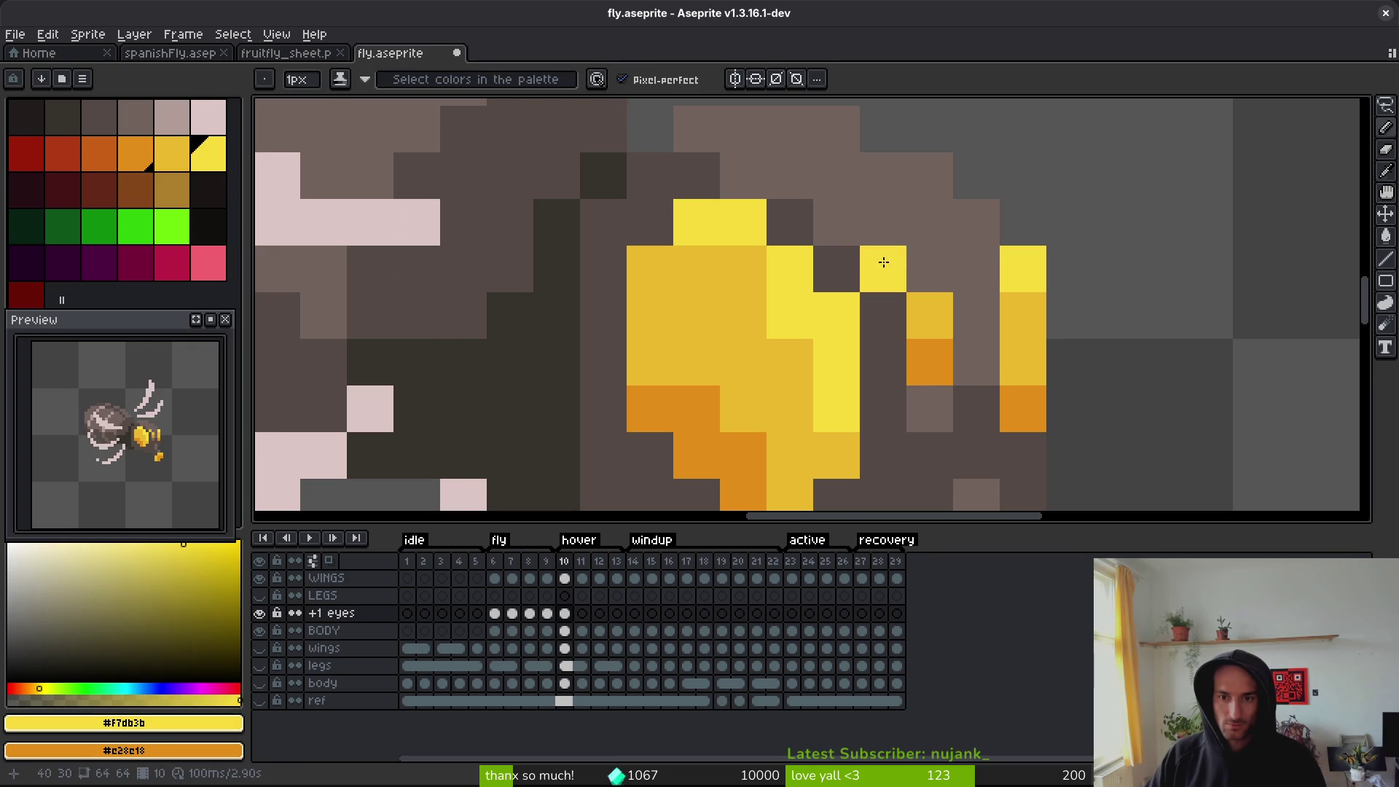
pyautogui.click(930, 269)
pyautogui.click(849, 219)
pyautogui.hotkey('ctrl', 'z')
pyautogui.press('Left')
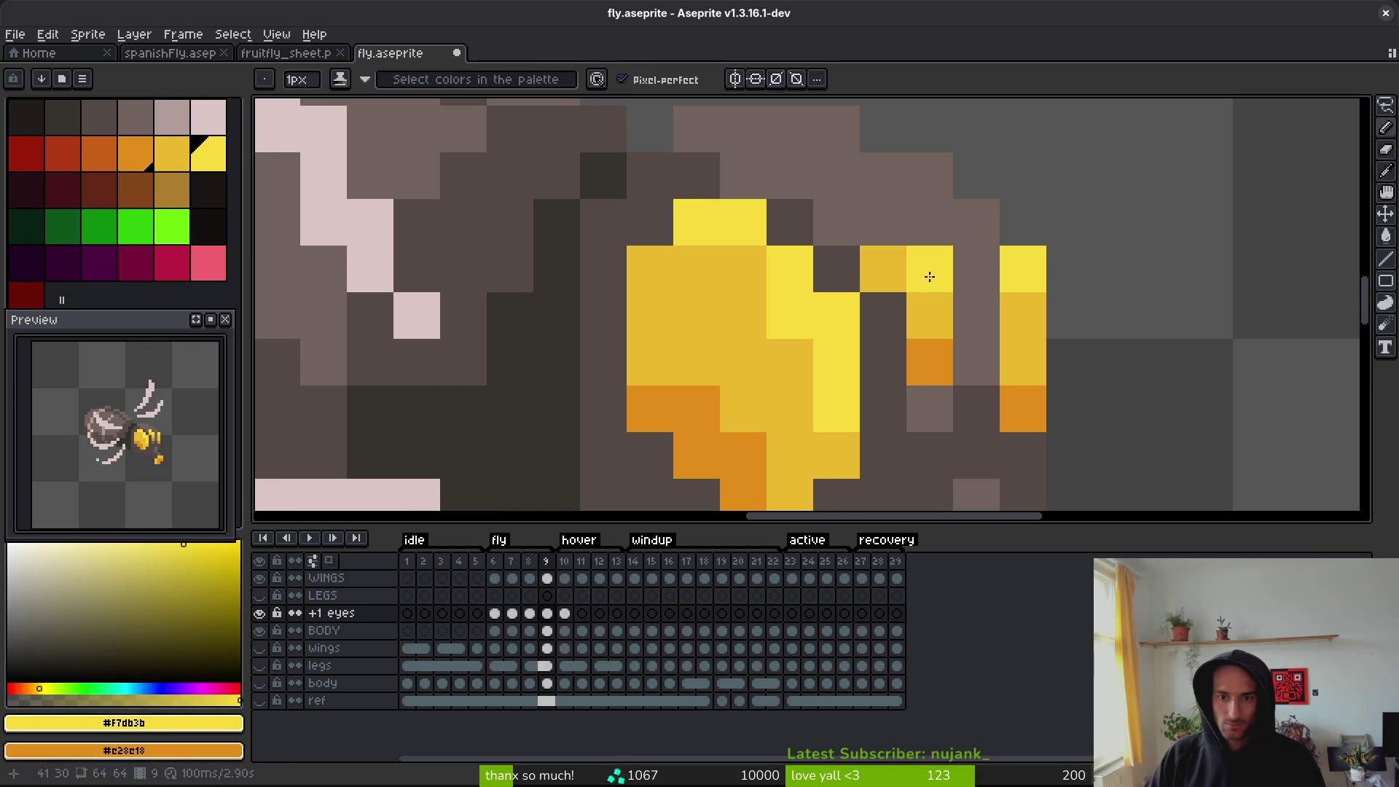
pyautogui.press('alt')
pyautogui.press('Right')
pyautogui.press('Right')
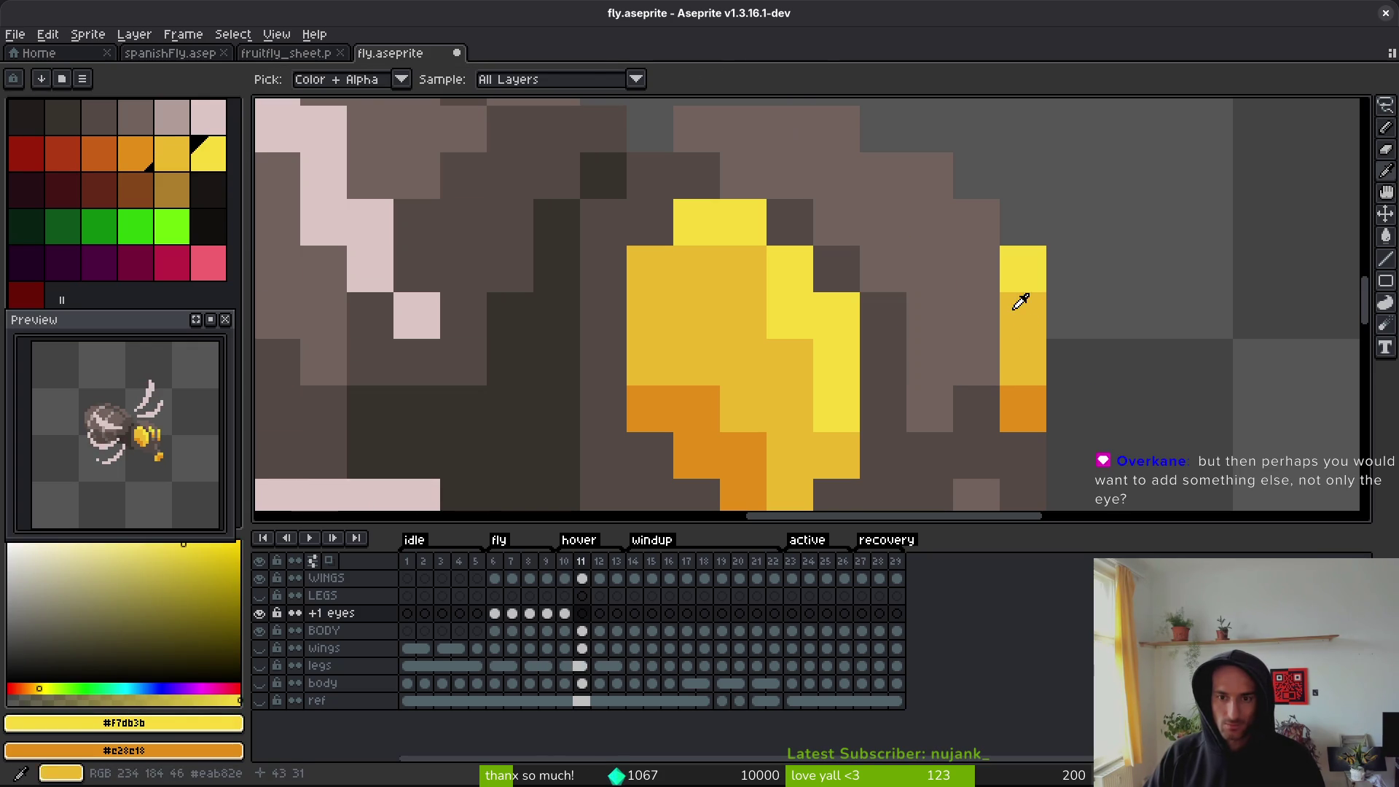
# - Paint the yellow and orange eye pixels on frames 12 and 13
pyautogui.keyDown('alt'); pyautogui.click(1015, 312); pyautogui.keyUp('alt')
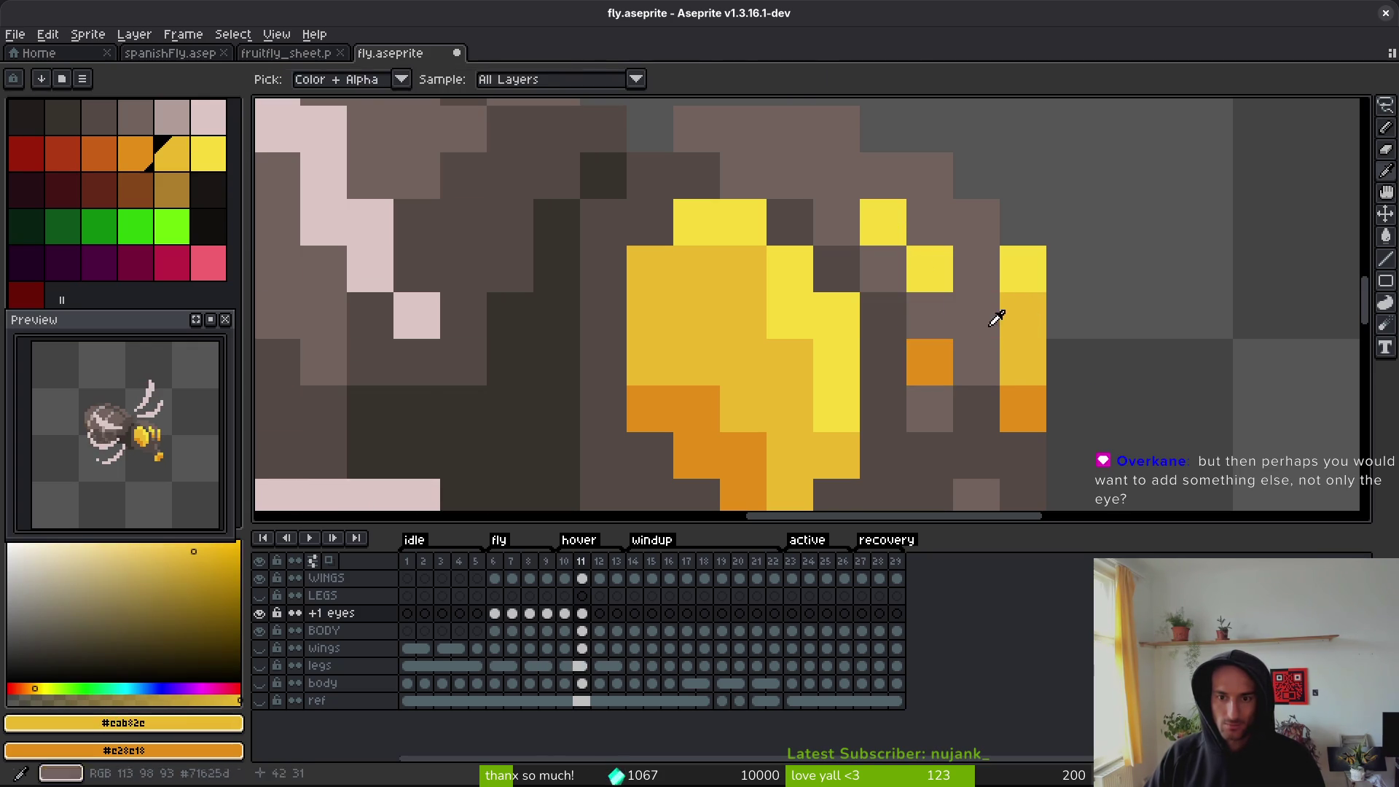
pyautogui.press('Right')
pyautogui.moveTo(960, 343); pyautogui.dragTo(902, 314)
pyautogui.rightClick(930, 409)
pyautogui.keyDown('alt'); pyautogui.click(976, 315); pyautogui.keyUp('alt')
pyautogui.click(930, 315)
pyautogui.click(883, 270)
pyautogui.press('Right')
pyautogui.click(905, 210)
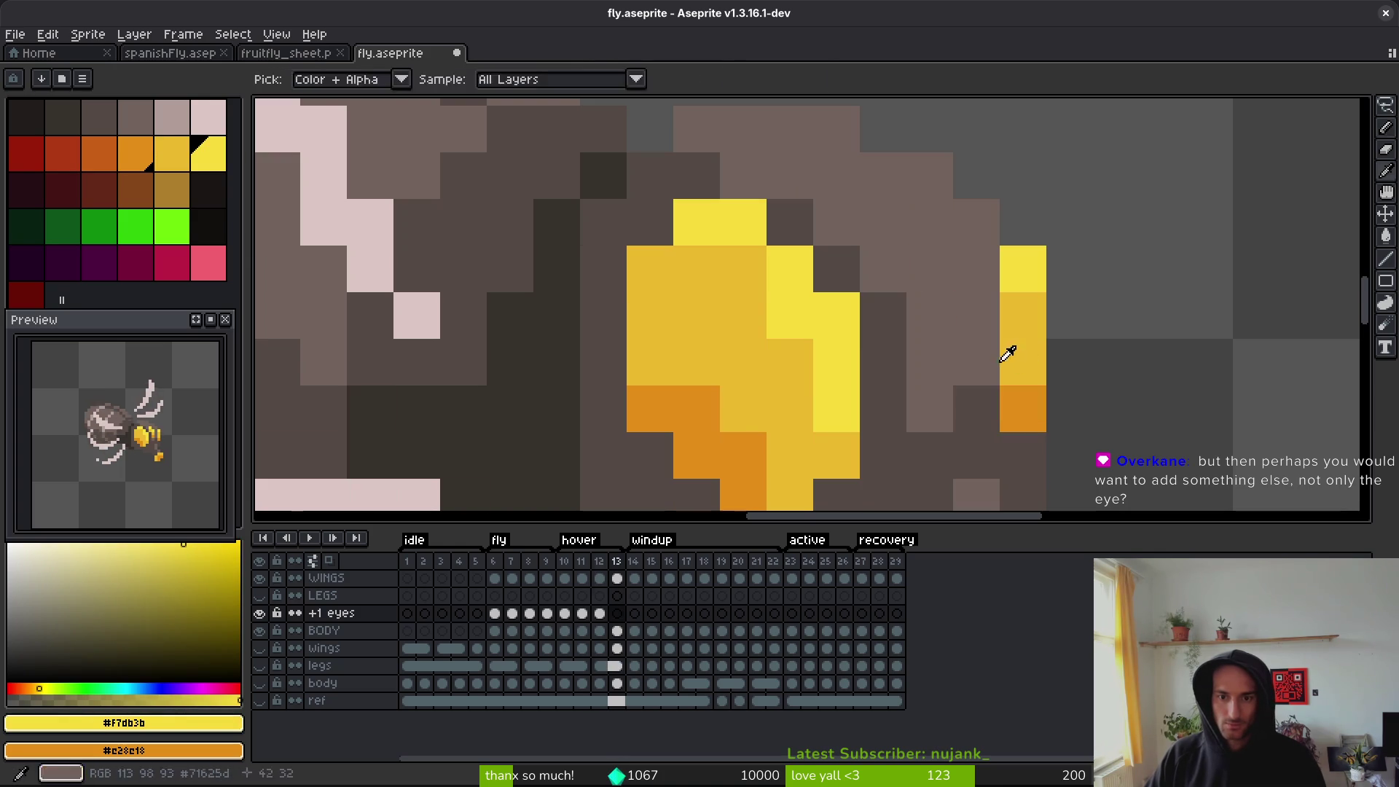
pyautogui.click(883, 270)
pyautogui.rightClick(930, 362)
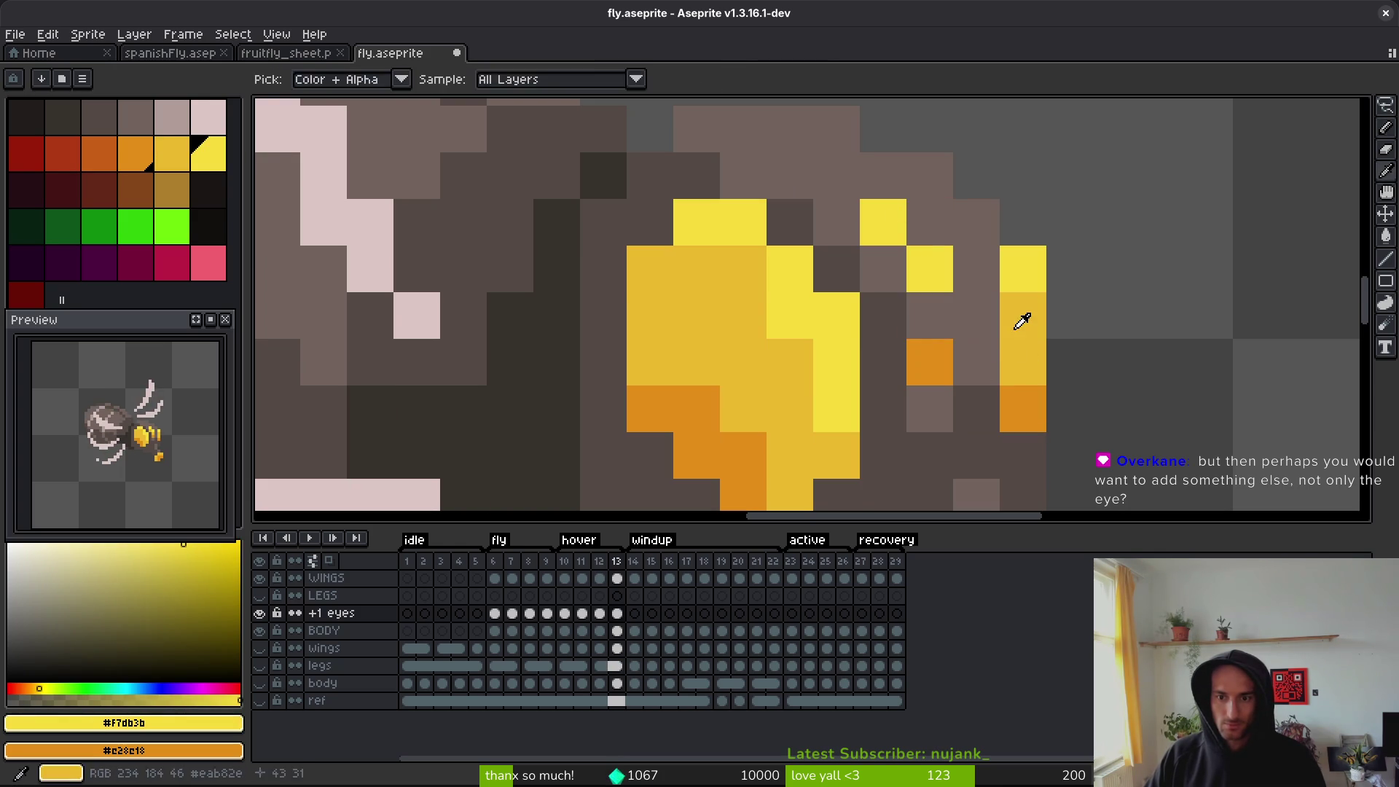
pyautogui.keyDown('alt'); pyautogui.click(1015, 319); pyautogui.keyUp('alt')
pyautogui.click(930, 316)
pyautogui.click(883, 270)
# - Paint the eye's bright yellow, darker yellow and orange pixels on frames 16 and 17
pyautogui.press('Right')
pyautogui.press('Right')
pyautogui.press('Right')
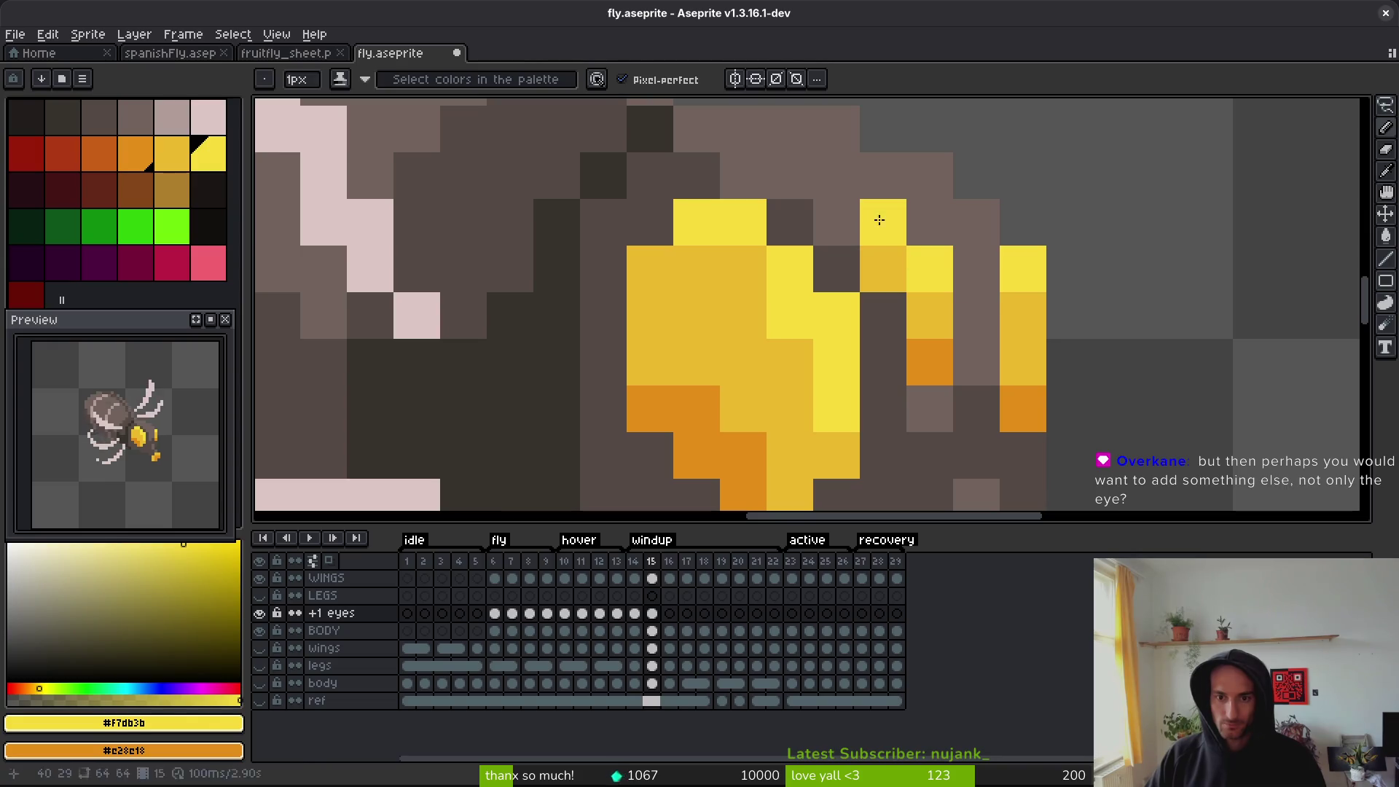
pyautogui.keyDown('alt'); pyautogui.click(895, 232); pyautogui.keyUp('alt')
pyautogui.click(930, 269)
pyautogui.click(930, 362)
pyautogui.click(930, 315)
pyautogui.keyDown('alt'); pyautogui.click(1030, 304); pyautogui.keyUp('alt')
pyautogui.click(883, 270)
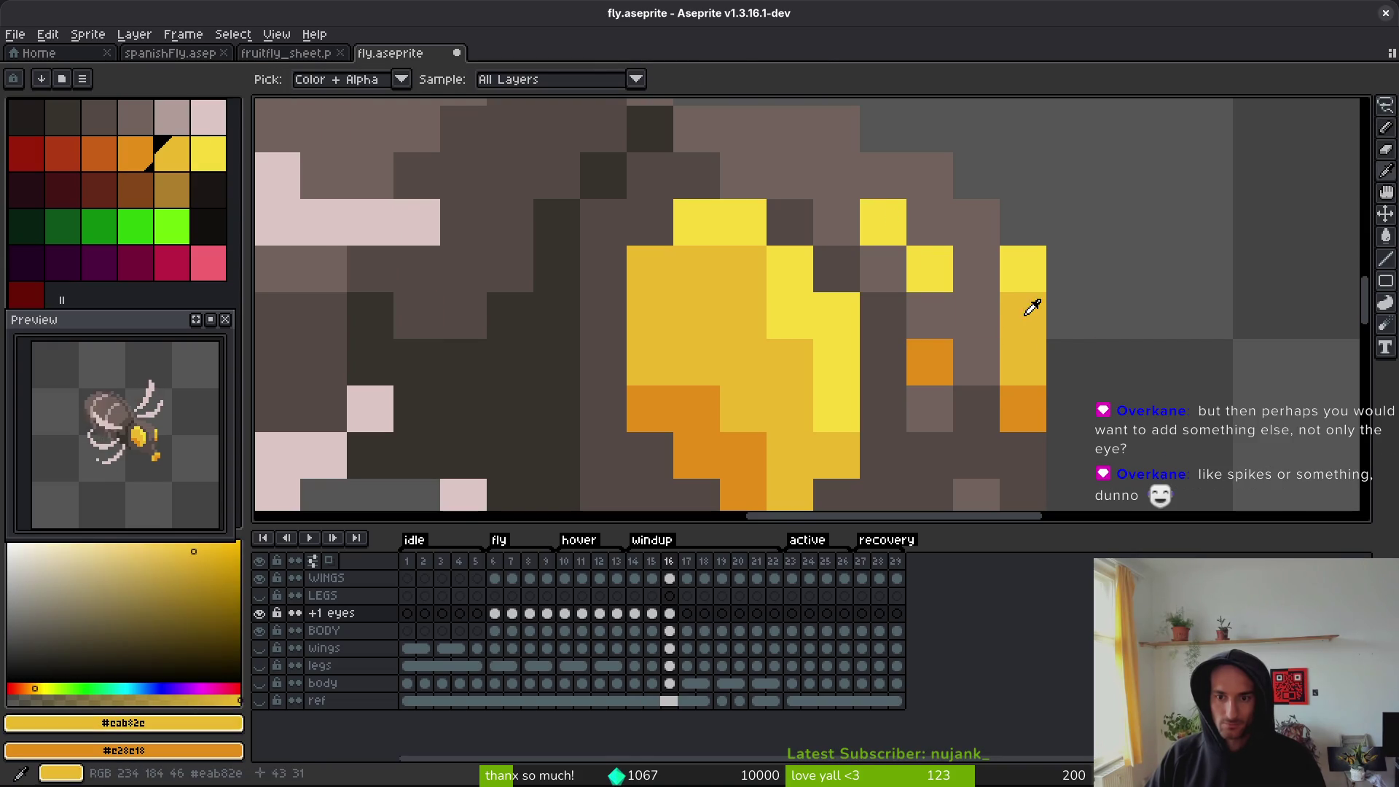
pyautogui.press('Right')
pyautogui.click(856, 278)
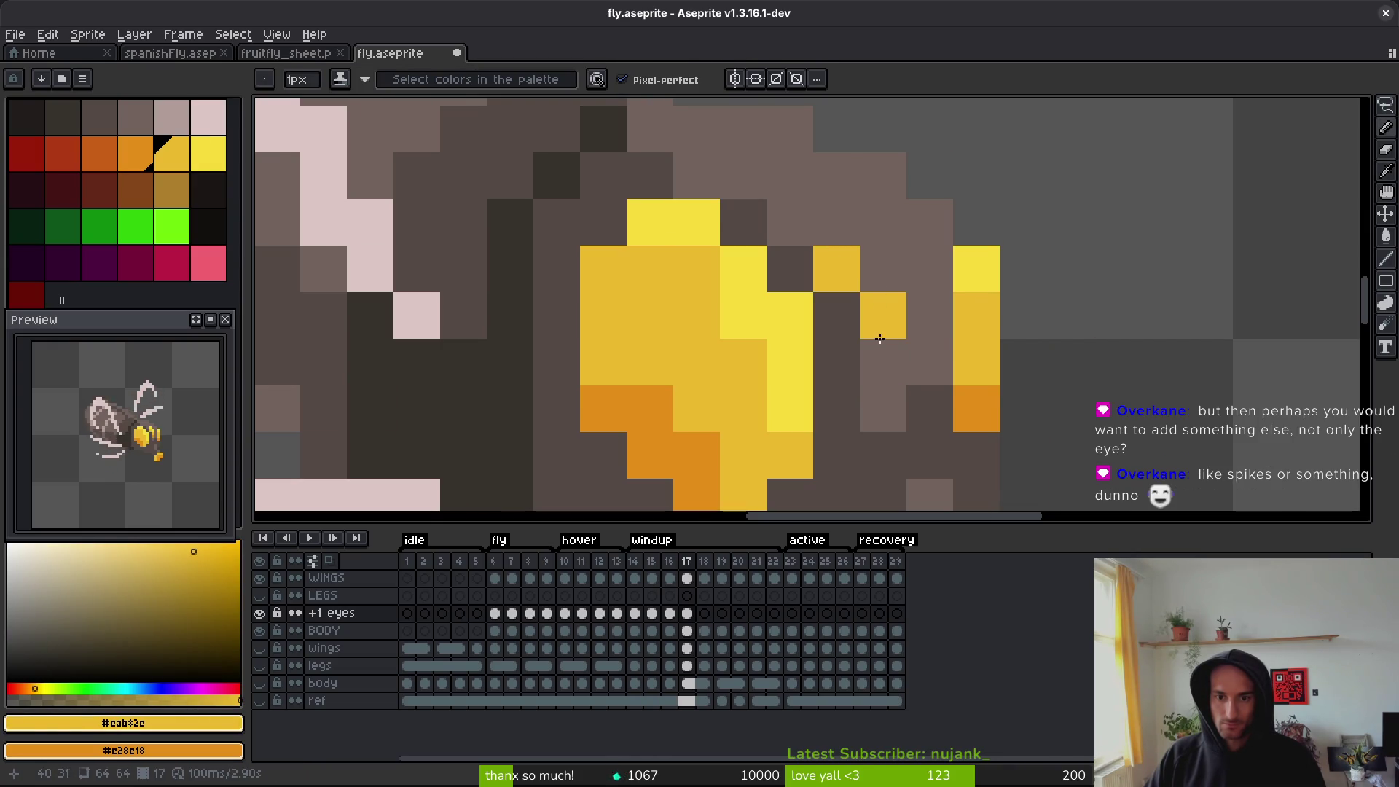
pyautogui.rightClick(883, 361)
pyautogui.keyDown('alt'); pyautogui.click(993, 251); pyautogui.keyUp('alt')
pyautogui.click(854, 253)
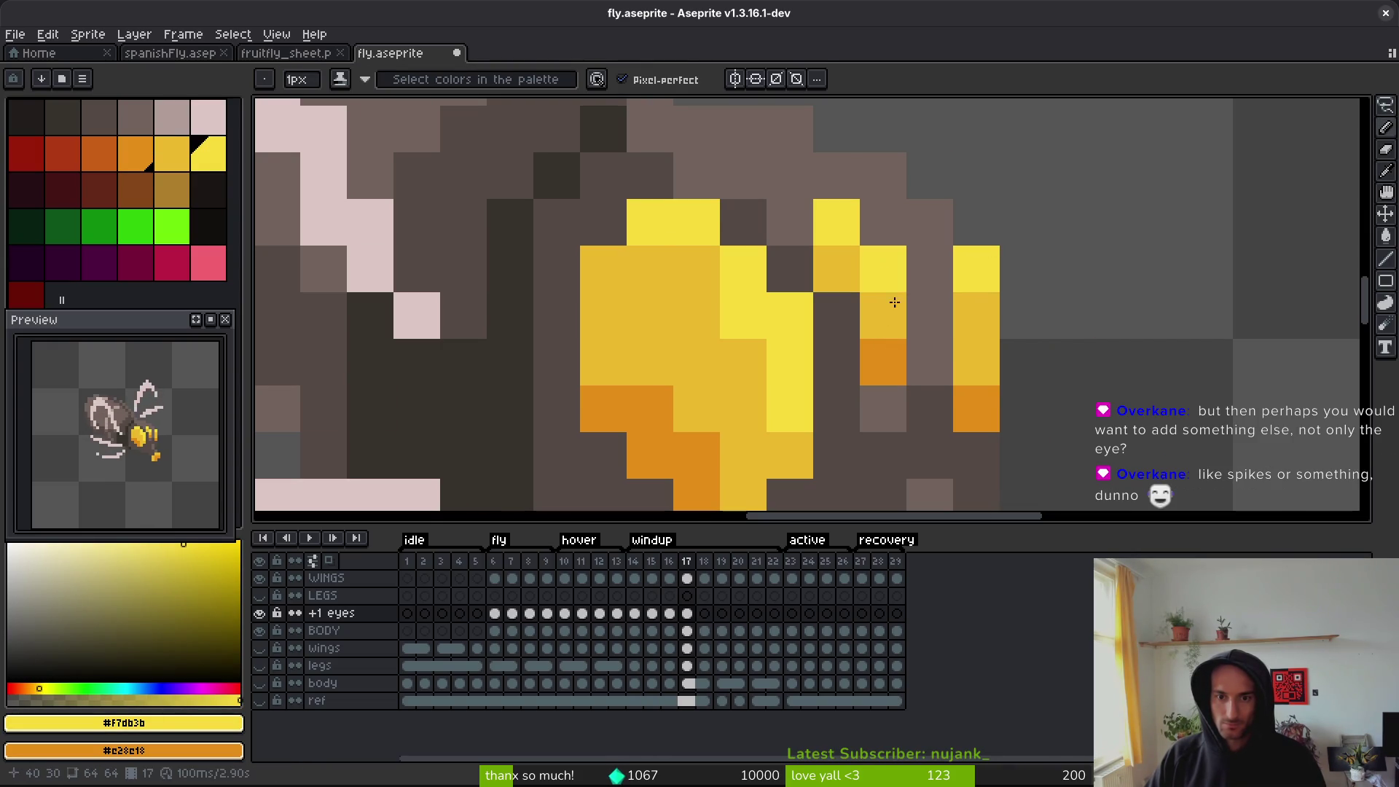
# - Paint the yellow eye pixels on frames 18 and 19
pyautogui.press('Right')
pyautogui.click(850, 238)
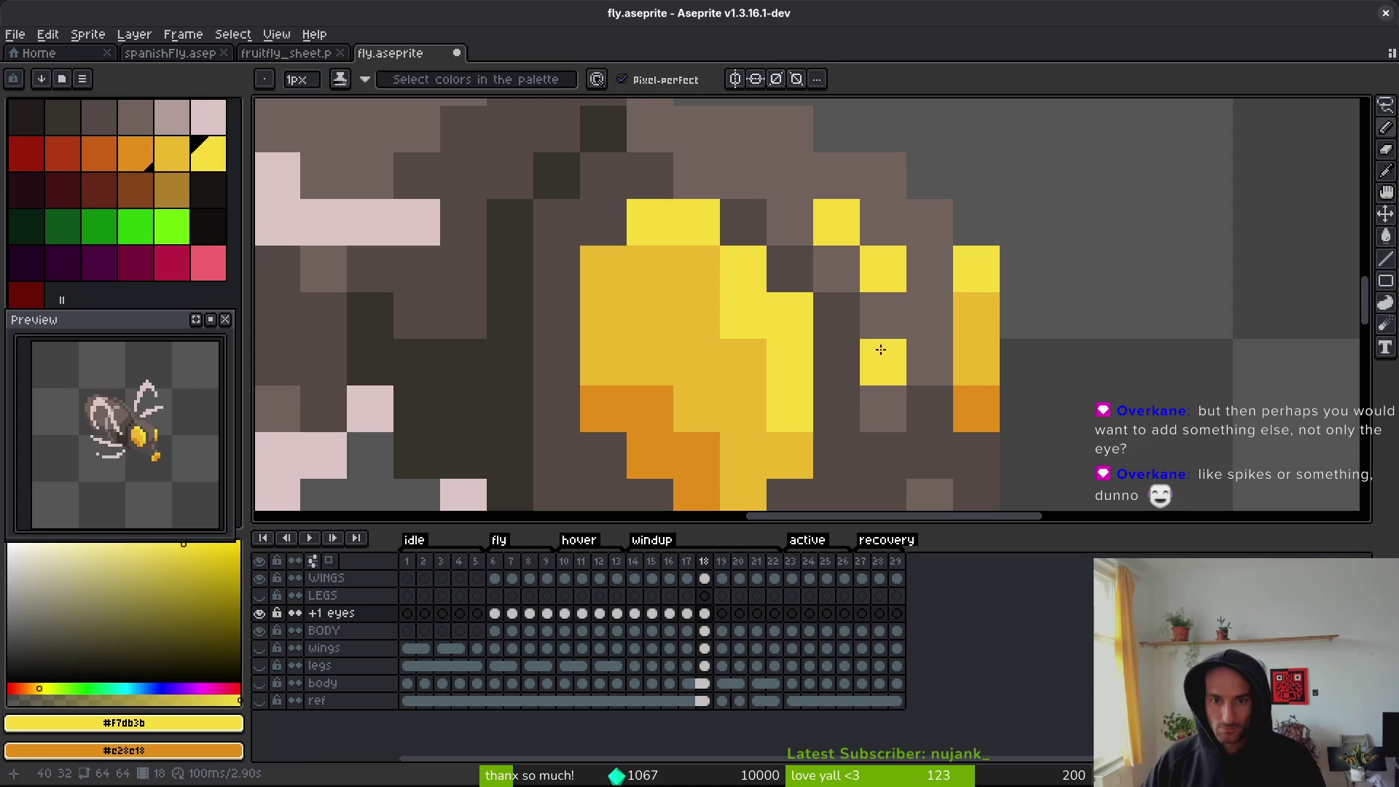
pyautogui.keyDown('alt'); pyautogui.click(967, 306); pyautogui.keyUp('alt')
pyautogui.click(839, 271)
pyautogui.press('Right')
pyautogui.click(843, 281)
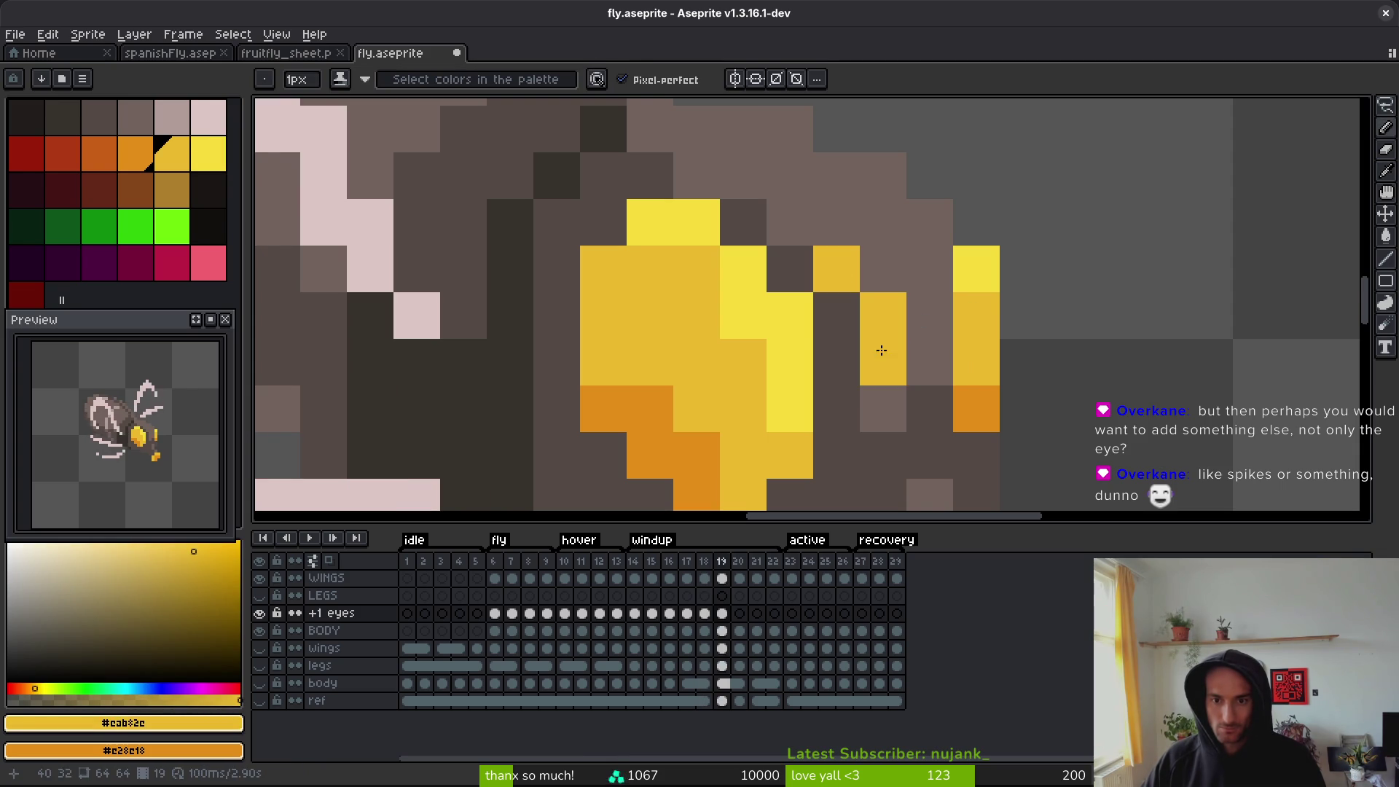
pyautogui.keyDown('alt'); pyautogui.click(977, 269); pyautogui.keyUp('alt')
pyautogui.click(837, 269)
pyautogui.click(883, 269)
pyautogui.click(837, 223)
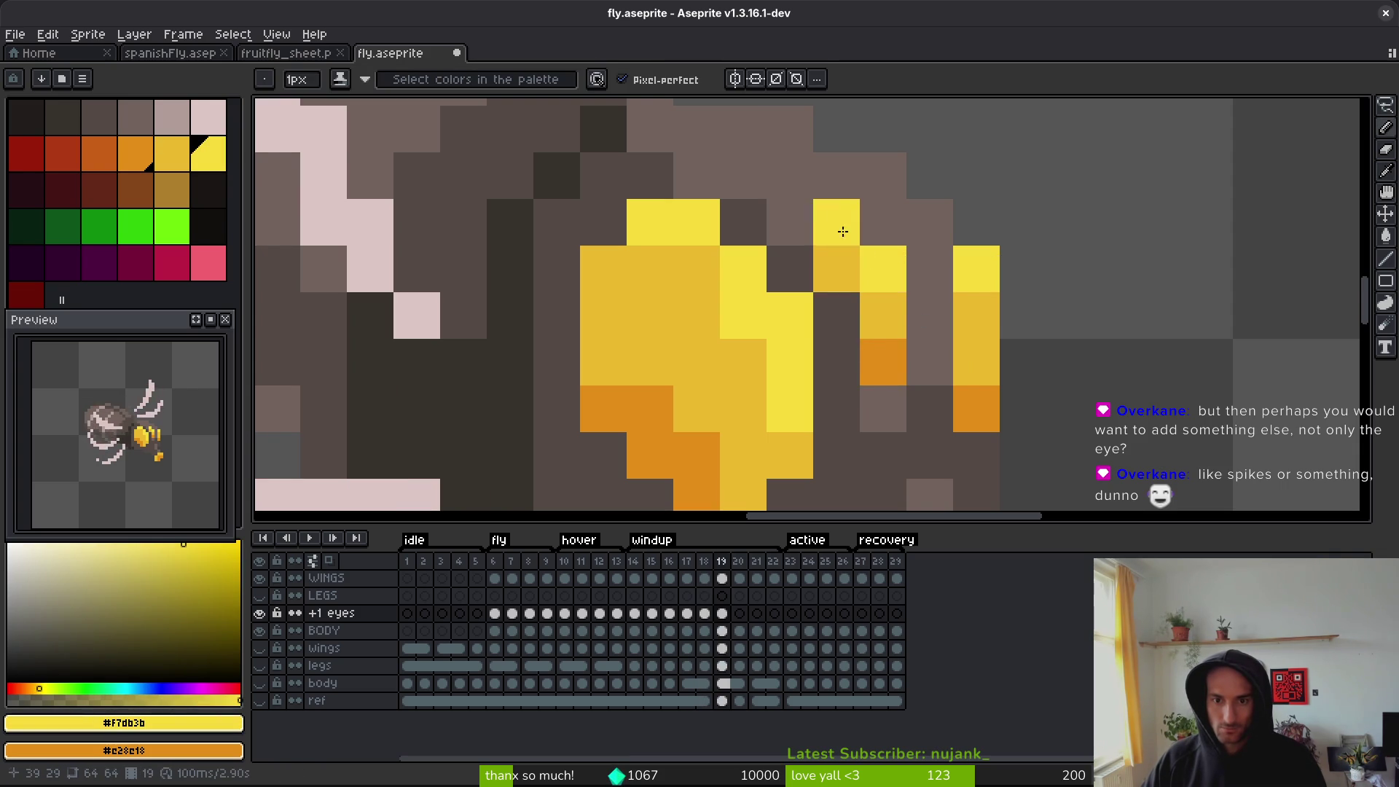
# - Paint the frame 20 eye in bright and darker yellow, undoing a misplaced pixel
pyautogui.press('Right')
pyautogui.click(947, 315)
pyautogui.hotkey('ctrl', 'z')
pyautogui.click(836, 223)
pyautogui.click(893, 266)
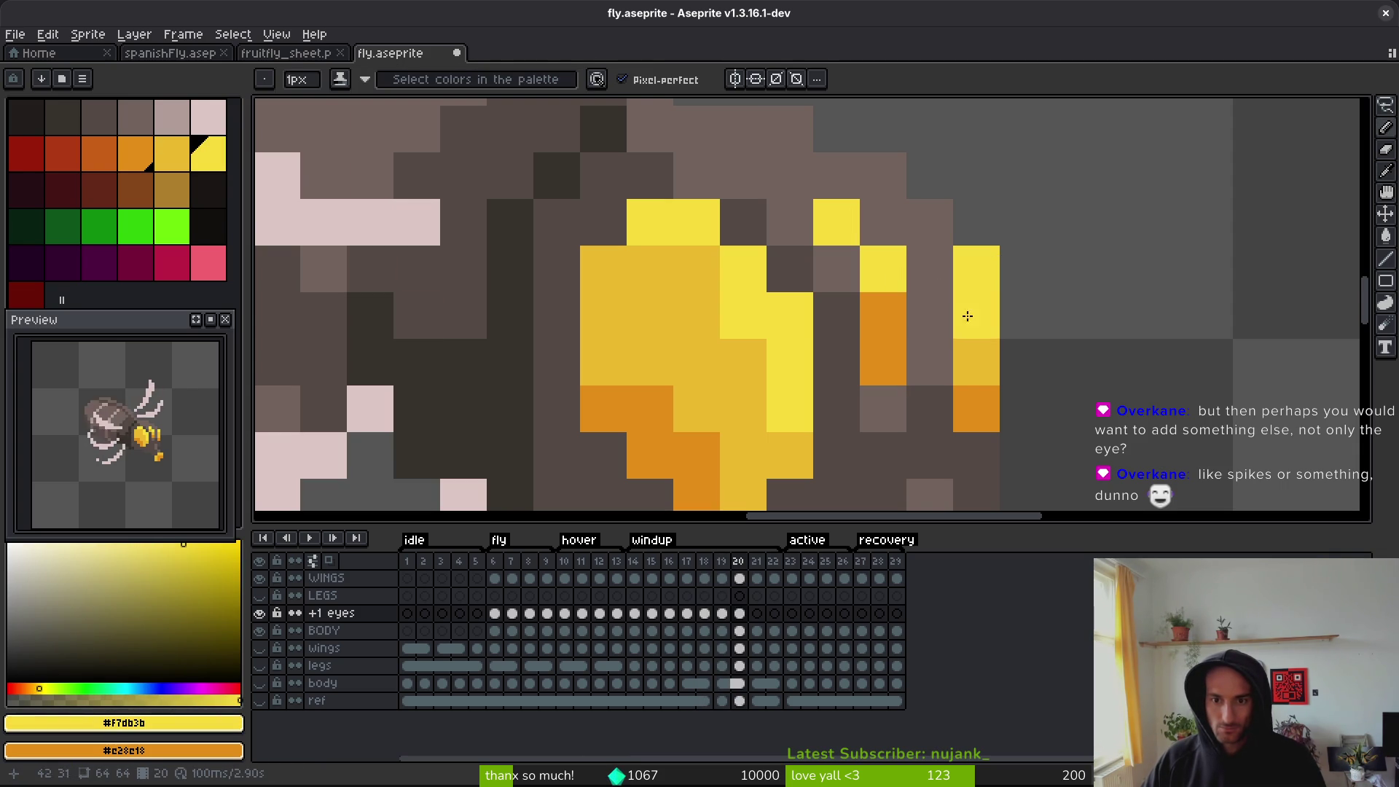
pyautogui.keyDown('alt'); pyautogui.click(959, 322); pyautogui.keyUp('alt')
pyautogui.click(838, 270)
# - Paint the yellow and orange eye pixels on frames 21 and 22
pyautogui.press('Right')
pyautogui.click(843, 274)
pyautogui.click(883, 268)
pyautogui.click(883, 315)
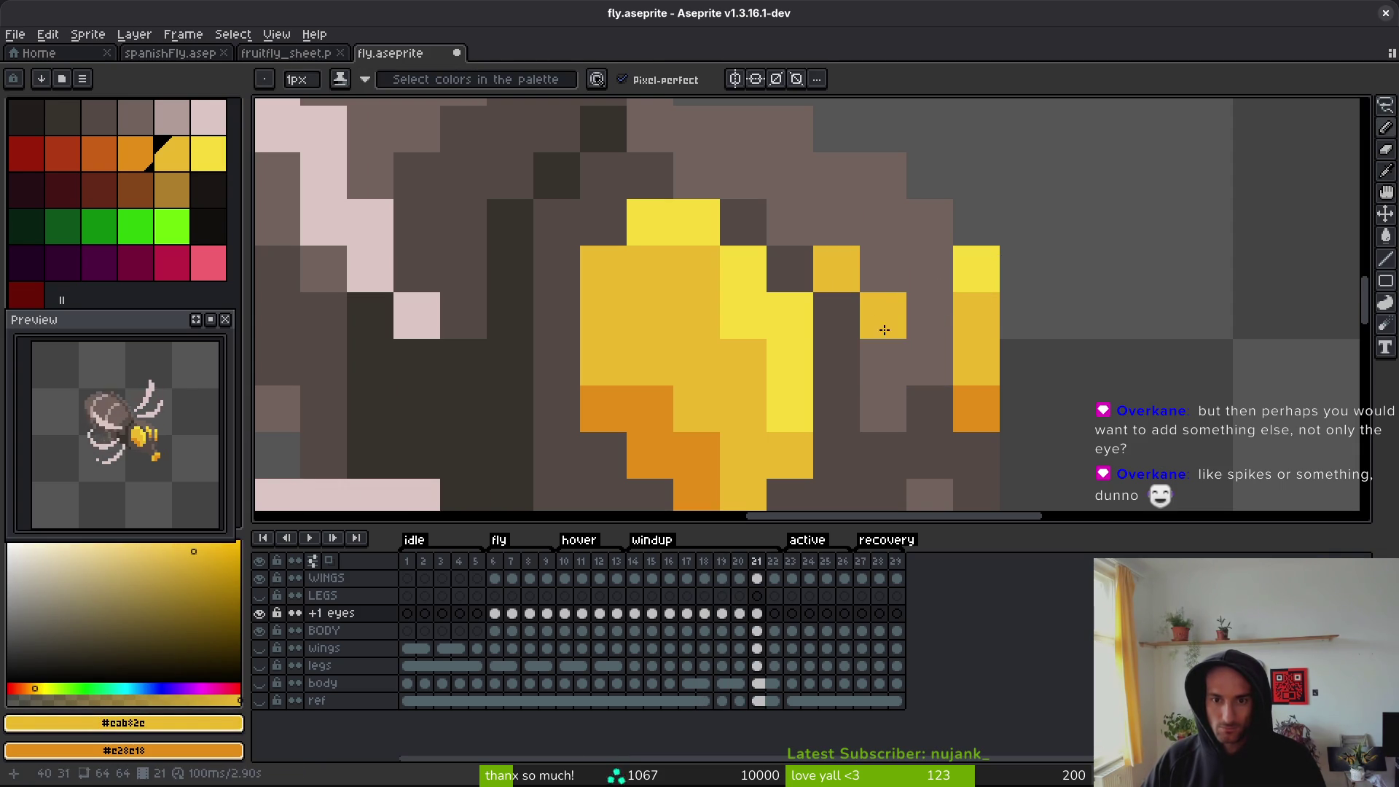
pyautogui.rightClick(883, 362)
pyautogui.keyDown('alt'); pyautogui.click(977, 269); pyautogui.keyUp('alt')
pyautogui.click(836, 223)
pyautogui.click(884, 223)
pyautogui.click(893, 250)
pyautogui.press('Right')
pyautogui.click(833, 221)
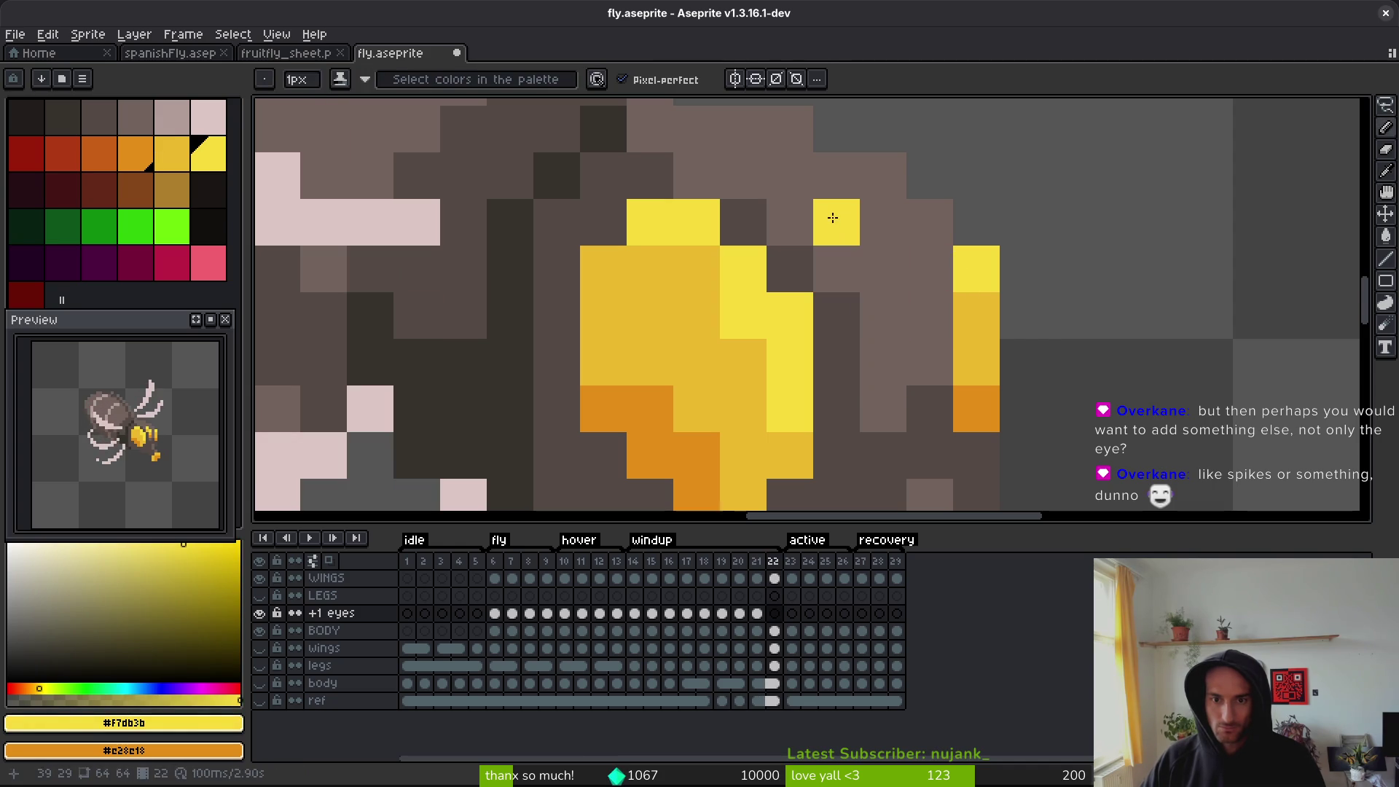
pyautogui.rightClick(883, 362)
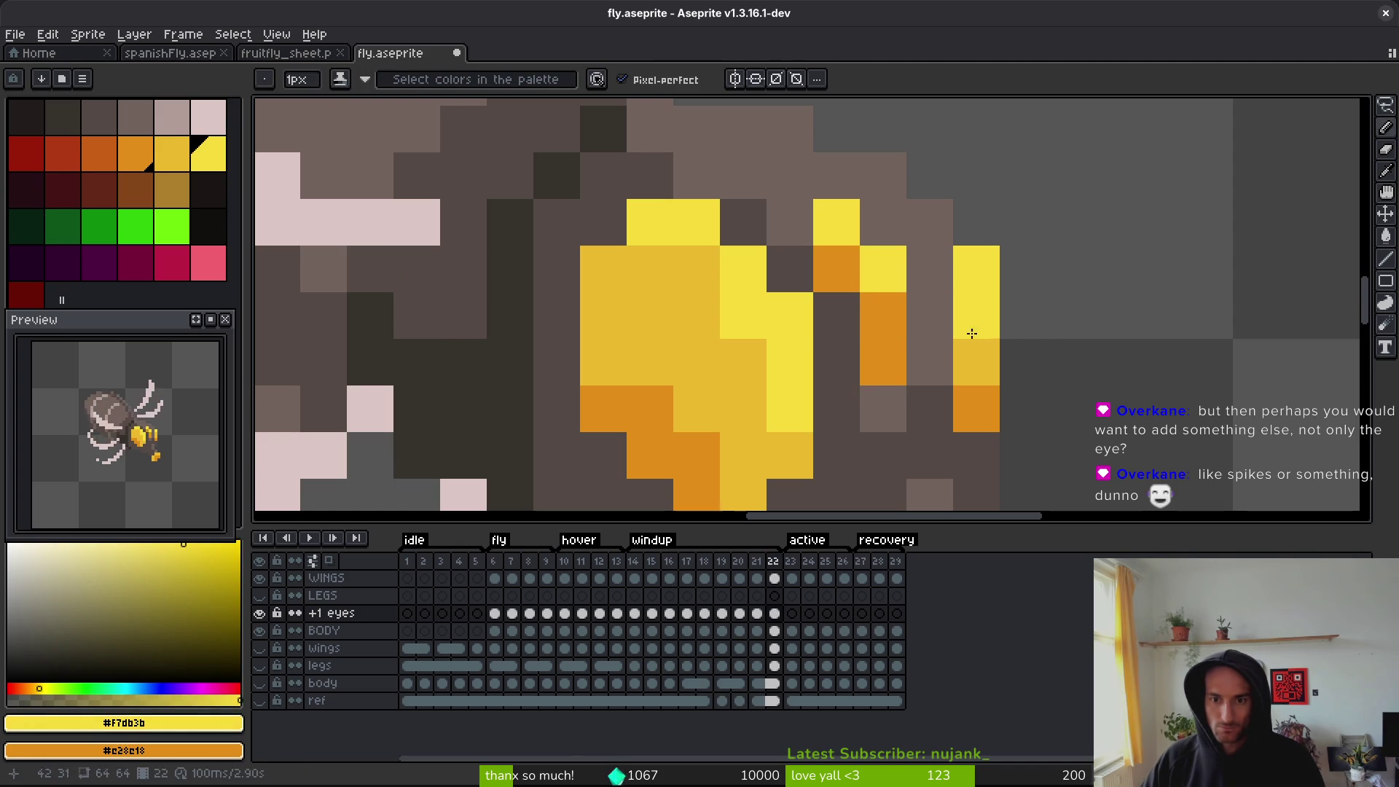
pyautogui.keyDown('alt'); pyautogui.click(977, 362); pyautogui.keyUp('alt')
pyautogui.click(884, 315)
# - On frame 25, paint yellow and orange pixels around the fly's eye
pyautogui.press('Right')
pyautogui.scroll(-4, 1097, 412)
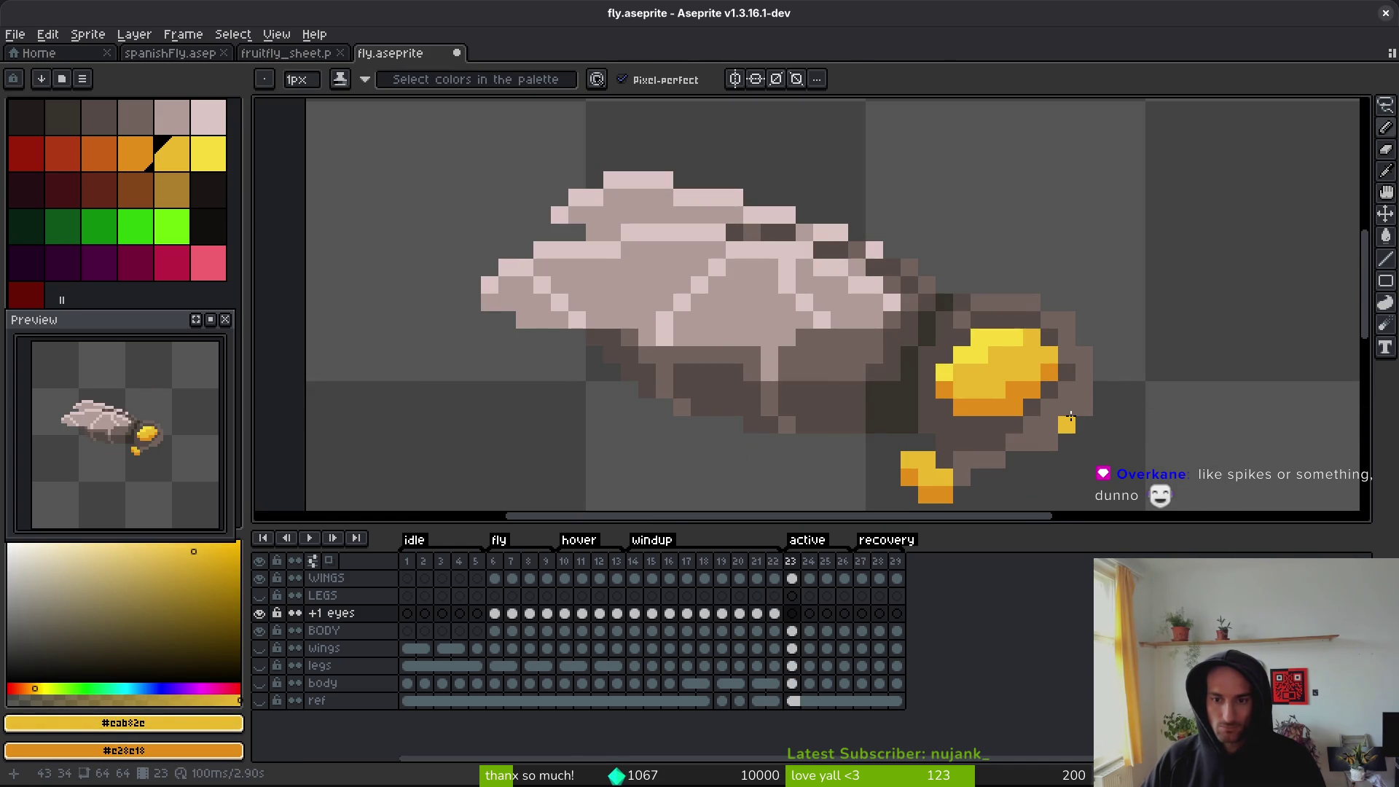
pyautogui.scroll(3, 1071, 417)
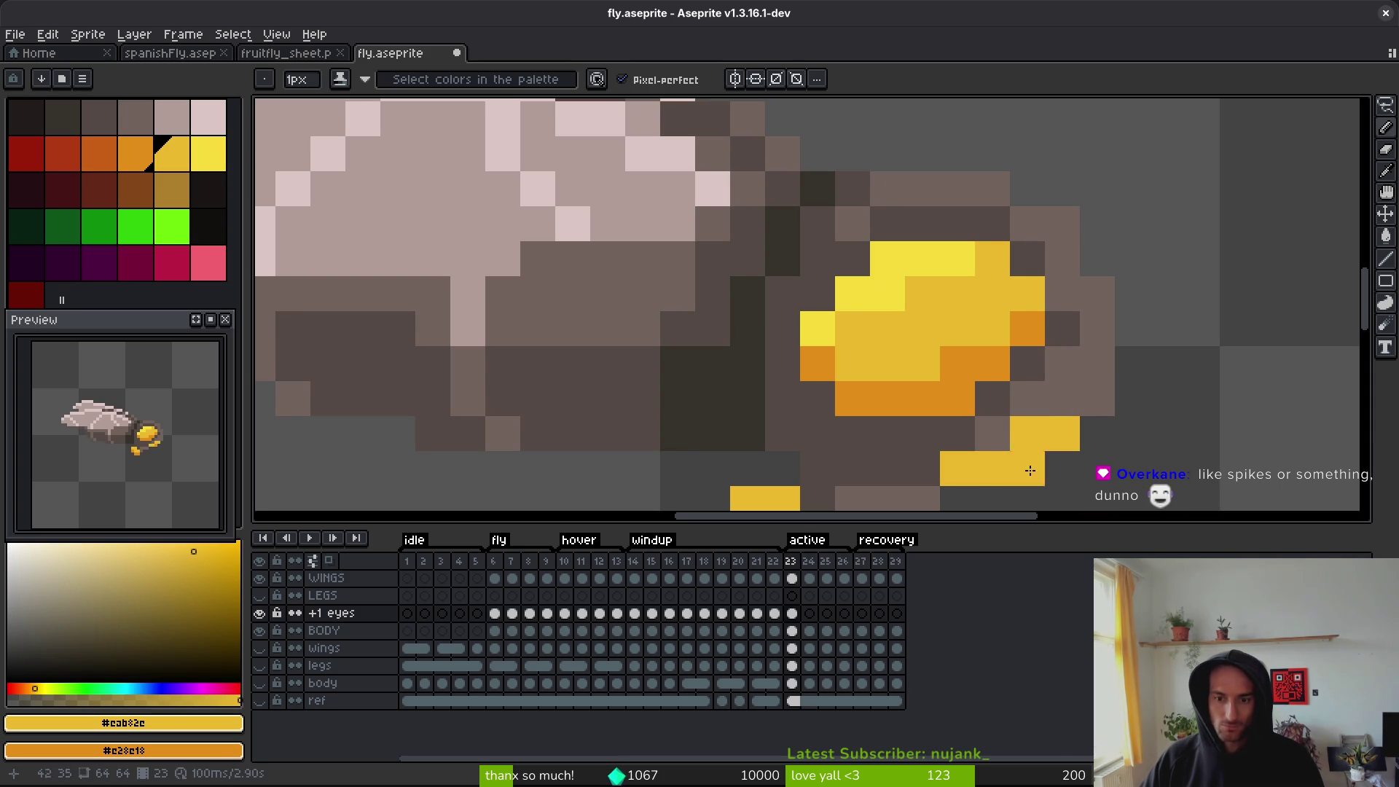
pyautogui.scroll(-3, 1156, 444)
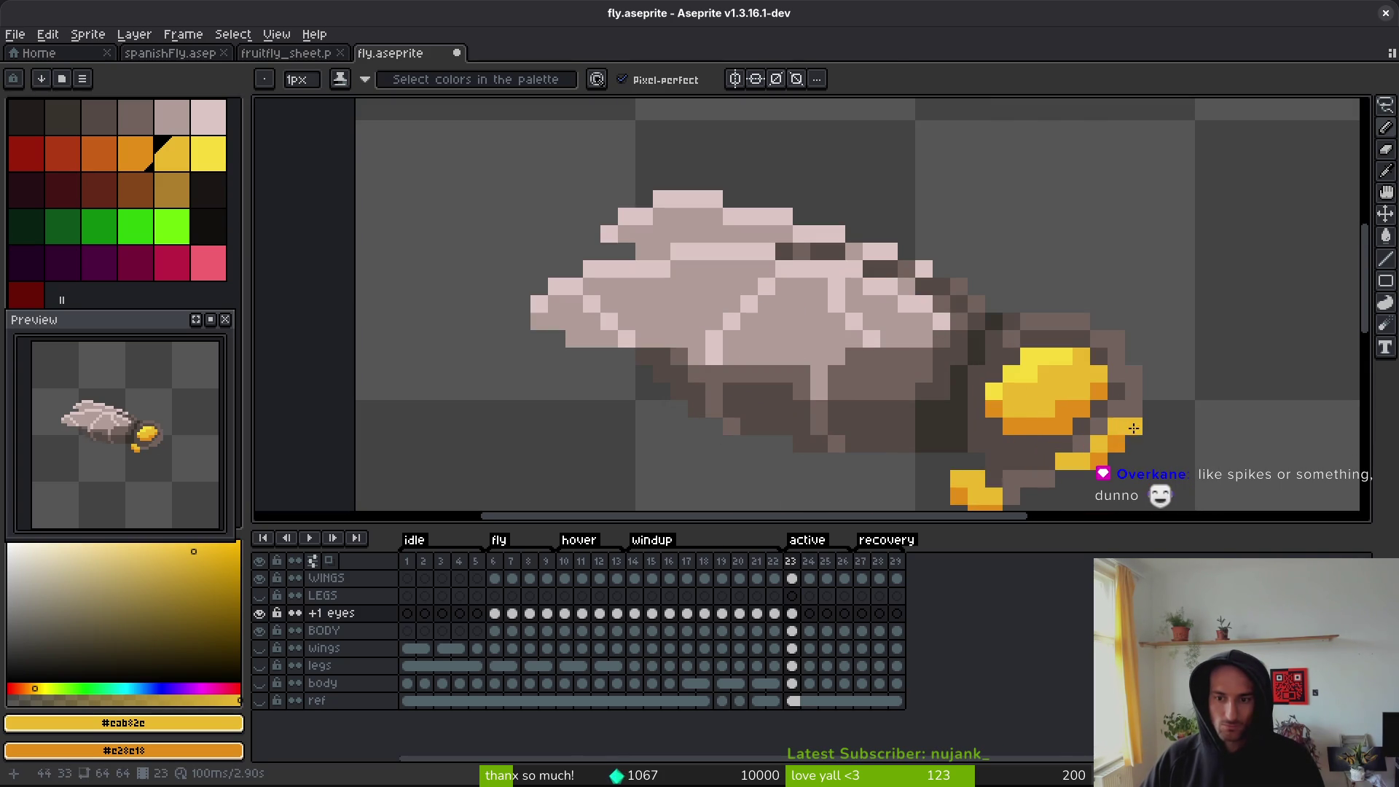
pyautogui.scroll(-4, 1127, 428)
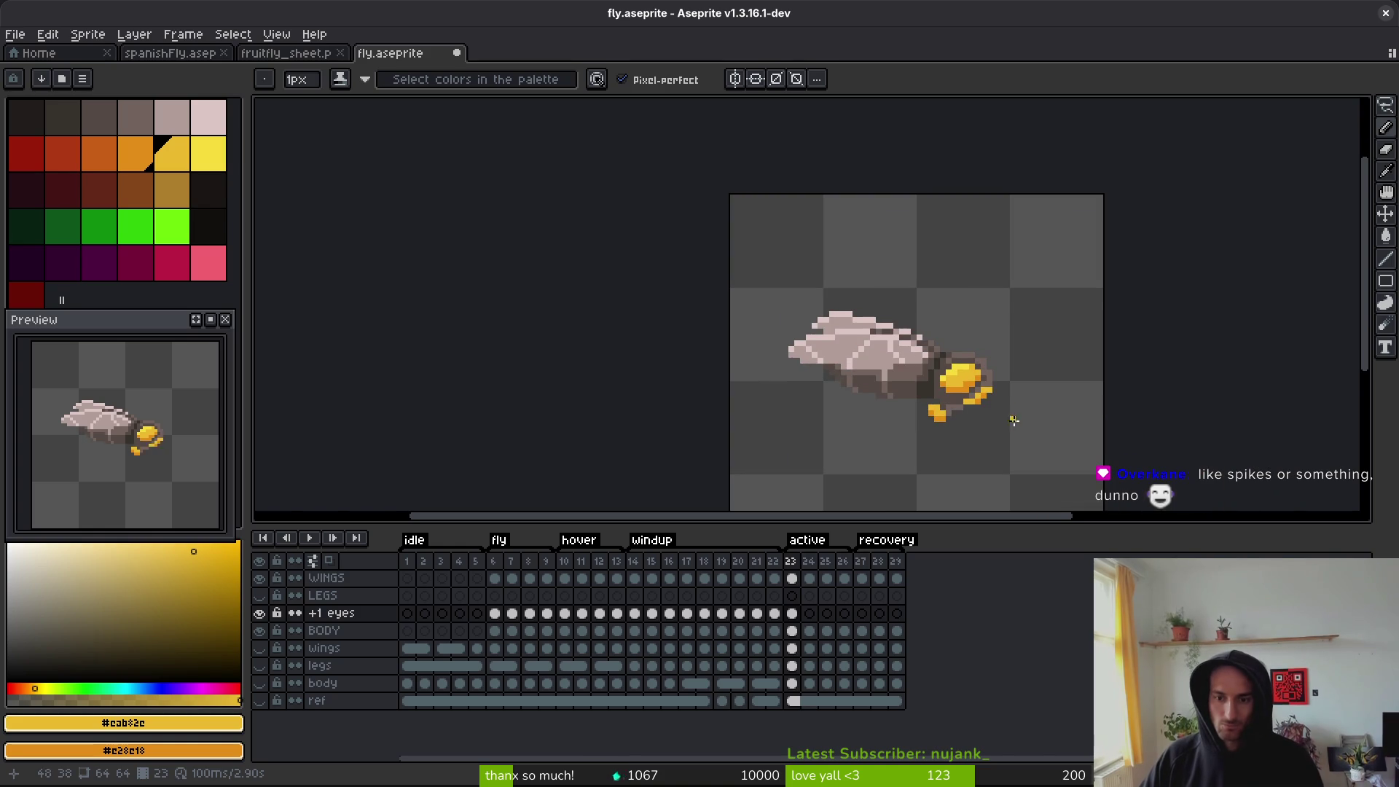
pyautogui.scroll(2, 991, 418)
pyautogui.scroll(3, 982, 391)
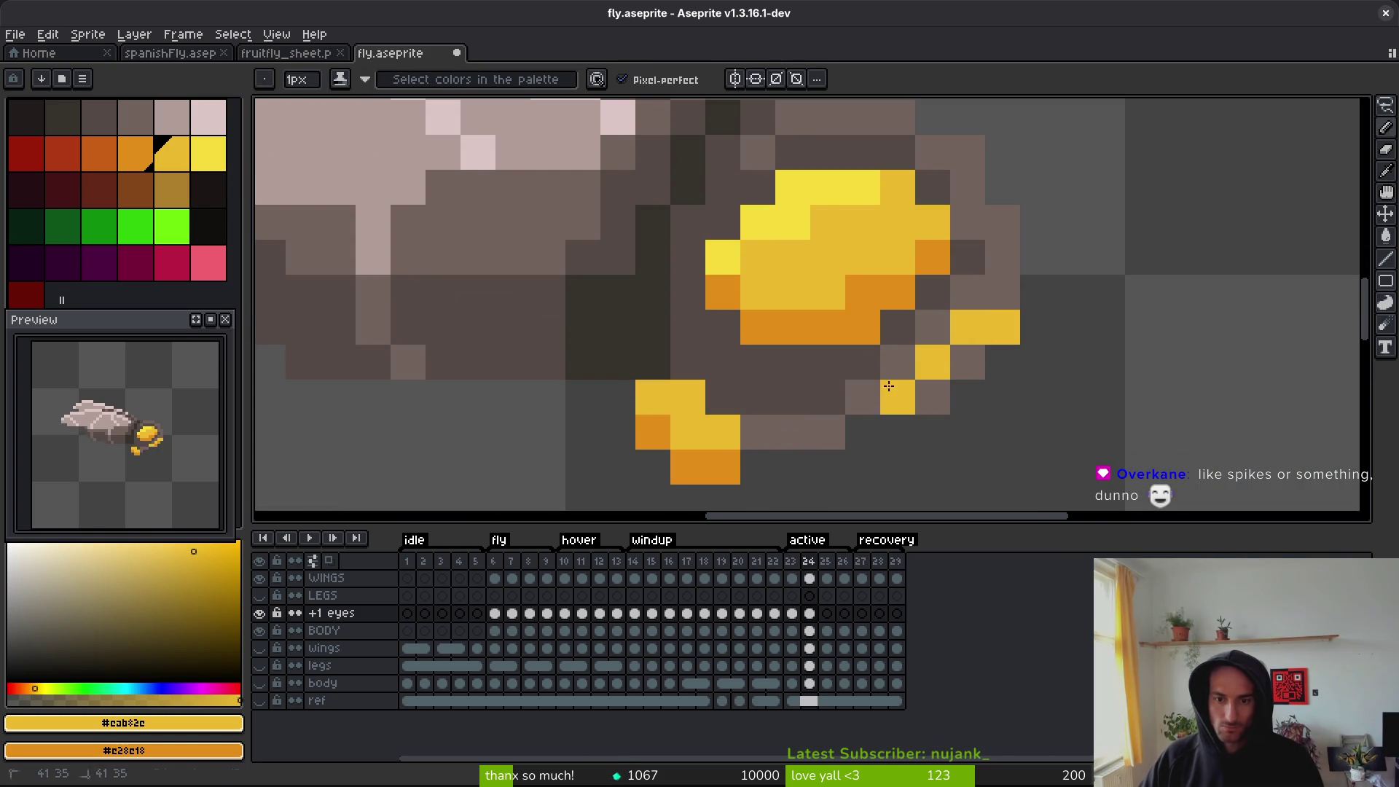
pyautogui.press('i')
pyautogui.press('Right')
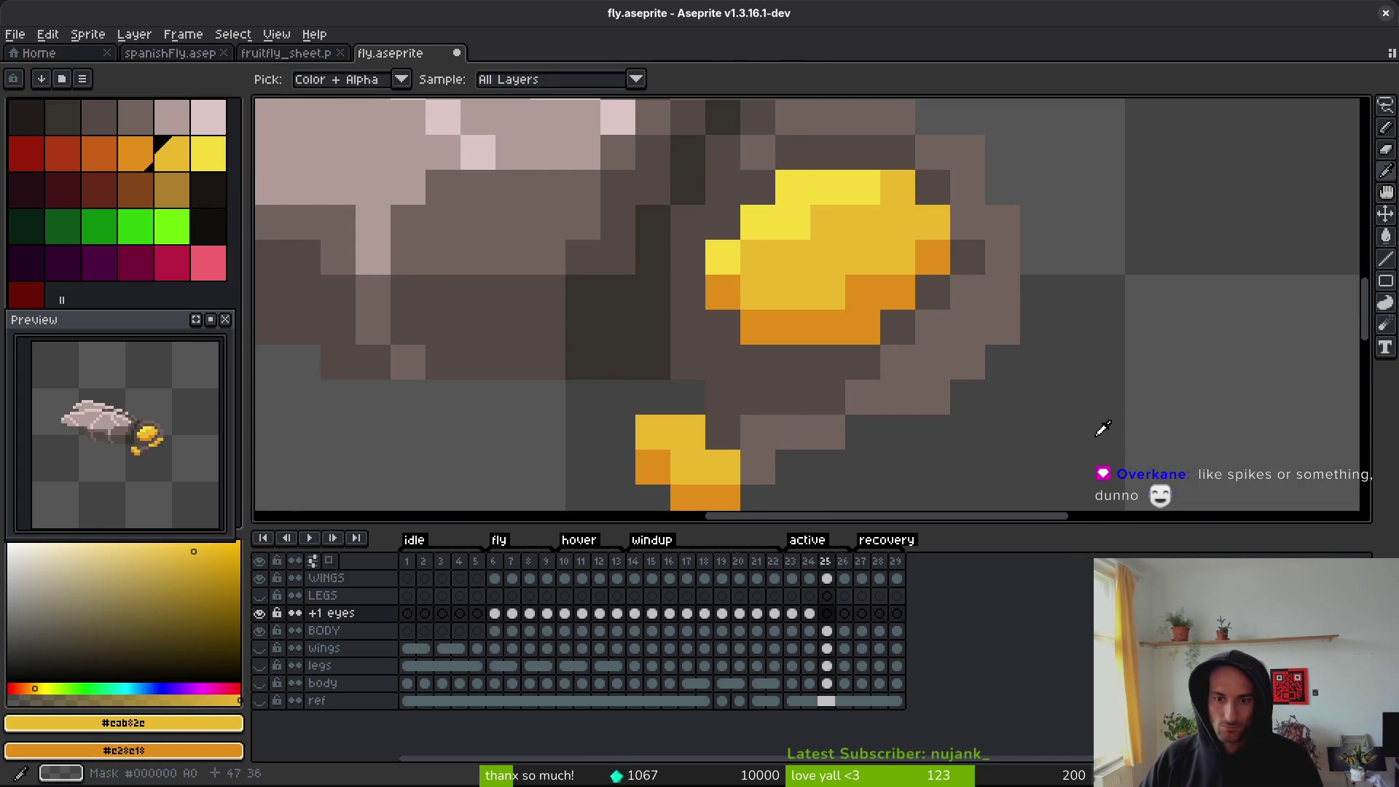
pyautogui.press('b')
pyautogui.rightClick(933, 397)
pyautogui.click(933, 362)
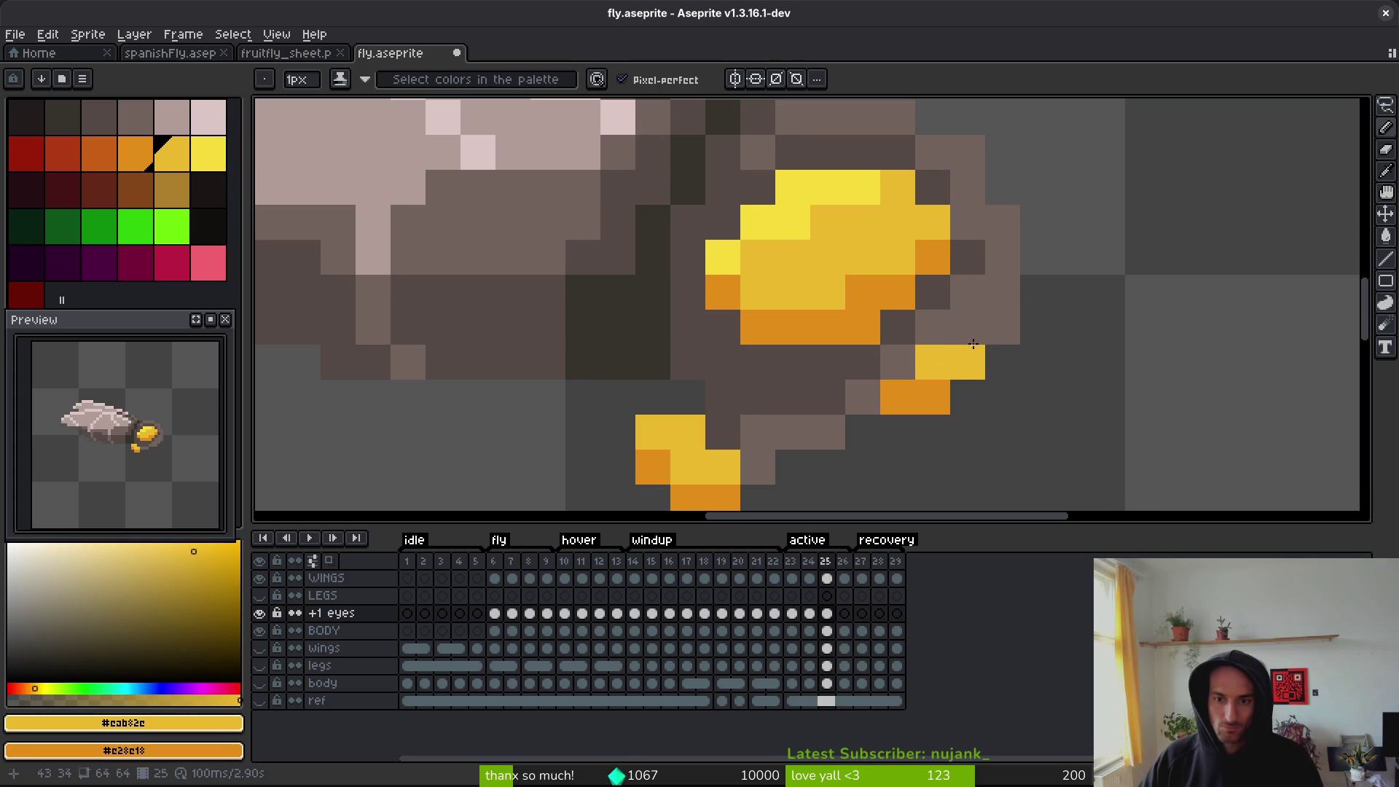
pyautogui.moveTo(968, 327); pyautogui.dragTo(1003, 327)
pyautogui.rightClick(968, 362)
pyautogui.click(887, 404)
pyautogui.scroll(-3, 893, 403)
# - Add yellow and orange eye pixels on frames 26 and 27
pyautogui.press('Right')
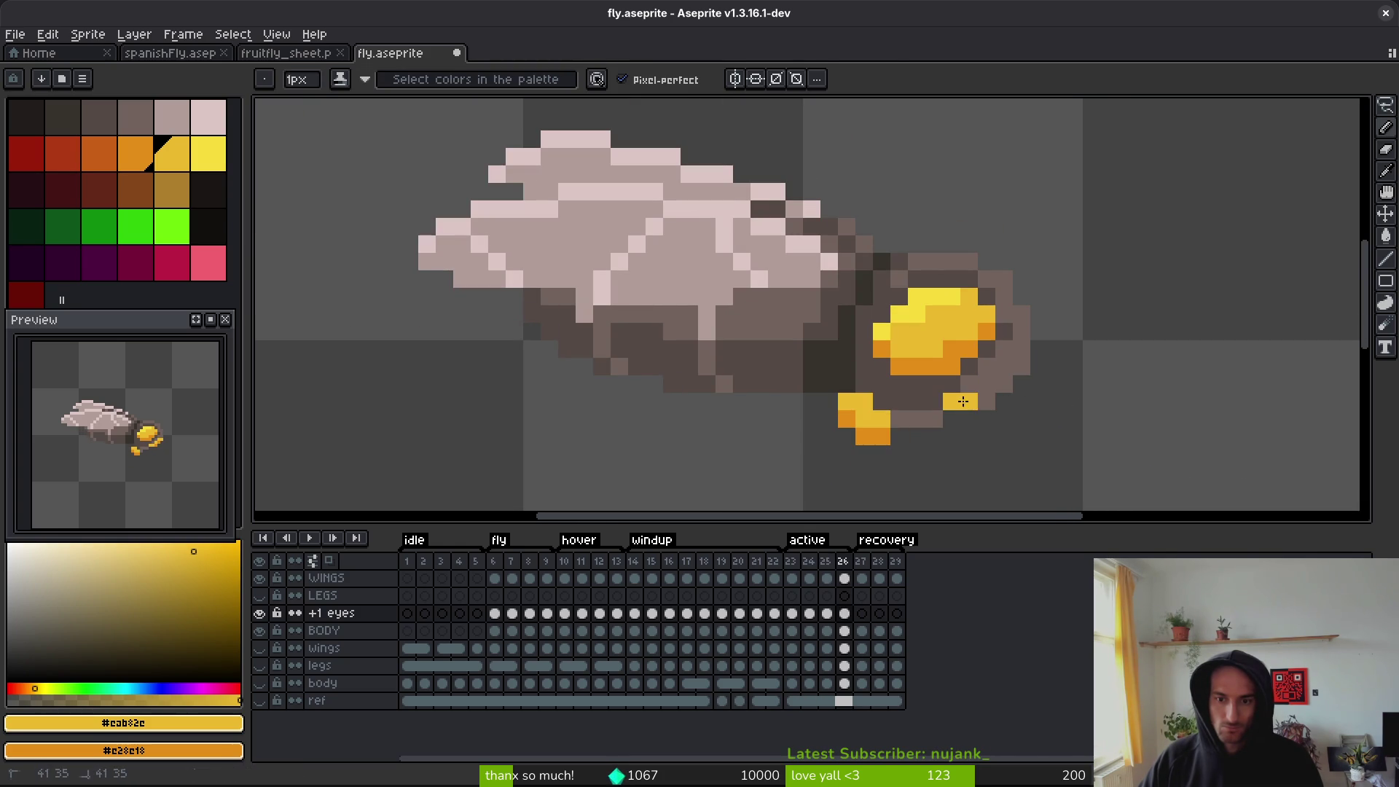
pyautogui.click(988, 385)
pyautogui.scroll(3, 995, 387)
pyautogui.press('Right')
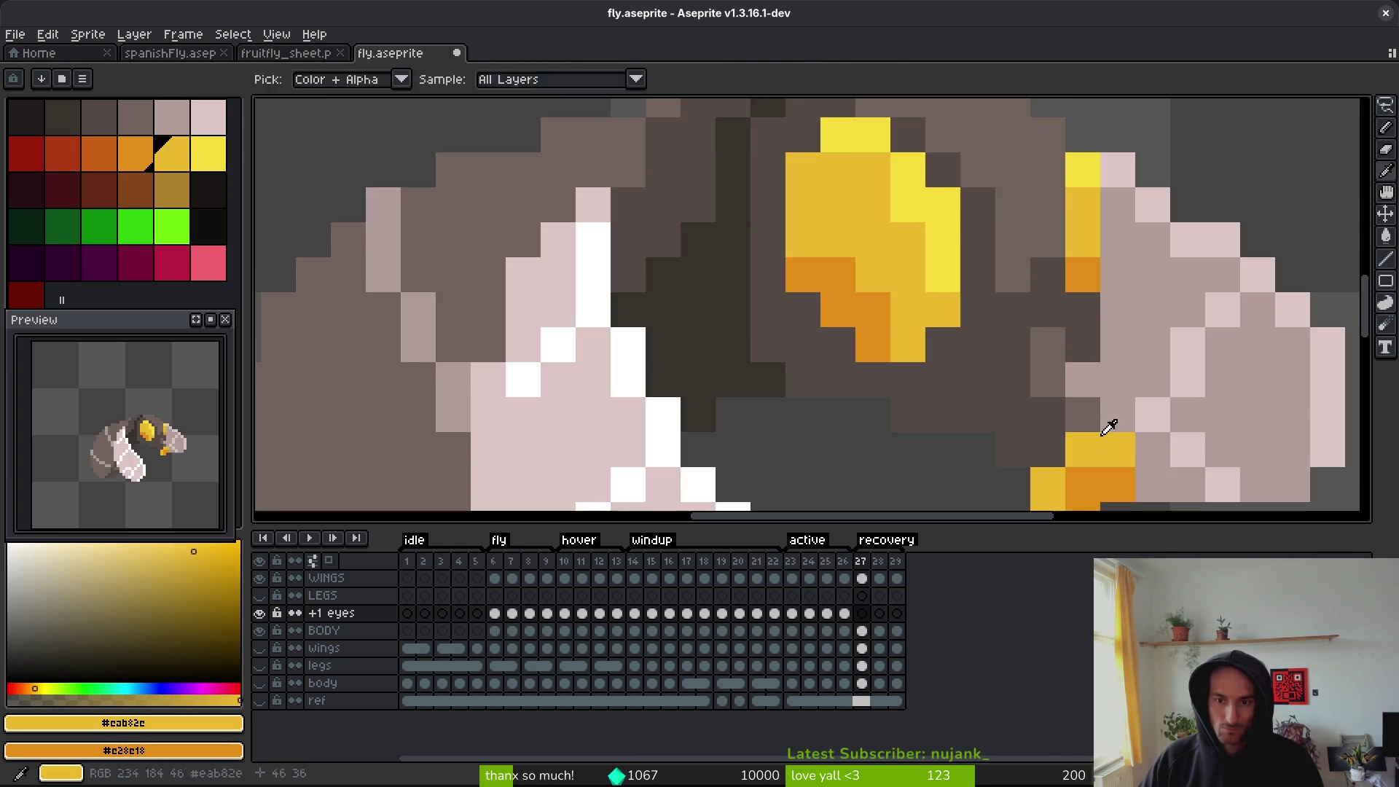
pyautogui.scroll(-5, 1095, 416)
pyautogui.scroll(5, 1055, 361)
pyautogui.click(1012, 317)
pyautogui.click(1035, 375)
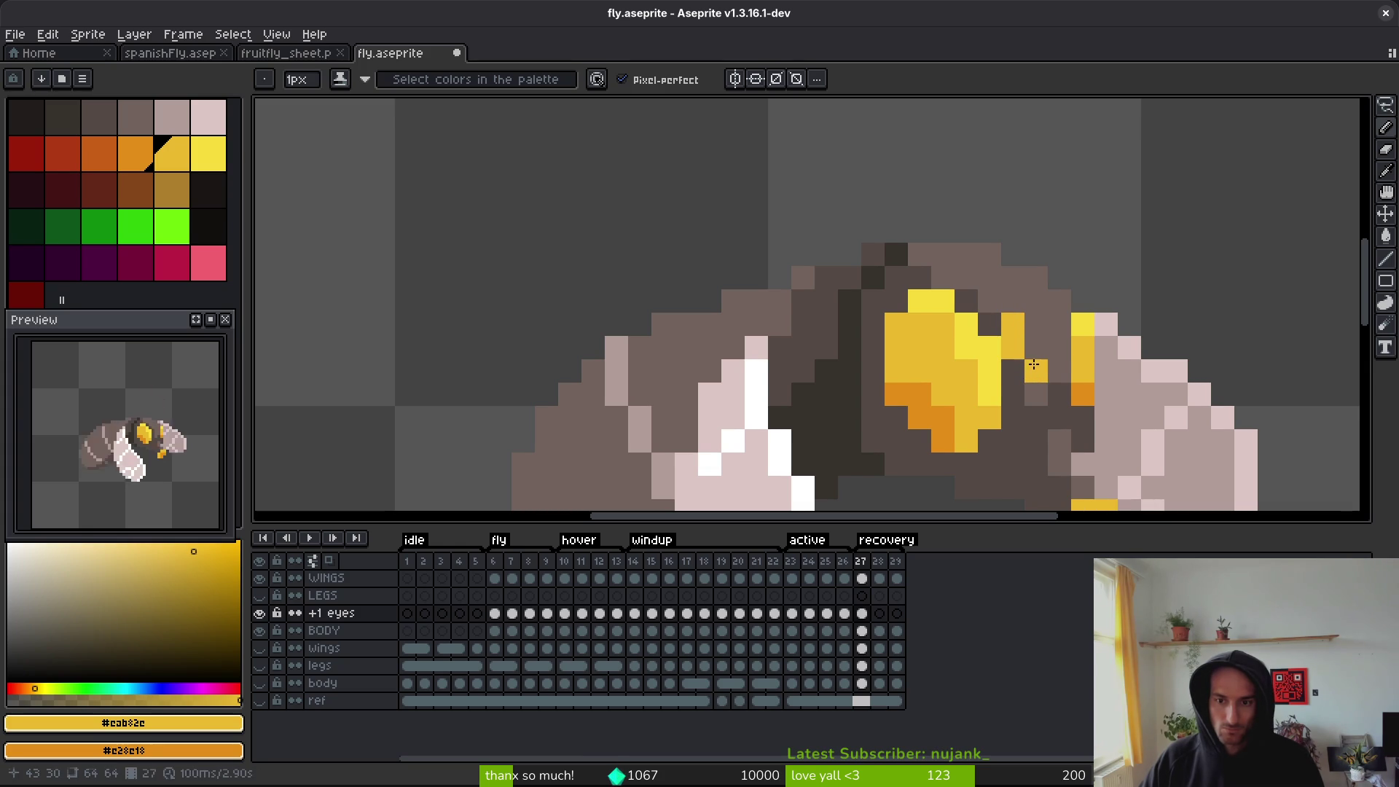
pyautogui.hotkey('ctrl', 'z')
pyautogui.moveTo(1032, 367); pyautogui.dragTo(1030, 326)
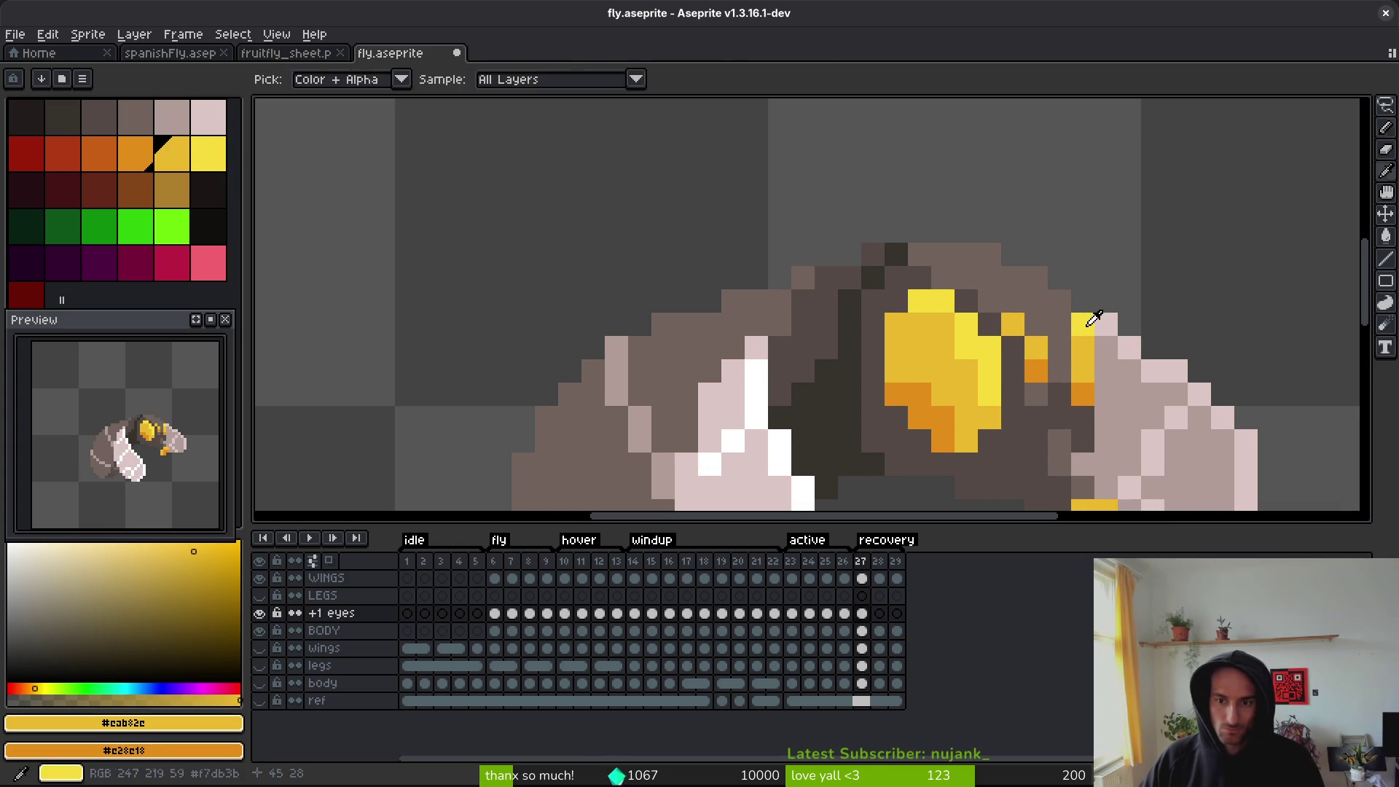
pyautogui.keyDown('alt'); pyautogui.click(1013, 324); pyautogui.keyUp('alt')
pyautogui.scroll(2, 1013, 324)
# - Paint yellow and orange pixels around the eye on frame 28
pyautogui.press('.')
pyautogui.moveTo(980, 409); pyautogui.dragTo(908, 234)
pyautogui.click(917, 312)
pyautogui.scroll(-2, 874, 318)
pyautogui.hotkey('ctrl', 'z')
pyautogui.click(822, 262)
pyautogui.click(857, 298)
pyautogui.rightClick(823, 297)
pyautogui.rightClick(857, 367)
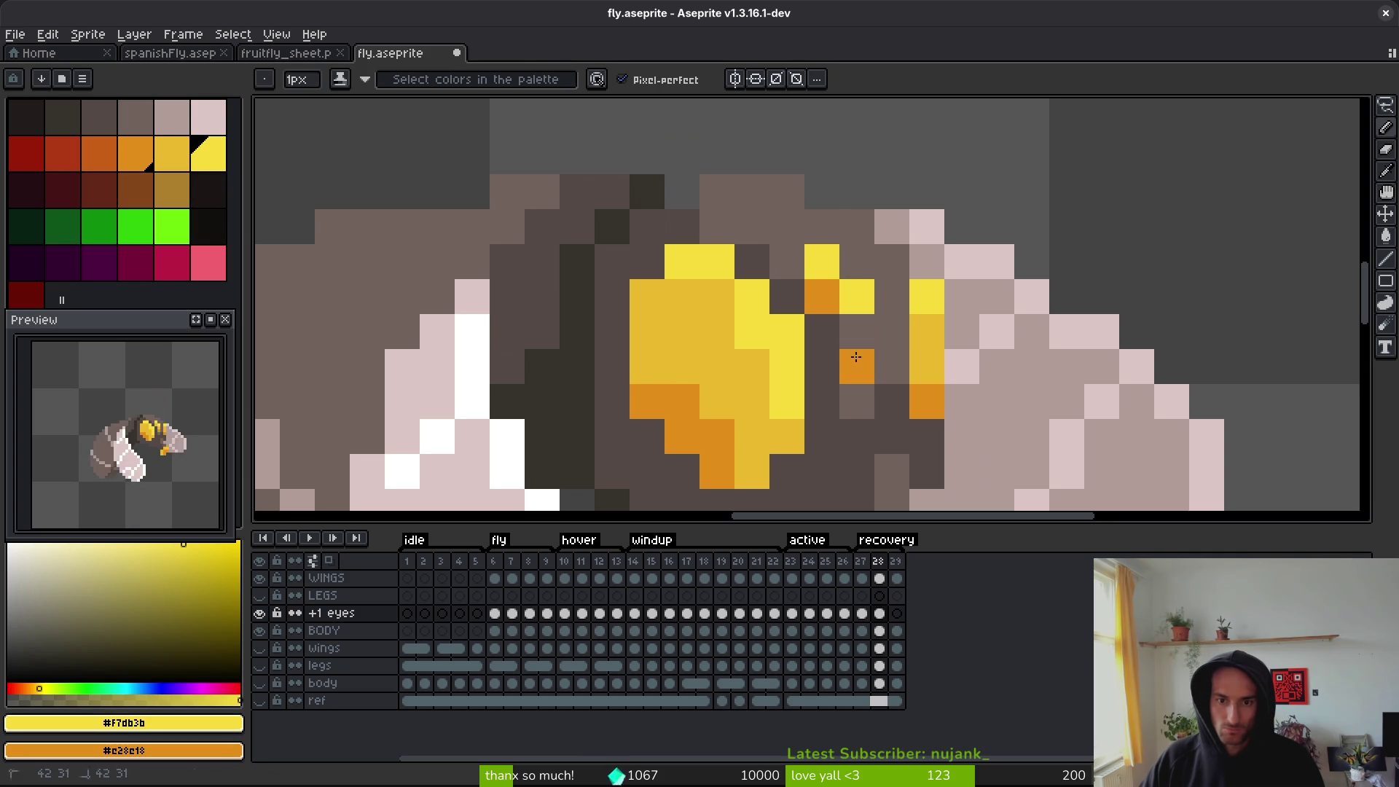
pyautogui.keyDown('alt'); pyautogui.click(927, 328); pyautogui.keyUp('alt')
pyautogui.click(822, 296)
pyautogui.click(857, 297)
# - On frame 29, add yellow pixels beside the eye with an orange one below
pyautogui.press('.')
pyautogui.click(842, 362)
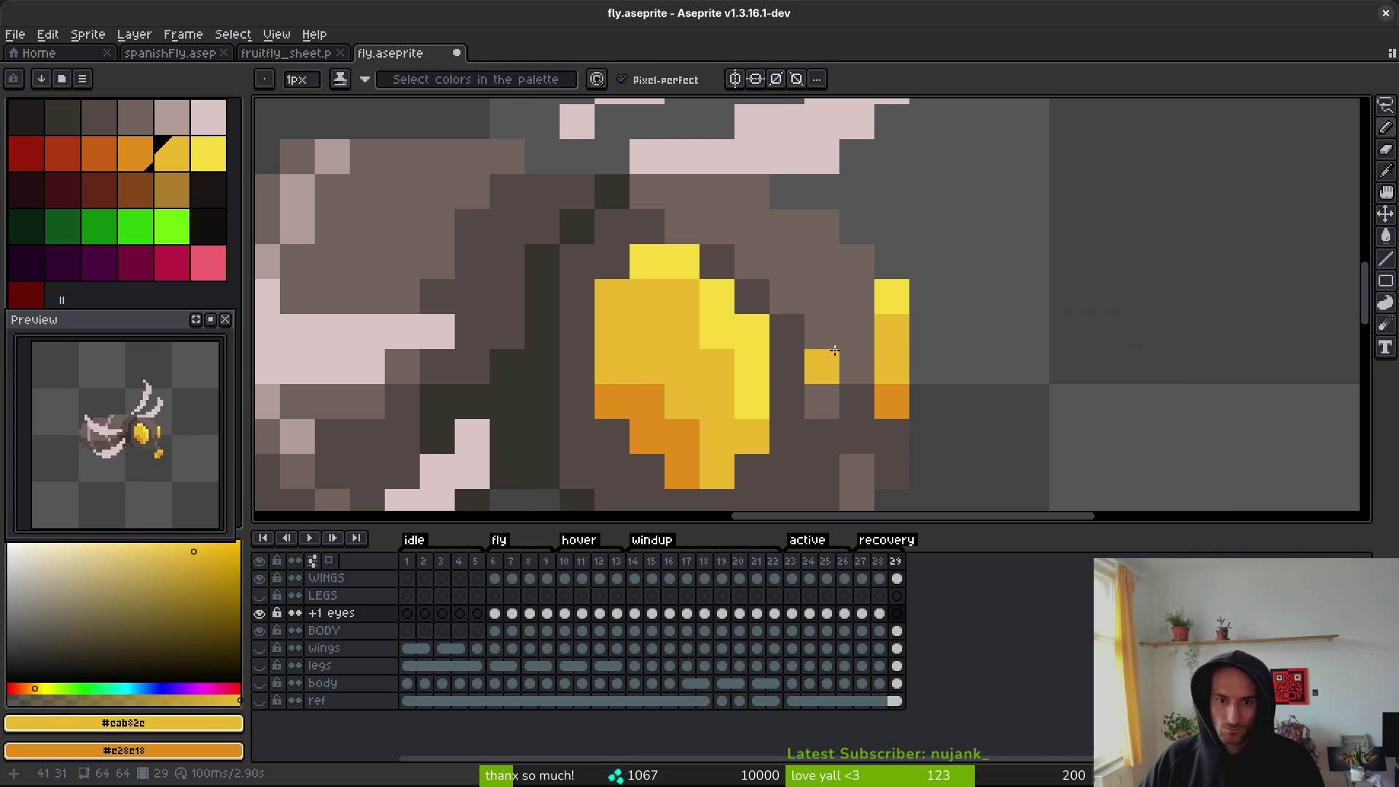
pyautogui.click(823, 332)
pyautogui.click(787, 297)
pyautogui.rightClick(822, 367)
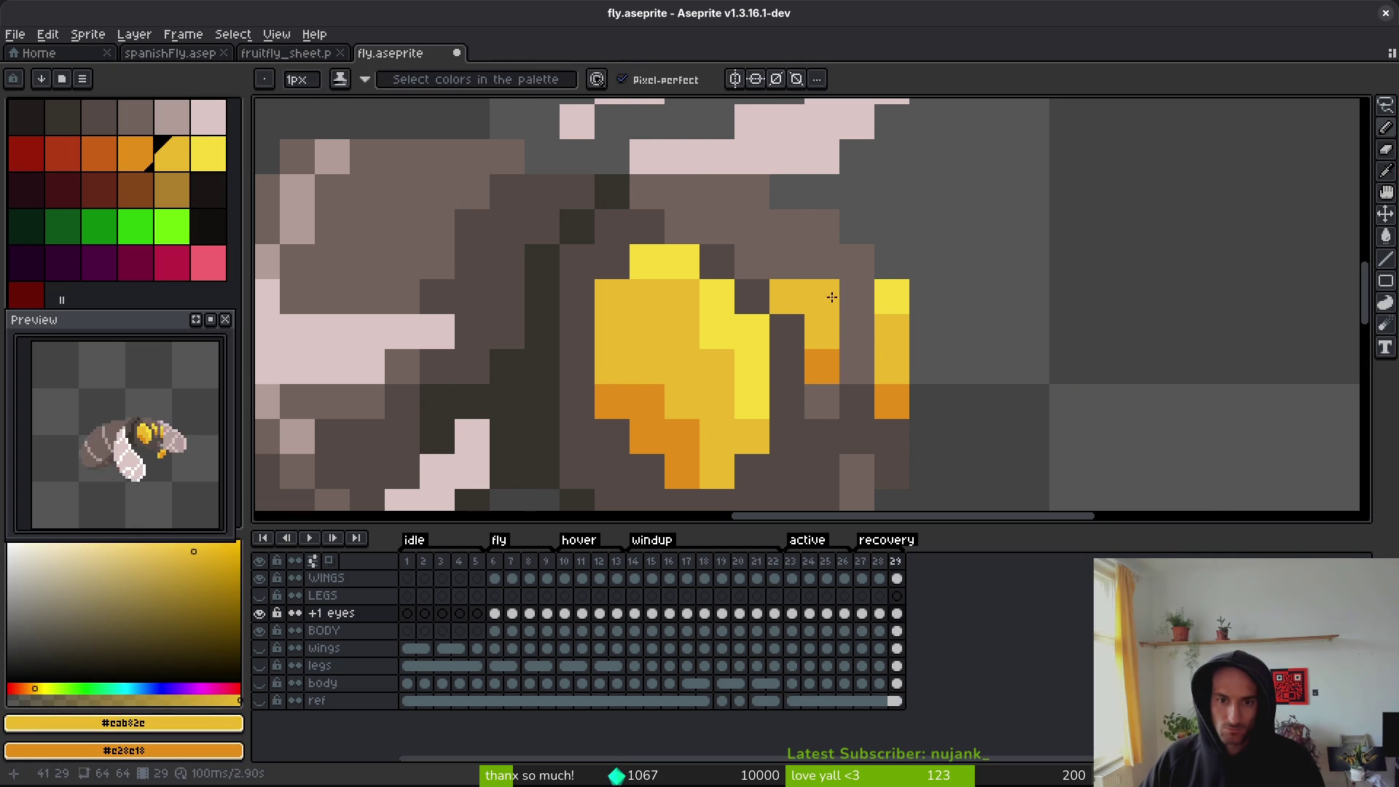
pyautogui.keyDown('alt'); pyautogui.click(889, 298); pyautogui.keyUp('alt')
# - Step back and forth through frames 23–29 to check the eye animation
pyautogui.press('.')
pyautogui.scroll(-6, 839, 312)
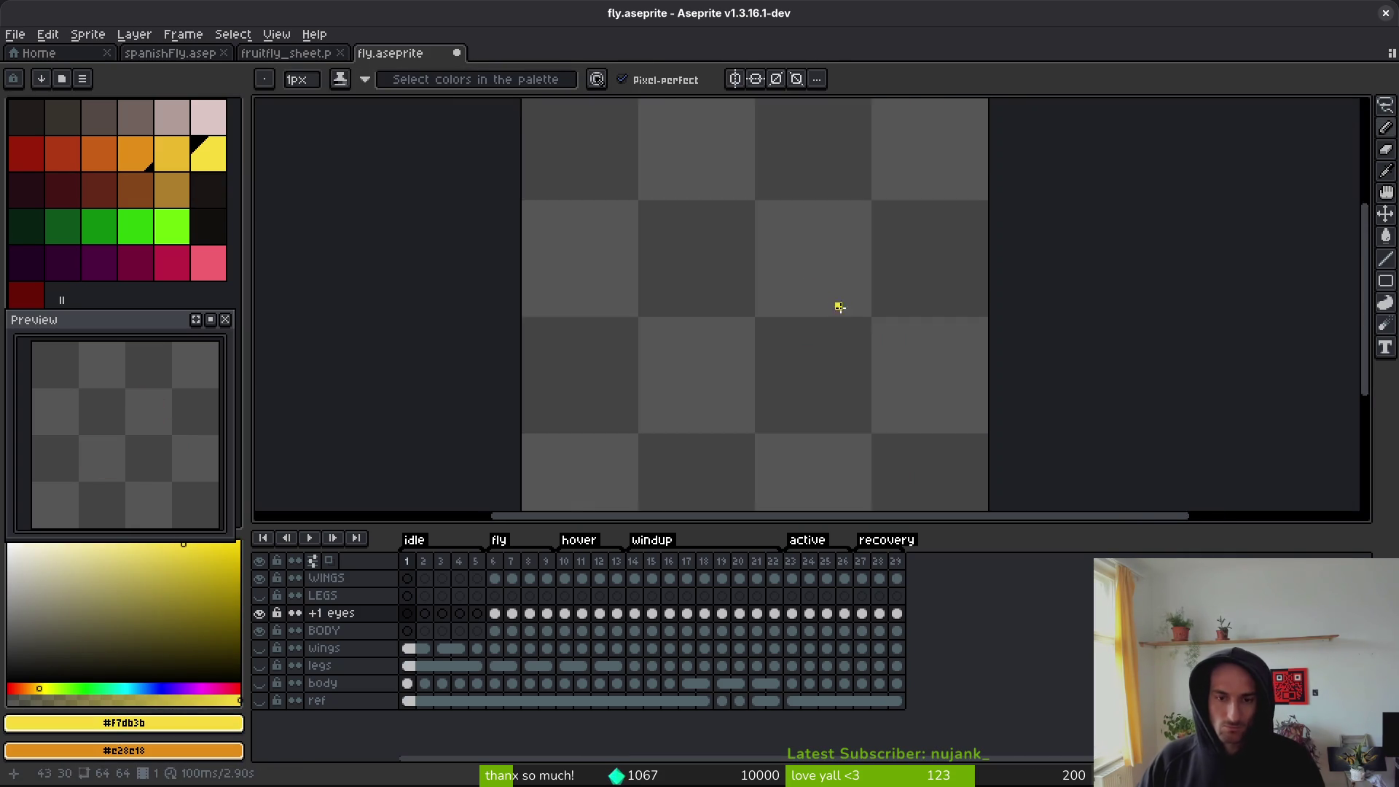
pyautogui.press(',')
pyautogui.scroll(-4, 870, 326)
pyautogui.press('.')
pyautogui.press(',')
pyautogui.press(',')
pyautogui.press(',')
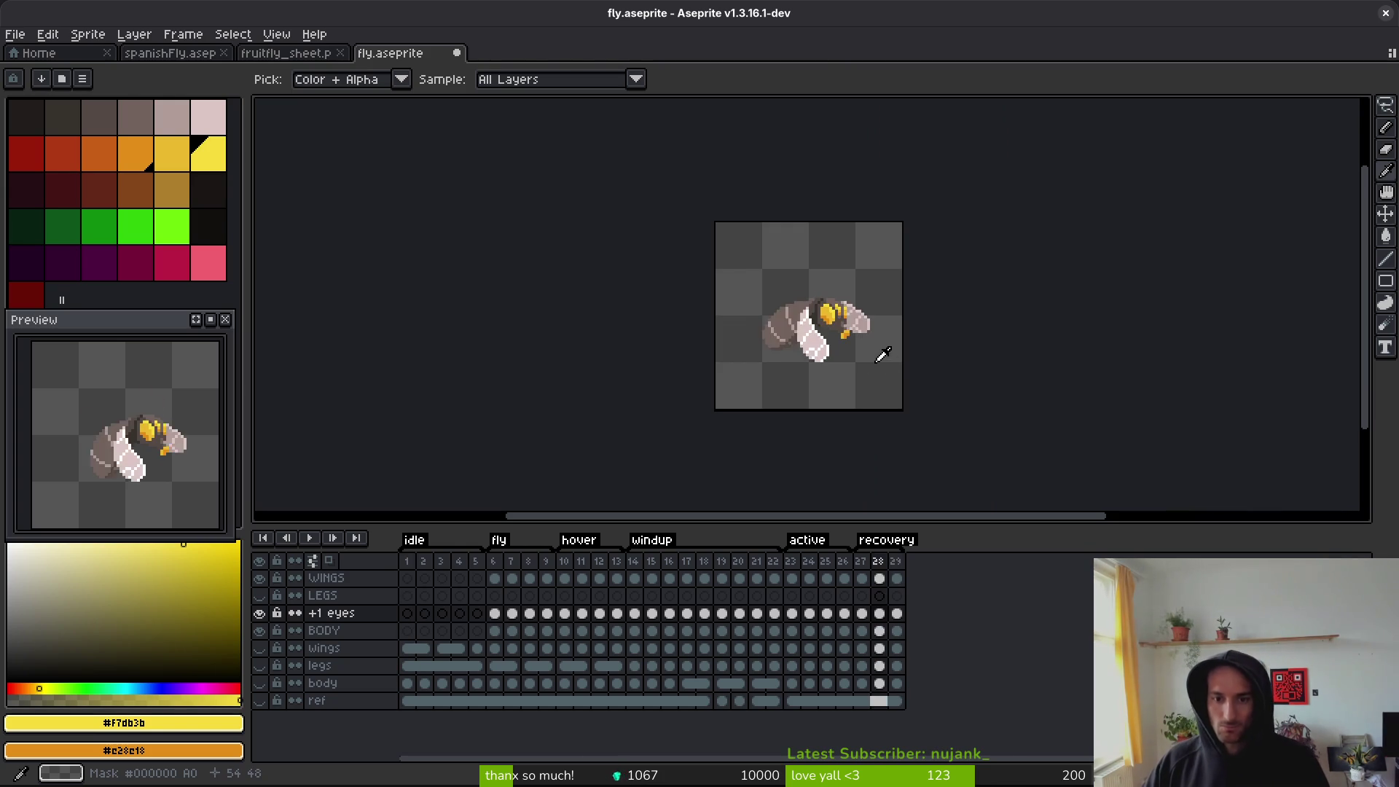
pyautogui.press(',')
pyautogui.press(',')
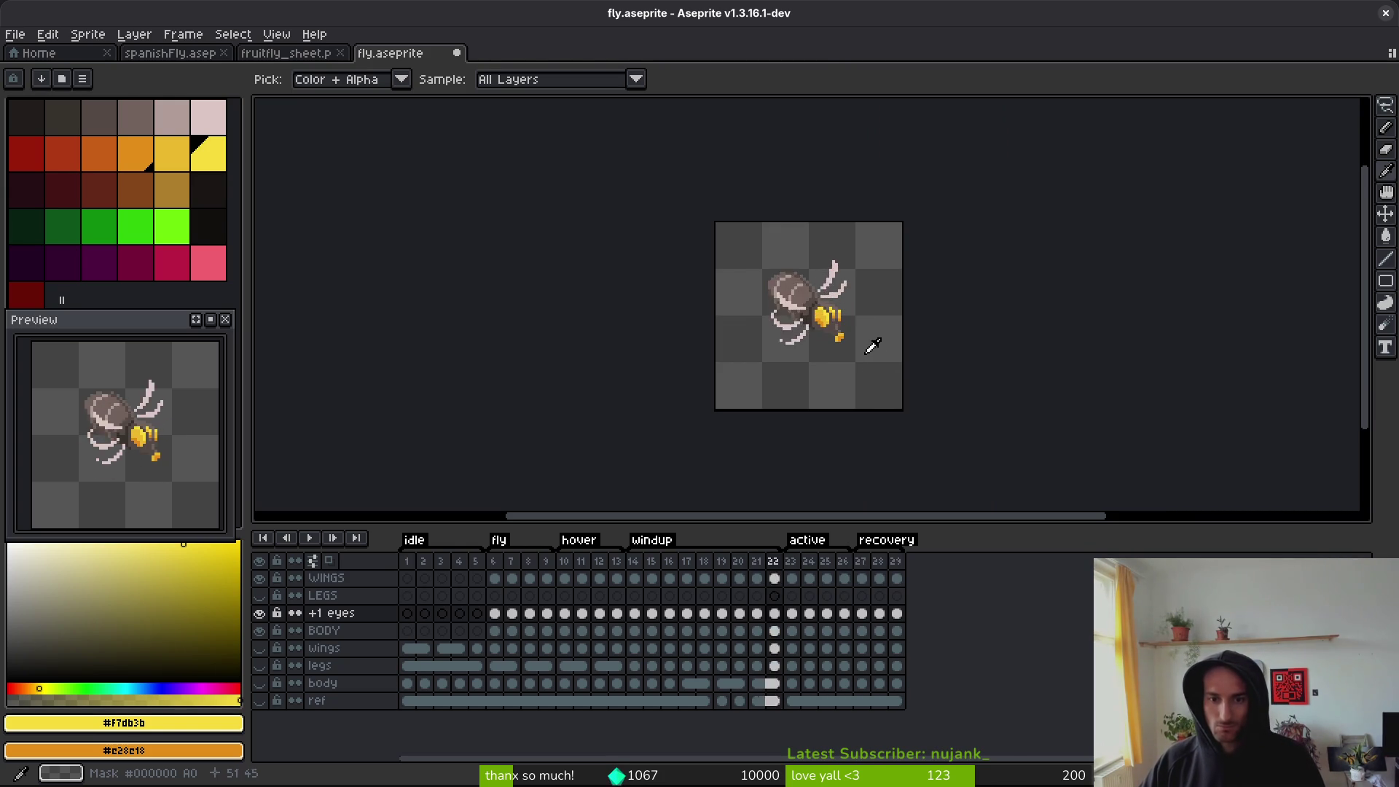
pyautogui.press('.')
pyautogui.press('.')
pyautogui.scroll(7, 840, 316)
pyautogui.press('e')
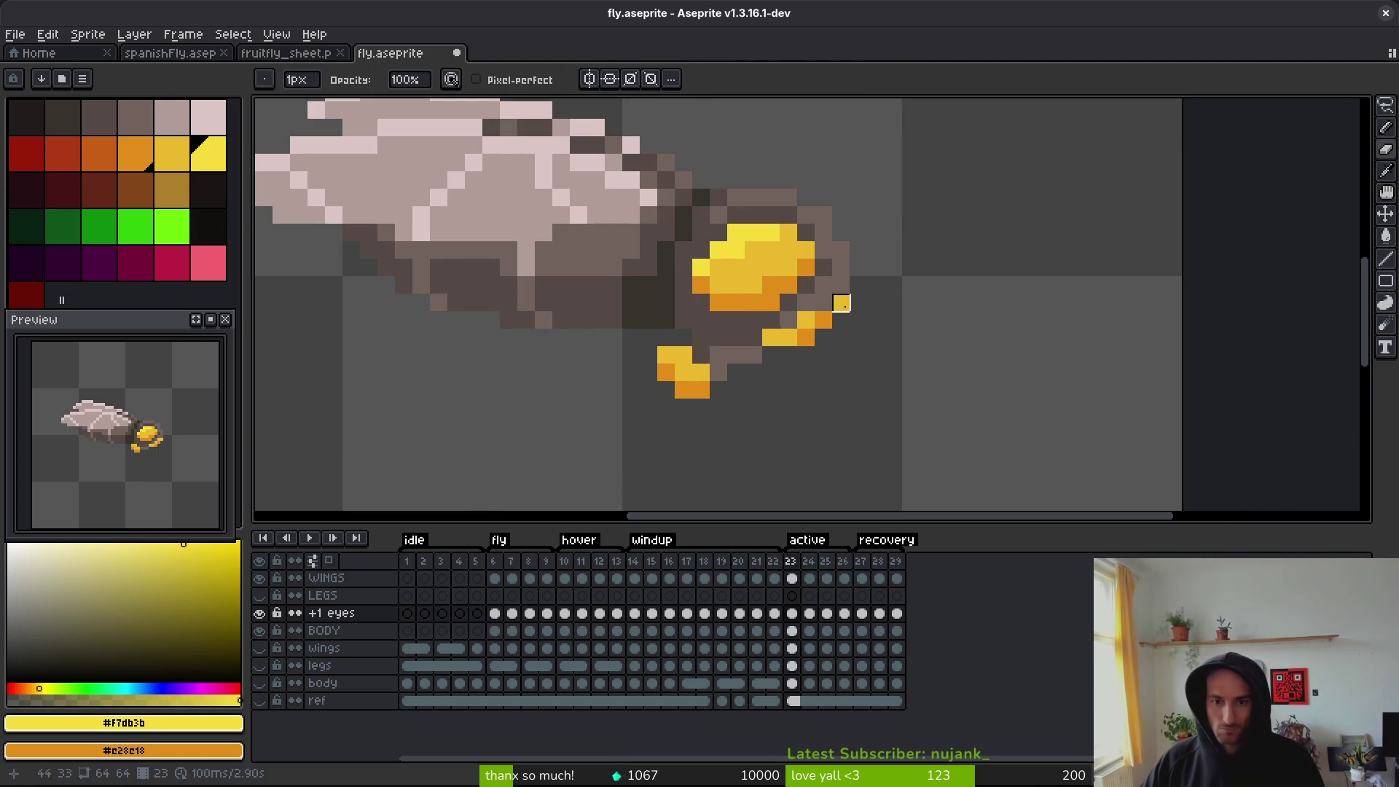
pyautogui.scroll(-1, 771, 339)
pyautogui.scroll(2, 898, 357)
pyautogui.press(',')
pyautogui.press('i')
pyautogui.press('.')
pyautogui.press('.')
pyautogui.press('.')
pyautogui.press('.')
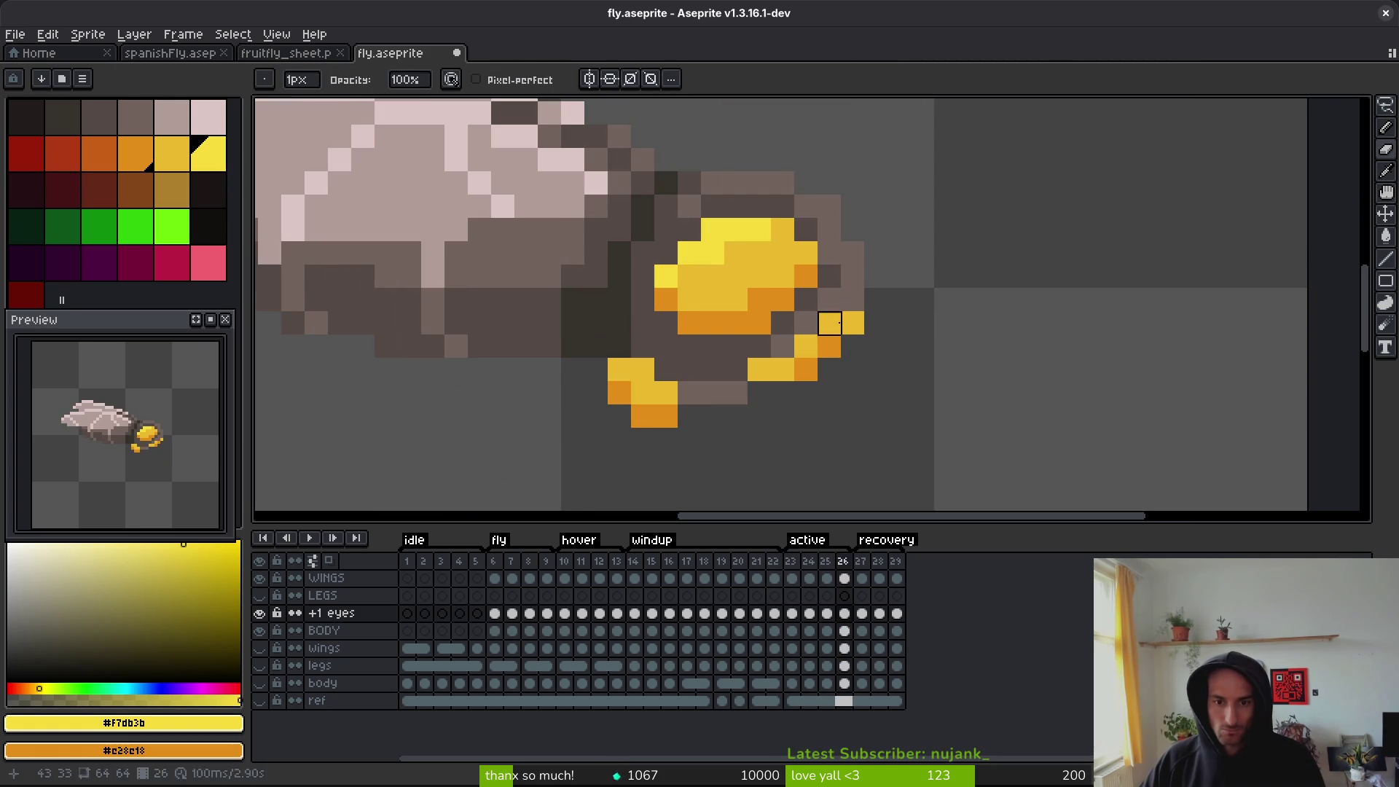
pyautogui.press('.')
pyautogui.press('i')
pyautogui.press(',')
pyautogui.press('.')
pyautogui.press(',')
# - Recheck frames 23–26 with the Pencil active, then save fly.aseprite
pyautogui.press('b')
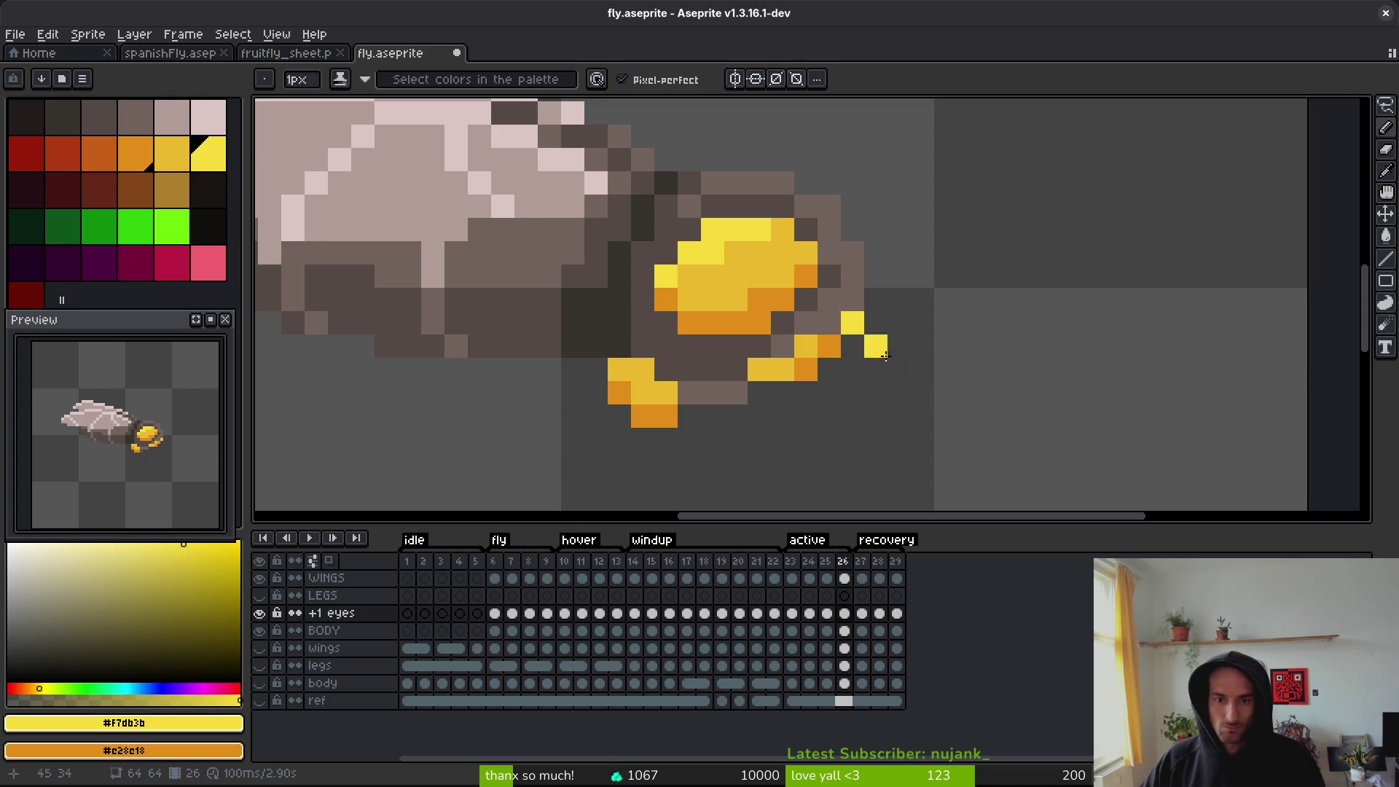
pyautogui.scroll(-3, 852, 333)
pyautogui.press(',')
pyautogui.scroll(3, 874, 334)
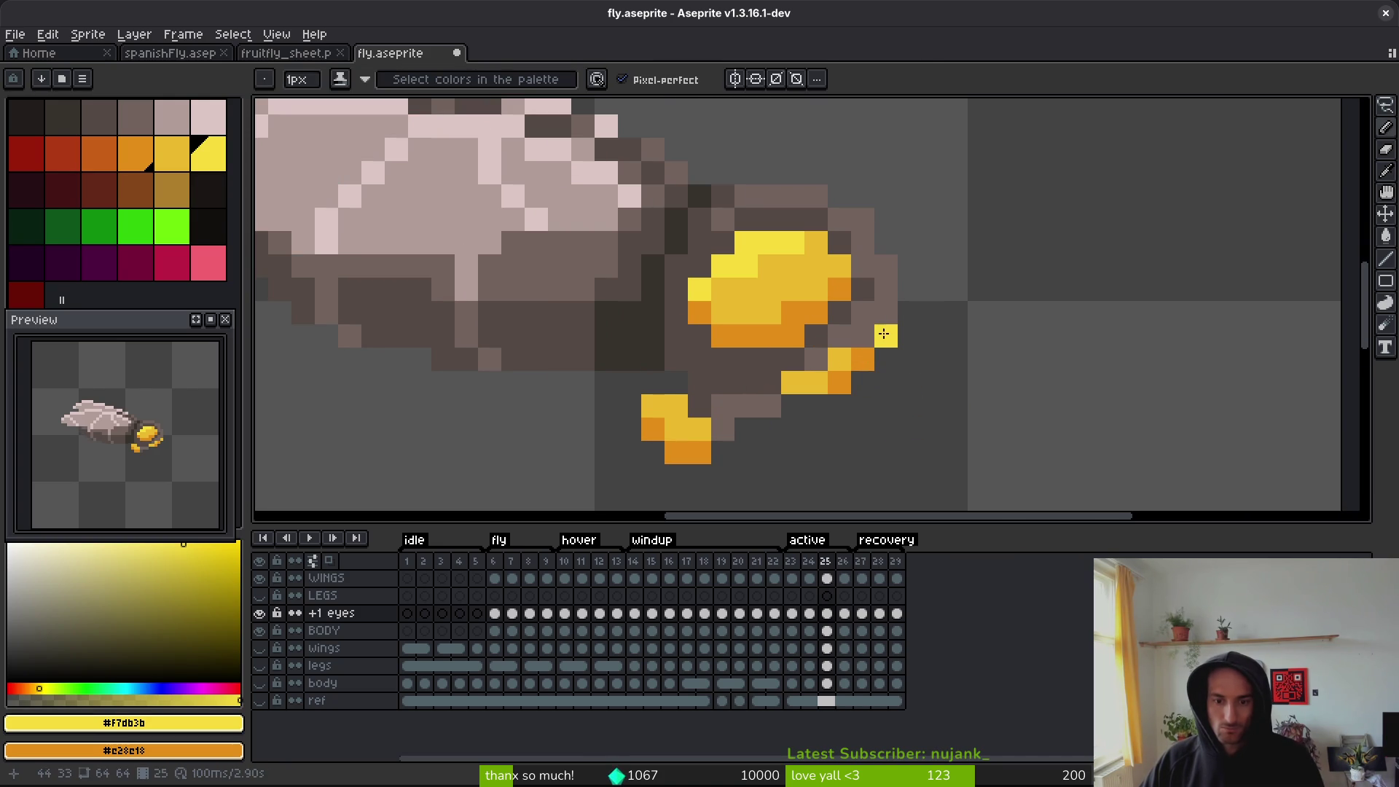
pyautogui.press(',')
pyautogui.press(',')
pyautogui.press('i')
pyautogui.press('b')
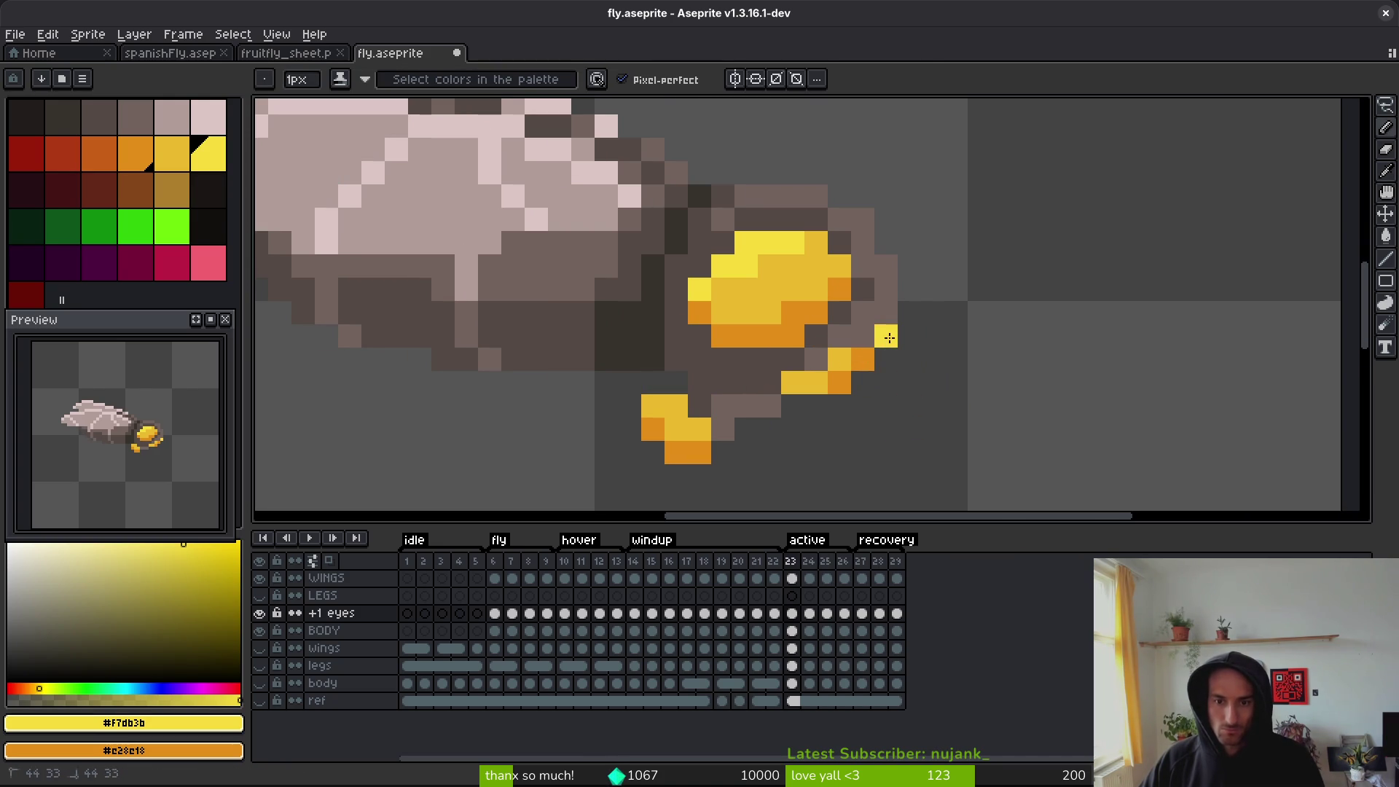
pyautogui.scroll(-5, 888, 338)
pyautogui.press('i')
pyautogui.press('b')
pyautogui.press('i')
pyautogui.press('b')
pyautogui.hotkey('ctrl', 's')
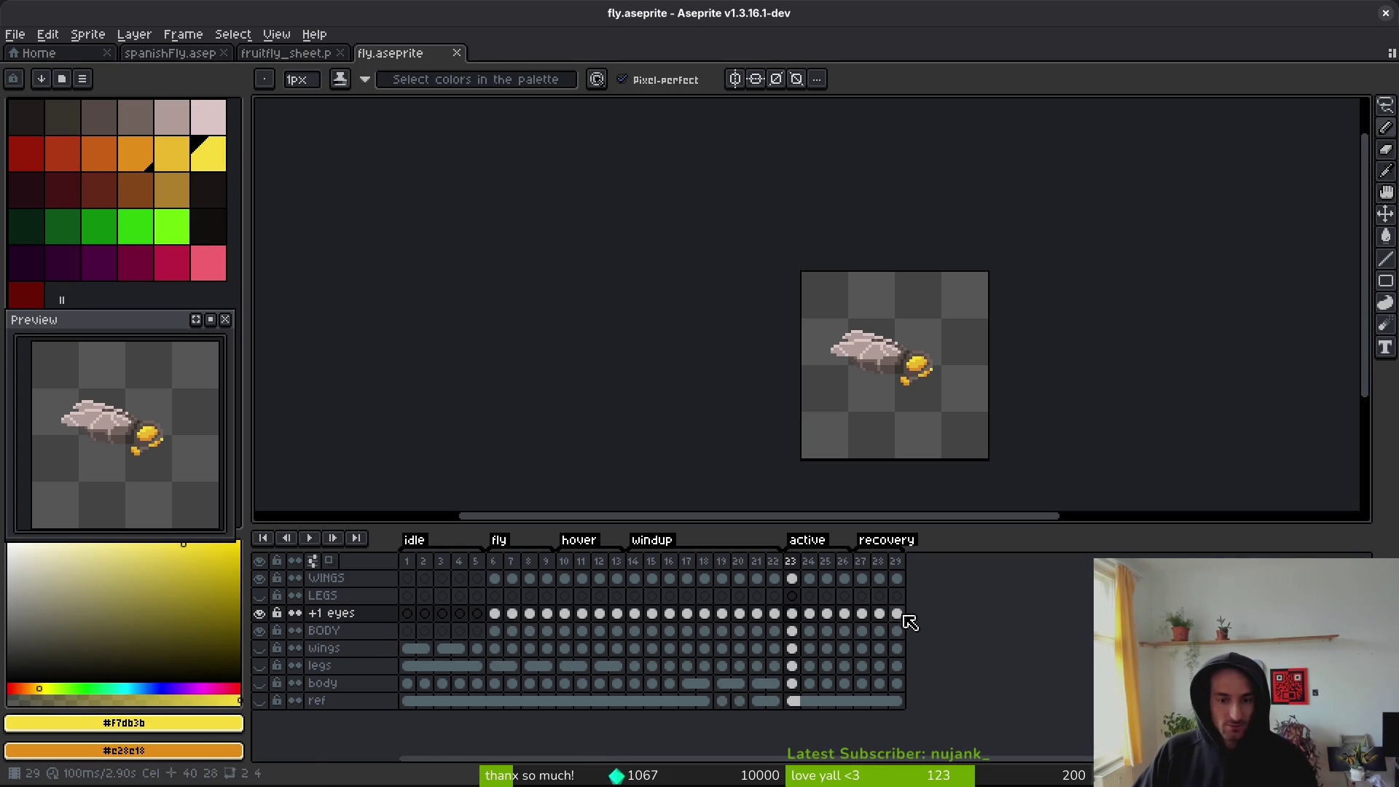
# - Make a duplicate of the BODY layer
pyautogui.press('m')
pyautogui.hotkey('ctrl', 'a')
pyautogui.moveTo(897, 613); pyautogui.dragTo(526, 616)
pyautogui.hotkey('ctrl', 'z')
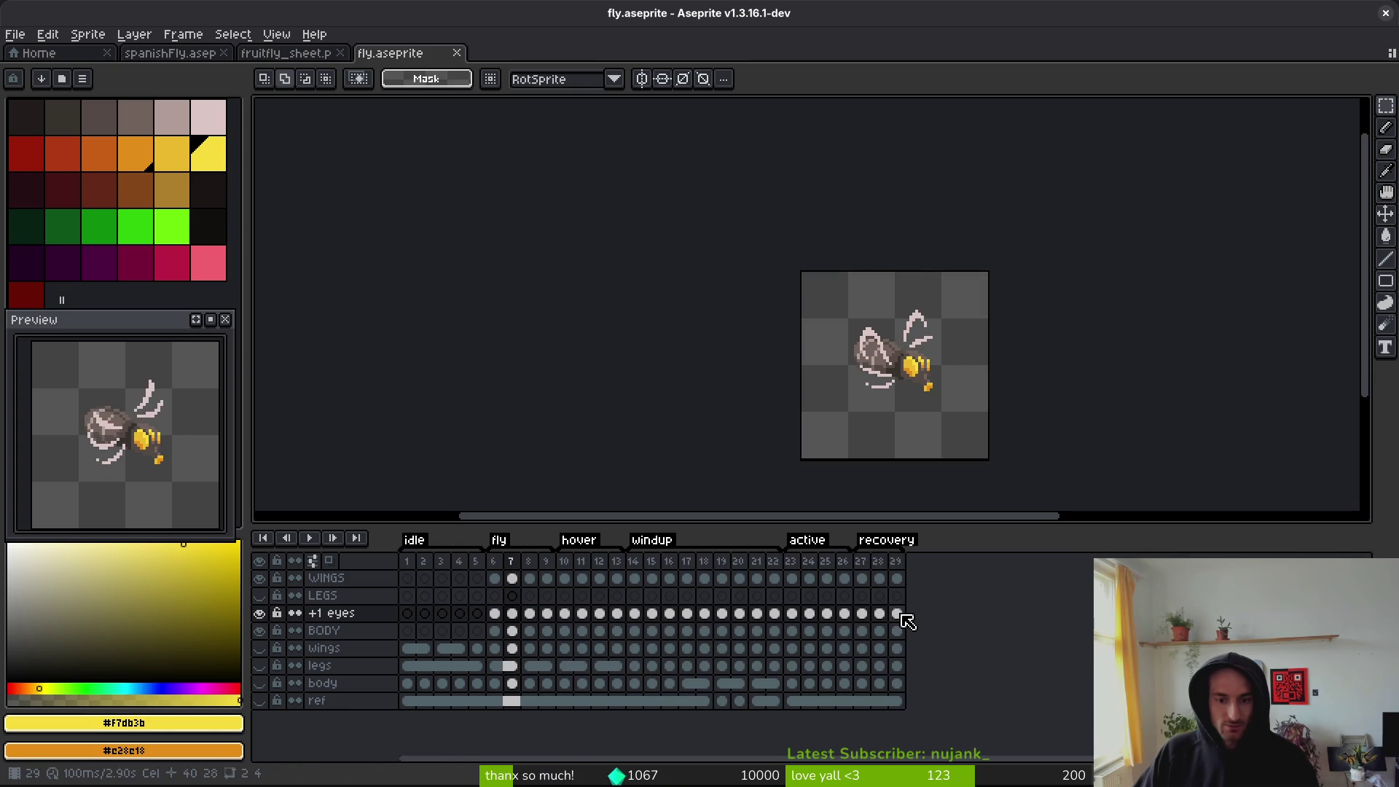
pyautogui.click(347, 630)
pyautogui.rightClick(346, 631)
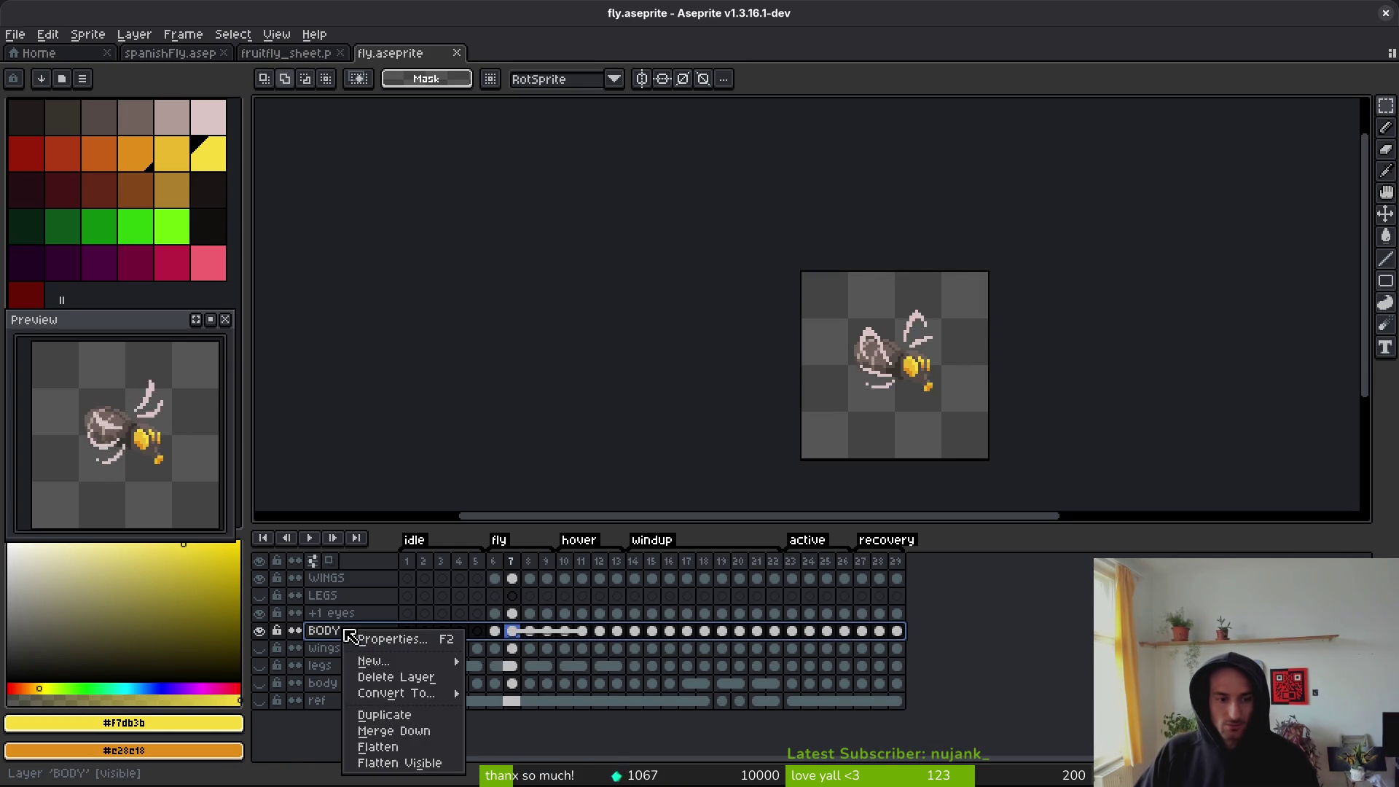
pyautogui.press('Escape')
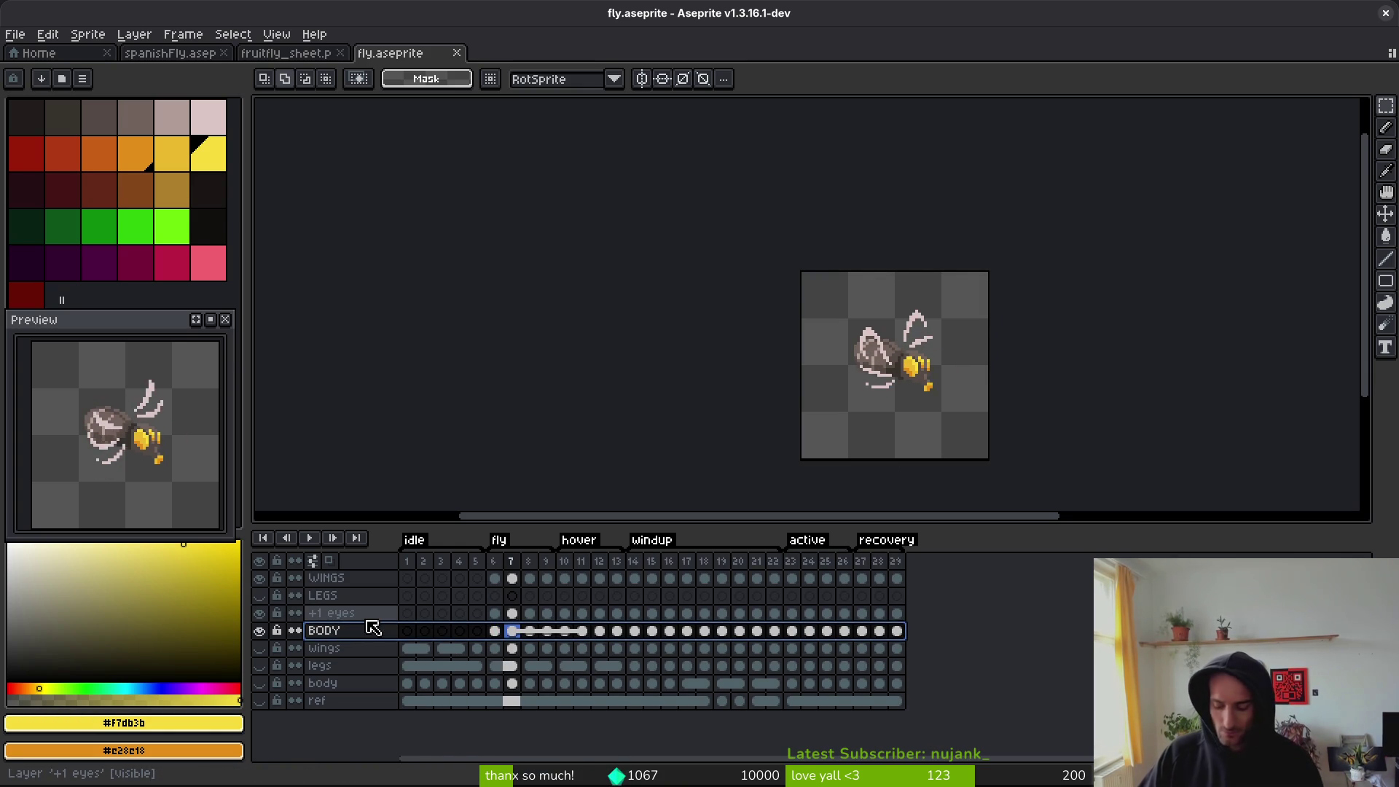
pyautogui.hotkey('ctrl', 'j')
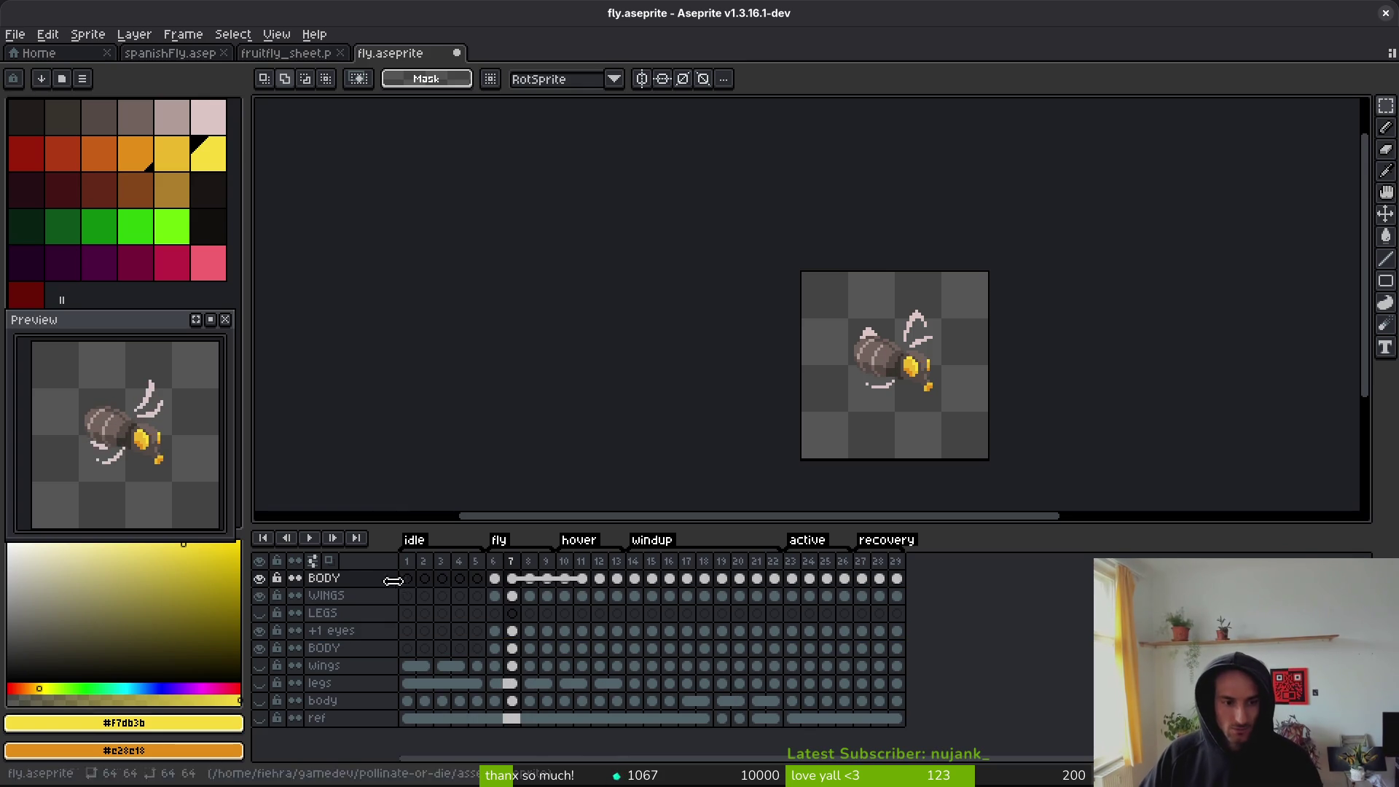
# - Move the BODY copy just below +1 eyes and flatten the two layers together
pyautogui.click(360, 578)
pyautogui.moveTo(360, 579); pyautogui.dragTo(359, 662)
pyautogui.moveTo(457, 651)
pyautogui.mouseDown()
pyautogui.moveTo(384, 621)
pyautogui.moveTo(343, 632)
pyautogui.mouseUp()
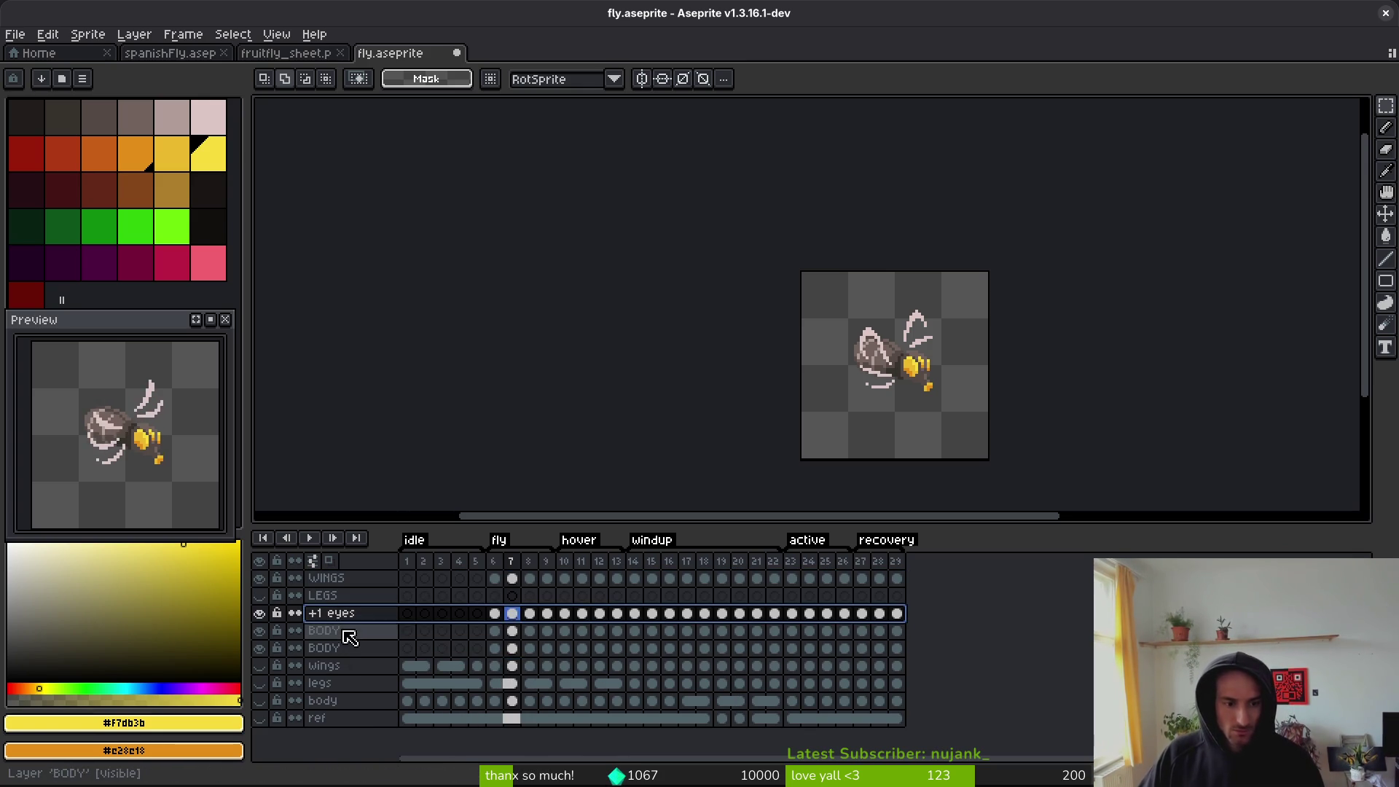
pyautogui.keyDown('shift'); pyautogui.click(360, 615); pyautogui.keyUp('shift')
pyautogui.rightClick(359, 617)
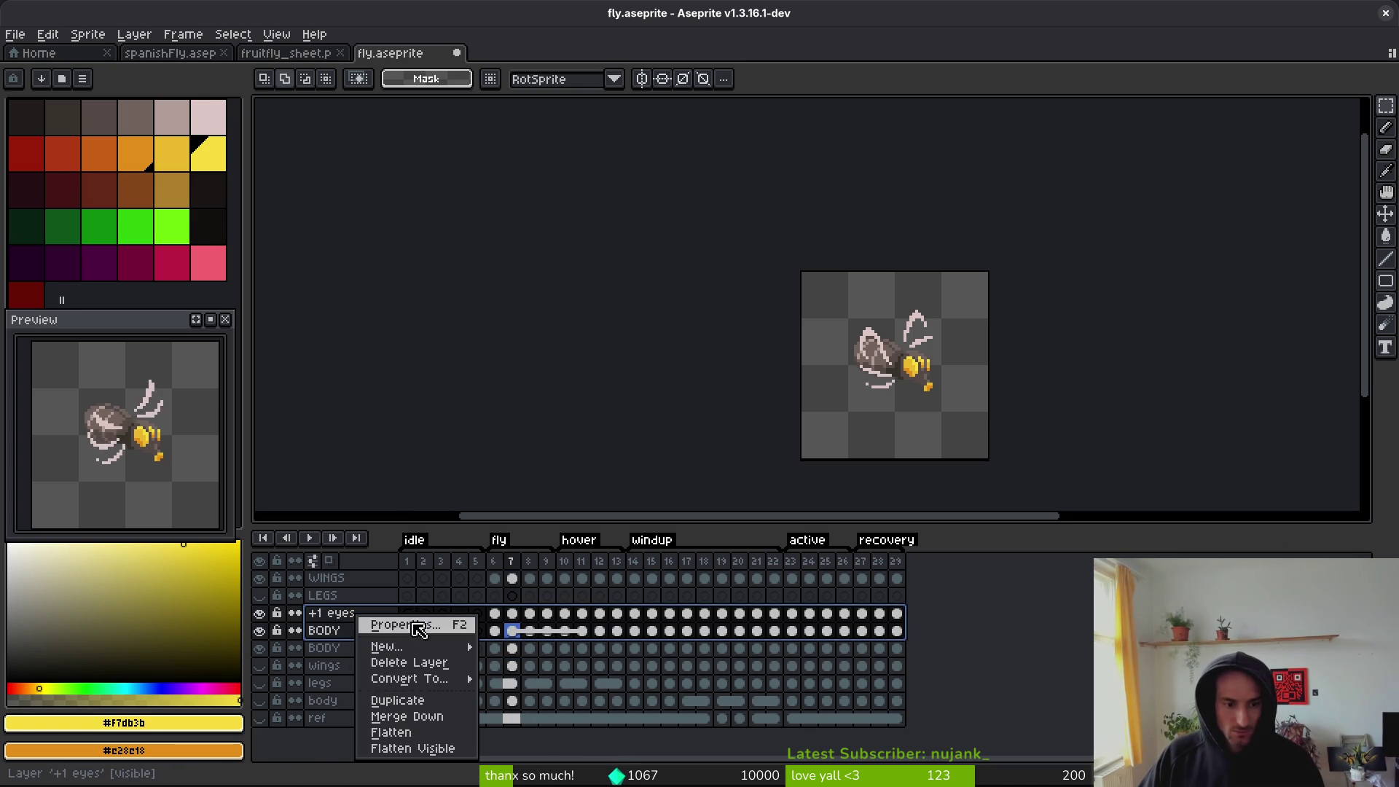
pyautogui.click(438, 742)
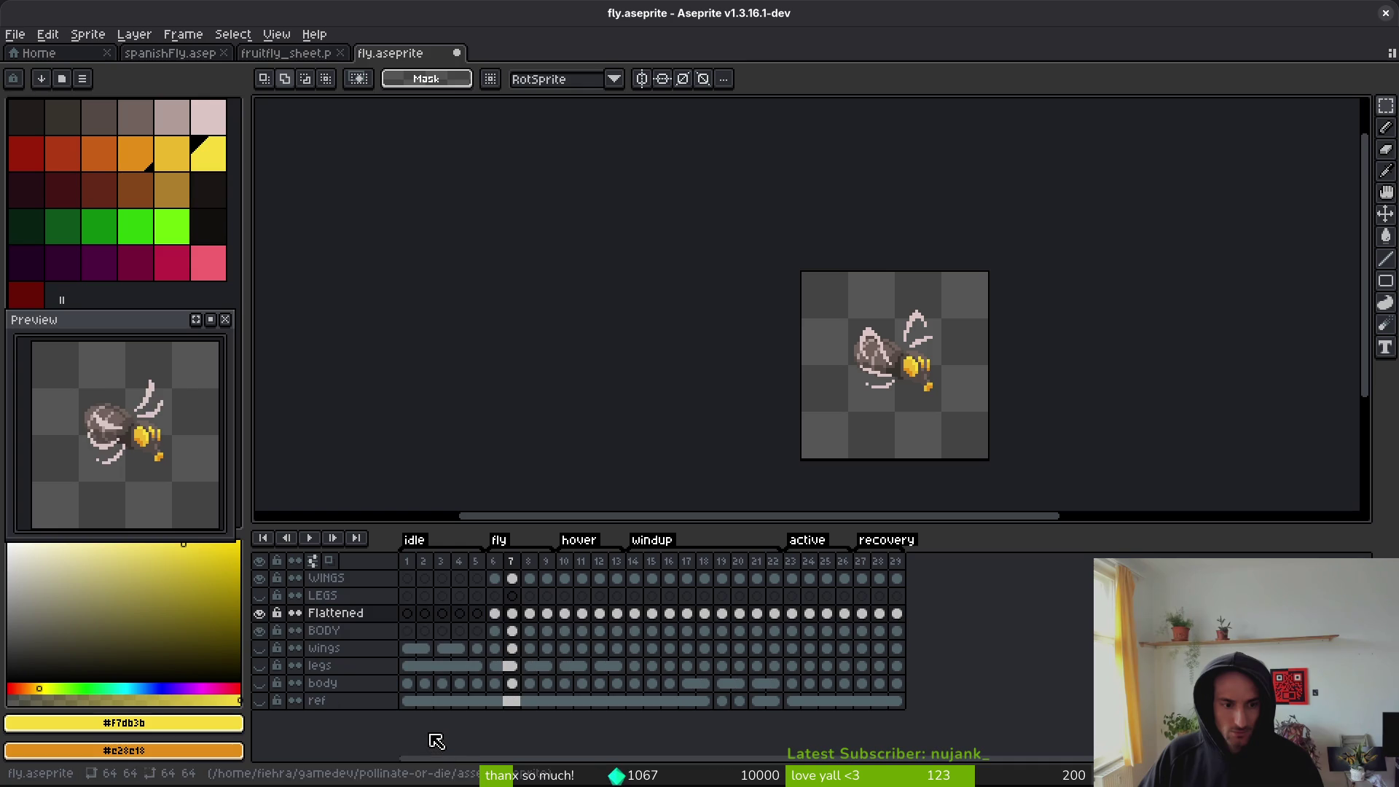
# - Rename the flattened layer to 'body+1'
pyautogui.doubleClick(377, 618)
pyautogui.write('body+')
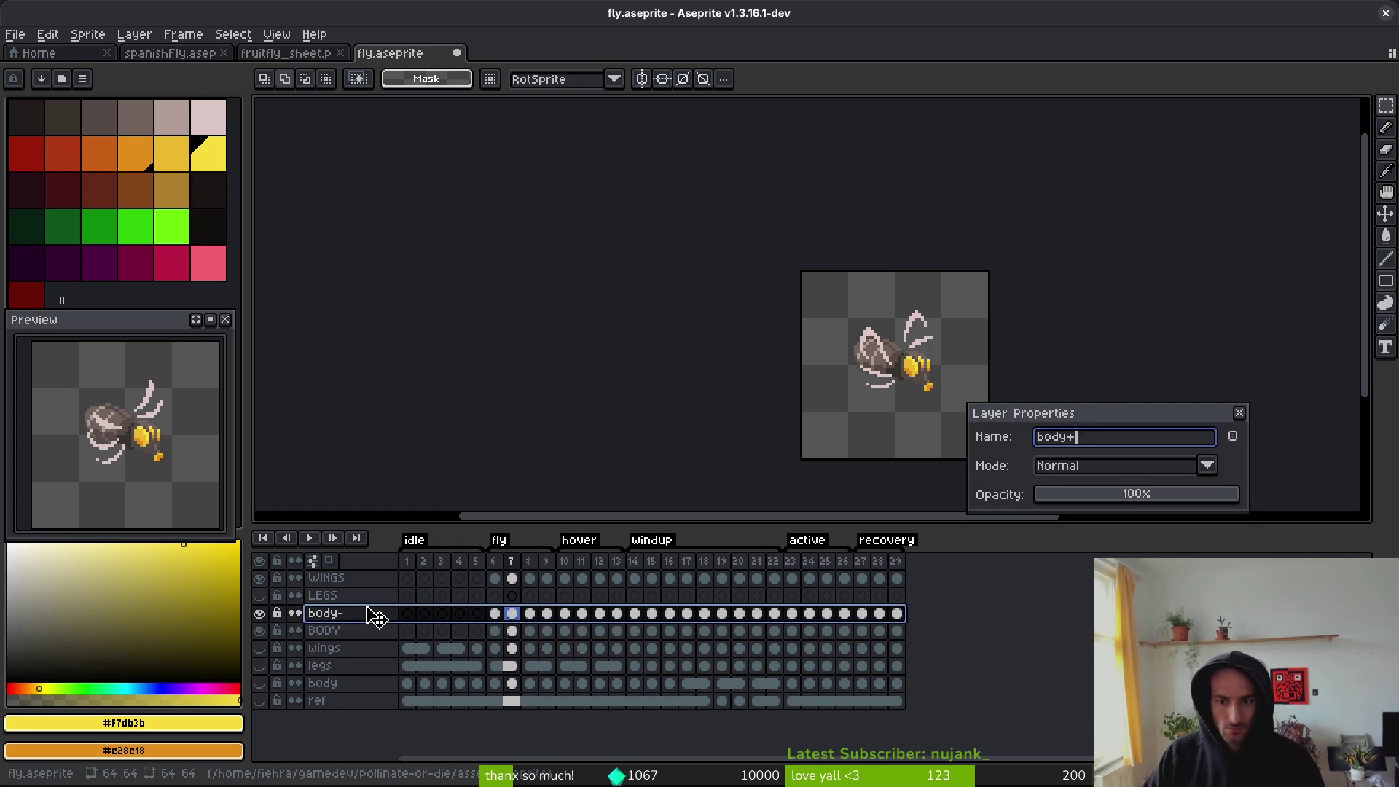
pyautogui.write('1')
pyautogui.press('Return')
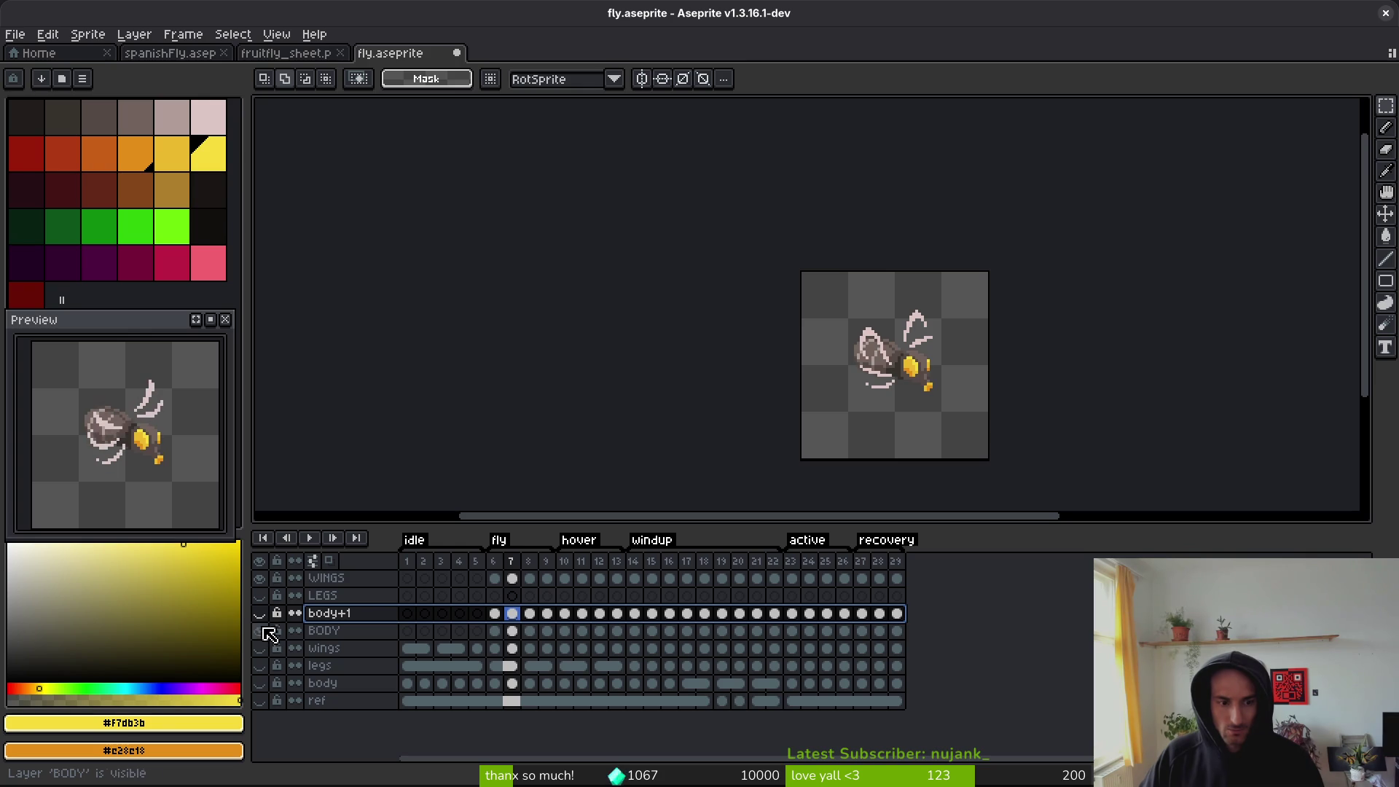
# - Show the body+1 layer and save the file
pyautogui.click(260, 614)
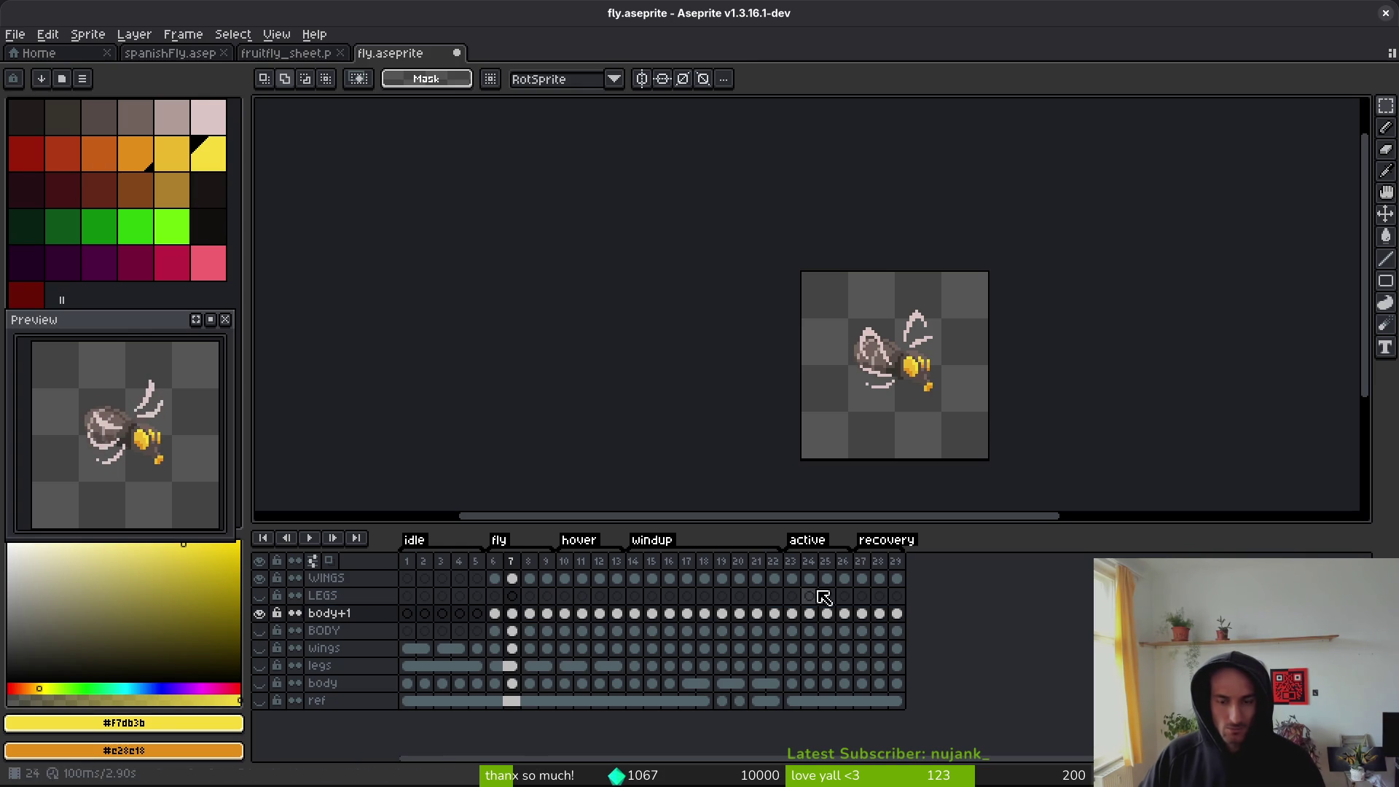
pyautogui.hotkey('ctrl', 's')
pyautogui.scroll(5, 852, 339)
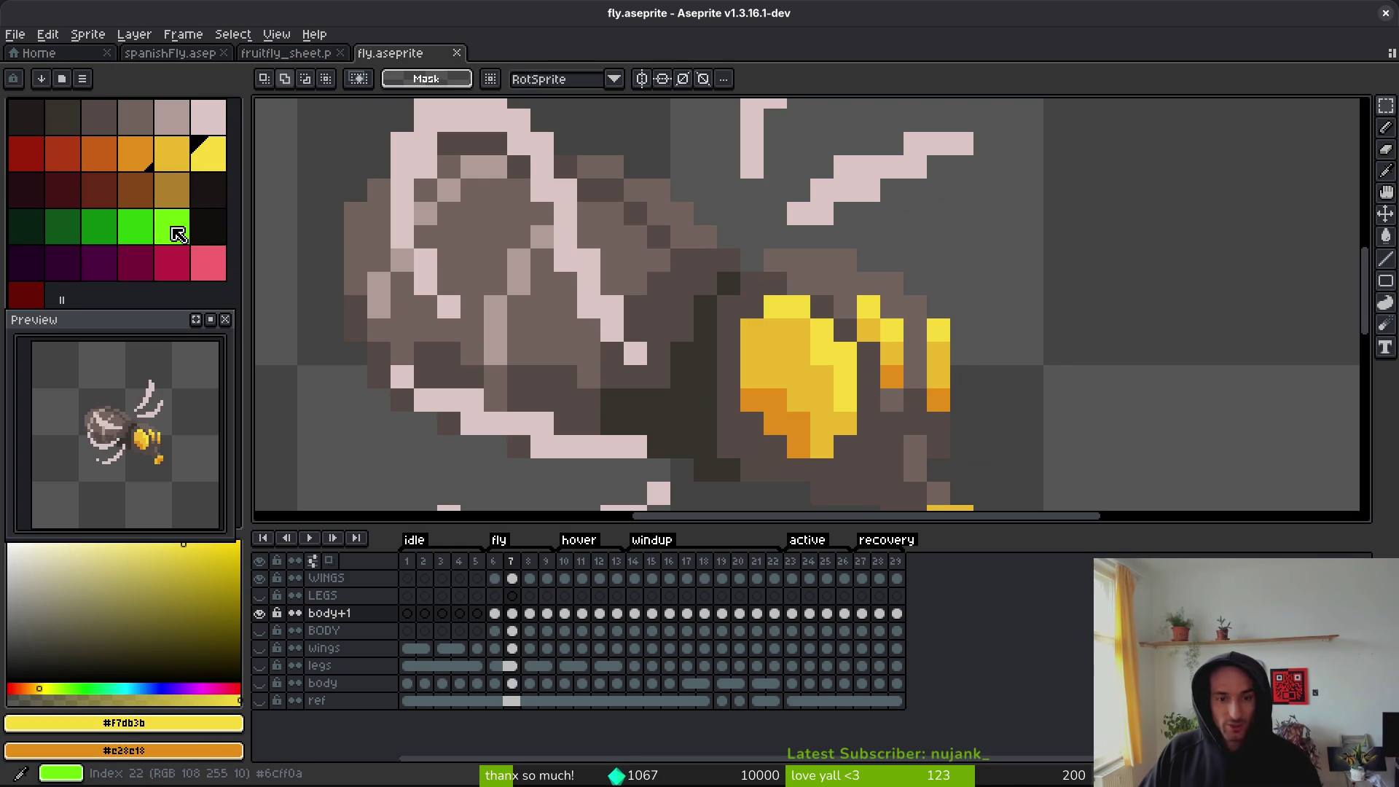
# - Replace the eye's yellow pixels with red and a deeper red
pyautogui.rightClick(100, 167)
pyautogui.rightClick(68, 159)
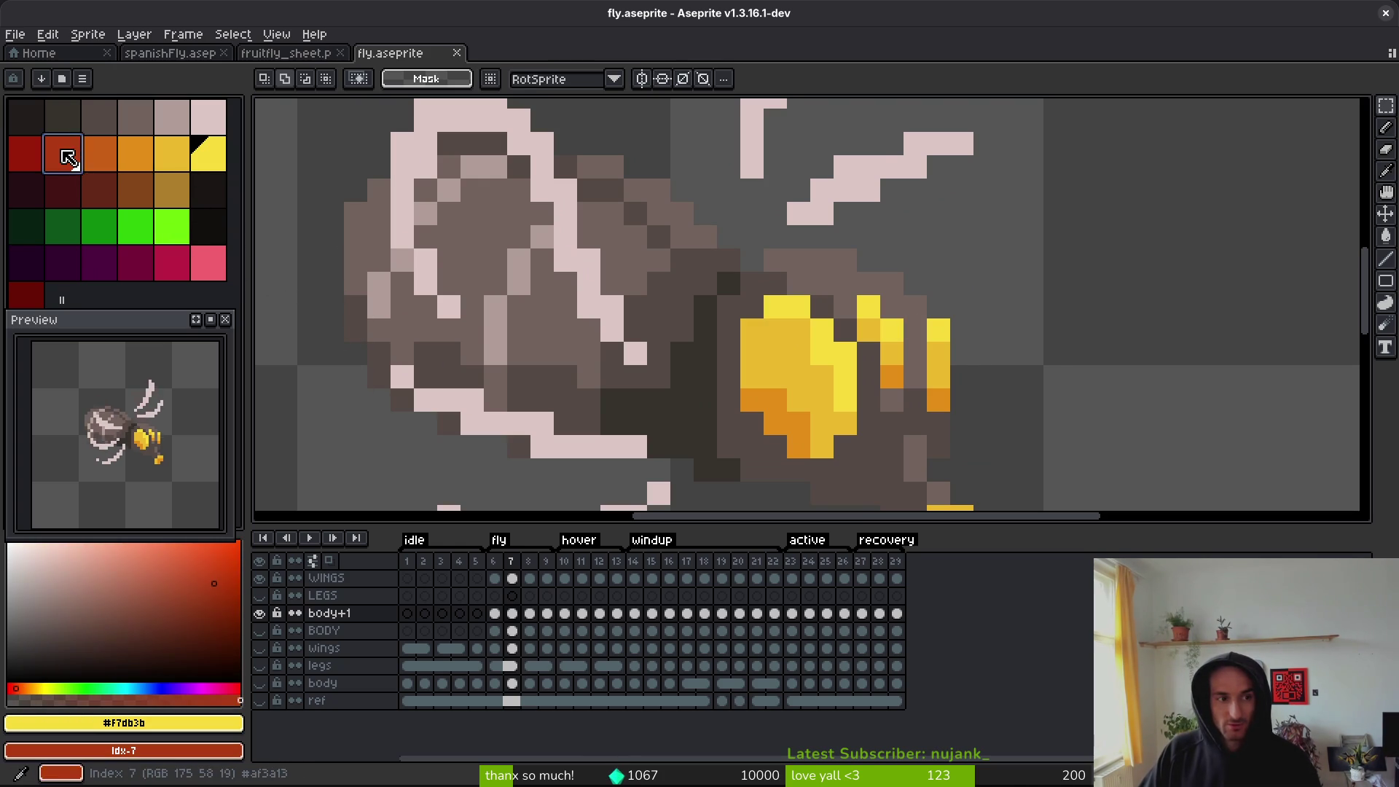
pyautogui.hotkey('shift', 'r')
pyautogui.click(842, 191)
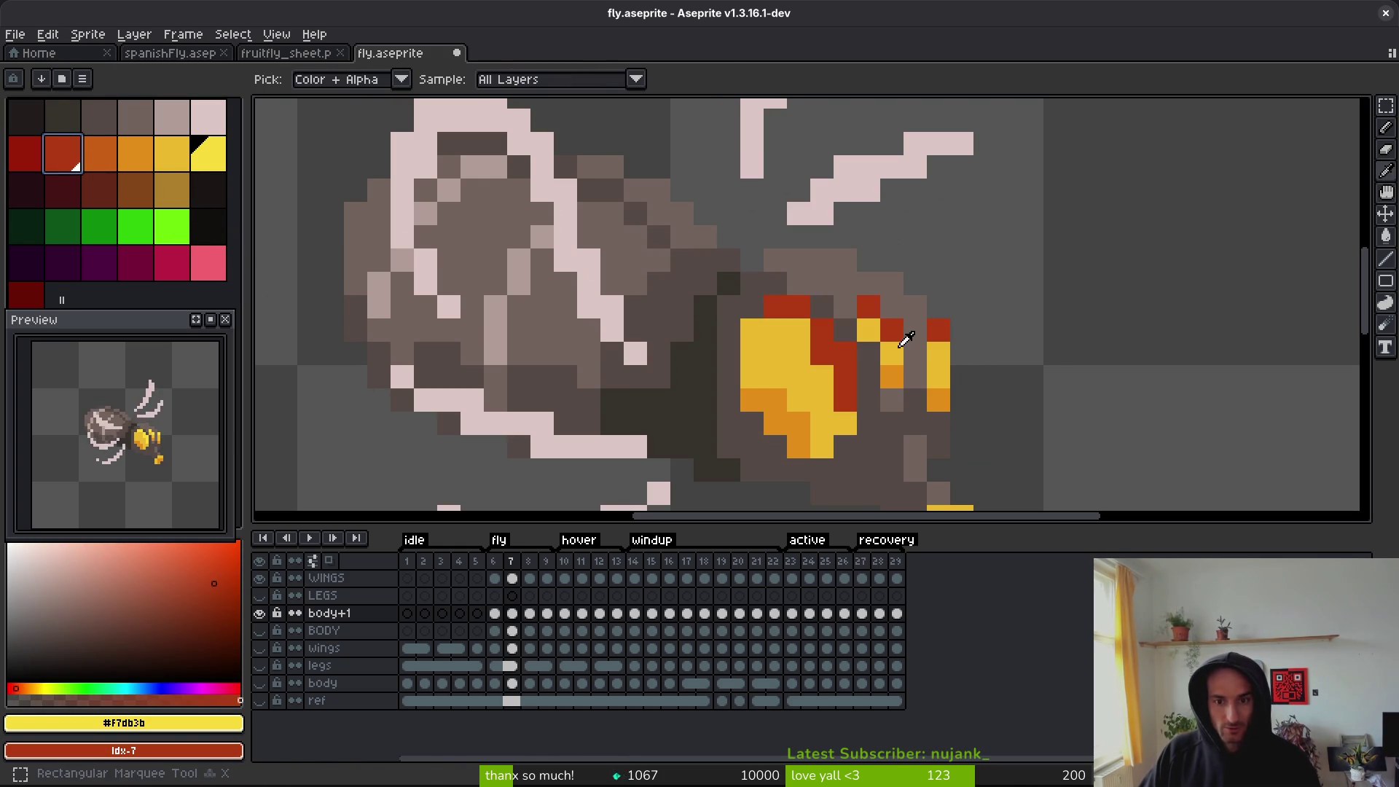
pyautogui.click(172, 190)
pyautogui.rightClick(26, 153)
pyautogui.hotkey('shift', 'r')
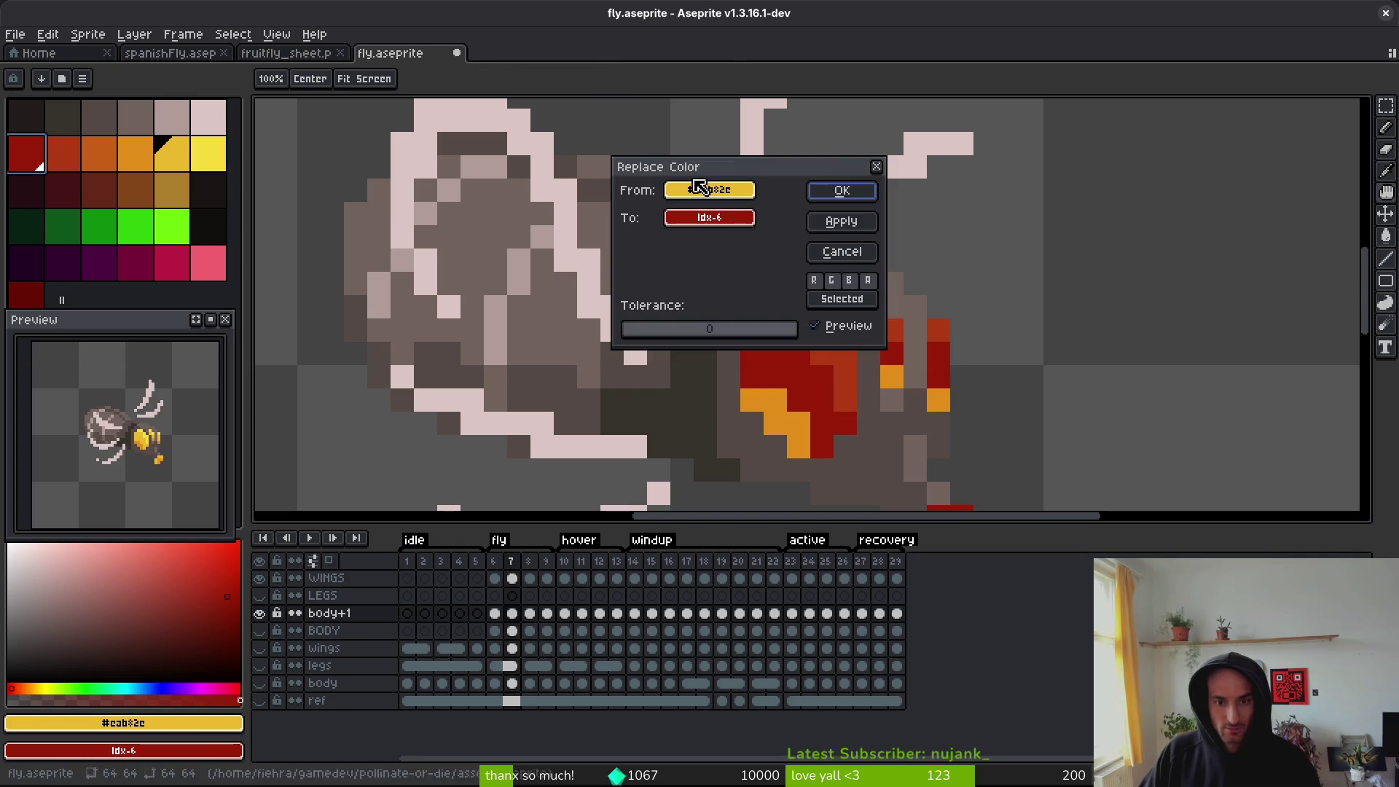
pyautogui.click(842, 192)
# - Recolour the orange eye pixels dark red and sample the darkest body shade
pyautogui.click(810, 412)
pyautogui.rightClick(29, 299)
pyautogui.hotkey('shift', 'r')
pyautogui.click(857, 196)
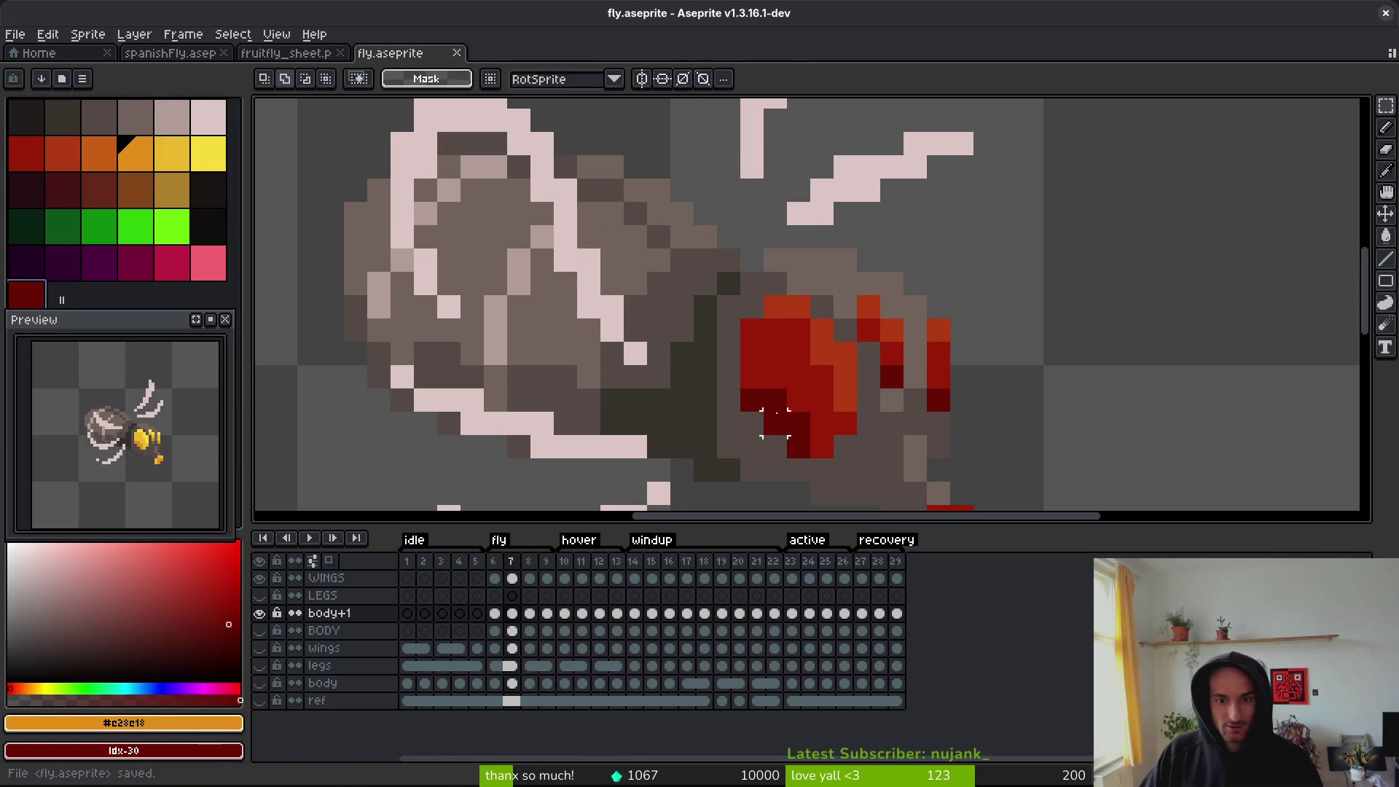
pyautogui.moveTo(746, 342); pyautogui.dragTo(681, 313)
pyautogui.click(625, 344)
pyautogui.rightClick(80, 235)
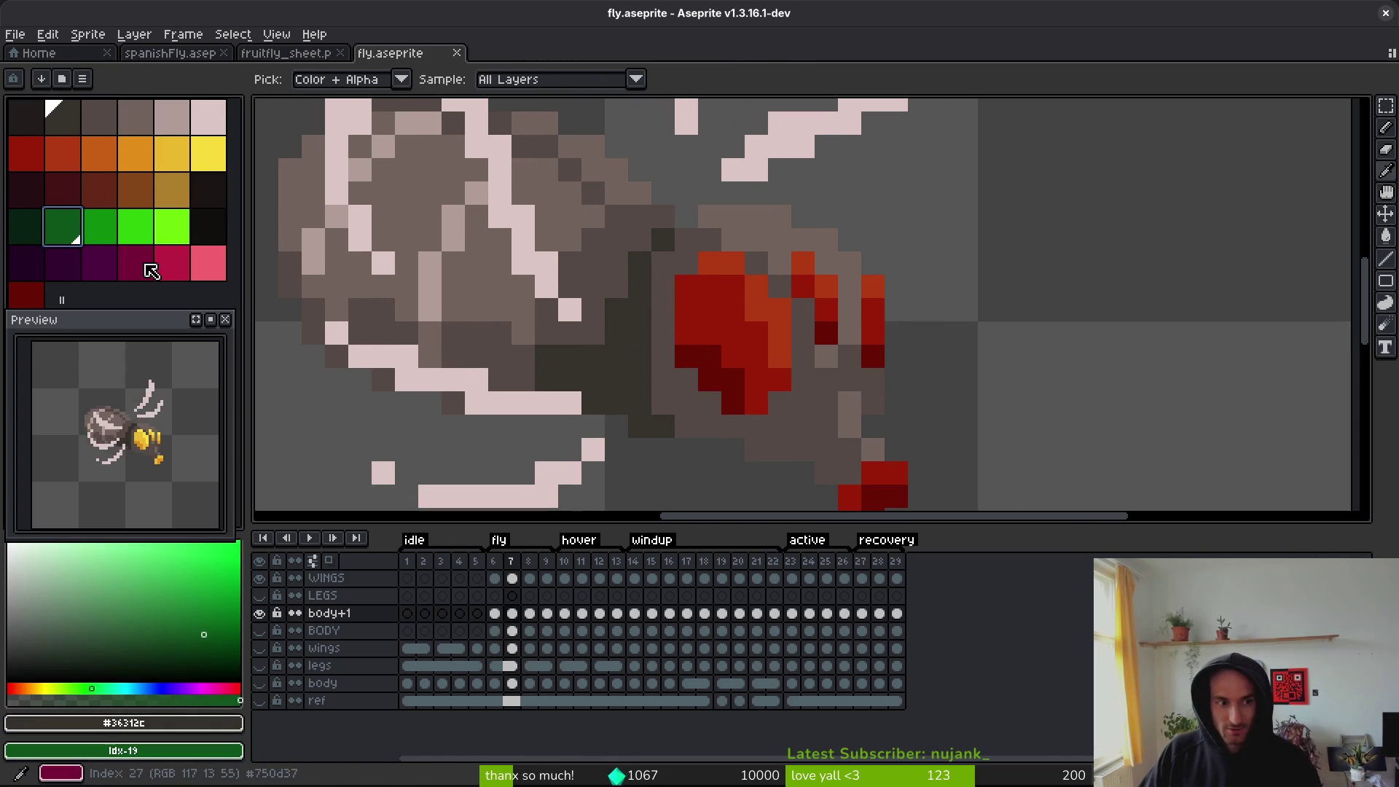
# - Replace the dark, mid and light brown body shades with dark, mid and bright greens
pyautogui.hotkey('shift', 'r')
pyautogui.click(841, 196)
pyautogui.keyDown('alt'); pyautogui.click(593, 255); pyautogui.keyUp('alt')
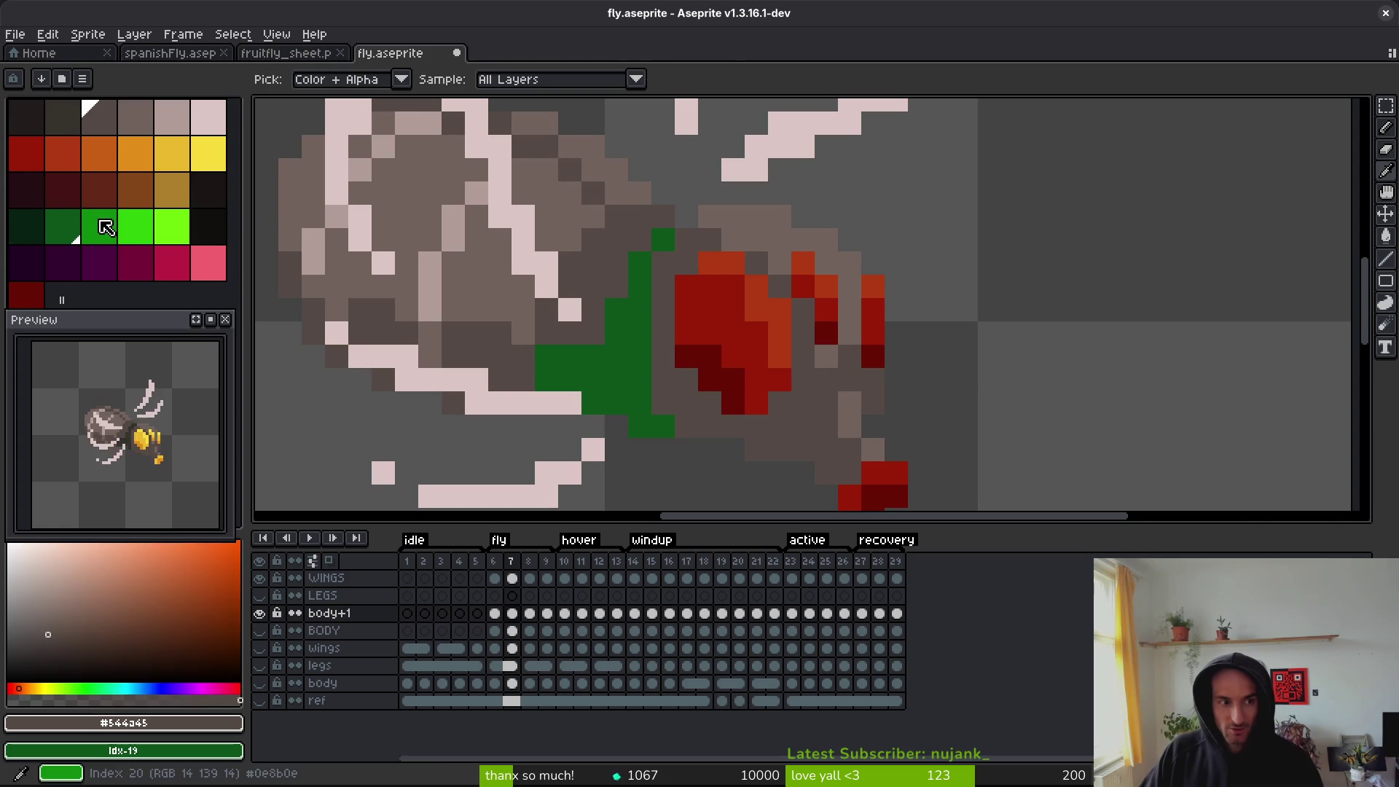
pyautogui.rightClick(101, 226)
pyautogui.hotkey('shift', 'r')
pyautogui.click(842, 190)
pyautogui.keyDown('alt'); pyautogui.click(547, 204); pyautogui.keyUp('alt')
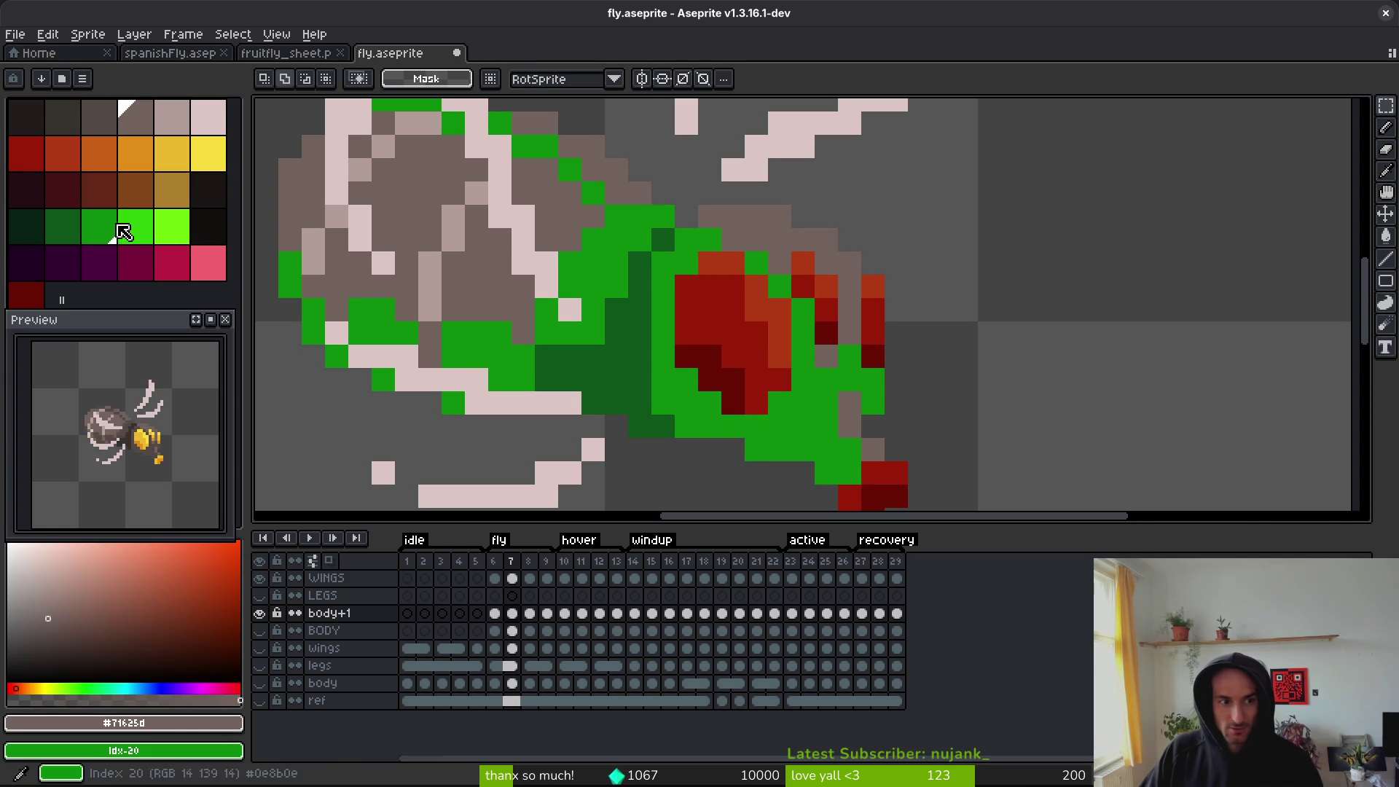
pyautogui.rightClick(135, 226)
pyautogui.hotkey('shift', 'r')
pyautogui.click(842, 191)
# - Try swapping the bright body green for a darker green, then undo it
pyautogui.scroll(-6, 846, 404)
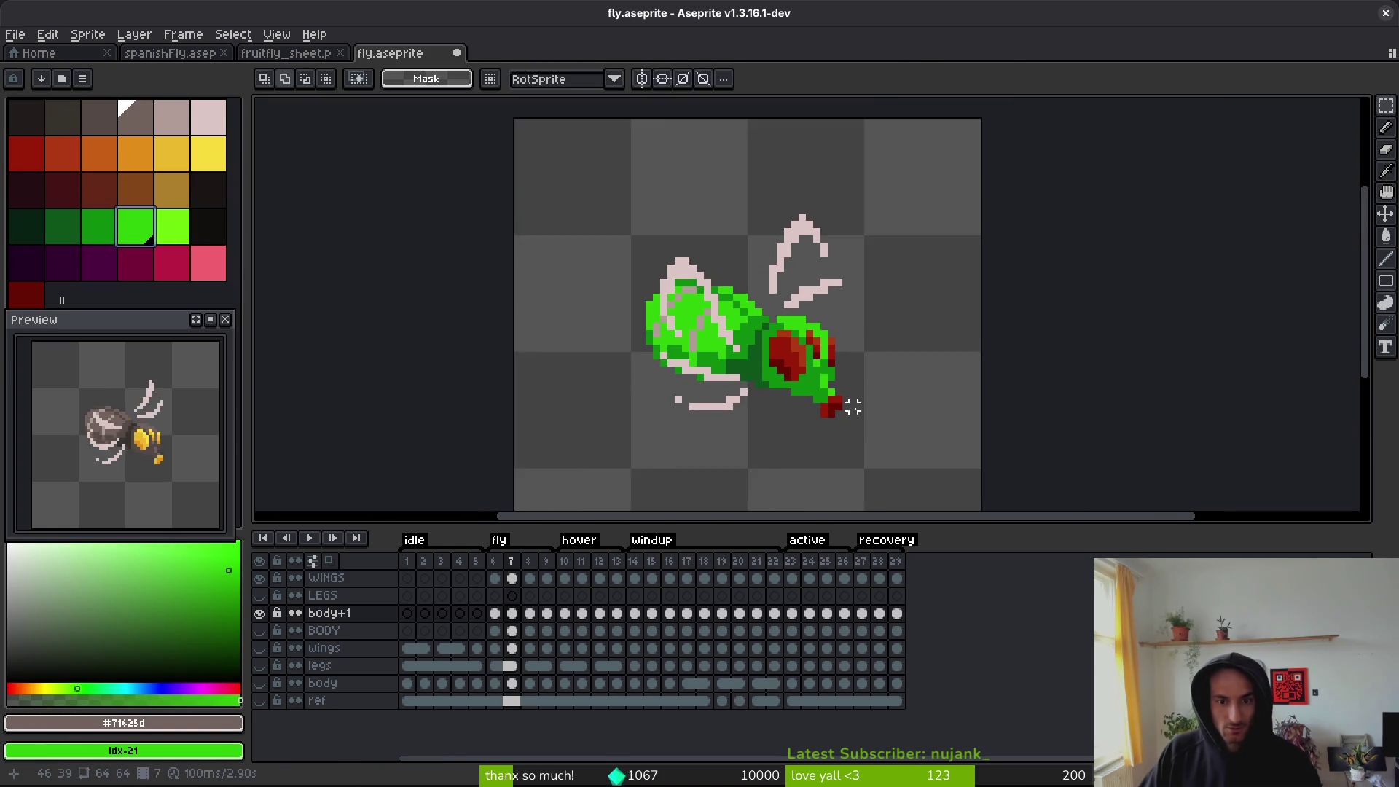
pyautogui.scroll(3, 802, 394)
pyautogui.scroll(2, 800, 394)
pyautogui.scroll(-4, 794, 383)
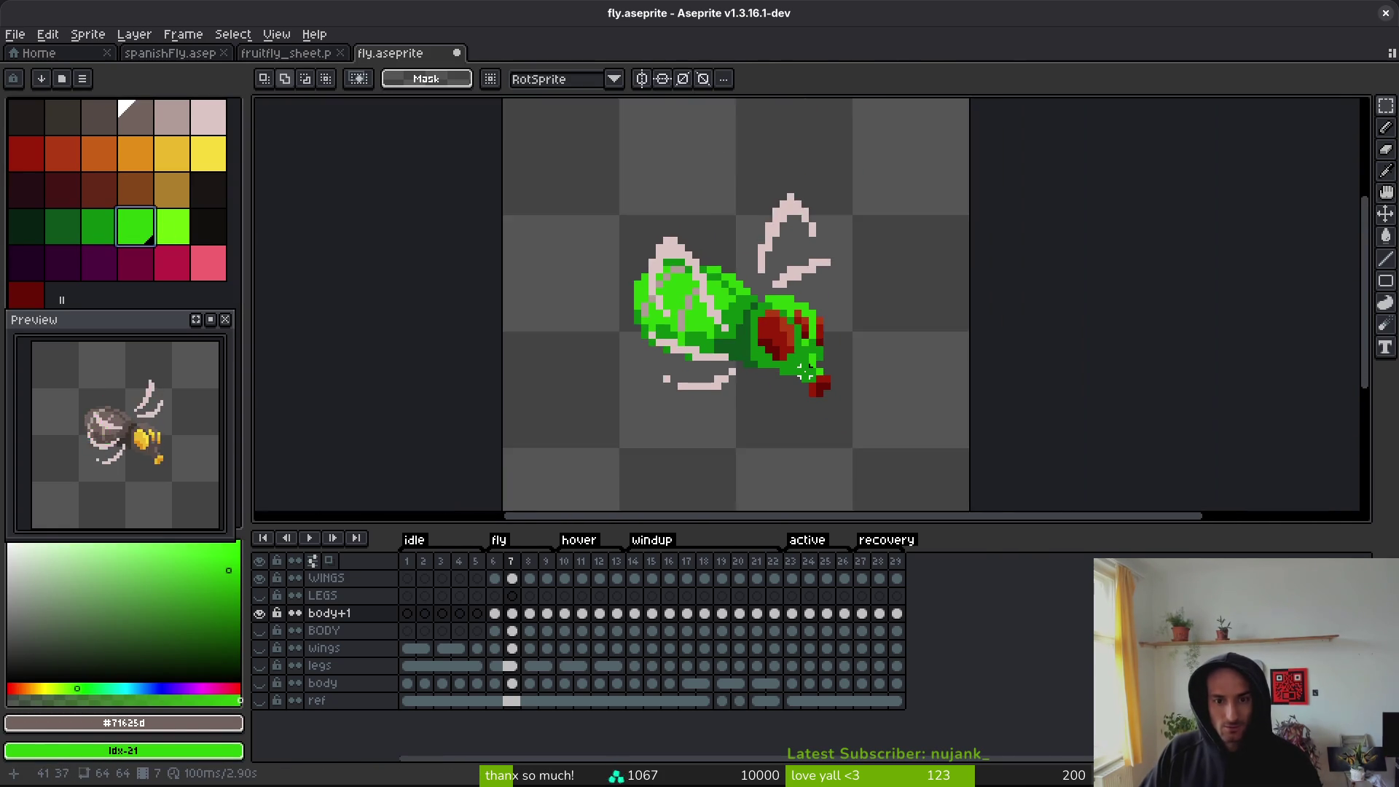
pyautogui.scroll(3, 787, 376)
pyautogui.scroll(-5, 798, 383)
pyautogui.scroll(5, 792, 405)
pyautogui.keyDown('alt'); pyautogui.click(784, 275); pyautogui.keyUp('alt')
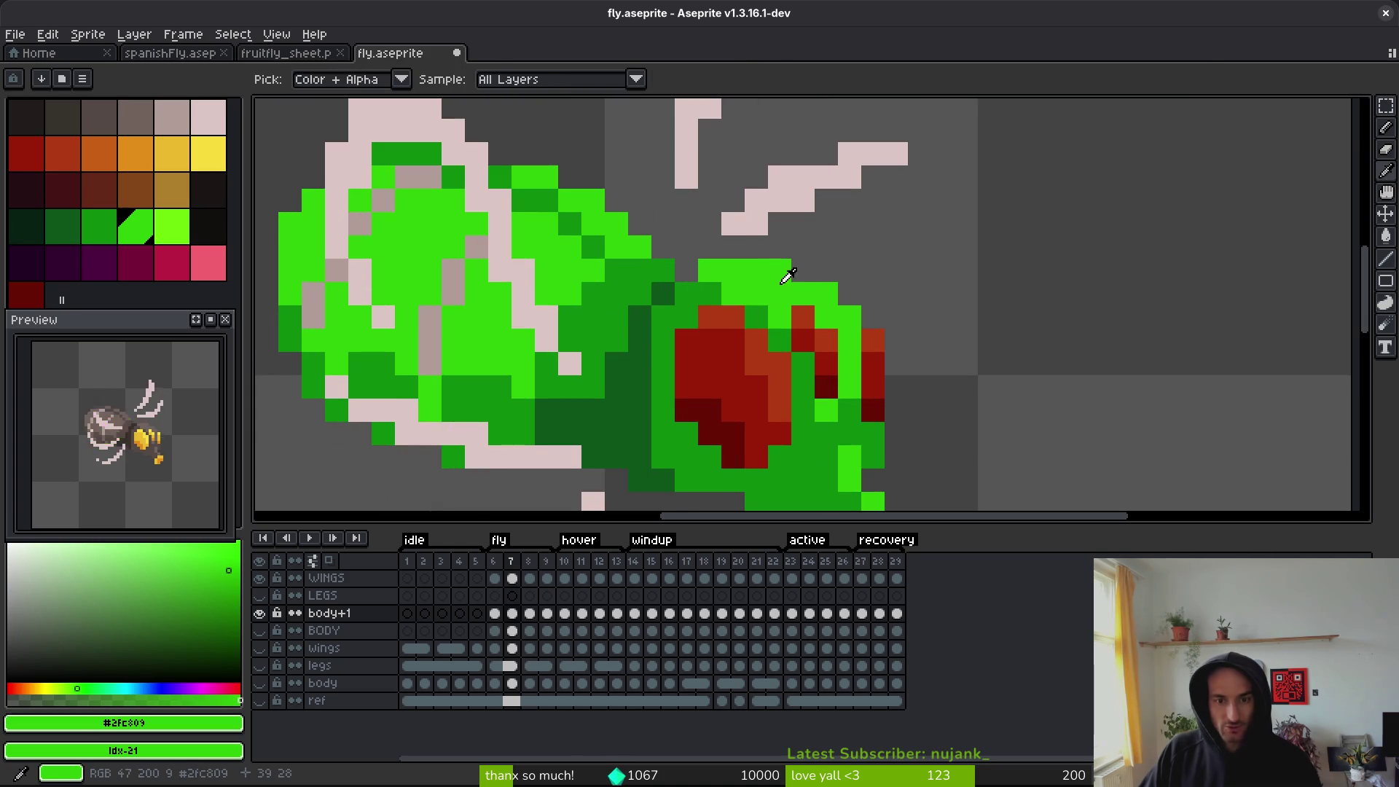
pyautogui.rightClick(103, 232)
pyautogui.hotkey('shift', 'r')
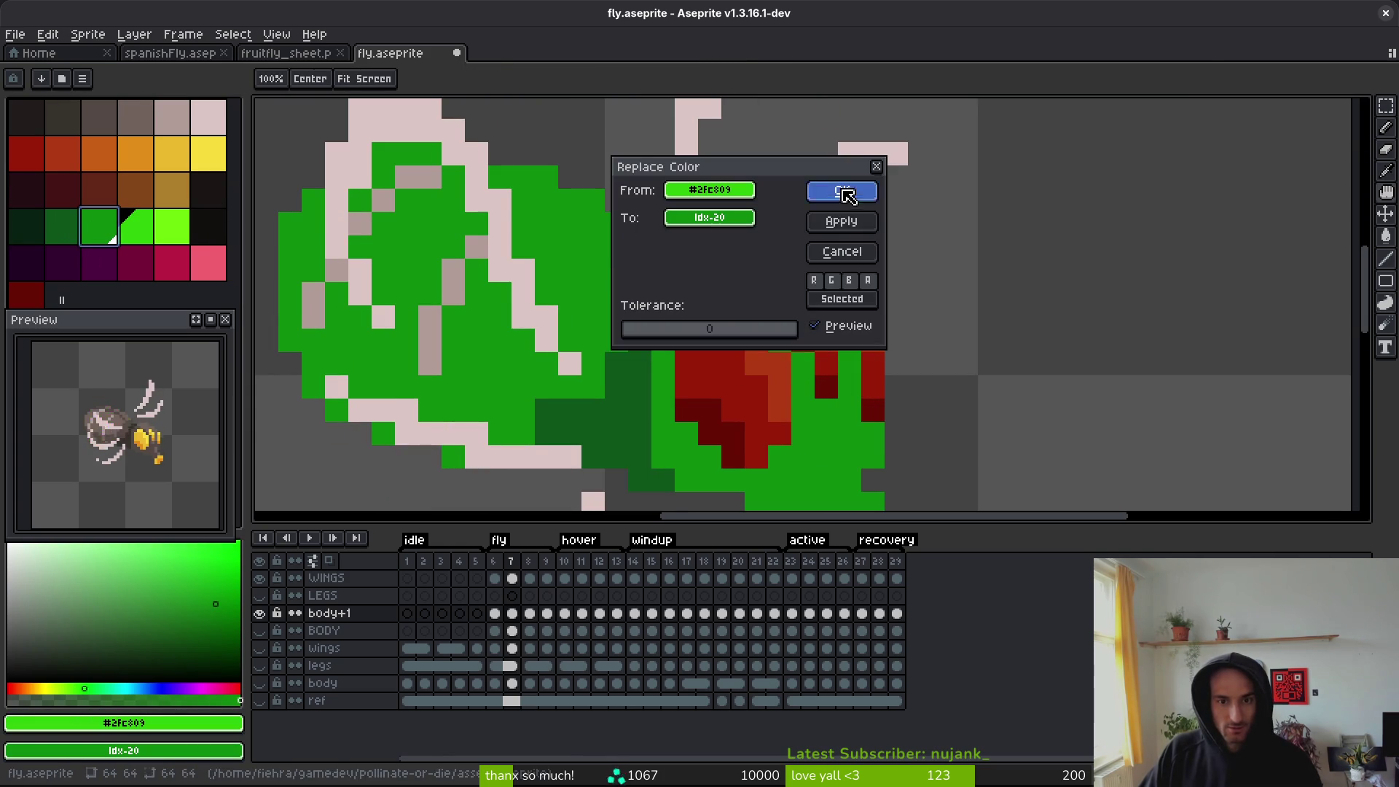
pyautogui.click(843, 191)
pyautogui.hotkey('ctrl', 'z')
pyautogui.hotkey('ctrl', 'y')
pyautogui.hotkey('ctrl', 'z')
# - Shift the body greens one step darker: dark to very dark, mid to dark, bright to mid
pyautogui.keyDown('alt'); pyautogui.click(572, 399); pyautogui.keyUp('alt')
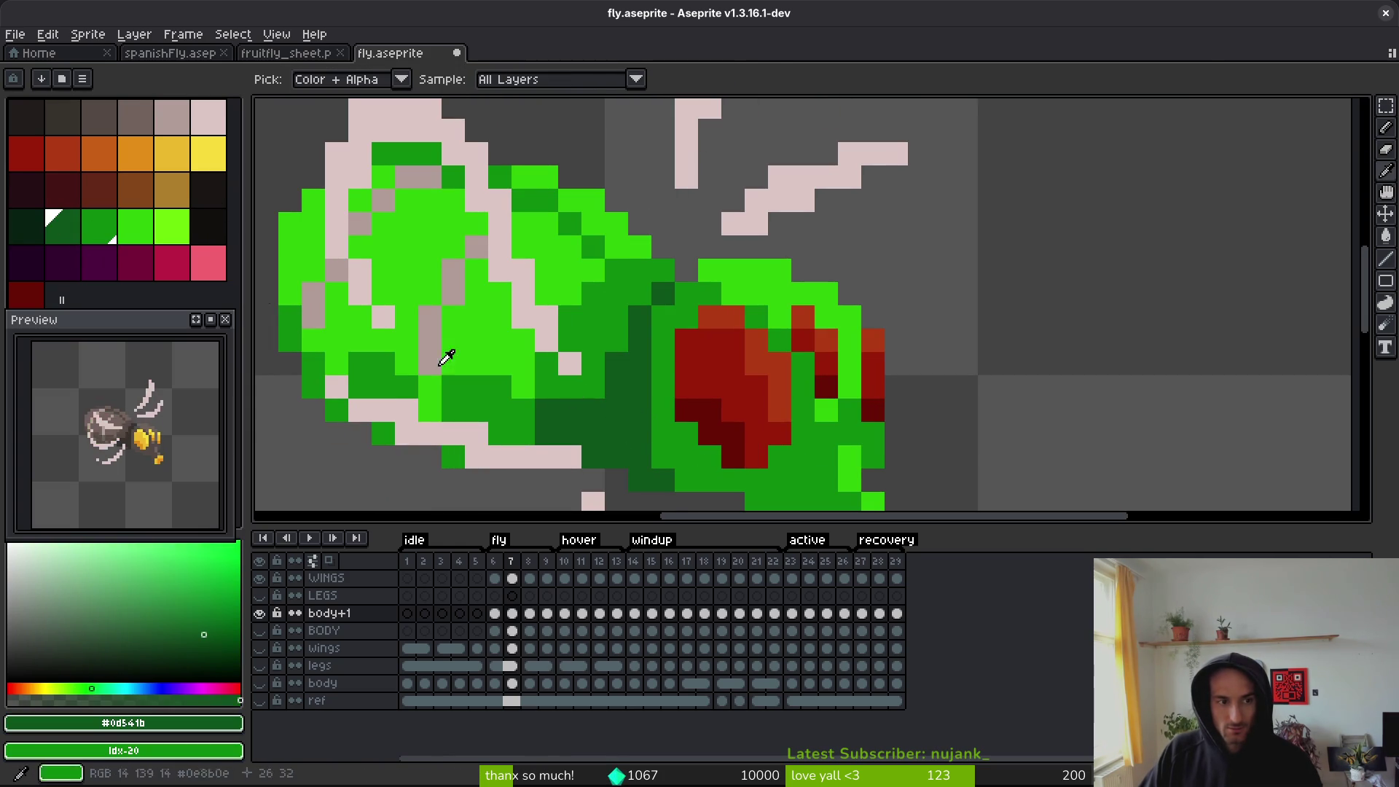
pyautogui.rightClick(33, 226)
pyautogui.hotkey('shift', 'r')
pyautogui.click(843, 189)
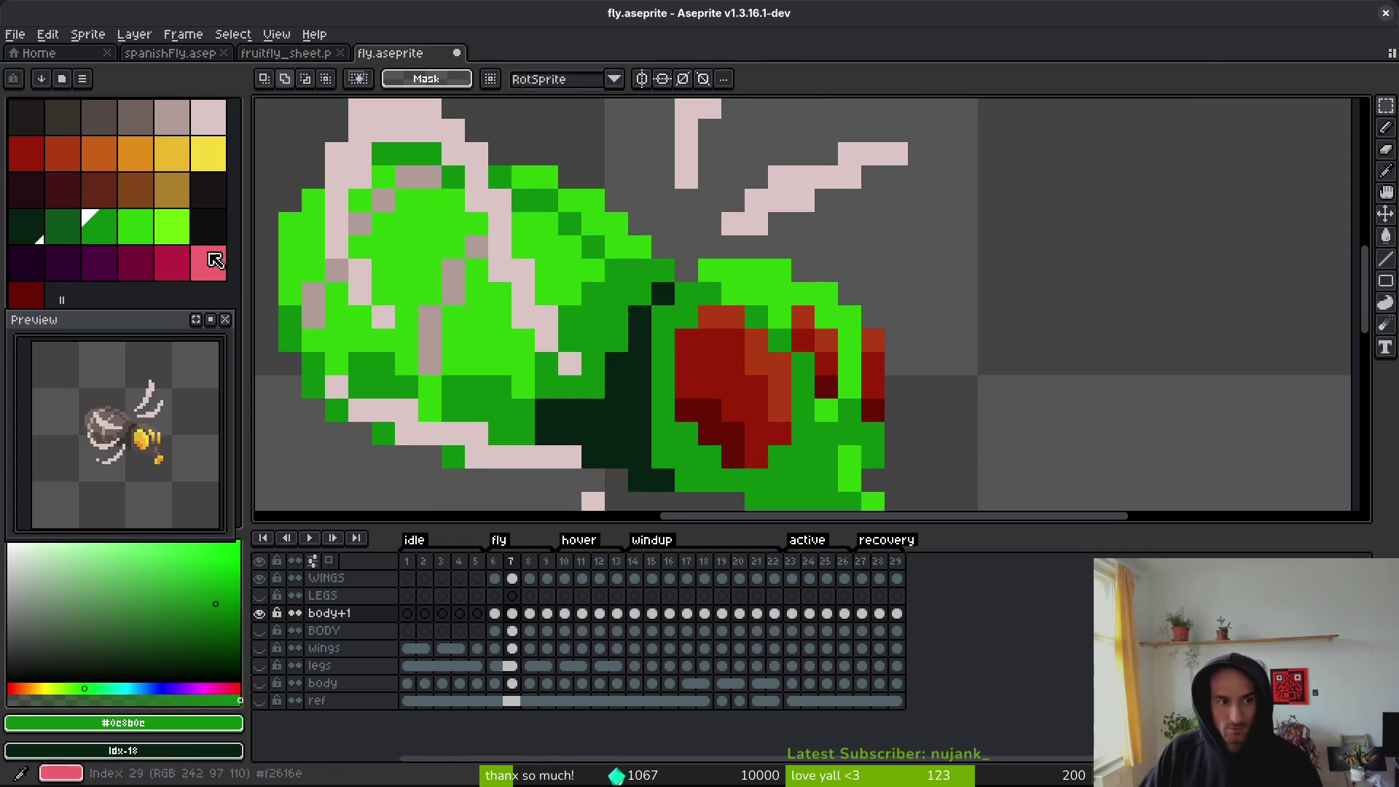
pyautogui.rightClick(62, 227)
pyautogui.hotkey('shift', 'r')
pyautogui.click(844, 190)
pyautogui.keyDown('alt'); pyautogui.click(553, 232); pyautogui.keyUp('alt')
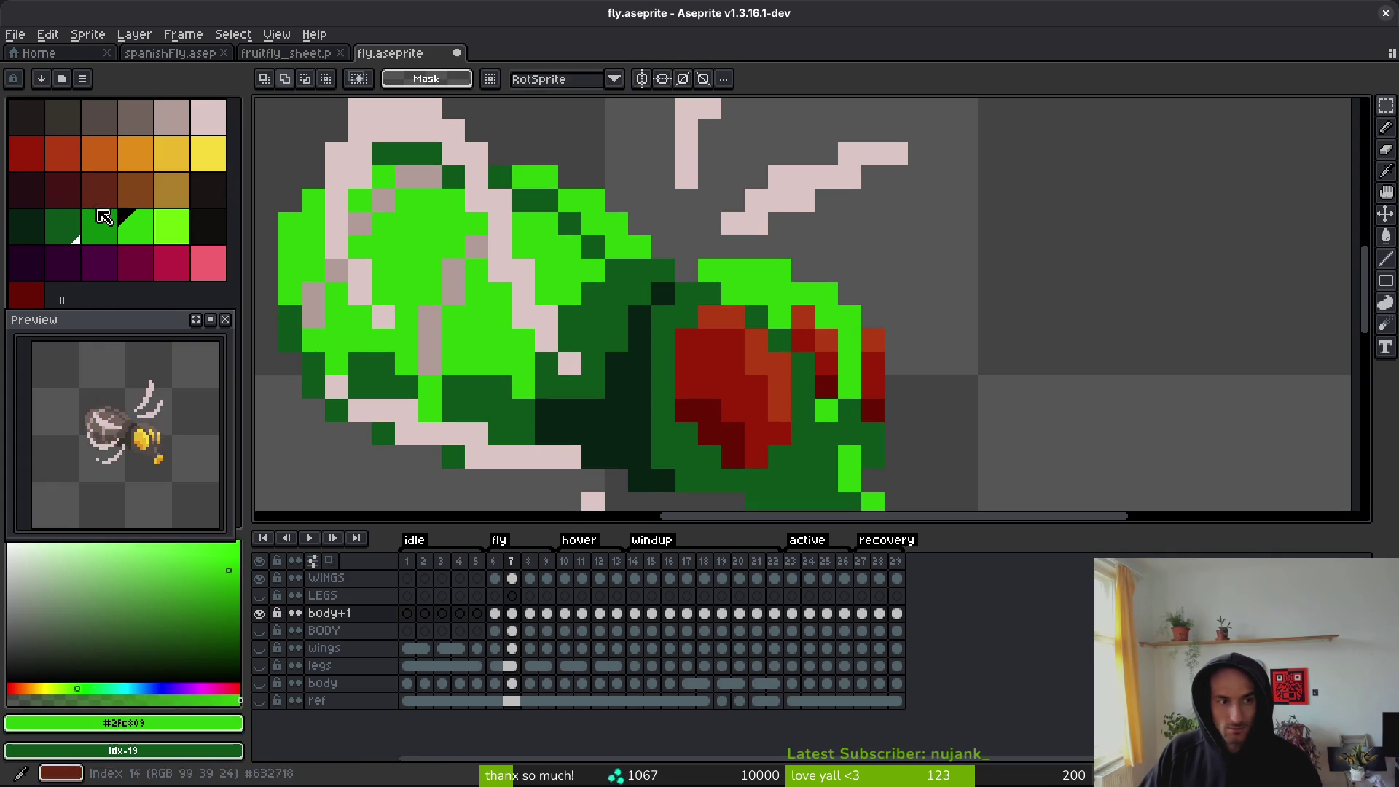
pyautogui.rightClick(110, 222)
pyautogui.hotkey('shift', 'r')
pyautogui.click(840, 188)
# - Pencil two stray pixels near the eye dark green and save the fly sprite
pyautogui.scroll(-3, 914, 395)
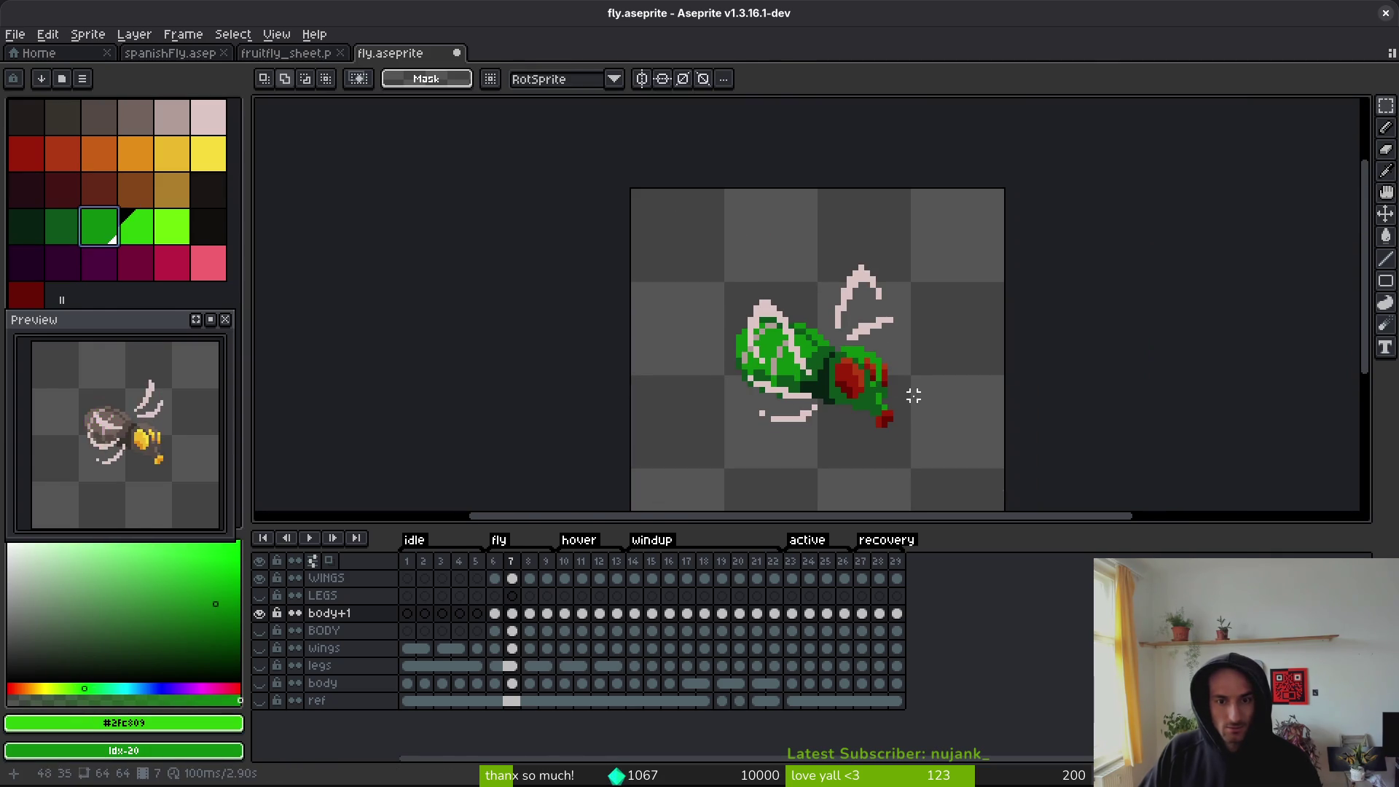
pyautogui.scroll(3, 895, 355)
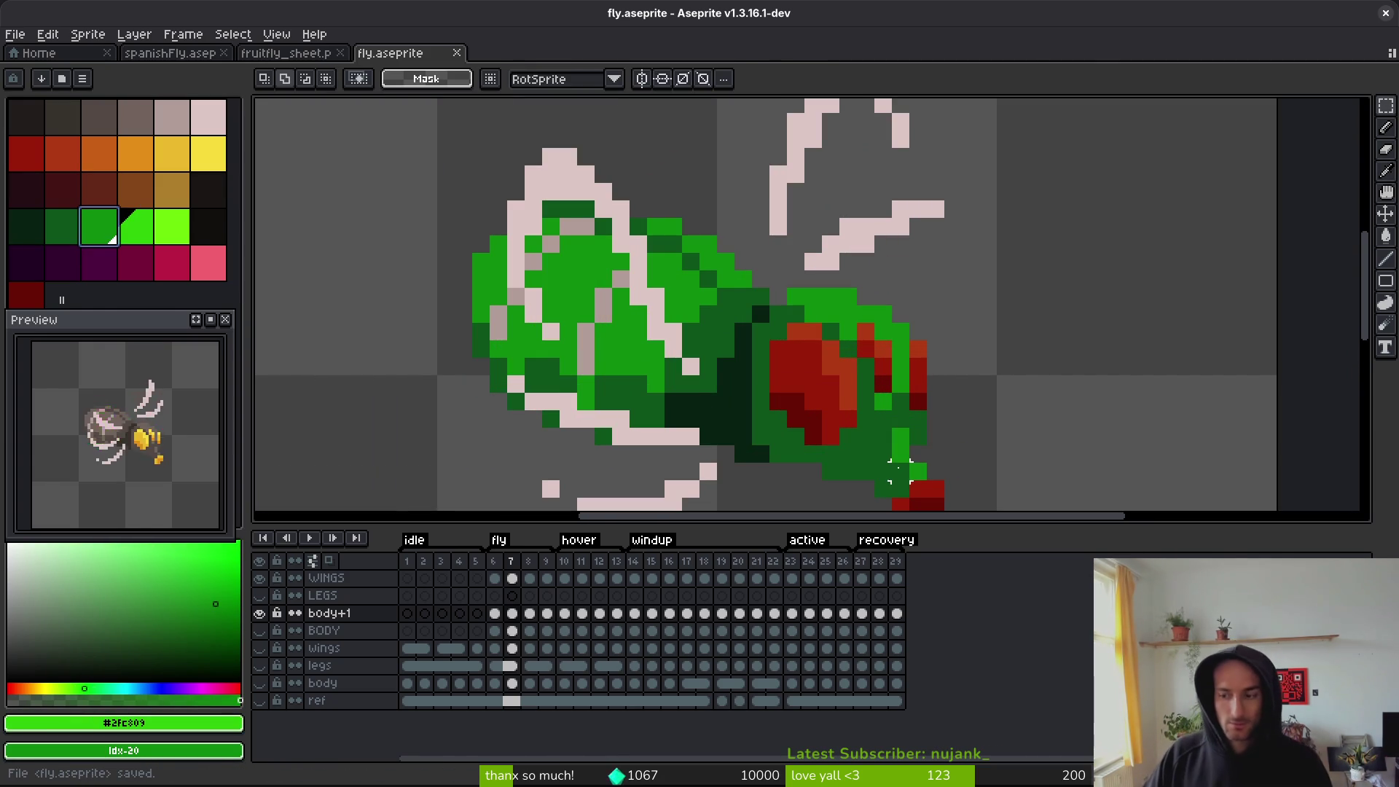
pyautogui.scroll(2, 850, 351)
pyautogui.press('b')
pyautogui.keyDown('alt'); pyautogui.click(859, 259); pyautogui.keyUp('alt')
pyautogui.click(851, 210)
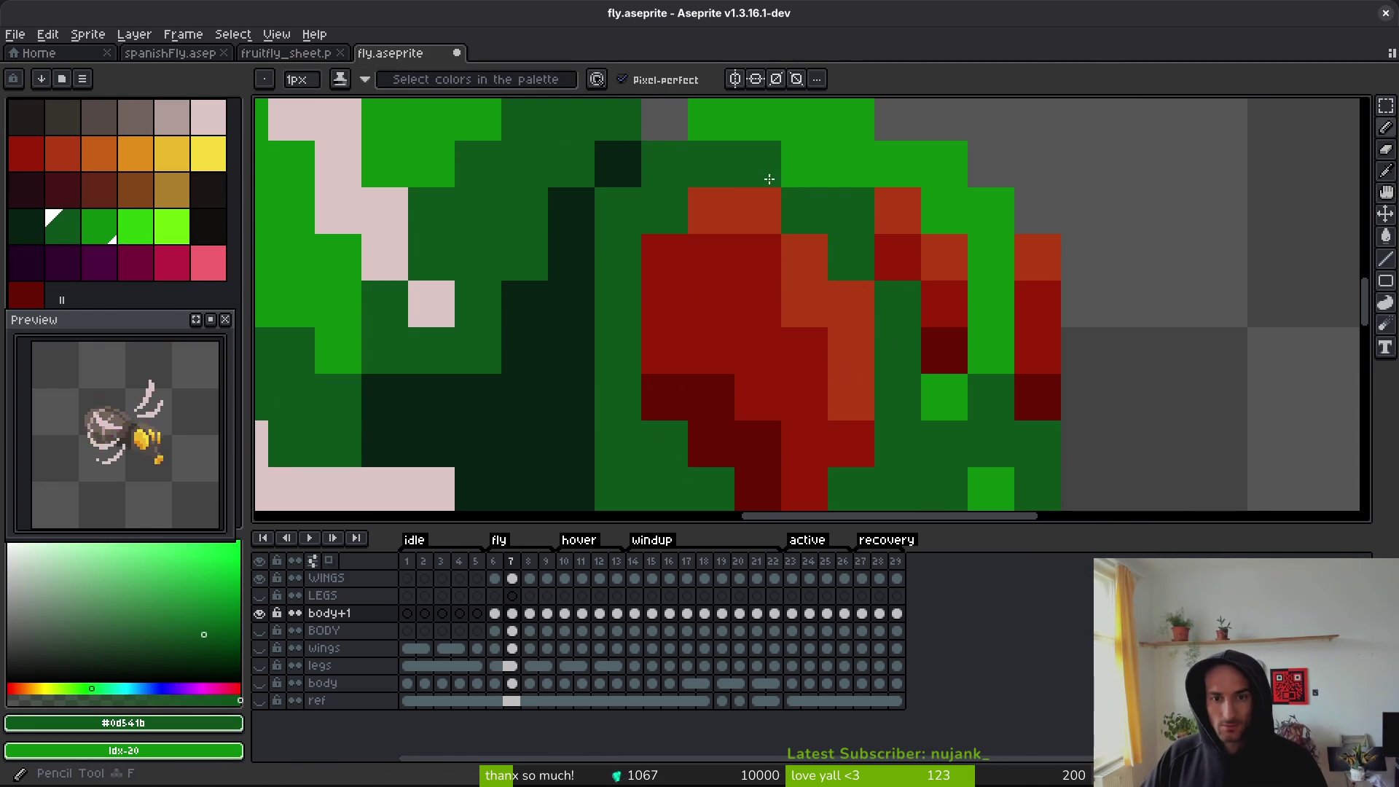
pyautogui.click(758, 164)
pyautogui.scroll(-3, 914, 341)
pyautogui.hotkey('ctrl', 's')
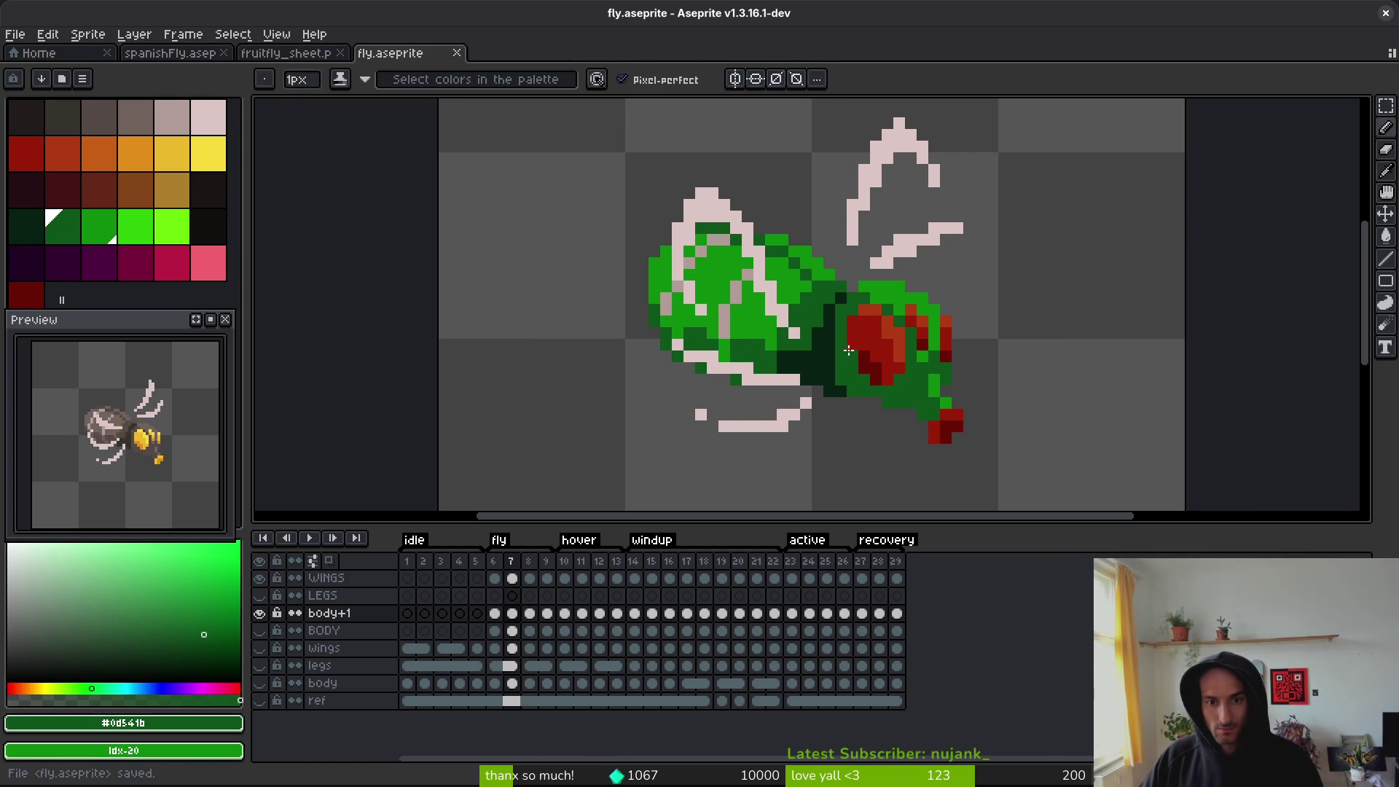
# - Try recolouring the pale pink wing outline bright green, then undo it
pyautogui.scroll(2, 751, 328)
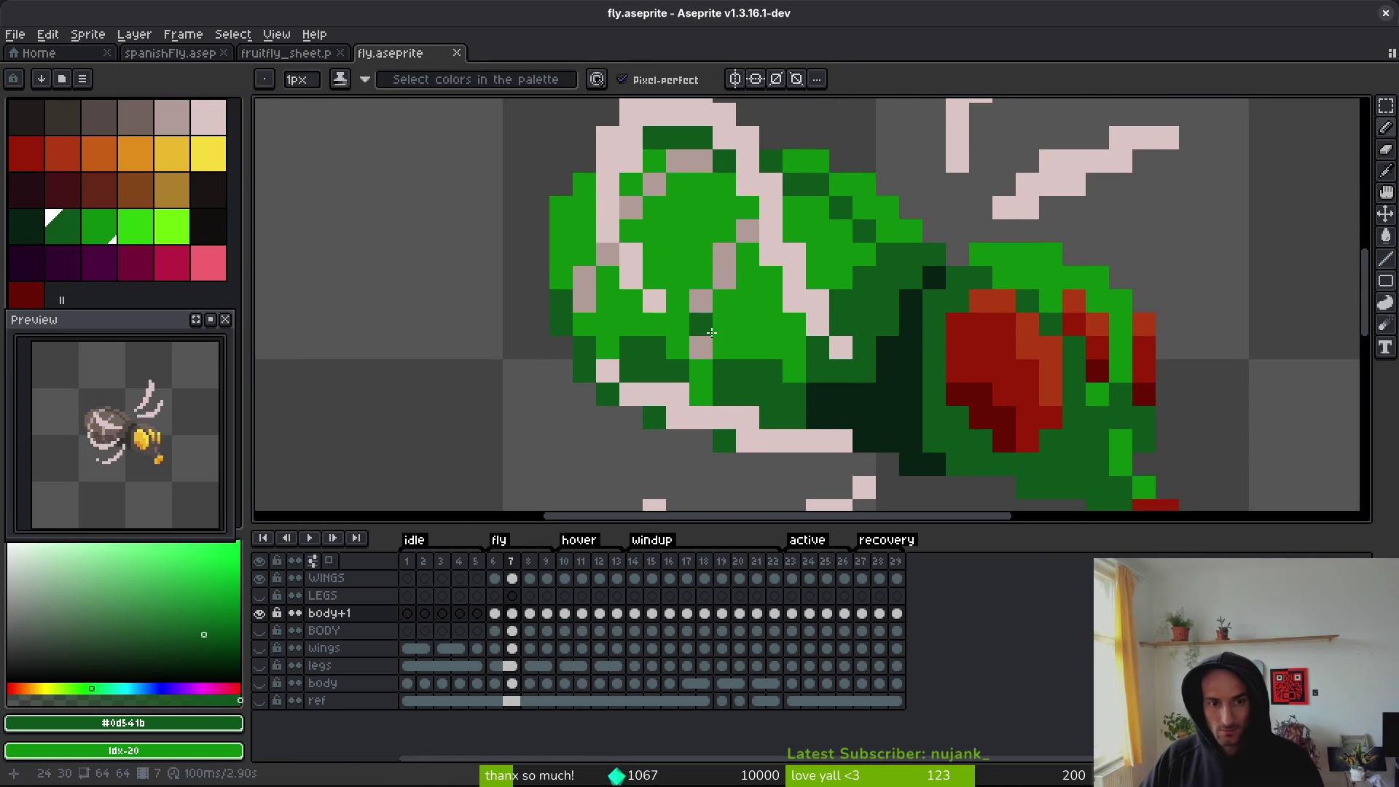
pyautogui.scroll(-2, 712, 333)
pyautogui.scroll(2, 722, 291)
pyautogui.press('alt')
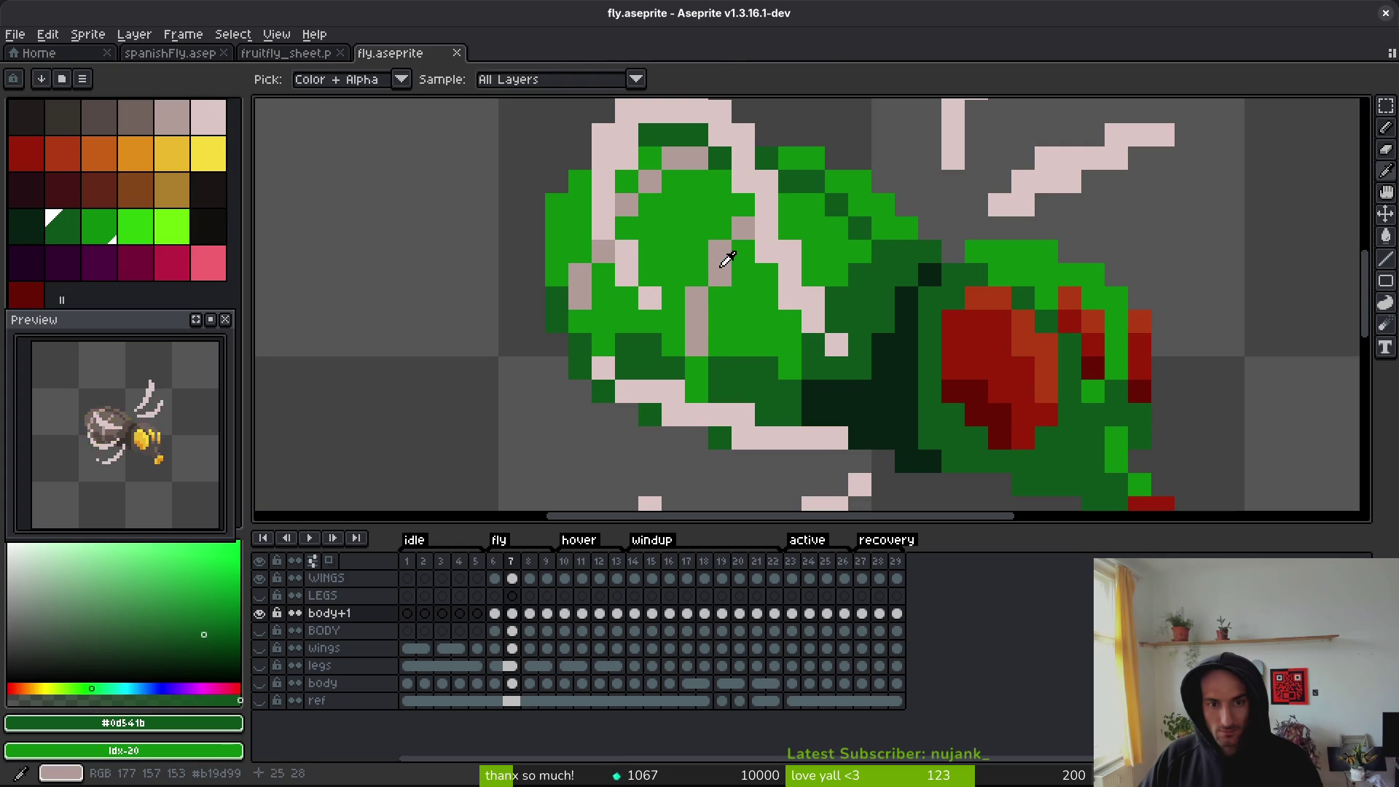
pyautogui.keyDown('alt'); pyautogui.click(722, 266); pyautogui.keyUp('alt')
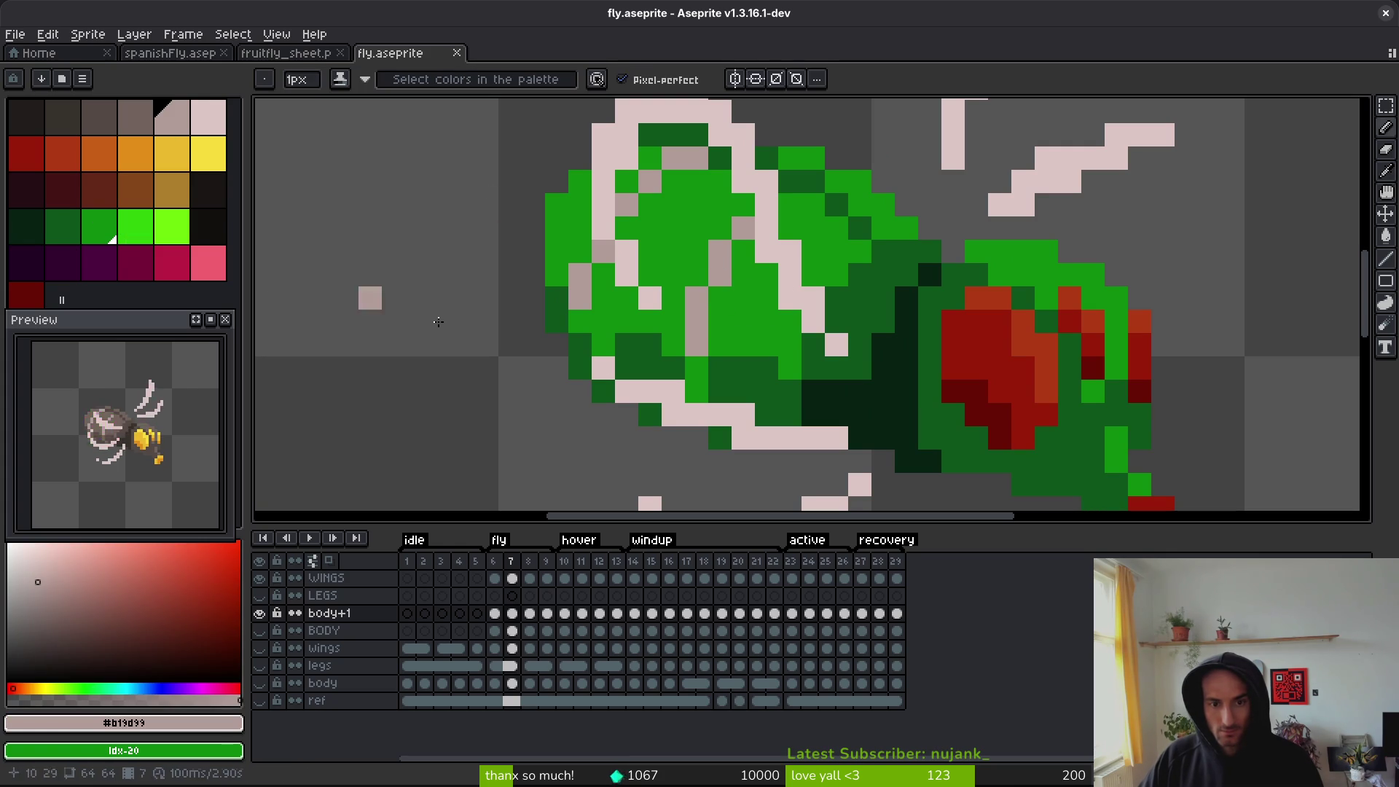
pyautogui.rightClick(143, 227)
pyautogui.hotkey('shift', 'r')
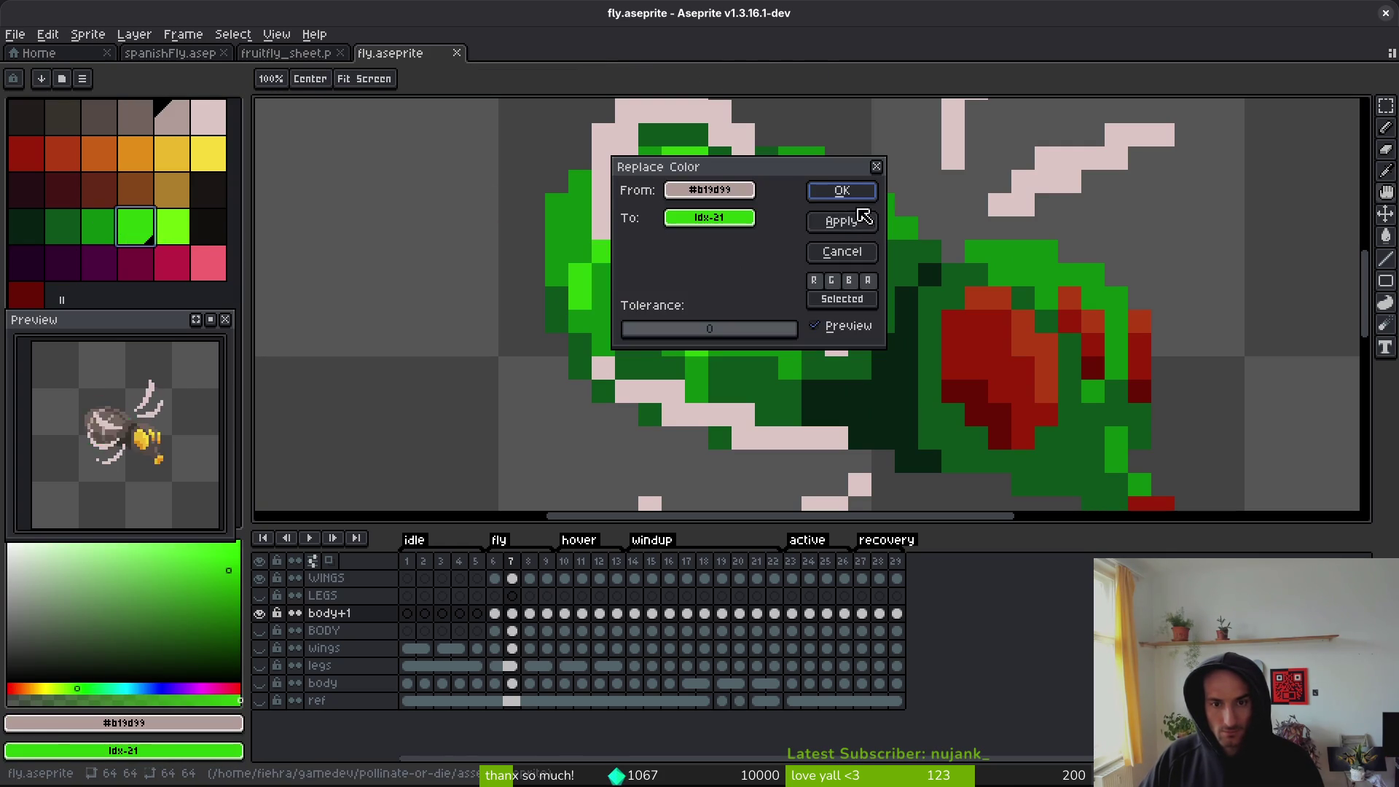
pyautogui.click(865, 219)
pyautogui.scroll(-4, 792, 373)
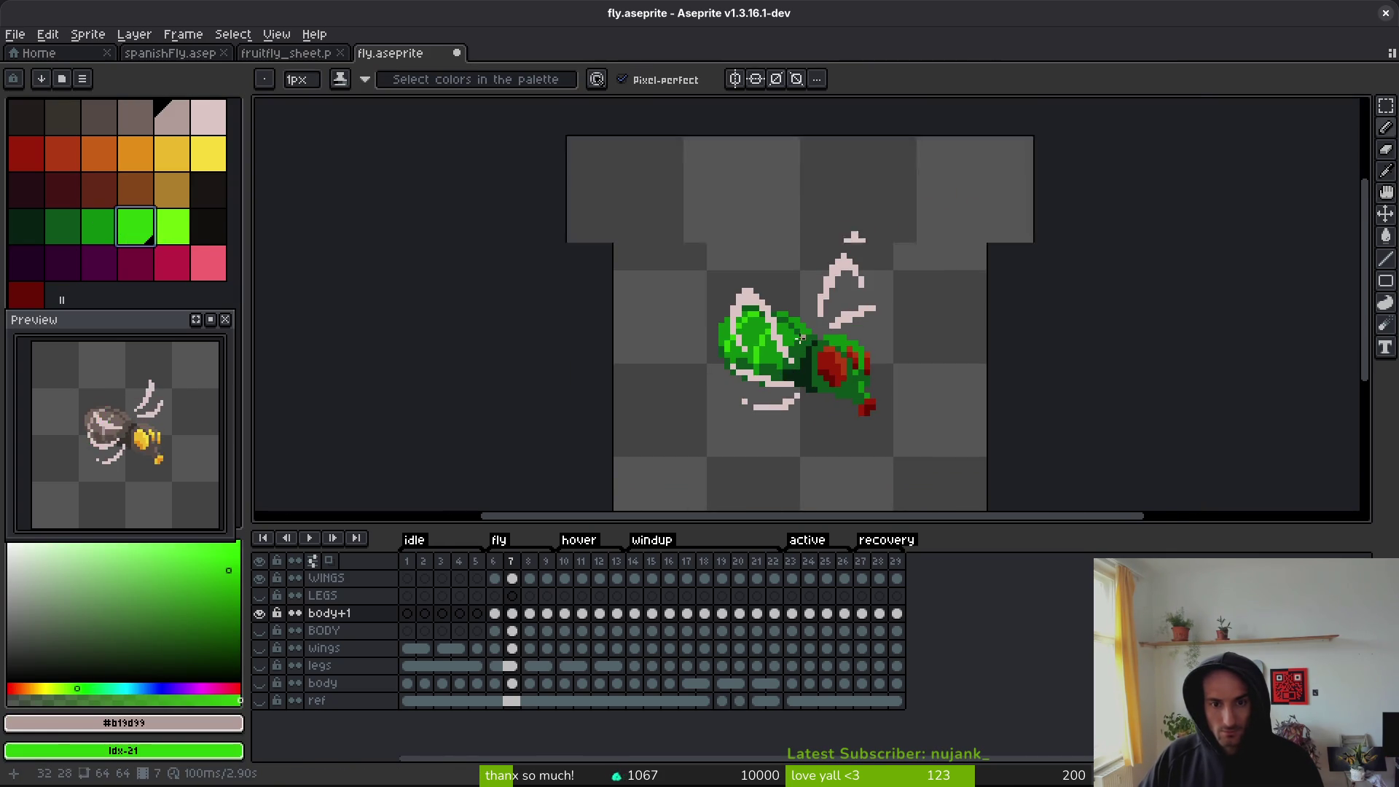
pyautogui.scroll(3, 807, 343)
pyautogui.hotkey('ctrl', 'z')
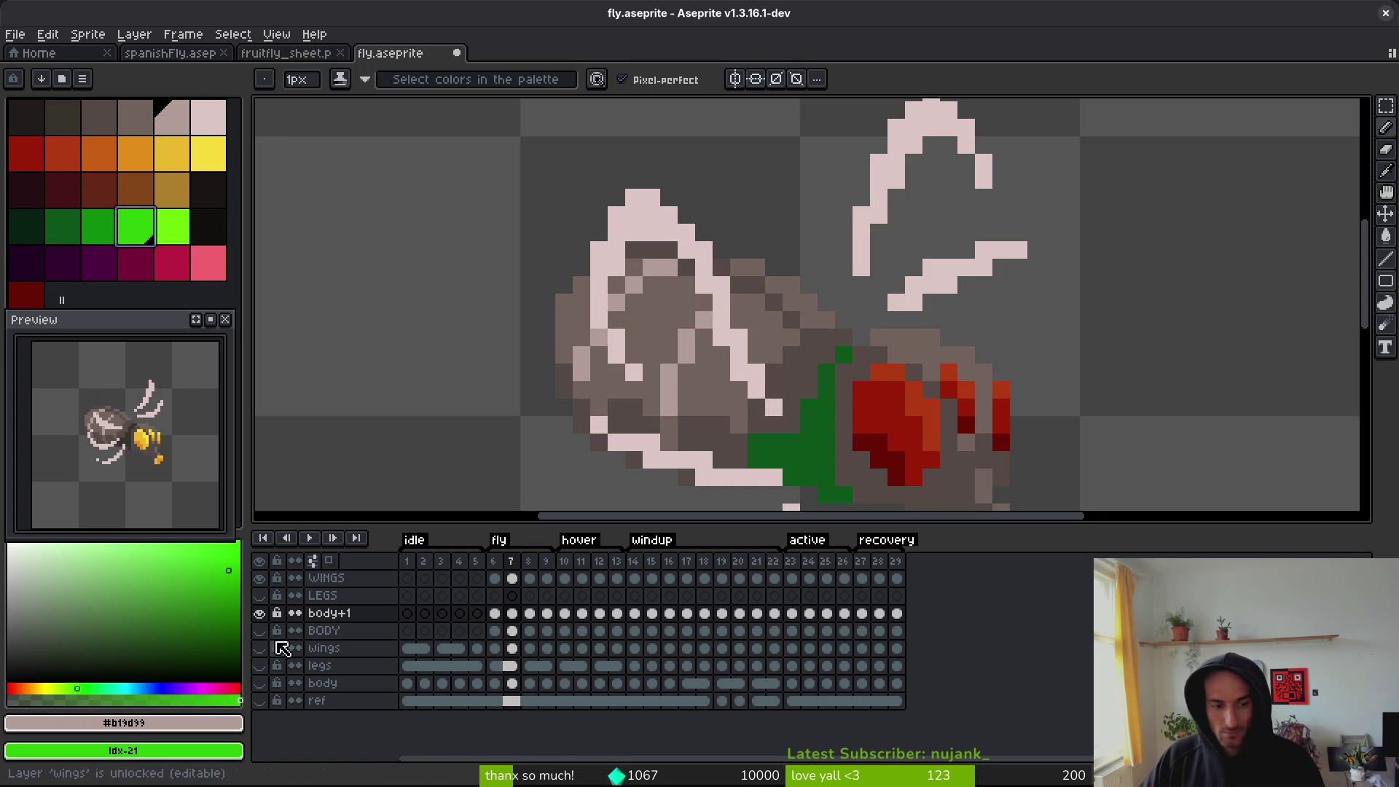
# - Hide the wings layer and compare the green recolour against the grey body
pyautogui.click(264, 580)
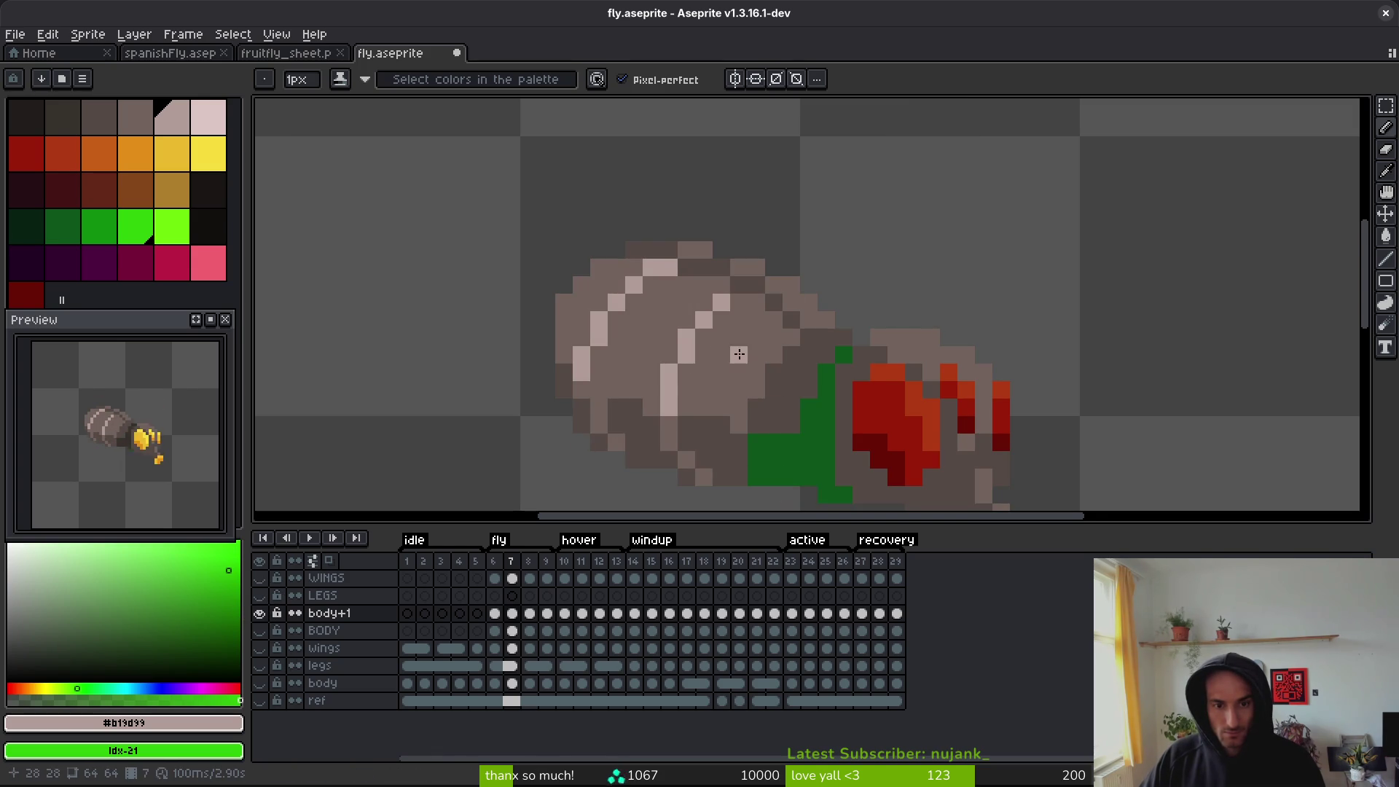
pyautogui.hotkey('ctrl', 'y')
pyautogui.hotkey('ctrl', 'y')
pyautogui.hotkey('ctrl', 'y')
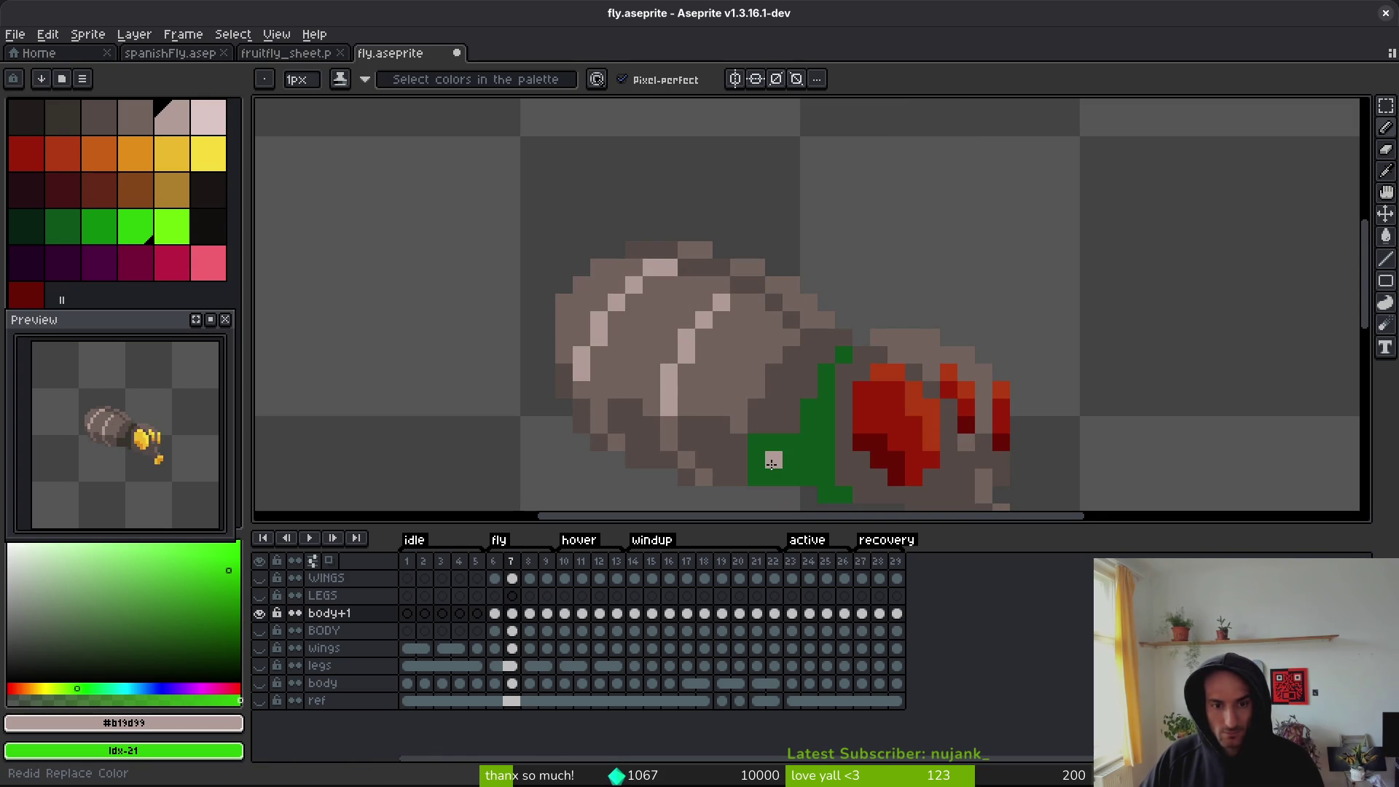
pyautogui.hotkey('ctrl', 'y')
pyautogui.hotkey('ctrl', 'y')
pyautogui.hotkey('ctrl', 'y')
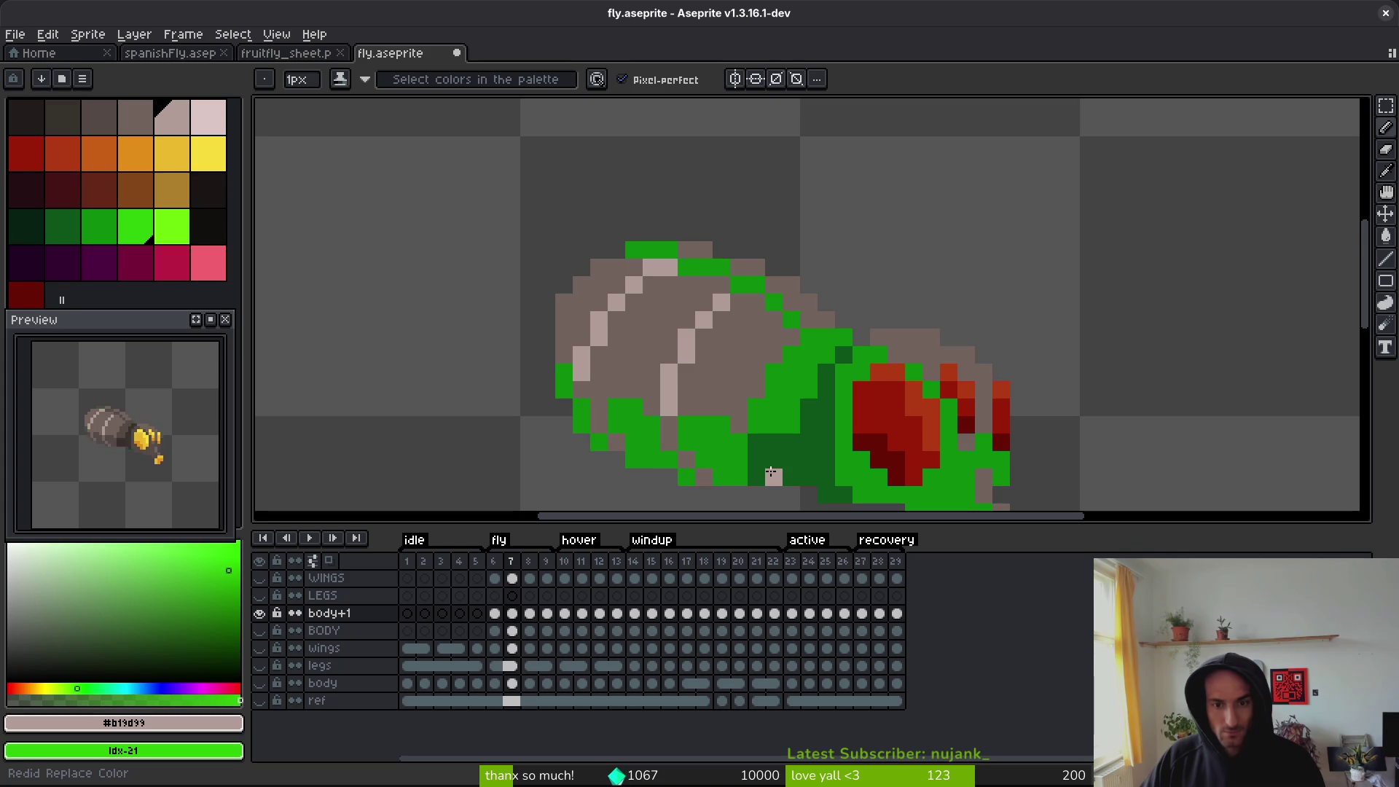
pyautogui.hotkey('ctrl', 'z')
pyautogui.hotkey('ctrl', 'y')
pyautogui.hotkey('ctrl', 'y')
pyautogui.hotkey('ctrl', 'y')
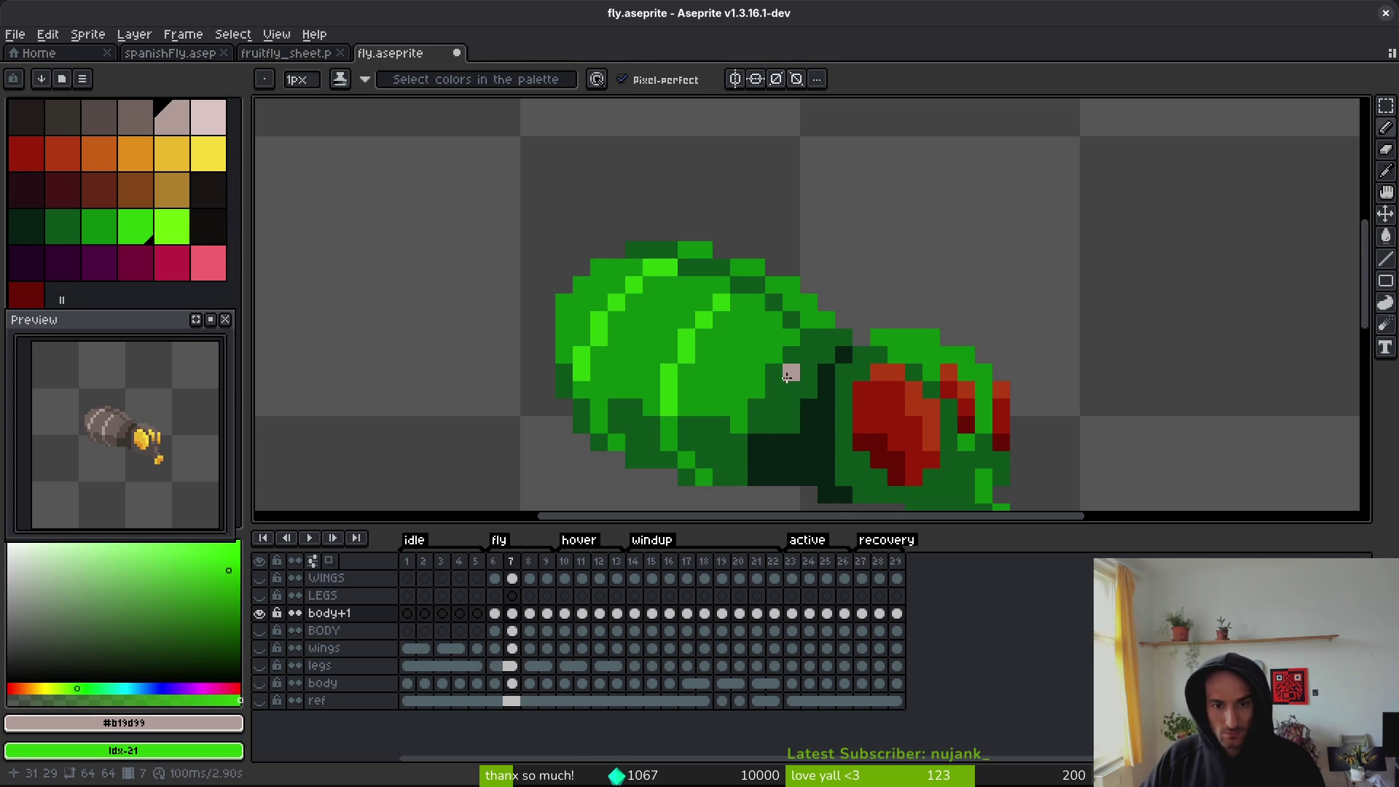
# - Fill leftover dark pixels on the body's top and right slope bright green
pyautogui.keyDown('alt'); pyautogui.click(724, 344); pyautogui.keyUp('alt')
pyautogui.scroll(1, 748, 287)
pyautogui.press('g')
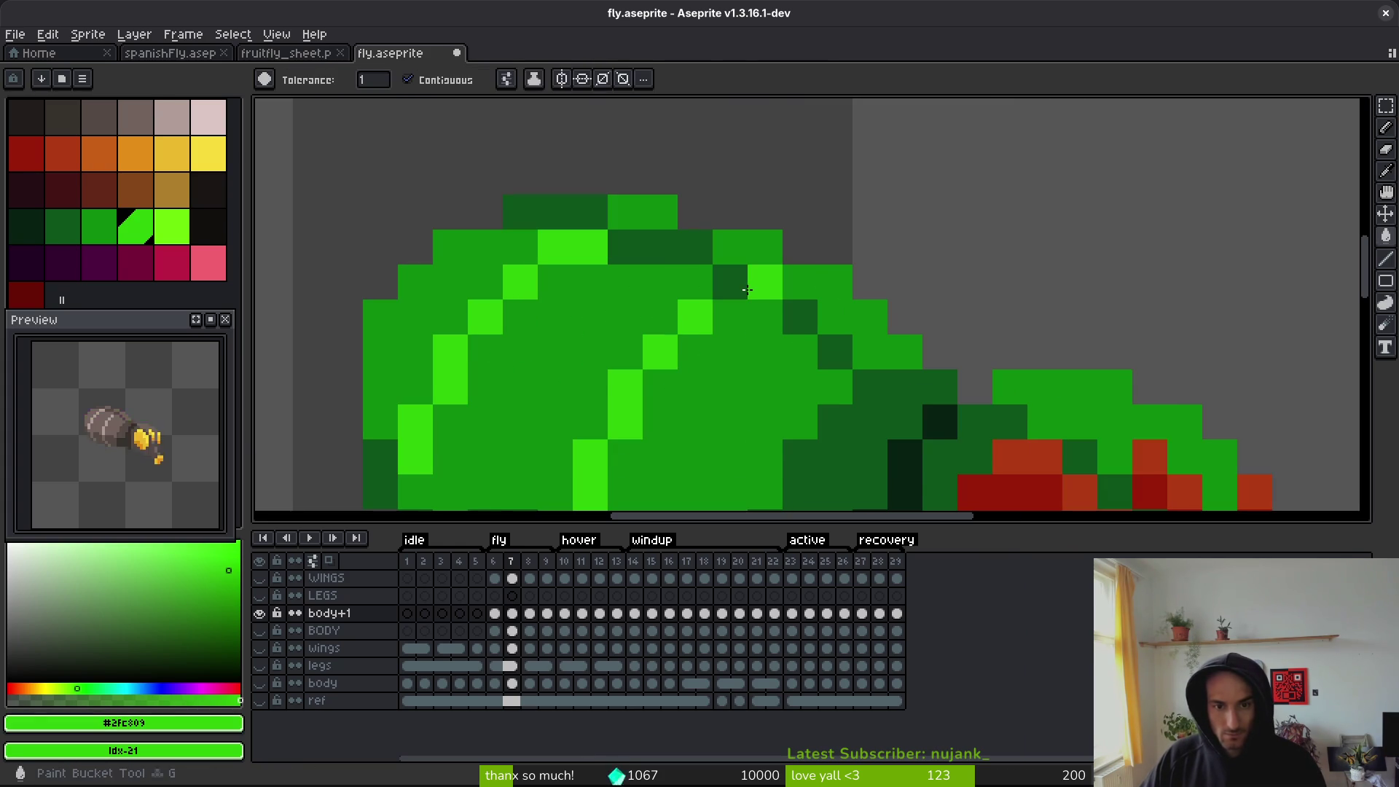
pyautogui.click(730, 283)
pyautogui.click(669, 246)
pyautogui.click(625, 247)
pyautogui.click(695, 247)
pyautogui.click(556, 212)
pyautogui.click(835, 352)
pyautogui.click(800, 317)
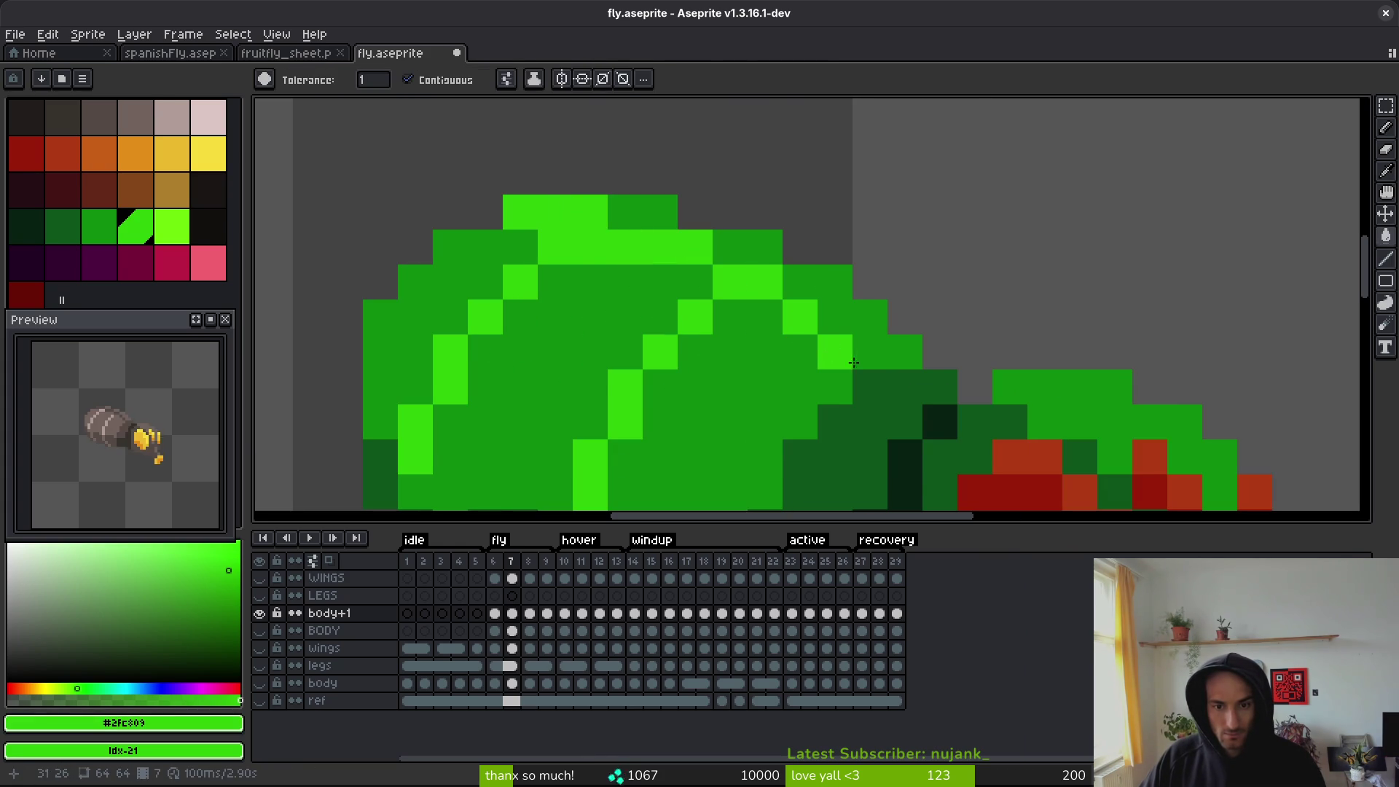
pyautogui.press('b')
pyautogui.hotkey('ctrl', 'z')
# - Show the wings layer again, inspect the head, and undo the green body recolour
pyautogui.scroll(-2, 898, 456)
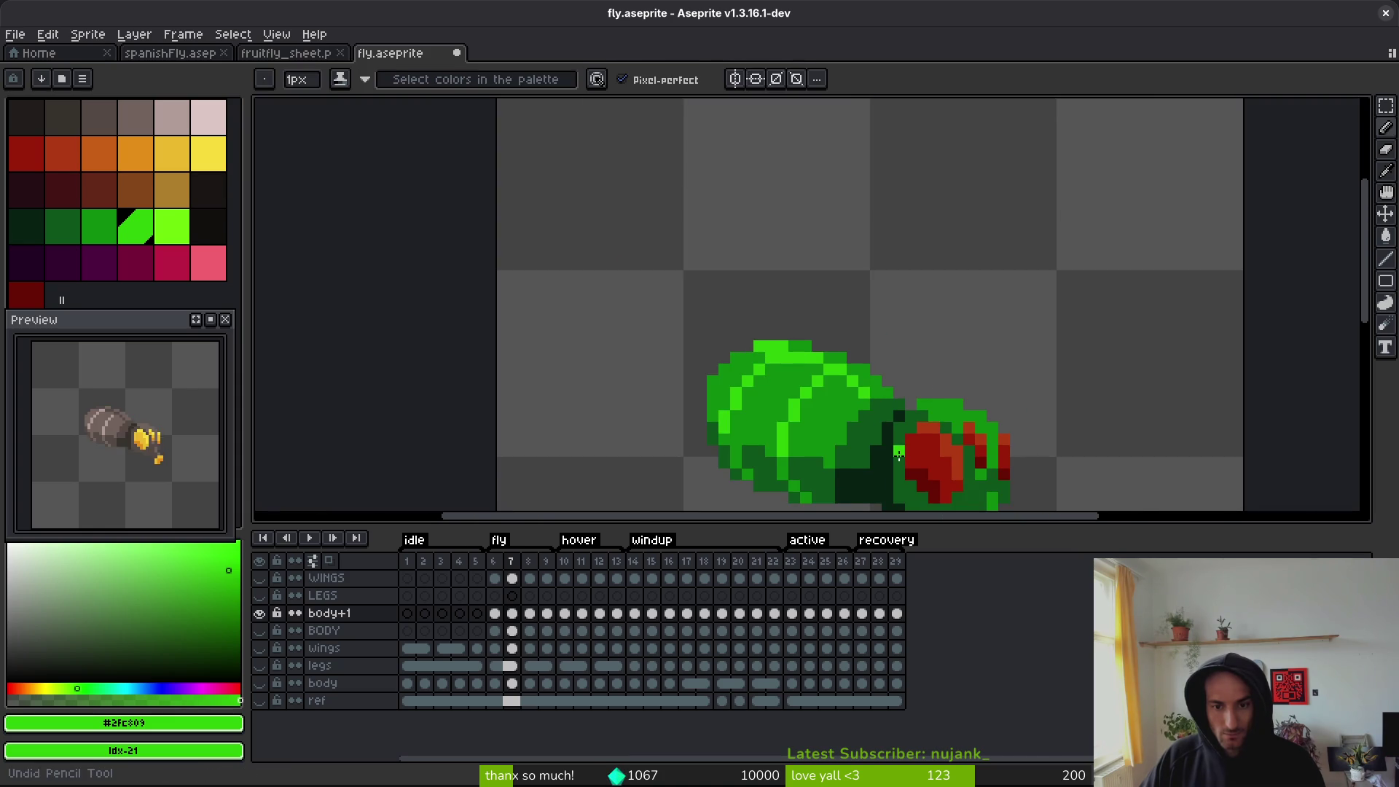
pyautogui.scroll(-2, 899, 440)
pyautogui.scroll(-4, 897, 453)
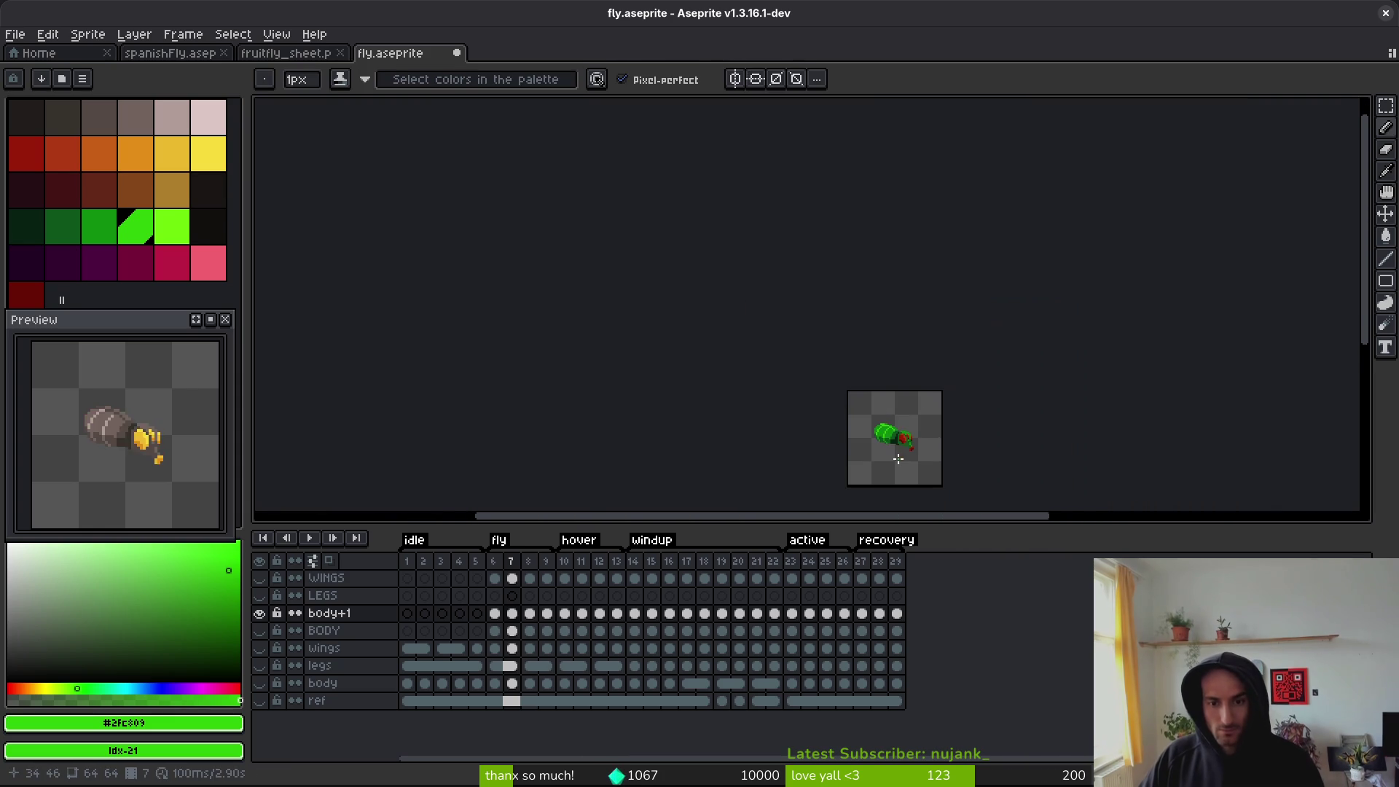
pyautogui.scroll(4, 897, 452)
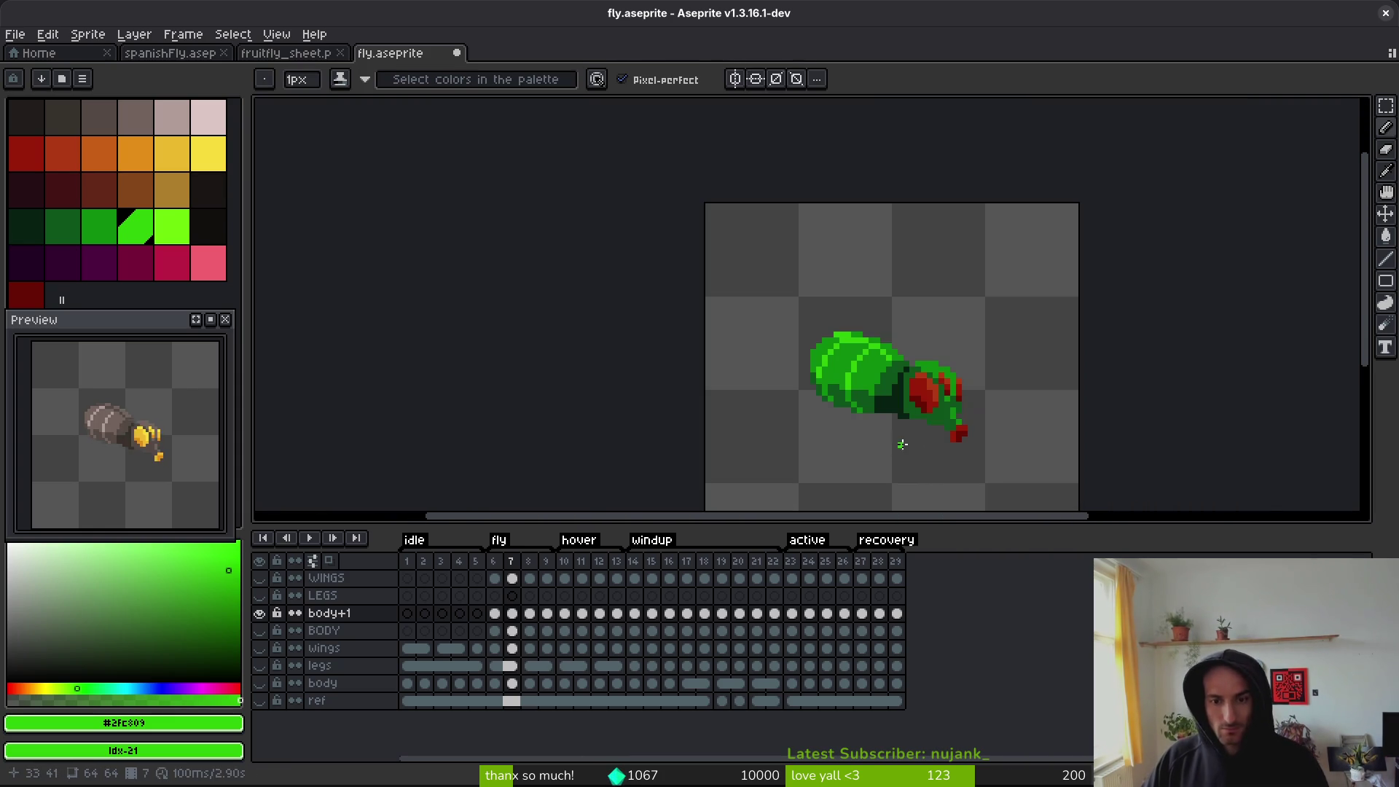
pyautogui.click(259, 578)
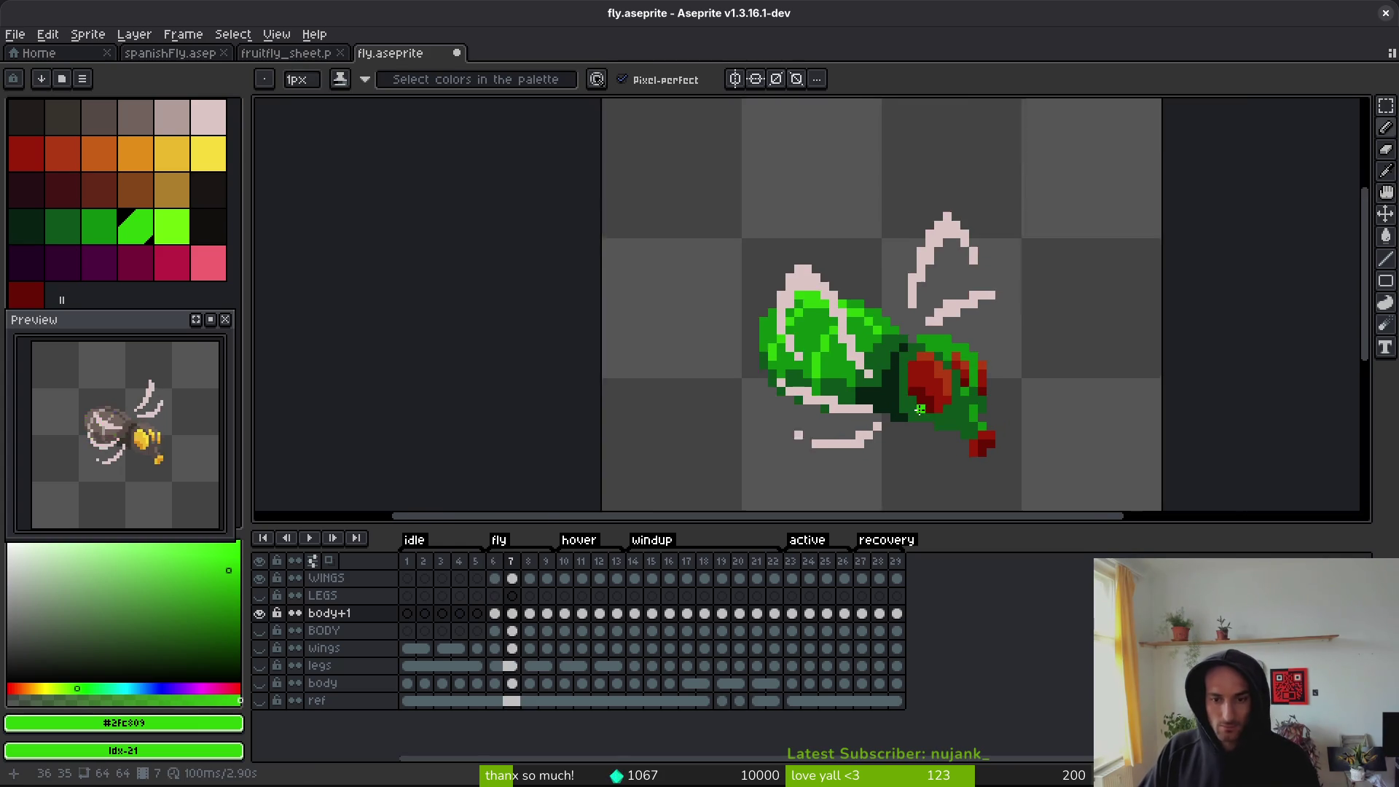
pyautogui.scroll(1, 912, 430)
pyautogui.scroll(-2, 927, 430)
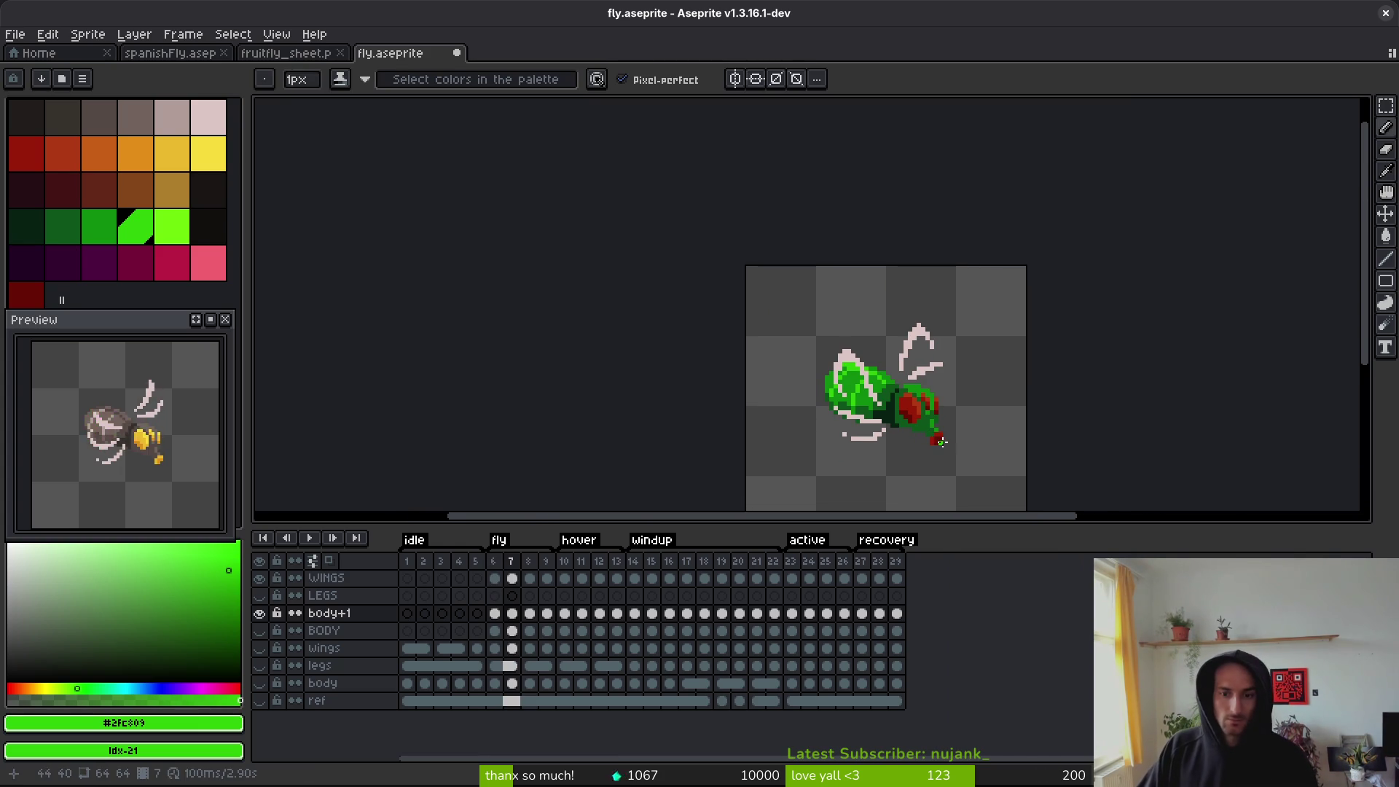
pyautogui.scroll(2, 926, 429)
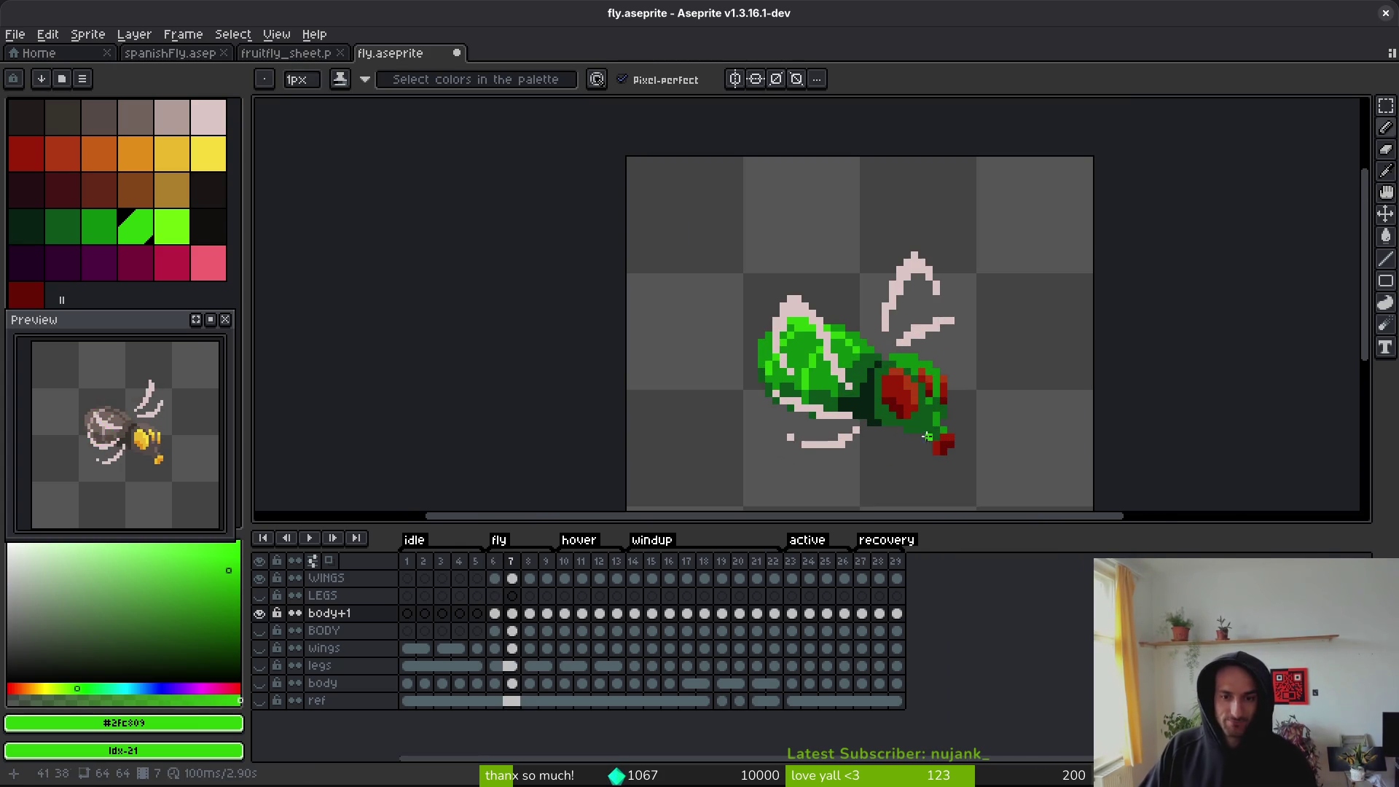
pyautogui.moveTo(926, 430); pyautogui.dragTo(867, 438)
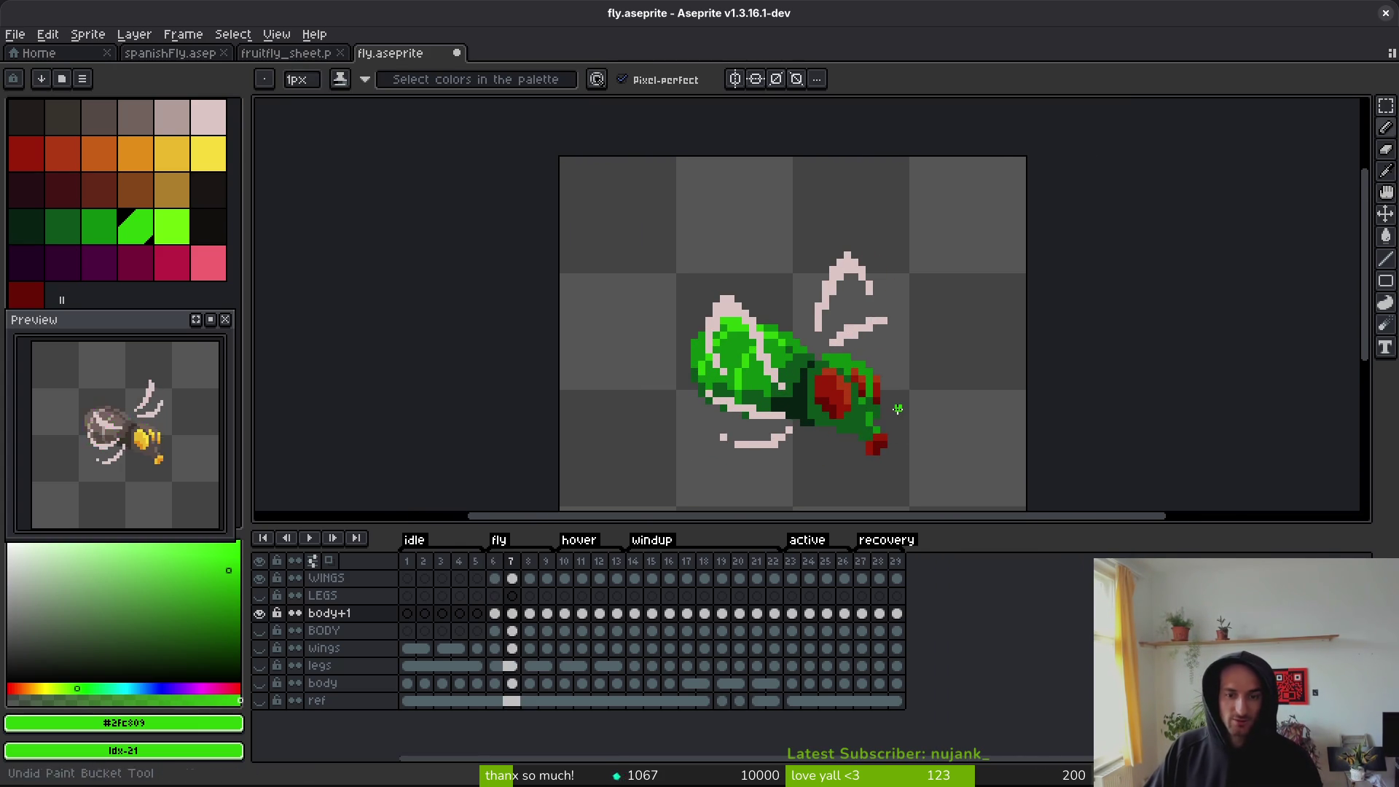
pyautogui.hotkey('ctrl', 'z')
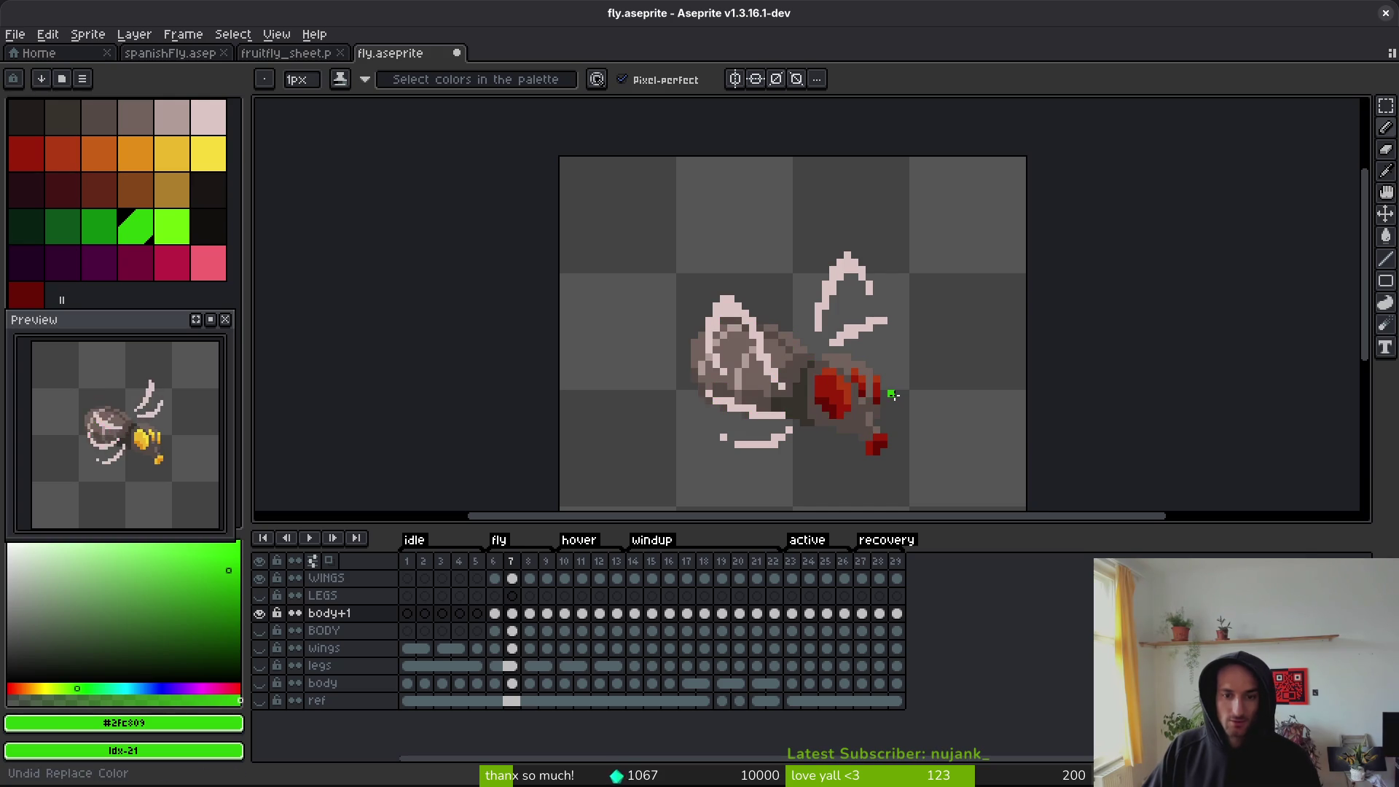
# - Undo the layer rename so it reads body+ again, and save fly.aseprite
pyautogui.hotkey('ctrl', 'z')
pyautogui.hotkey('ctrl', 's')
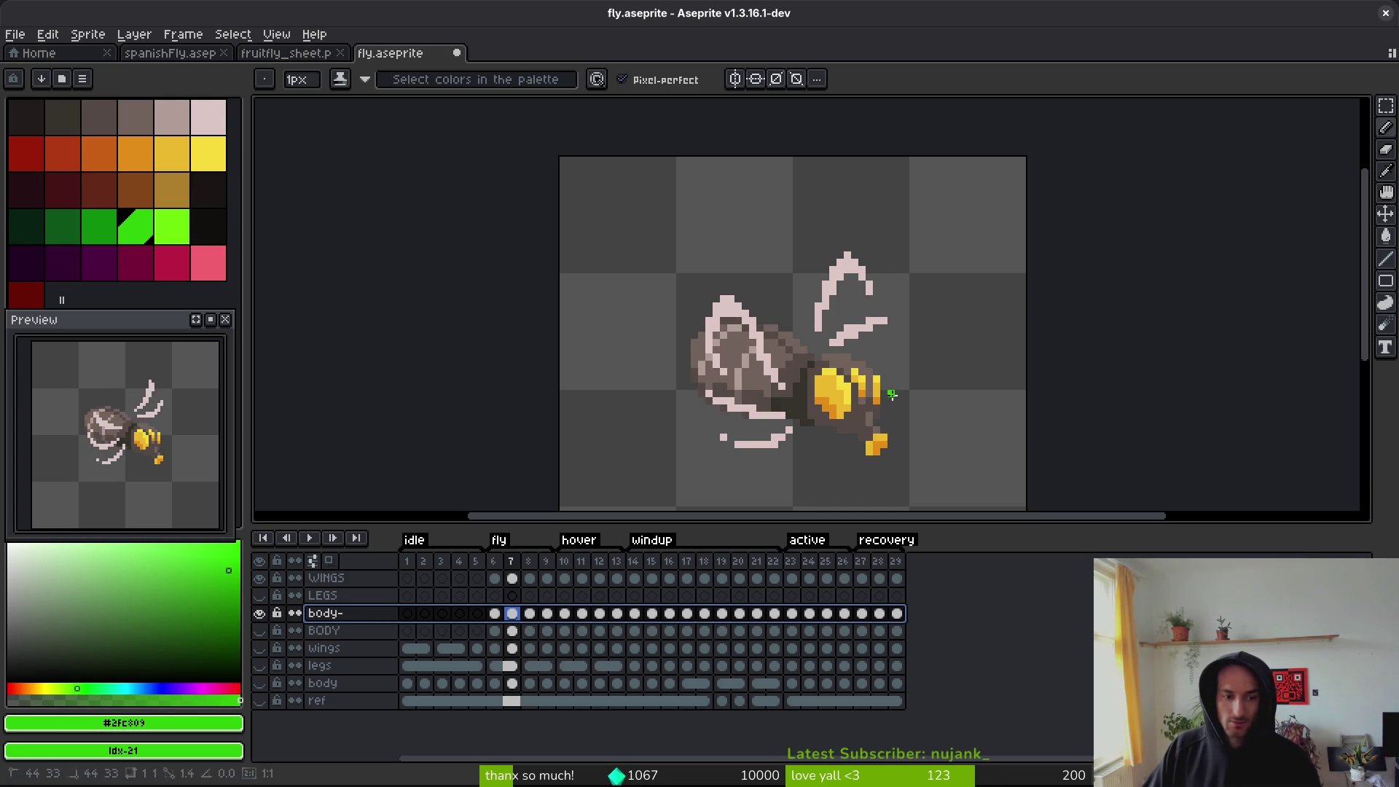
pyautogui.press('Left')
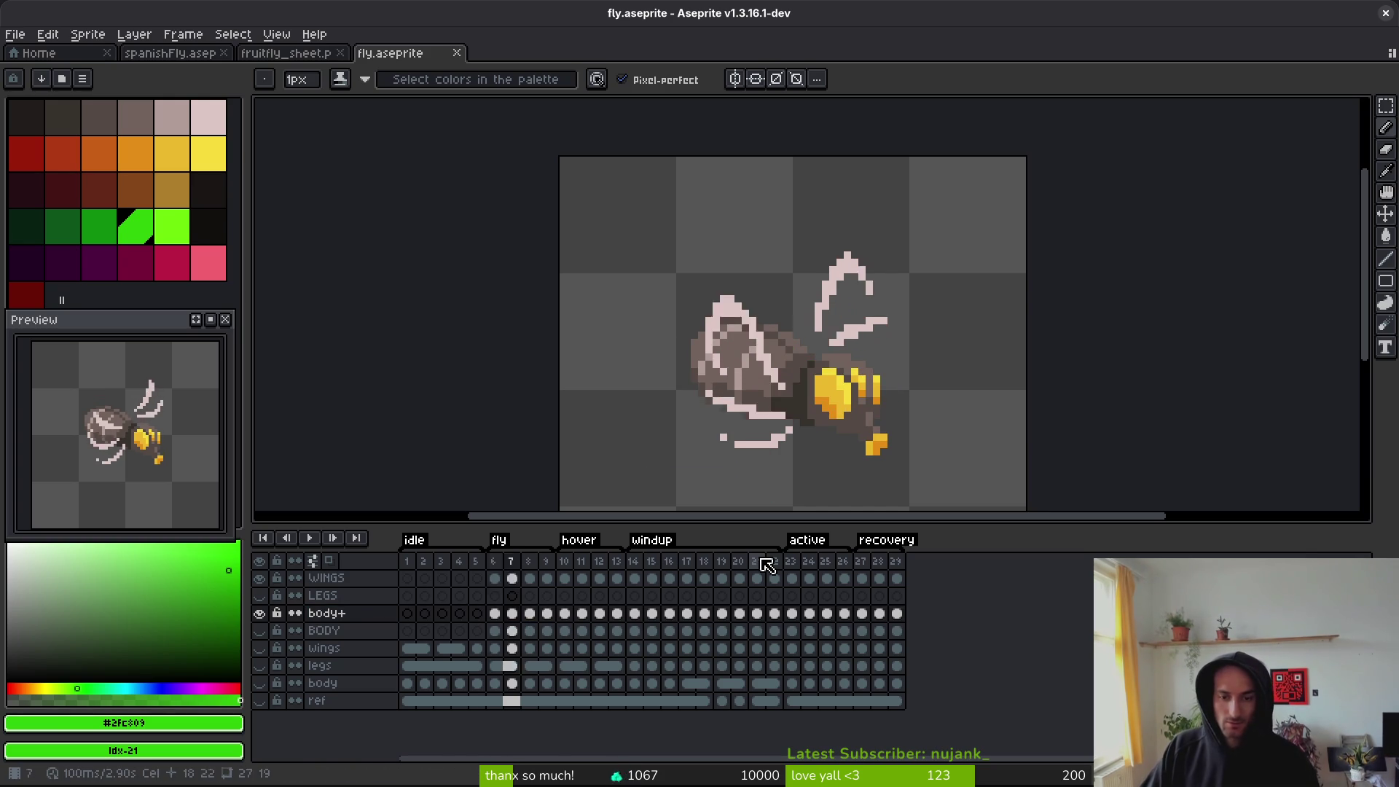
pyautogui.scroll(1, 787, 333)
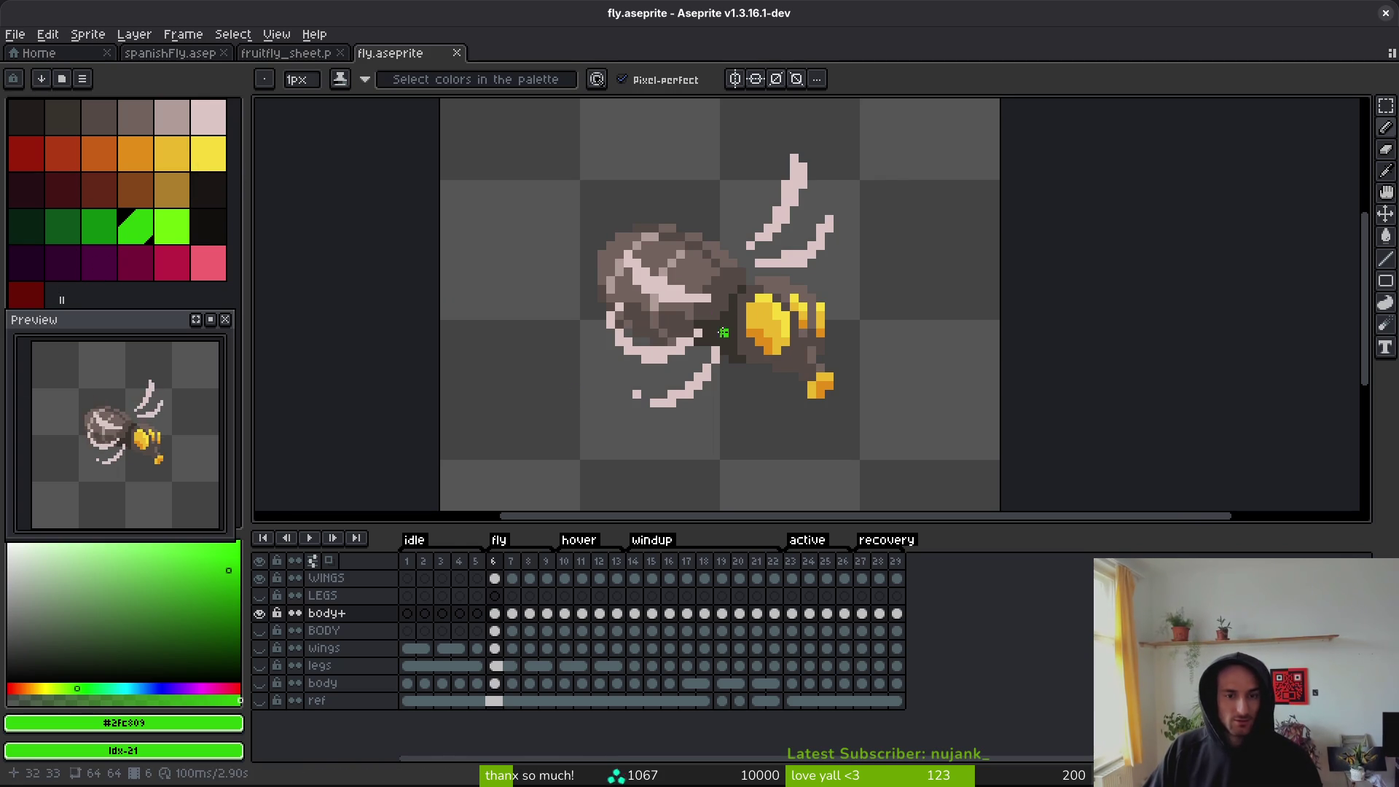
# - Take the eyes' yellow as the drawing colour and hide the wings layer
pyautogui.scroll(4, 760, 333)
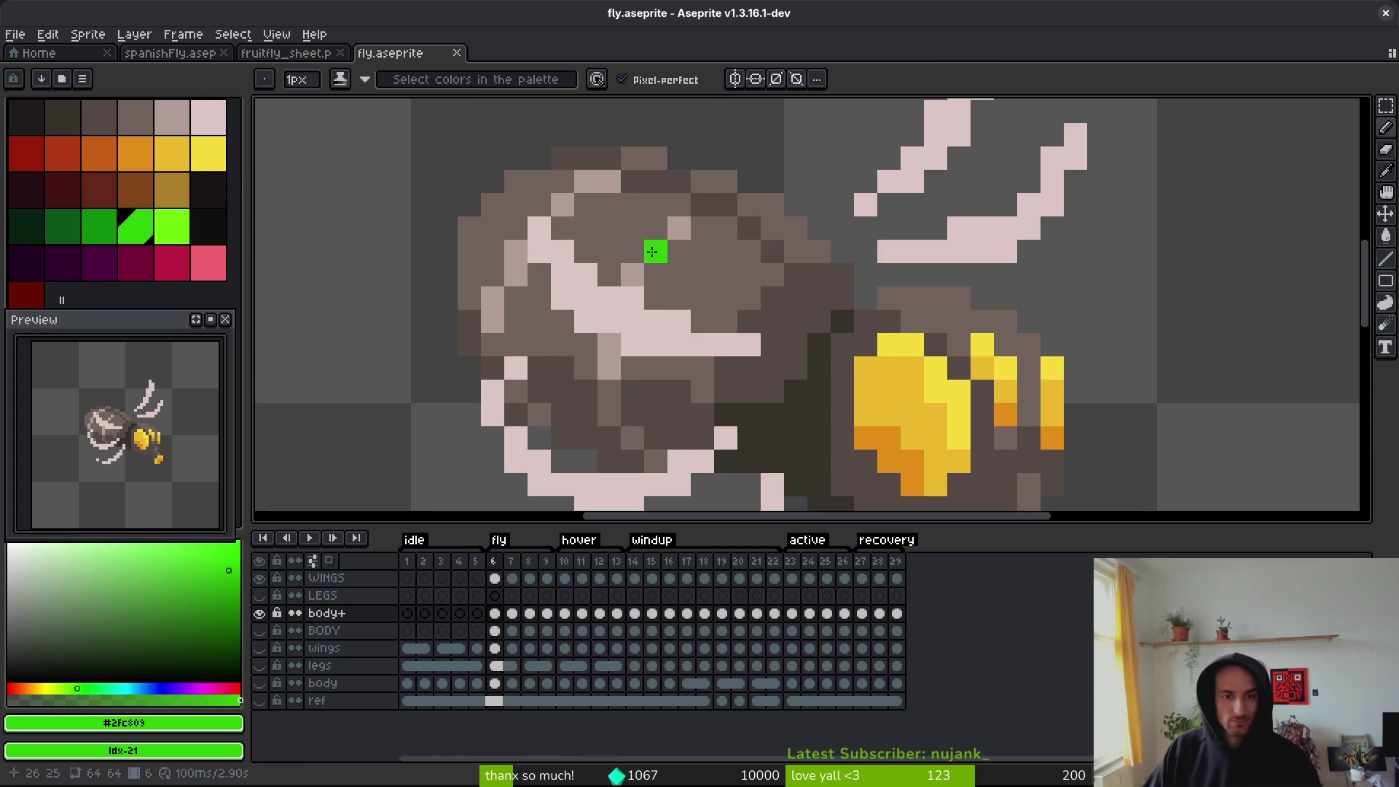
pyautogui.hscroll(3, 652, 252)
pyautogui.scroll(-2, 653, 252)
pyautogui.keyDown('alt'); pyautogui.click(818, 325); pyautogui.keyUp('alt')
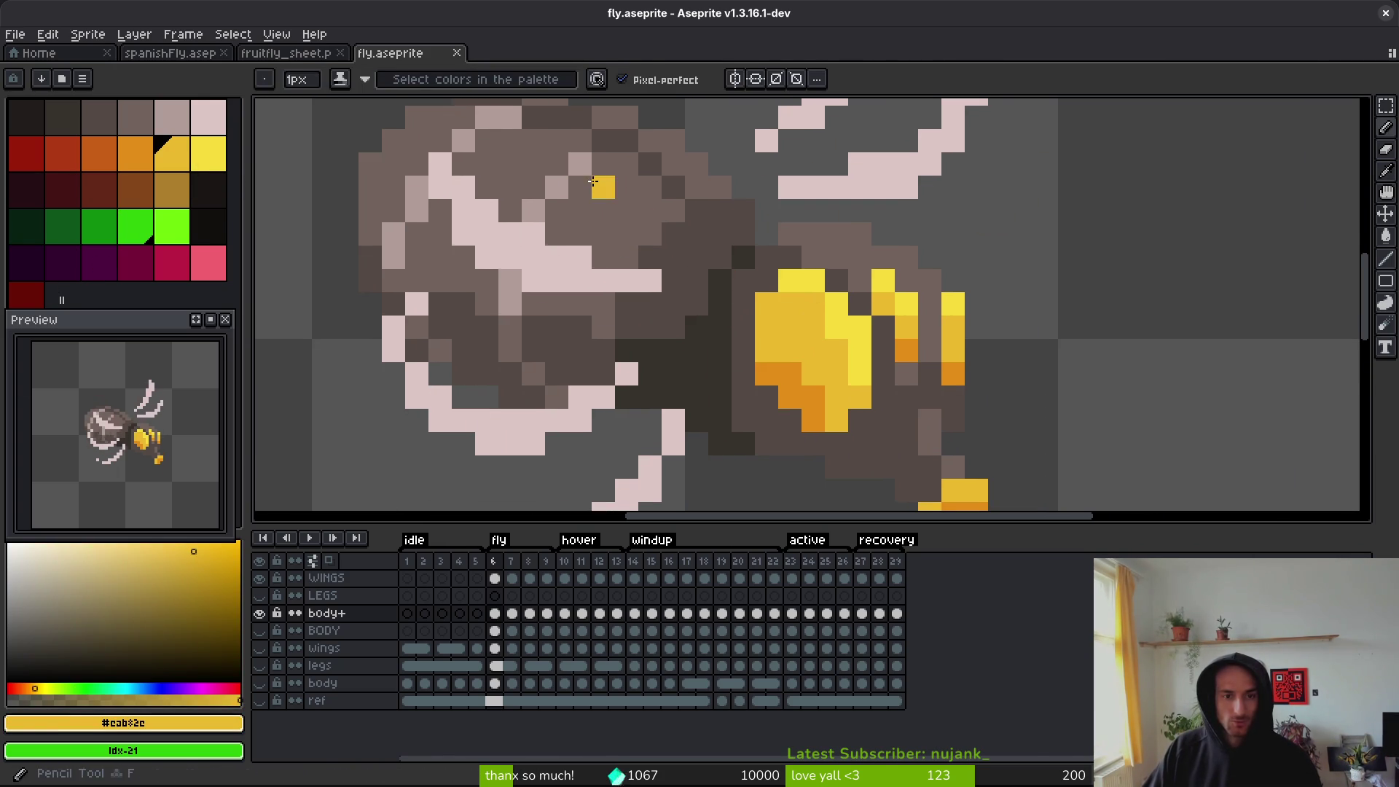
pyautogui.click(259, 578)
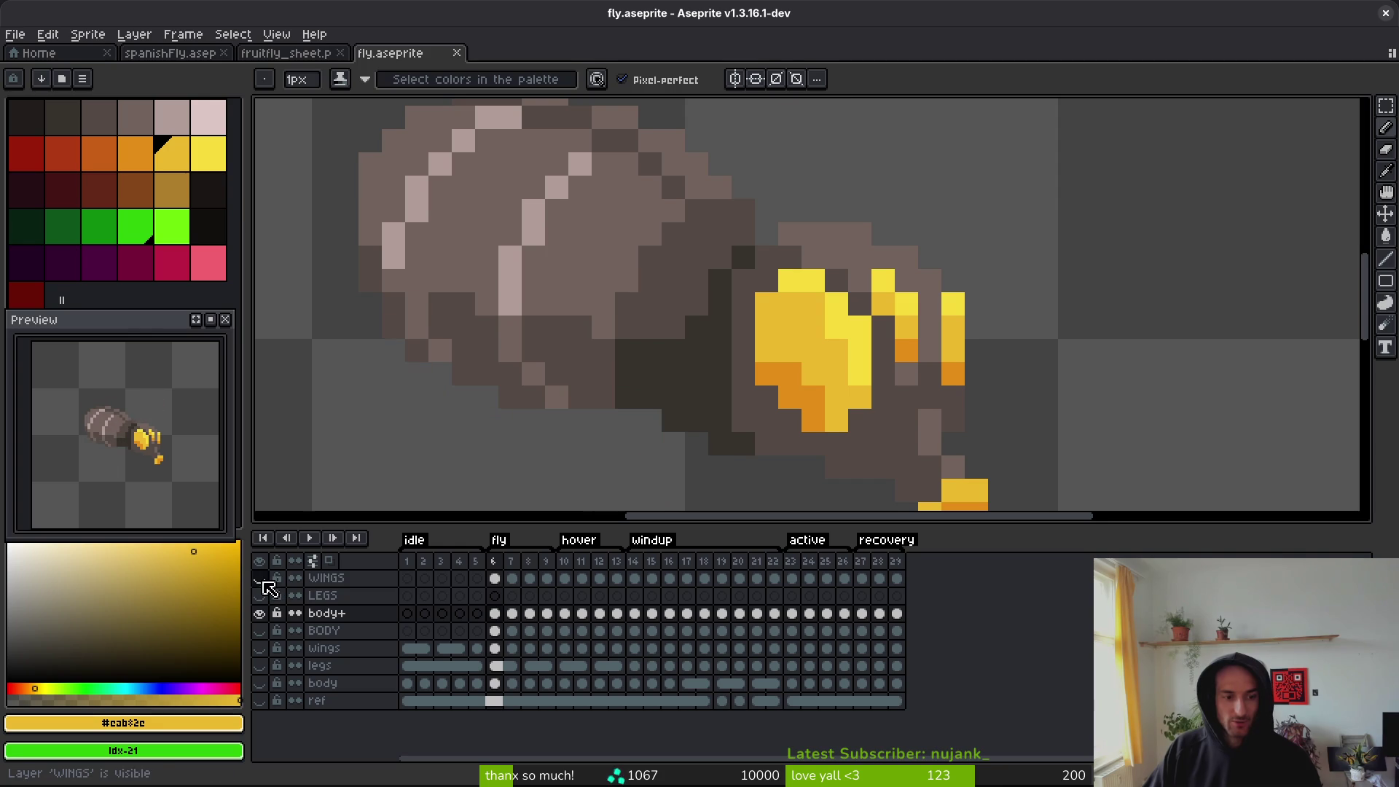
pyautogui.moveTo(581, 164); pyautogui.dragTo(557, 182)
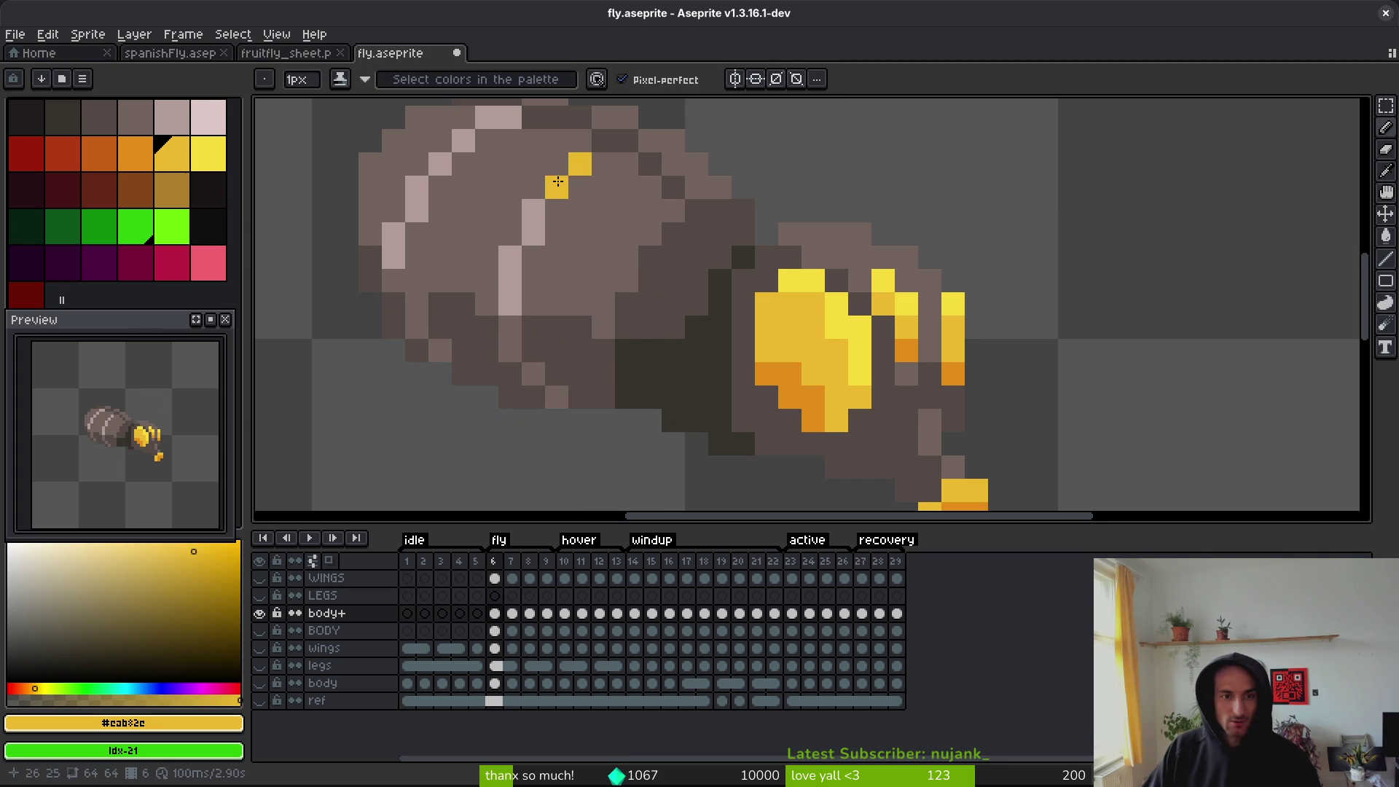
pyautogui.hotkey('ctrl', 'z')
# - Fill the stripe areas across the abdomen yellow with the Paint Bucket
pyautogui.press('g')
pyautogui.click(533, 211)
pyautogui.click(508, 257)
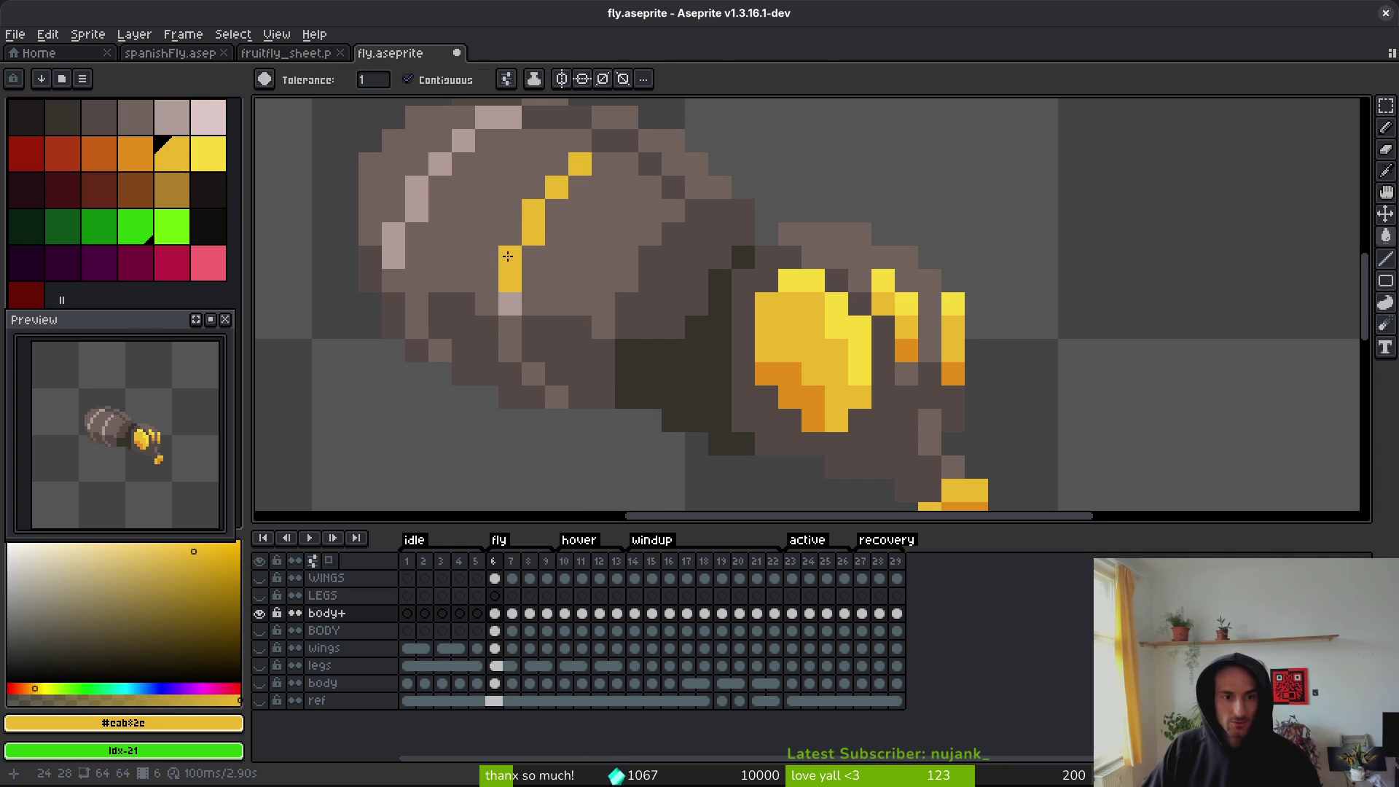
pyautogui.click(510, 303)
pyautogui.click(393, 240)
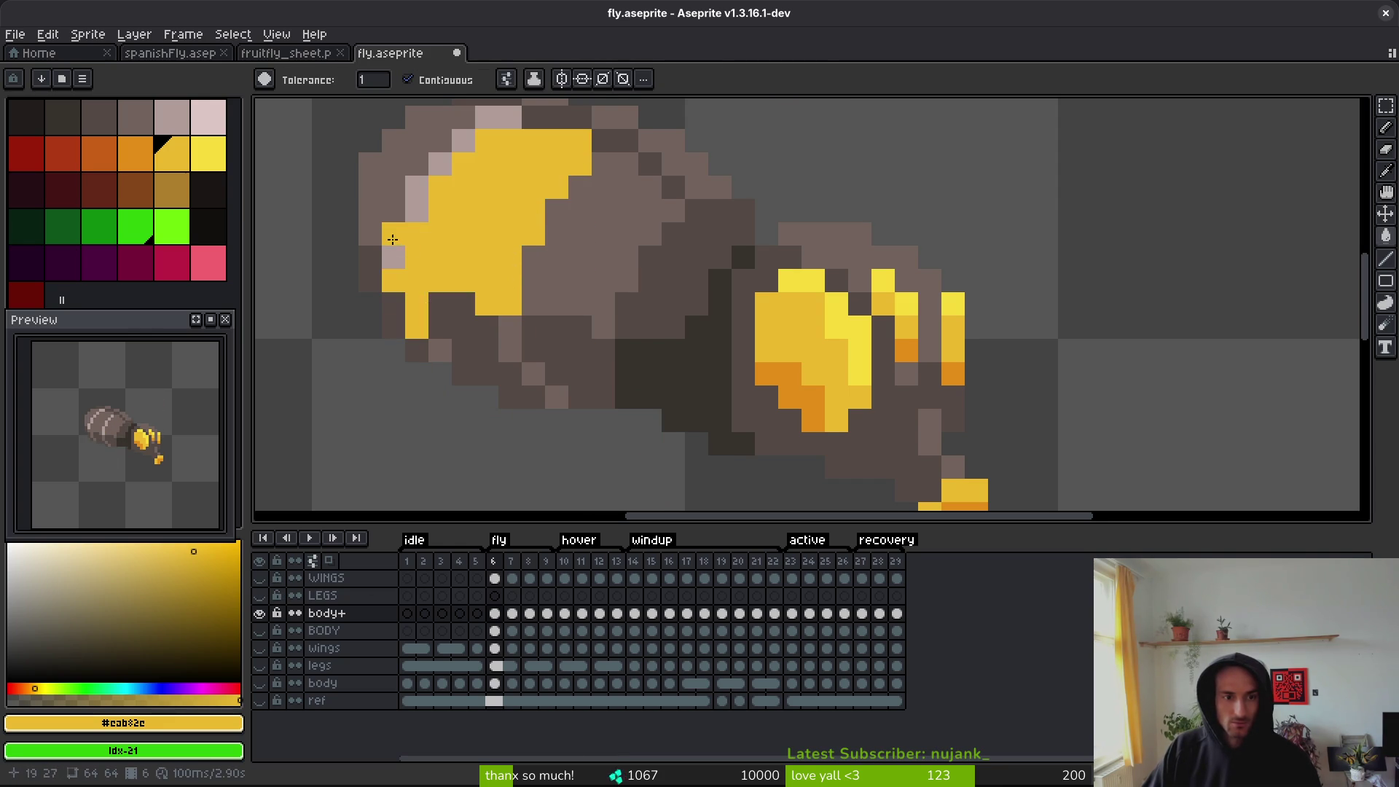
pyautogui.click(421, 201)
pyautogui.click(489, 119)
pyautogui.scroll(3, 510, 182)
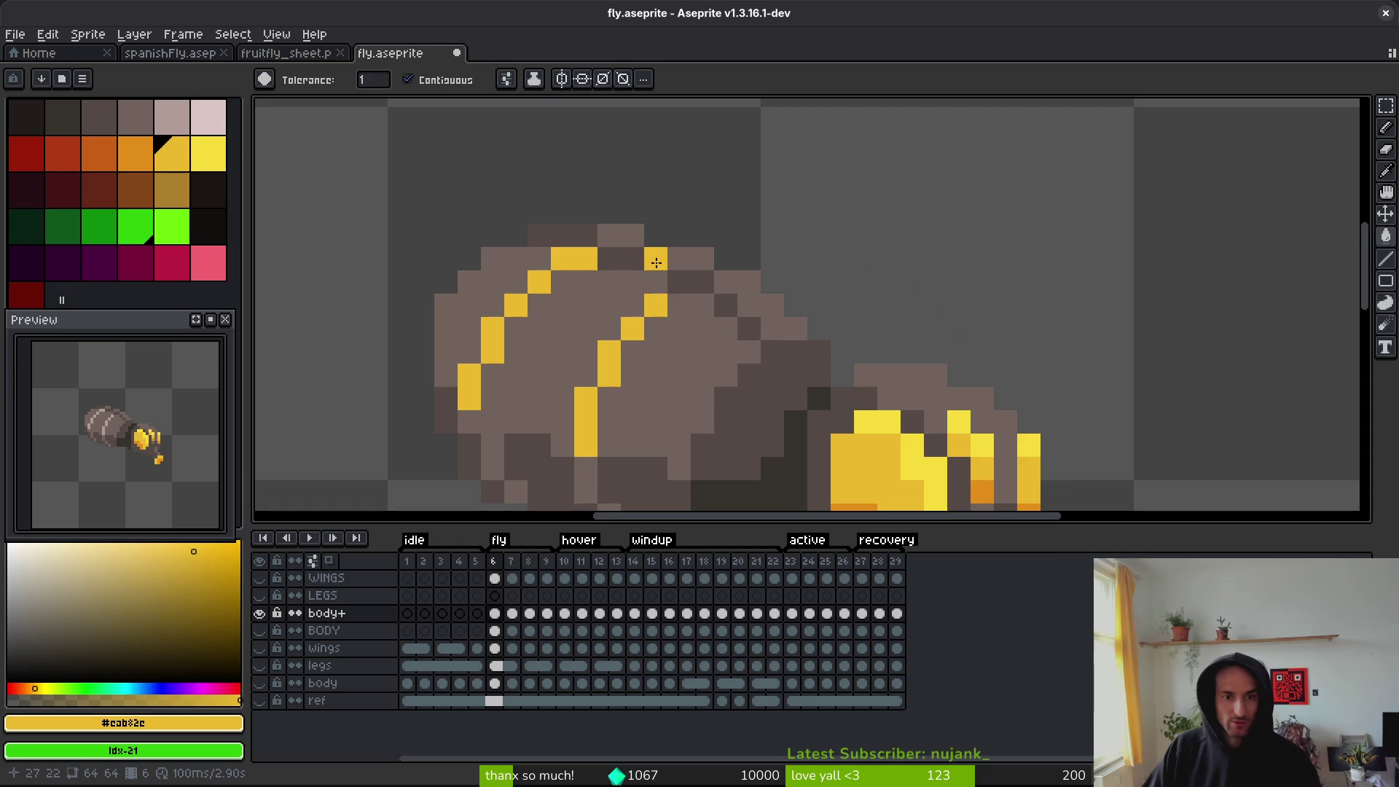
pyautogui.hscroll(3, 531, 234)
# - Pick the eyes' orange and pencil orange shading pixels at the stripe ends
pyautogui.press('i')
pyautogui.rightClick(738, 387)
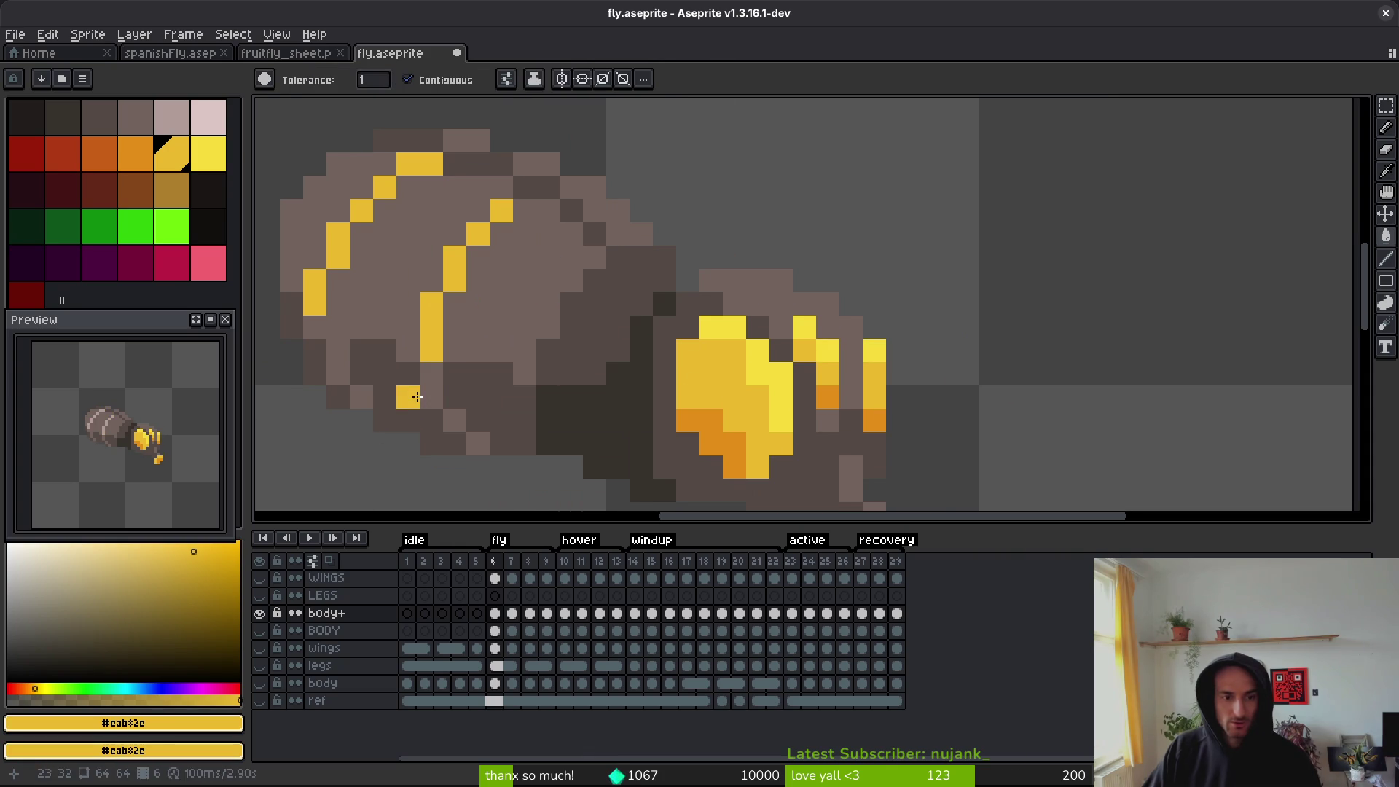
pyautogui.click(722, 417)
pyautogui.press('g')
pyautogui.click(432, 379)
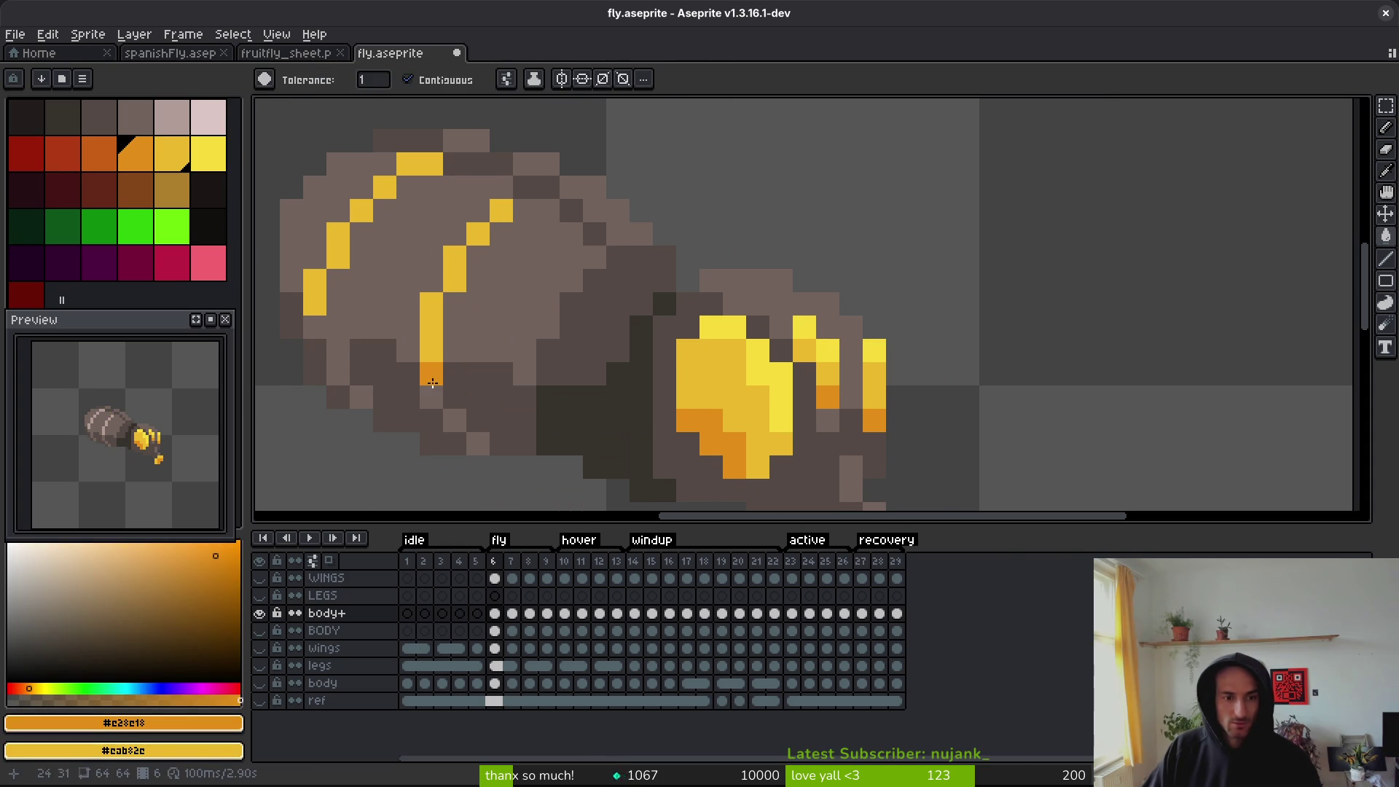
pyautogui.click(338, 351)
pyautogui.hotkey('ctrl', 'z')
pyautogui.press('b')
pyautogui.click(338, 350)
pyautogui.click(360, 397)
pyautogui.click(315, 326)
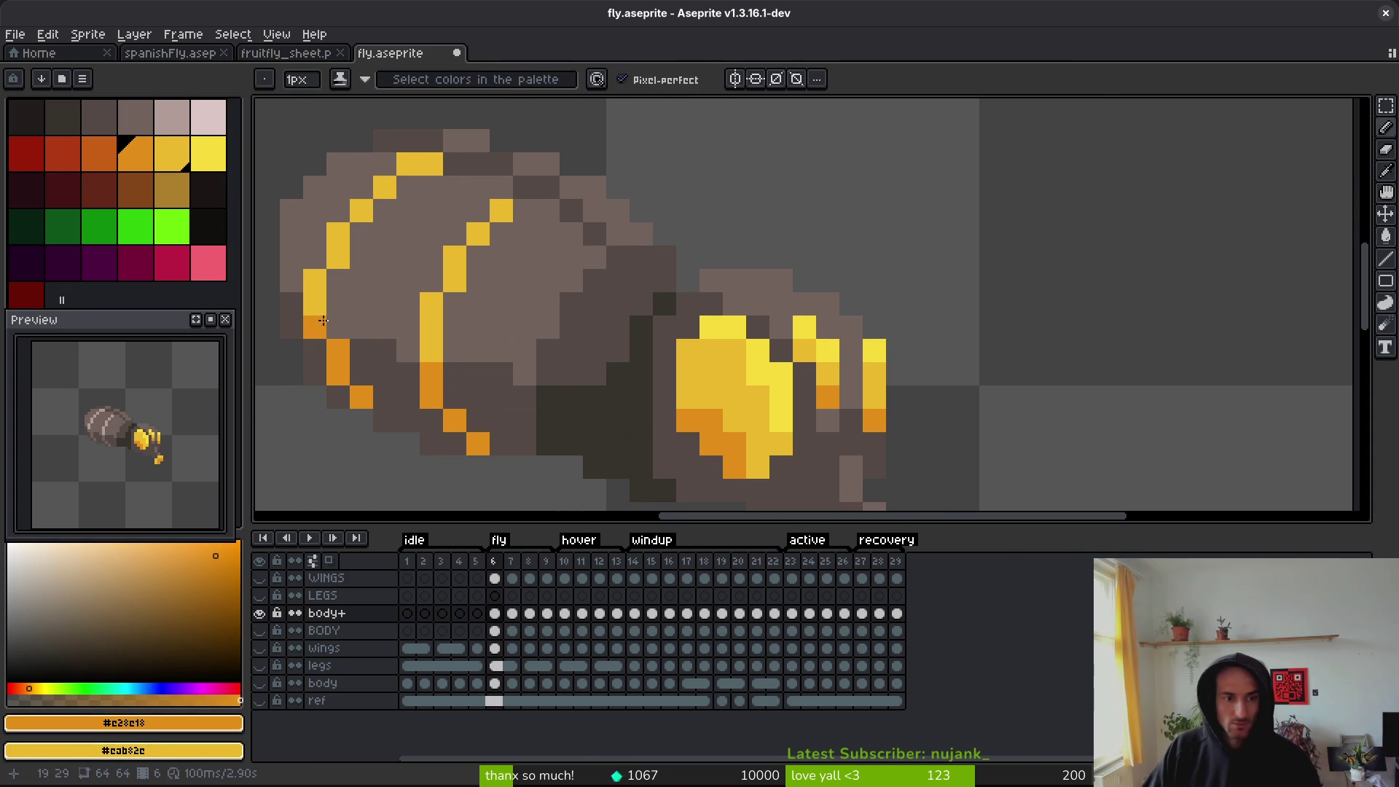
pyautogui.scroll(-4, 415, 369)
pyautogui.scroll(5, 419, 284)
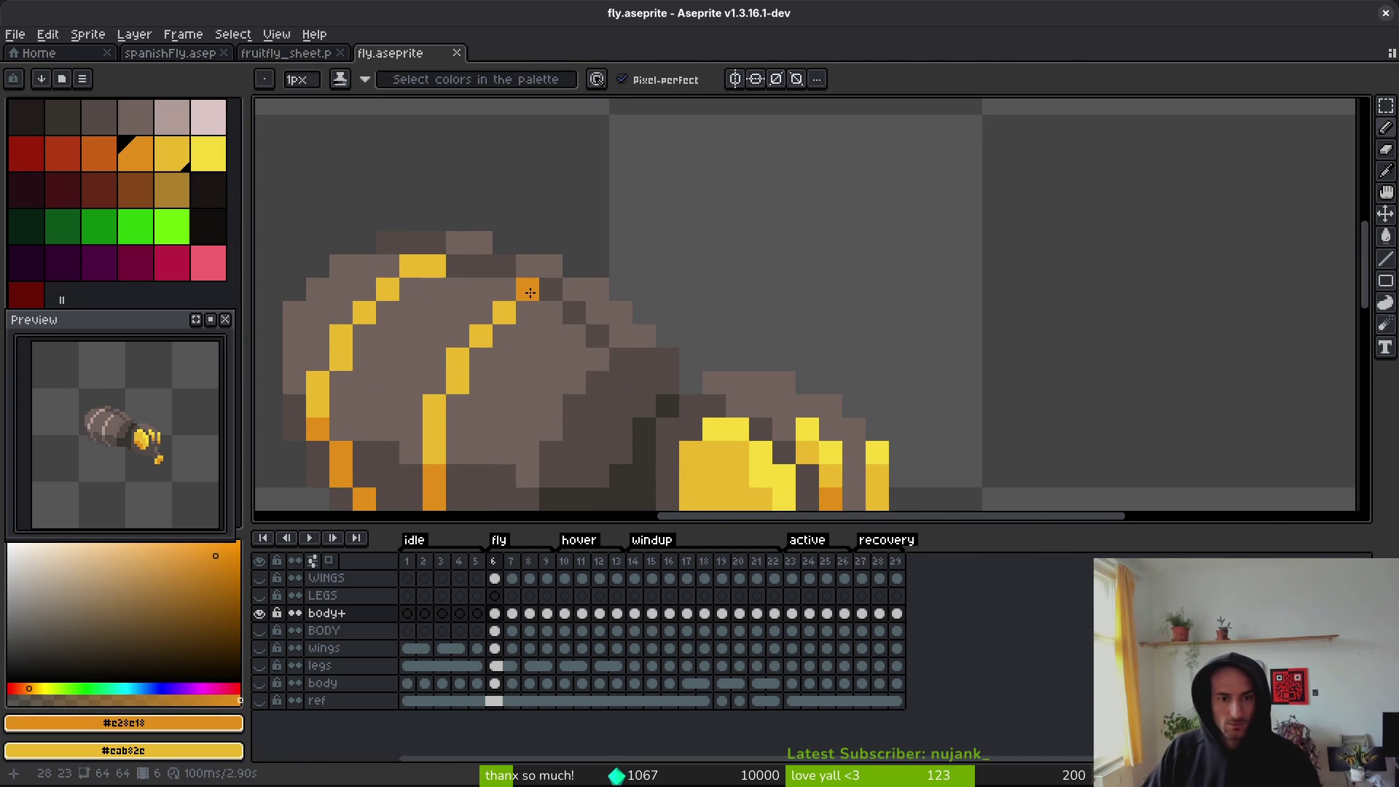
# - Extend the stripes with yellow fills along the top of the body
pyautogui.keyDown('alt'); pyautogui.click(504, 312); pyautogui.keyUp('alt')
pyautogui.press('g')
pyautogui.click(470, 266)
pyautogui.click(428, 242)
pyautogui.click(570, 316)
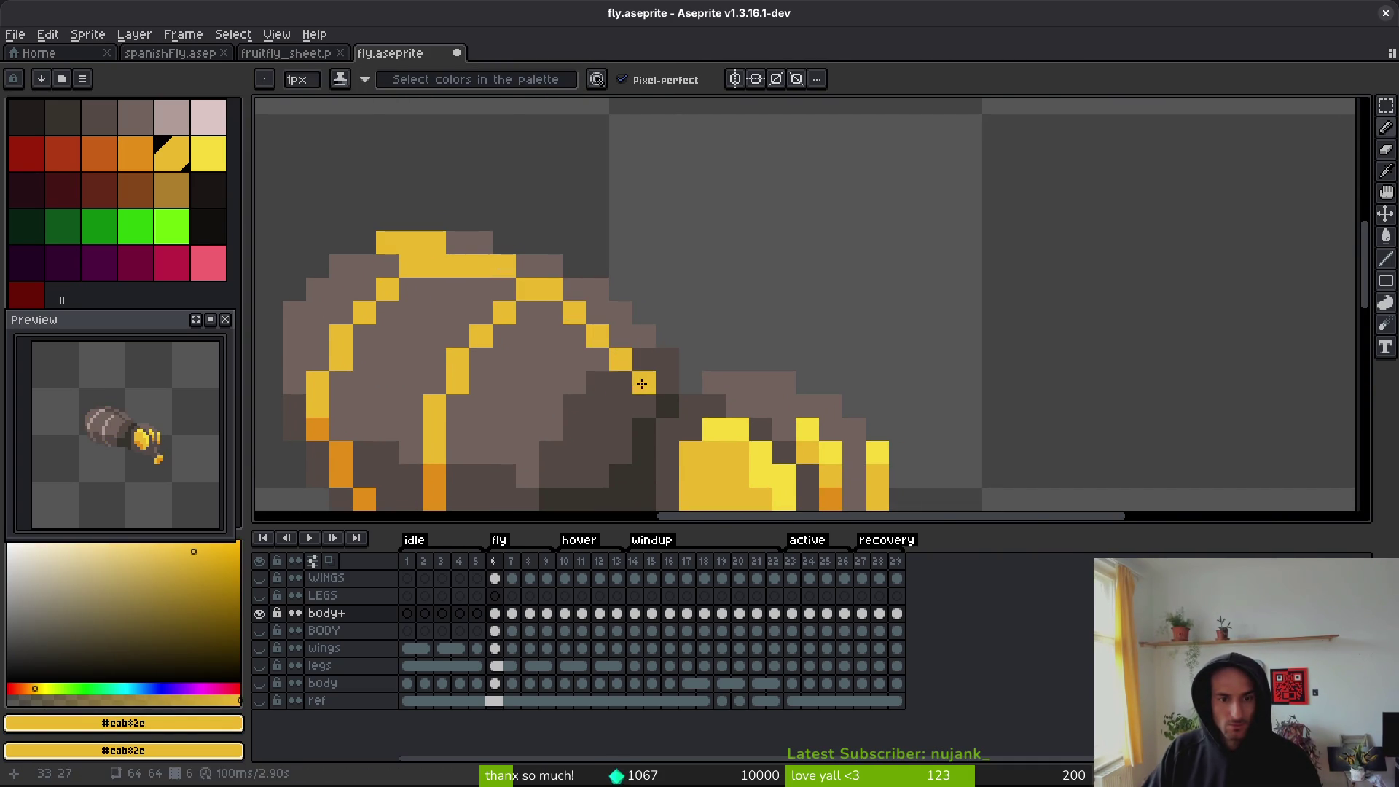
# - Draw orange shading along the stripe's right end
pyautogui.press('i')
pyautogui.click(435, 474)
pyautogui.press('b')
pyautogui.moveTo(619, 360); pyautogui.dragTo(668, 405)
pyautogui.scroll(-3, 675, 436)
pyautogui.scroll(-1, 675, 435)
pyautogui.scroll(-1, 641, 416)
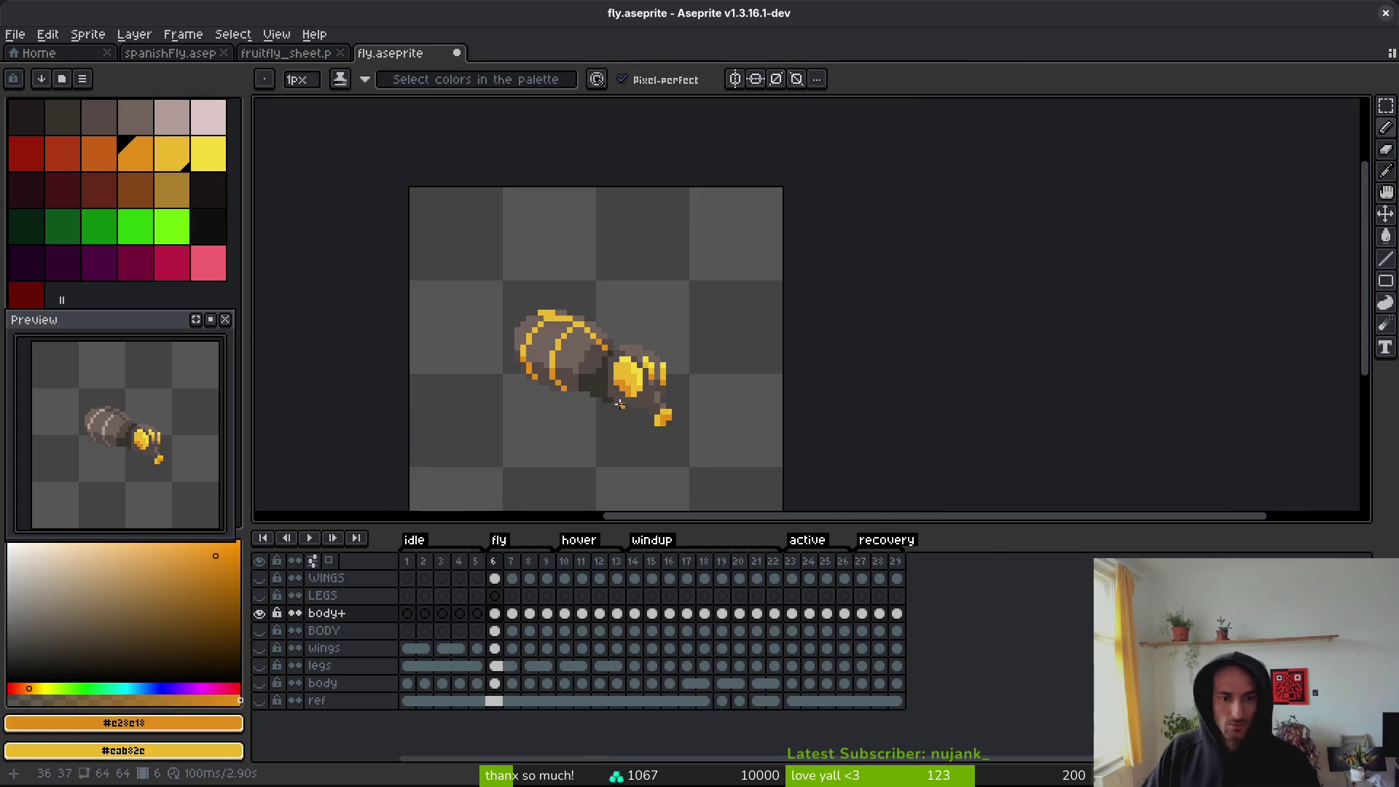
# - Preview the striped fly with the WINGS layer shown, hide it again, and save fly.aseprite
pyautogui.scroll(5, 615, 377)
pyautogui.scroll(-6, 648, 390)
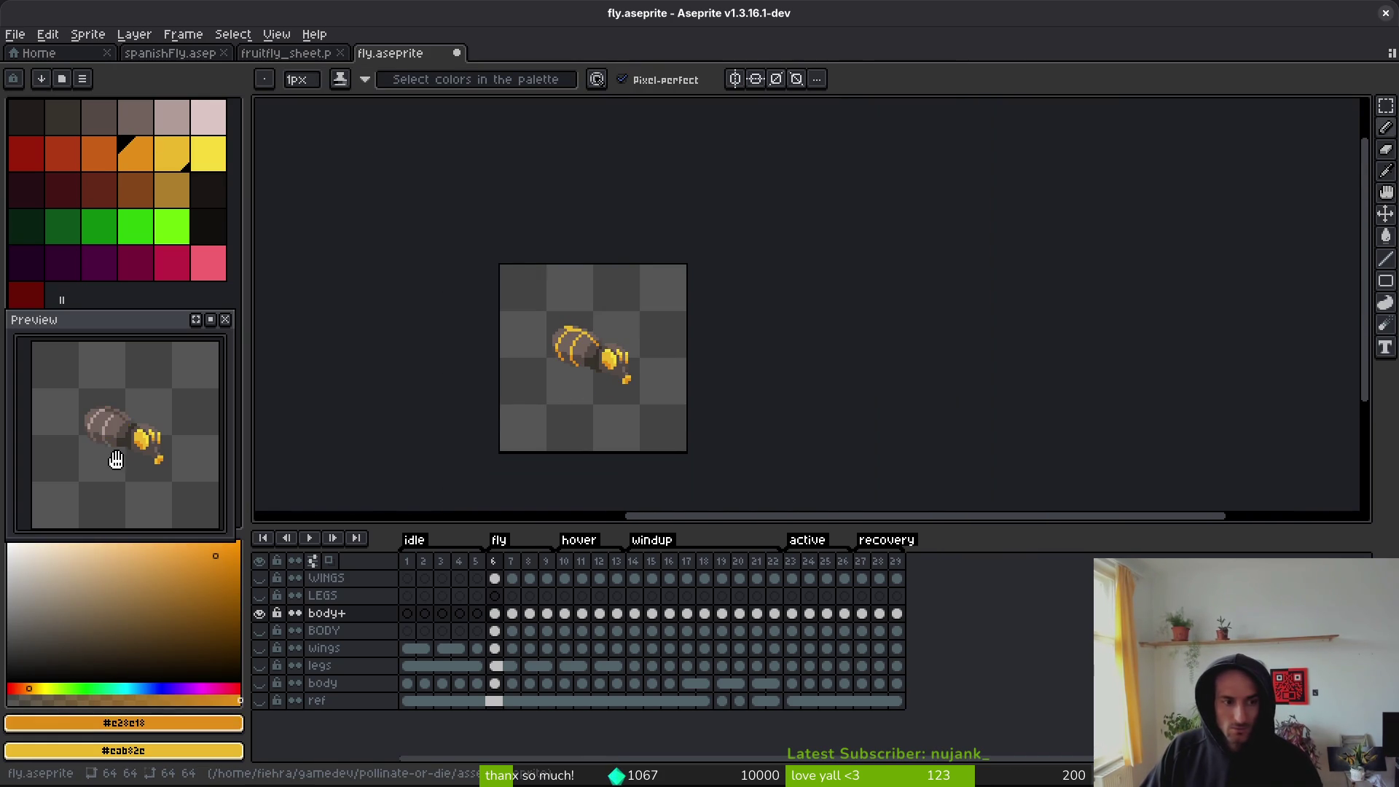
pyautogui.scroll(2, 595, 369)
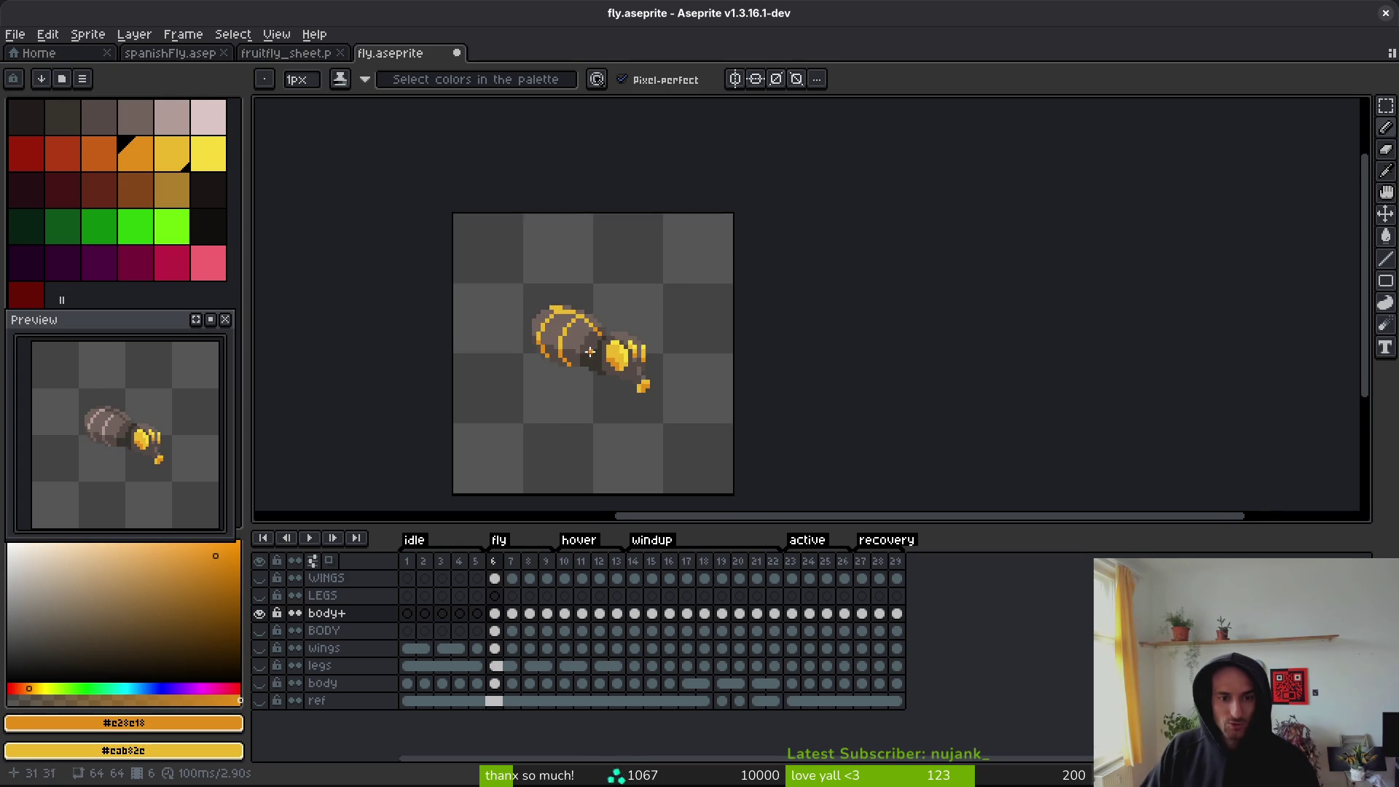
pyautogui.scroll(-1, 590, 353)
pyautogui.click(259, 578)
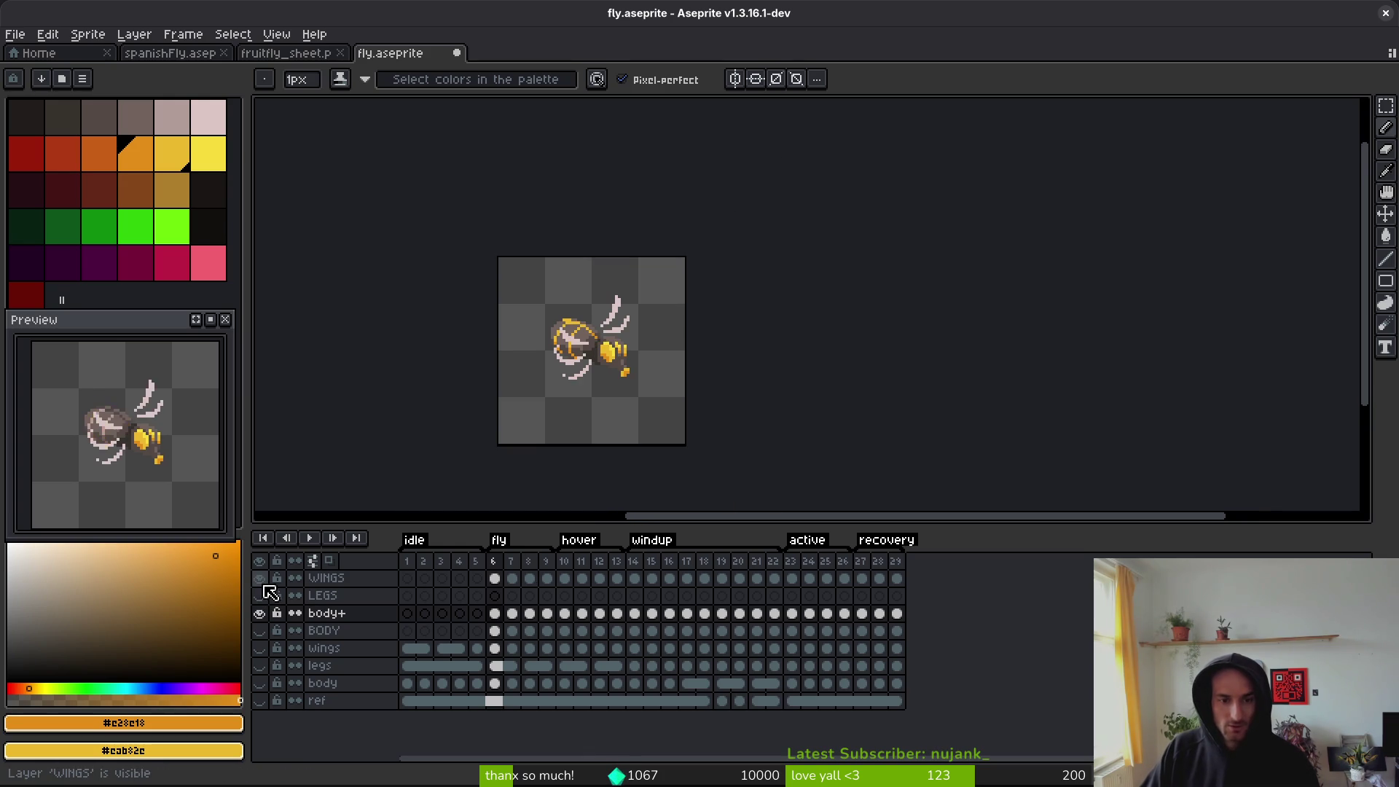
pyautogui.scroll(-2, 607, 419)
pyautogui.scroll(3, 623, 397)
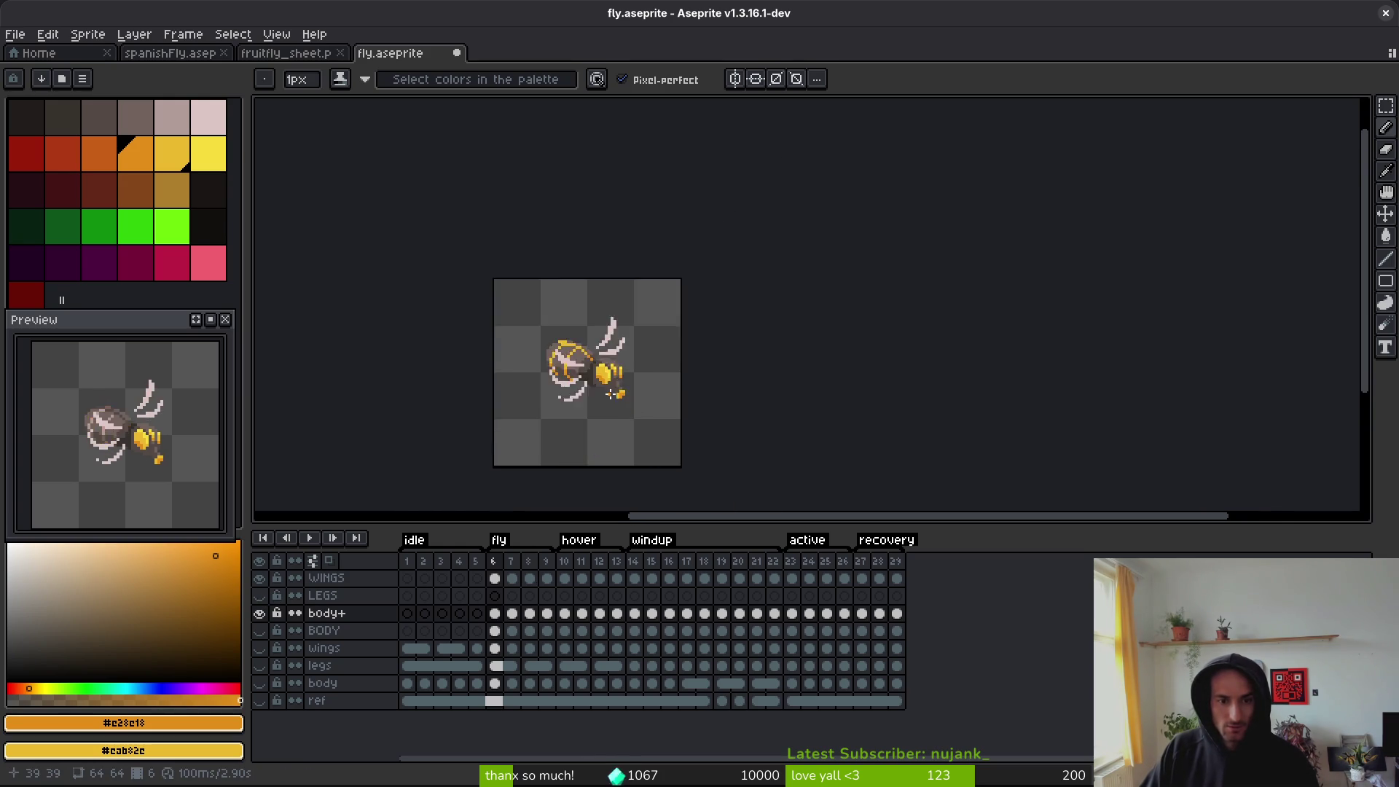
pyautogui.click(259, 580)
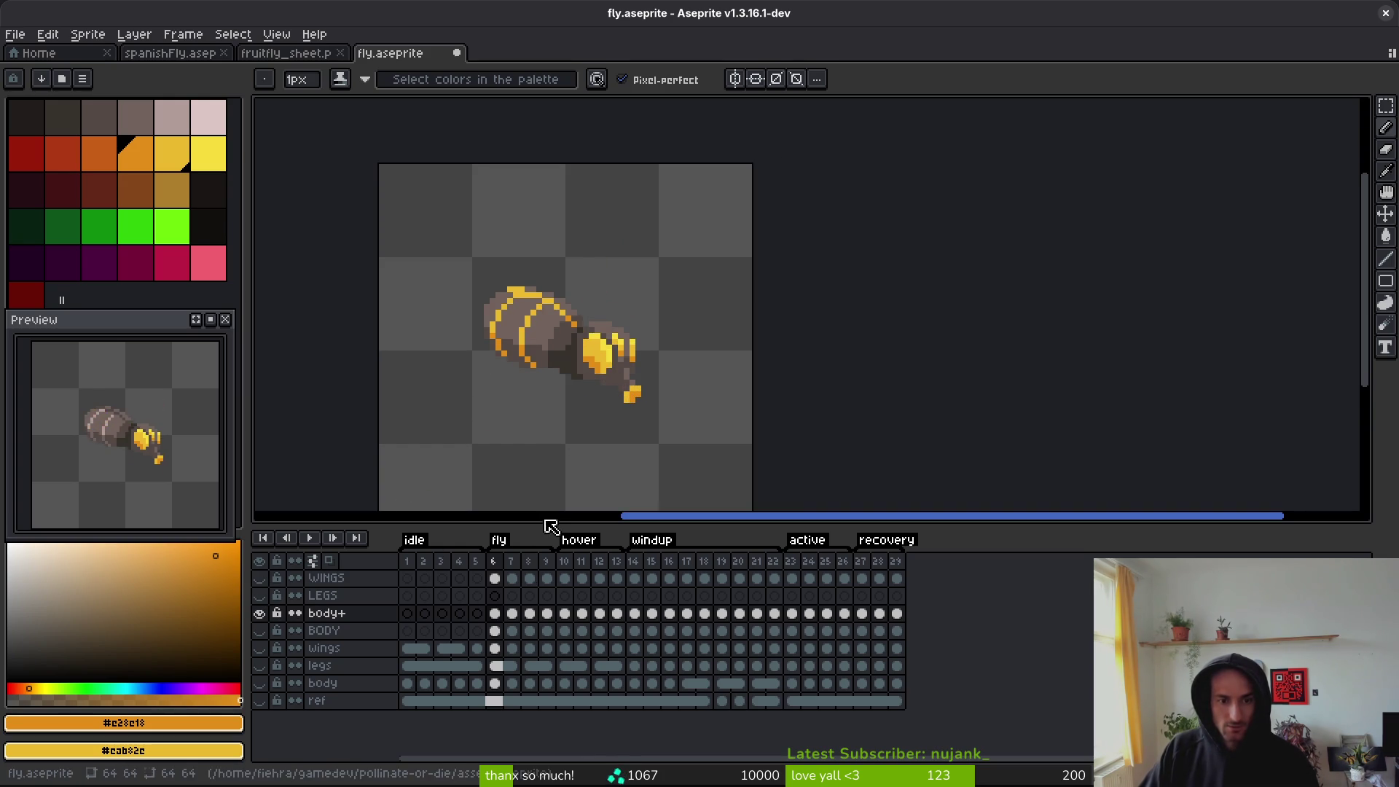
pyautogui.hotkey('ctrl', 's')
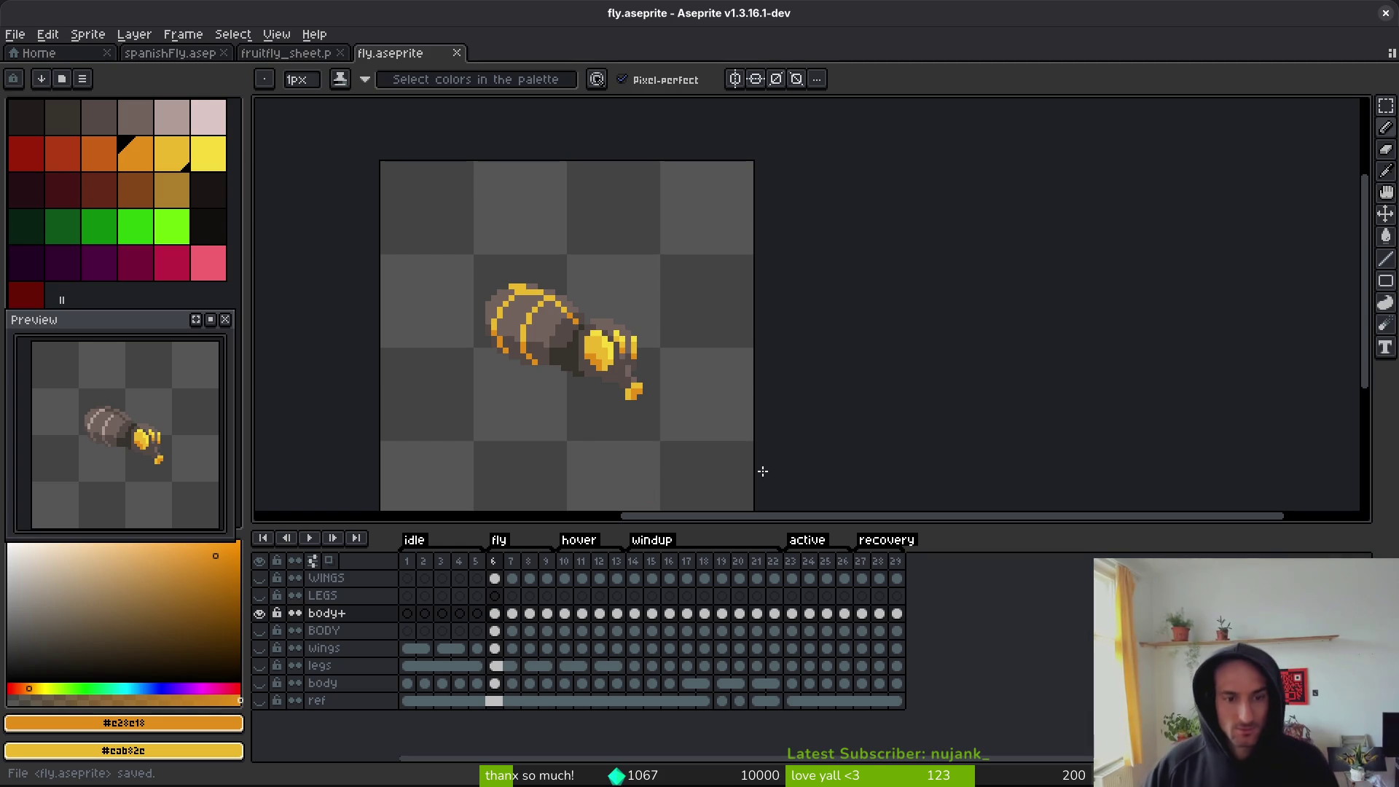
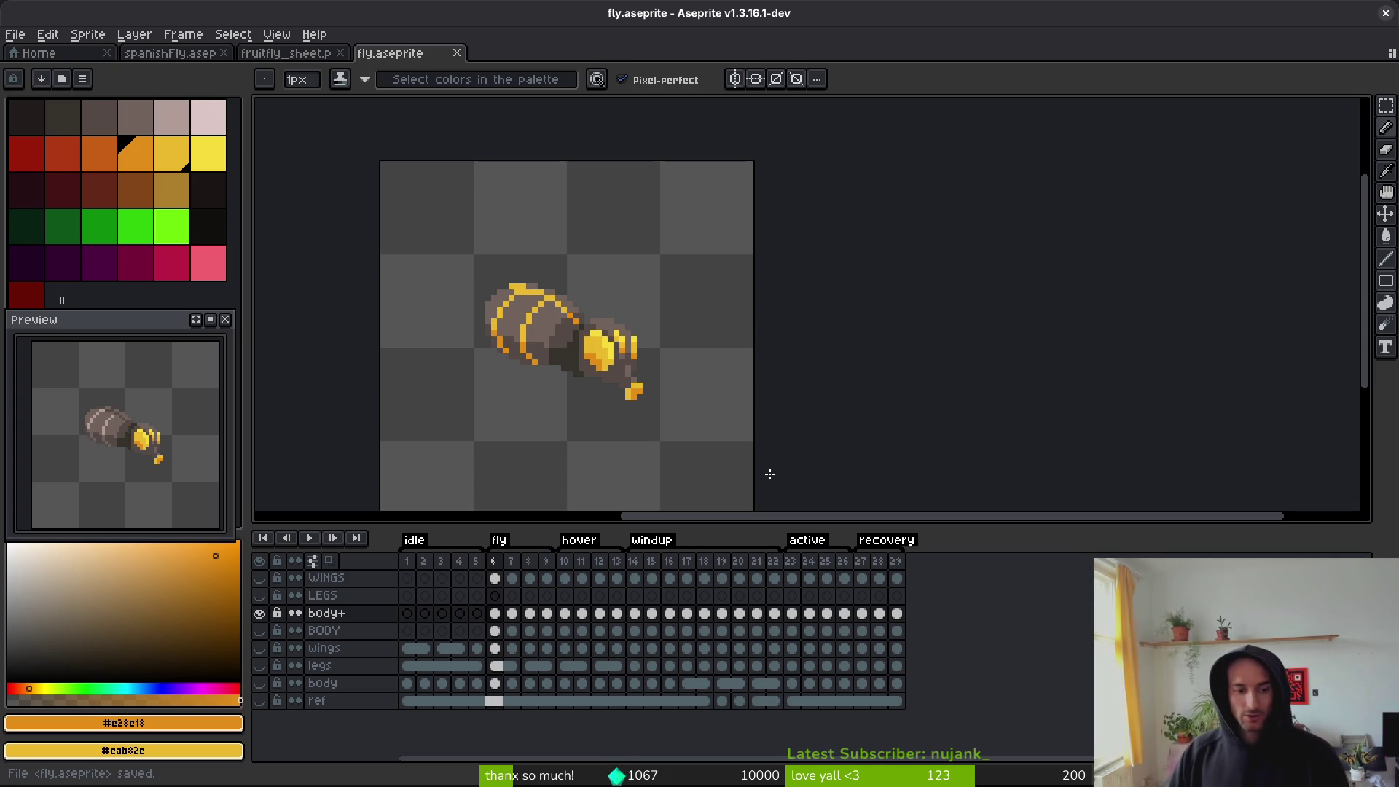
# - Duplicate the BODY layer, move the copy above wings, hide body+ and save
pyautogui.click(495, 631)
pyautogui.click(259, 631)
pyautogui.click(346, 640)
pyautogui.hotkey('ctrl', 'c')
pyautogui.hotkey('ctrl', 'v')
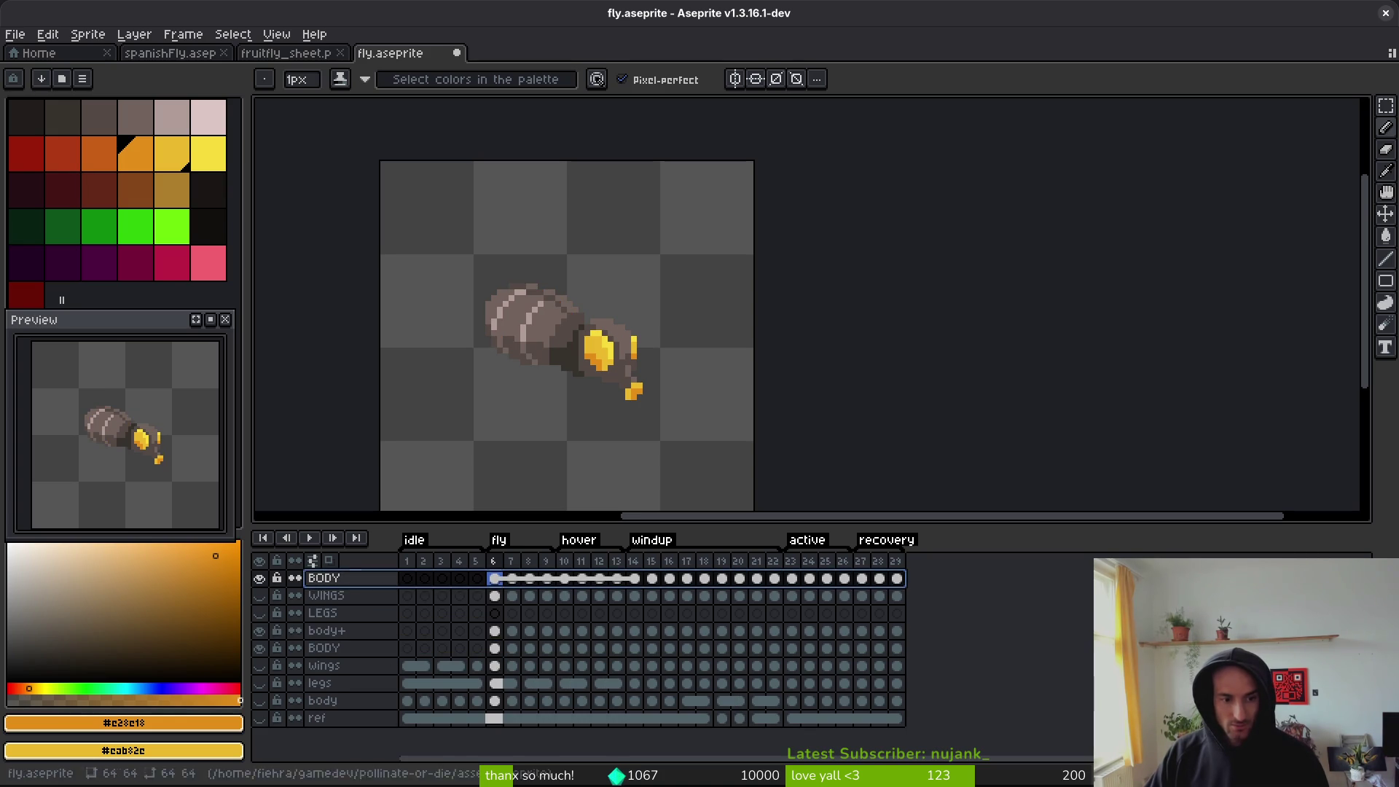
pyautogui.moveTo(387, 589)
pyautogui.mouseDown()
pyautogui.moveTo(381, 667)
pyautogui.moveTo(284, 655)
pyautogui.mouseUp()
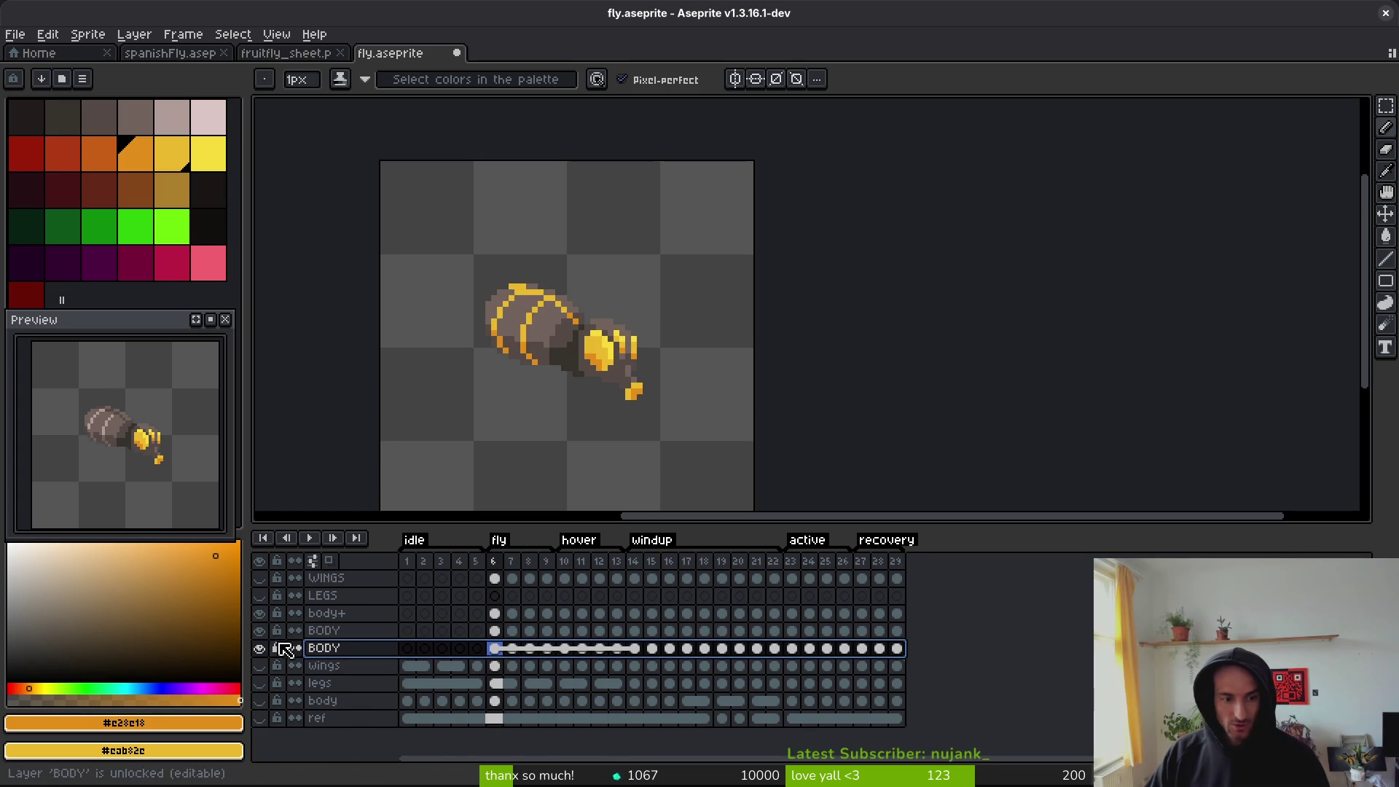
pyautogui.click(260, 613)
pyautogui.hotkey('ctrl', 's')
# - Sample the dark body colour and compare the sprite with the fruitfly_sheet.png reference
pyautogui.scroll(5, 581, 350)
pyautogui.press('i')
pyautogui.click(549, 380)
pyautogui.press('b')
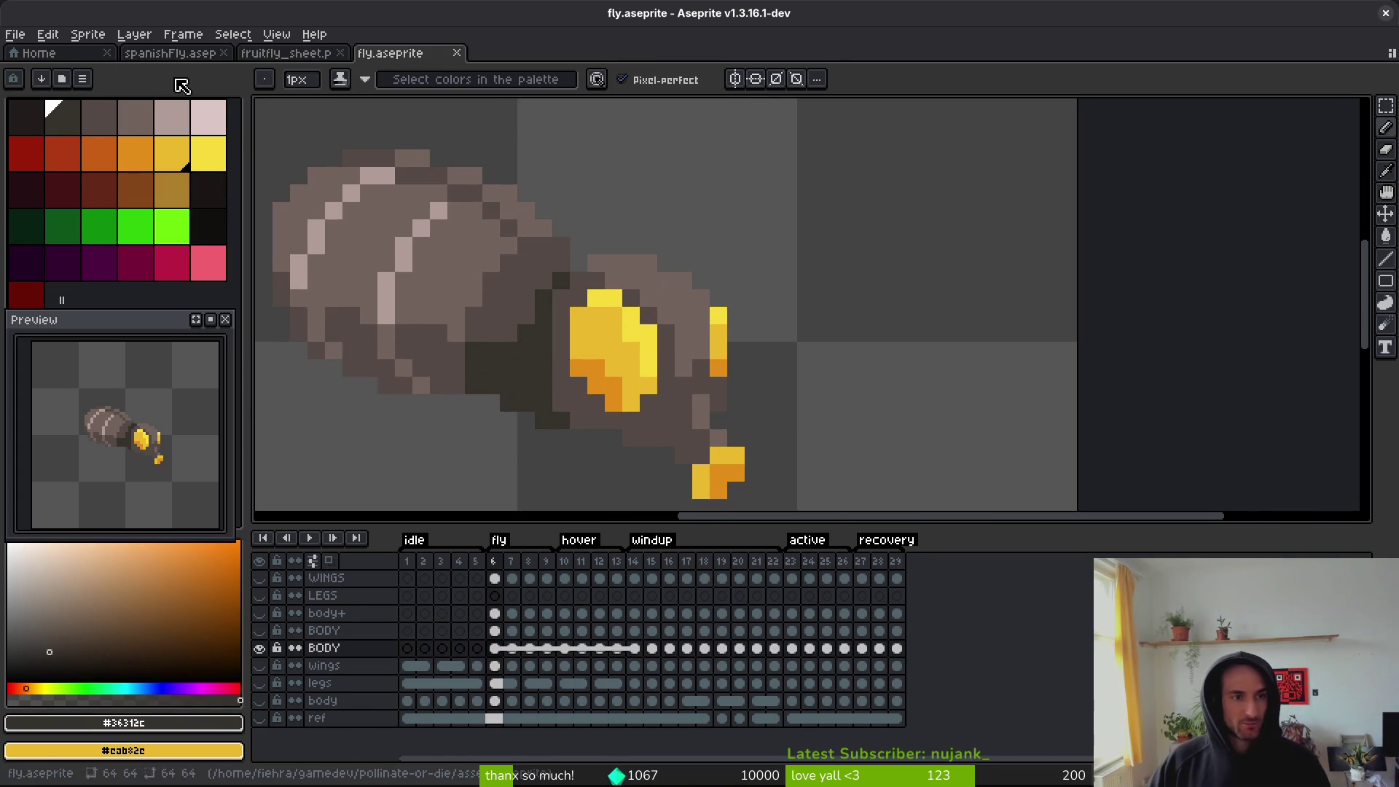
pyautogui.click(280, 59)
pyautogui.scroll(4, 669, 303)
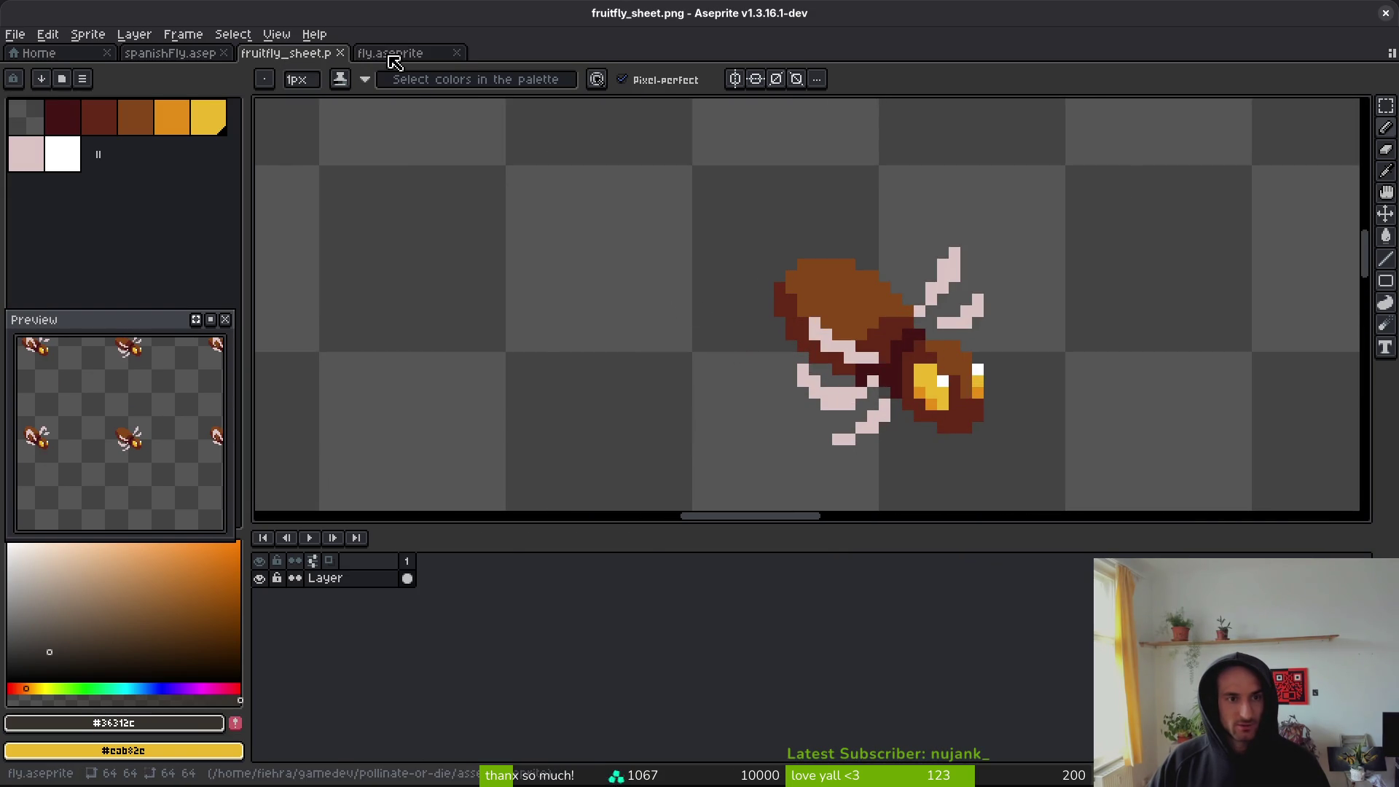
pyautogui.click(400, 55)
# - Replace the darkest grey of the fly's body with dark red
pyautogui.press('i')
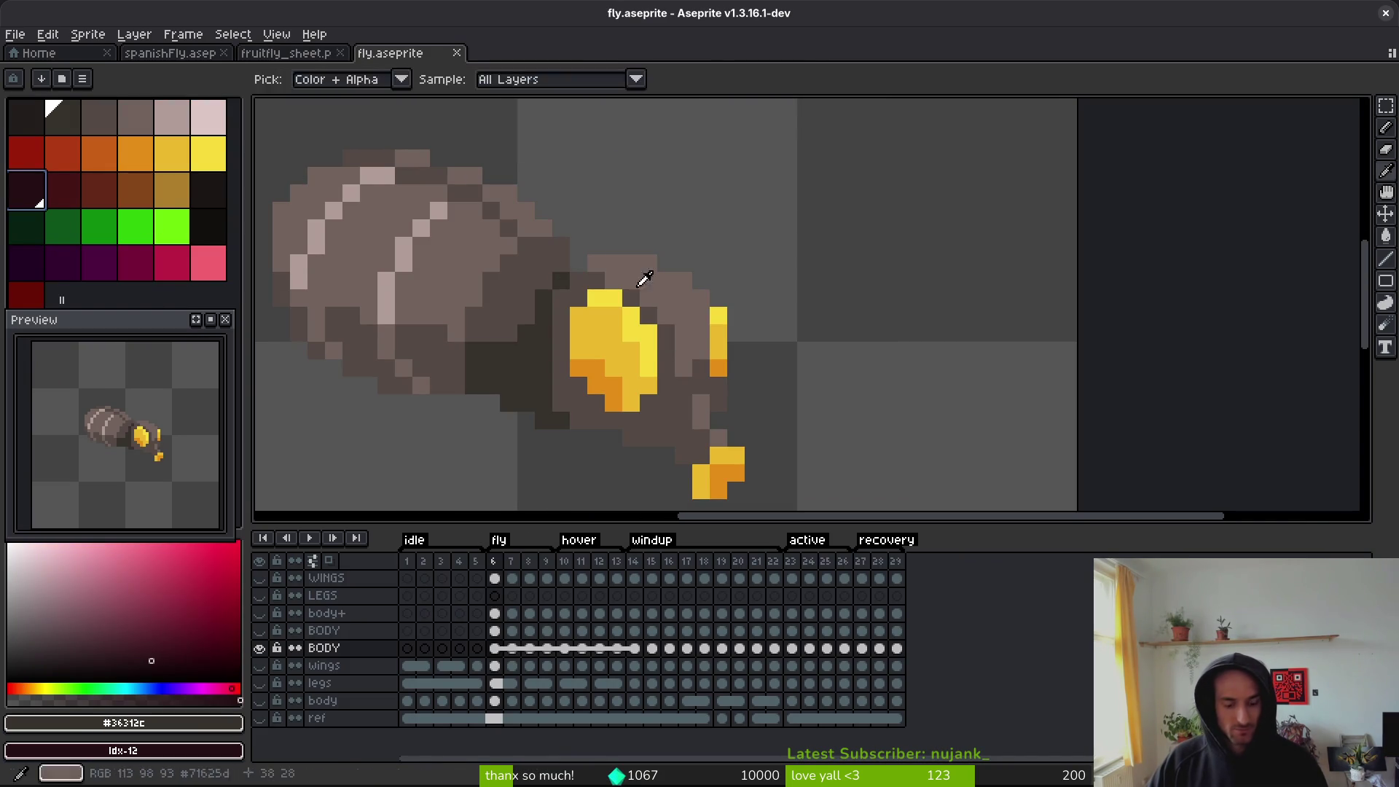
pyautogui.hotkey('shift', 'r')
pyautogui.click(837, 194)
pyautogui.click(525, 288)
pyautogui.rightClick(61, 197)
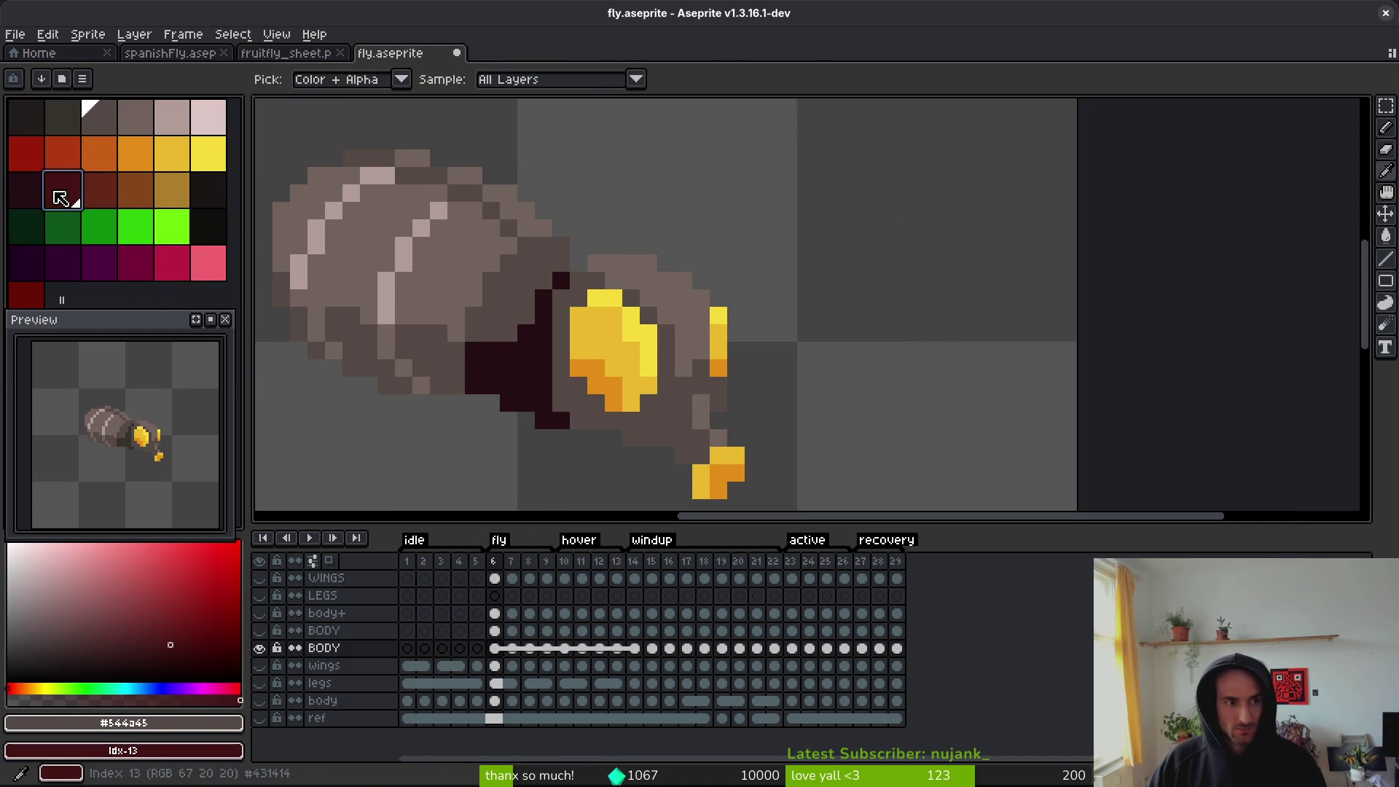
pyautogui.hotkey('shift', 'r')
pyautogui.click(838, 192)
# - Recolour the mid-grey to red-brown and the light stripes to orange-brown
pyautogui.click(469, 234)
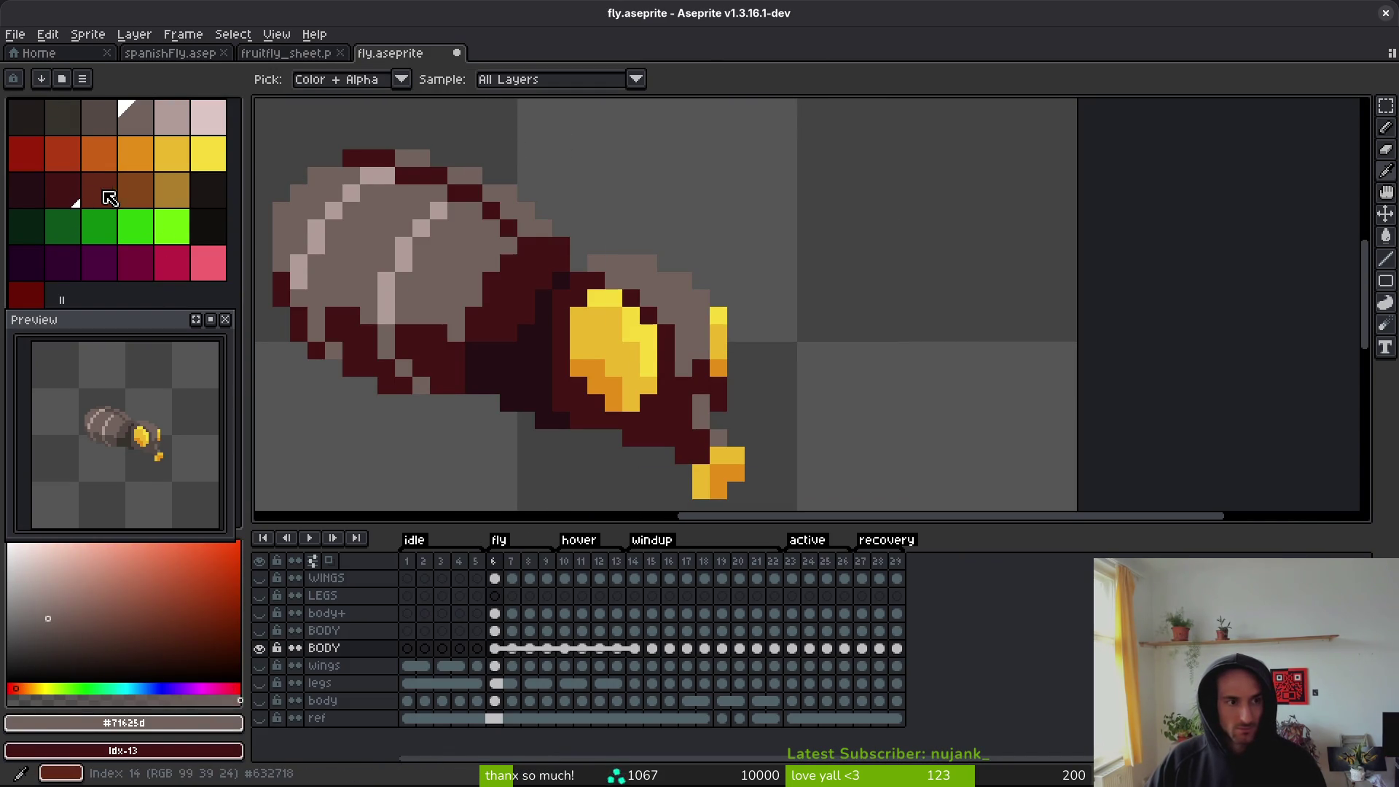
pyautogui.rightClick(92, 200)
pyautogui.hotkey('shift', 'r')
pyautogui.click(828, 193)
pyautogui.press('f')
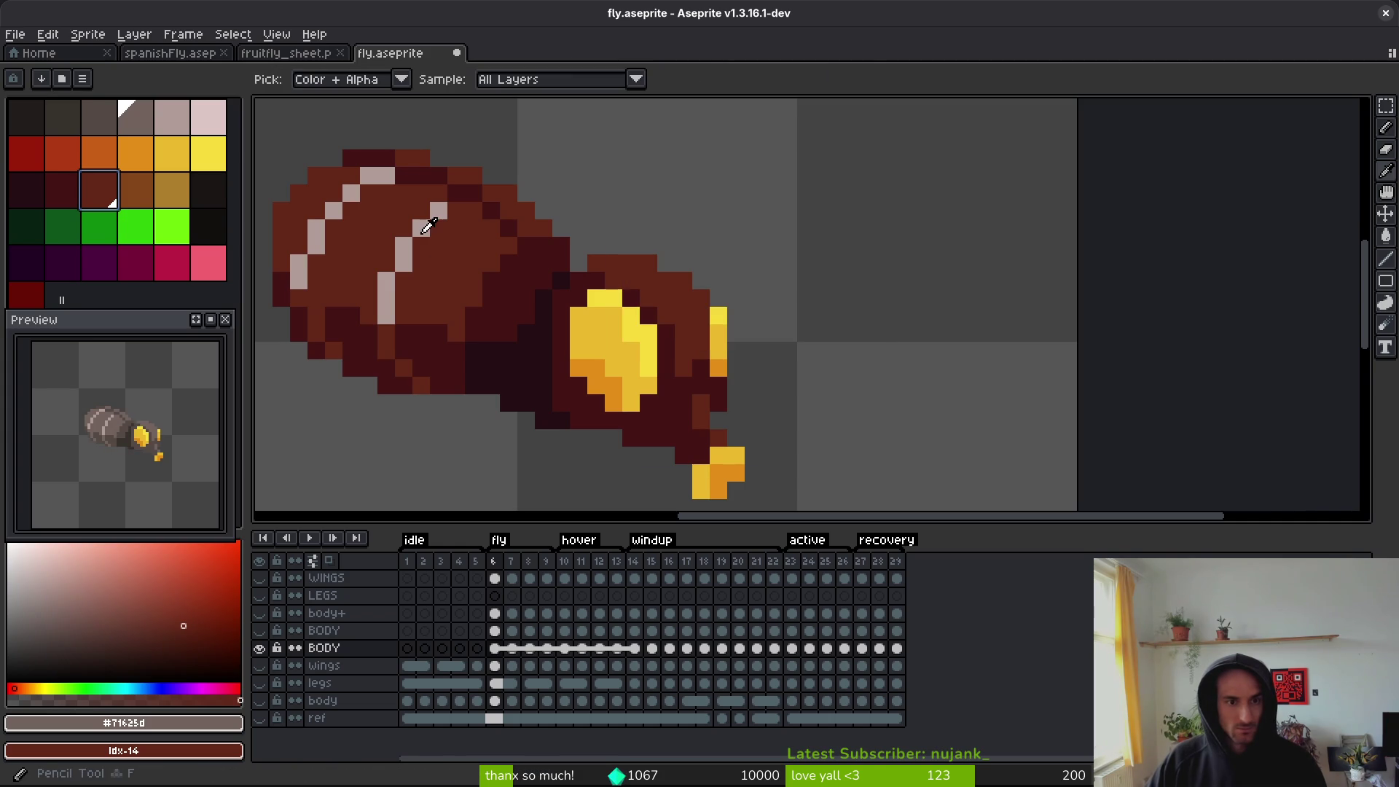
pyautogui.keyDown('alt'); pyautogui.click(422, 232); pyautogui.keyUp('alt')
pyautogui.rightClick(135, 190)
pyautogui.hotkey('shift', 'r')
pyautogui.click(837, 191)
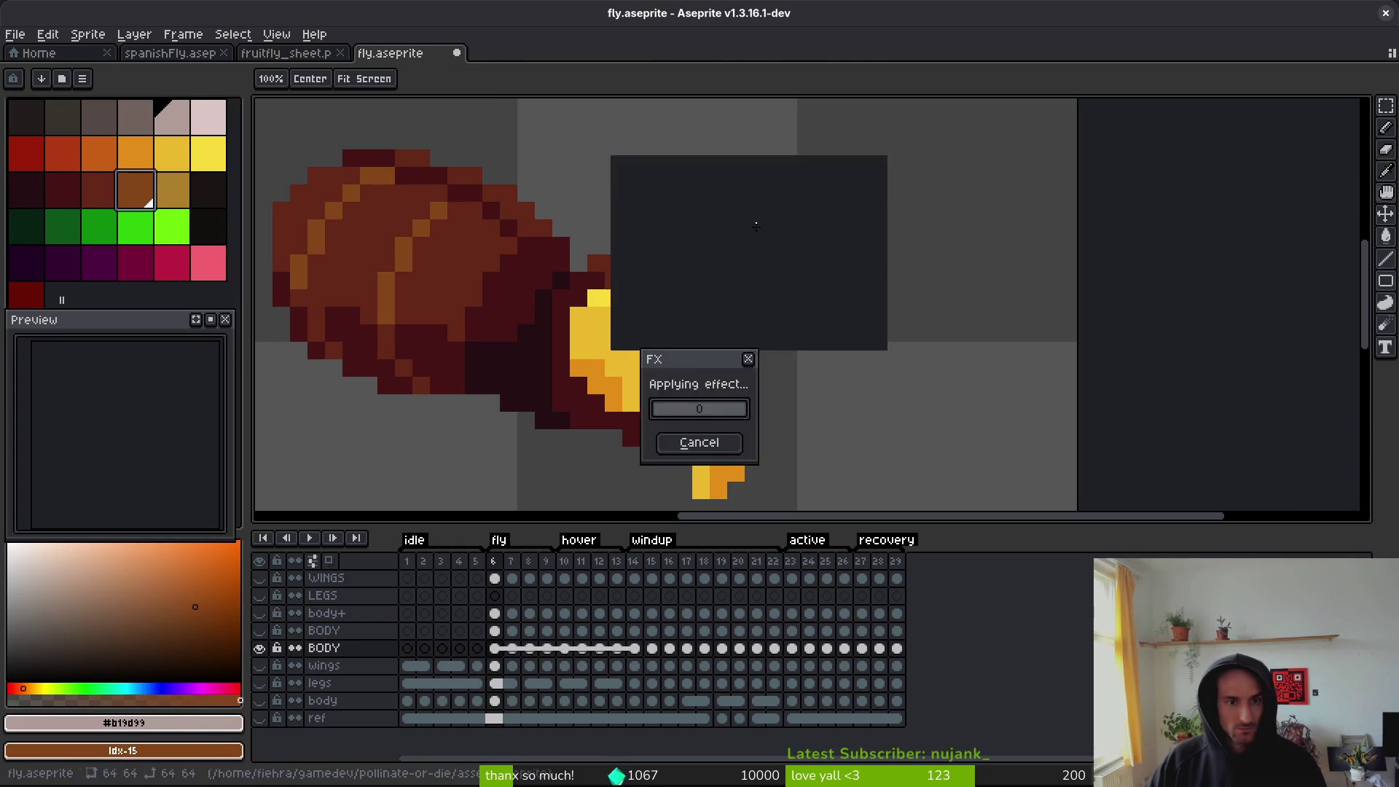
# - Fill leftover dark body pixels with orange-brown using the Paint Bucket
pyautogui.keyDown('alt'); pyautogui.click(437, 179); pyautogui.keyUp('alt')
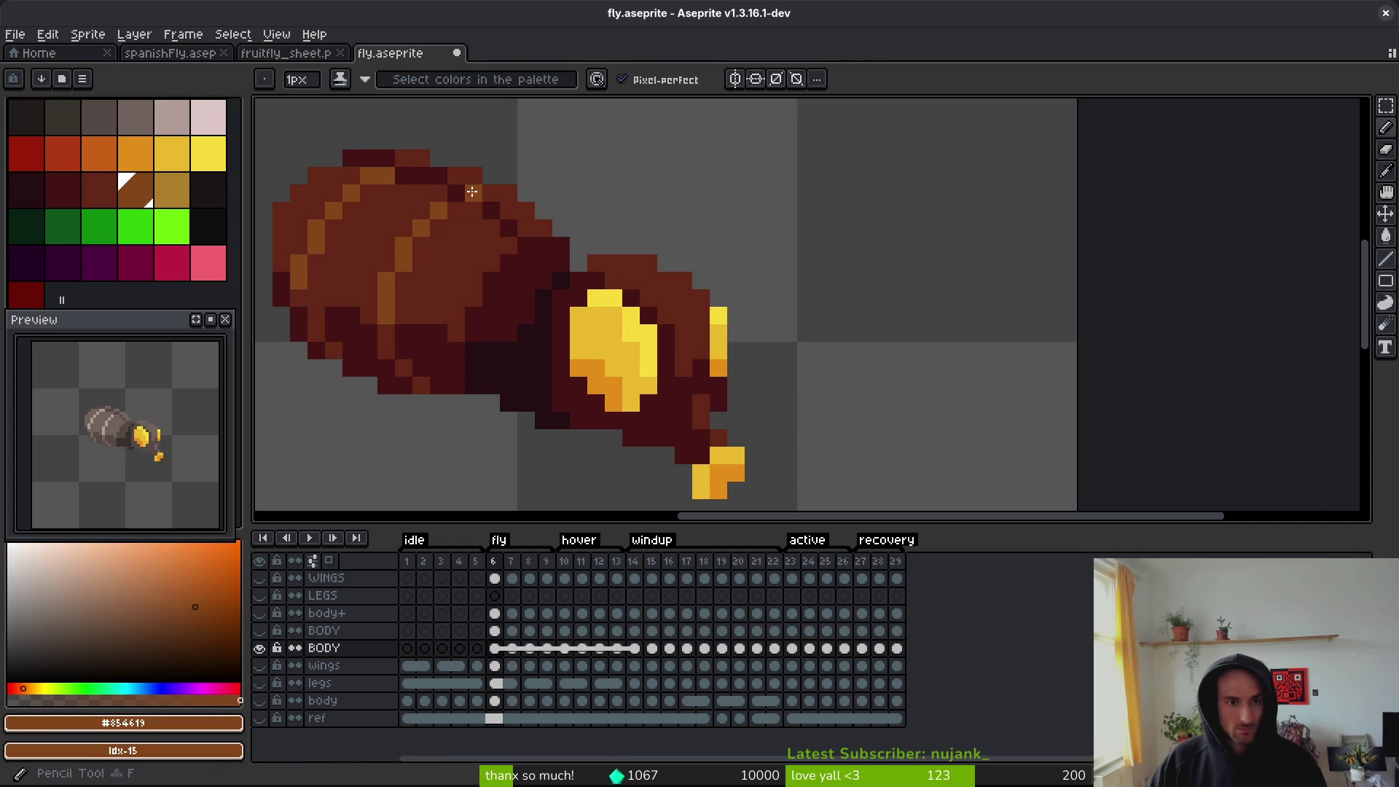
pyautogui.press('g')
pyautogui.click(368, 158)
pyautogui.click(456, 192)
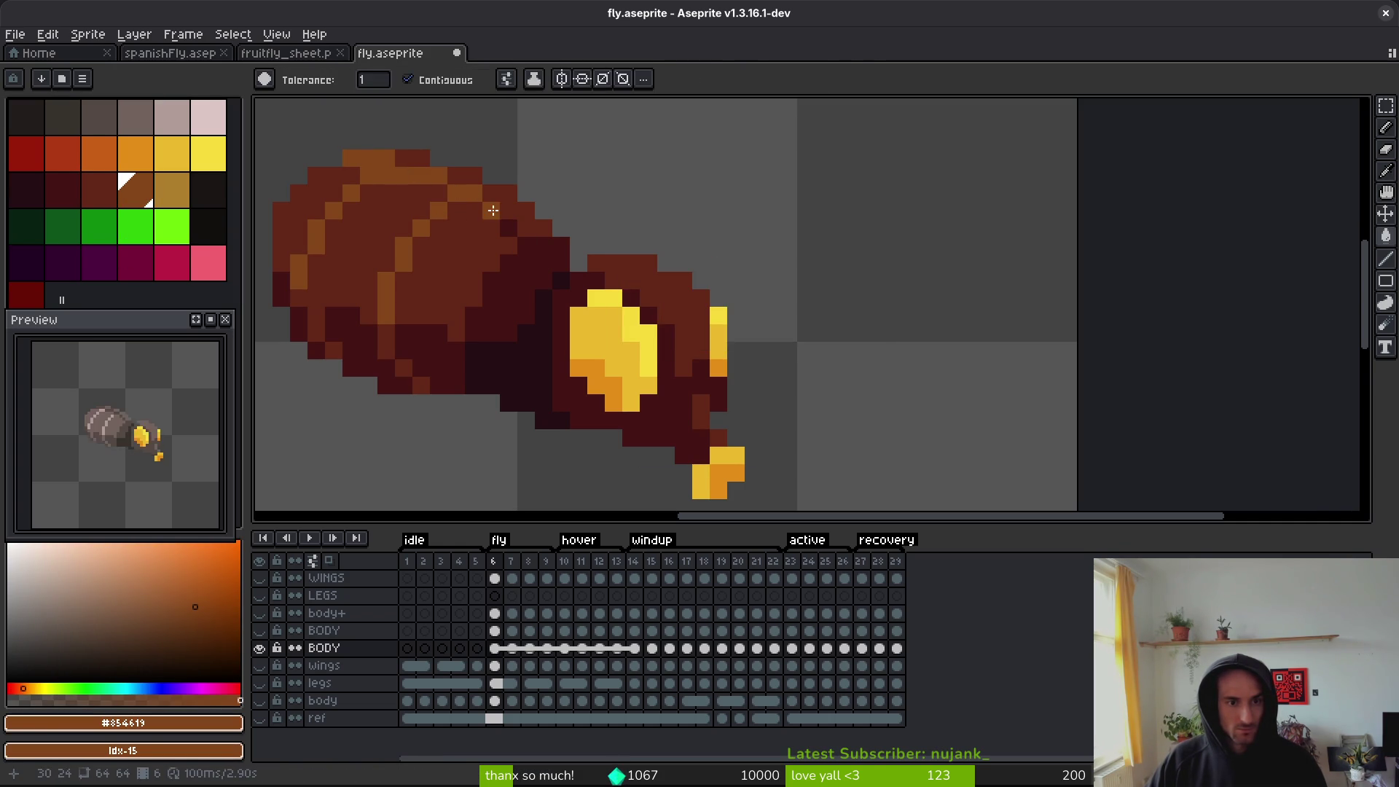
pyautogui.keyDown('alt'); pyautogui.click(539, 260); pyautogui.keyUp('alt')
pyautogui.press('b')
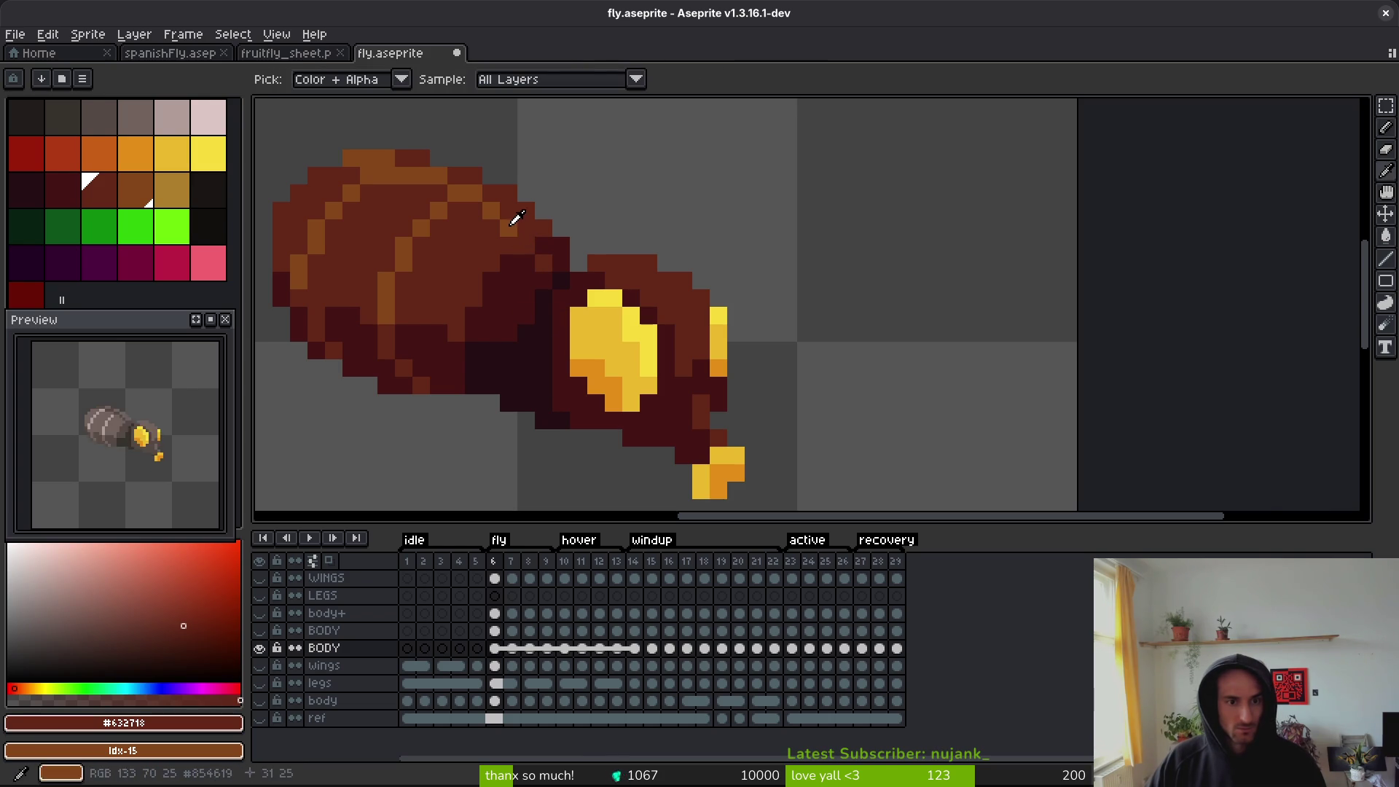
pyautogui.keyDown('alt'); pyautogui.click(524, 243); pyautogui.keyUp('alt')
# - Save fly.aseprite and compare the recoloured body with the fruit fly sheet
pyautogui.scroll(-4, 626, 287)
pyautogui.hotkey('ctrl', 's')
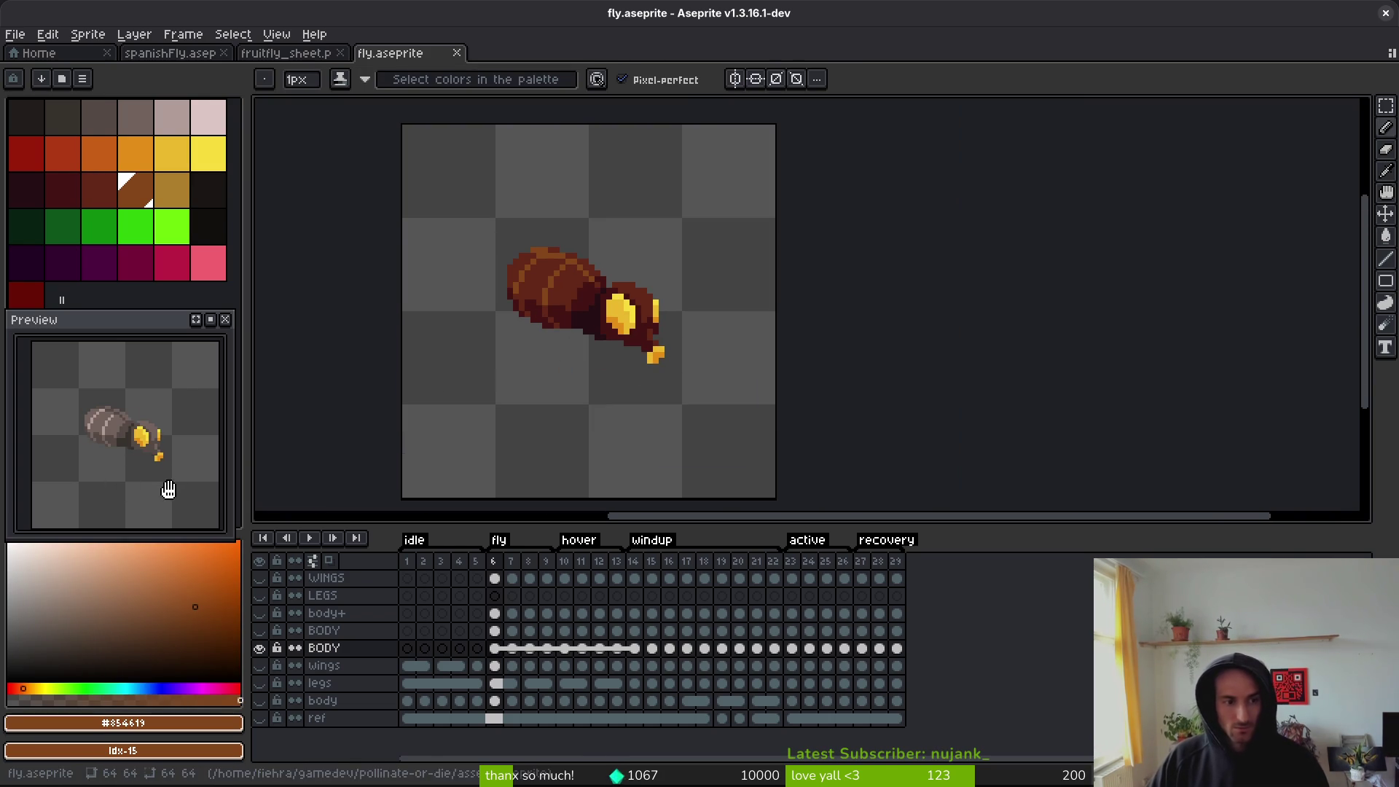
pyautogui.scroll(-3, 623, 364)
pyautogui.scroll(6, 623, 365)
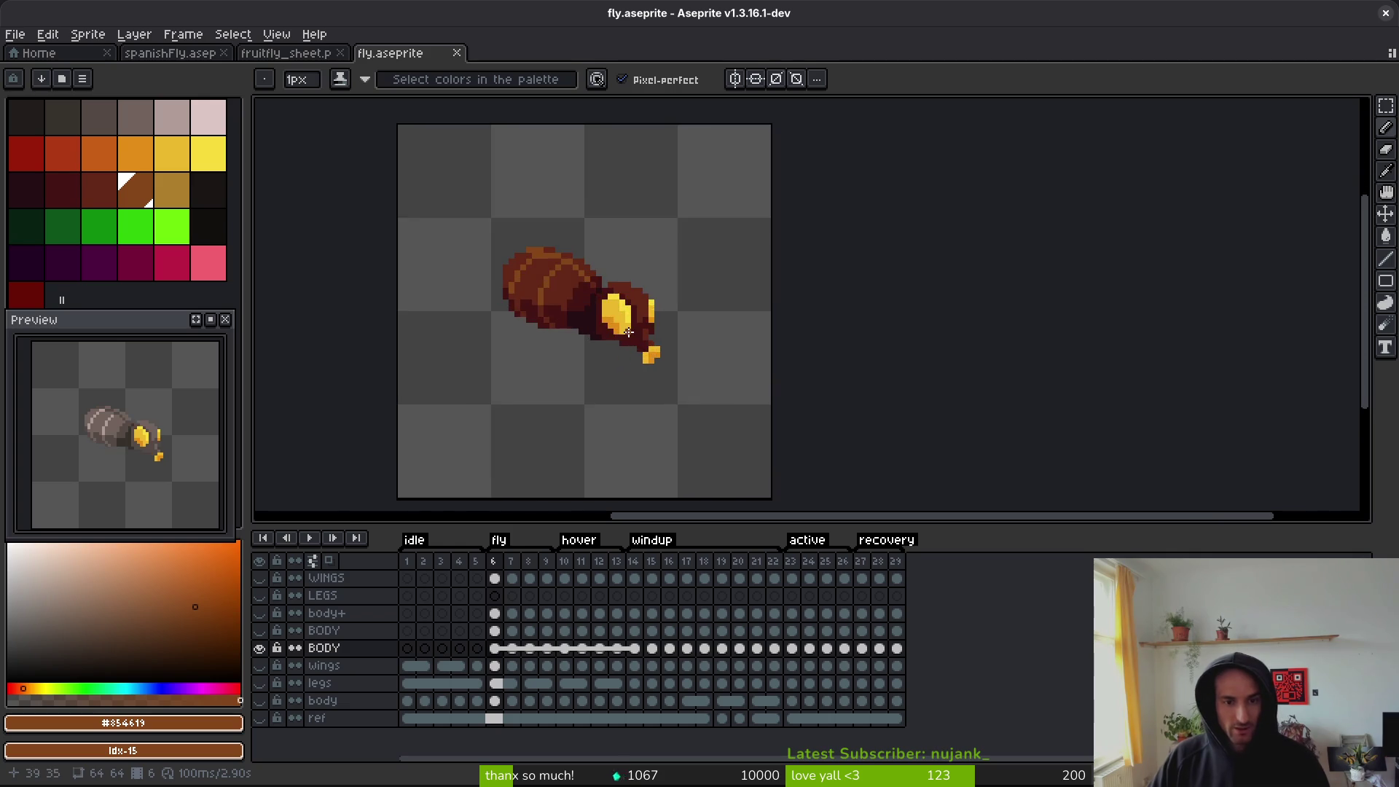
pyautogui.click(305, 54)
pyautogui.click(386, 53)
pyautogui.scroll(-3, 647, 401)
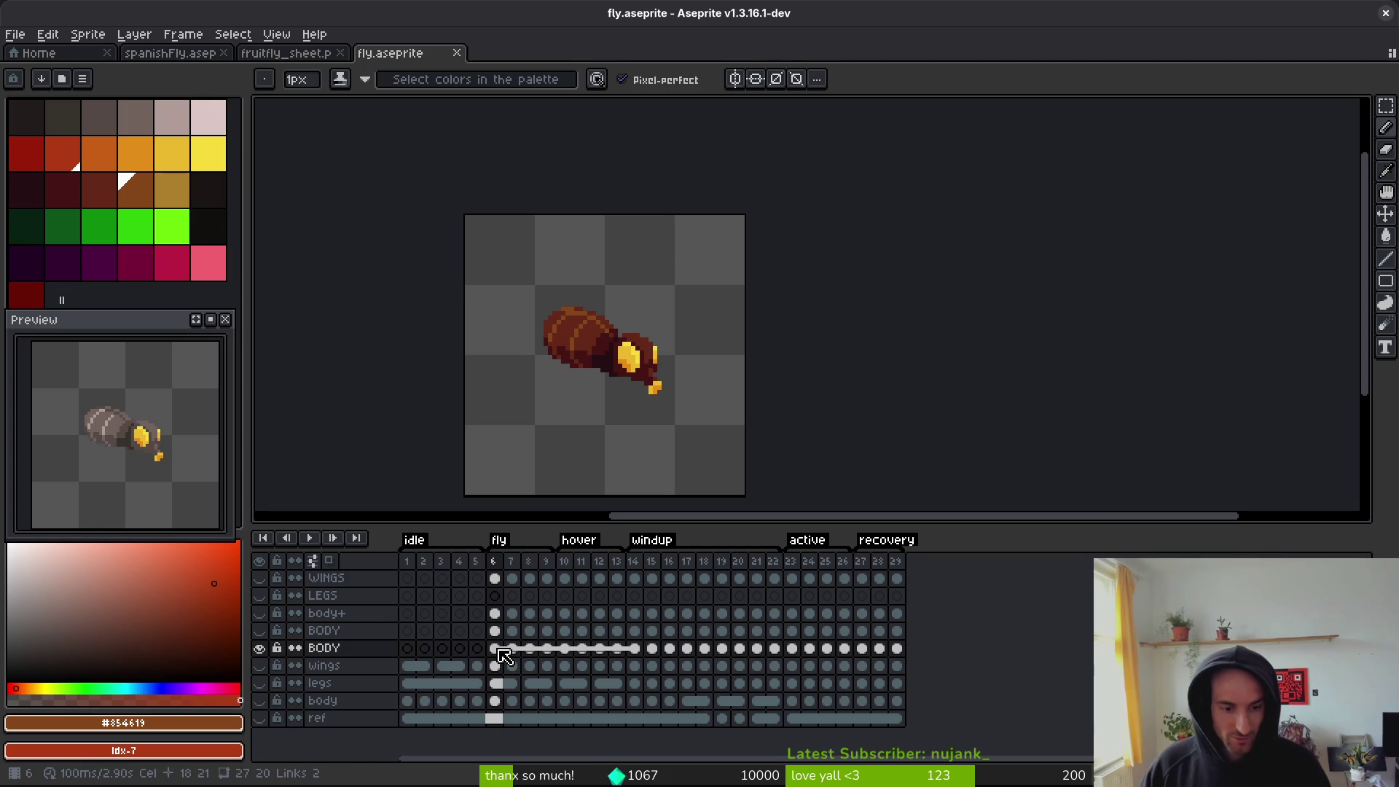
# - Replace the dark grey with dark red on BODY cels 6–29
pyautogui.moveTo(495, 647); pyautogui.dragTo(901, 658)
pyautogui.scroll(3, 558, 306)
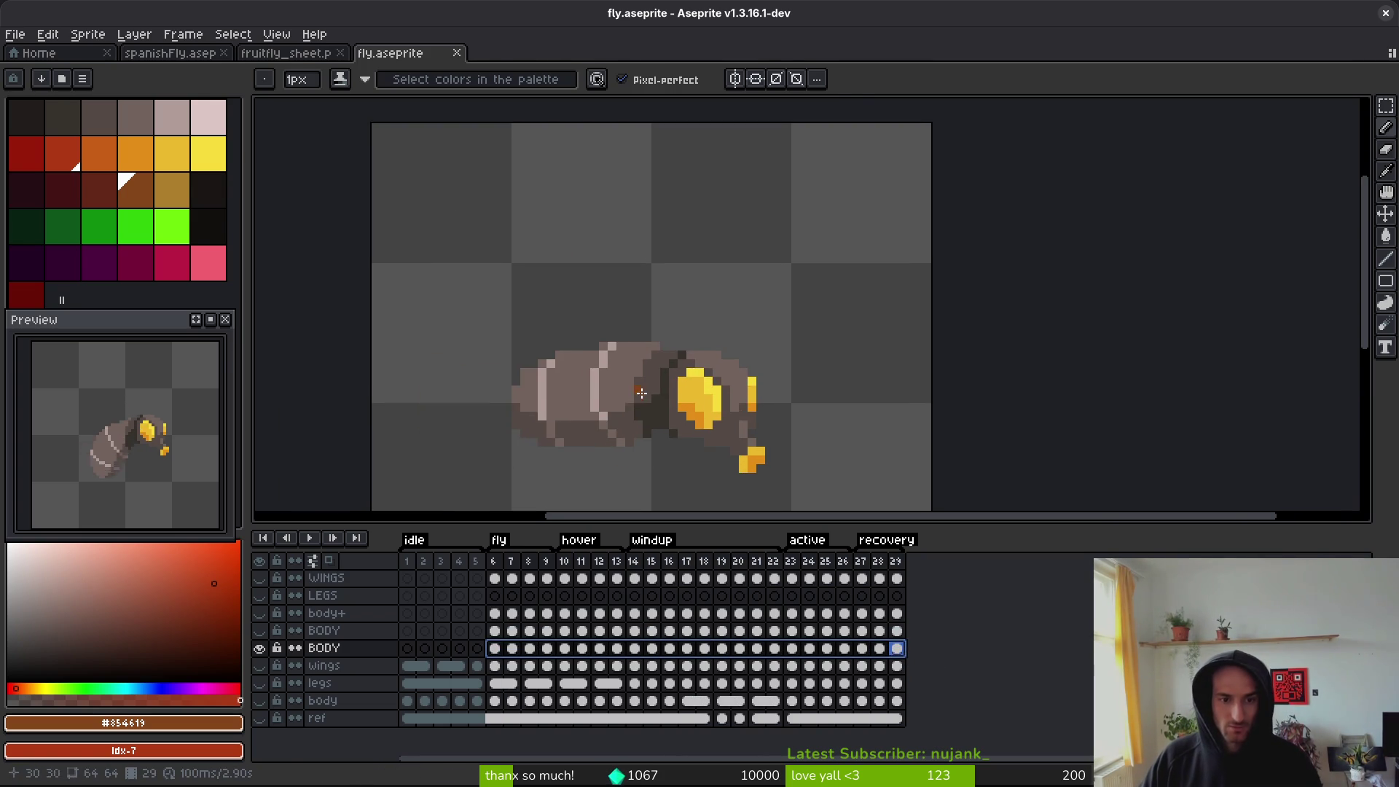
pyautogui.press('i')
pyautogui.click(656, 406)
pyautogui.click(35, 205)
pyautogui.press('b')
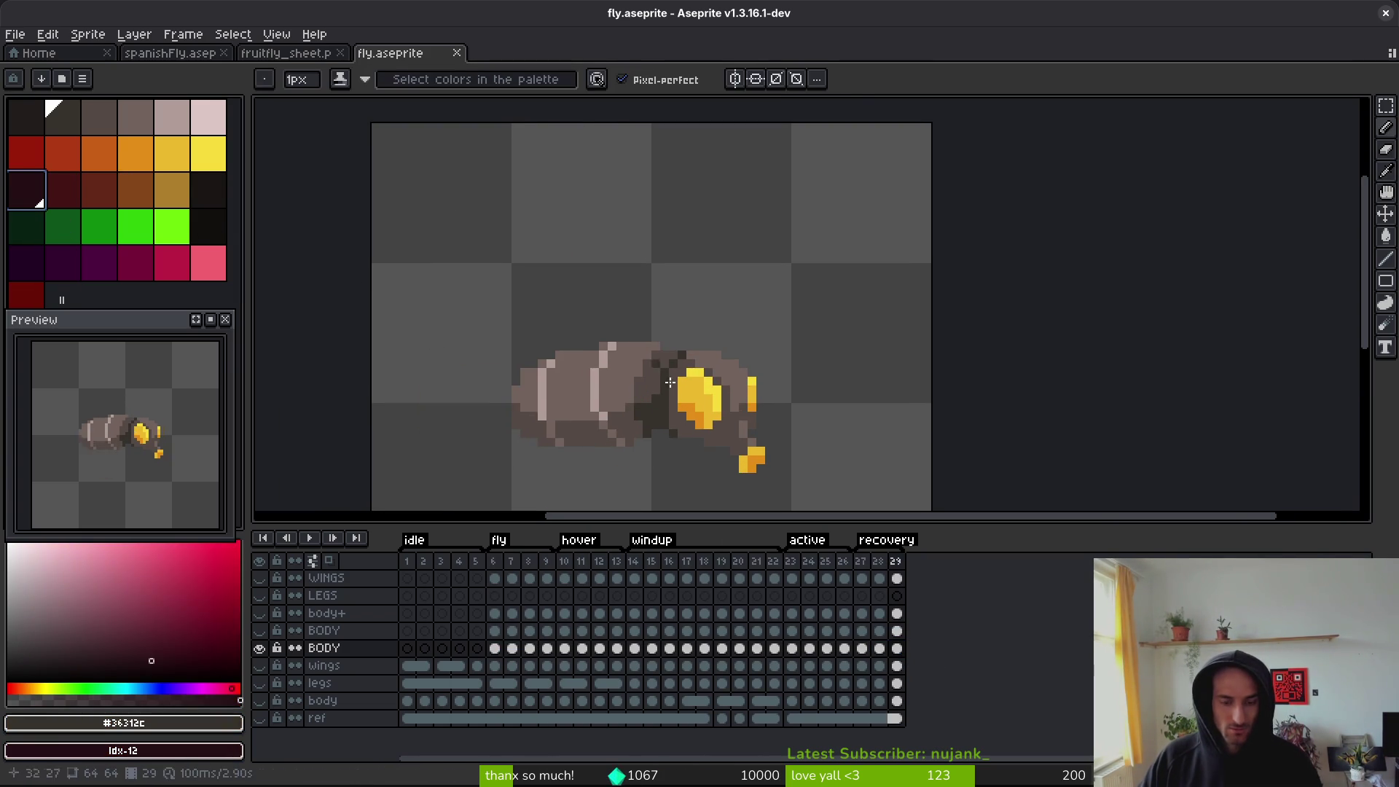
pyautogui.moveTo(500, 656); pyautogui.dragTo(896, 649)
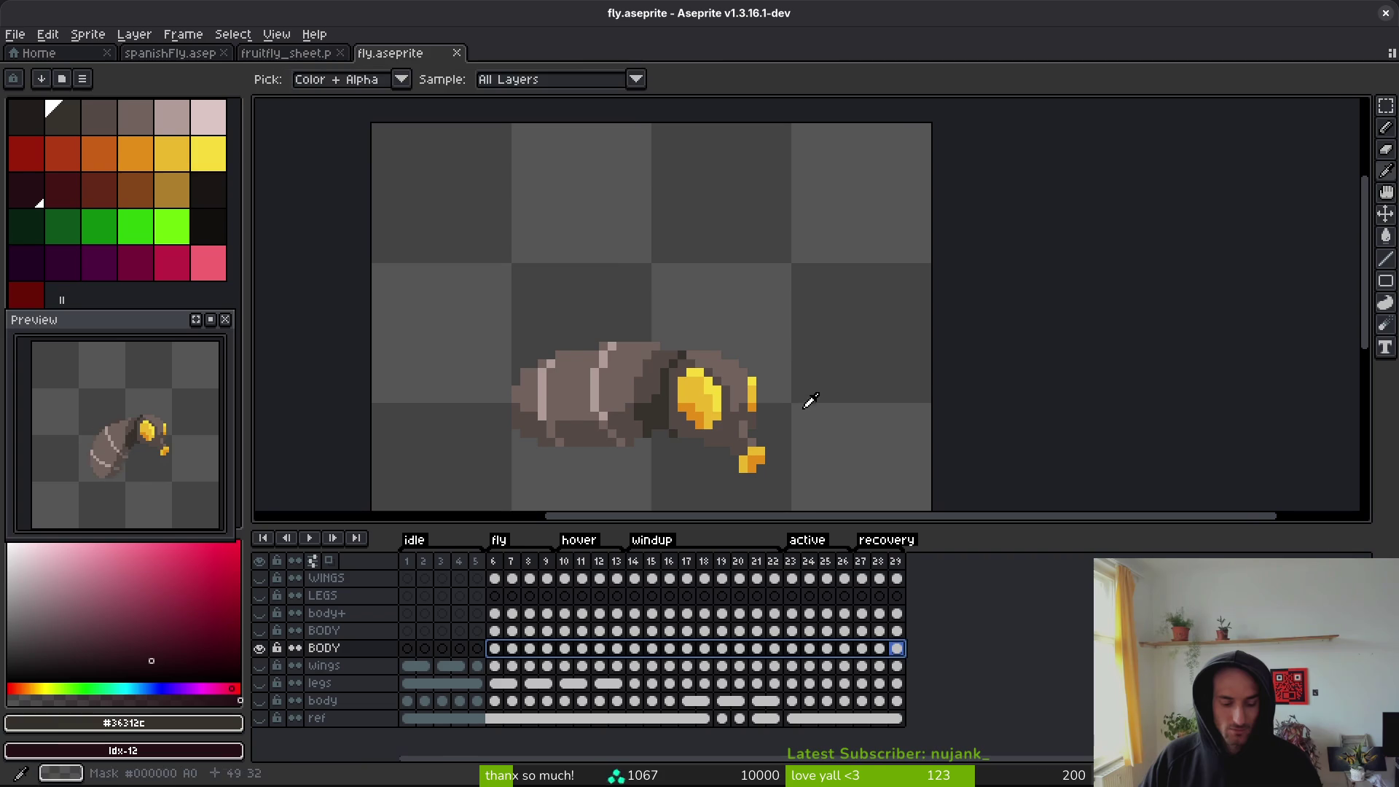
pyautogui.hotkey('shift', 'r')
pyautogui.click(862, 193)
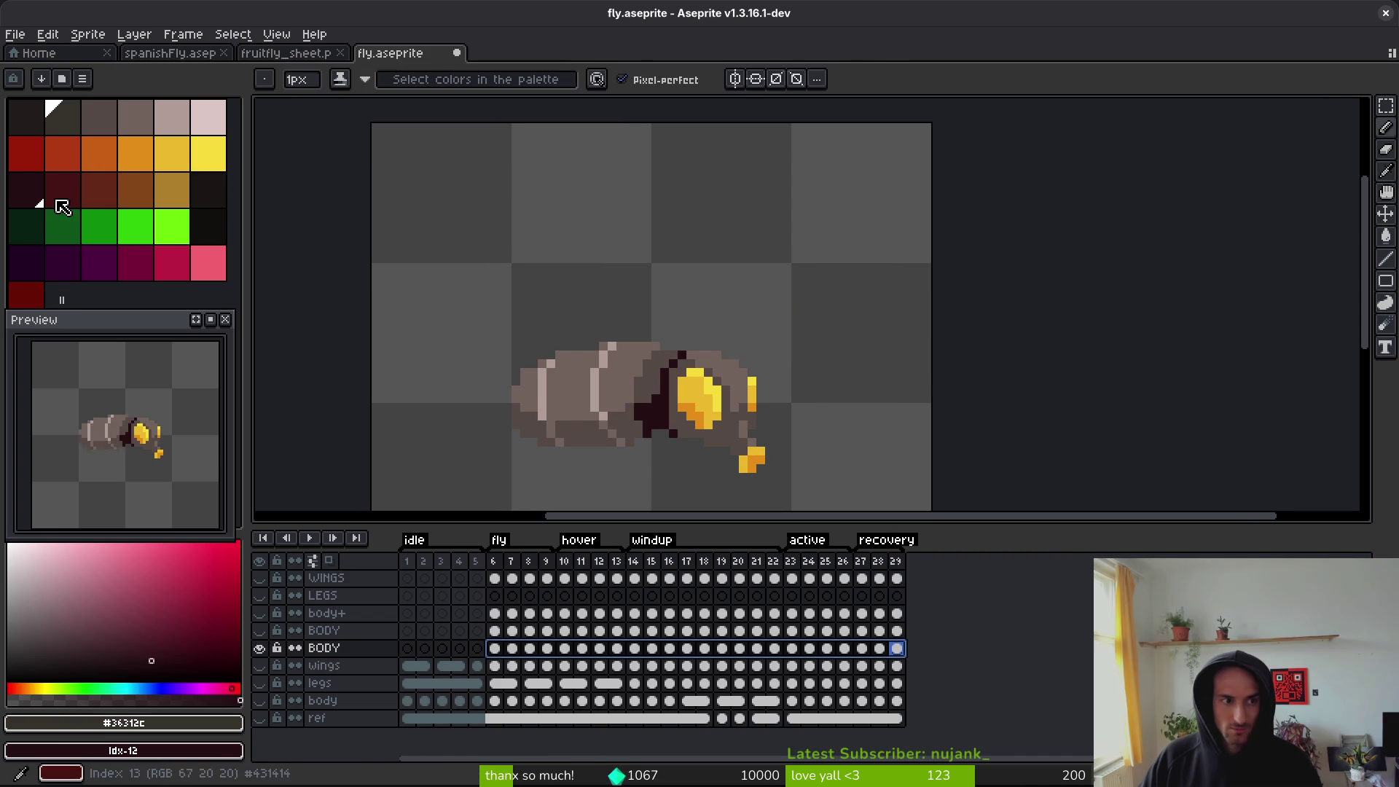
# - Replace a second grey shade with dark red across frames 6–29
pyautogui.click(113, 123)
pyautogui.rightClick(73, 195)
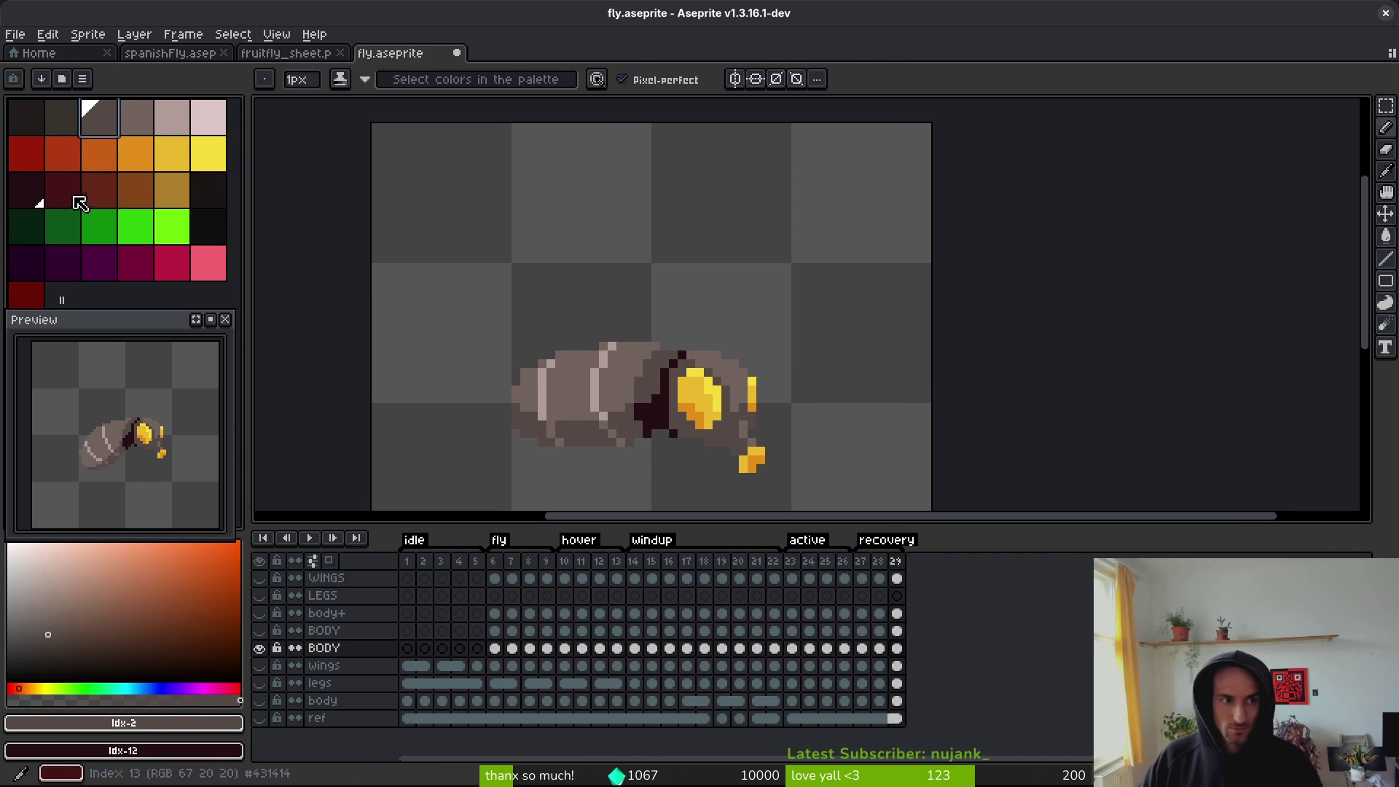
pyautogui.moveTo(500, 652); pyautogui.dragTo(897, 649)
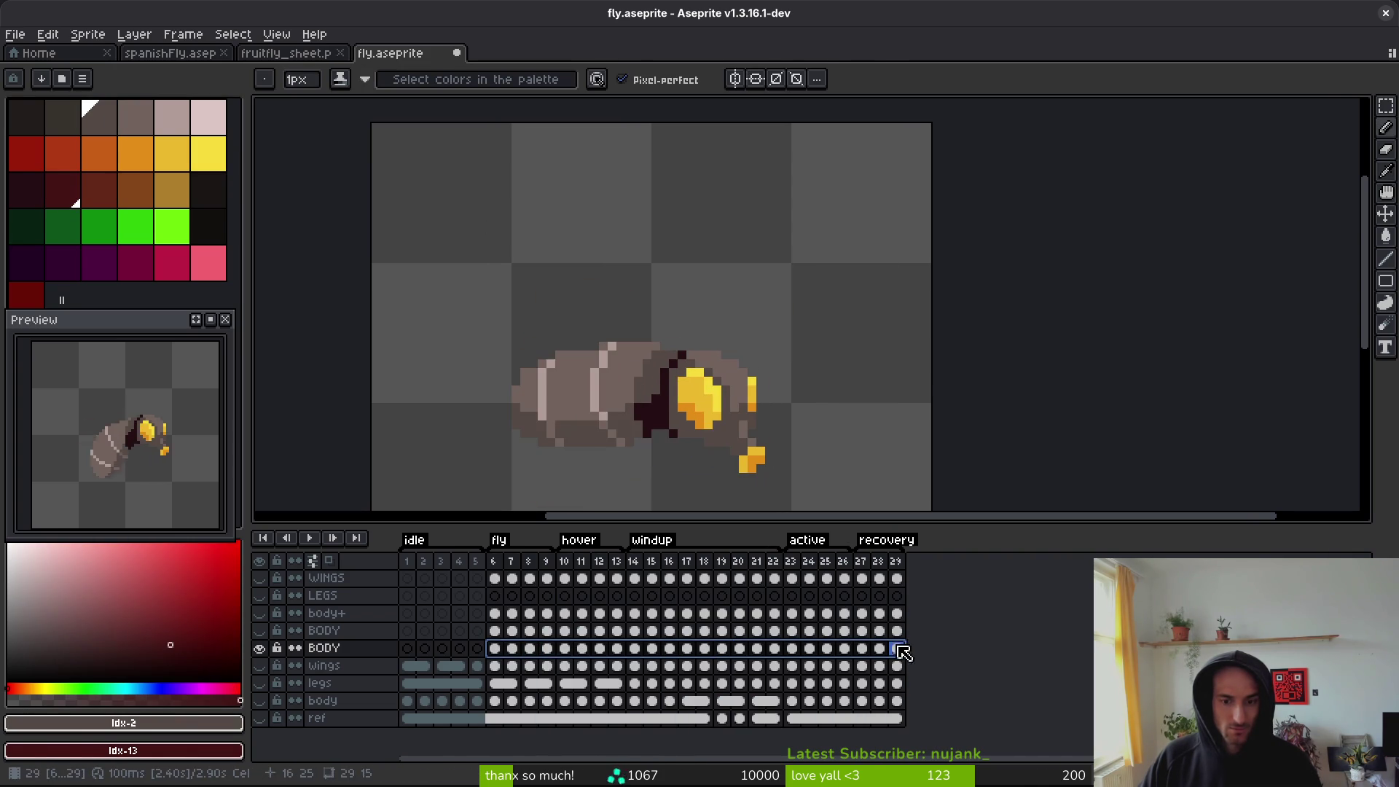
pyautogui.hotkey('shift', 'r')
pyautogui.click(838, 188)
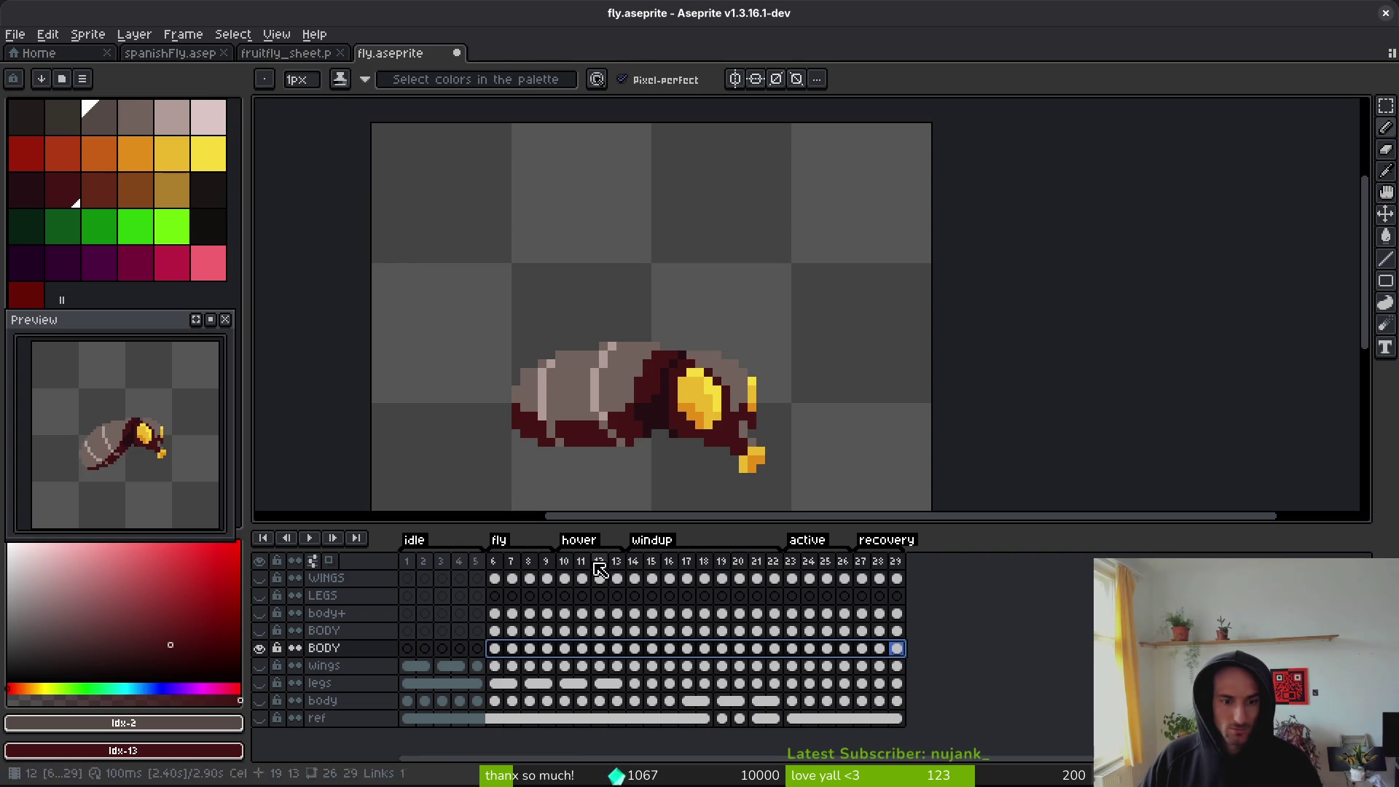
# - Replace the mid-grey with red-brown across frames 6–29
pyautogui.press('i')
pyautogui.click(630, 373)
pyautogui.rightClick(99, 189)
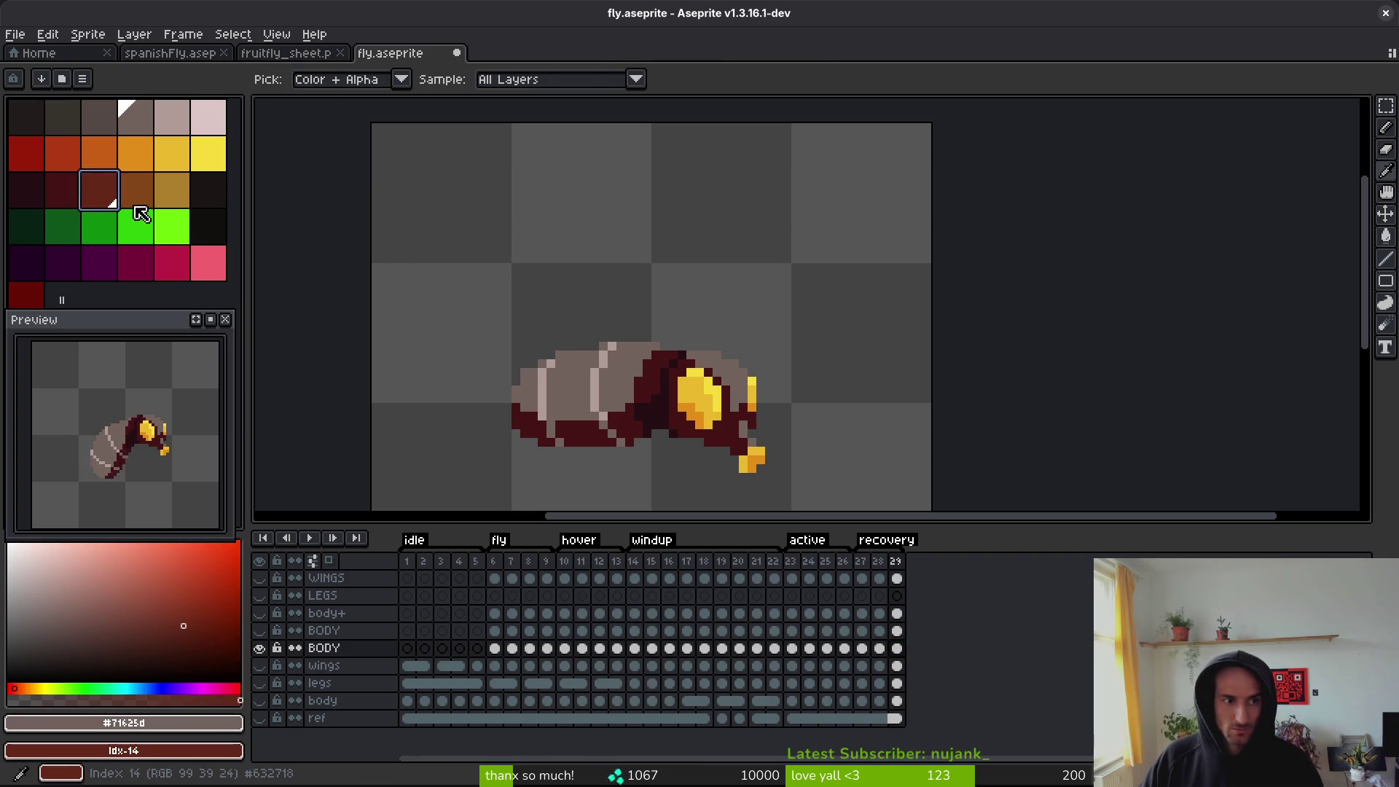
pyautogui.press('b')
pyautogui.moveTo(496, 651); pyautogui.dragTo(897, 656)
pyautogui.hotkey('shift', 'r')
pyautogui.click(835, 188)
# - Replace the light stripe colour with orange-brown across frames 6–29
pyautogui.keyDown('alt'); pyautogui.click(599, 378); pyautogui.keyUp('alt')
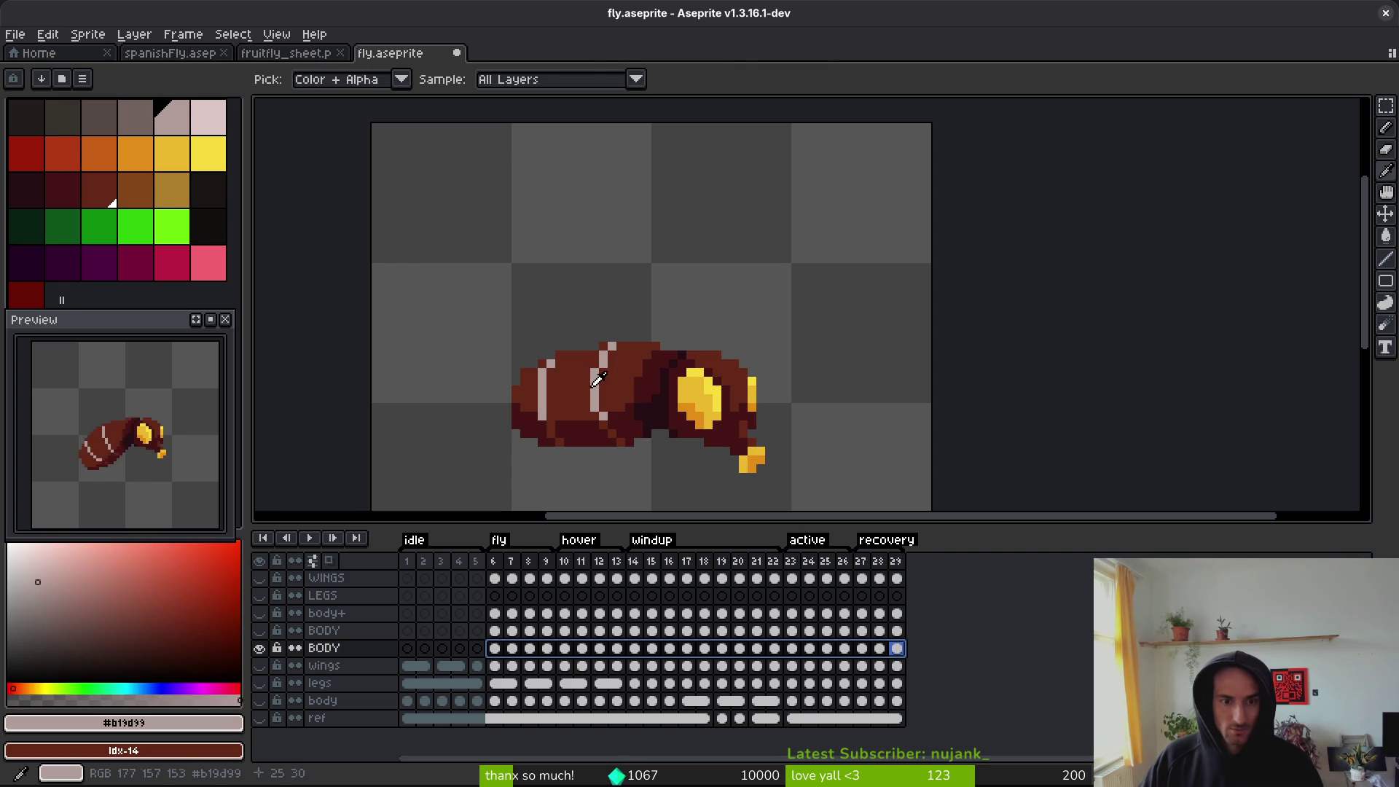
pyautogui.rightClick(146, 200)
pyautogui.moveTo(495, 649); pyautogui.dragTo(899, 655)
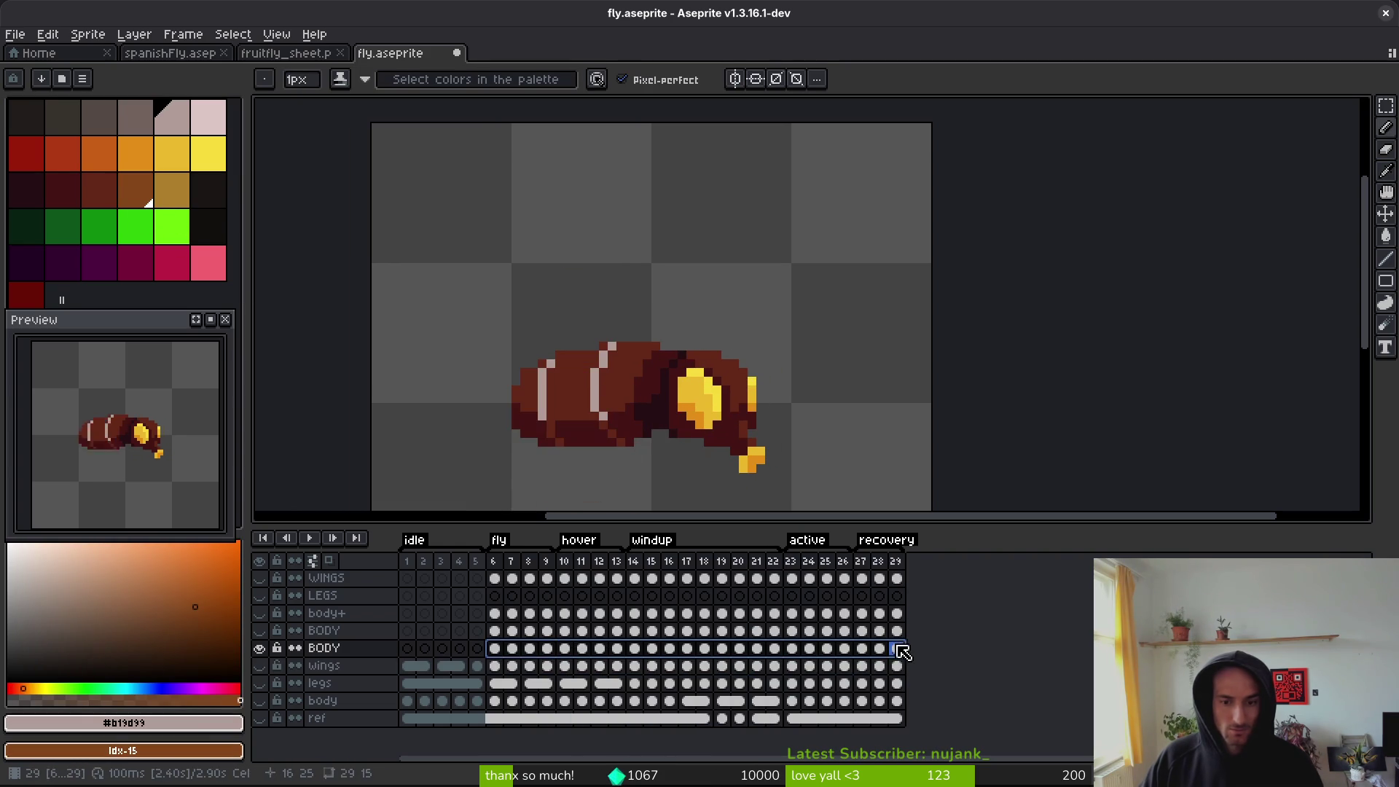
pyautogui.hotkey('shift', 'r')
pyautogui.click(839, 191)
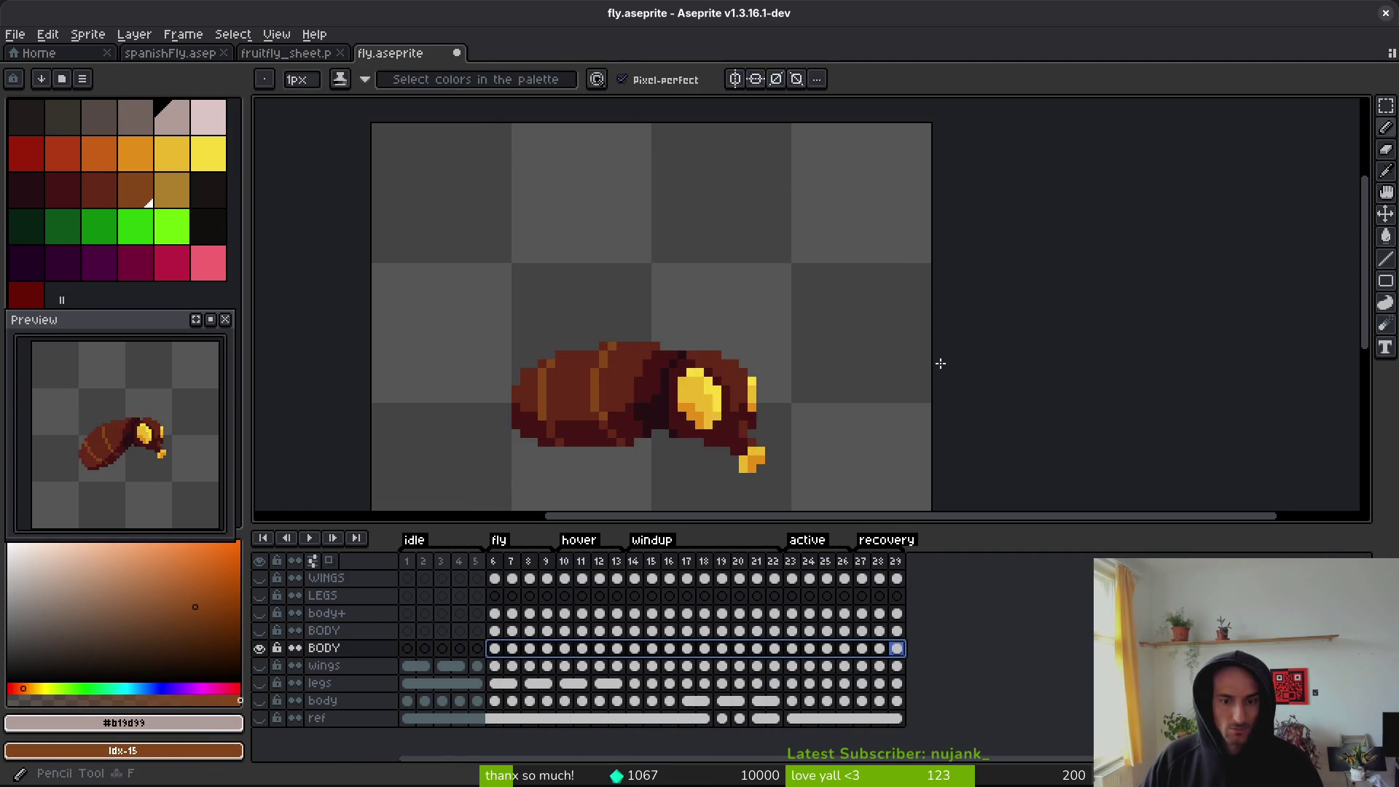
pyautogui.press('Home')
pyautogui.hotkey('shift', 'r')
pyautogui.press('Escape')
# - Preview the fly animation and repaint stray orange body pixels dark red
pyautogui.press('Right')
pyautogui.press('Return')
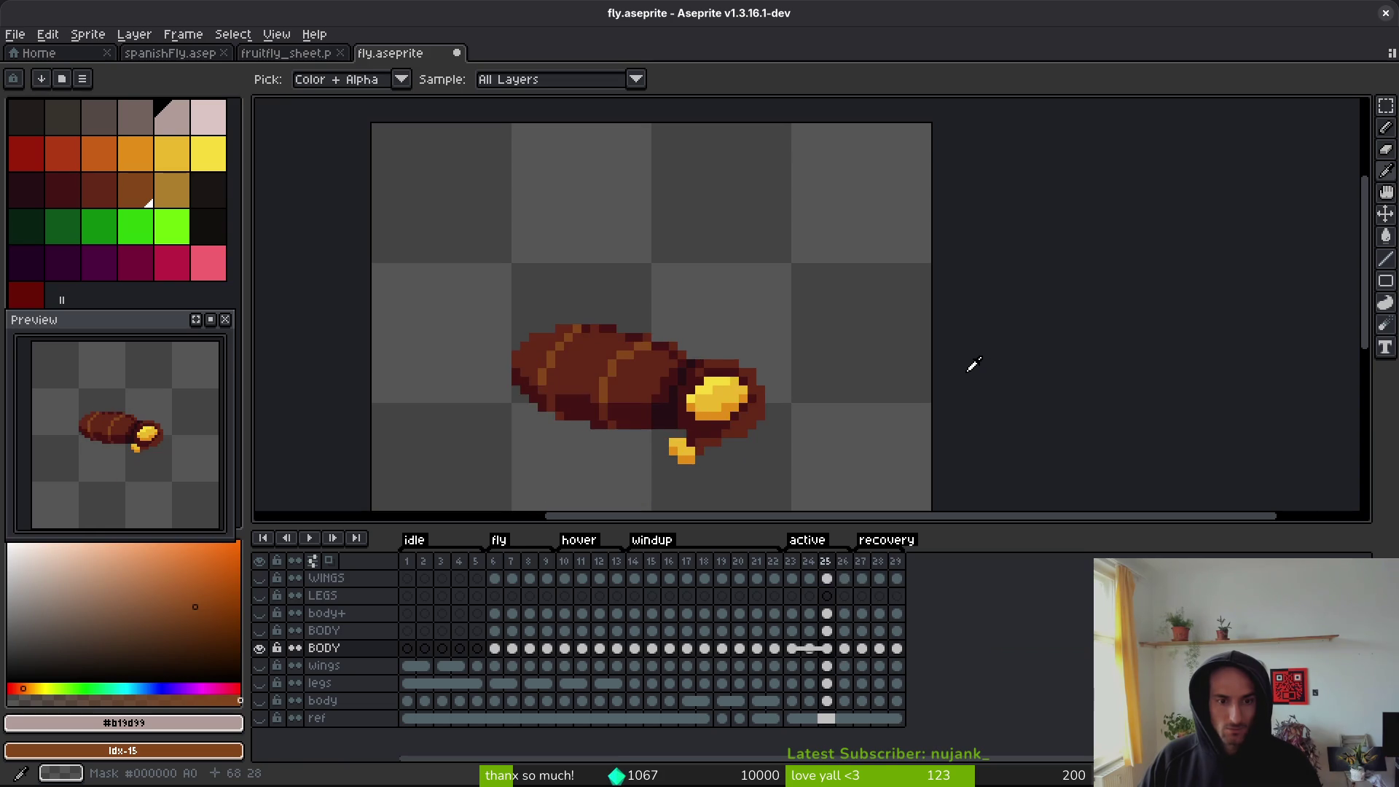
pyautogui.press('Return')
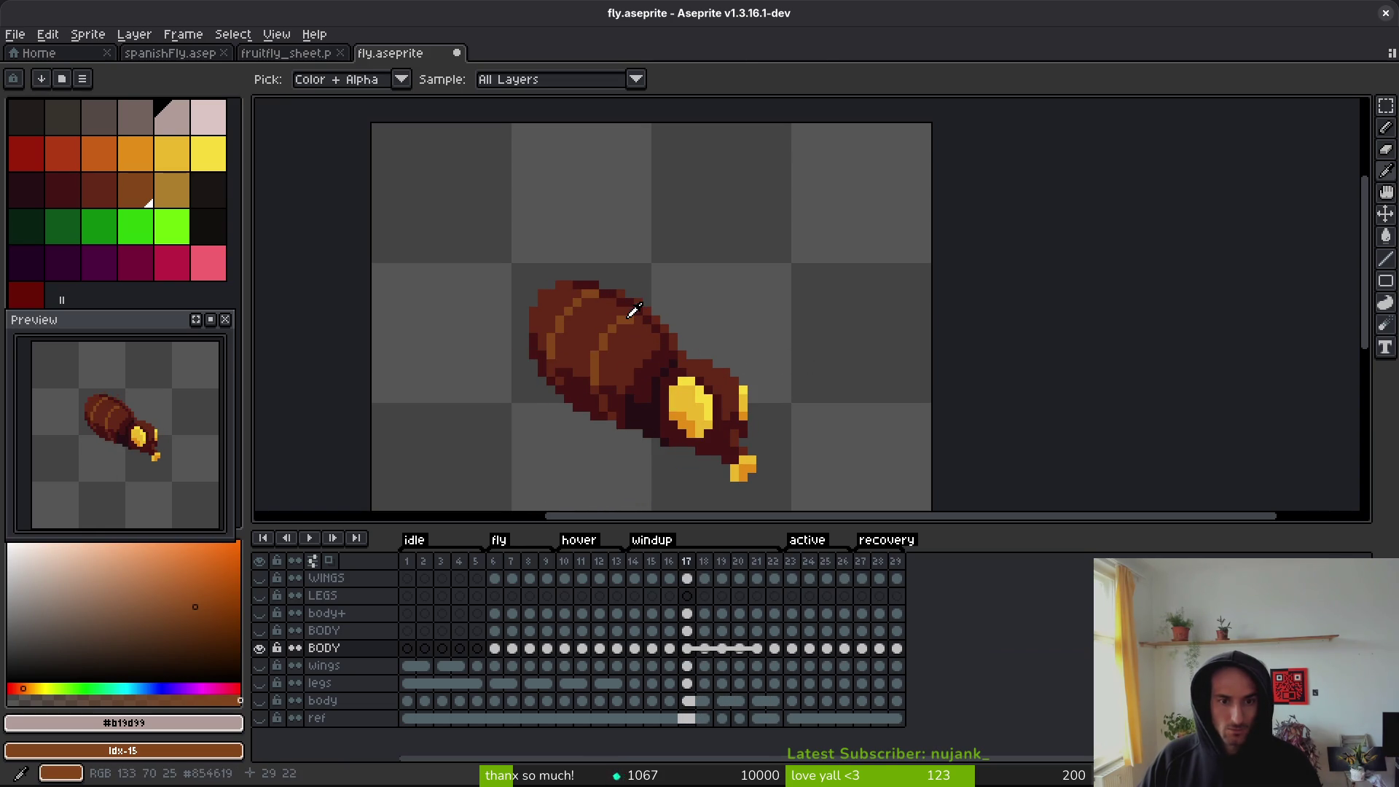
pyautogui.click(631, 311)
pyautogui.press('Return')
pyautogui.scroll(4, 631, 312)
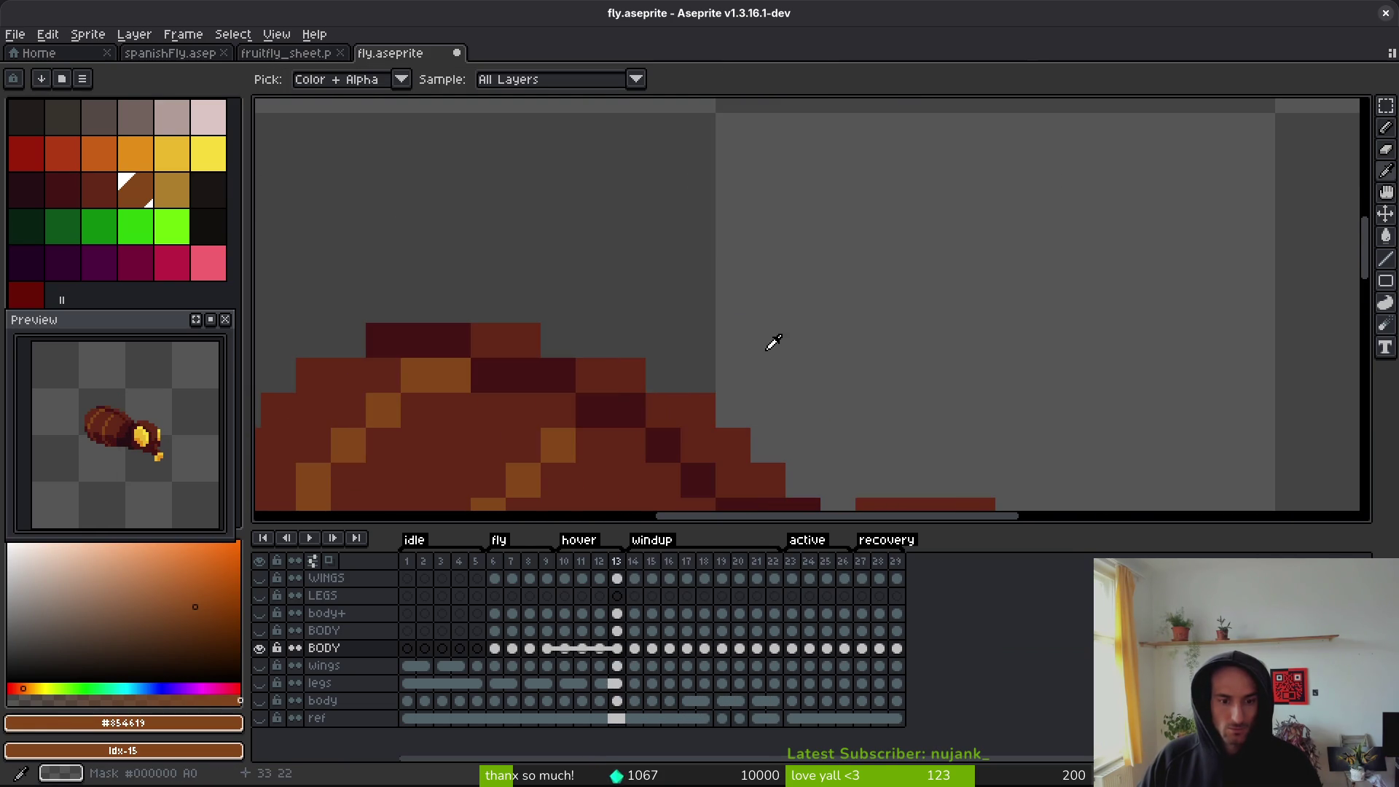
pyautogui.press('b')
pyautogui.scroll(-2, 634, 397)
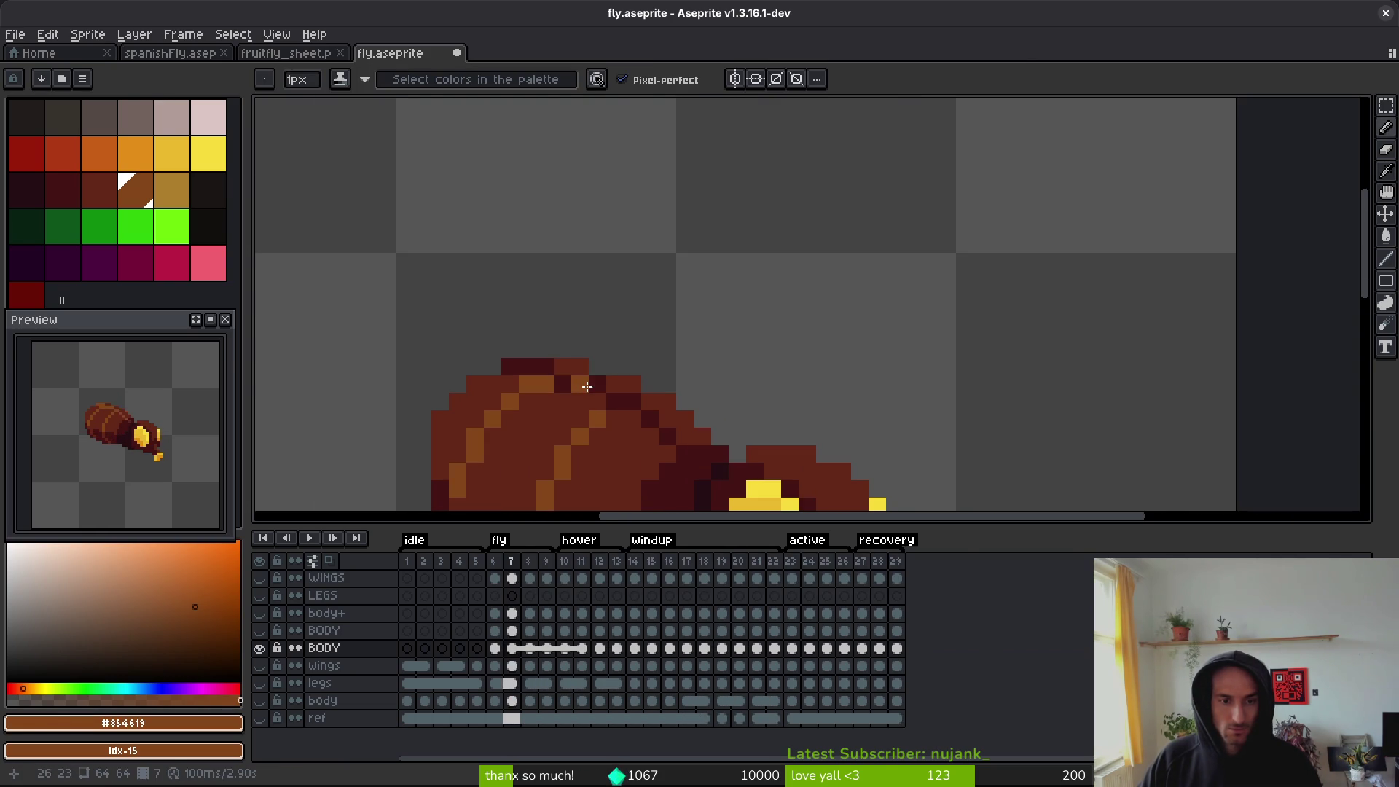
pyautogui.press('g')
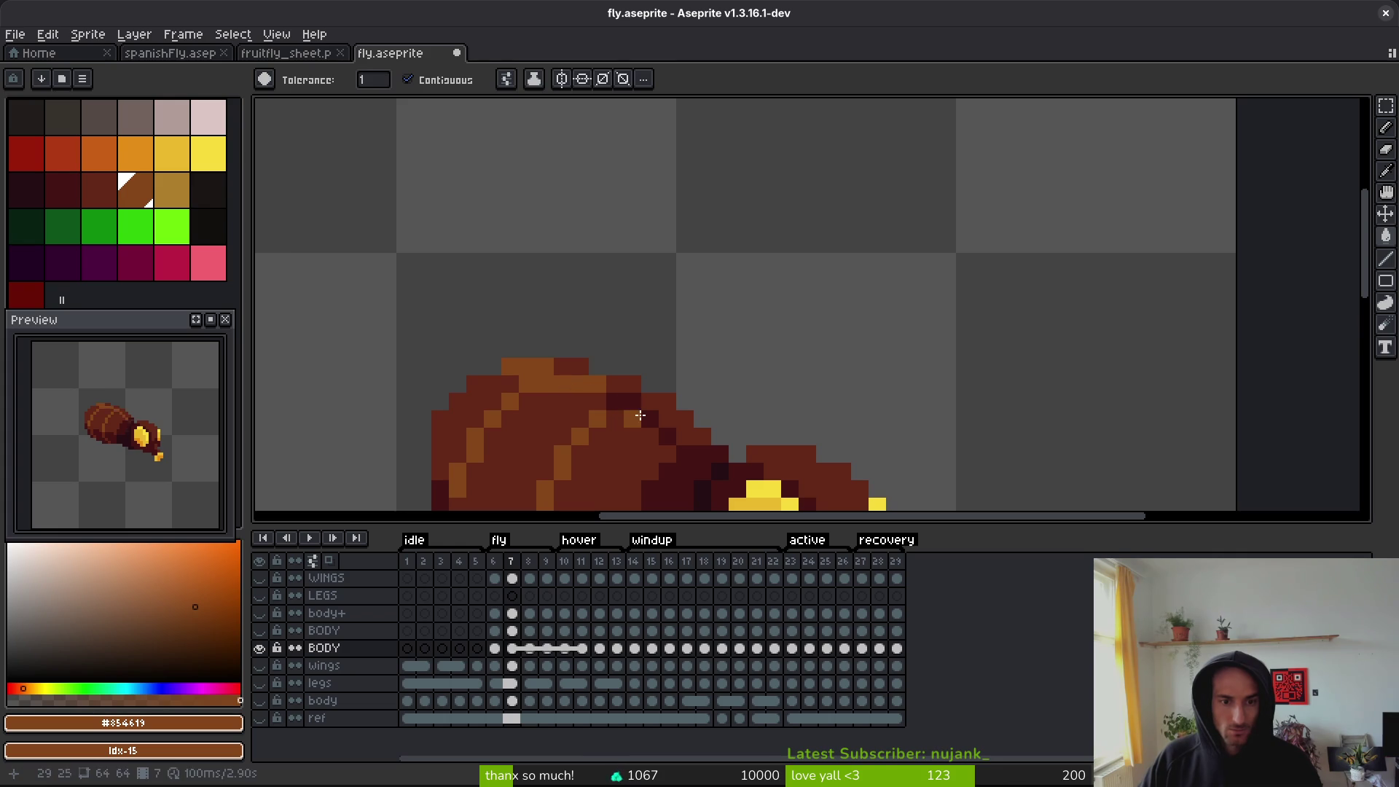
pyautogui.scroll(-1, 694, 439)
pyautogui.scroll(1, 654, 411)
pyautogui.press('w')
pyautogui.press('b')
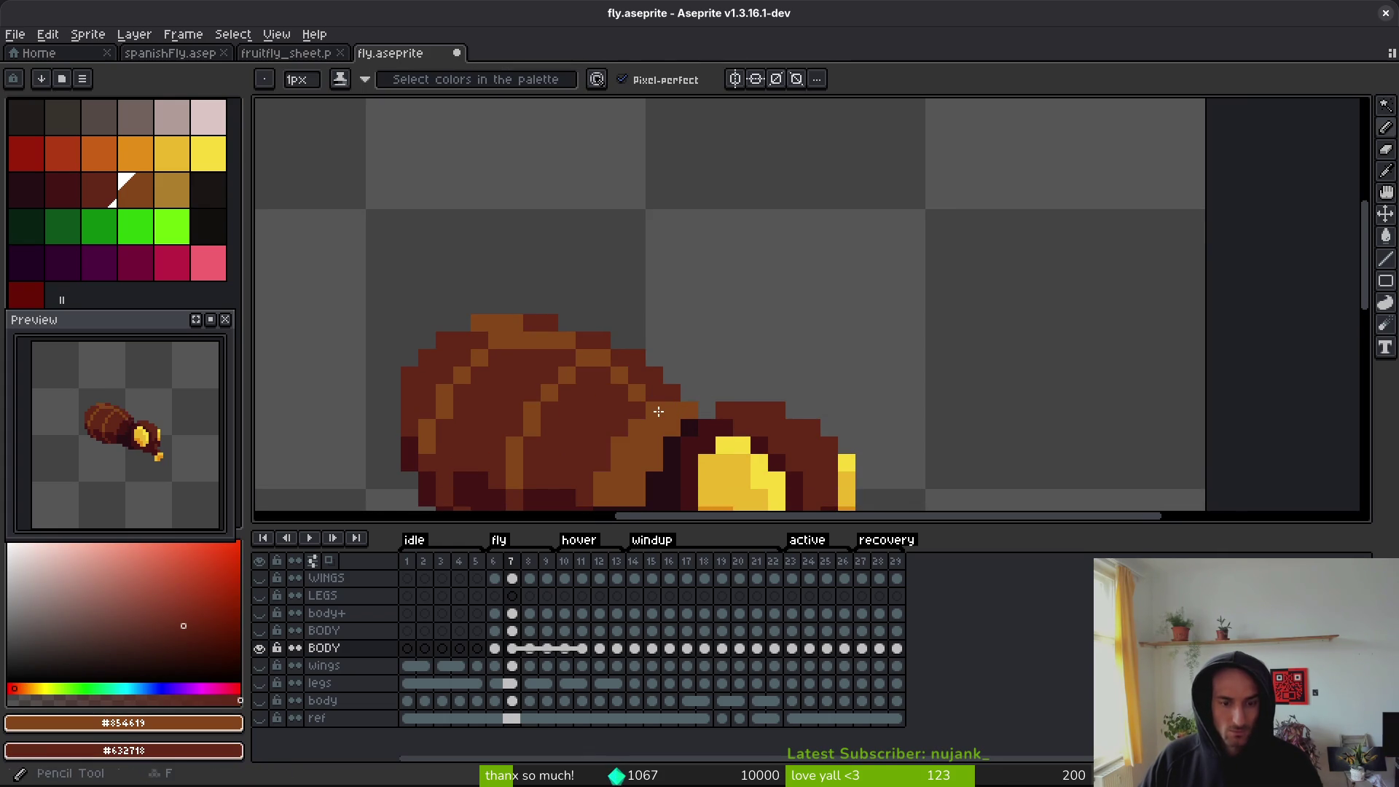
pyautogui.moveTo(627, 473); pyautogui.dragTo(659, 410)
pyautogui.scroll(-1, 708, 436)
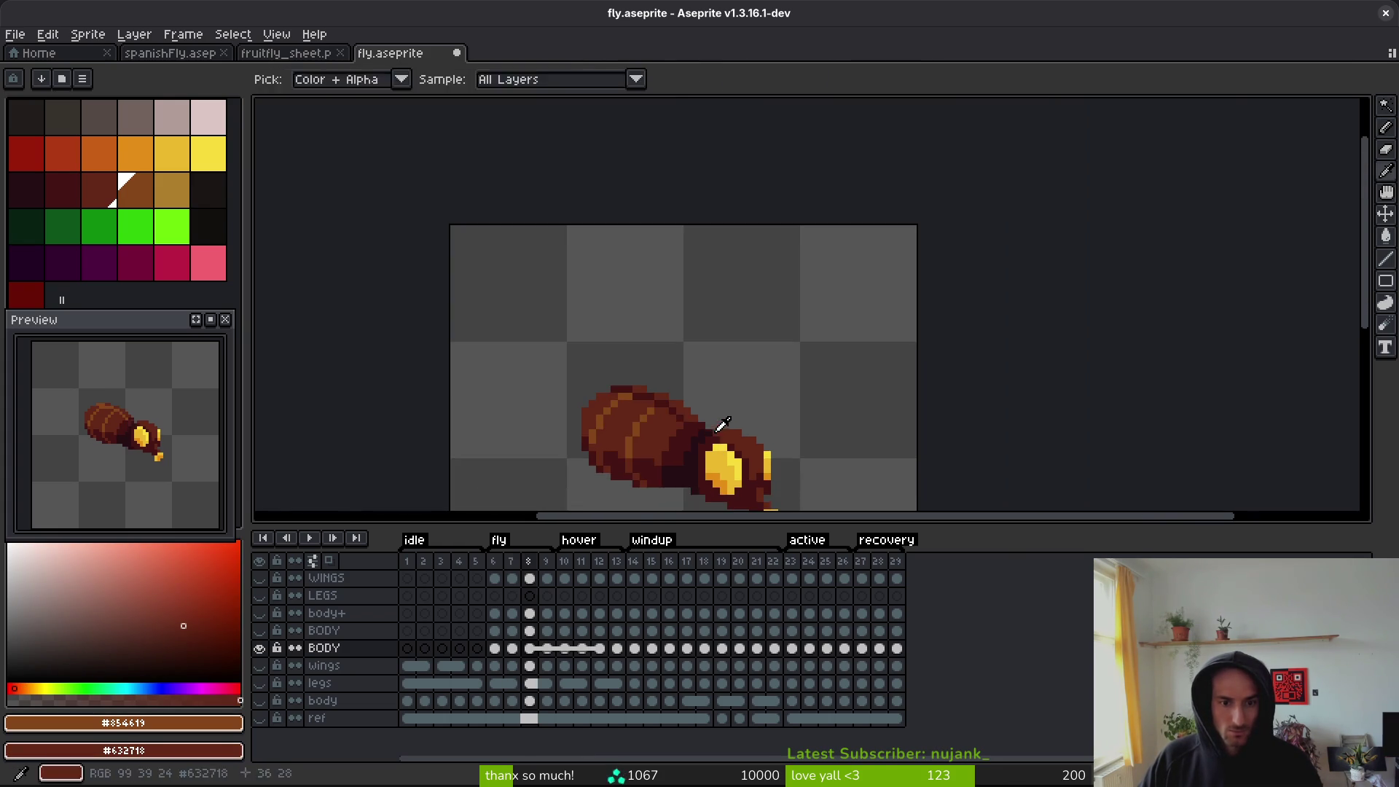
pyautogui.scroll(1, 696, 431)
# - Add orange highlights along the body's top edge over the next two frames
pyautogui.press('.')
pyautogui.click(619, 373)
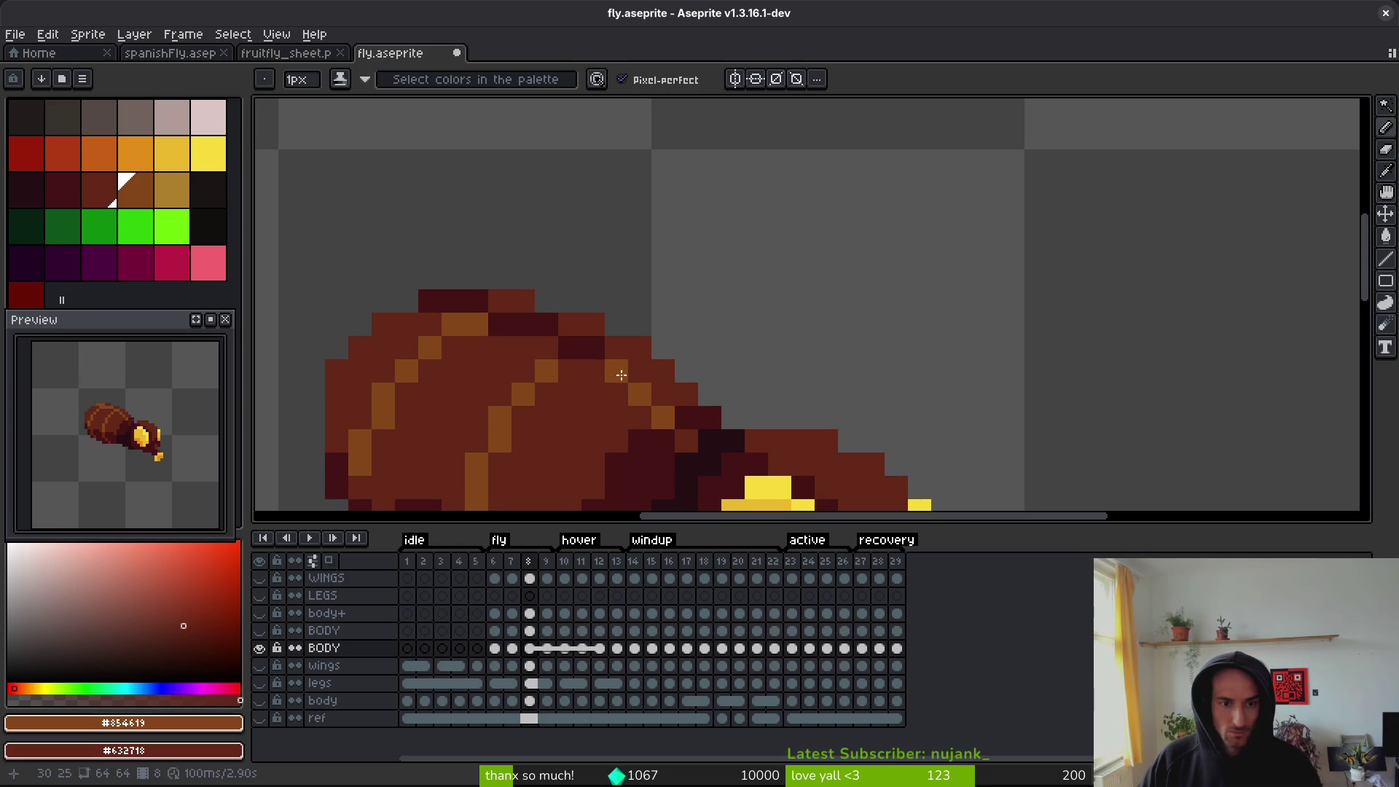
pyautogui.moveTo(593, 352); pyautogui.dragTo(484, 309)
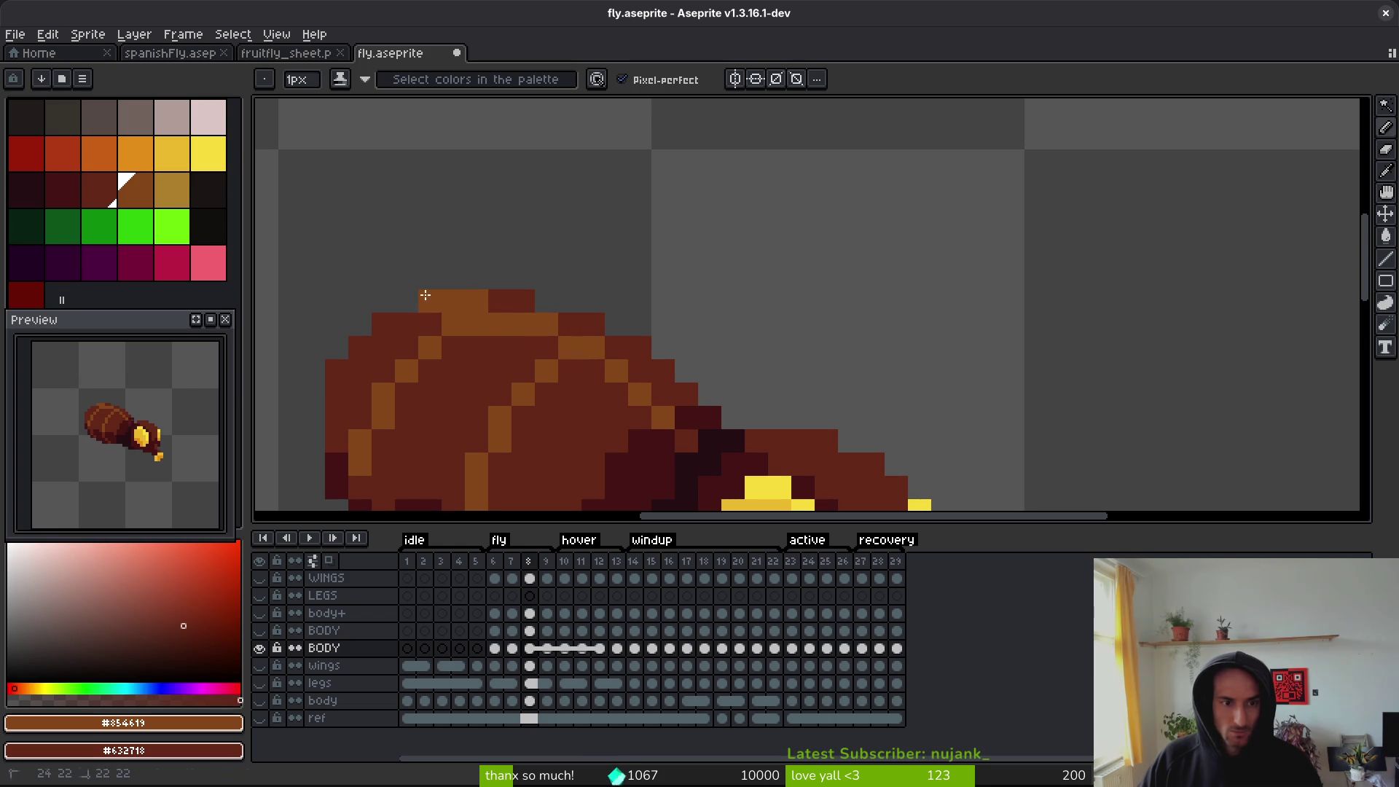
pyautogui.scroll(1, 603, 268)
pyautogui.scroll(-1, 906, 343)
pyautogui.press('.')
pyautogui.press('g')
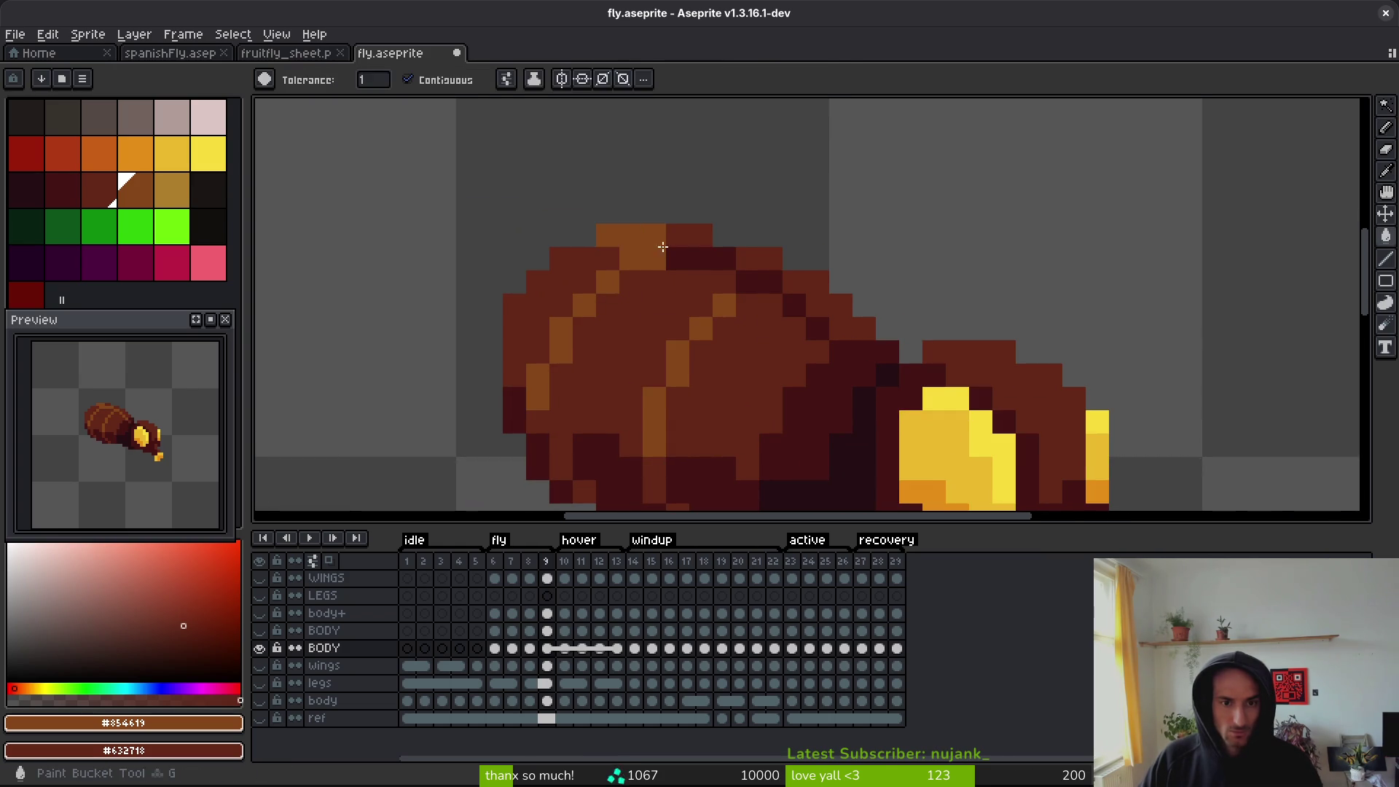
pyautogui.click(699, 258)
pyautogui.click(774, 282)
pyautogui.press('f')
pyautogui.click(845, 360)
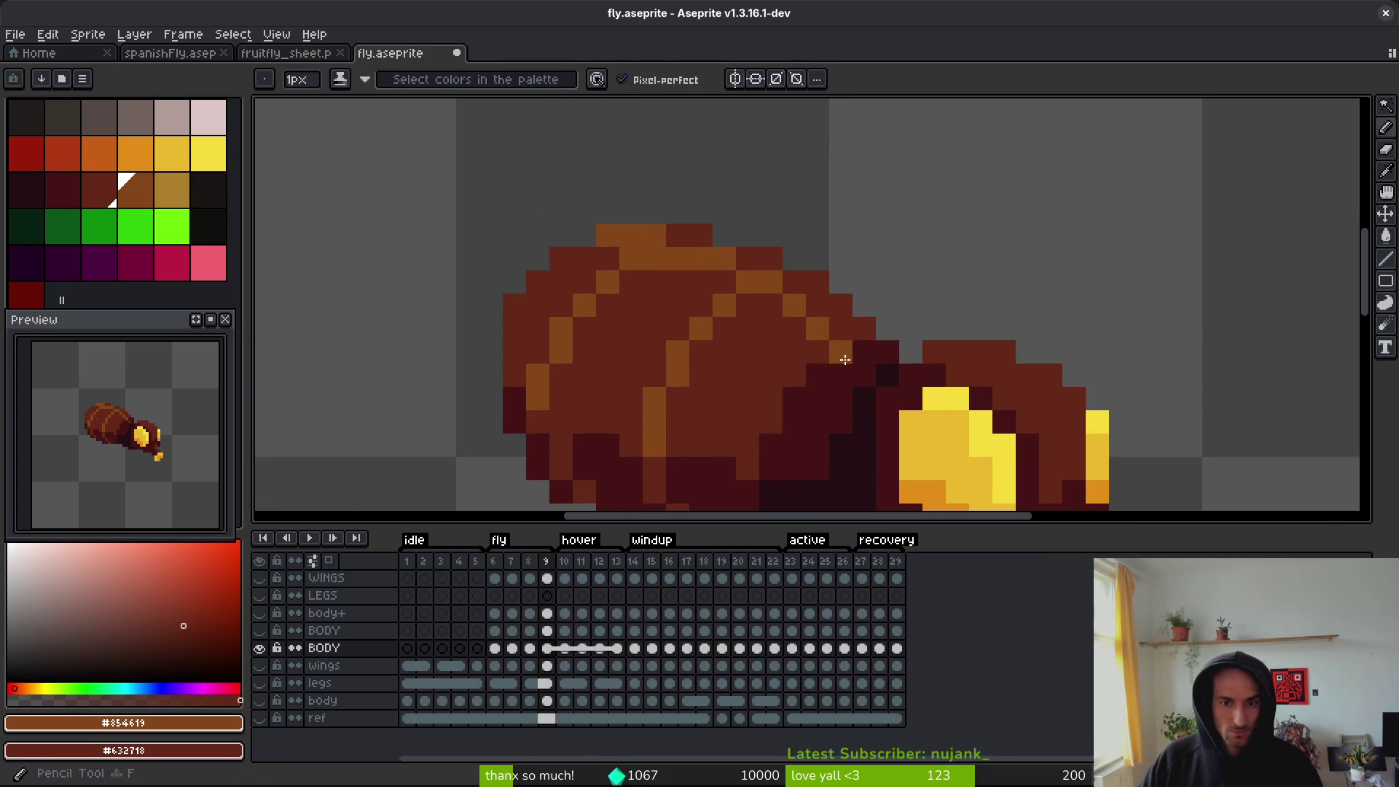
# - On later frames, touch up the right edge and extend the orange highlight upward
pyautogui.press('.')
pyautogui.click(888, 373)
pyautogui.press('.')
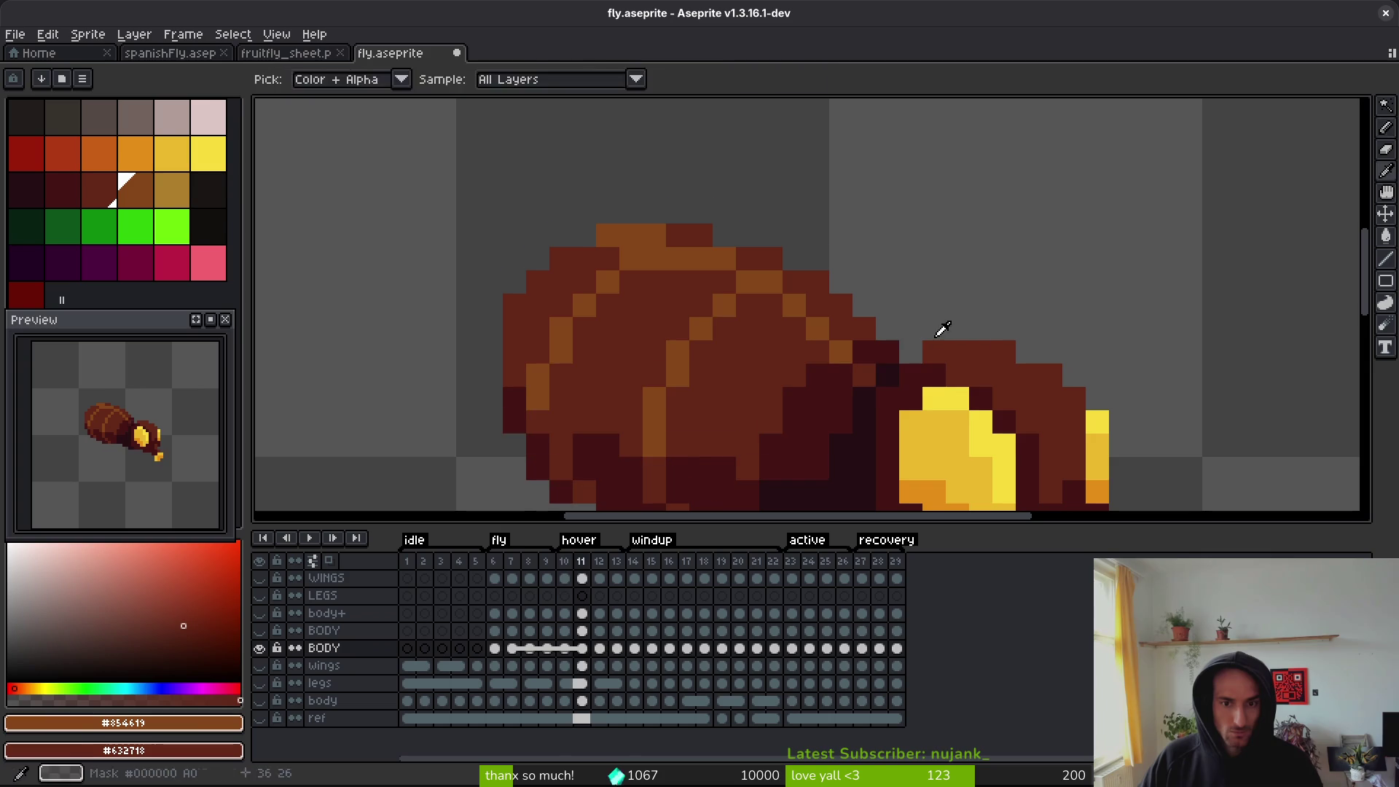
pyautogui.press('.')
pyautogui.press('.')
pyautogui.press('.')
pyautogui.press('.')
pyautogui.press(',')
pyautogui.press('.')
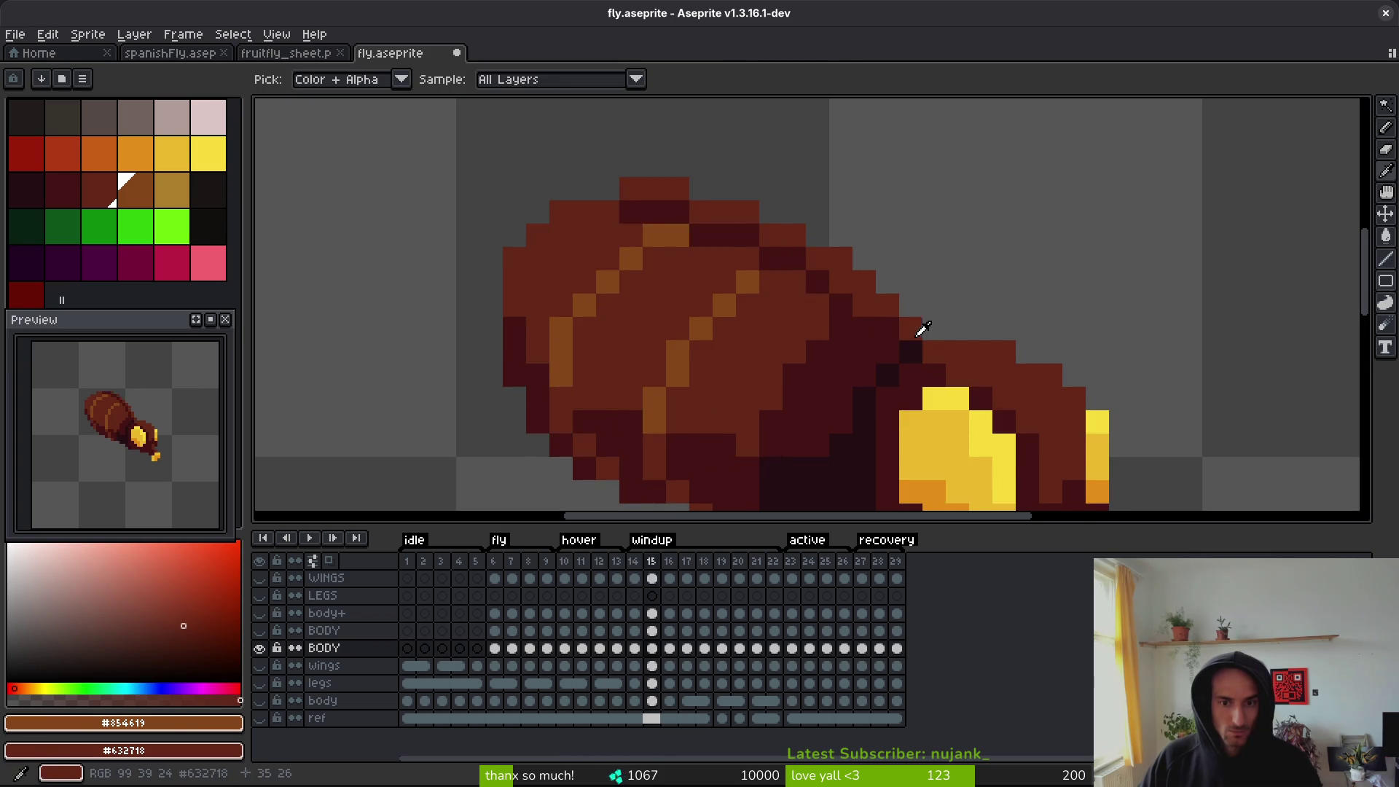
pyautogui.press(',')
pyautogui.press('.')
pyautogui.click(871, 337)
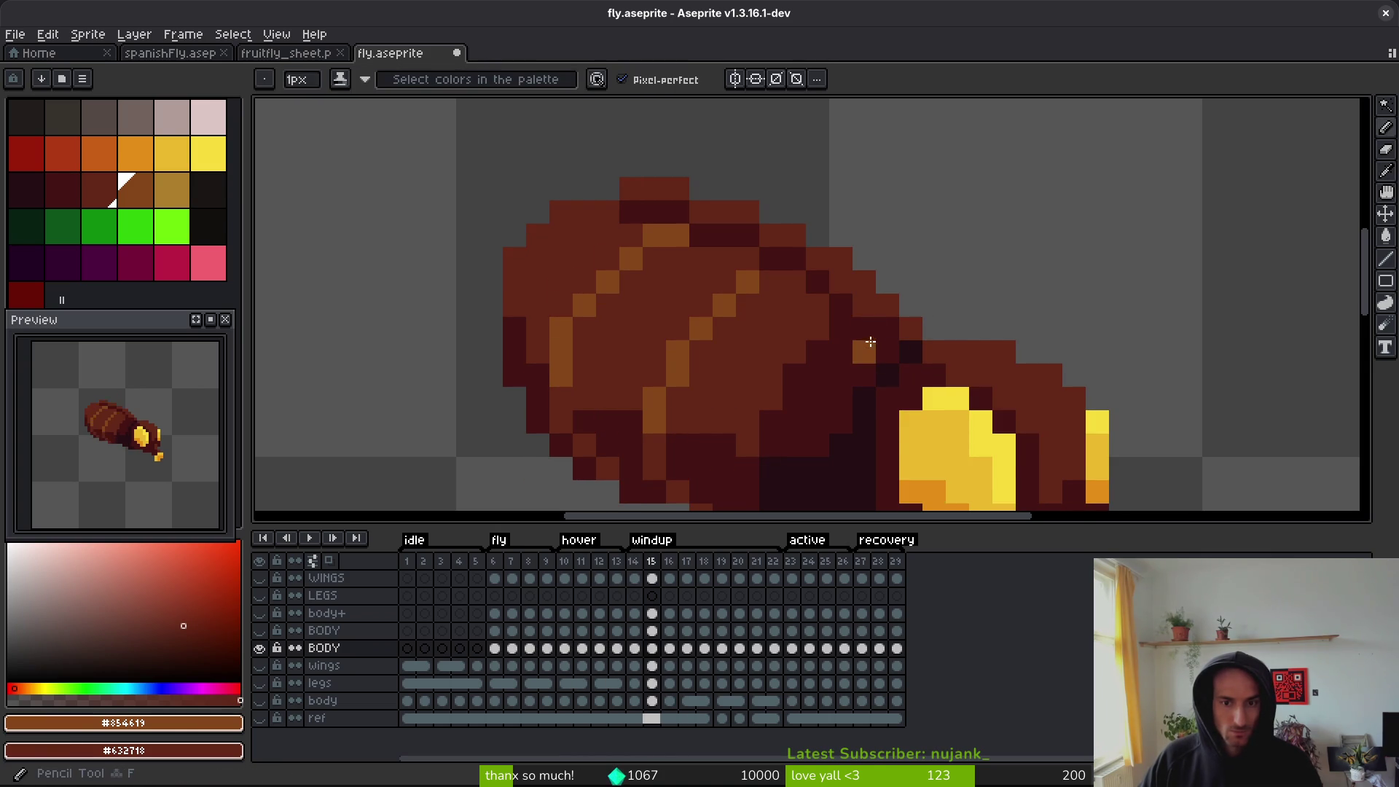
pyautogui.moveTo(875, 348)
pyautogui.mouseDown()
pyautogui.moveTo(784, 258)
pyautogui.moveTo(672, 212)
pyautogui.mouseUp()
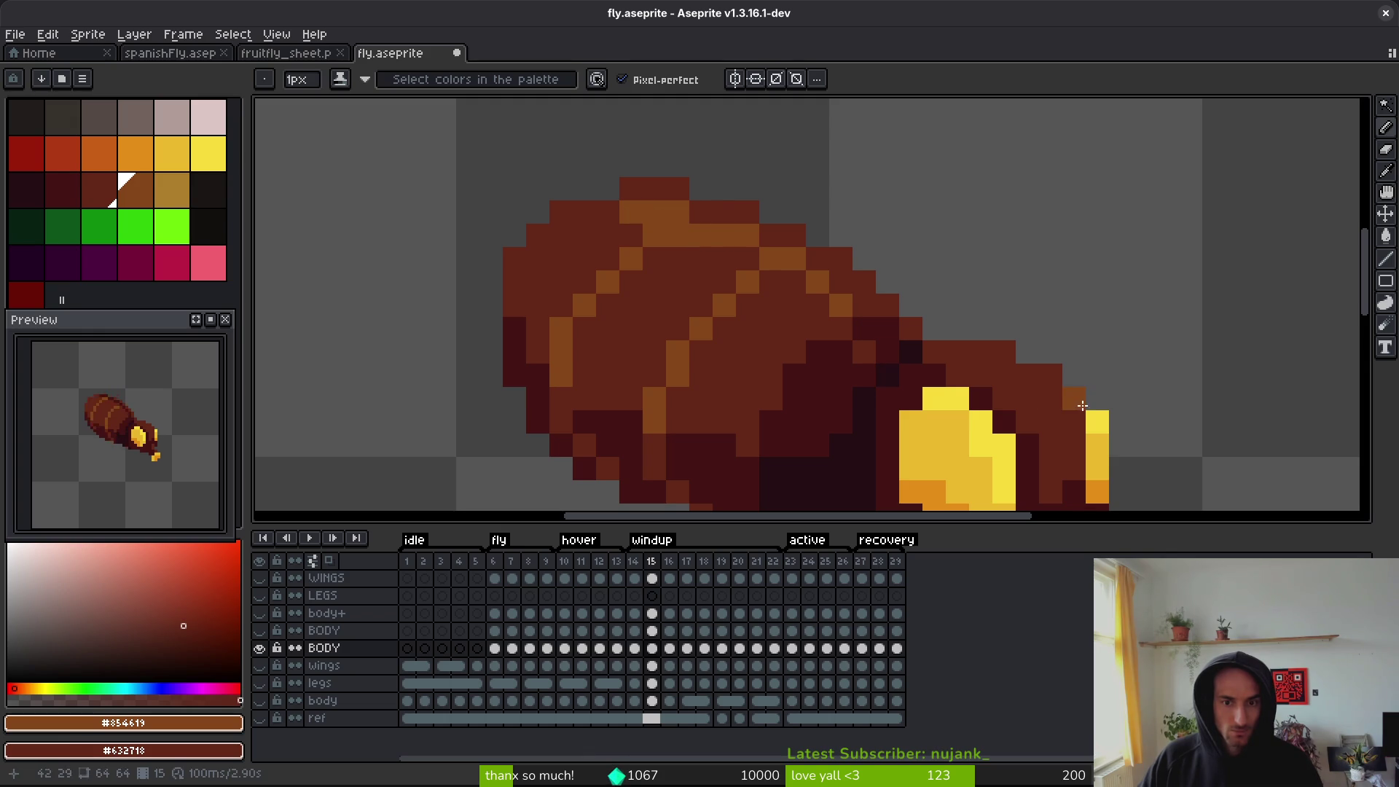
pyautogui.scroll(-4, 1042, 370)
pyautogui.scroll(3, 1025, 350)
# - Paint orange highlights along the top and right body edges in the following frames
pyautogui.press('Right')
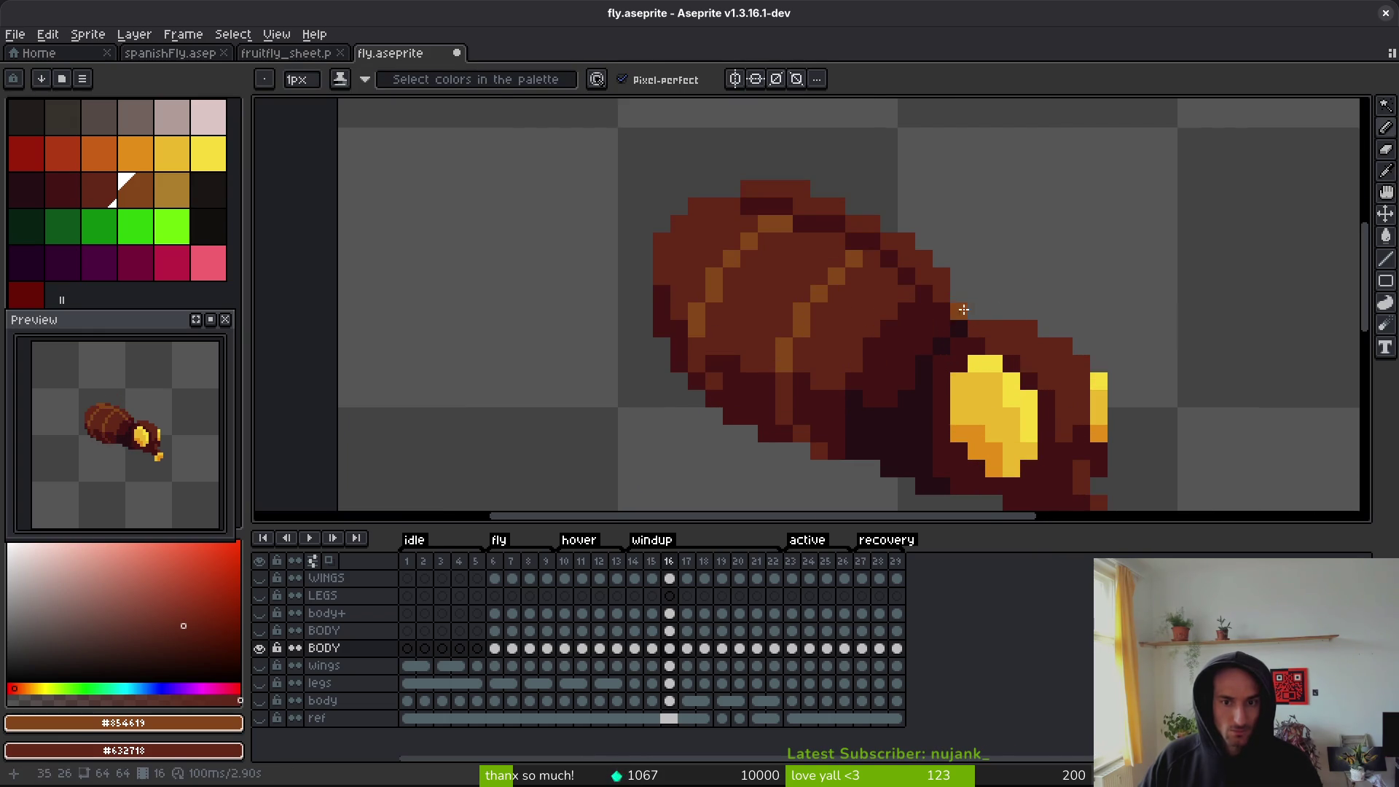
pyautogui.scroll(3, 1030, 302)
pyautogui.moveTo(869, 258)
pyautogui.mouseDown()
pyautogui.moveTo(818, 203)
pyautogui.moveTo(656, 134)
pyautogui.moveTo(633, 225)
pyautogui.moveTo(540, 206)
pyautogui.mouseUp()
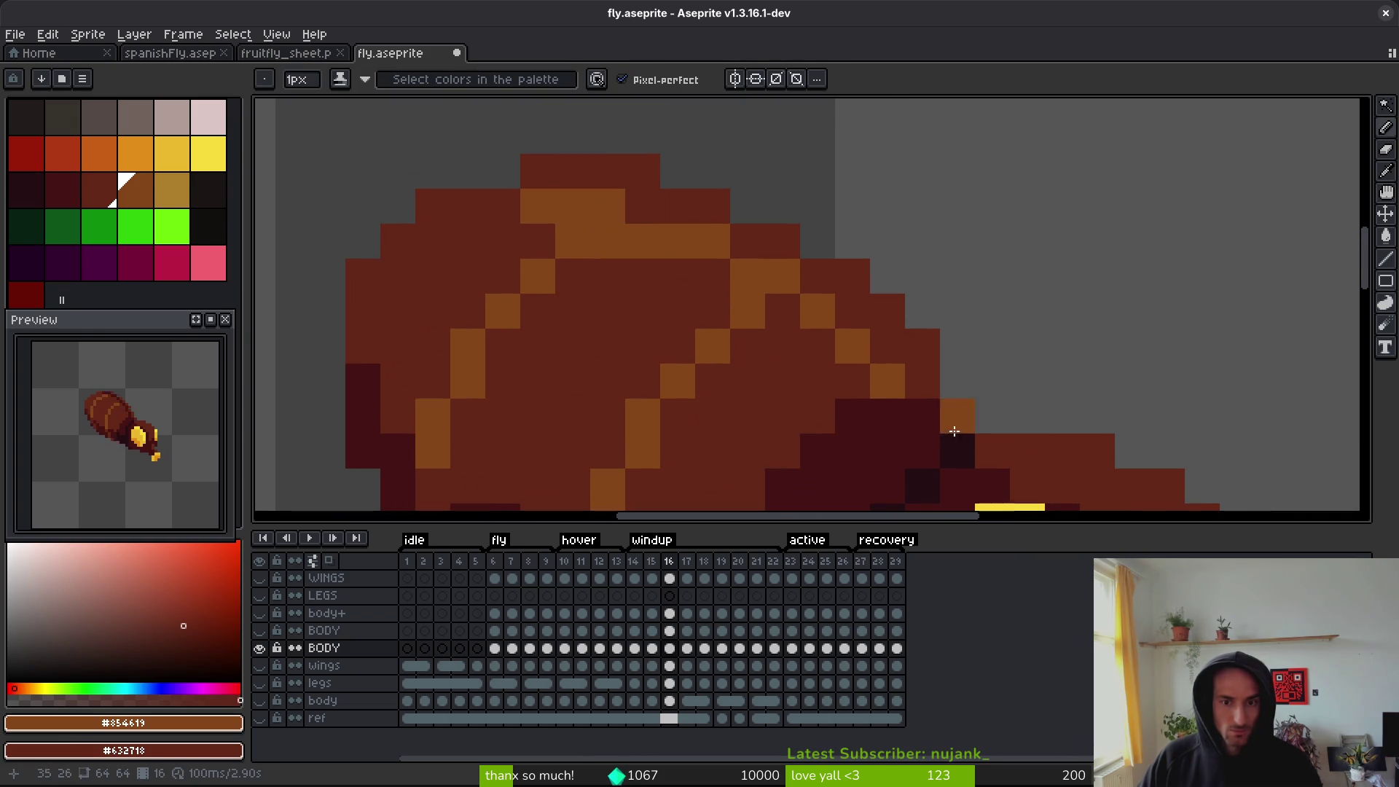
pyautogui.scroll(-5, 969, 427)
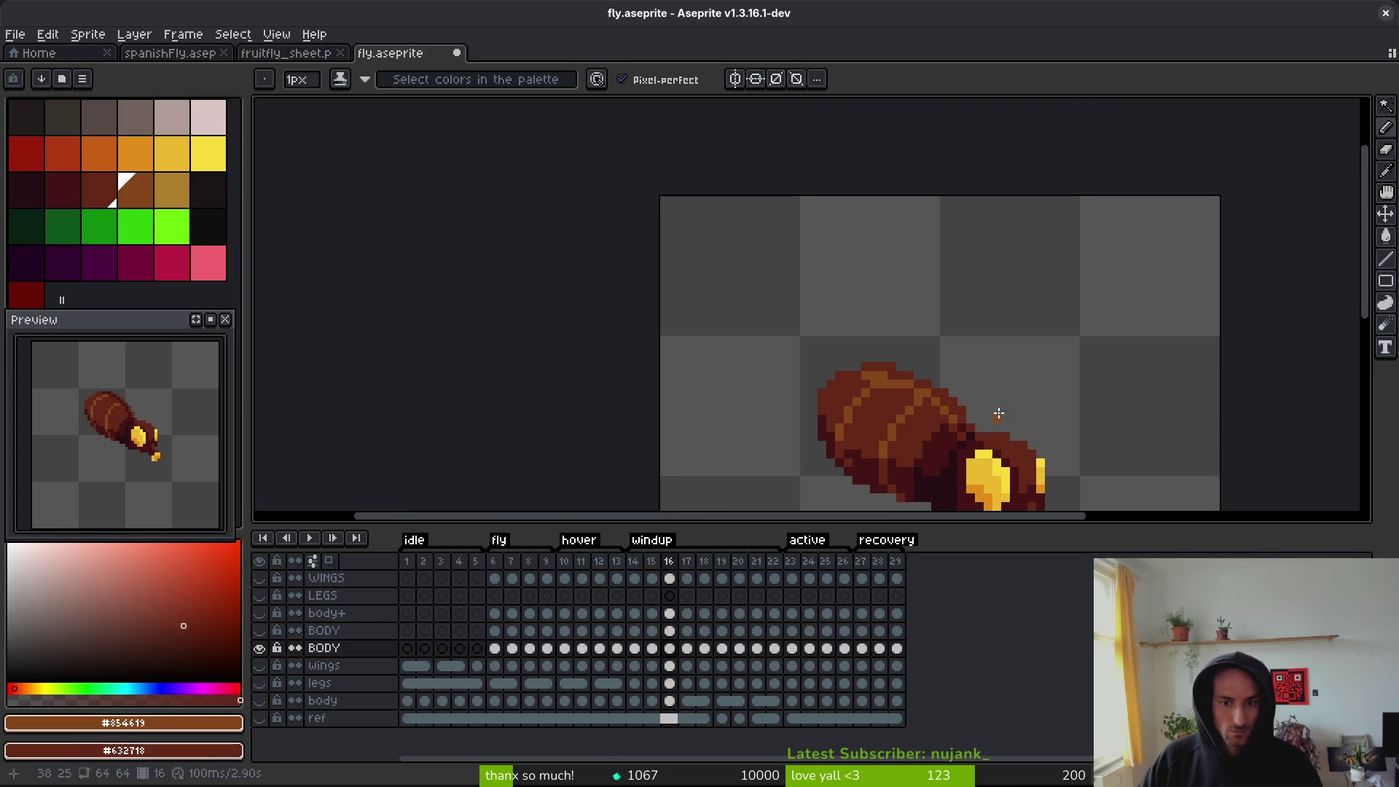
pyautogui.scroll(5, 1013, 418)
pyautogui.press('Right')
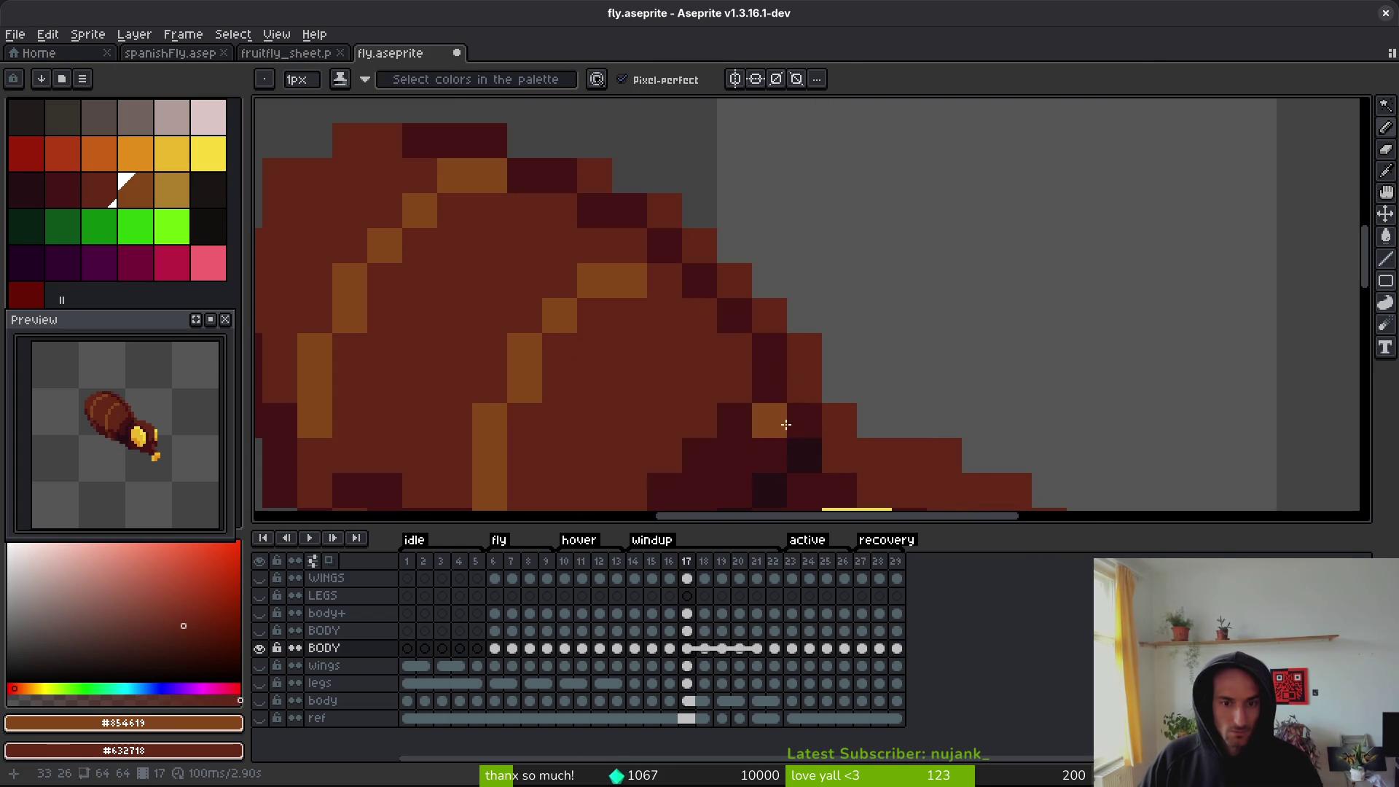
pyautogui.moveTo(792, 426)
pyautogui.mouseDown()
pyautogui.moveTo(758, 343)
pyautogui.moveTo(701, 279)
pyautogui.mouseUp()
pyautogui.moveTo(633, 230)
pyautogui.mouseDown()
pyautogui.moveTo(497, 147)
pyautogui.moveTo(445, 140)
pyautogui.mouseUp()
pyautogui.press('Right')
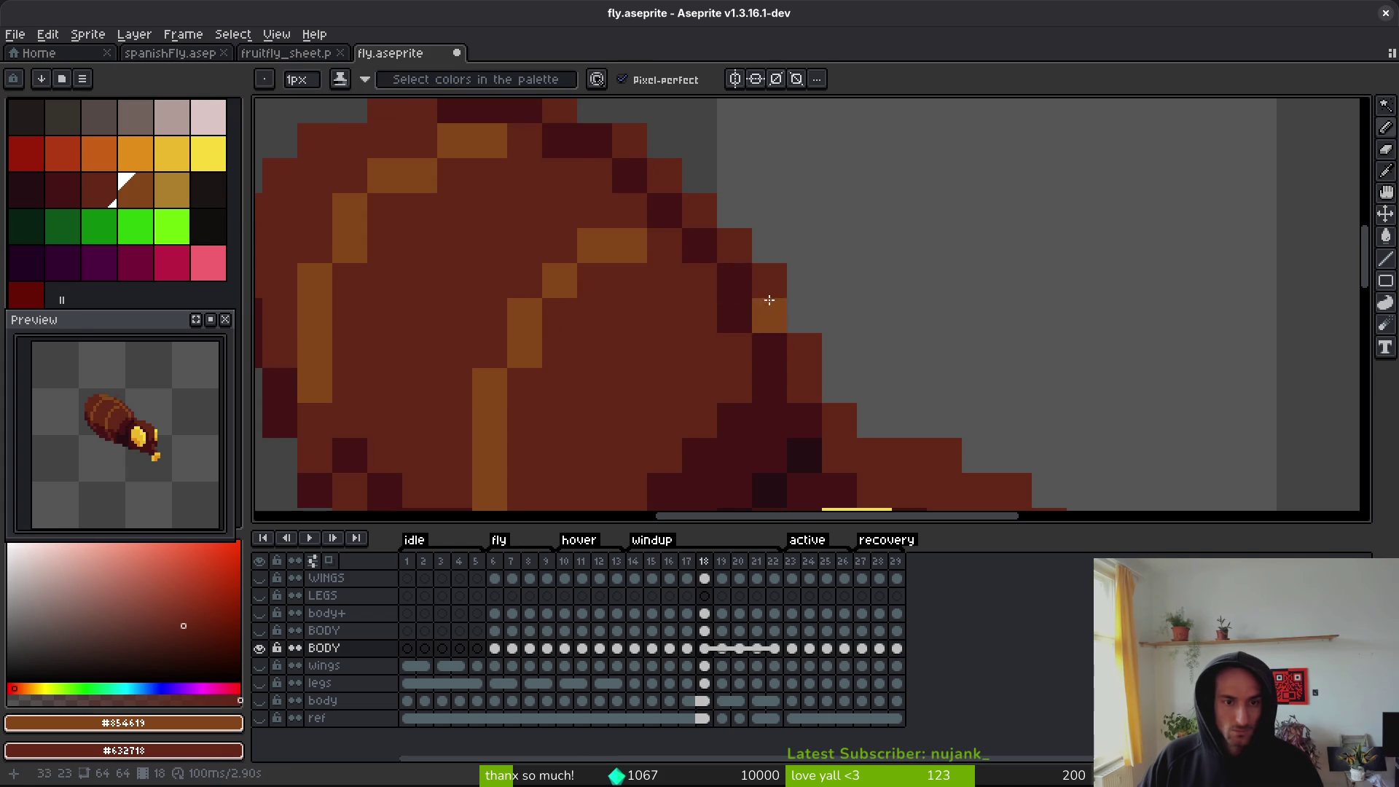
pyautogui.click(464, 137)
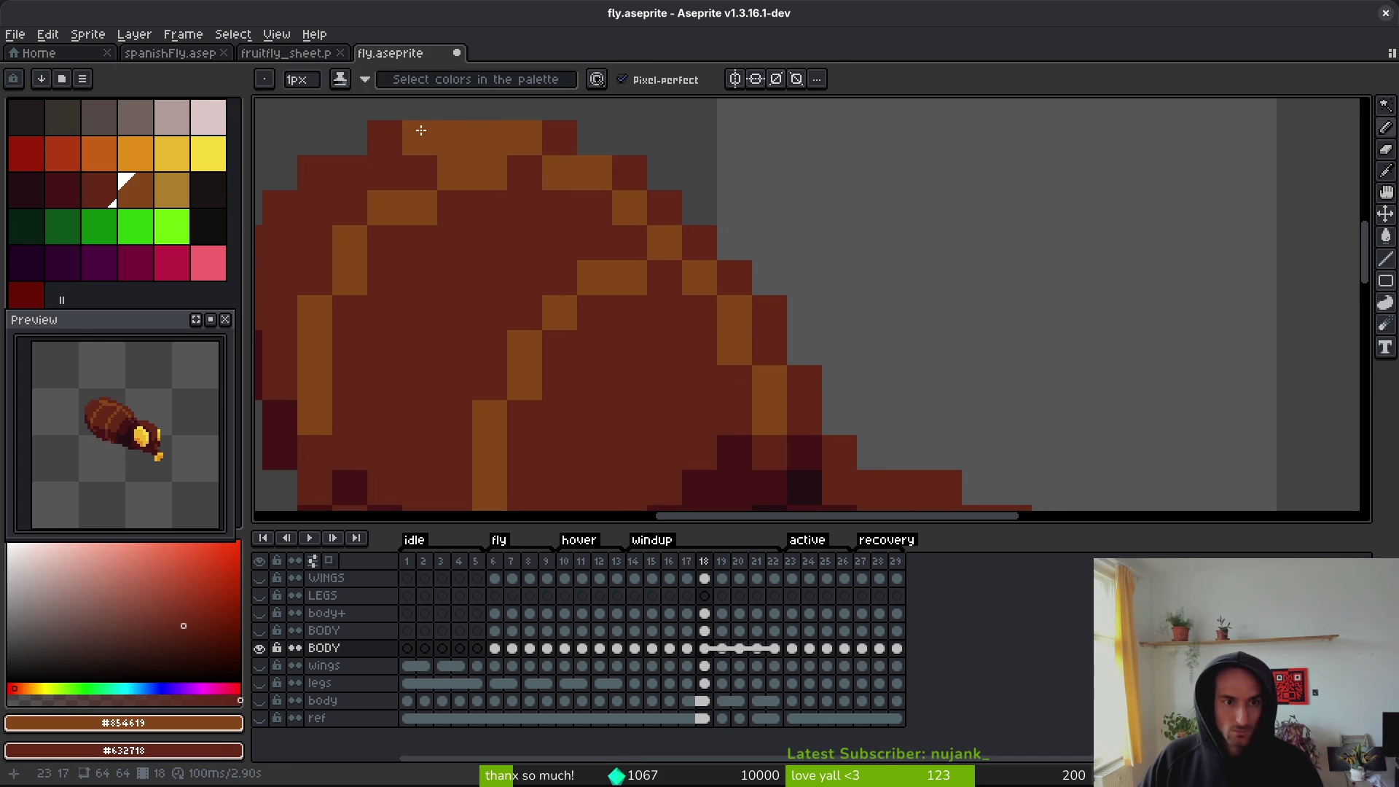
# - Save fly.aseprite and step through the frames to review, ending on frame 16
pyautogui.scroll(-5, 510, 196)
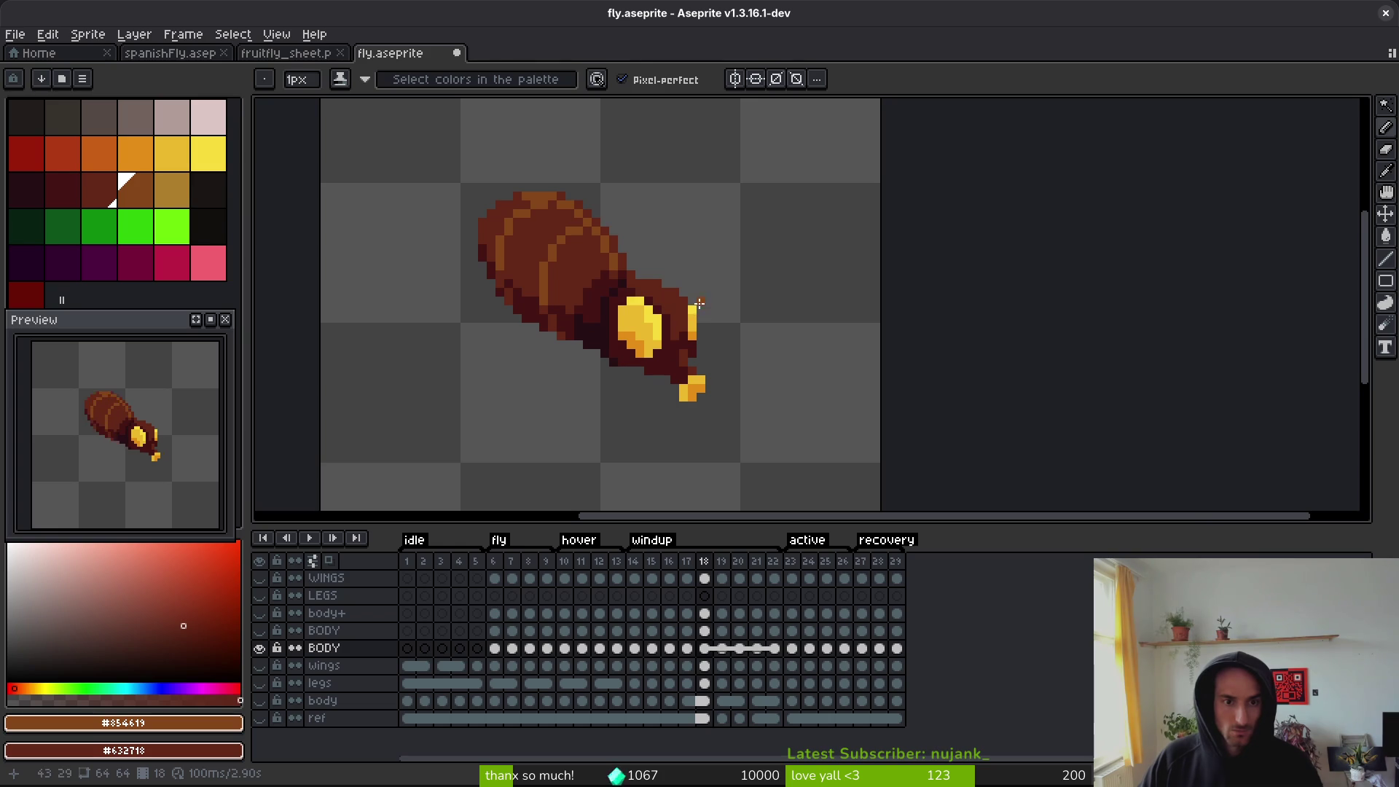
pyautogui.press('Right')
pyautogui.scroll(3, 629, 228)
pyautogui.scroll(1, 628, 228)
pyautogui.press('Right')
pyautogui.press('Right')
pyautogui.press('Right')
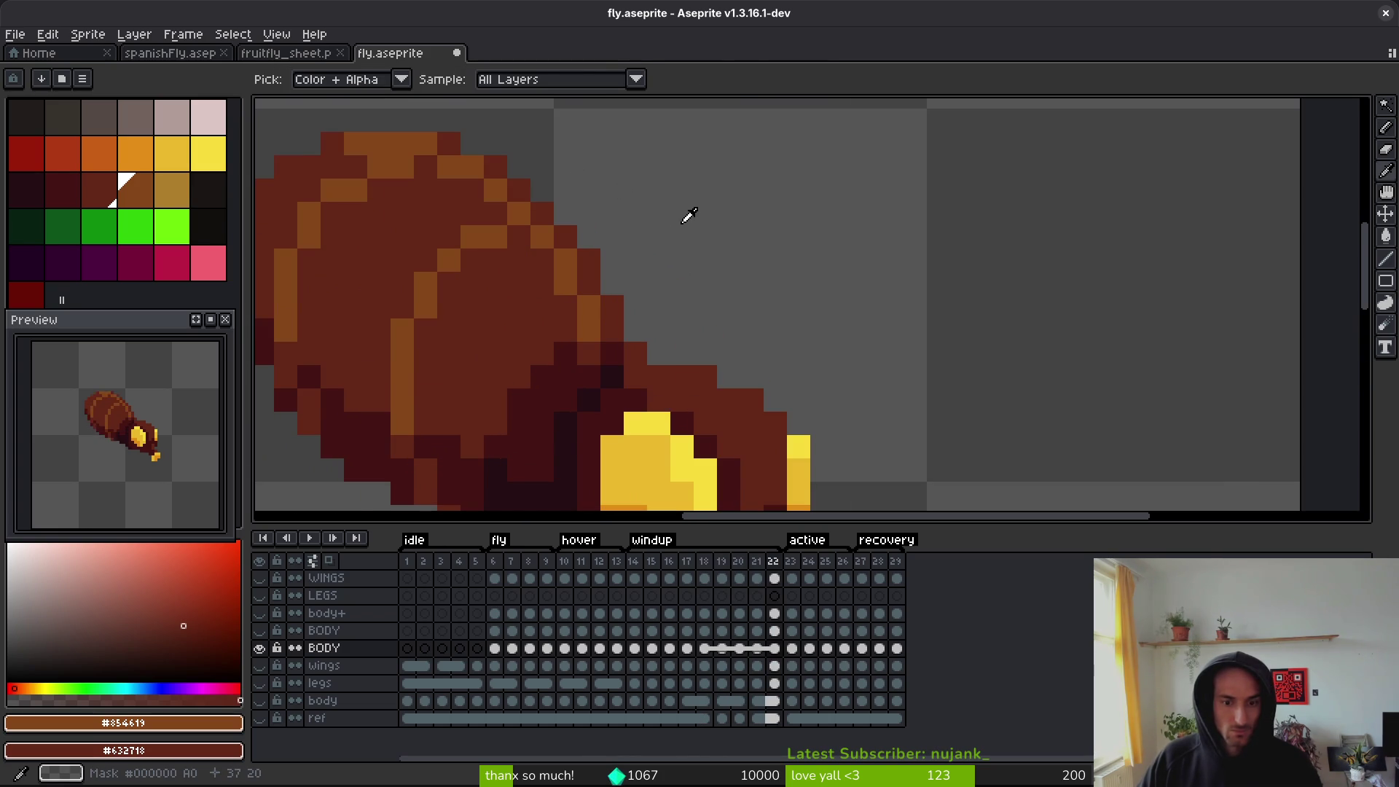
pyautogui.hotkey('ctrl', 's')
pyautogui.scroll(-6, 860, 353)
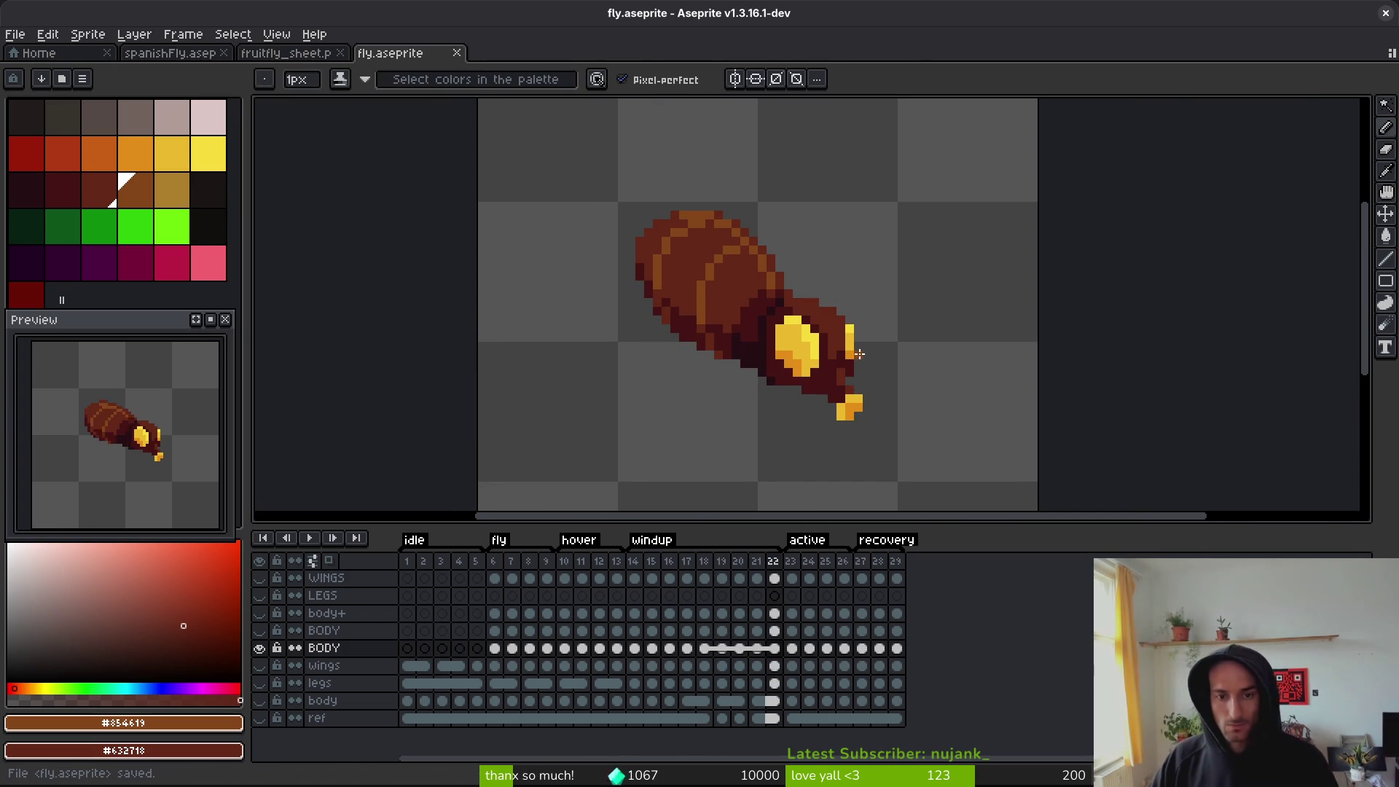
pyautogui.scroll(-2, 772, 344)
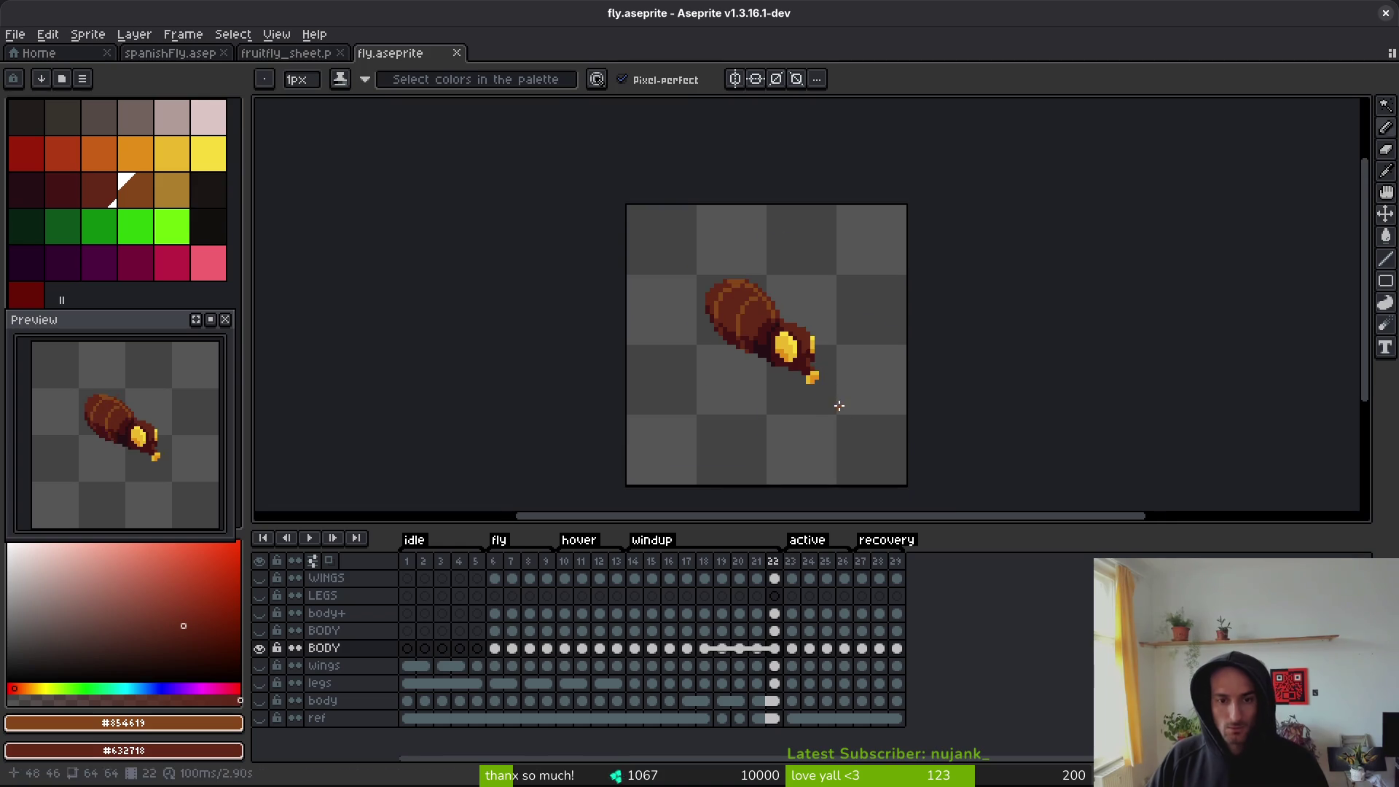
pyautogui.press('Left')
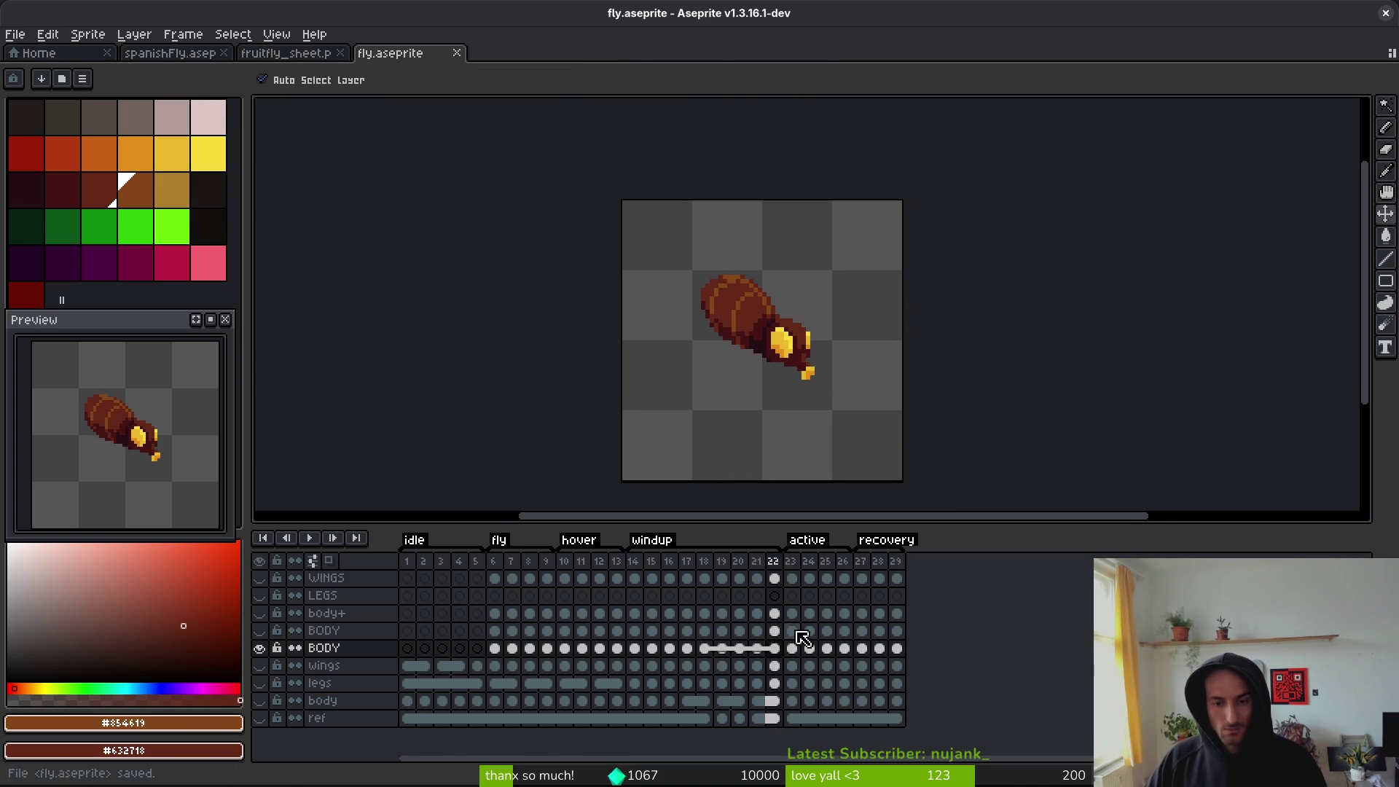
pyautogui.press('alt')
pyautogui.press('Left')
pyautogui.press('Left')
pyautogui.press('Left')
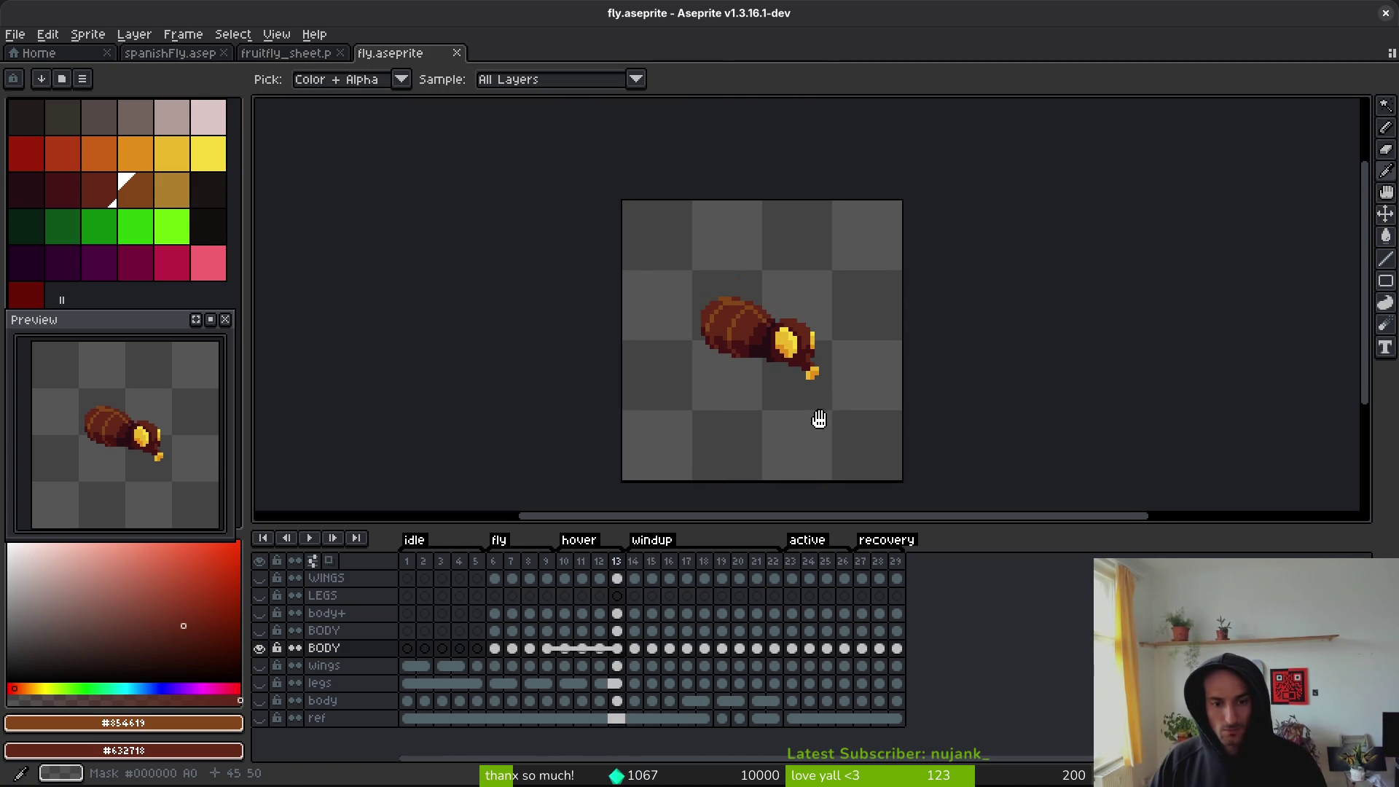
pyautogui.press('Right')
pyautogui.press('Right')
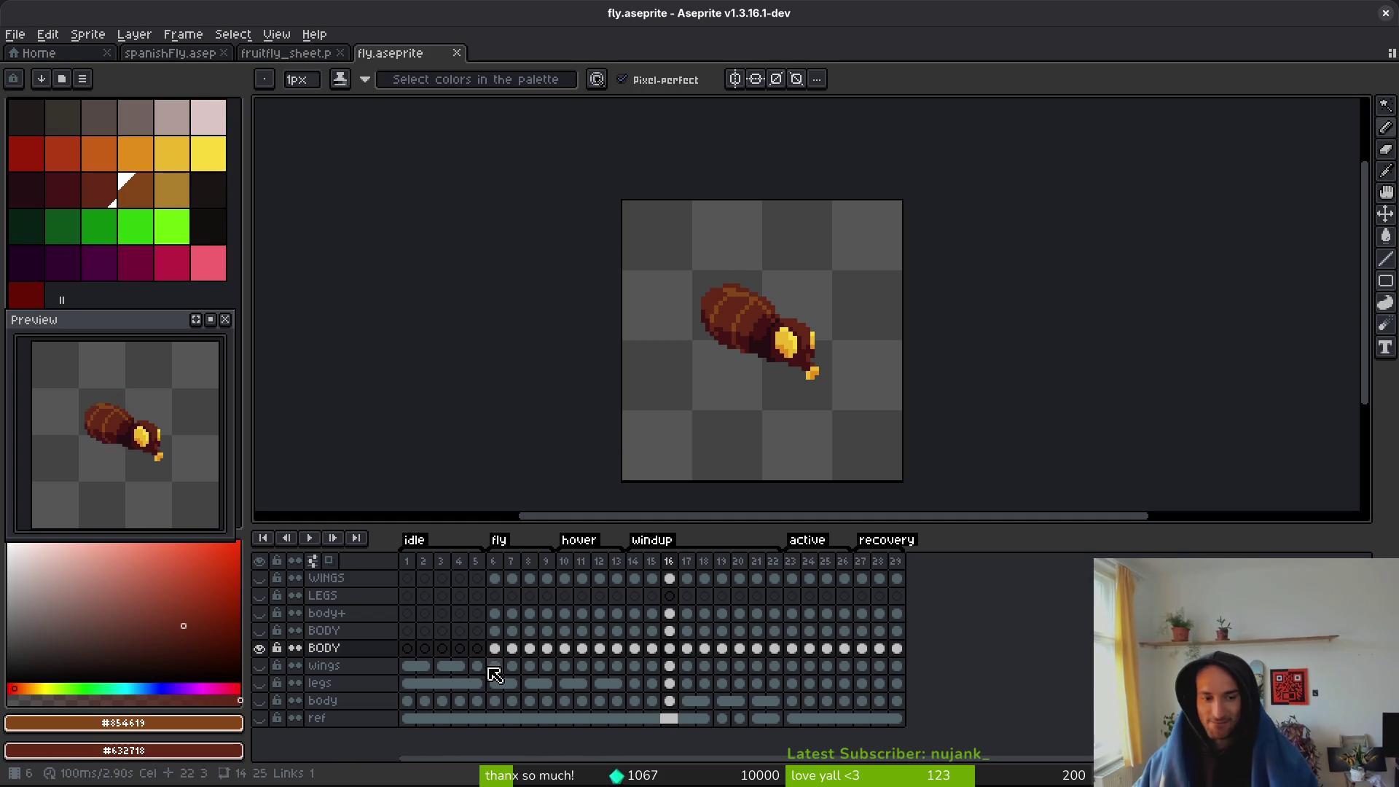
pyautogui.moveTo(763, 337); pyautogui.dragTo(794, 341)
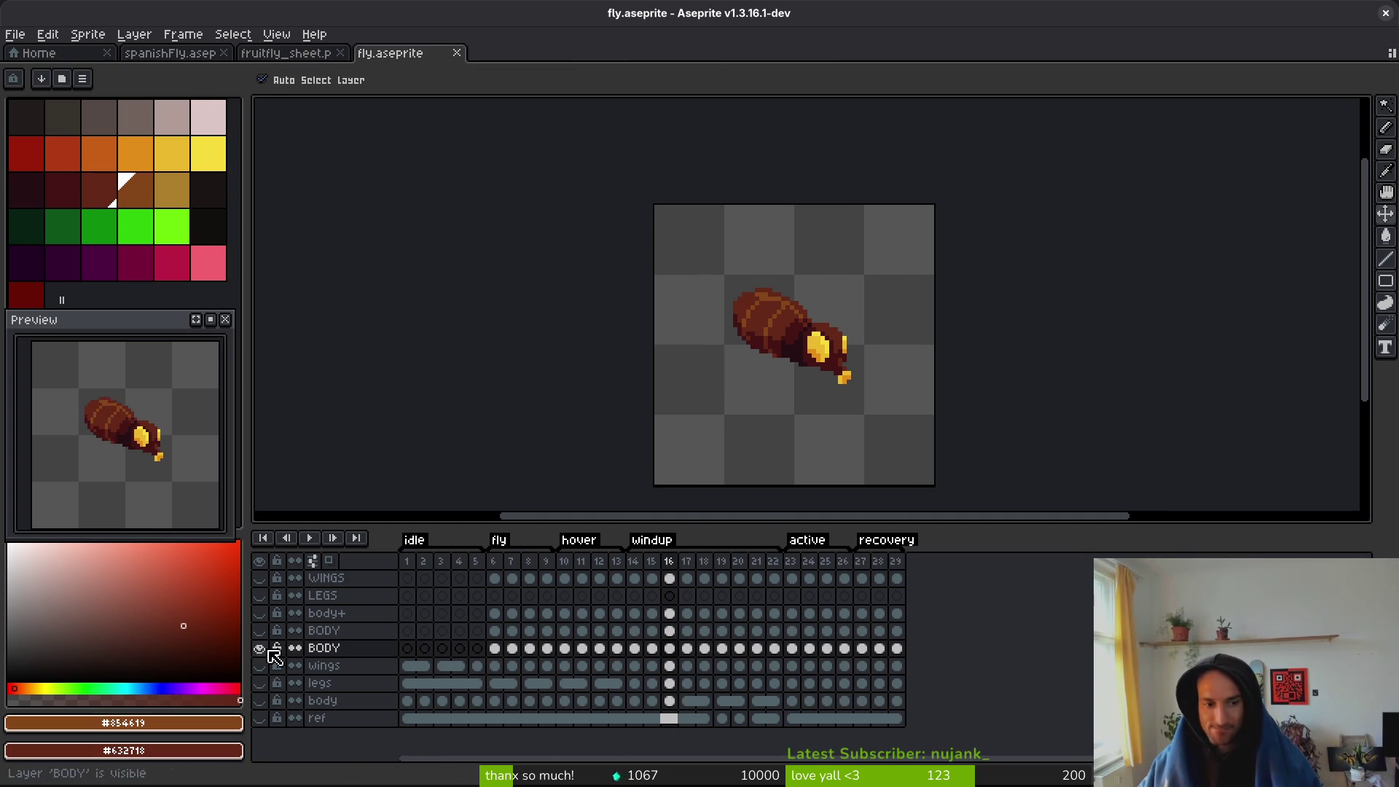
pyautogui.click(260, 579)
pyautogui.hotkey('ctrl', 's')
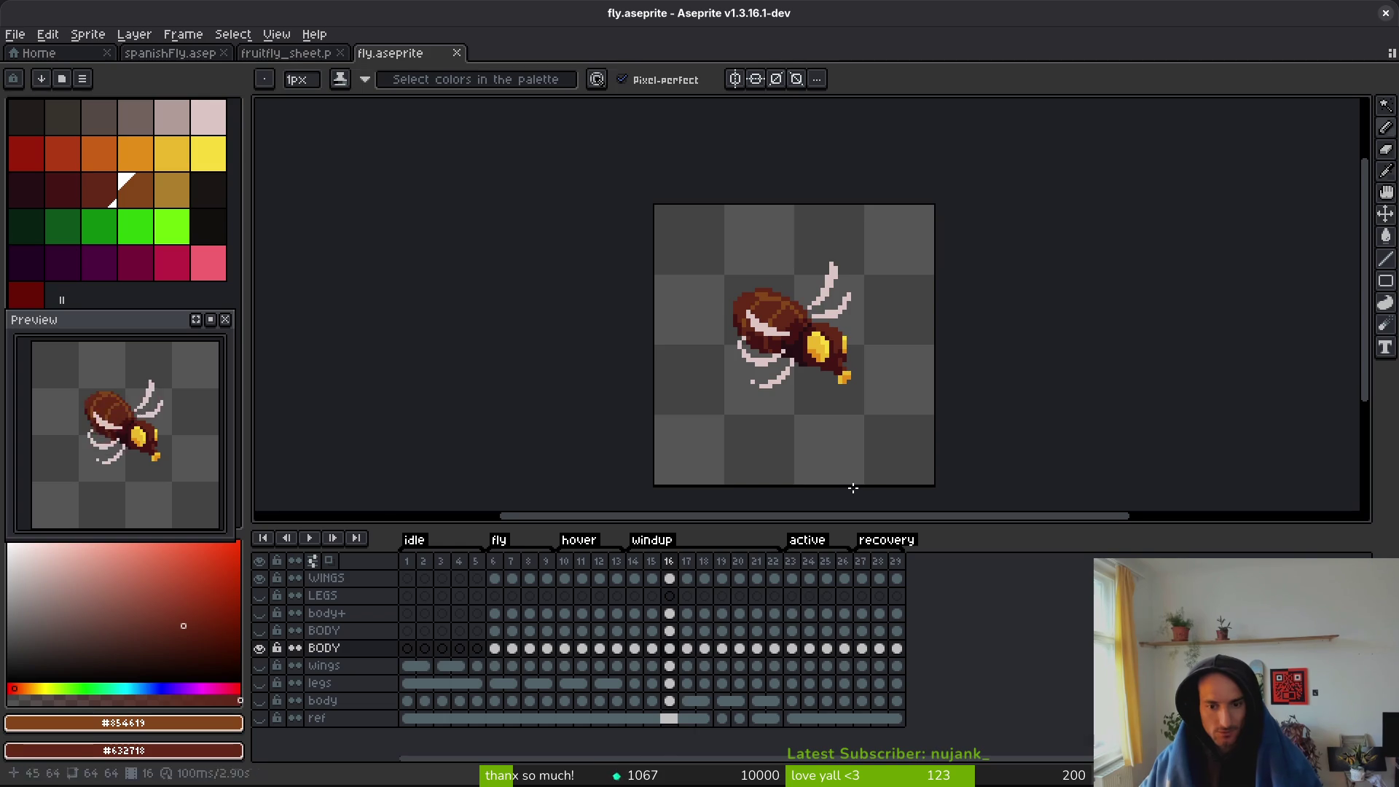
pyautogui.press('i')
pyautogui.press('Right')
pyautogui.press('Right')
pyautogui.press('Right')
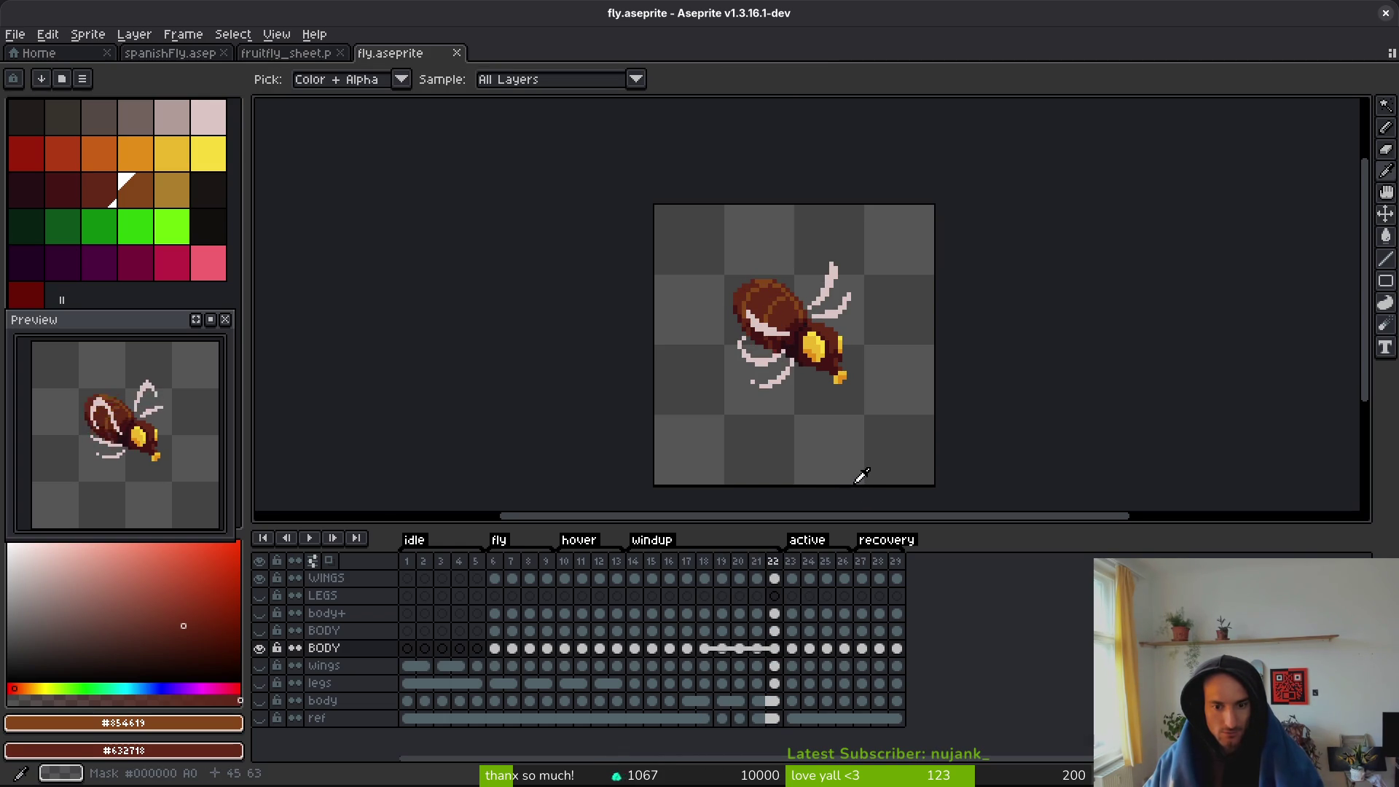
pyautogui.press('Left')
pyautogui.press('Left')
pyautogui.press('Left')
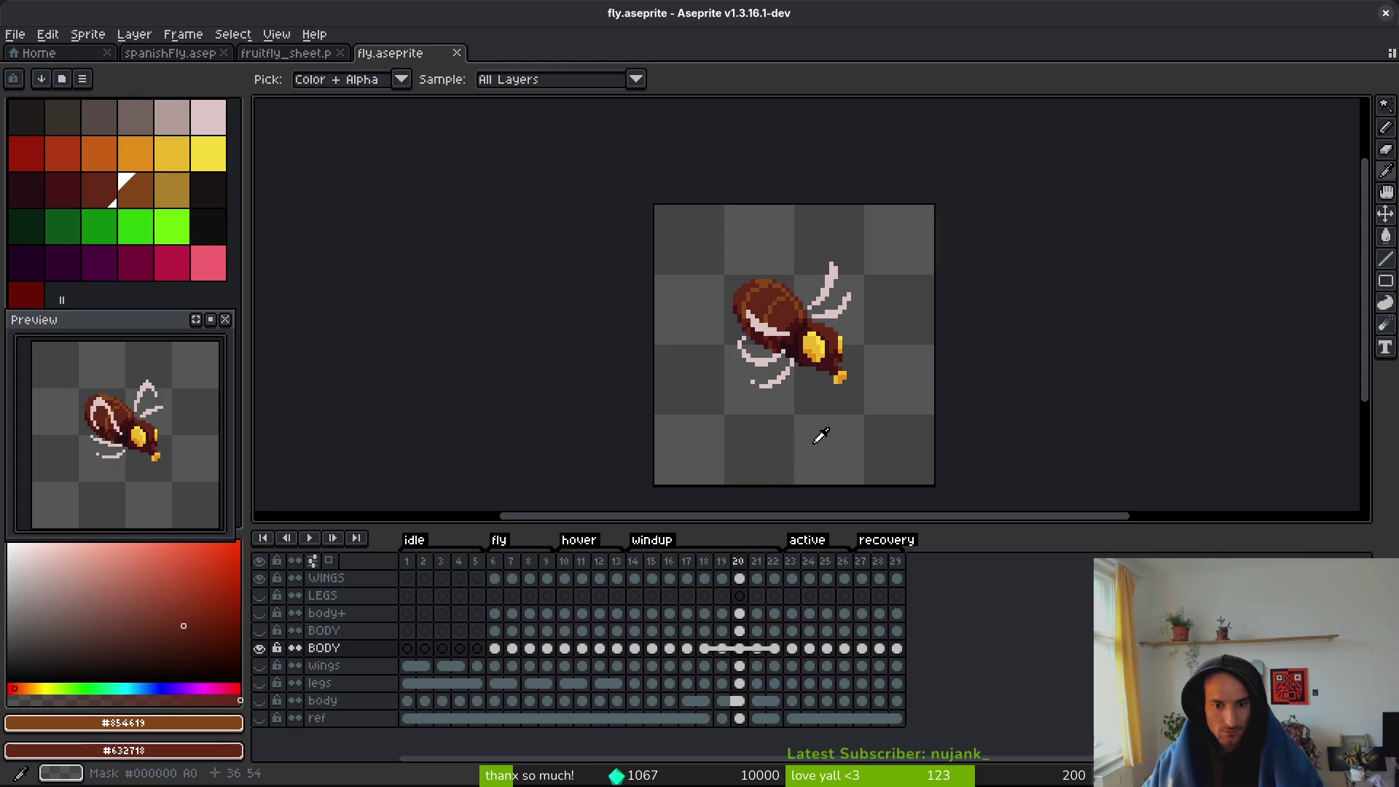
pyautogui.press('Left')
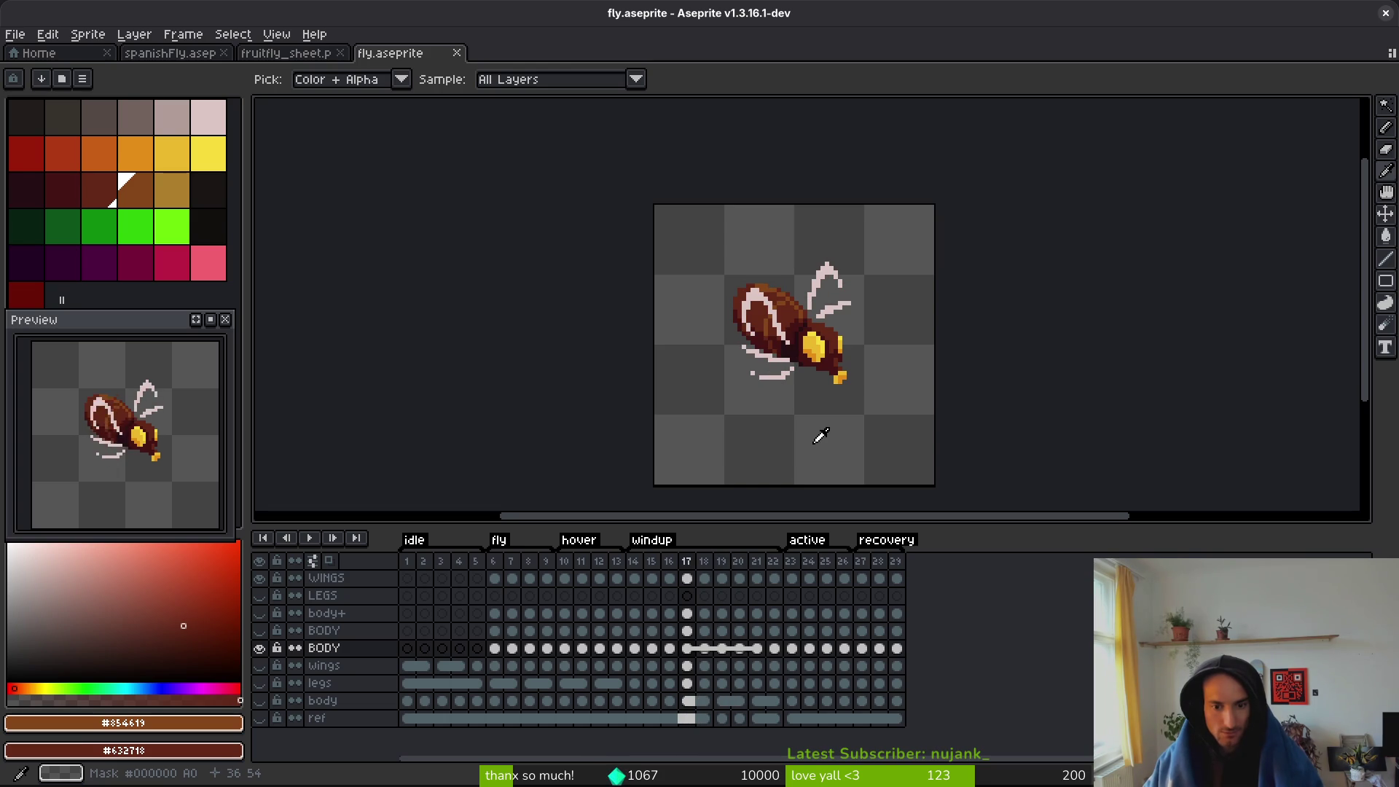
pyautogui.press('Left')
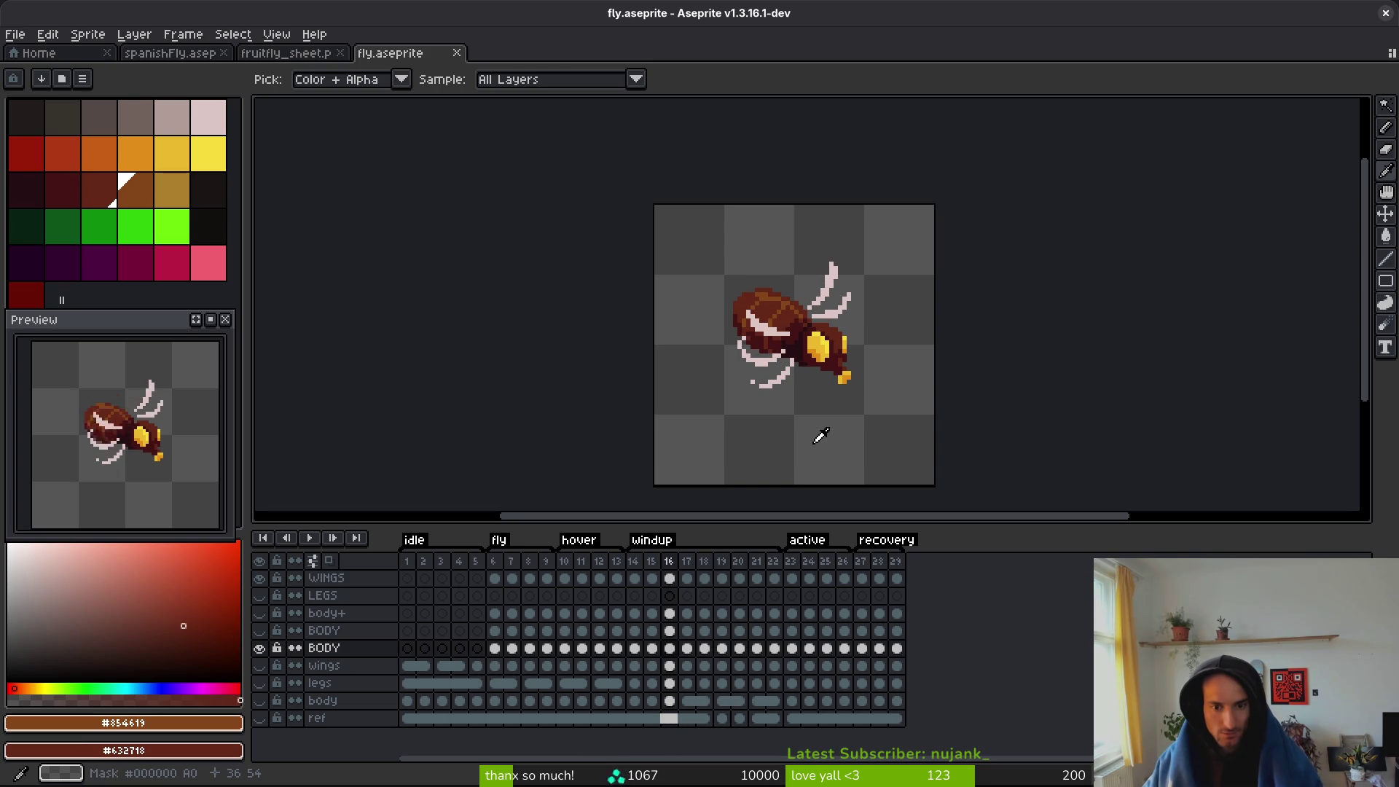
pyautogui.press('Right')
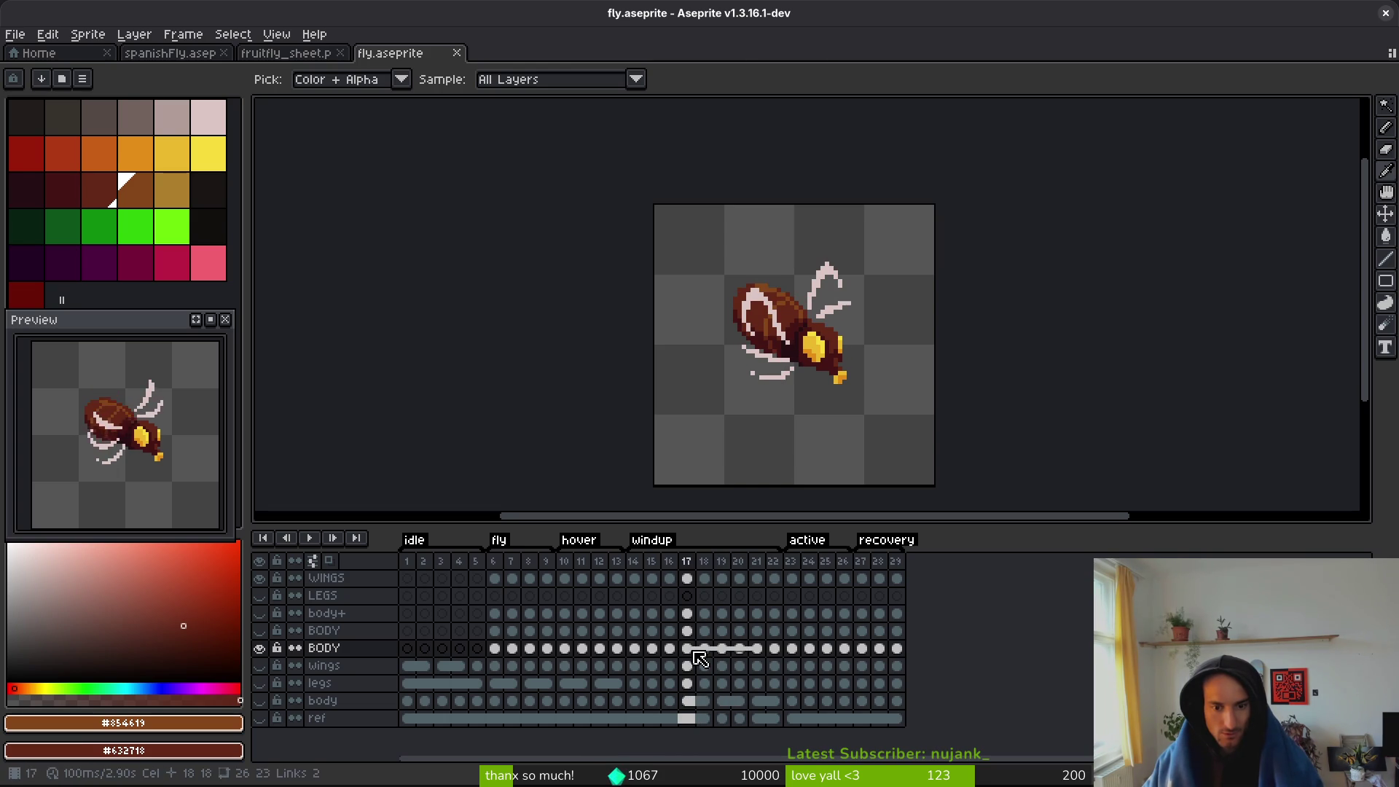
pyautogui.scroll(6, 826, 354)
# - Replace the fly's bright yellow spot with black and its darker yellow with bright green
pyautogui.keyDown('alt'); pyautogui.click(787, 285); pyautogui.keyUp('alt')
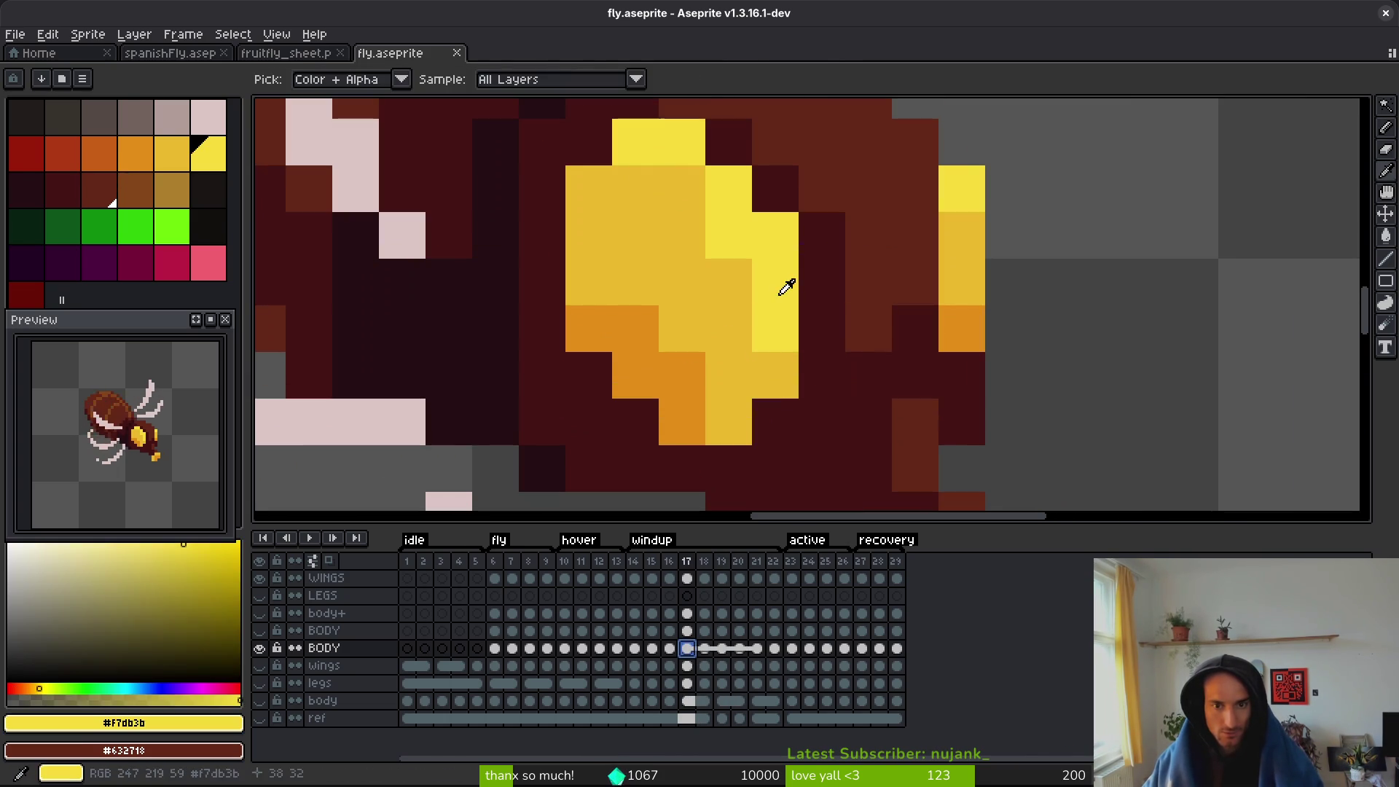
pyautogui.rightClick(216, 234)
pyautogui.hotkey('shift', 'r')
pyautogui.click(842, 191)
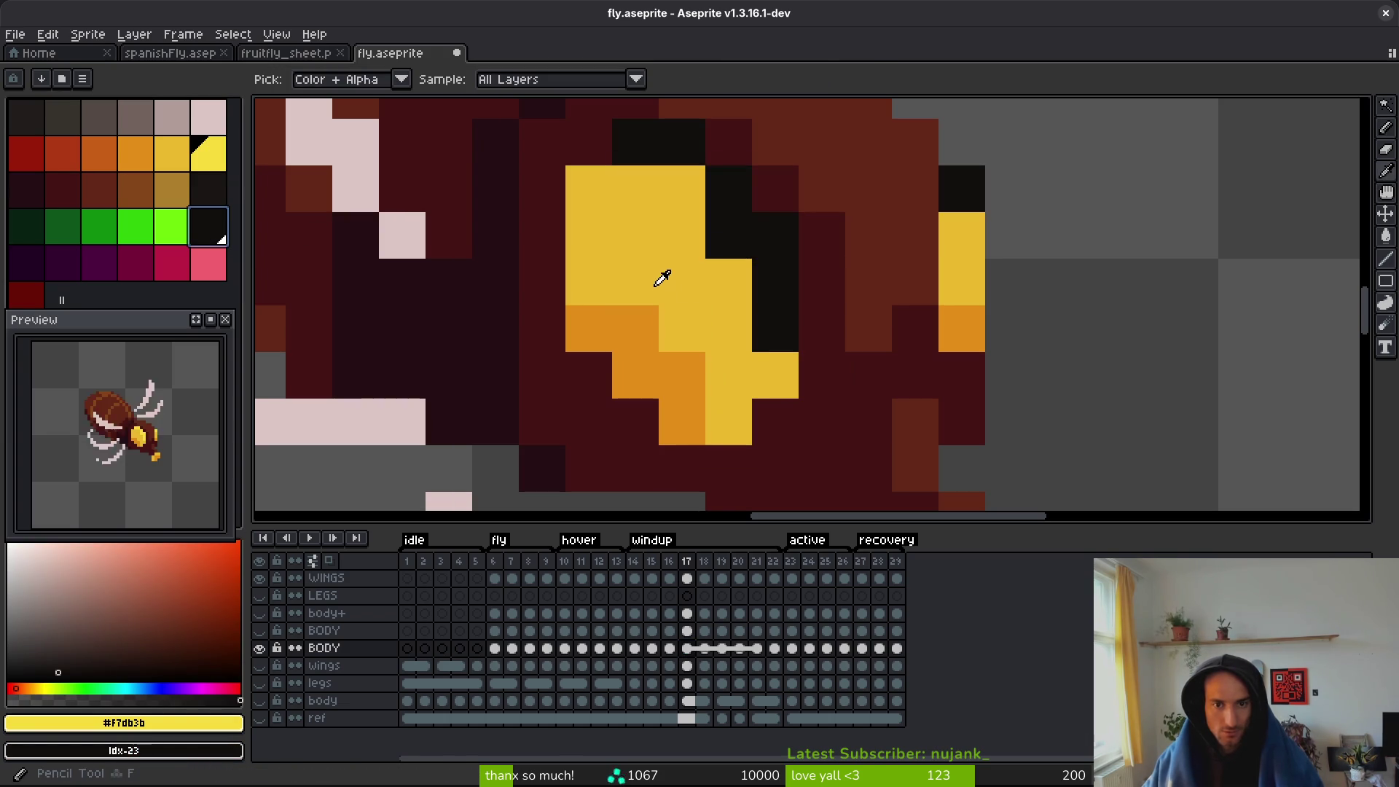
pyautogui.keyDown('alt'); pyautogui.click(663, 281); pyautogui.keyUp('alt')
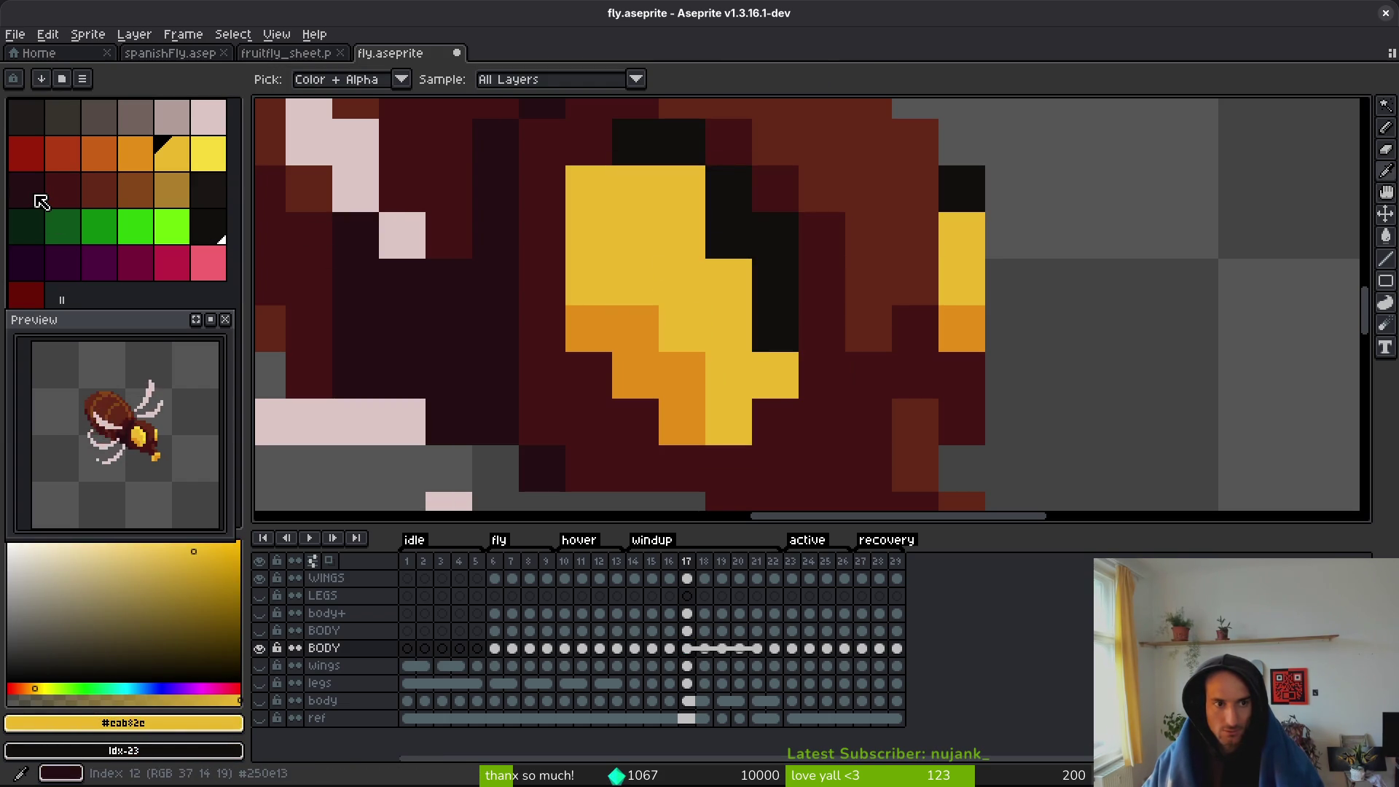
pyautogui.rightClick(186, 230)
pyautogui.hotkey('shift', 'r')
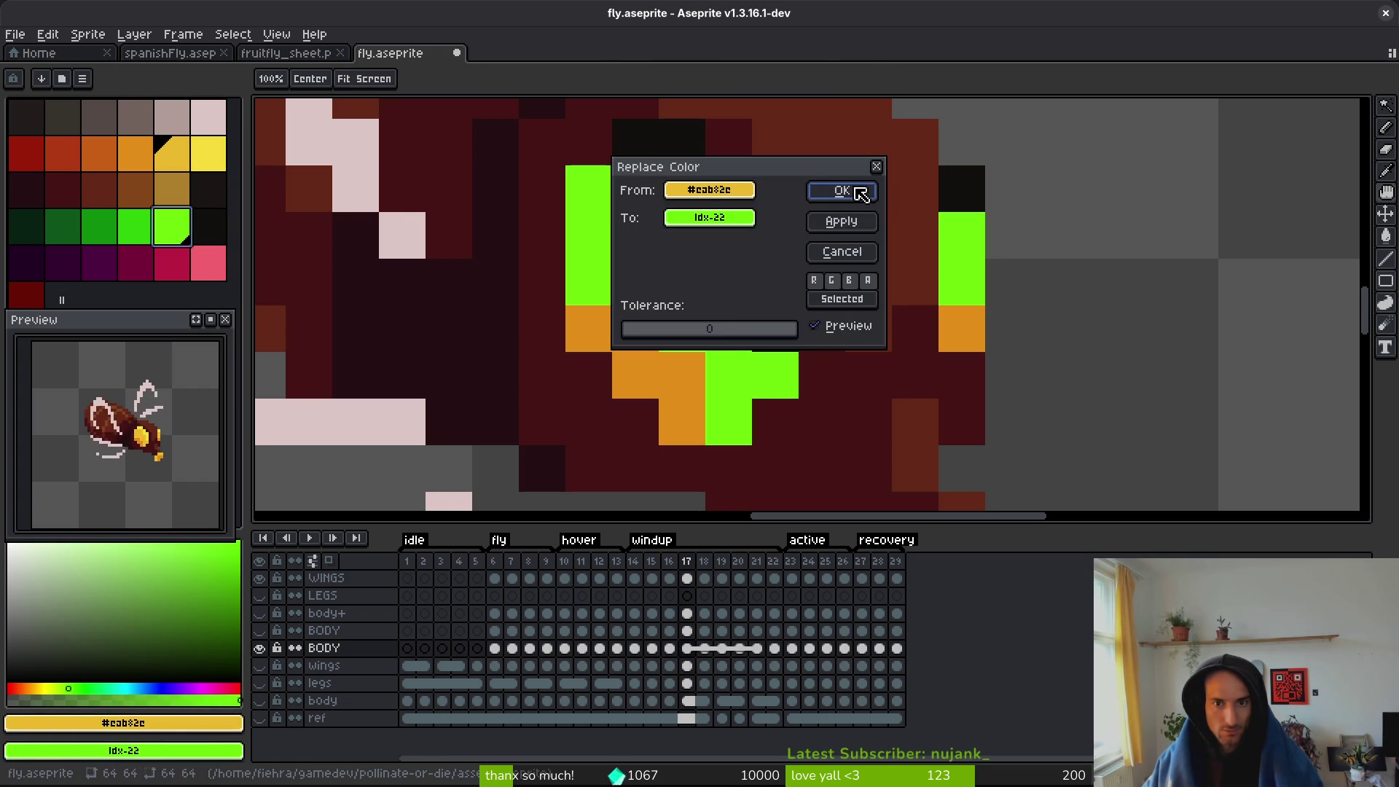
pyautogui.click(845, 191)
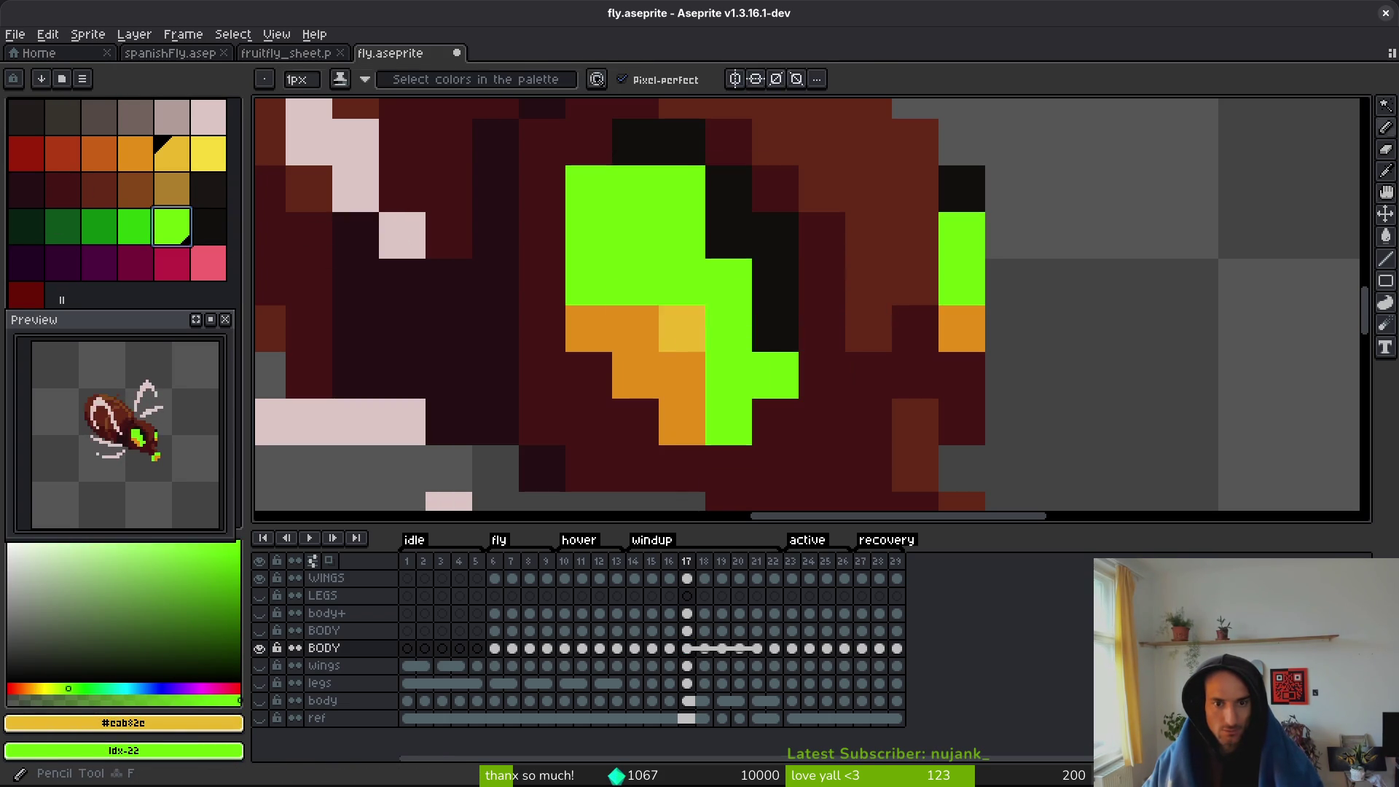
# - Recolour the brown body stripes bright yellow and the reddish-brown body golden yellow
pyautogui.keyDown('alt'); pyautogui.click(456, 313); pyautogui.keyUp('alt')
pyautogui.scroll(-3, 503, 233)
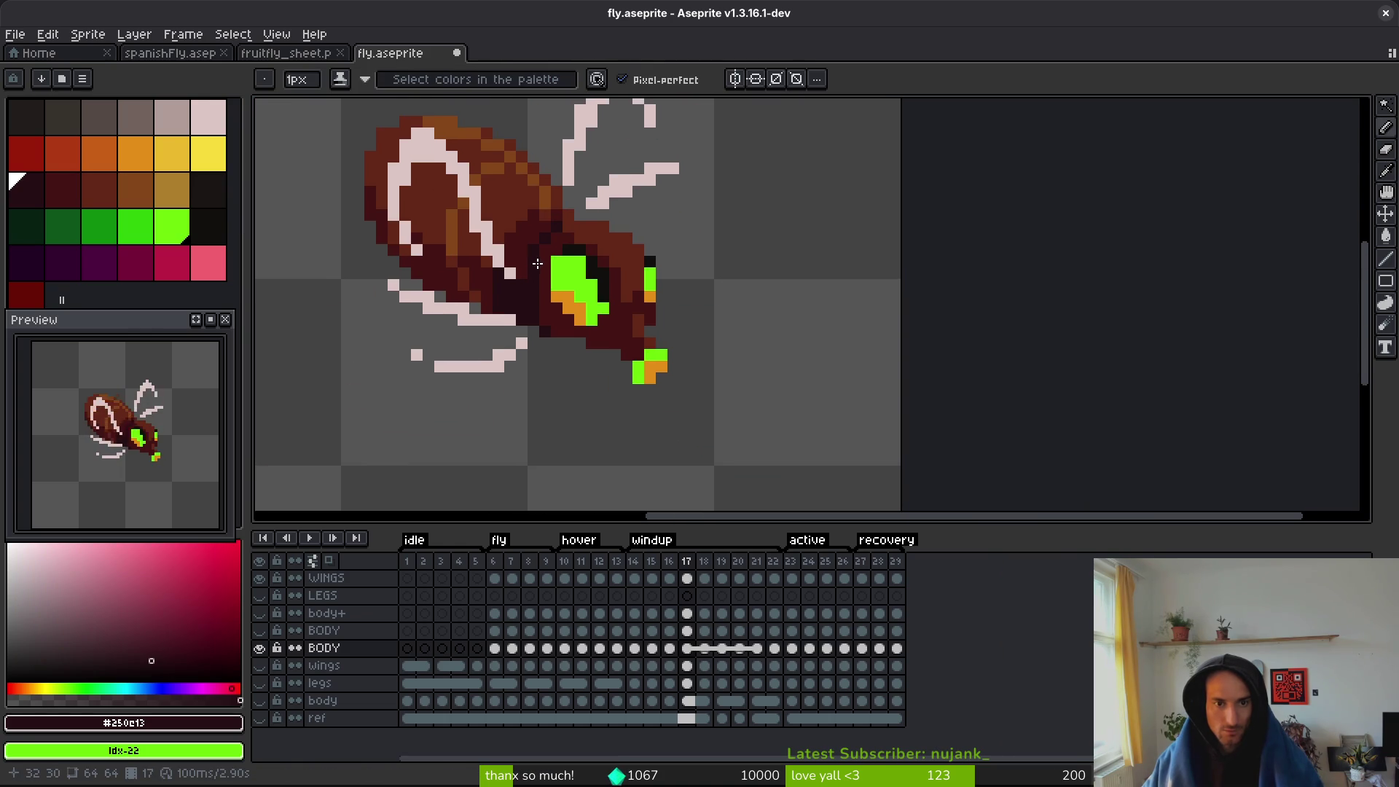
pyautogui.scroll(1, 537, 263)
pyautogui.keyDown('alt'); pyautogui.click(515, 134); pyautogui.keyUp('alt')
pyautogui.rightClick(209, 153)
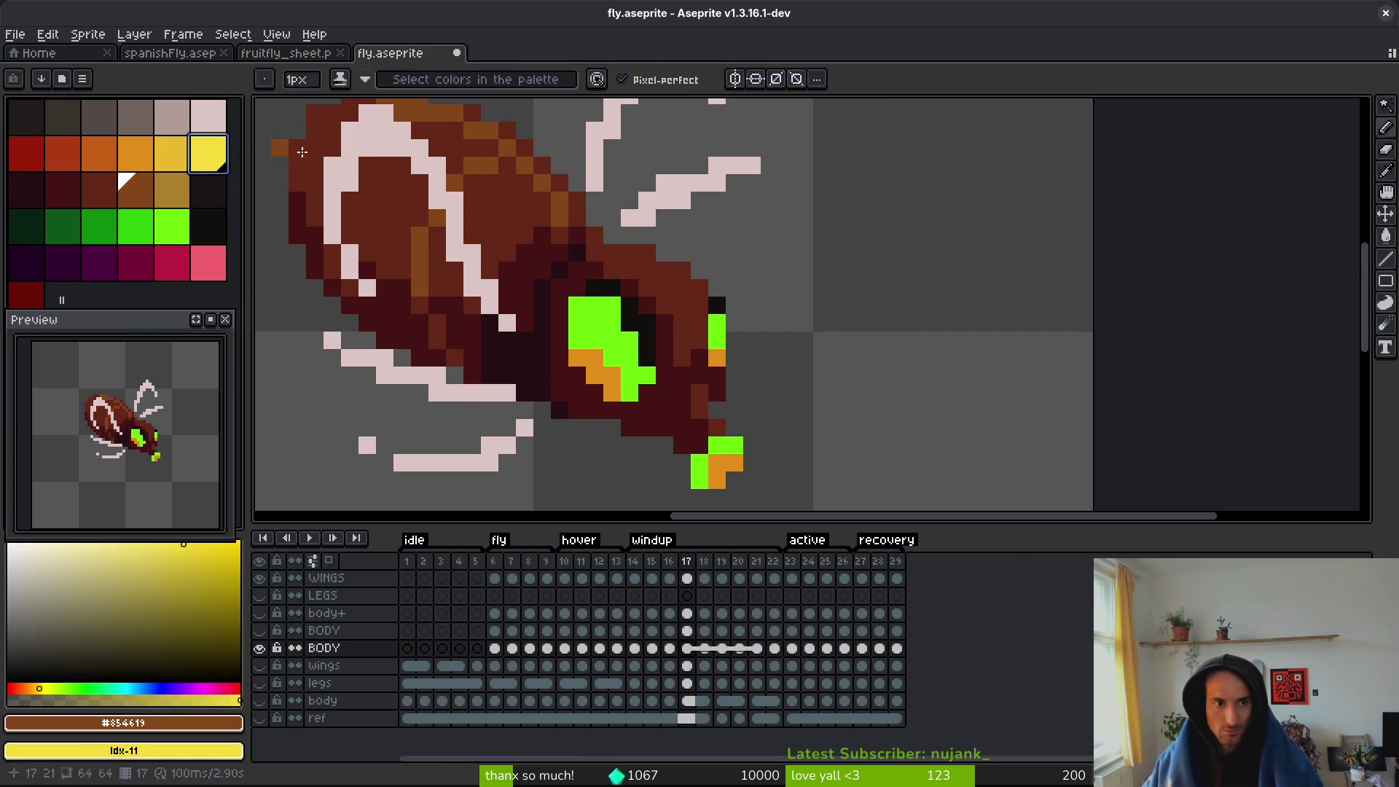
pyautogui.hotkey('shift', 'r')
pyautogui.click(849, 194)
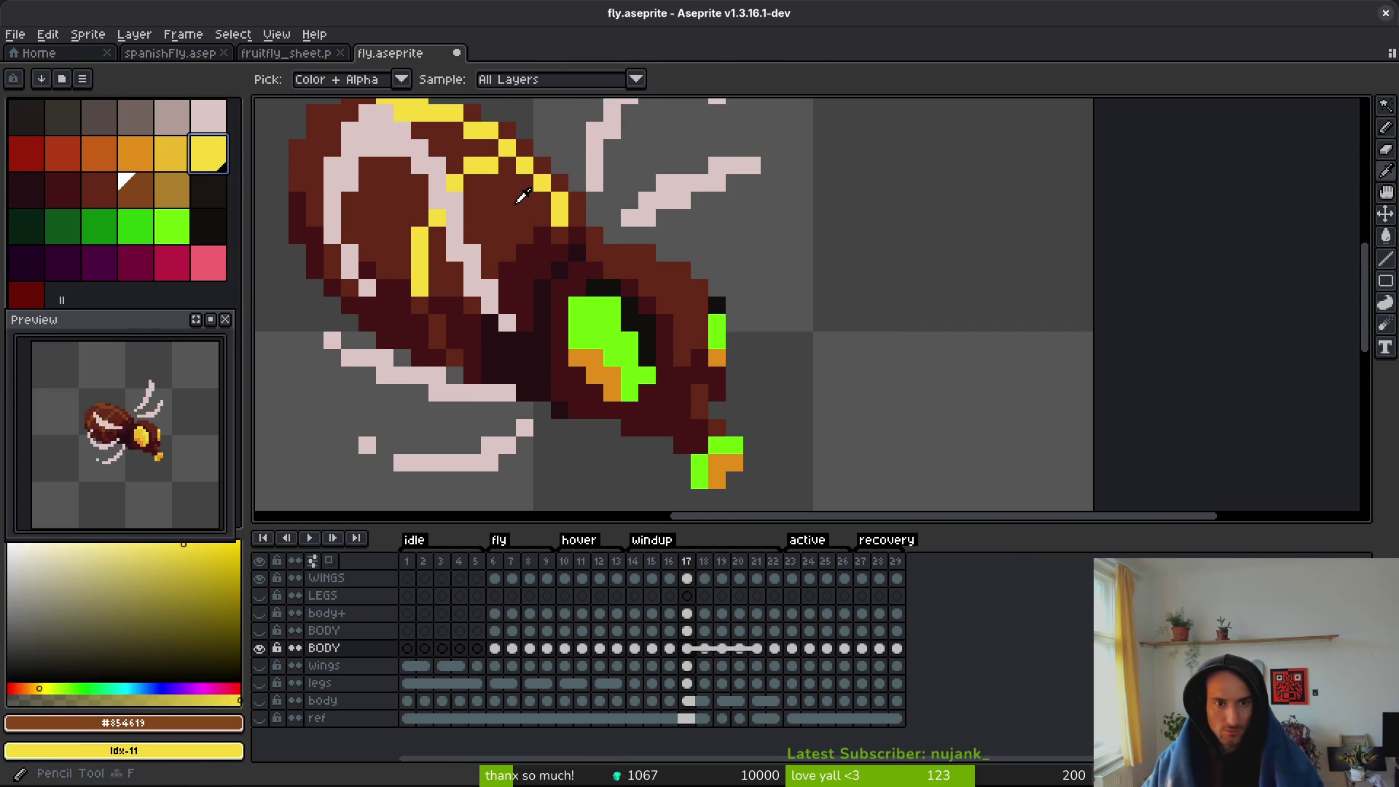
pyautogui.keyDown('alt'); pyautogui.click(522, 197); pyautogui.keyUp('alt')
pyautogui.rightClick(168, 157)
pyautogui.hotkey('shift', 'r')
pyautogui.click(864, 191)
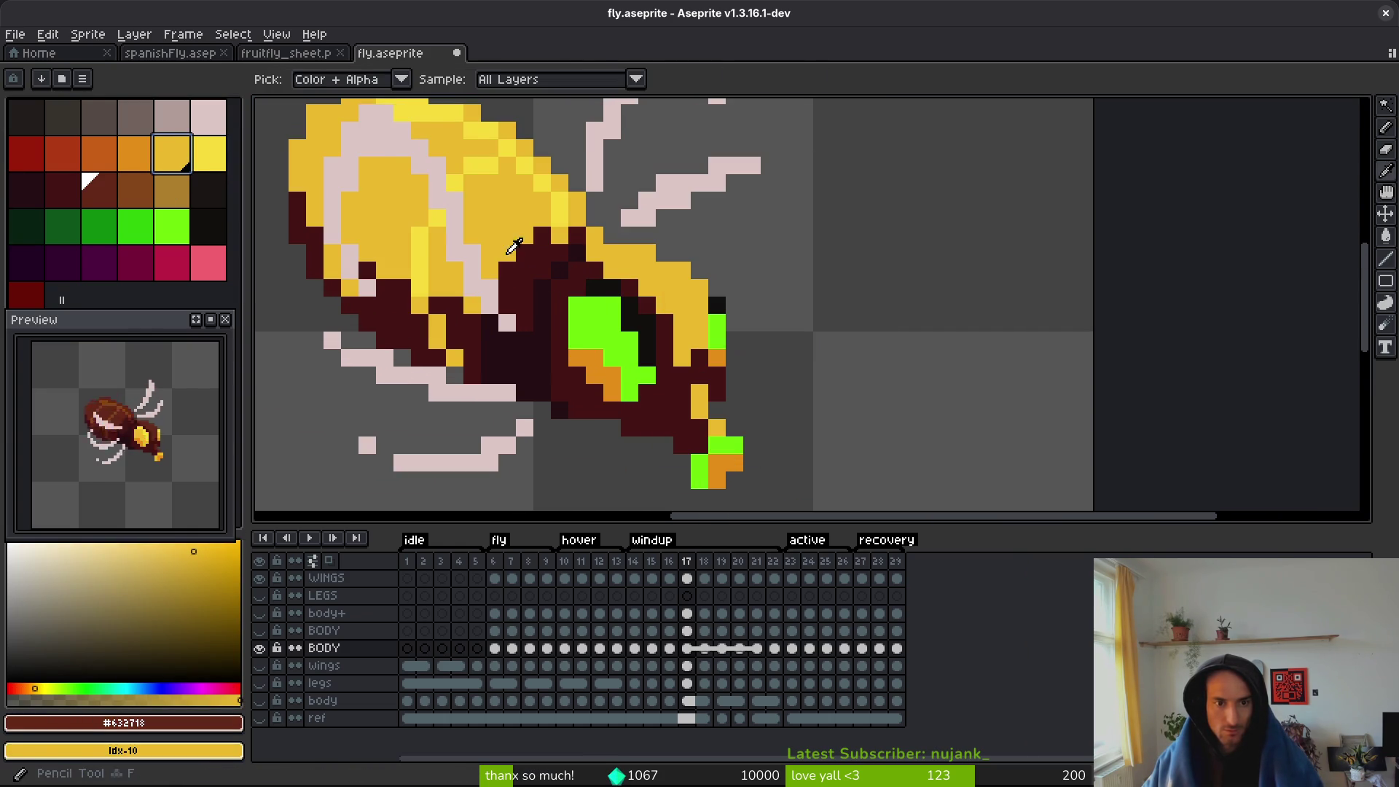
# - Turn the dark maroon body orange and the darkest shade rust orange, then undo both
pyautogui.keyDown('alt'); pyautogui.click(522, 263); pyautogui.keyUp('alt')
pyautogui.rightClick(136, 154)
pyautogui.hotkey('shift', 'r')
pyautogui.click(811, 194)
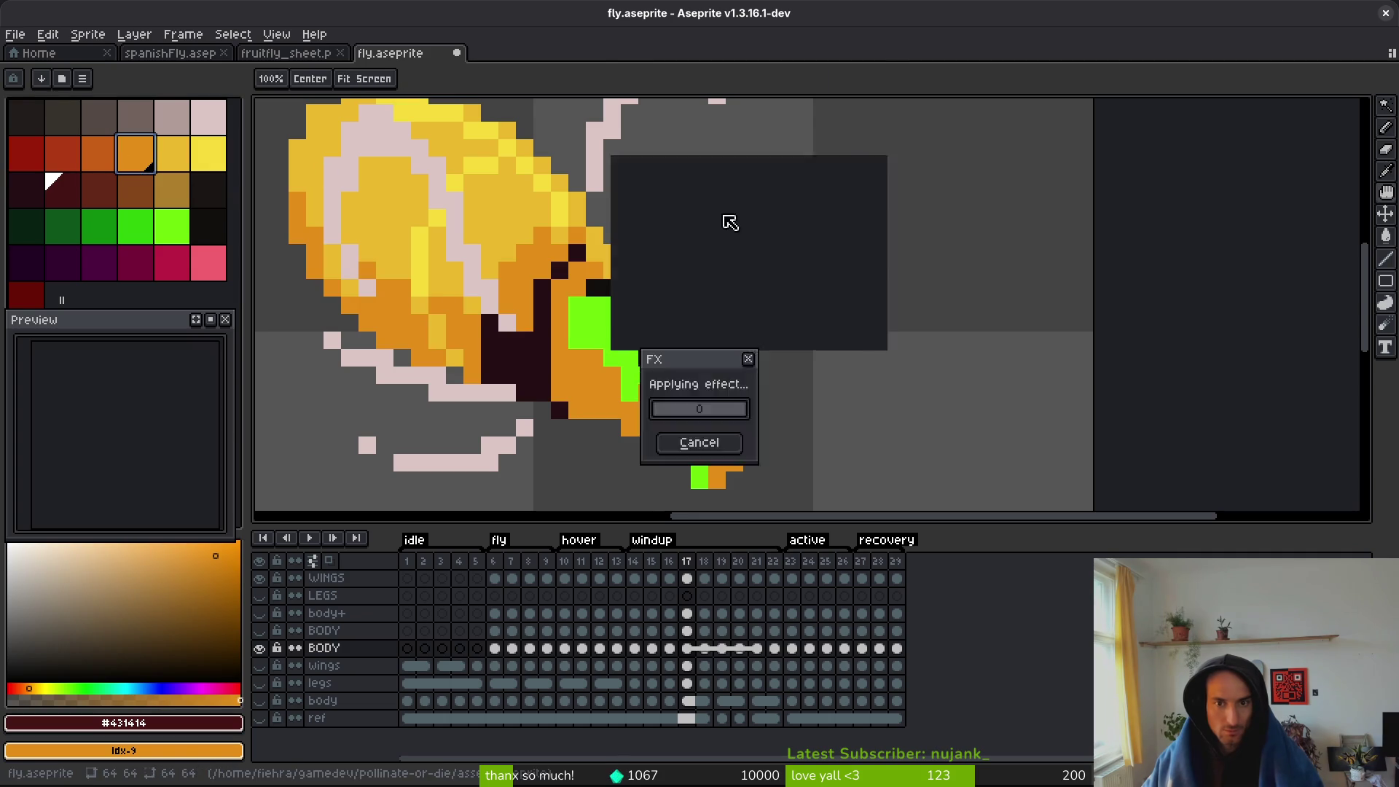
pyautogui.keyDown('alt'); pyautogui.click(519, 345); pyautogui.keyUp('alt')
pyautogui.rightClick(99, 153)
pyautogui.hotkey('shift', 'r')
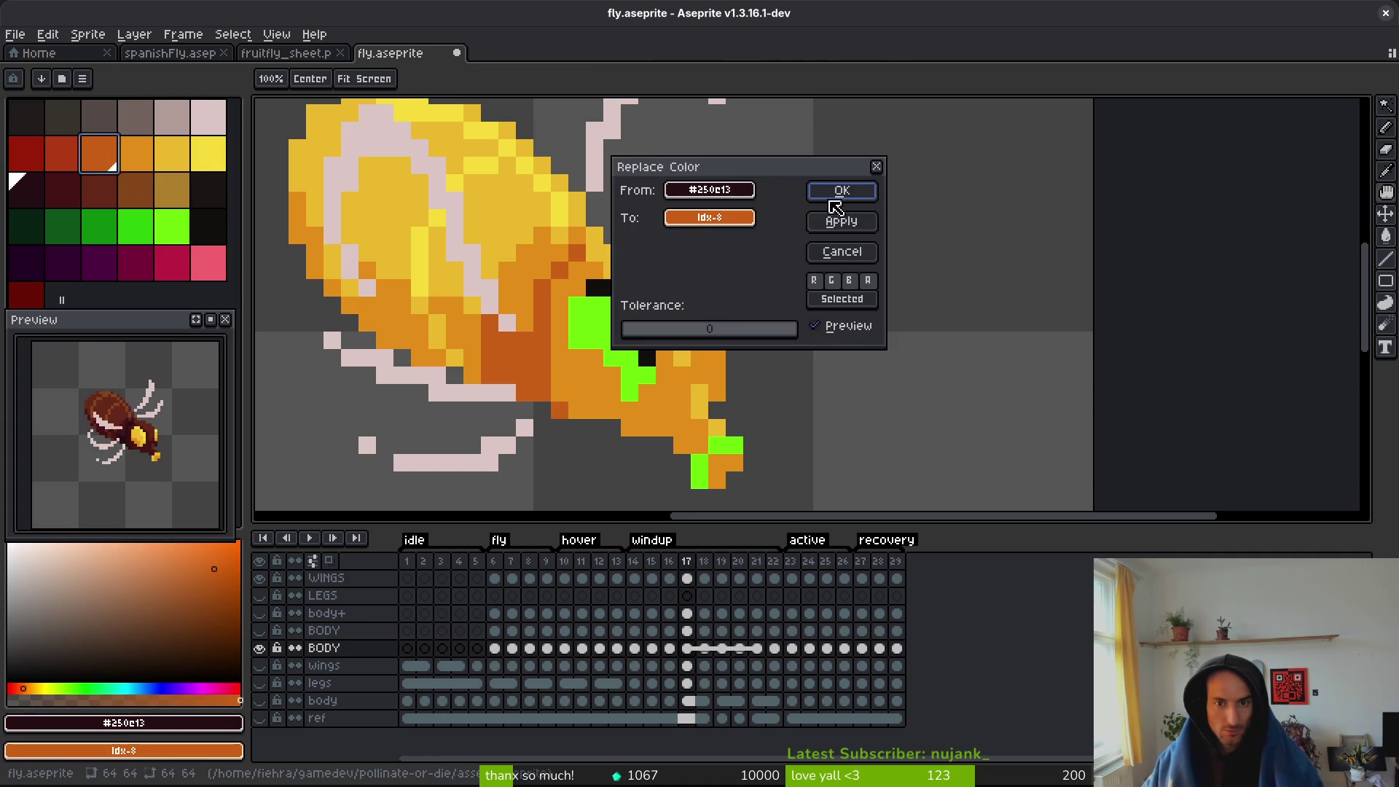
pyautogui.click(839, 191)
pyautogui.keyDown('alt'); pyautogui.click(616, 316); pyautogui.keyUp('alt')
pyautogui.hotkey('ctrl', 'z')
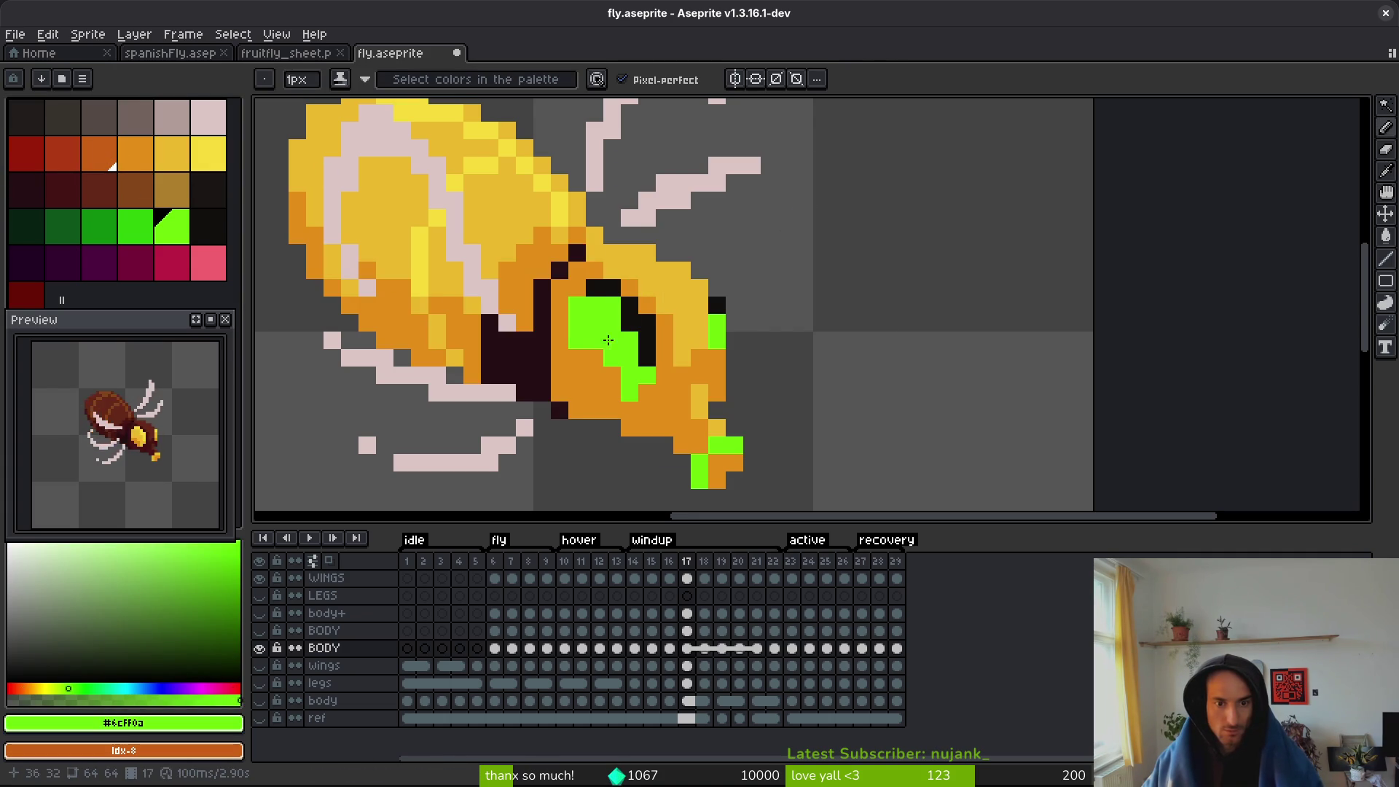
pyautogui.hotkey('ctrl', 'z')
# - Make the eye's orange darker green, then redo maroon to orange and darkest shade to rust orange
pyautogui.keyDown('alt'); pyautogui.click(618, 371); pyautogui.keyUp('alt')
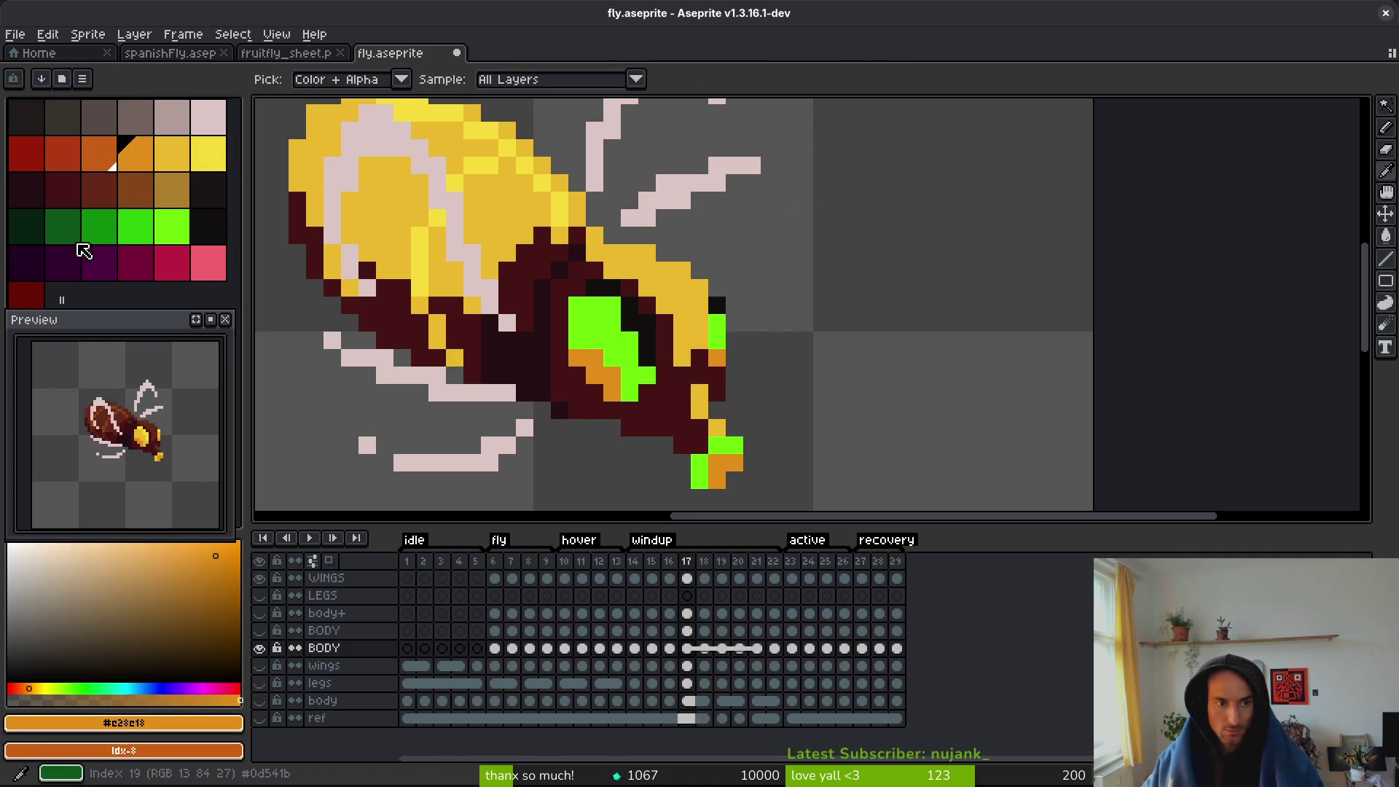
pyautogui.rightClick(99, 226)
pyautogui.hotkey('shift', 'r')
pyautogui.click(841, 191)
pyautogui.keyDown('alt'); pyautogui.click(538, 267); pyautogui.keyUp('alt')
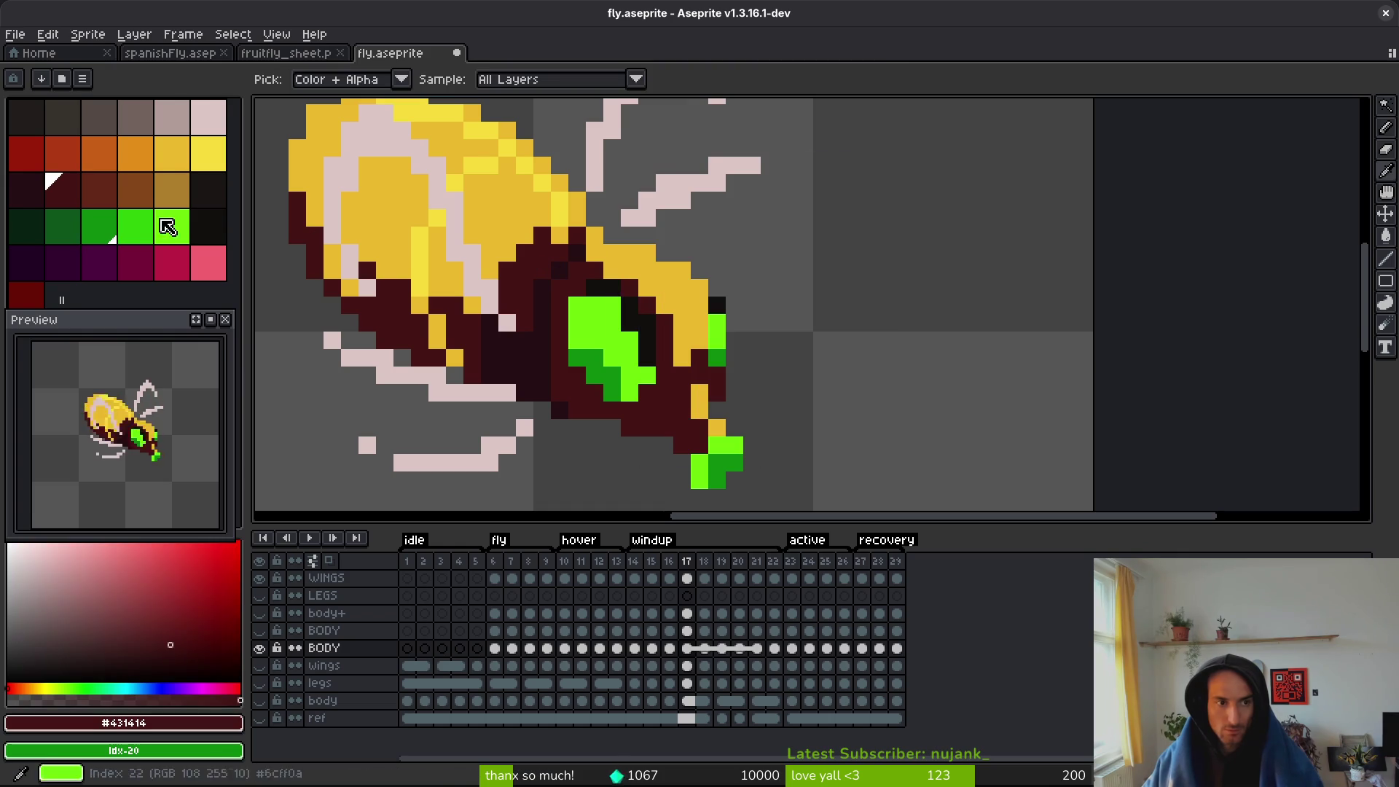
pyautogui.rightClick(153, 160)
pyautogui.hotkey('shift', 'r')
pyautogui.click(838, 191)
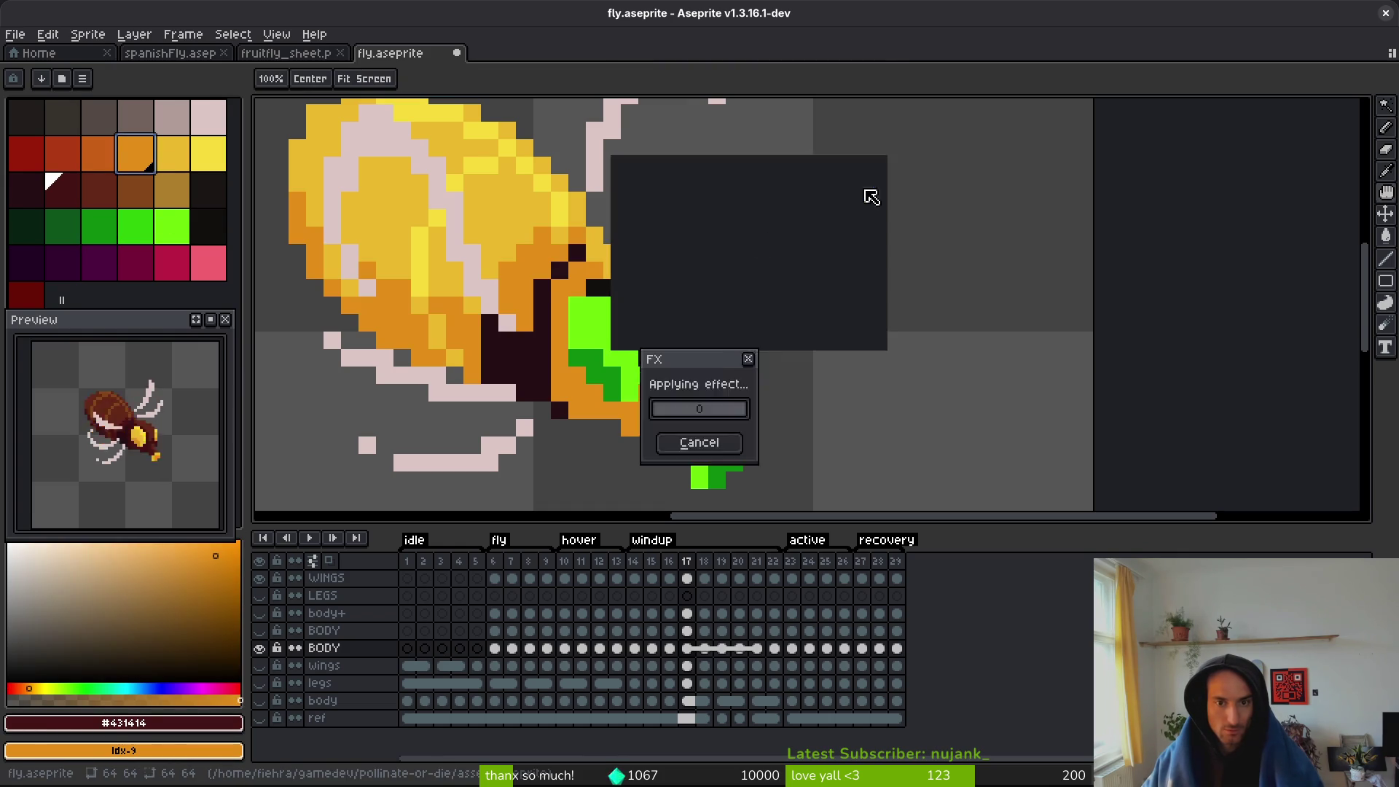
pyautogui.keyDown('alt'); pyautogui.click(513, 353); pyautogui.keyUp('alt')
pyautogui.rightClick(100, 153)
pyautogui.hotkey('shift', 'r')
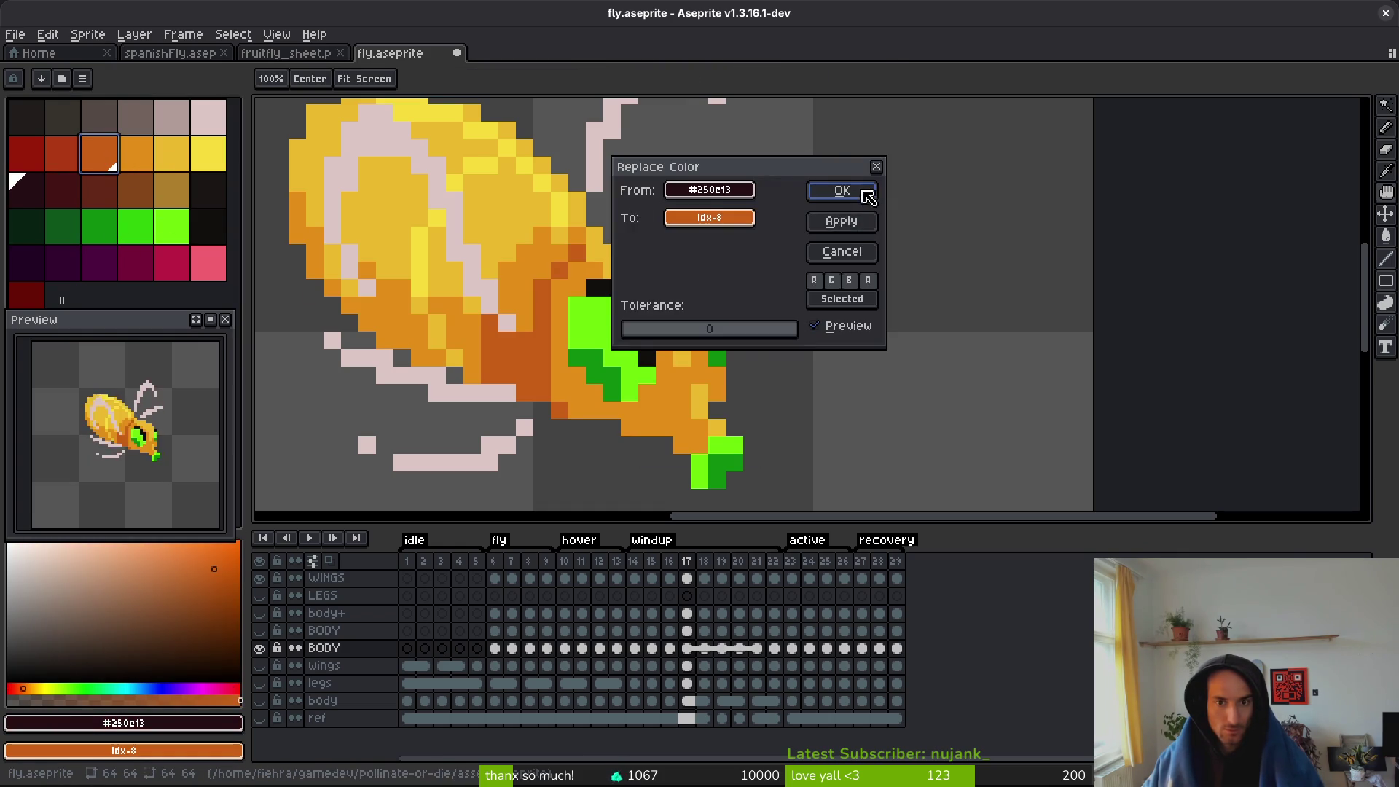
pyautogui.click(838, 190)
# - Darken both greens in the eye to dark maroon shades and play the animation to check
pyautogui.keyDown('alt'); pyautogui.click(609, 318); pyautogui.keyUp('alt')
pyautogui.rightClick(26, 188)
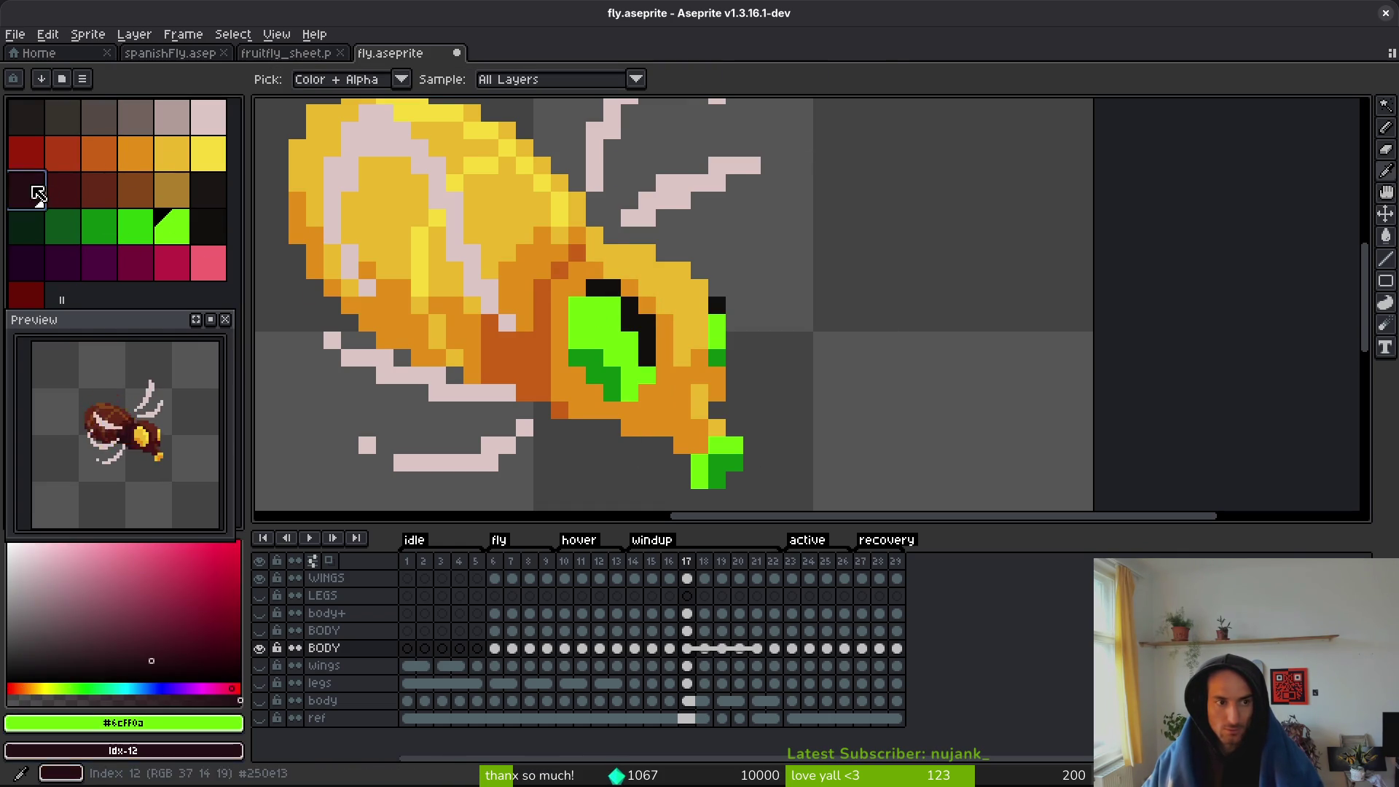
pyautogui.hotkey('shift', 'r')
pyautogui.click(838, 191)
pyautogui.click(99, 226)
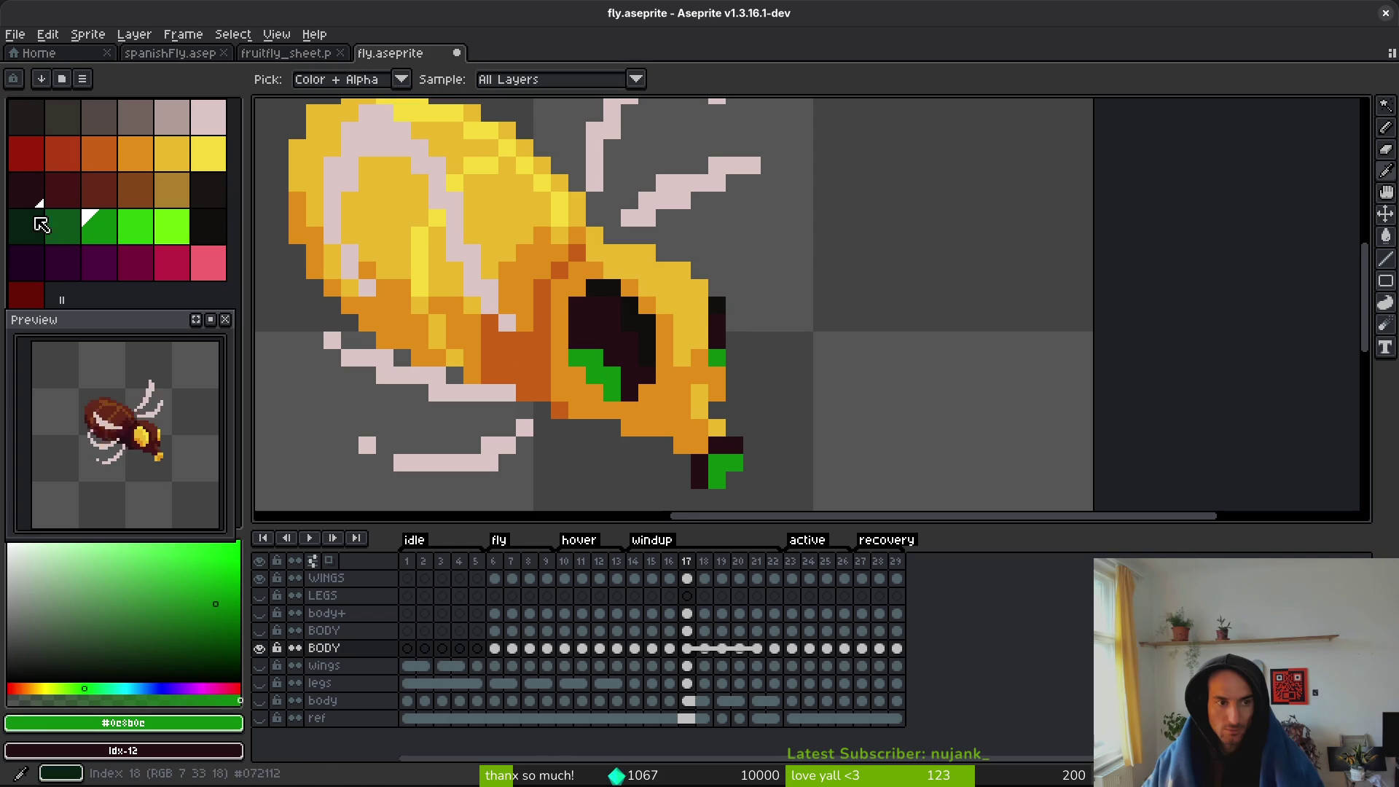
pyautogui.rightClick(62, 190)
pyautogui.hotkey('shift', 'r')
pyautogui.click(835, 193)
pyautogui.scroll(-2, 700, 383)
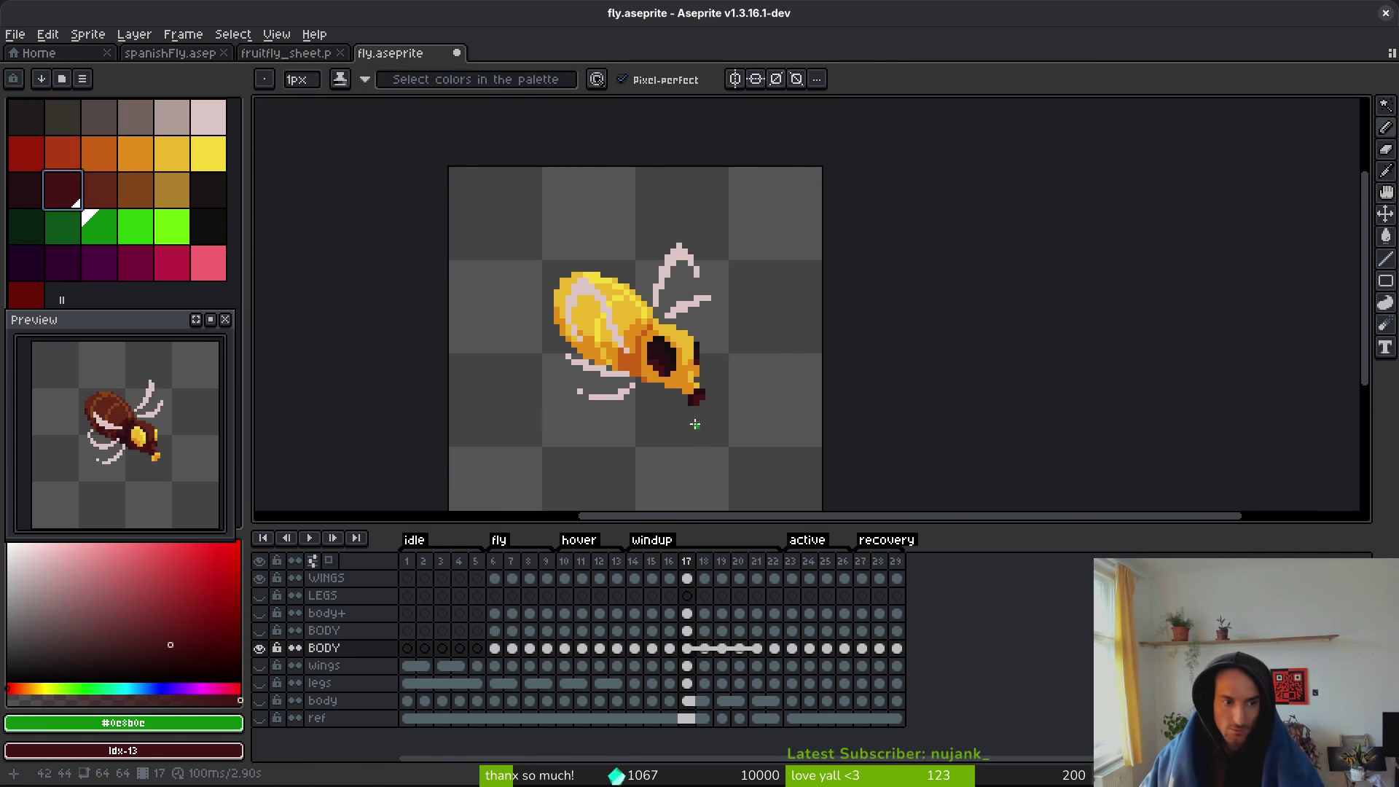
pyautogui.press('i')
pyautogui.press('Return')
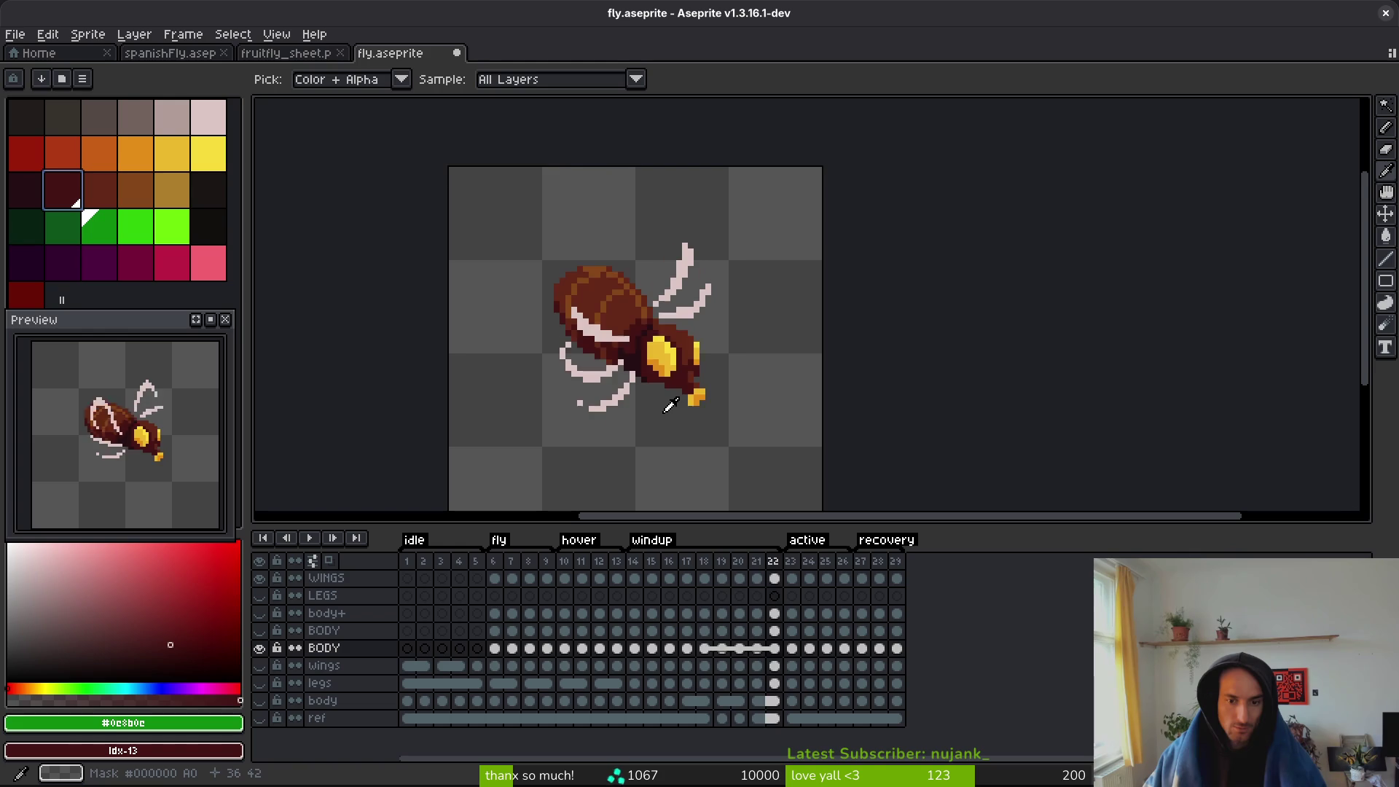
# - Stop the animation back on frame 13 and save the fly sprite
pyautogui.press('Return')
pyautogui.press('Left')
pyautogui.press('Left')
pyautogui.press('Left')
pyautogui.press('v')
pyautogui.hotkey('ctrl', 's')
# - Export the sprite sheet image, overwriting fly.png in the art/enemies folder
pyautogui.hotkey('ctrl', 'e')
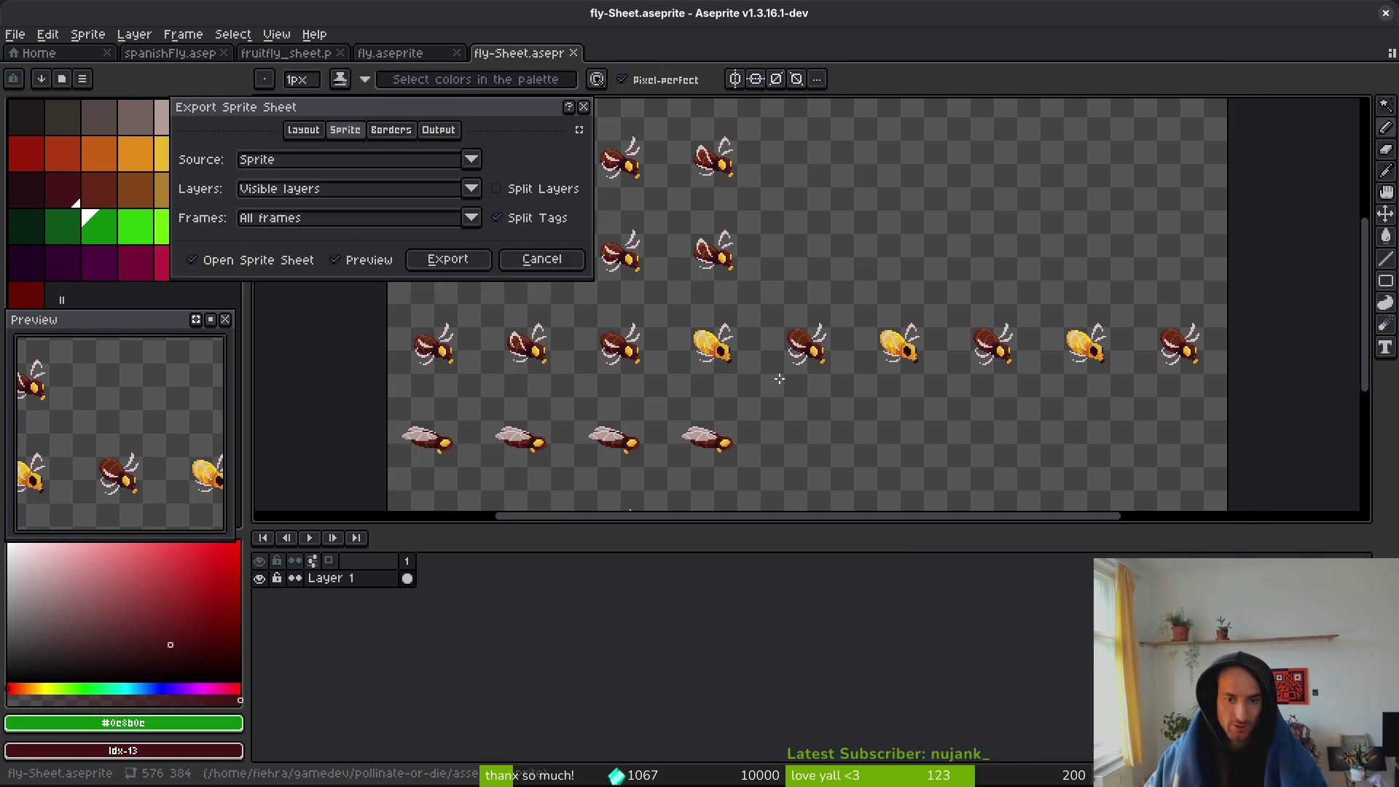
pyautogui.click(447, 261)
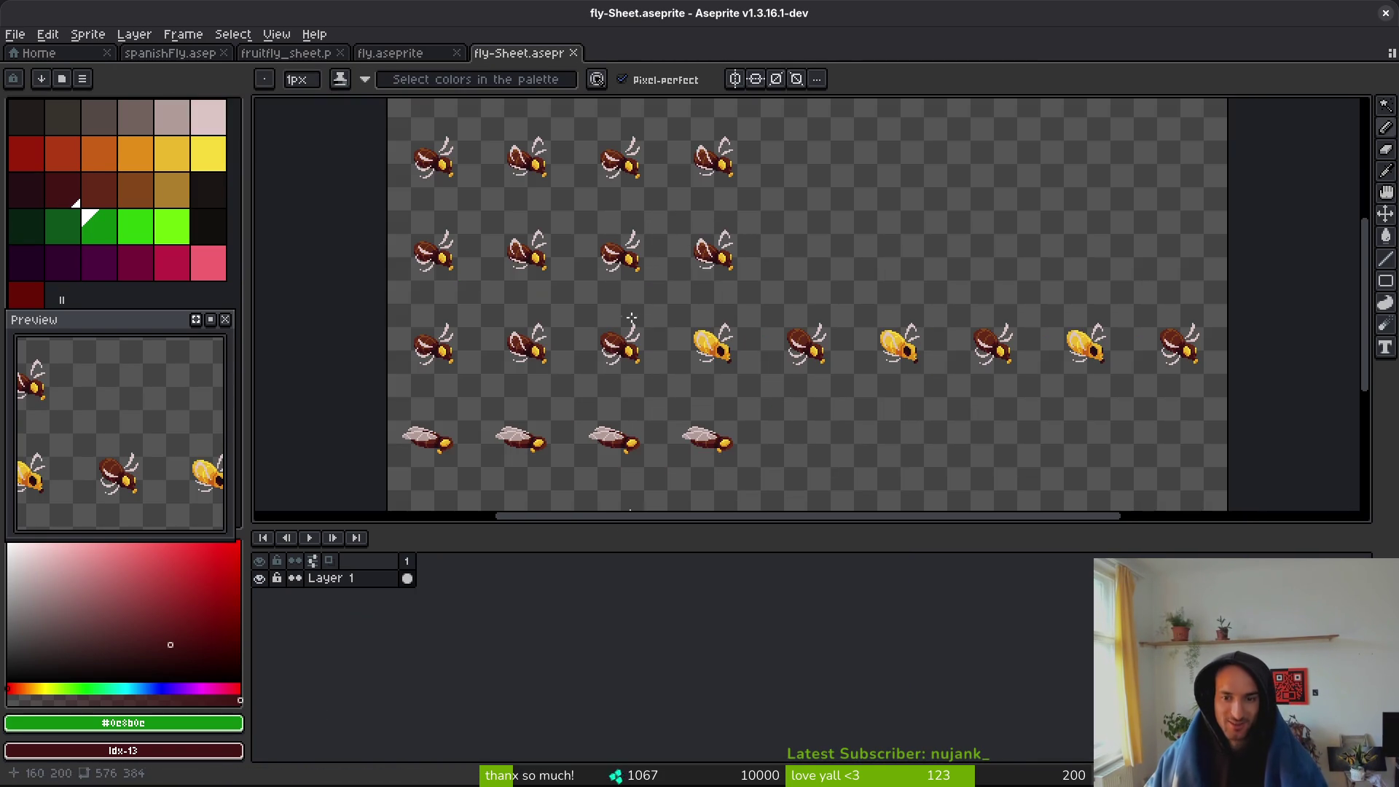
pyautogui.scroll(2, 715, 381)
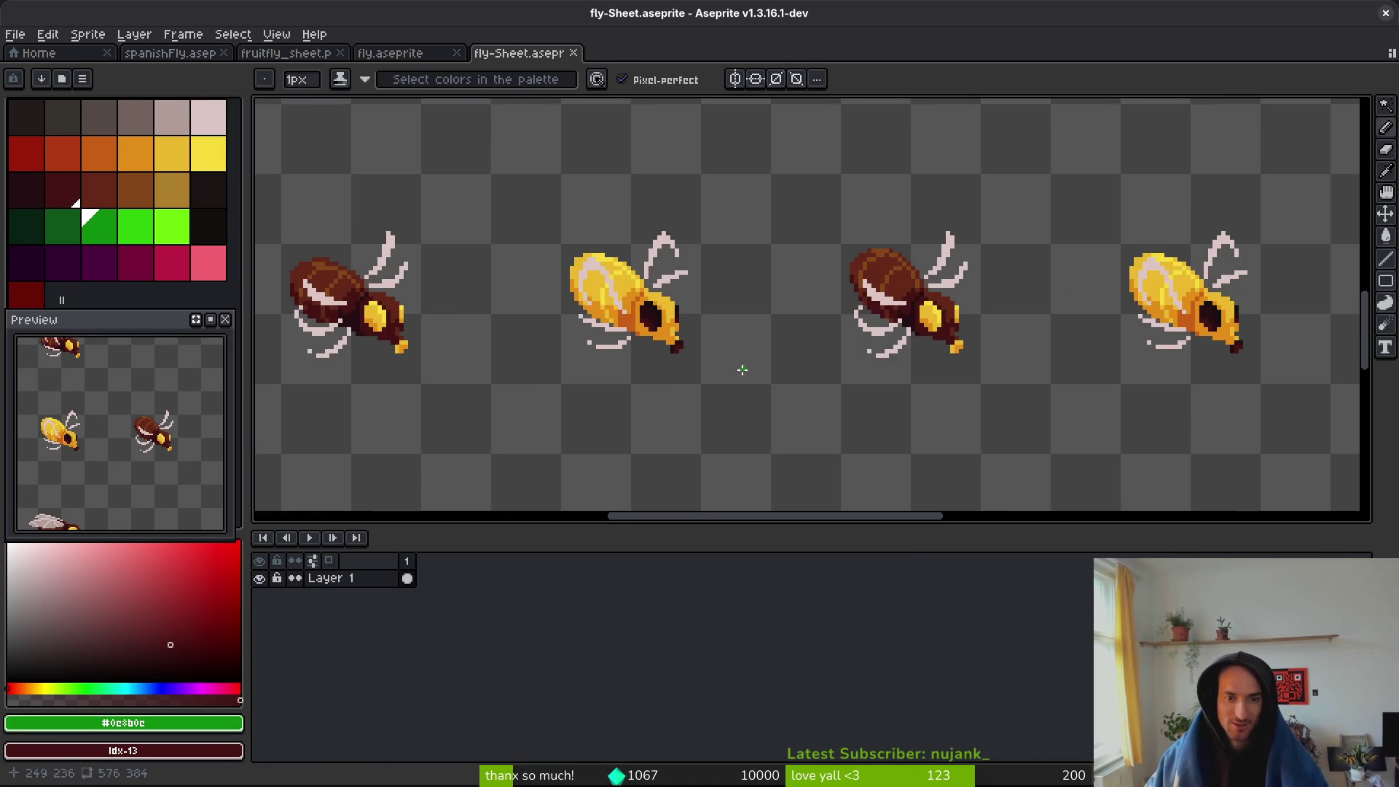
pyautogui.scroll(-3, 742, 369)
pyautogui.hotkey('ctrl', 'alt', 'shift', 's')
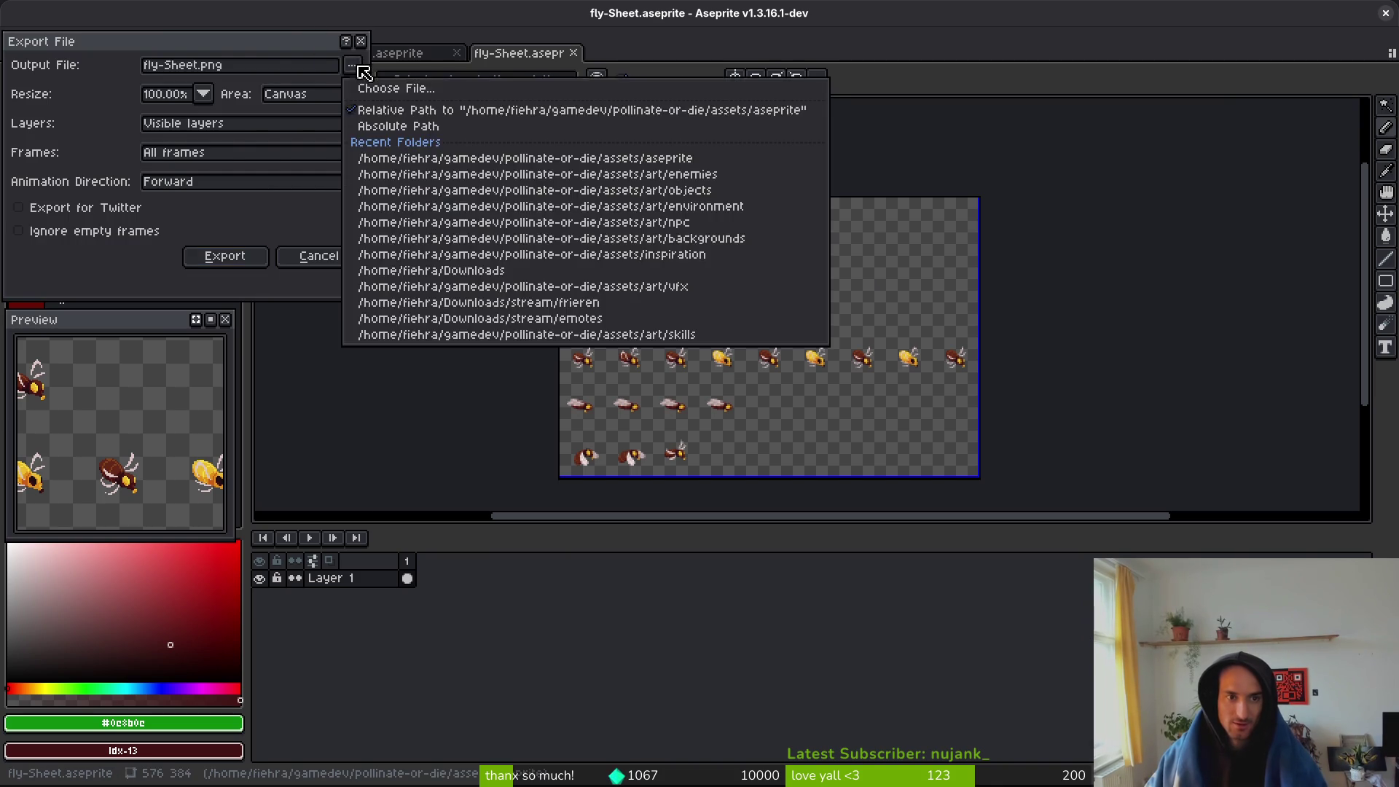
pyautogui.click(353, 67)
pyautogui.click(139, 71)
pyautogui.doubleClick(156, 139)
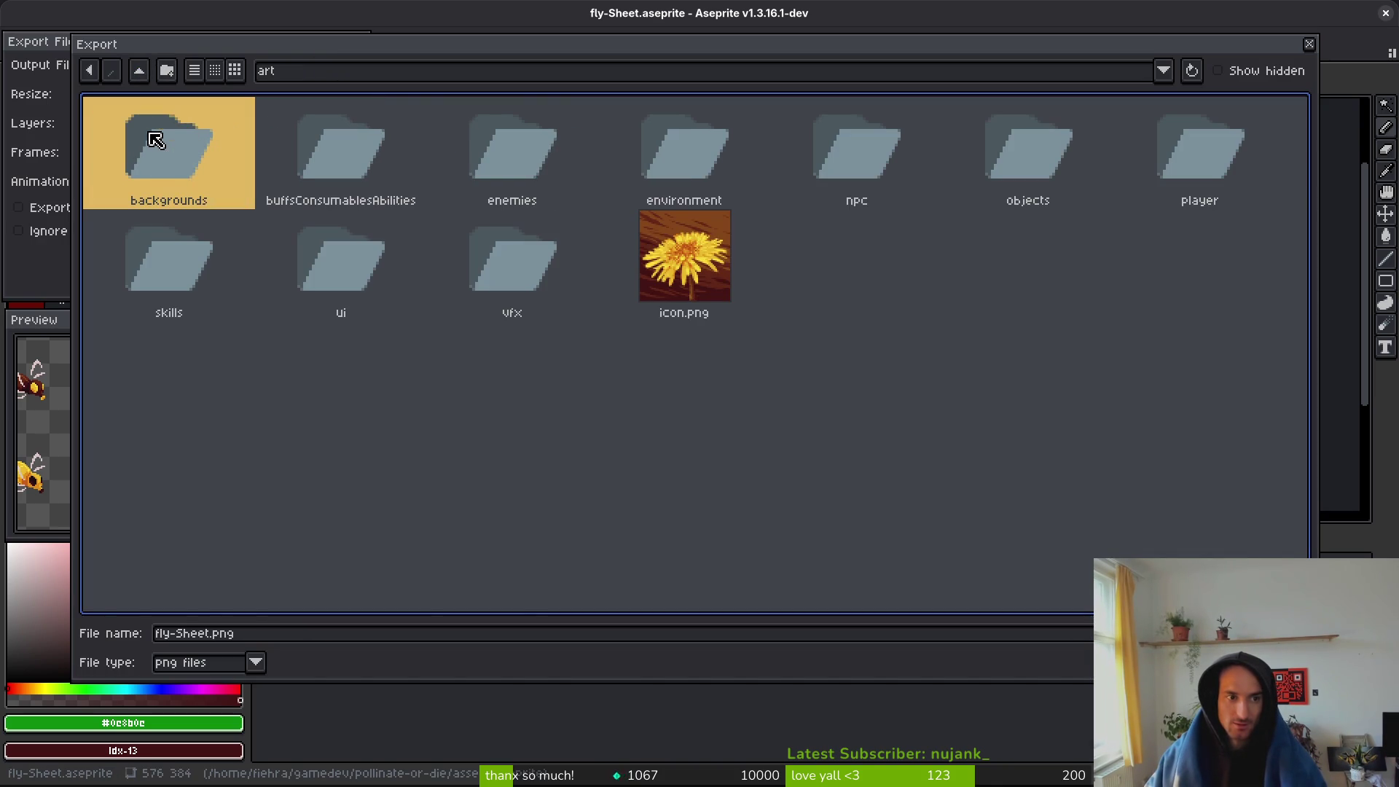
pyautogui.doubleClick(496, 156)
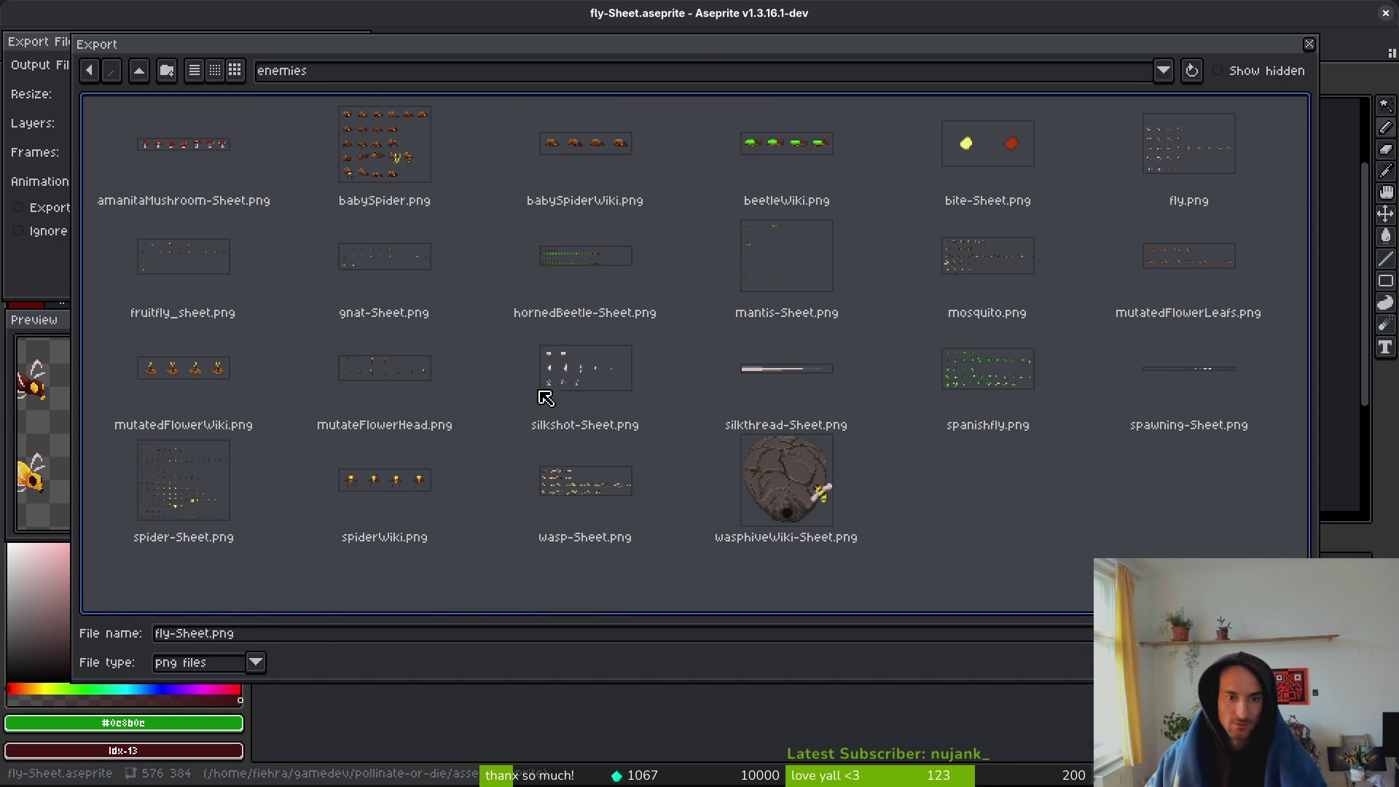
pyautogui.click(1183, 168)
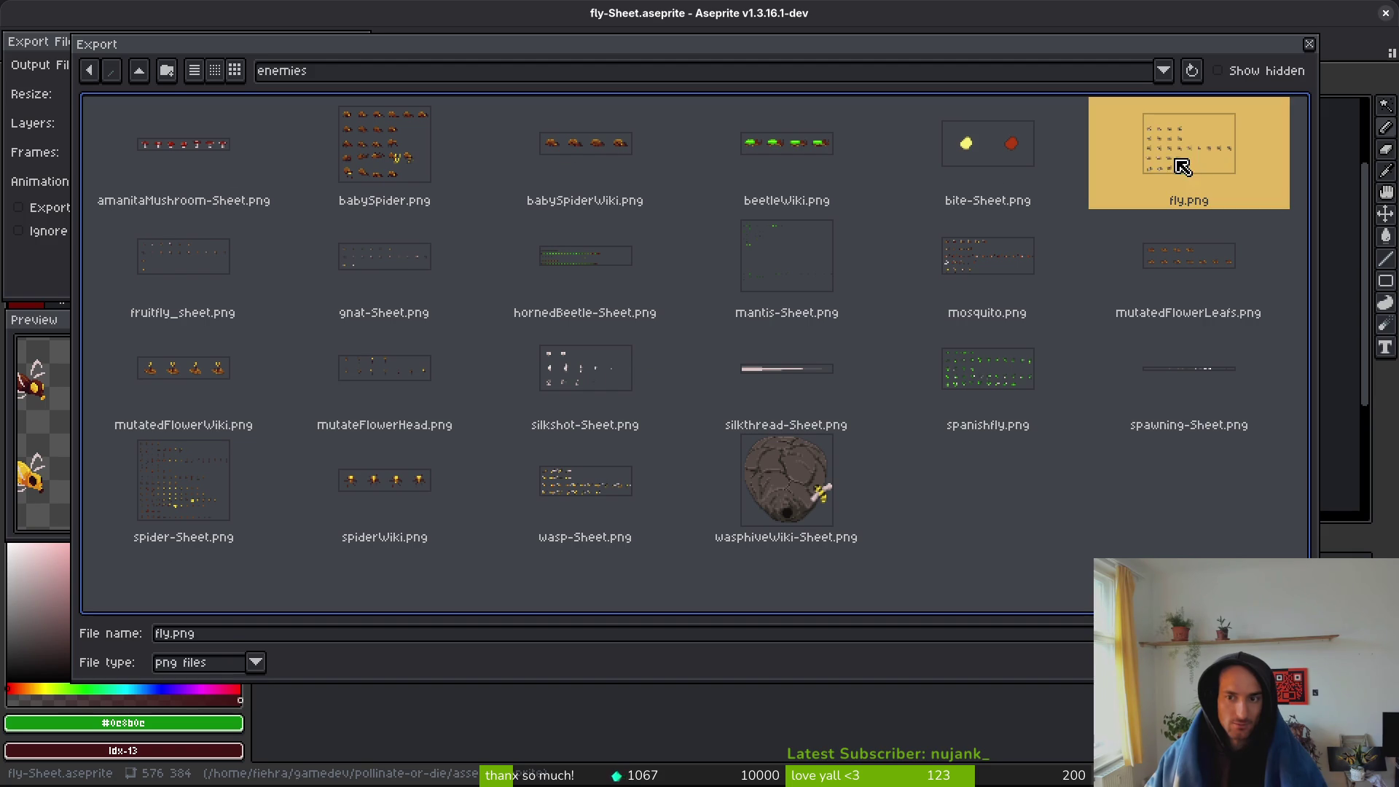
pyautogui.click(1089, 645)
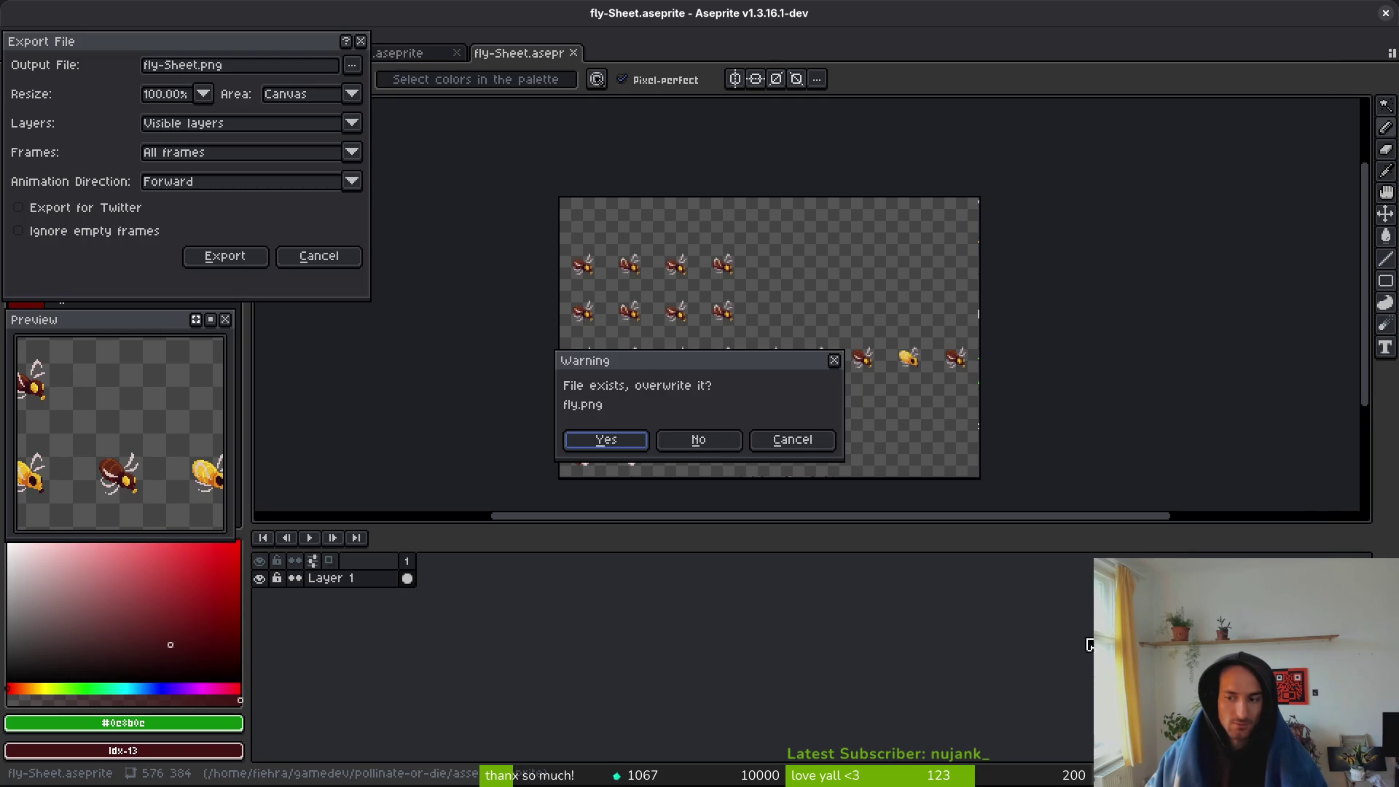
pyautogui.click(606, 440)
pyautogui.click(219, 257)
# - Switch back to the Godot editor and run the game project
pyautogui.scroll(-1, 751, 383)
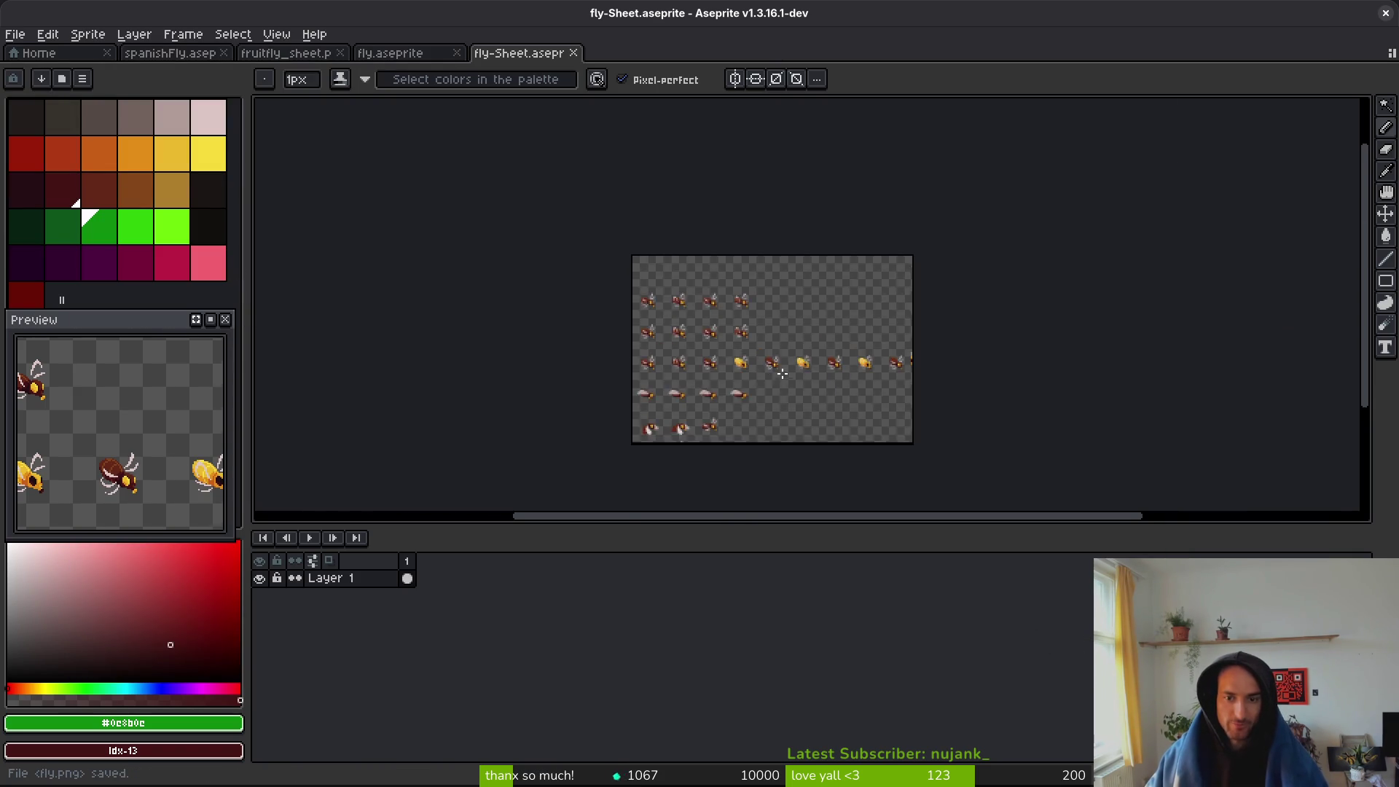
pyautogui.scroll(2, 742, 360)
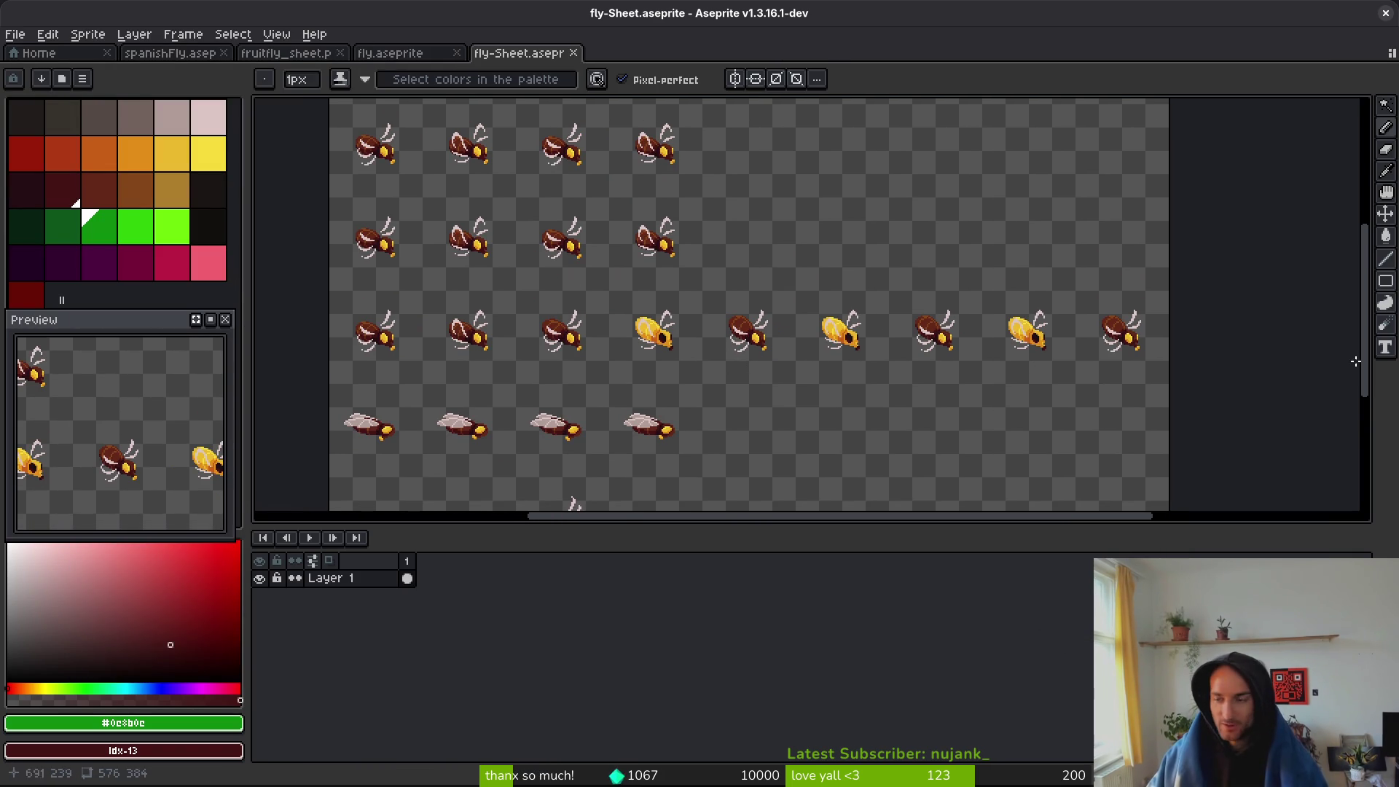
pyautogui.hotkey('alt', 'Tab')
pyautogui.press('F5')
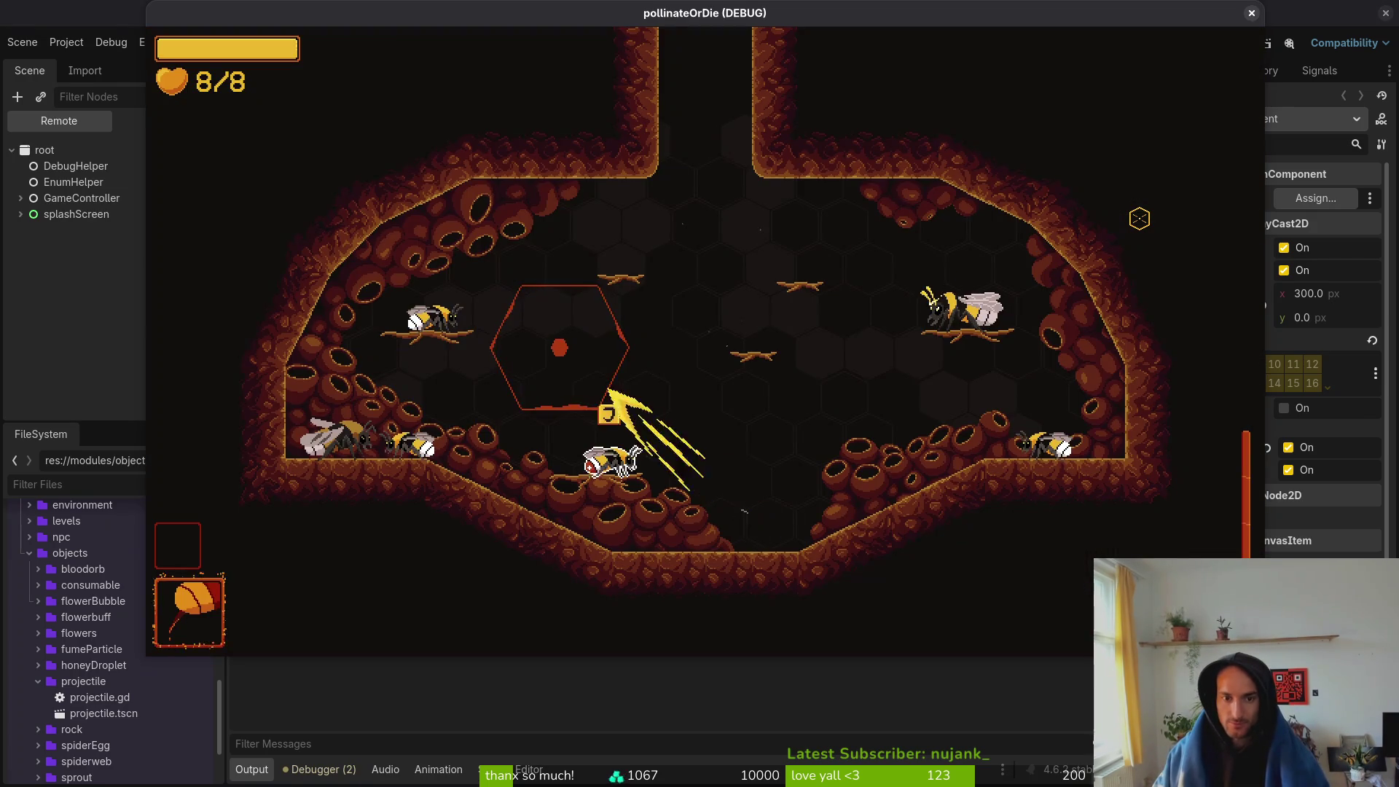
# - Pick level 1-3 from the level select and start it
pyautogui.press('Escape')
pyautogui.press('Down')
pyautogui.press('Left')
pyautogui.press('Left')
pyautogui.press('Up')
pyautogui.press('Left')
pyautogui.press('Up')
pyautogui.press('Return')
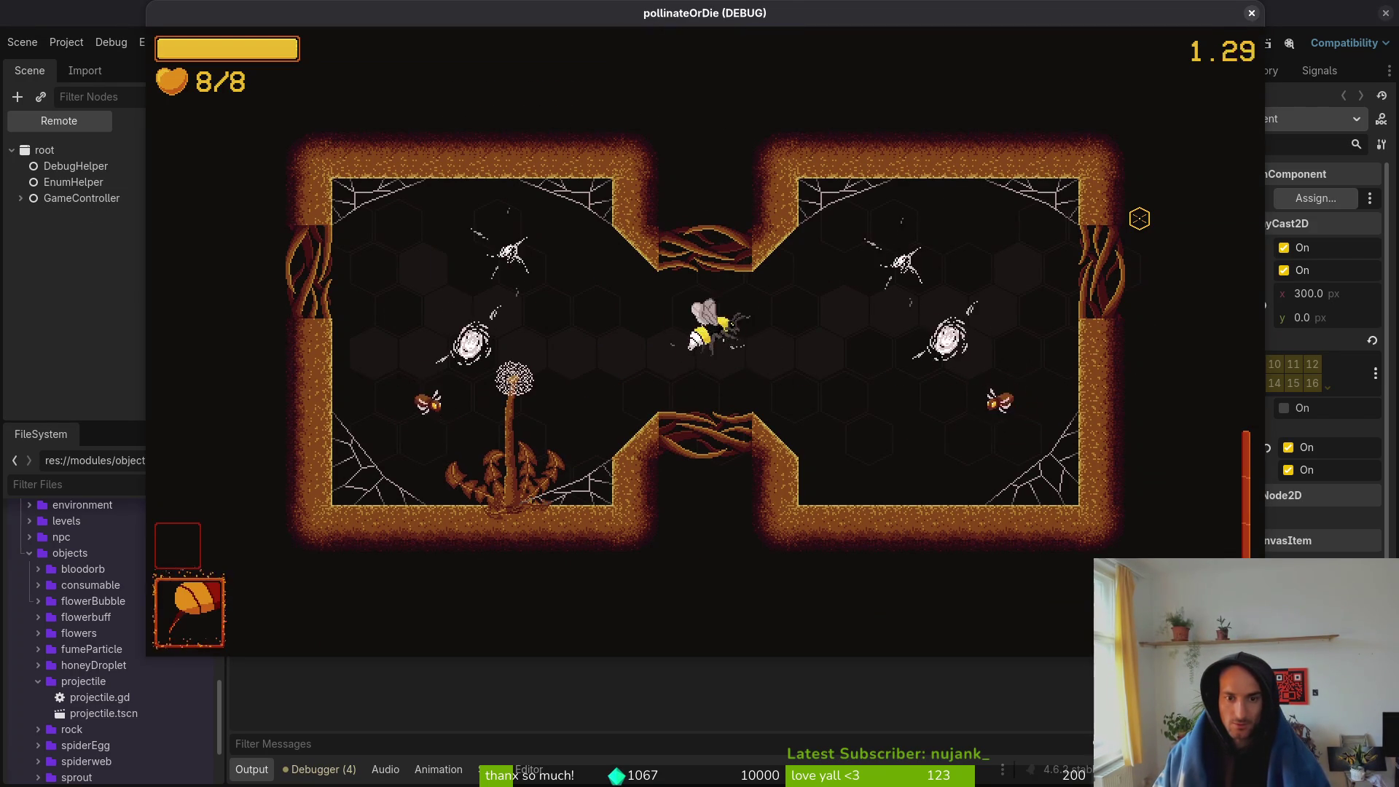
# - Fly the bee around the arena and dash left toward the enemies
pyautogui.press('Right')
pyautogui.press('Down')
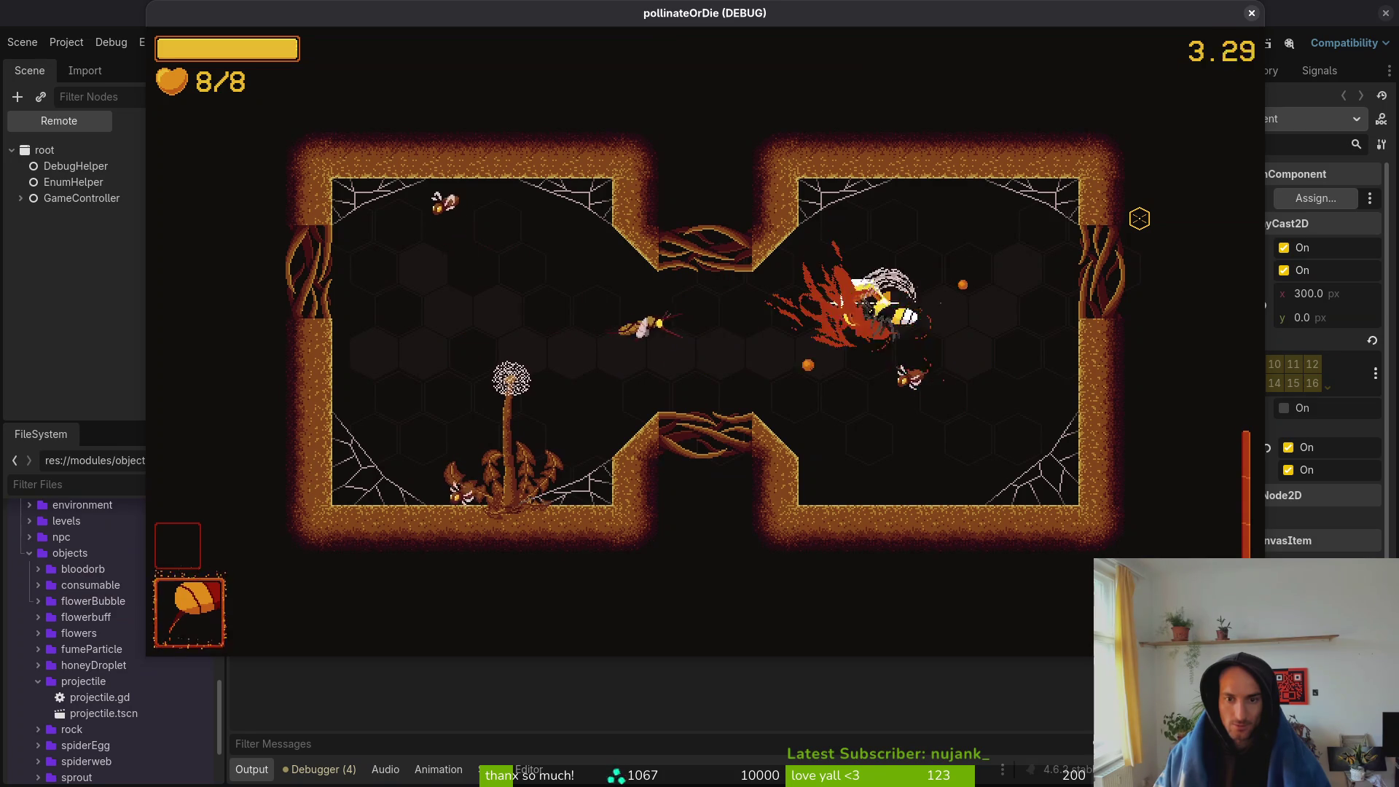
pyautogui.press('Left')
pyautogui.press('Up')
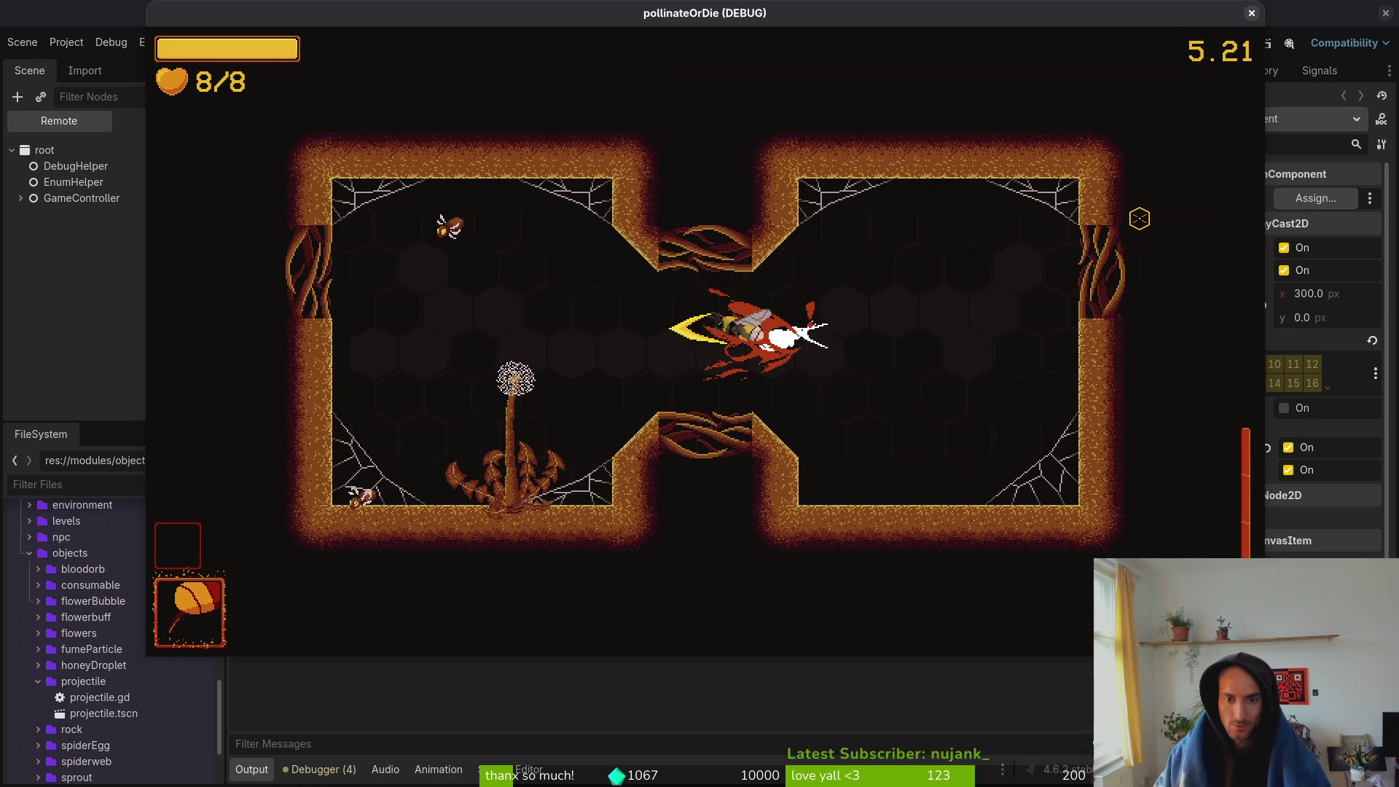
pyautogui.press('Up')
pyautogui.press('Right')
pyautogui.press('Right')
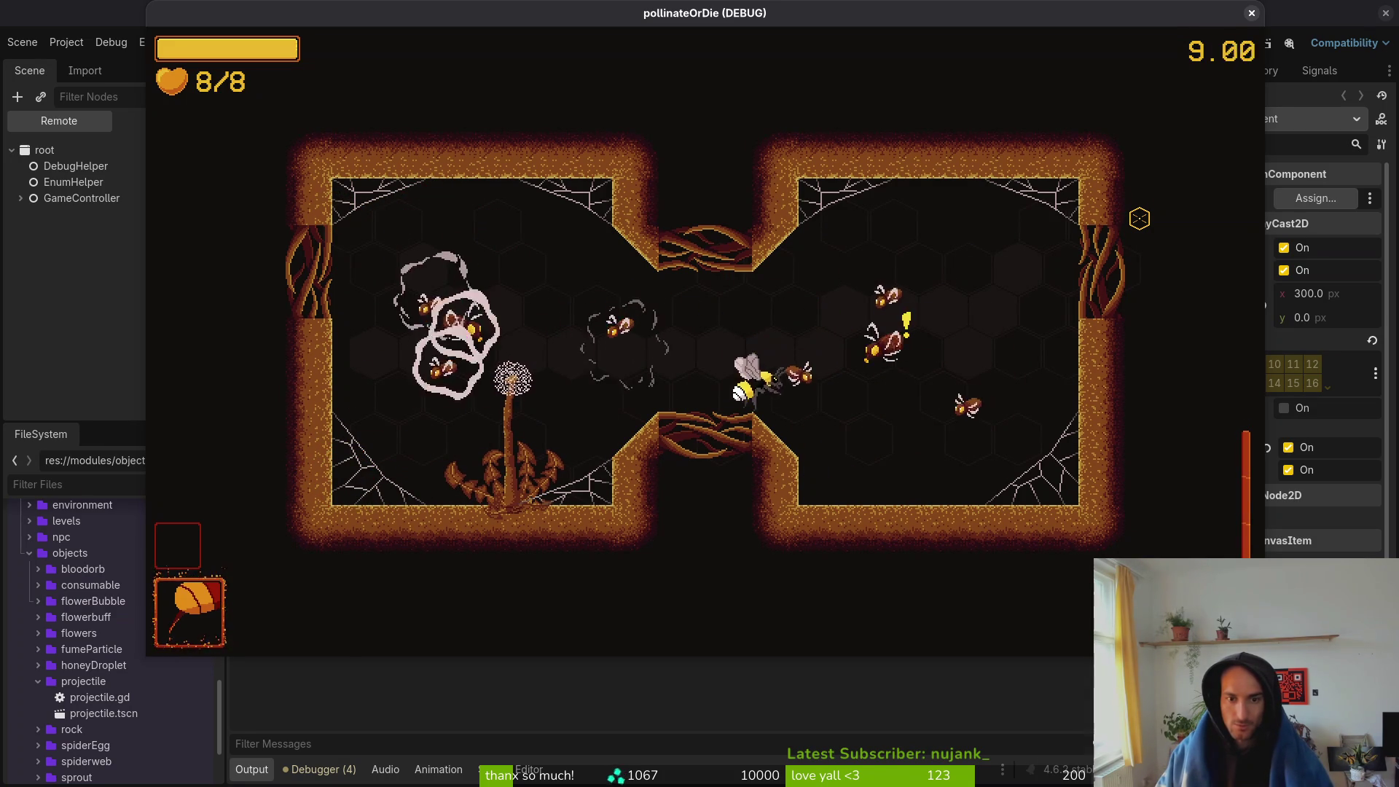
pyautogui.press('Left')
pyautogui.press('Right')
pyautogui.press('Down')
pyautogui.press('Left')
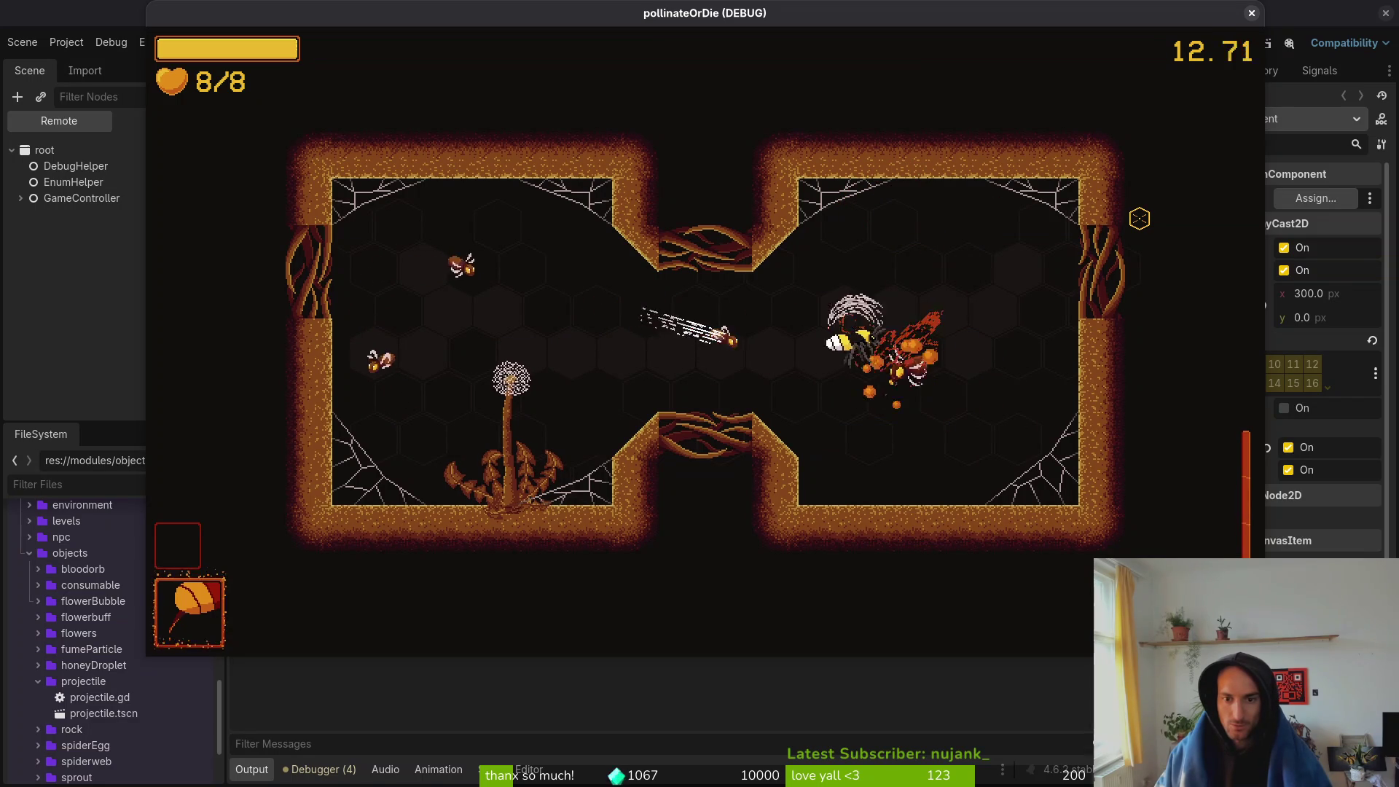
pyautogui.press('Left')
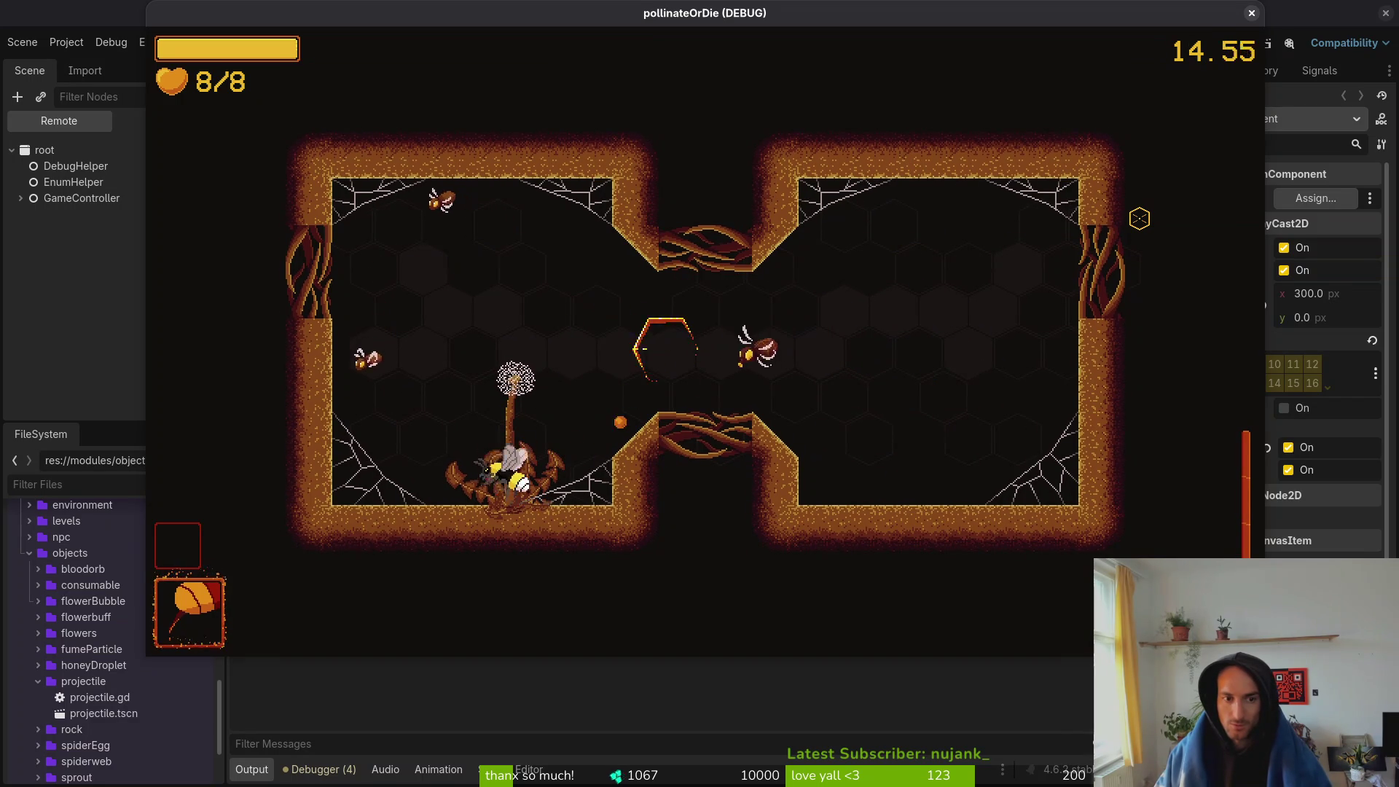
pyautogui.press('Up')
# - Steer the bee through the central passage into the right chamber and back to the left
pyautogui.press('Down')
pyautogui.press('Right')
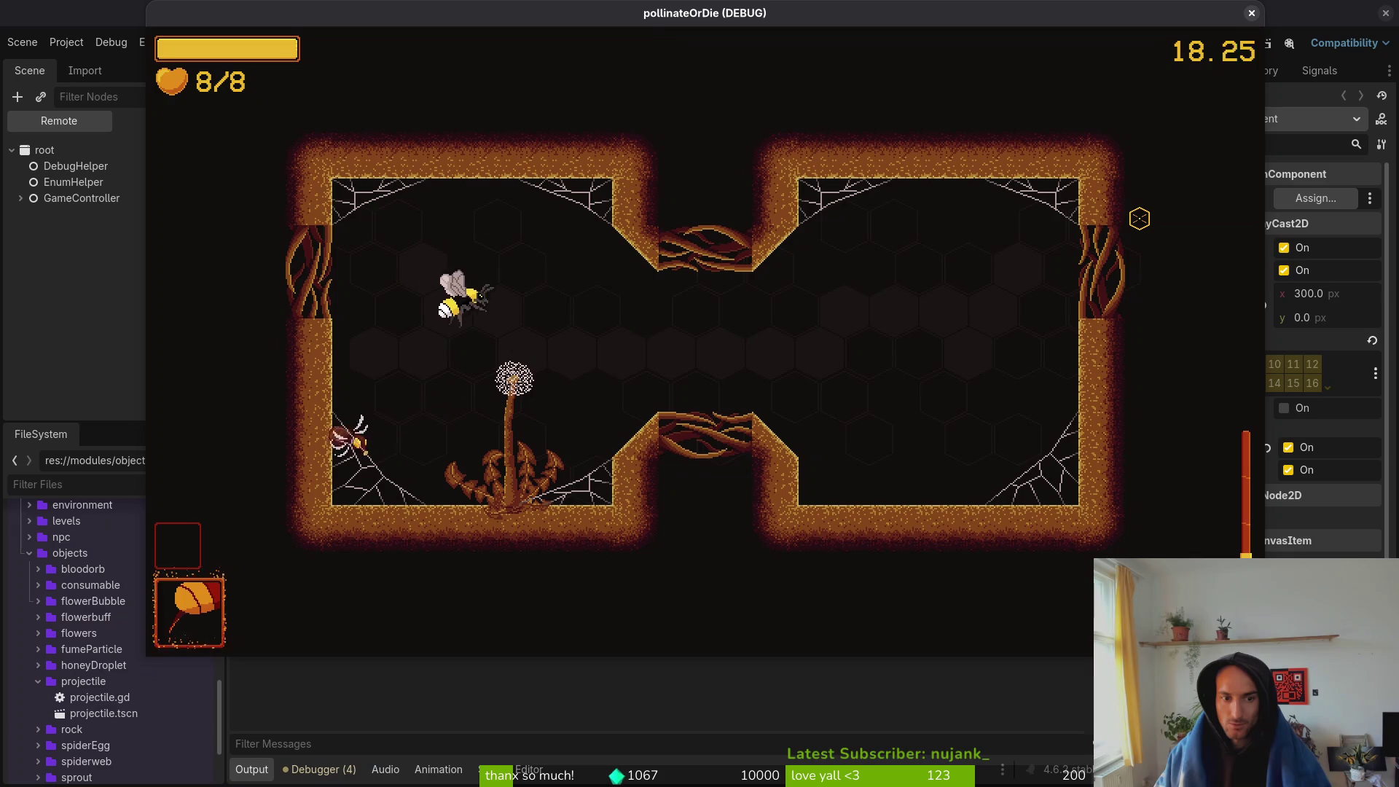
pyautogui.press('Right')
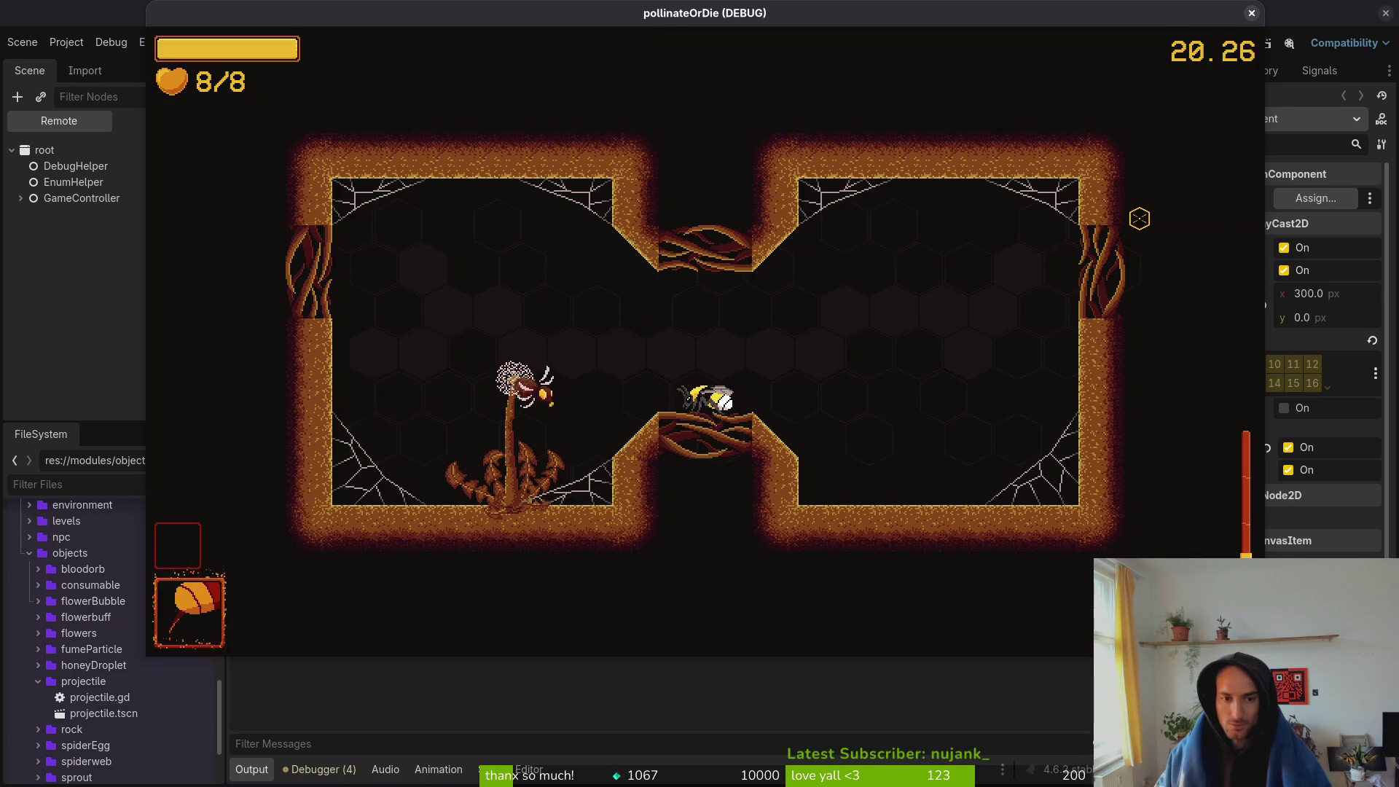
pyautogui.press('Right')
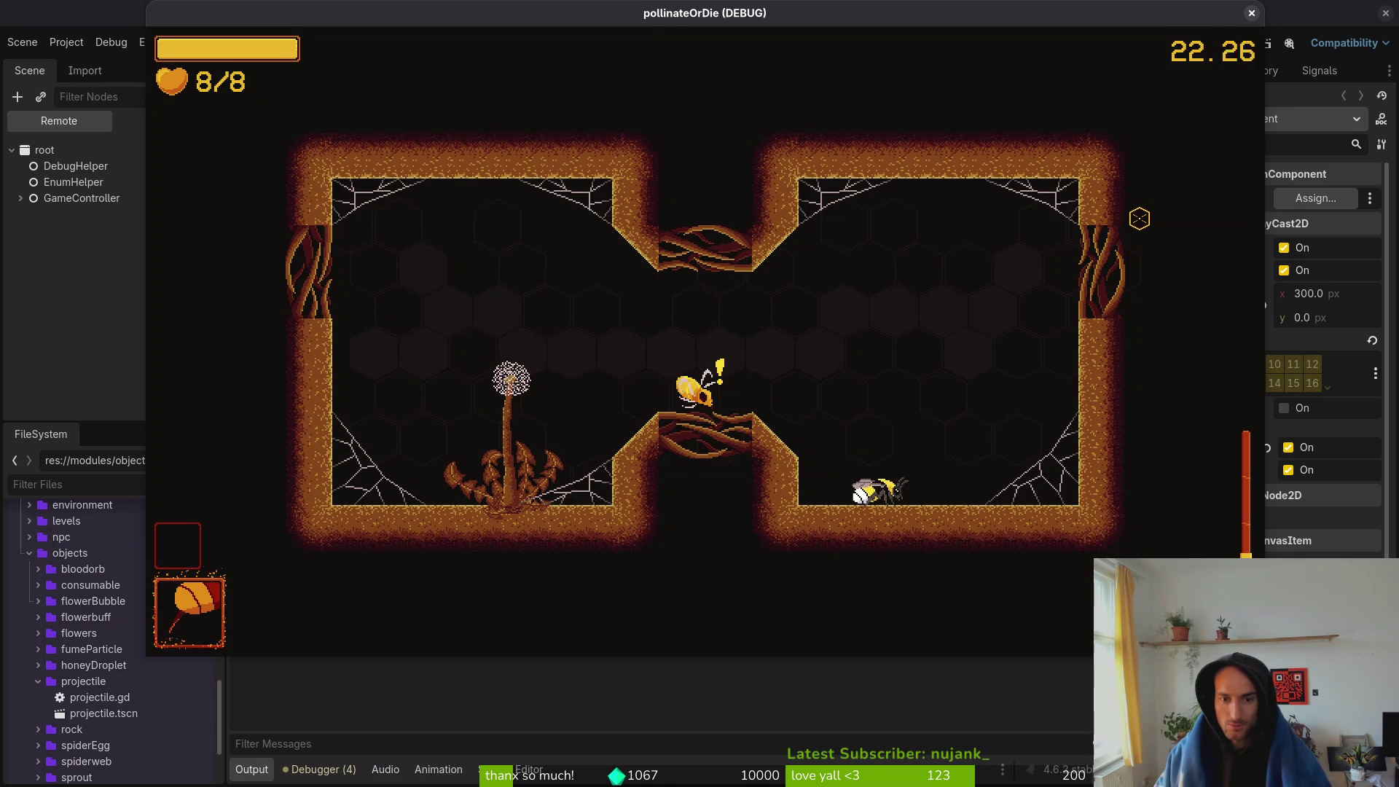
pyautogui.press('Up')
pyautogui.press('Right')
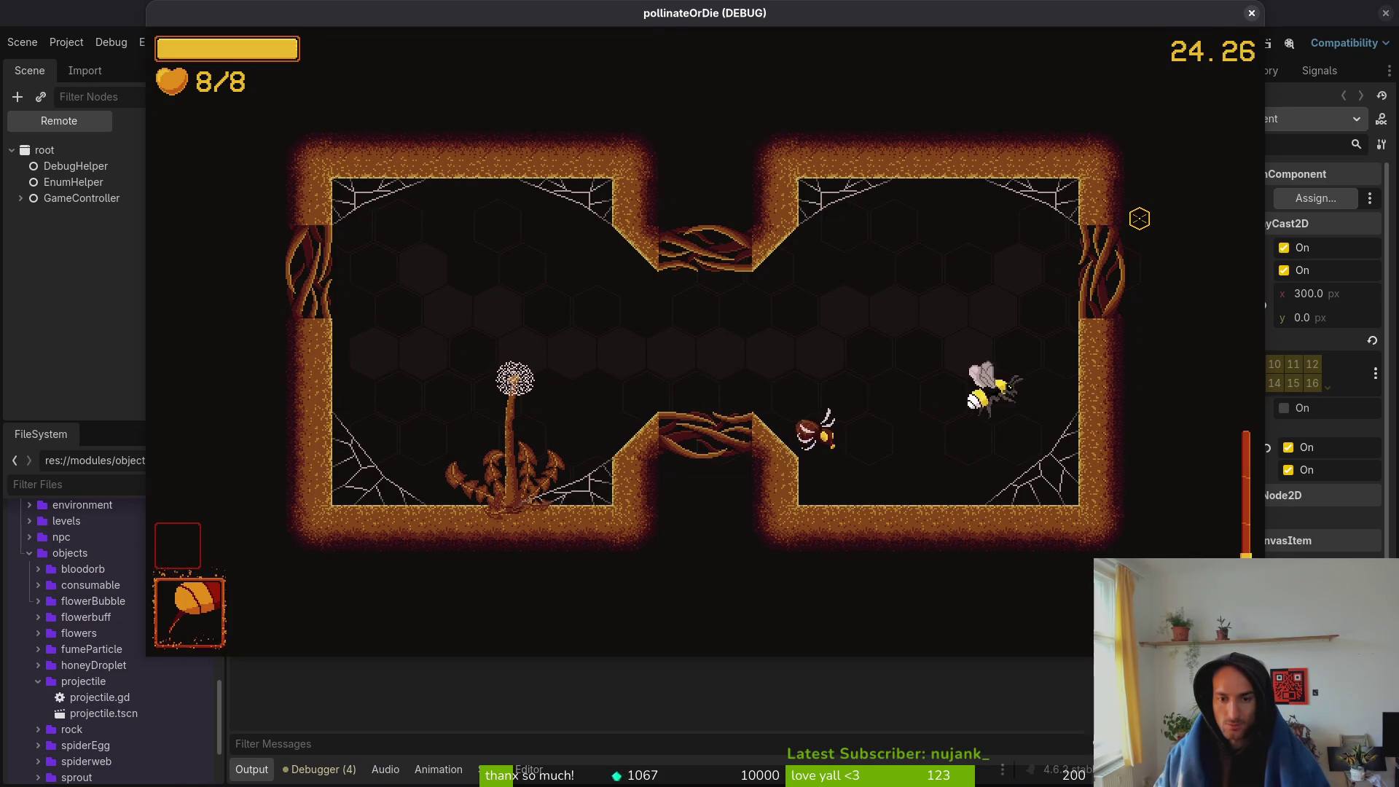
pyautogui.press('Up')
pyautogui.press('Left')
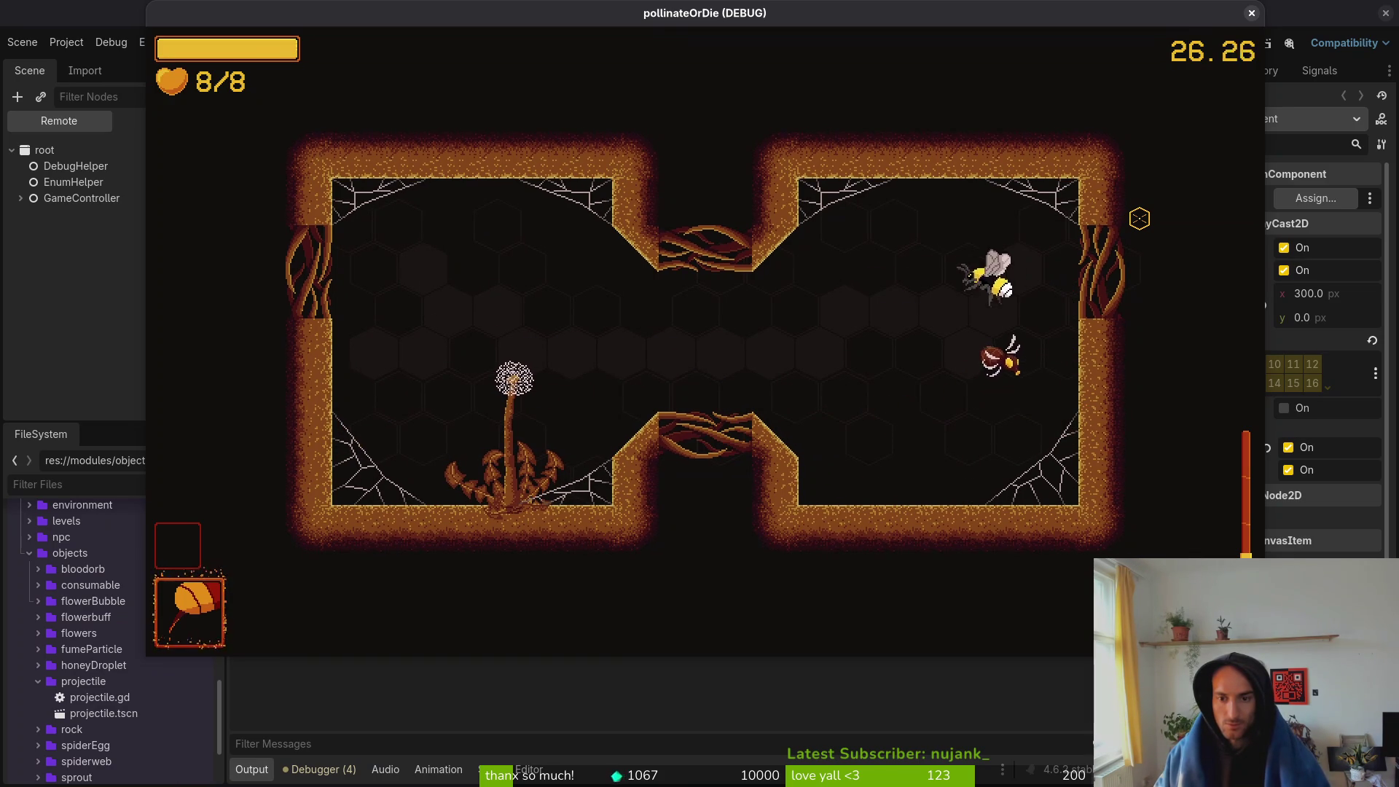
pyautogui.press('Left')
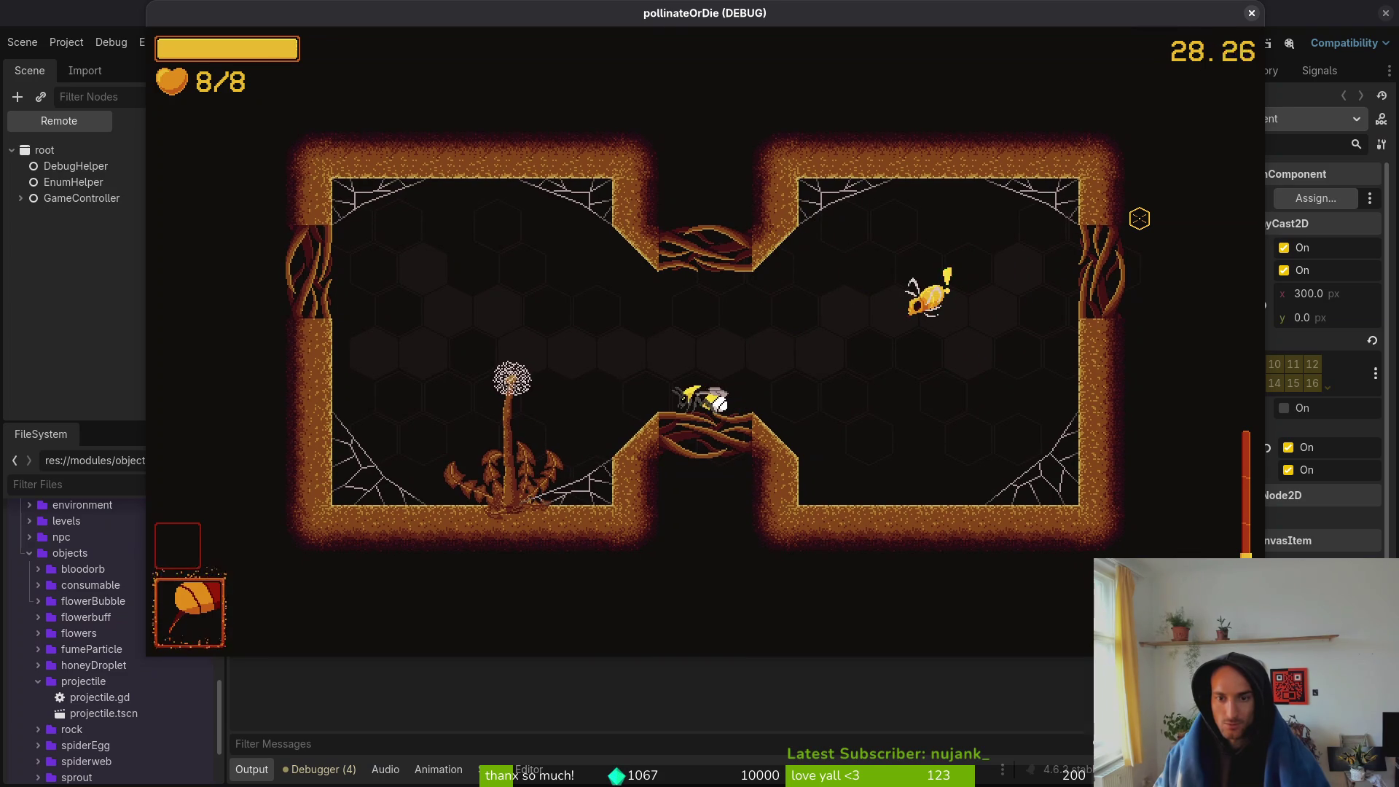
pyautogui.press('Up')
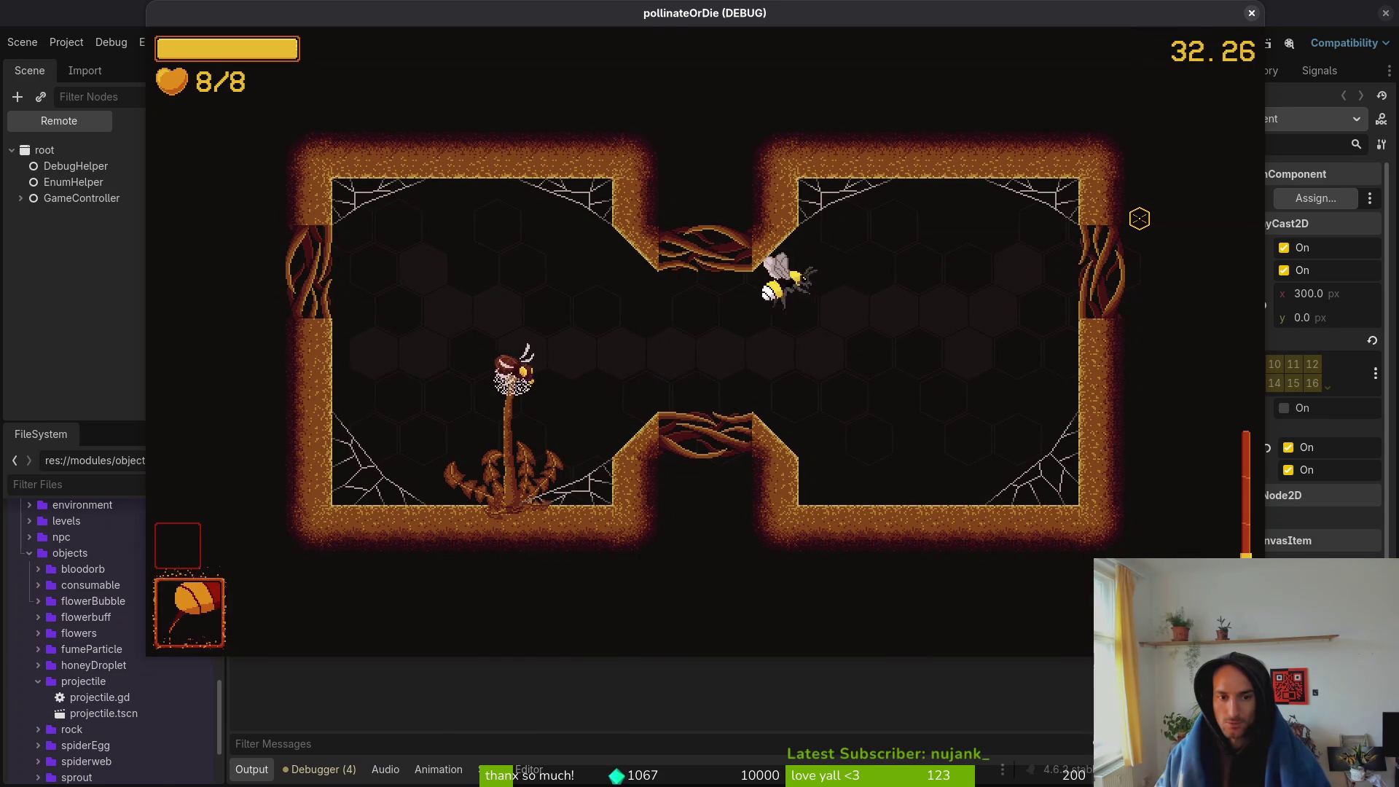
# - Swing melee attacks at the red fly while dashing around the left chamber
pyautogui.press('space')
pyautogui.press('Down')
pyautogui.press('space')
pyautogui.press('Right')
pyautogui.press('space')
pyautogui.press('Left')
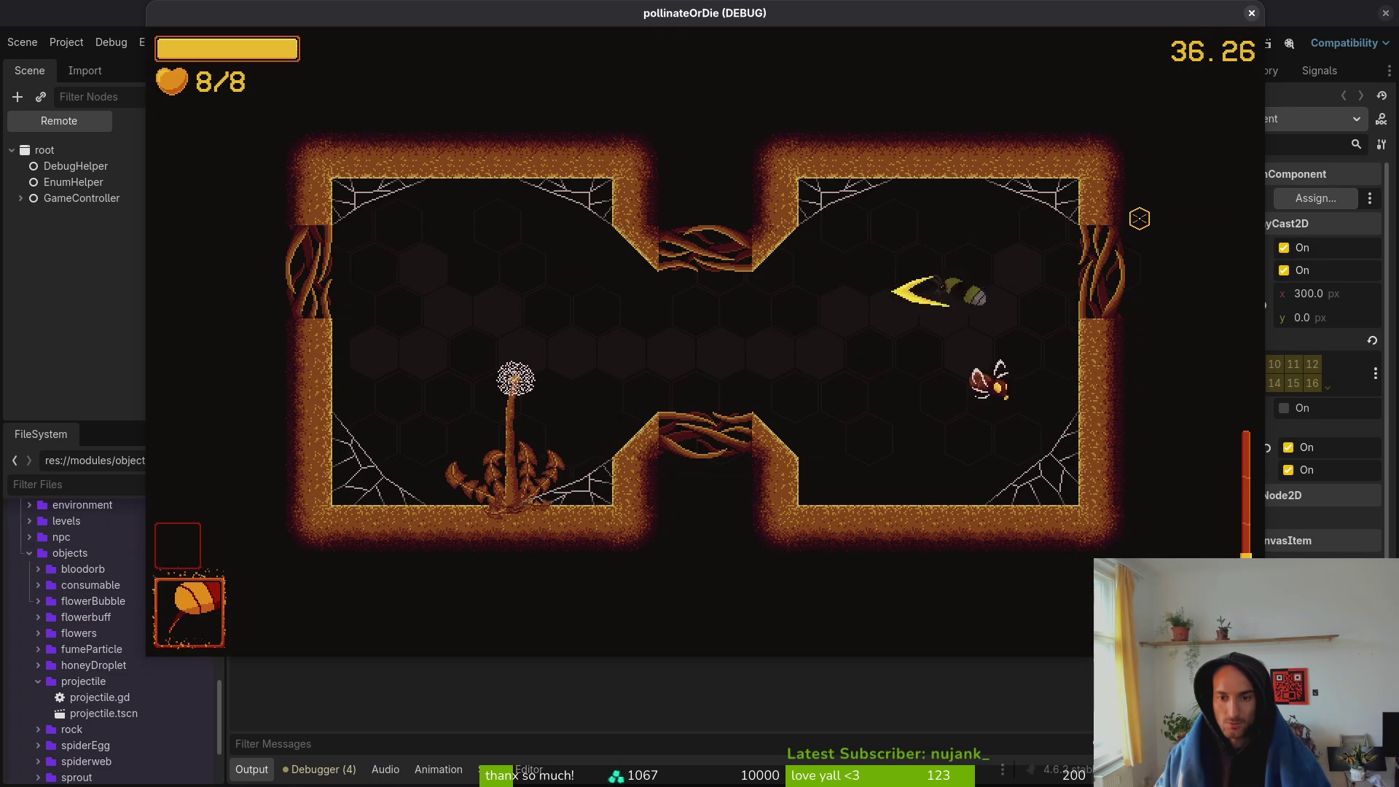
pyautogui.press('Left')
pyautogui.press('Up')
pyautogui.press('space')
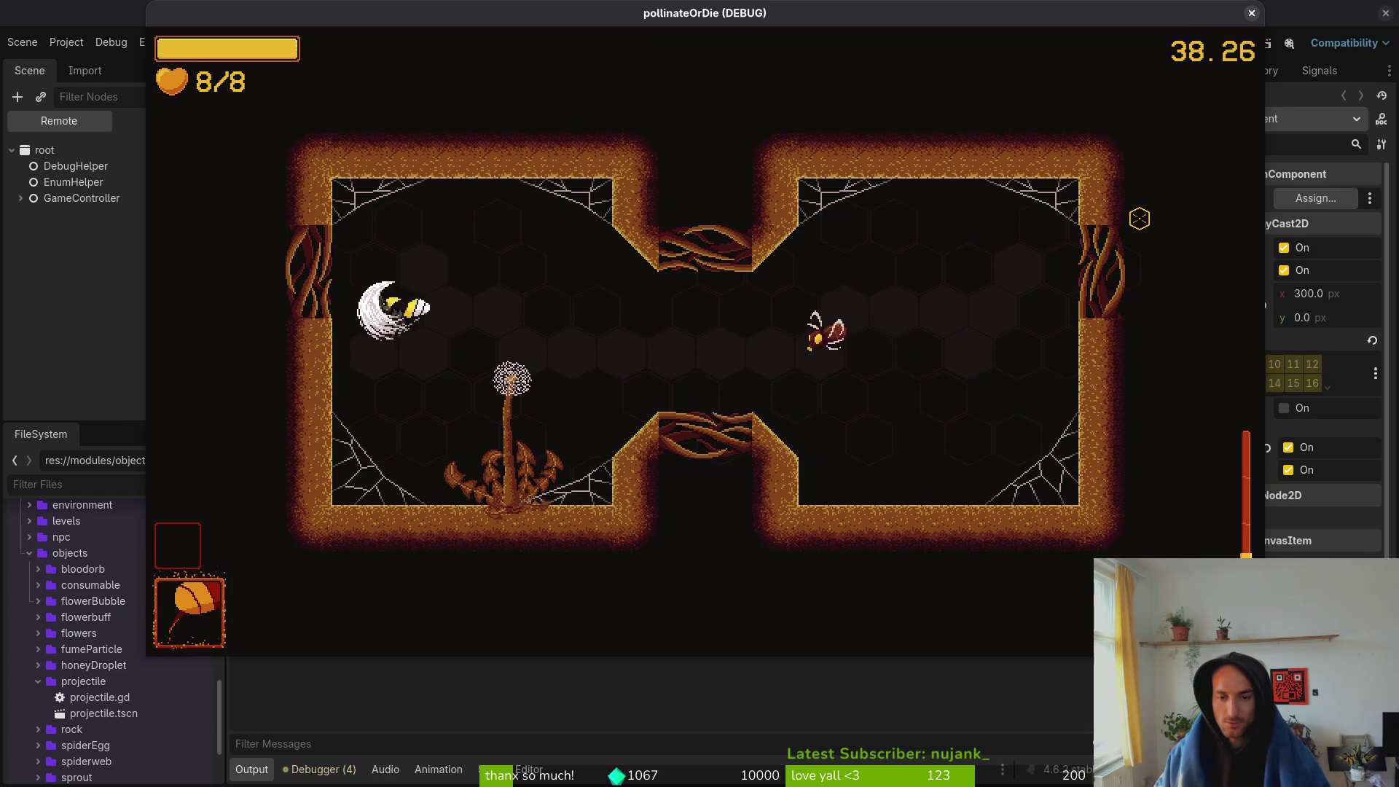
# - Fly toward the top passage, dash into the red fly to kill it, and exit right
pyautogui.press('Down')
pyautogui.press('Right')
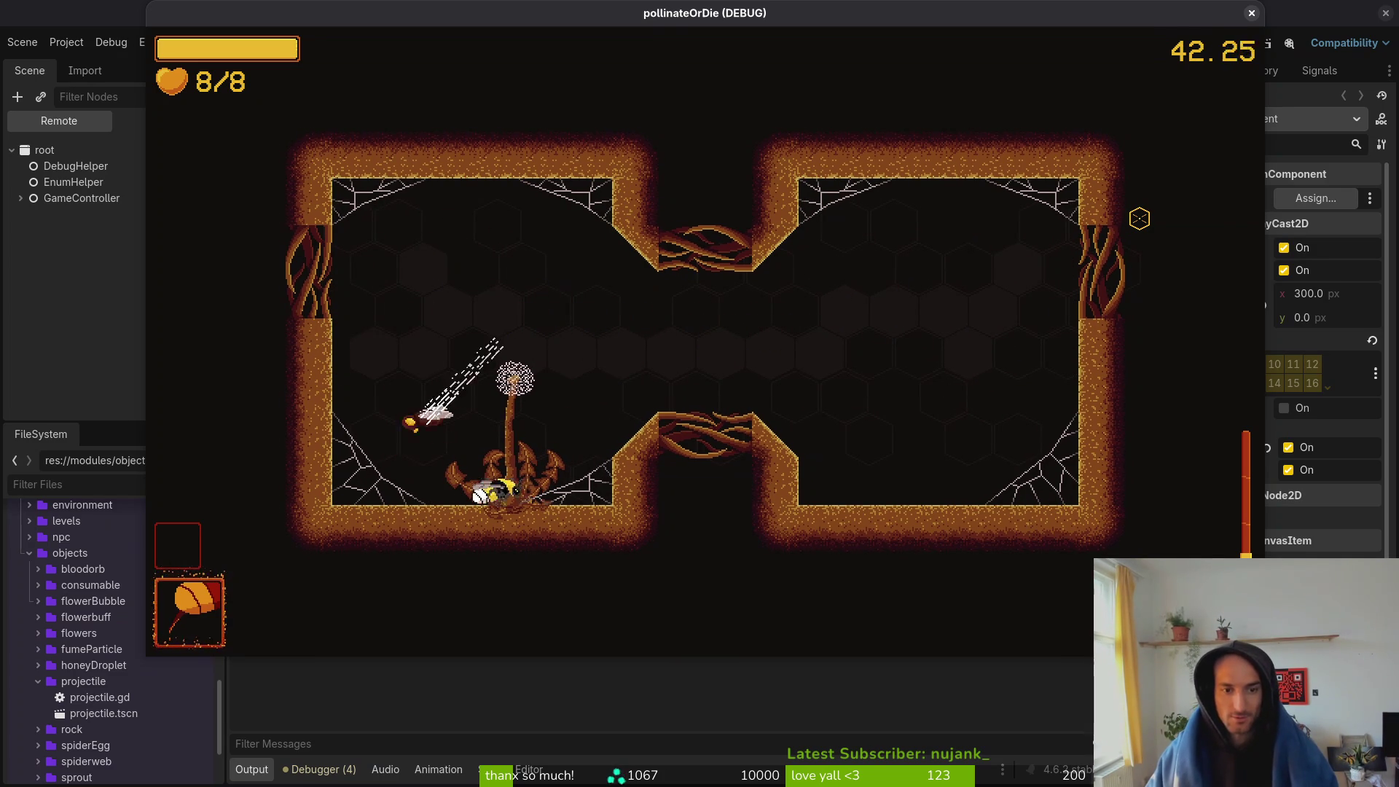
pyautogui.press('Up')
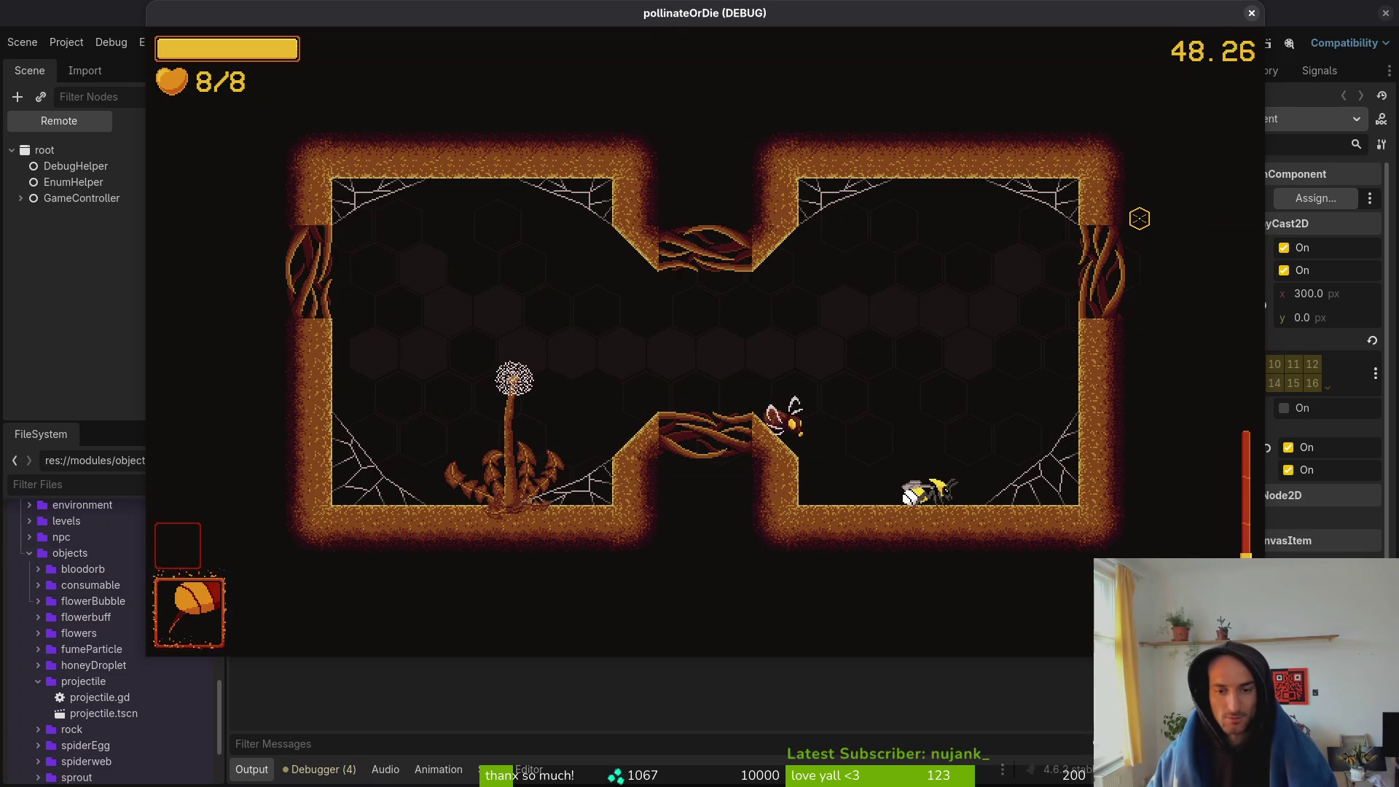
pyautogui.press('space')
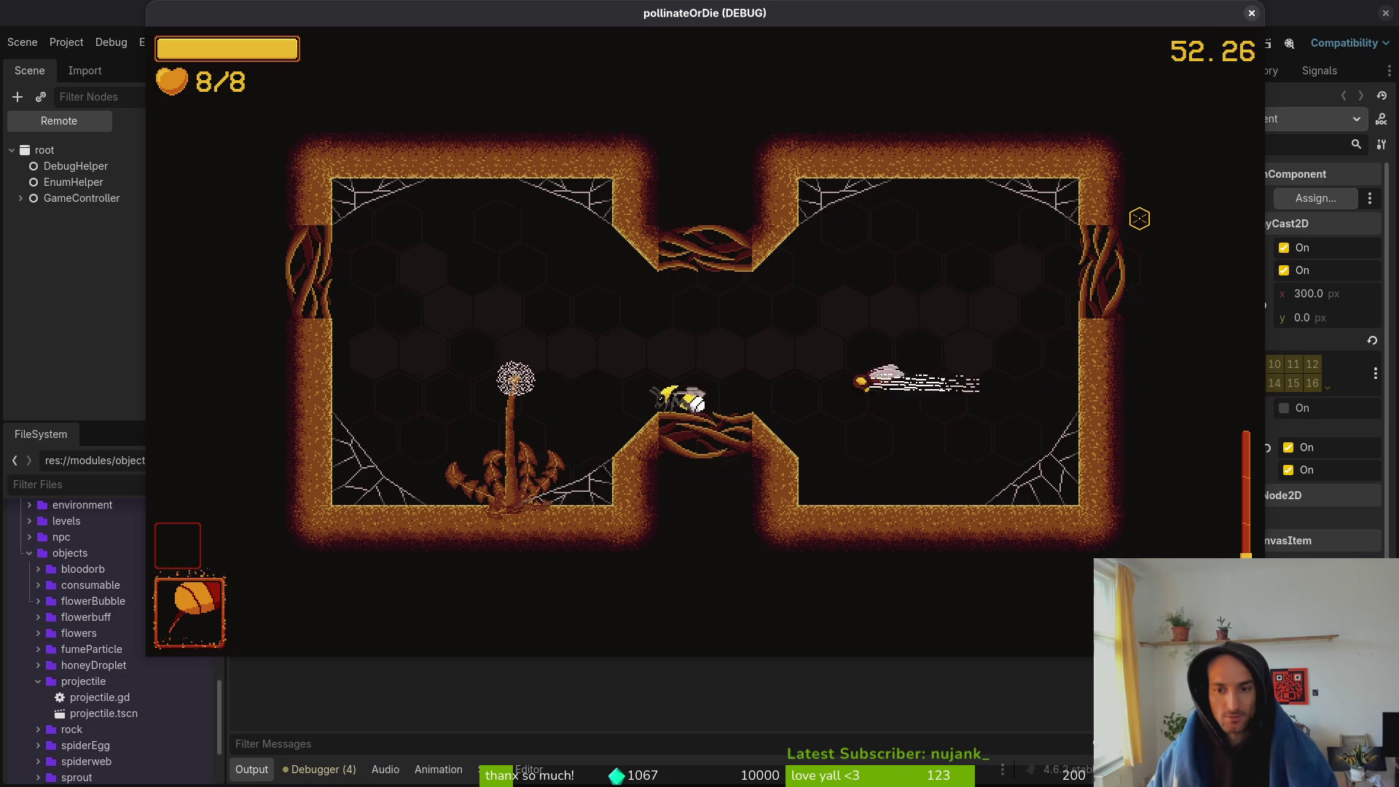
pyautogui.press('space')
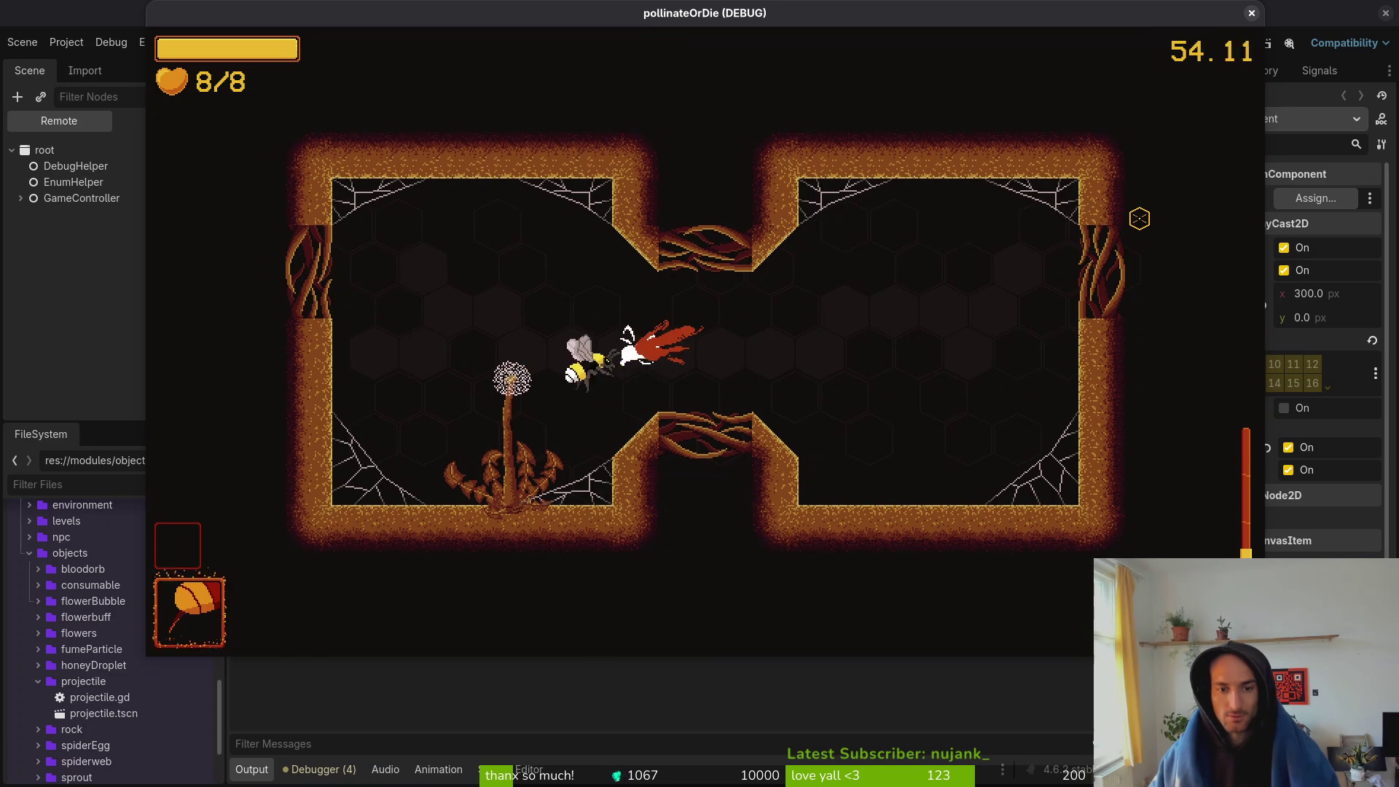
pyautogui.press('space')
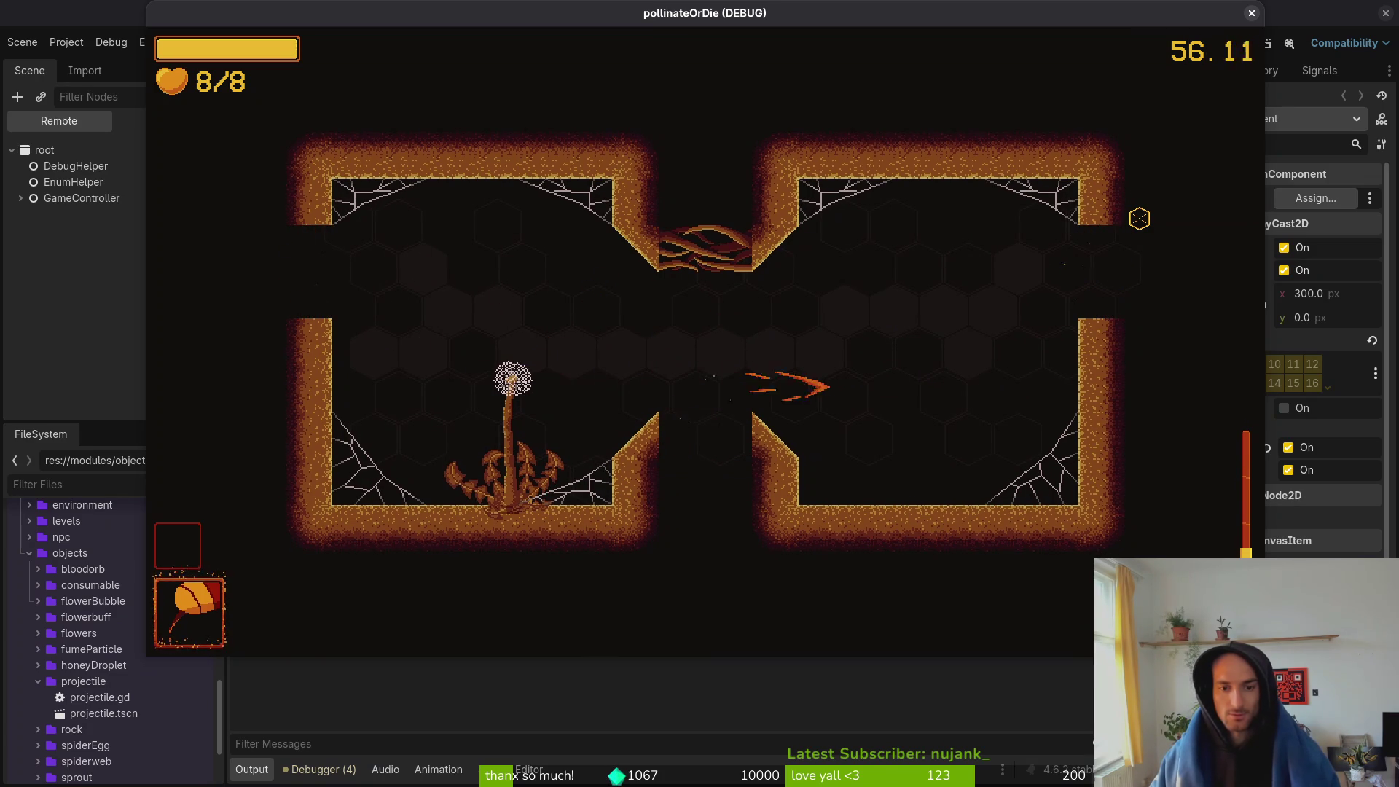
# - Fly into the next room, dodge and kill the spawned flies, then drop down to the flower
pyautogui.press('space')
pyautogui.press('space')
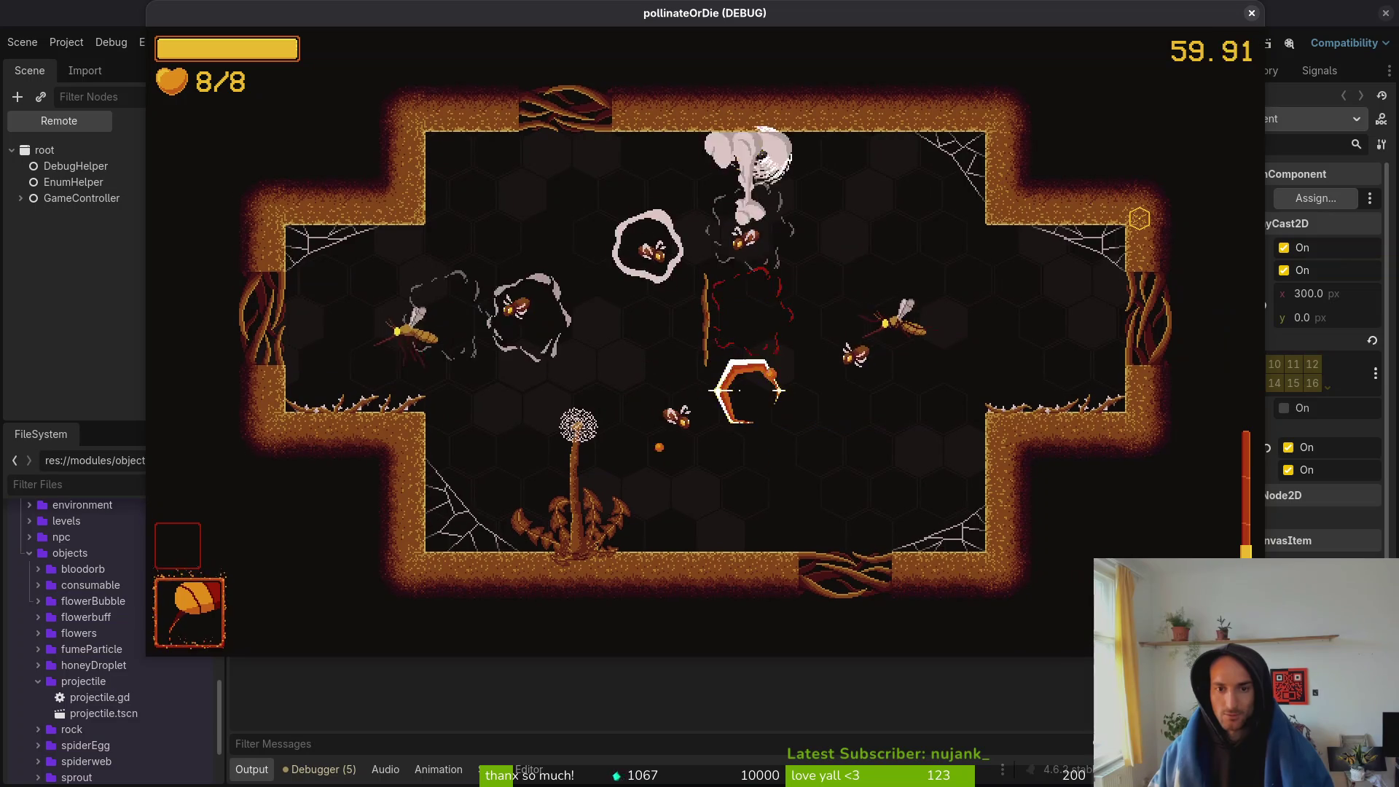
pyautogui.press('space')
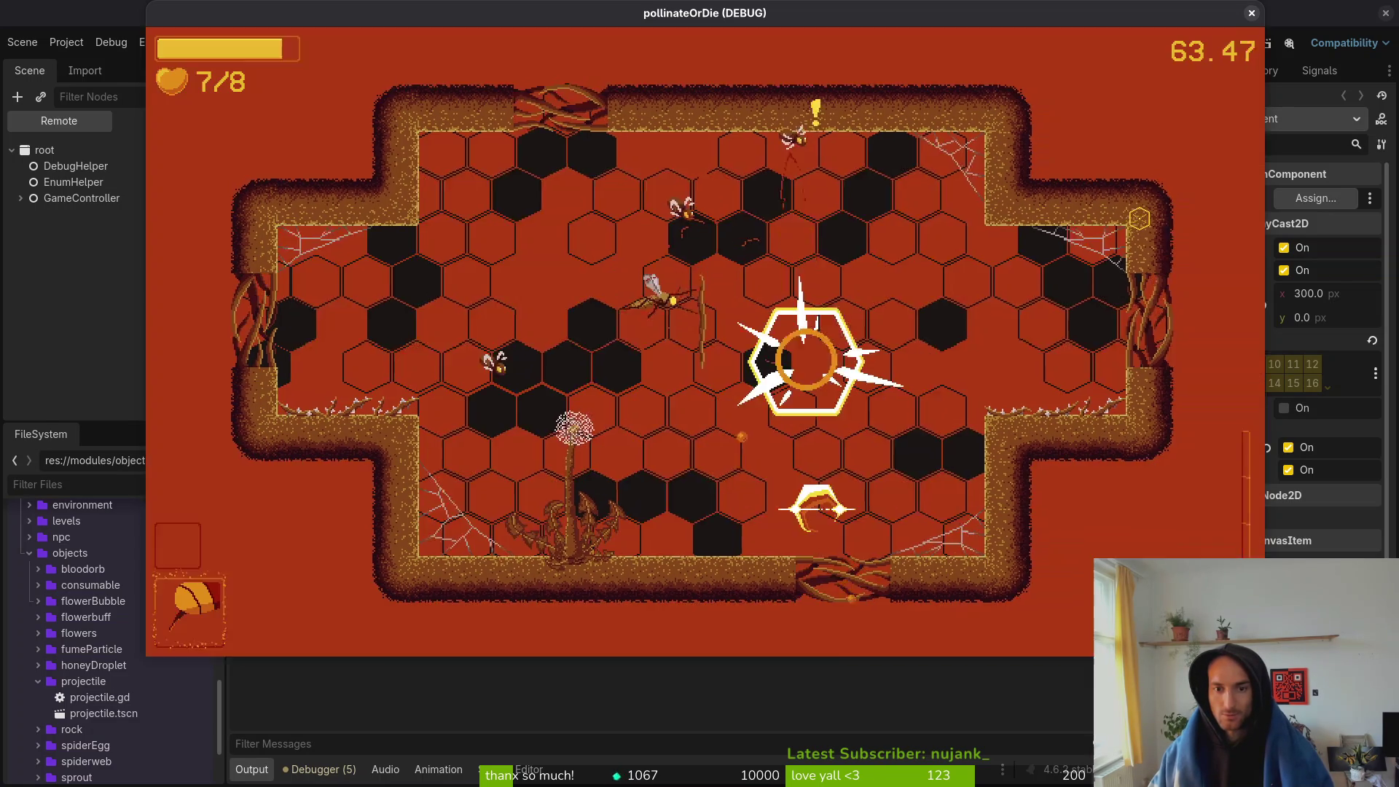
pyautogui.press('space')
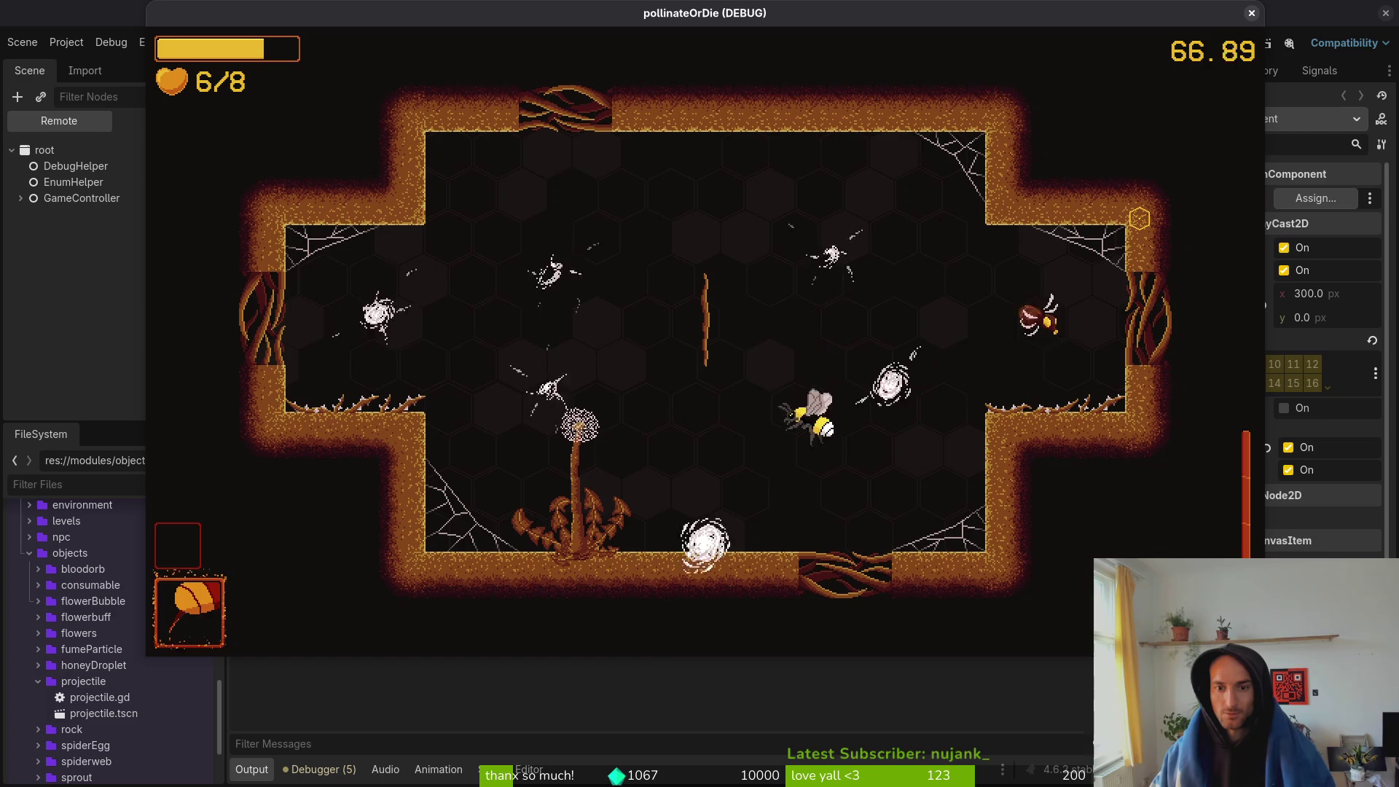
pyautogui.press('w')
pyautogui.press('a')
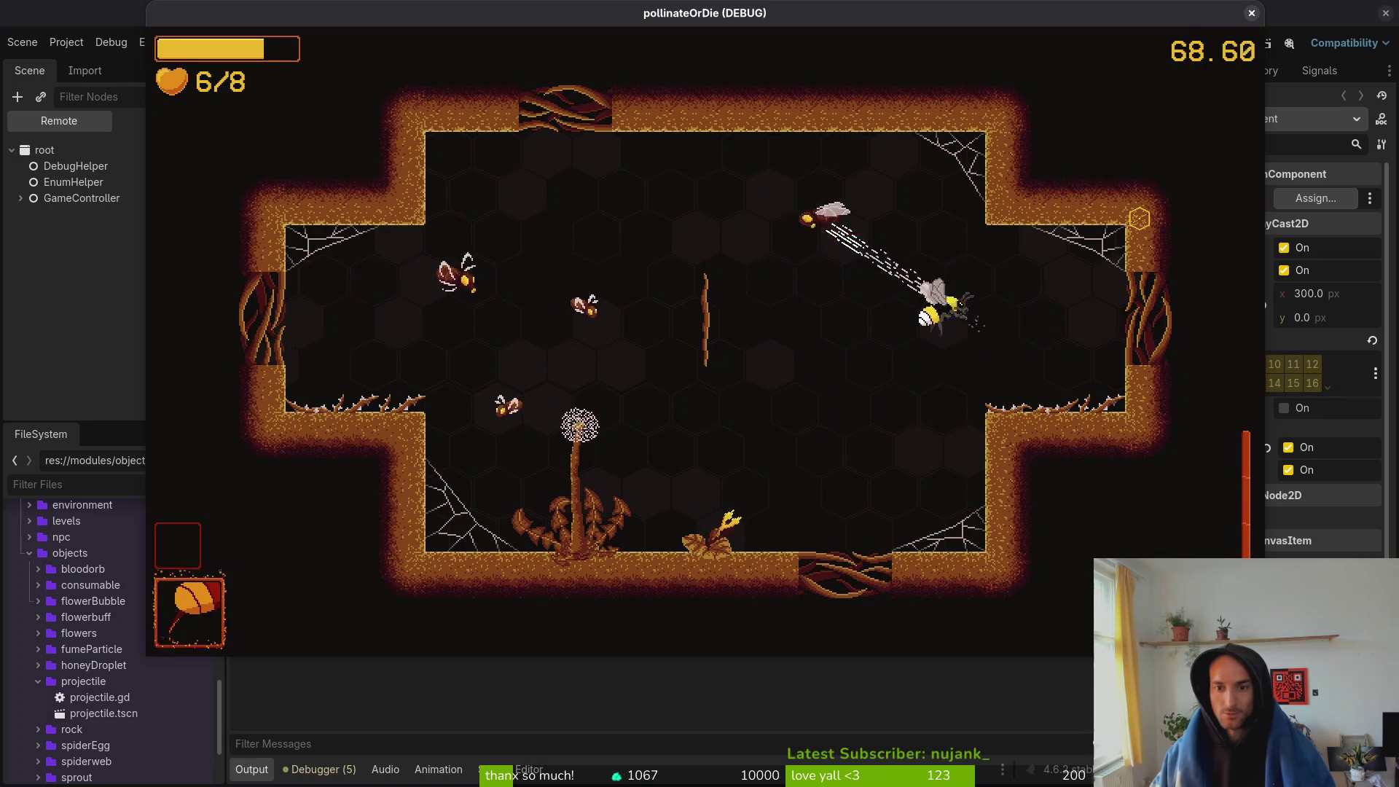
pyautogui.press('s')
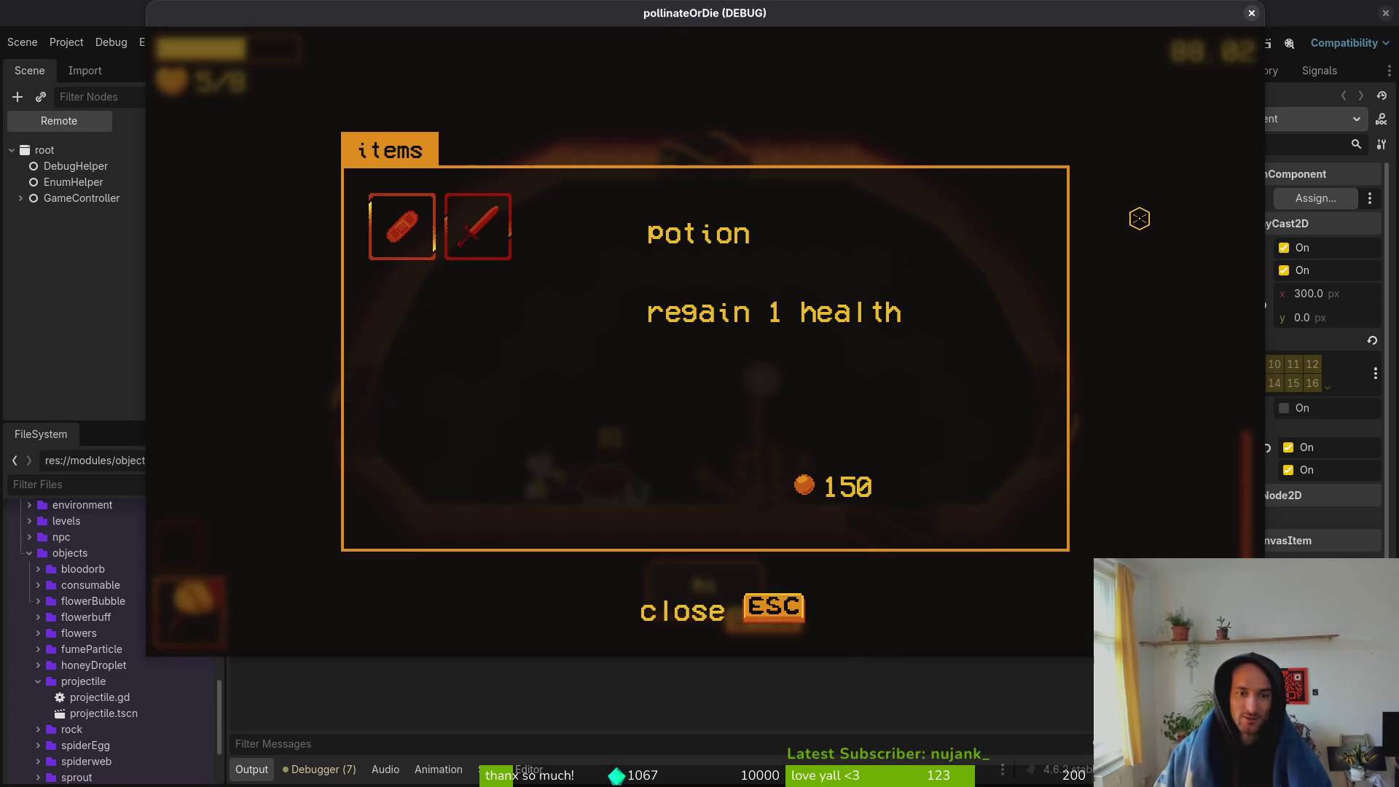
# - Close the items shop, reopen it from the ladybug prompt, and close it again
pyautogui.press('Escape')
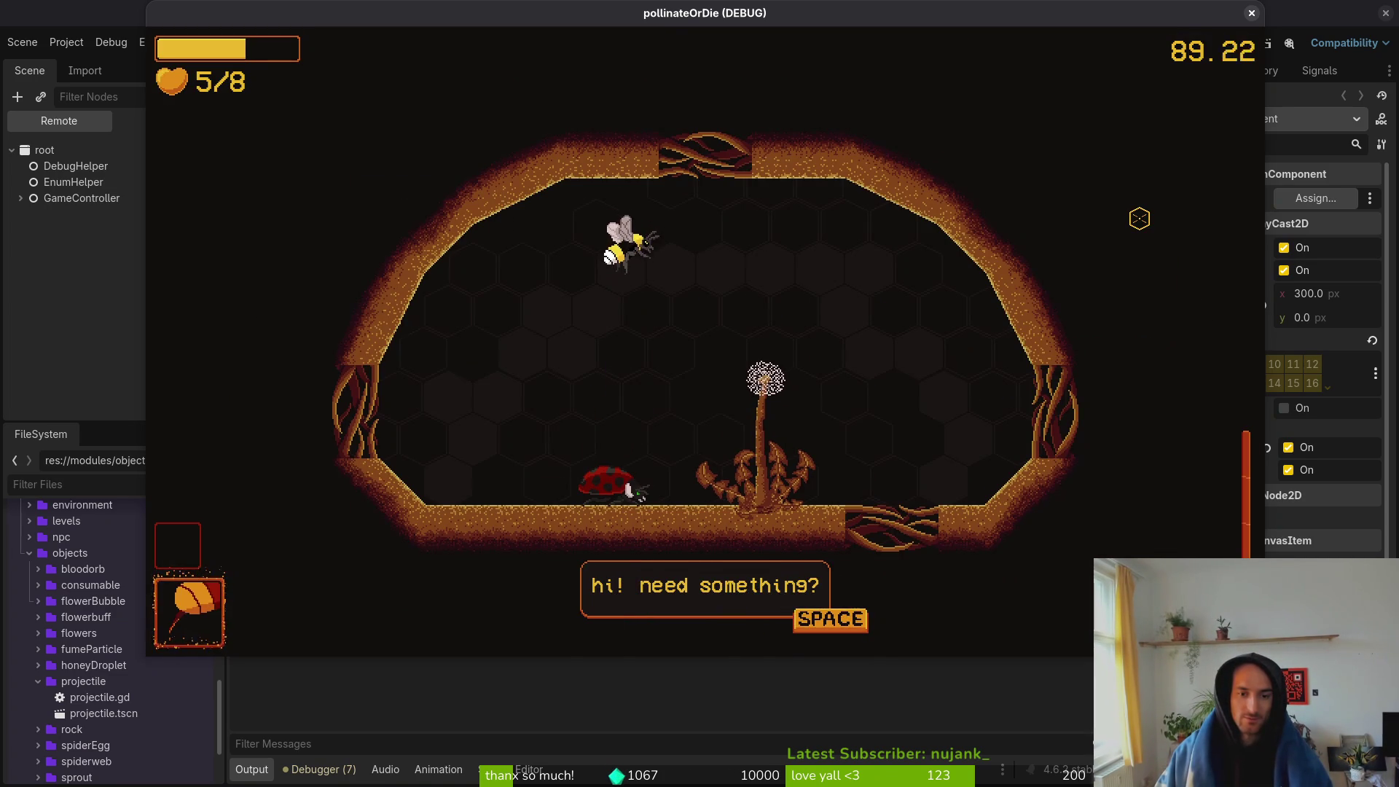
pyautogui.press('space')
pyautogui.press('Escape')
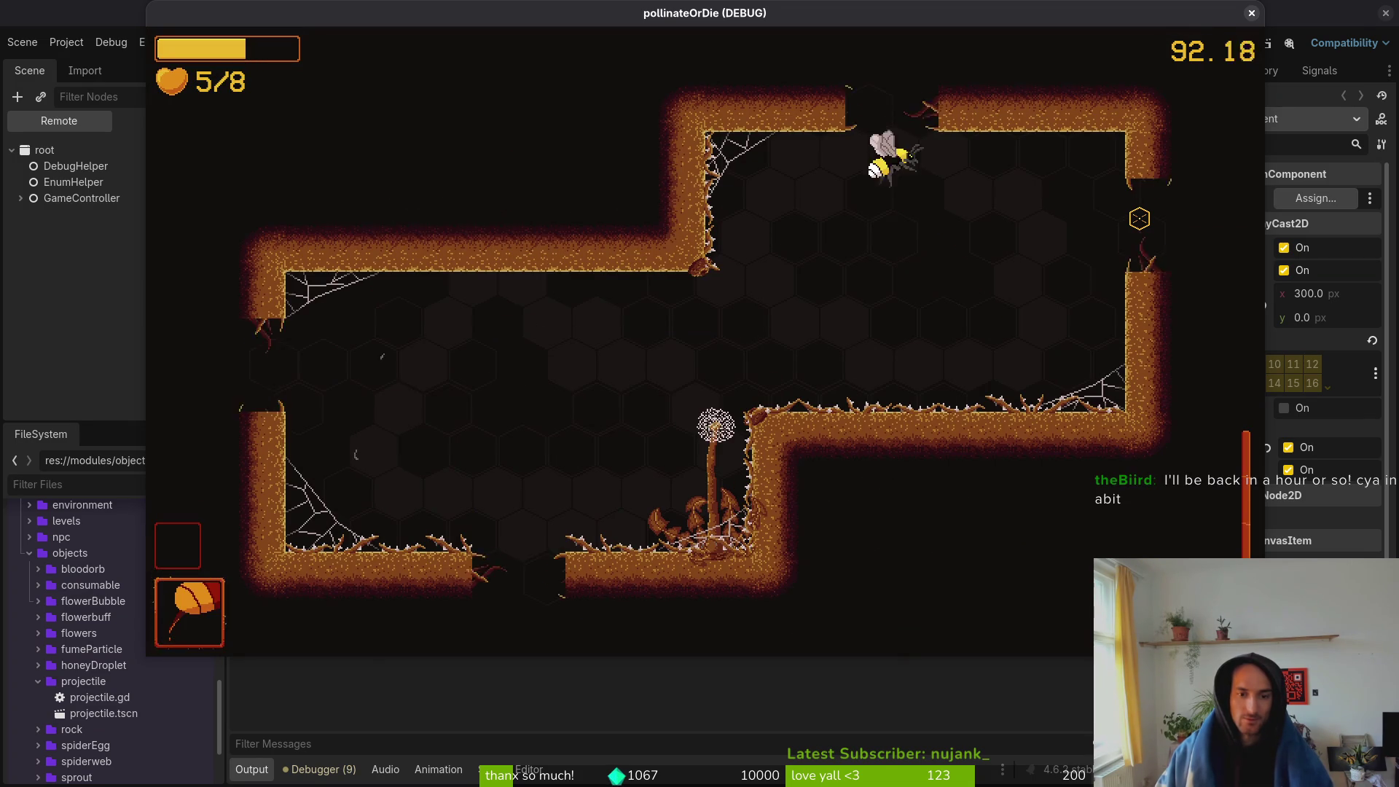
# - Fly into the next room and fight the hexagon enemy by the east wall
pyautogui.press('a')
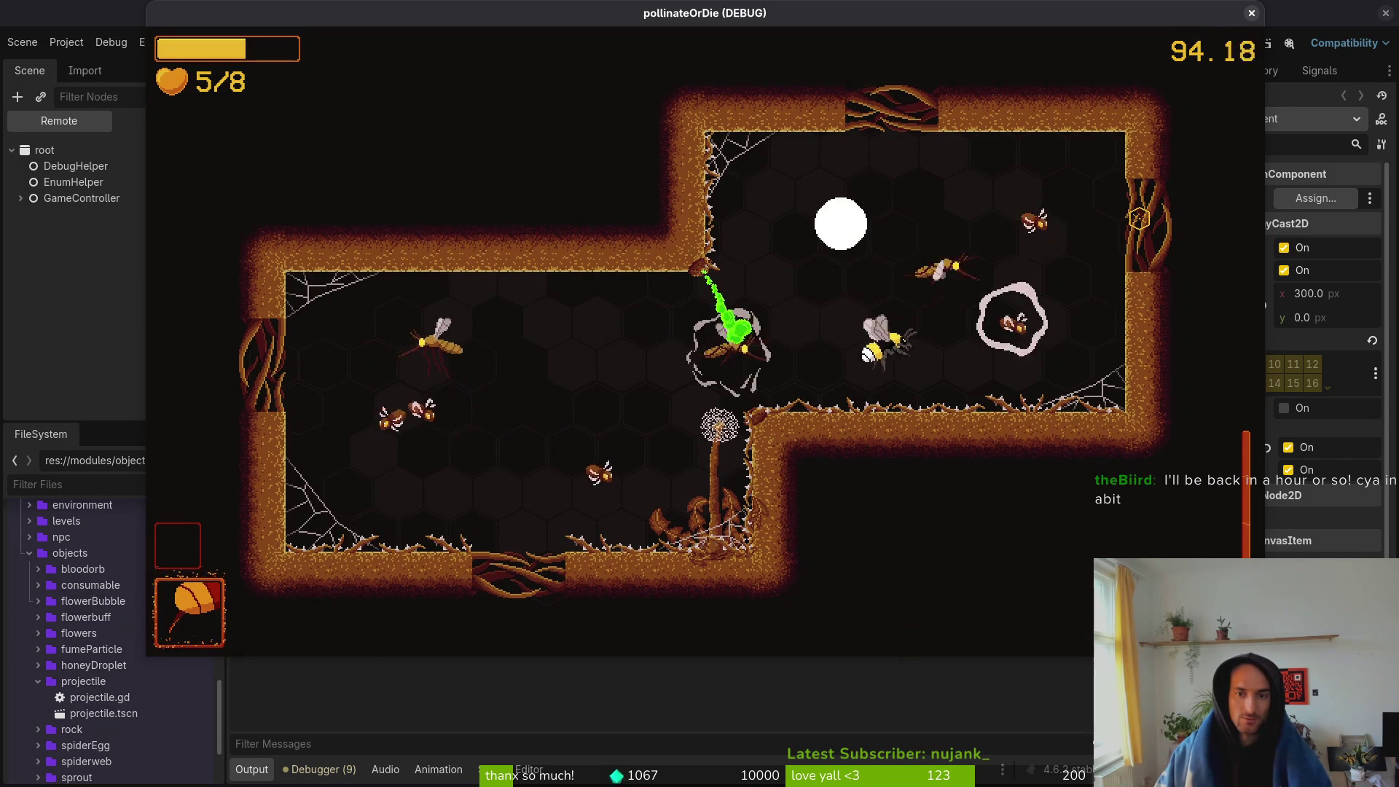
pyautogui.press('d')
pyautogui.press('a')
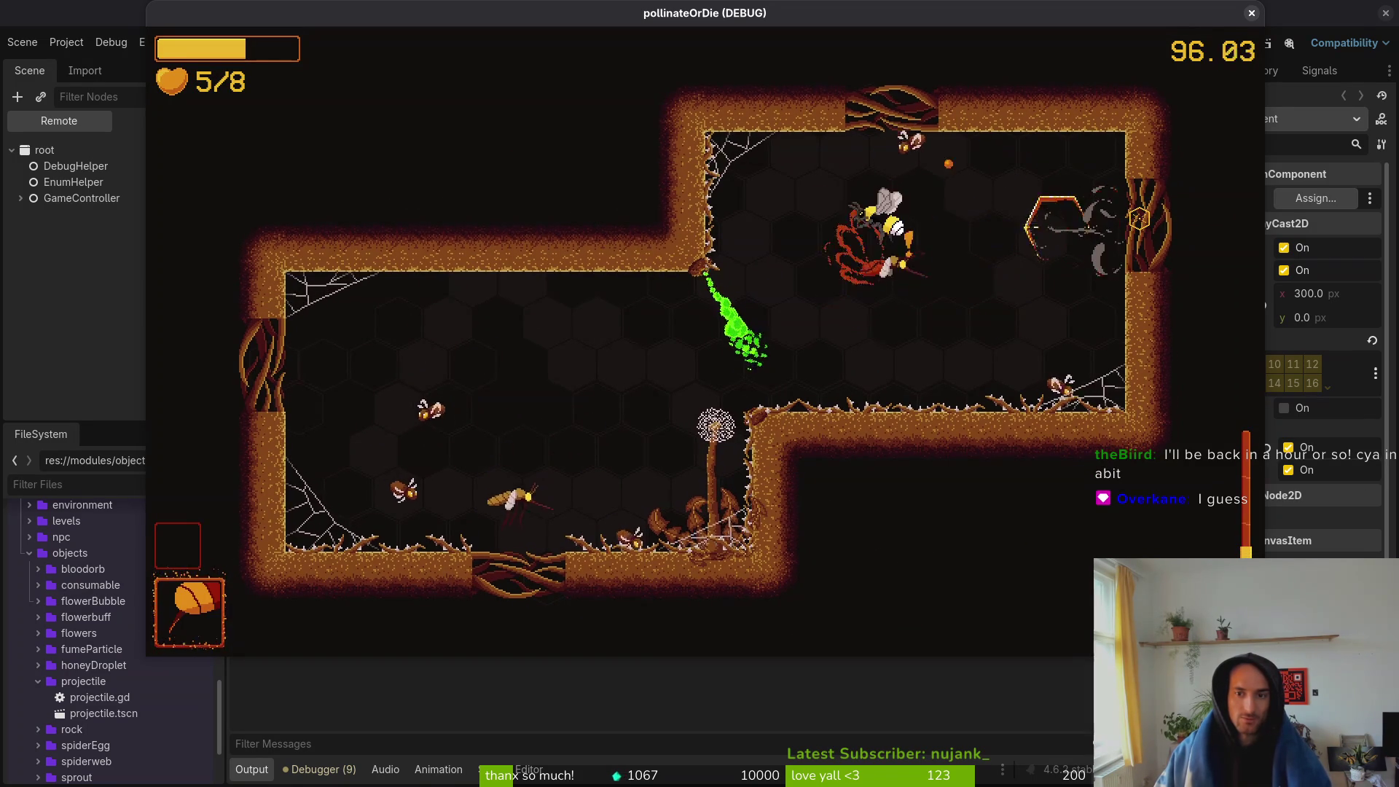
pyautogui.press('d')
pyautogui.press('a')
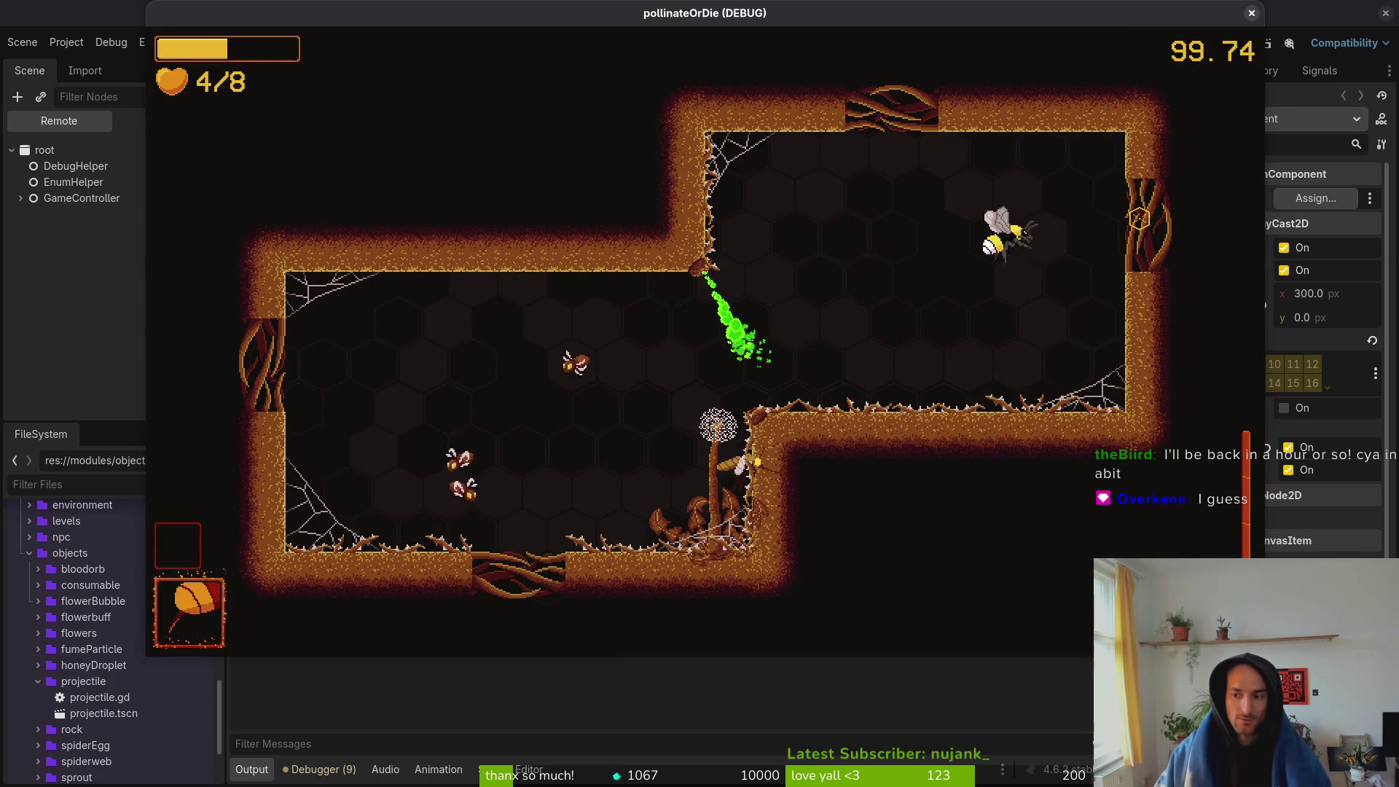
pyautogui.press('a')
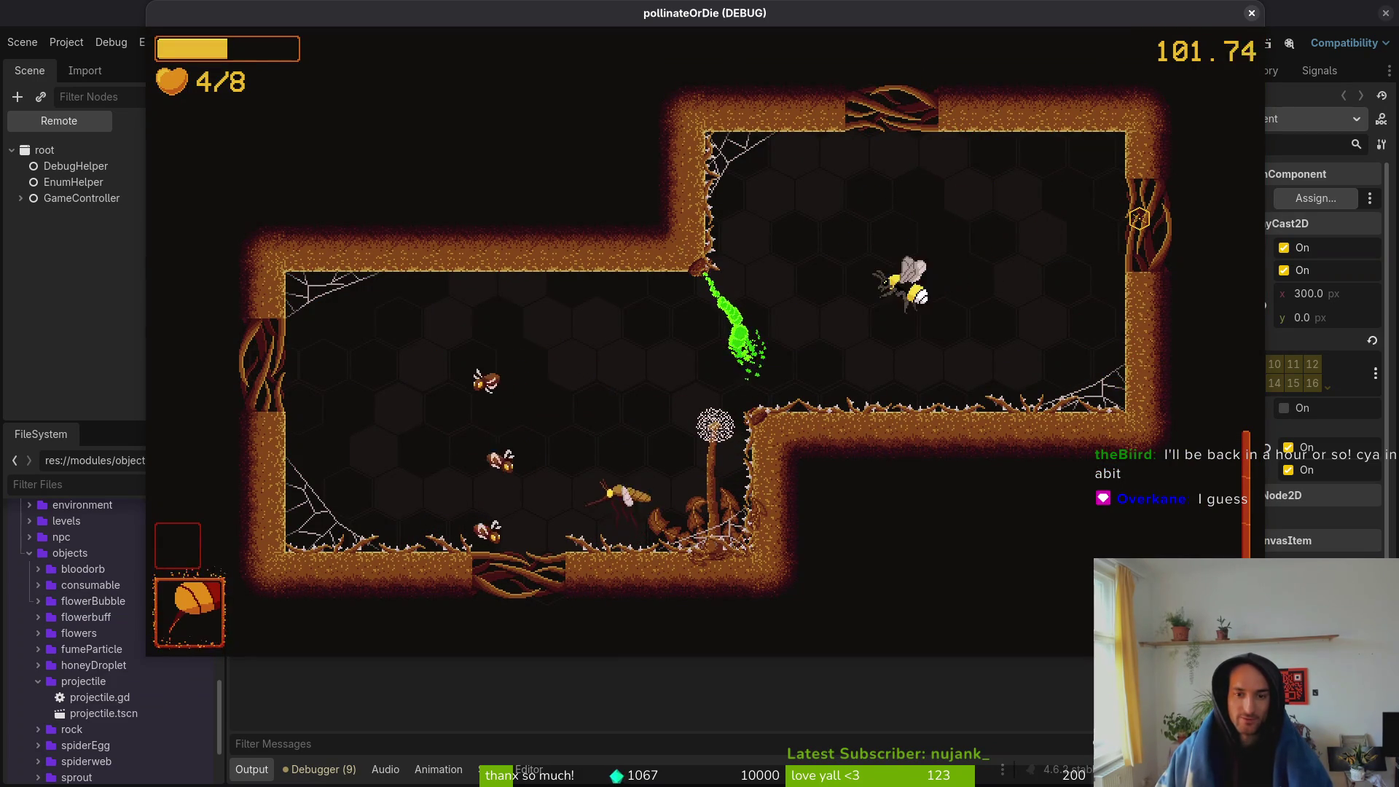
pyautogui.press('a')
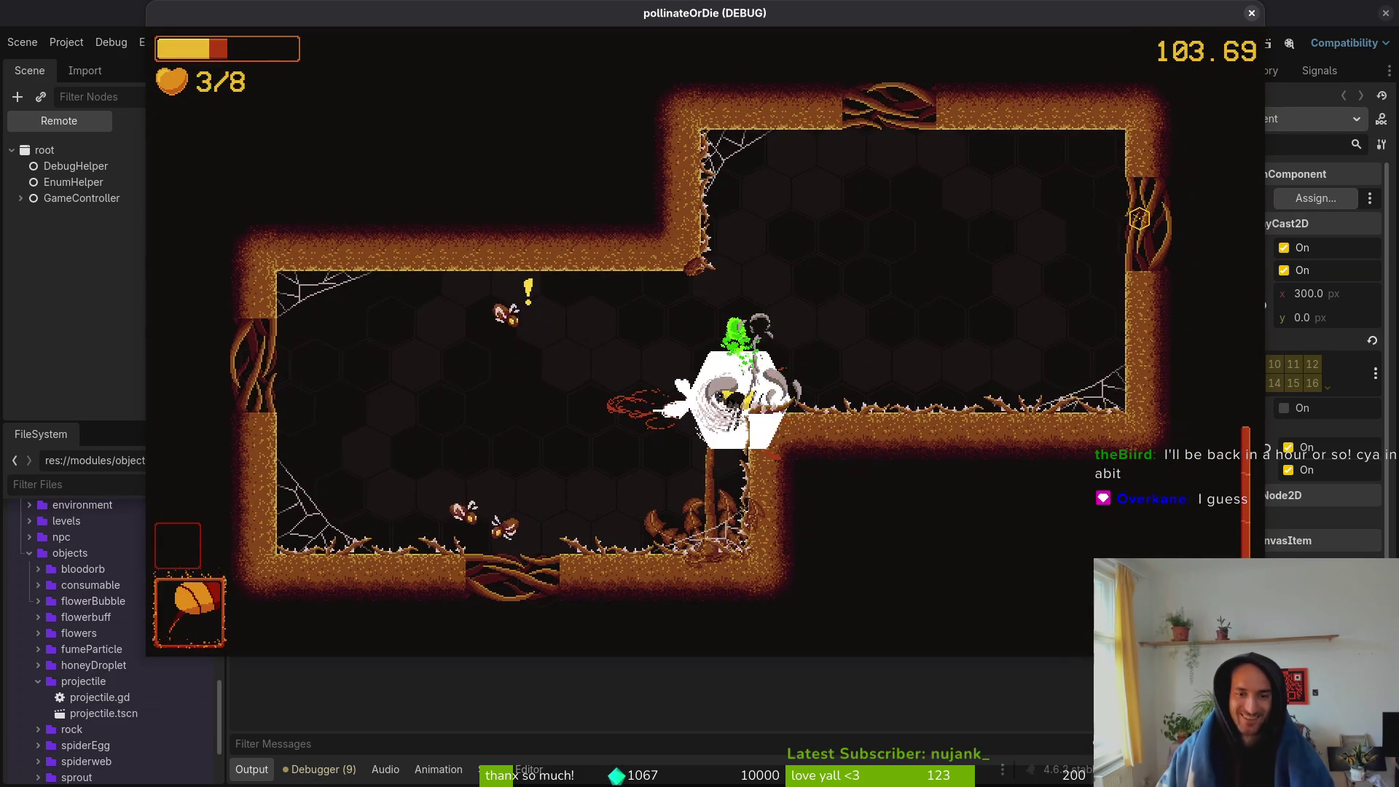
pyautogui.press('a')
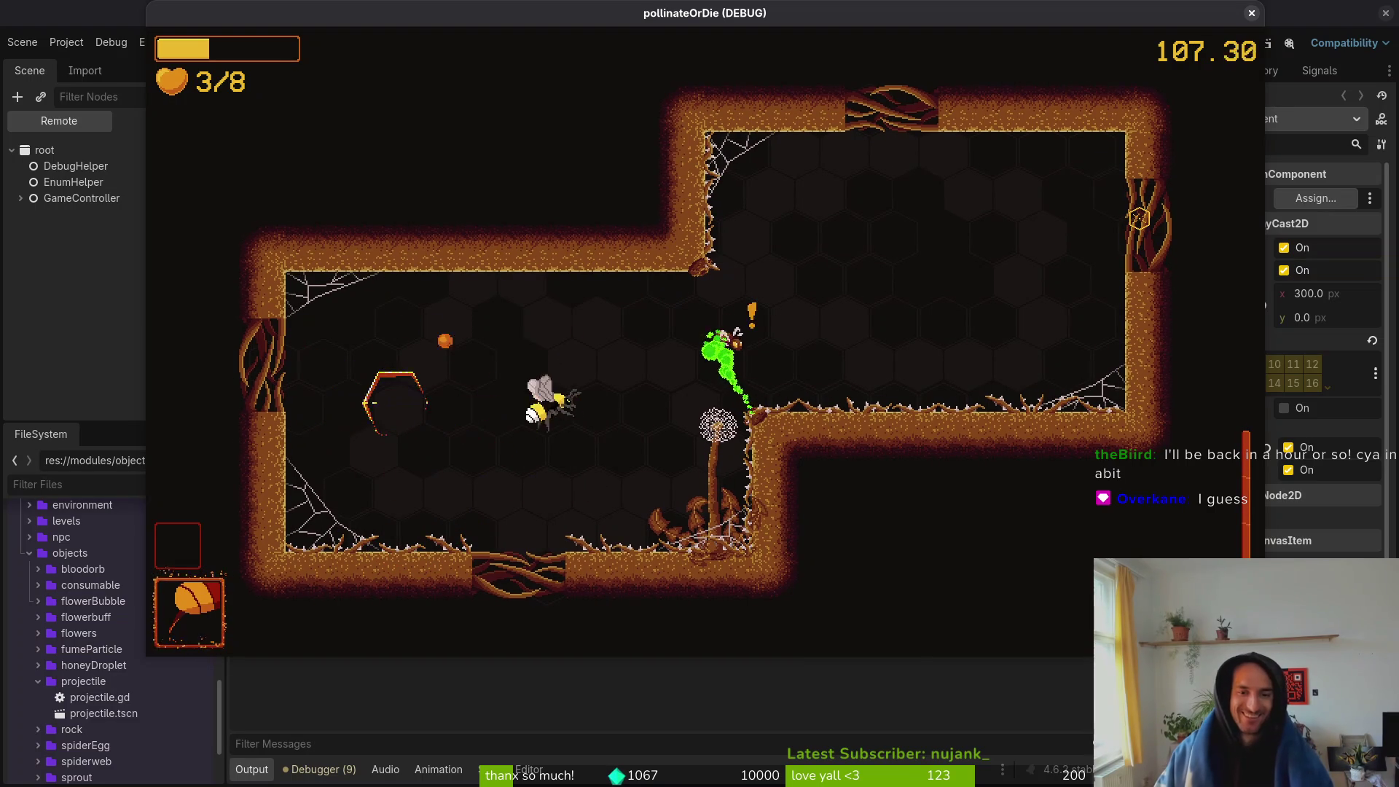
# - Cross the upper room, slashing leftward and dodging away from enemies
pyautogui.press('a')
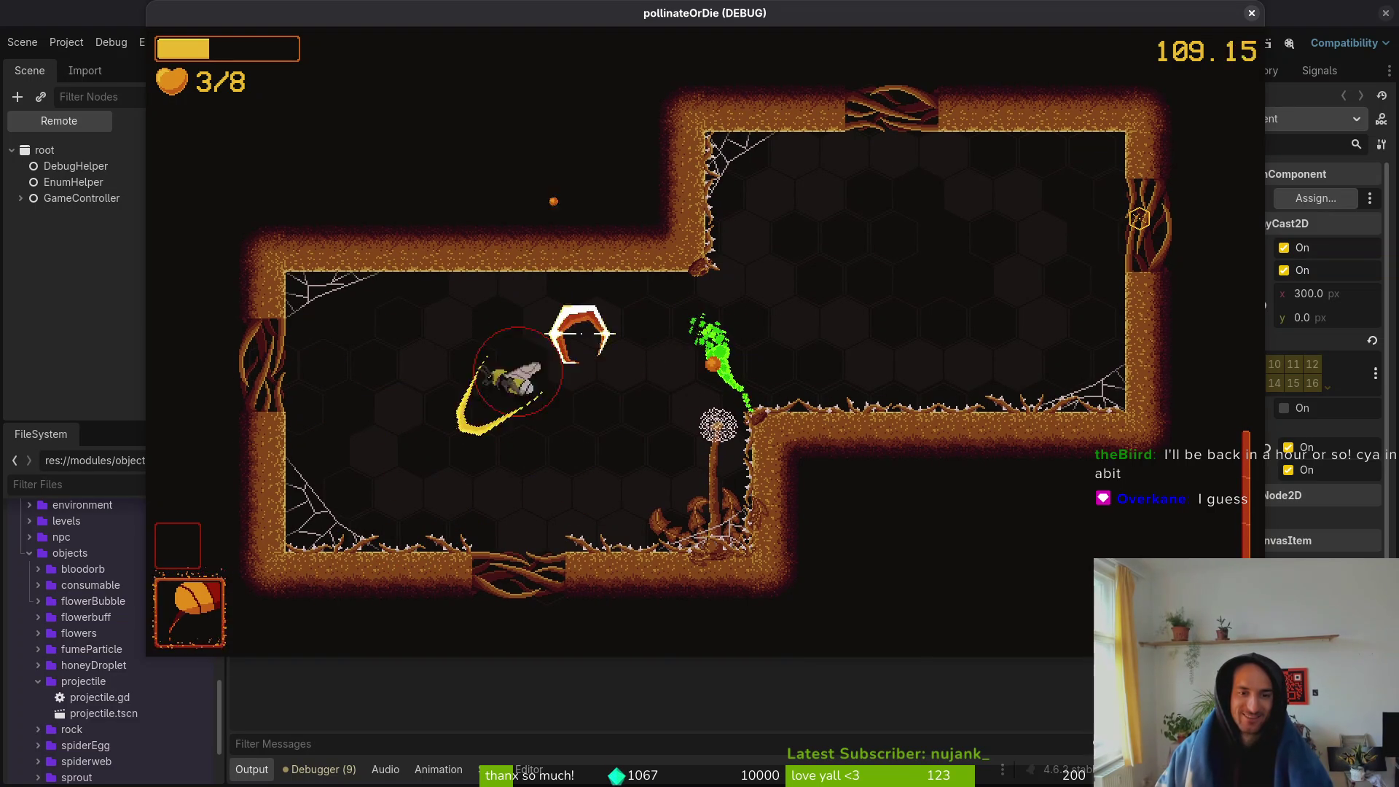
pyautogui.press('d')
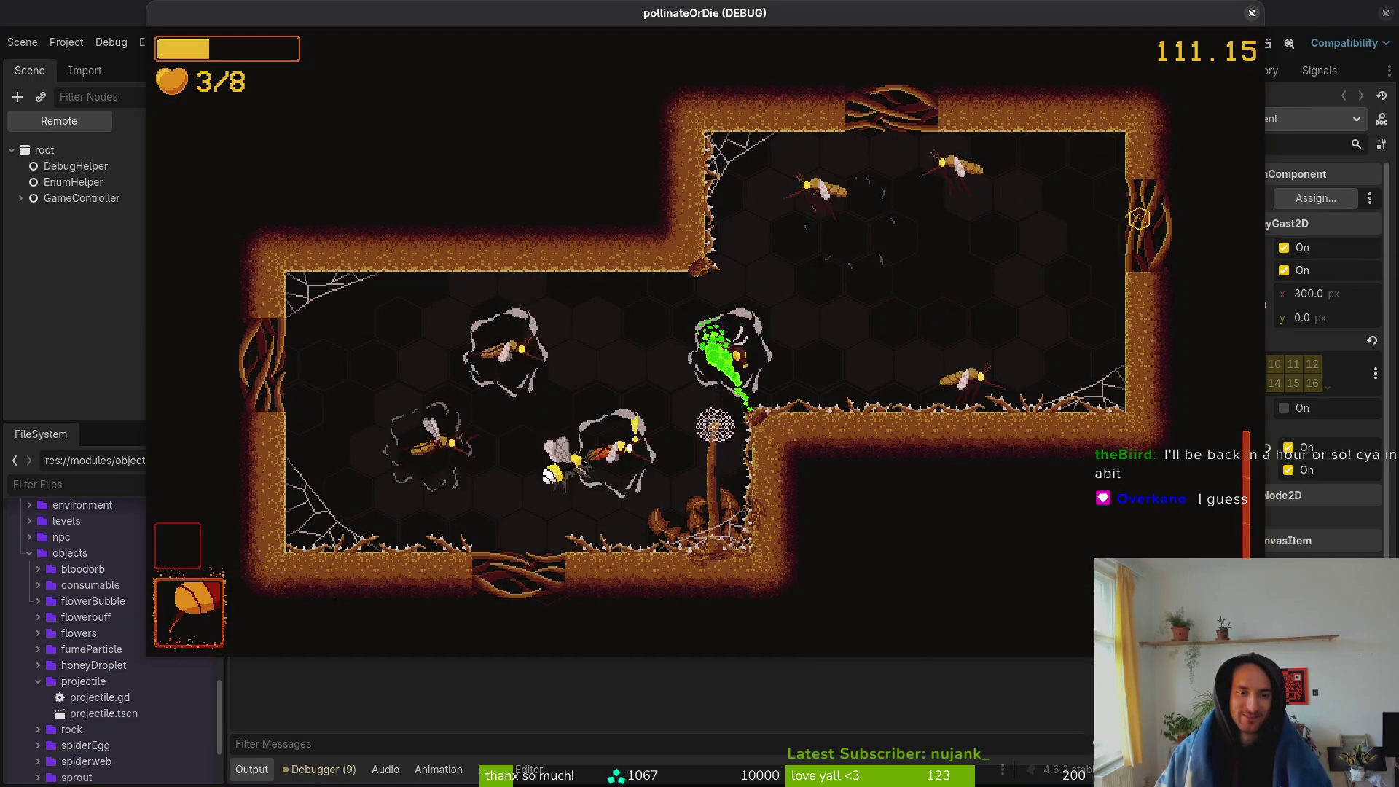
pyautogui.press('a')
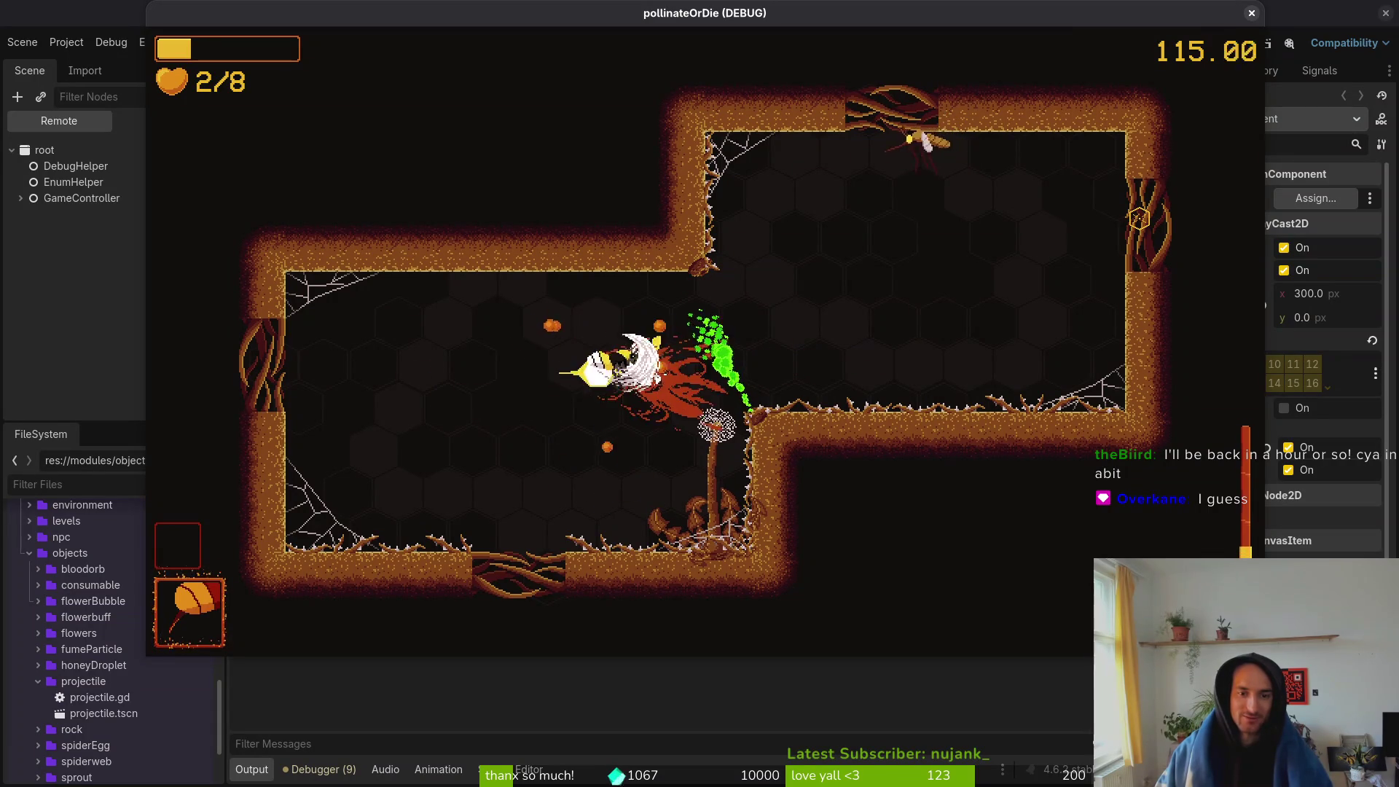
pyautogui.press('d')
pyautogui.press('w')
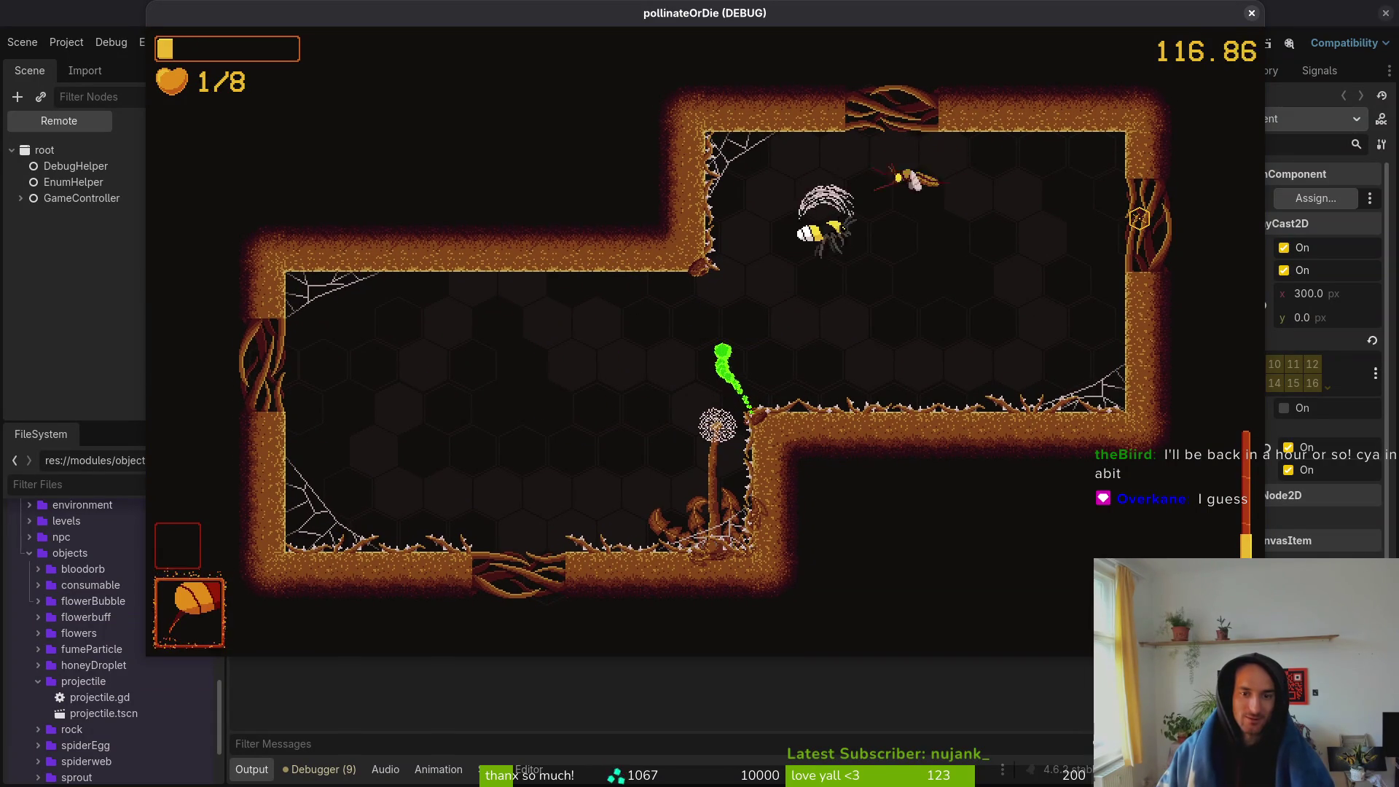
pyautogui.press('s')
pyautogui.press('a')
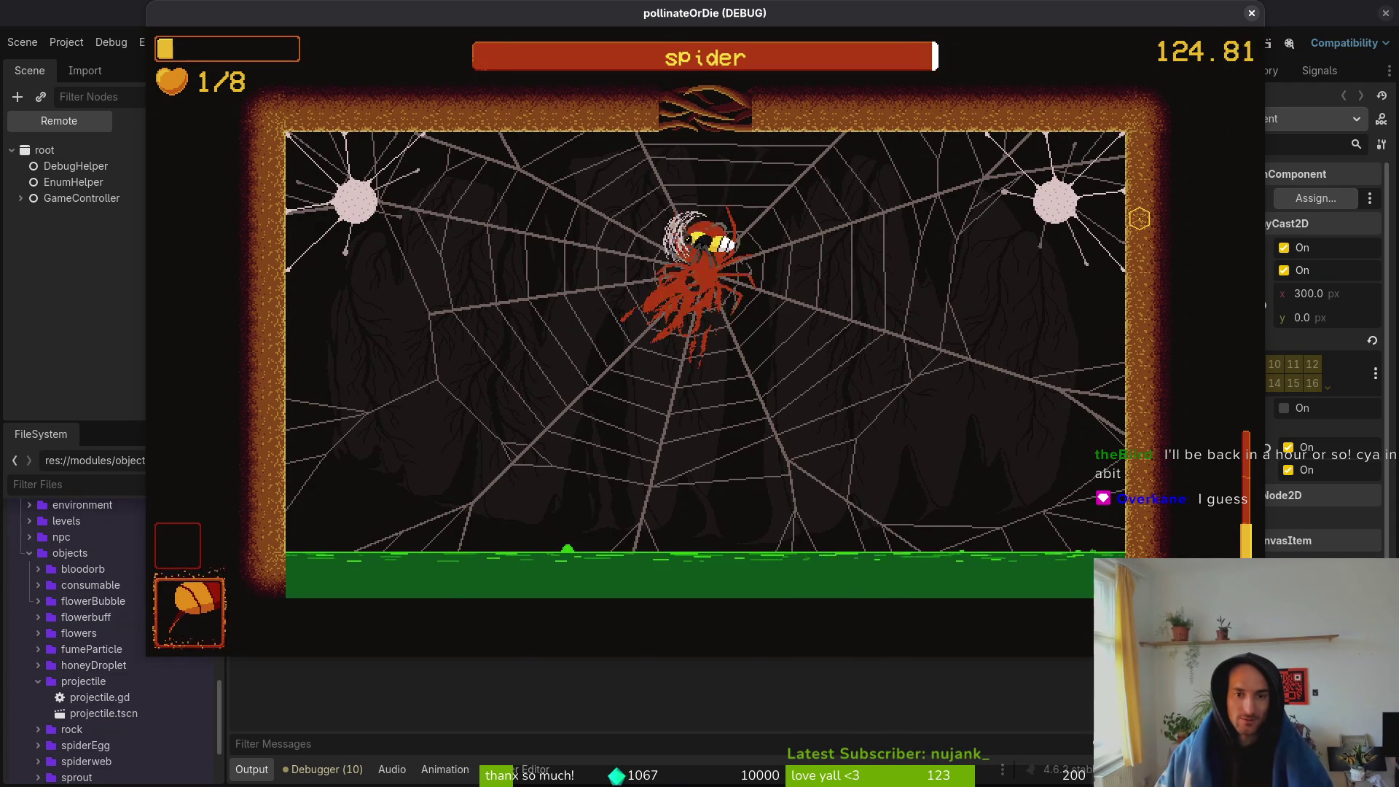
# - Stay clear of the spider until its health empties, then exit to level select
pyautogui.press('s')
pyautogui.press('d')
pyautogui.press('w')
pyautogui.press('s')
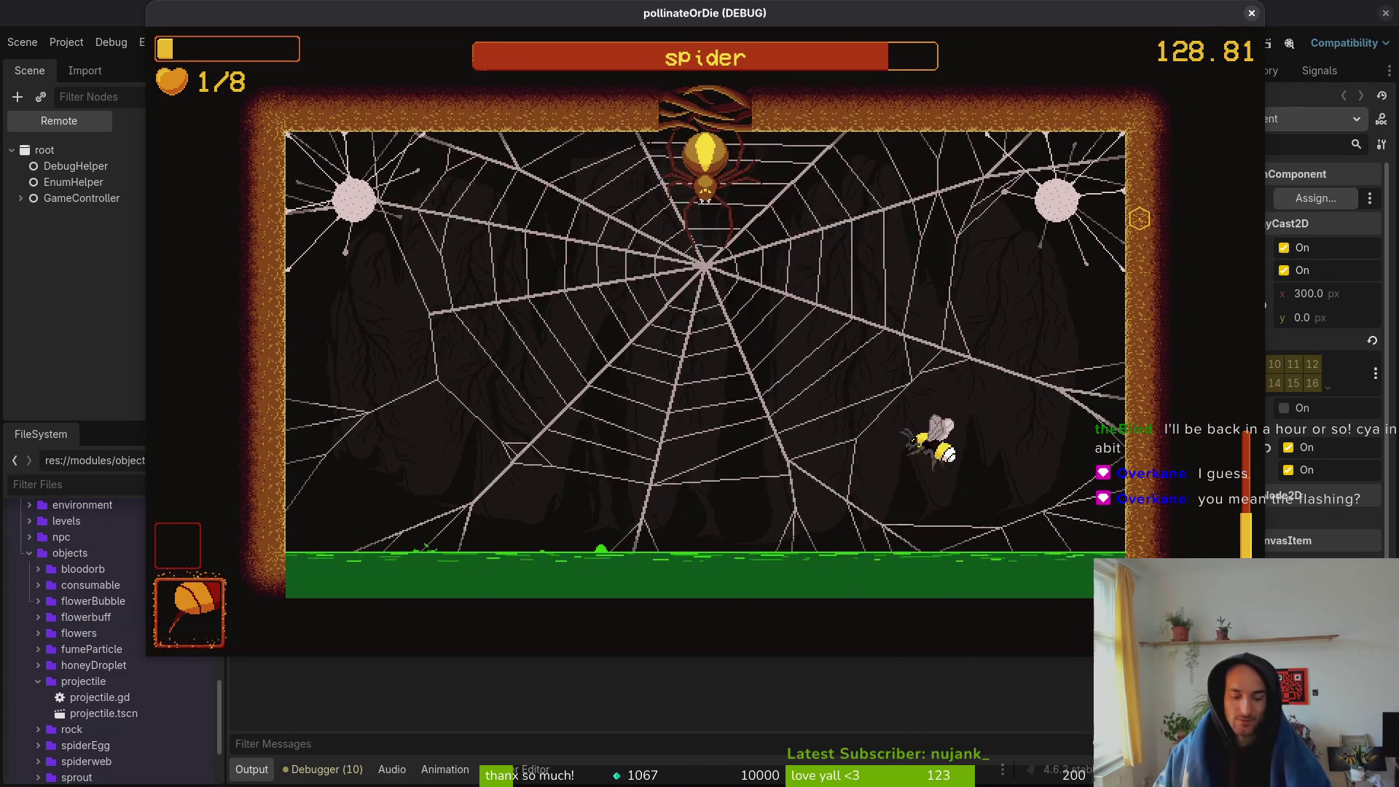
pyautogui.press('Escape')
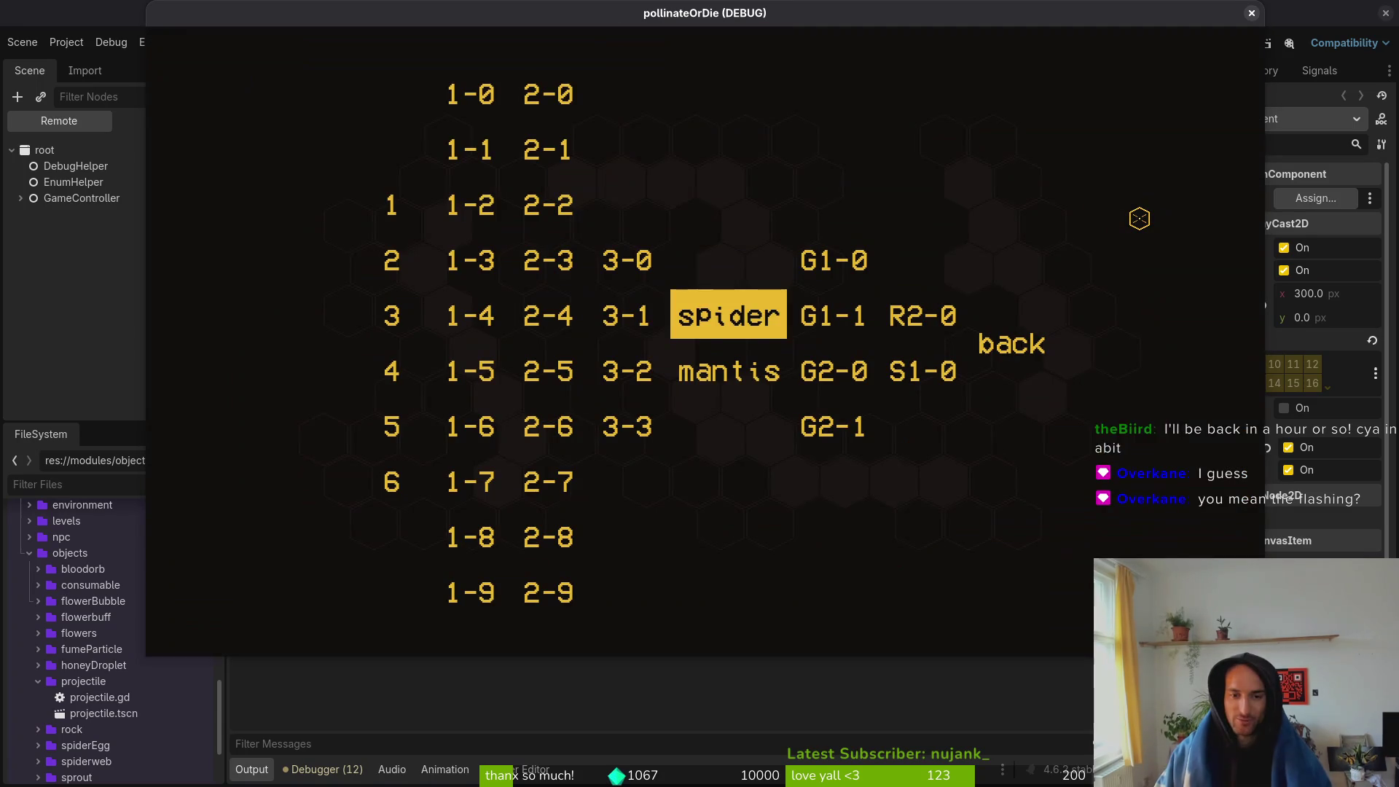
# - Choose level 1-3 on the level-select screen and start it
pyautogui.press('a')
pyautogui.press('a')
pyautogui.press('a')
pyautogui.press('w')
pyautogui.press('space')
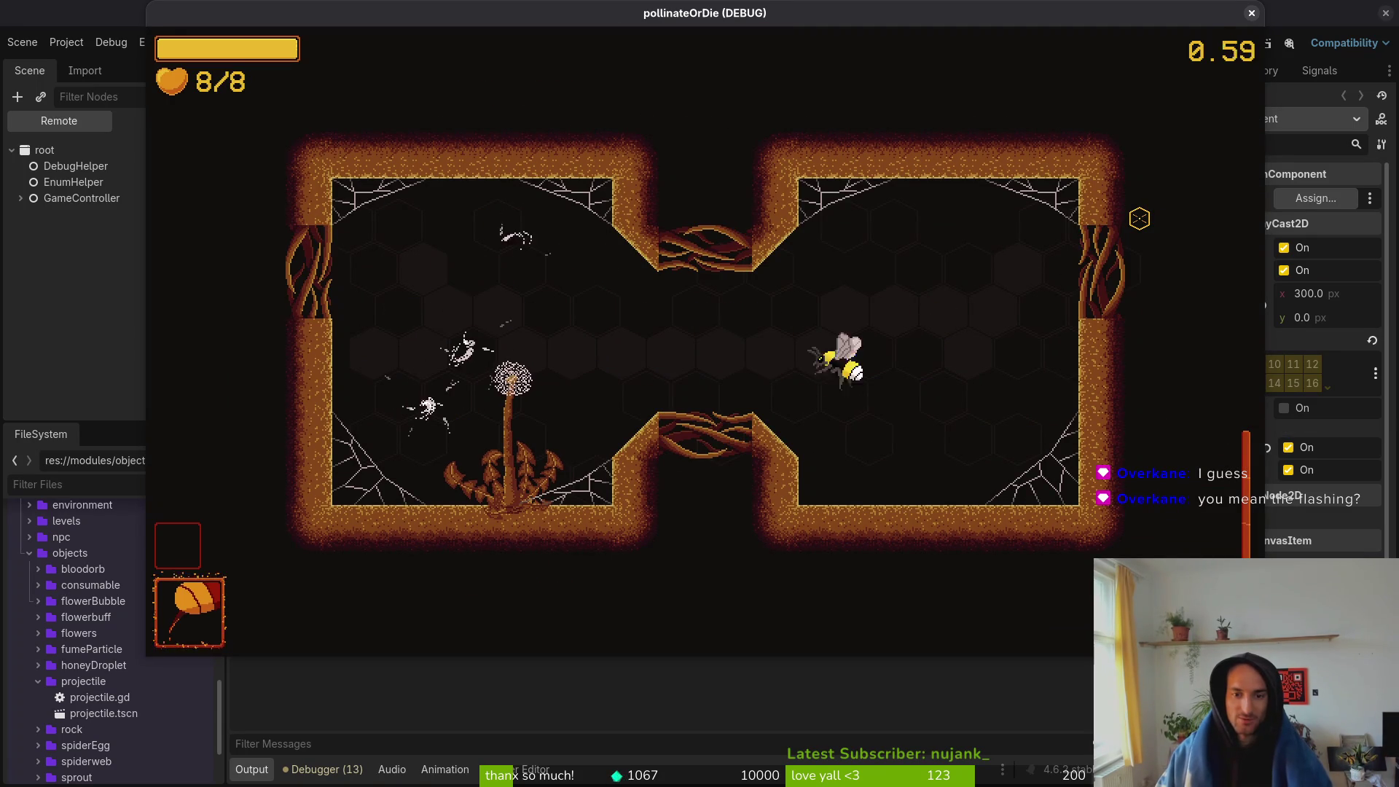
# - Fly between the flower and the right room, ending at the left wall
pyautogui.press('a')
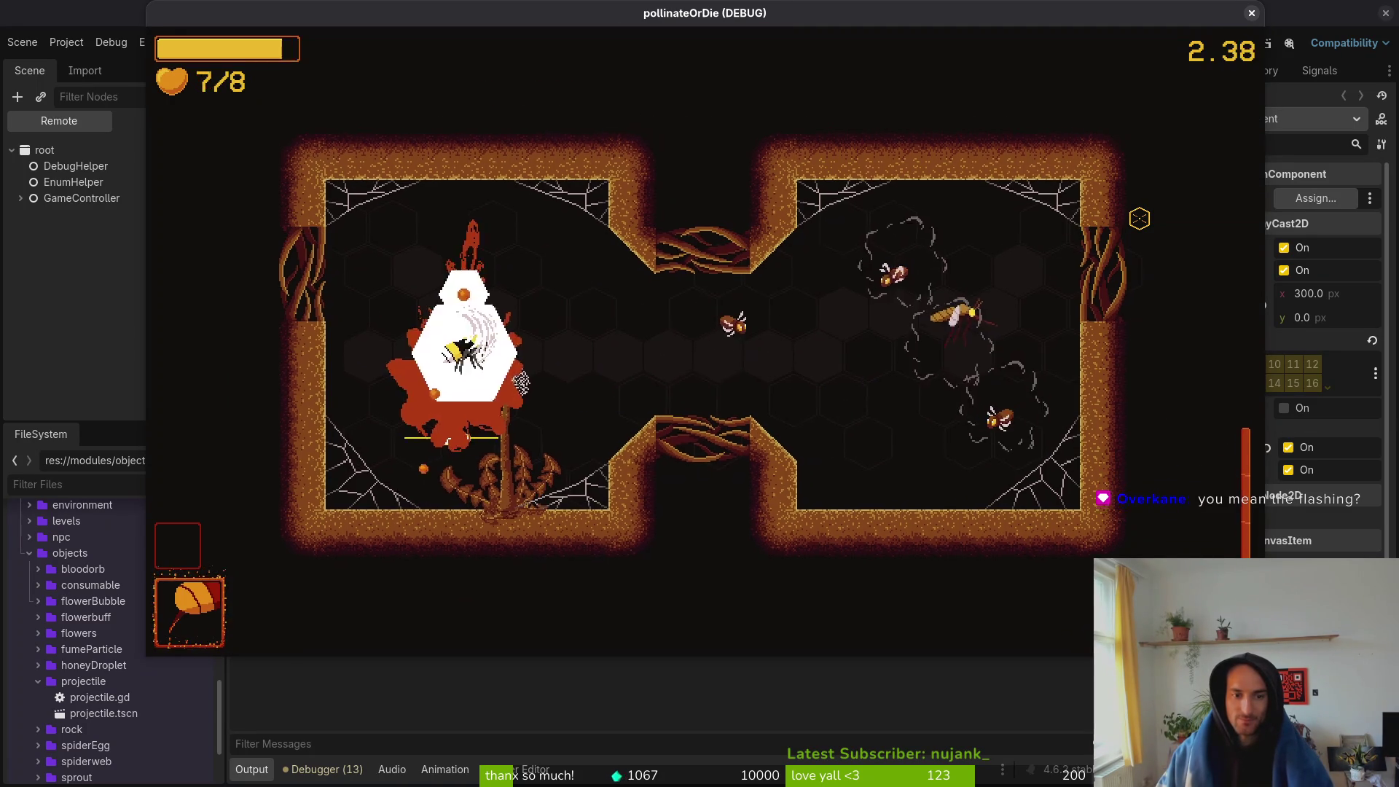
pyautogui.press('d')
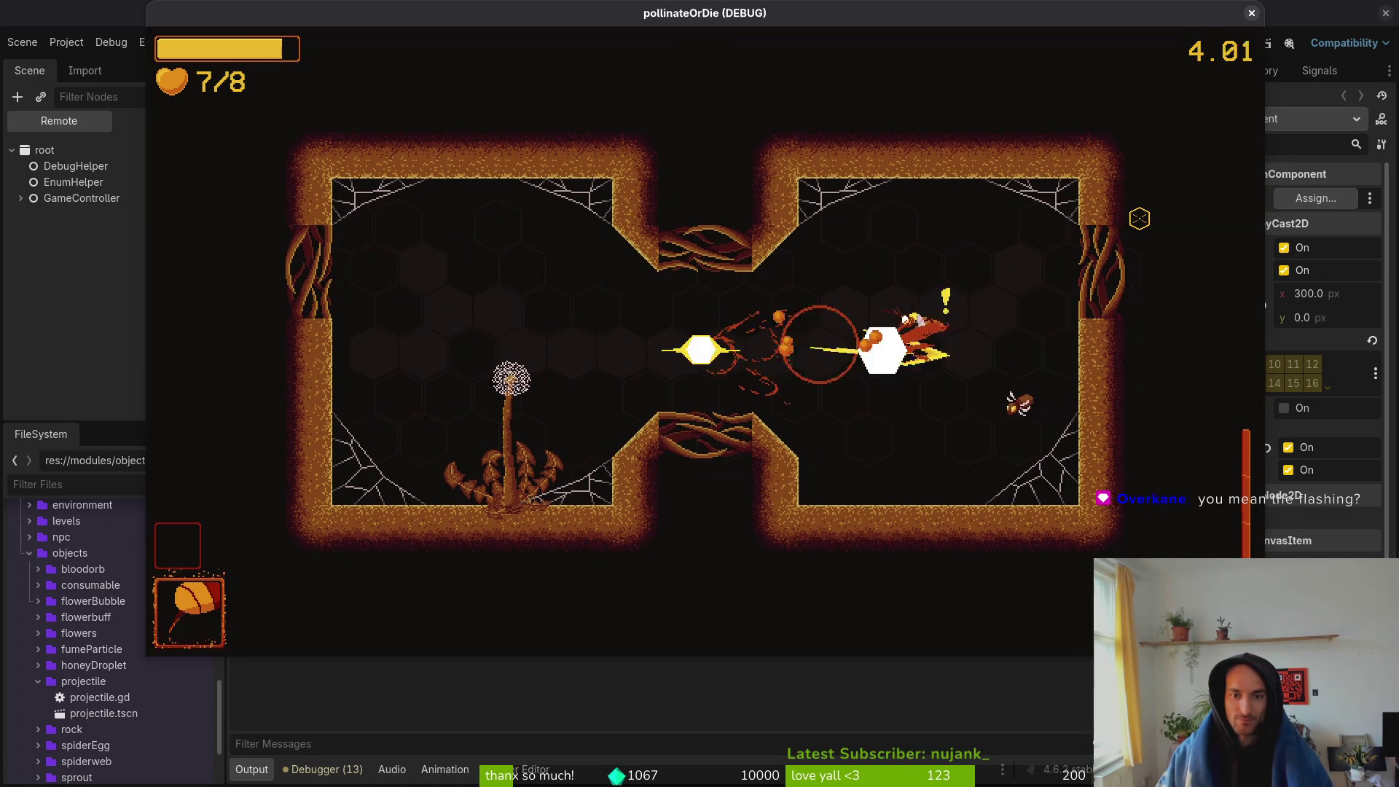
pyautogui.press('a')
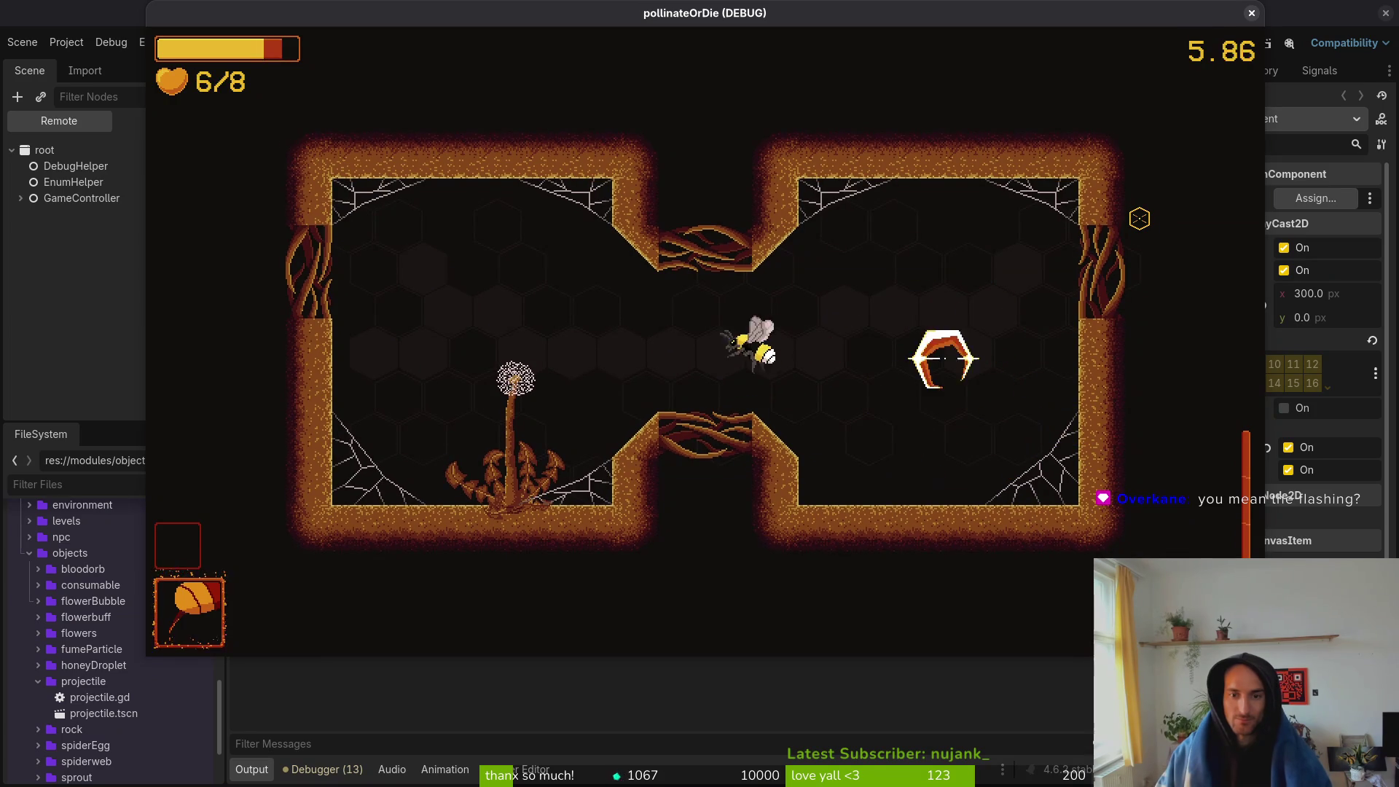
pyautogui.press('d')
pyautogui.press('s')
pyautogui.press('w')
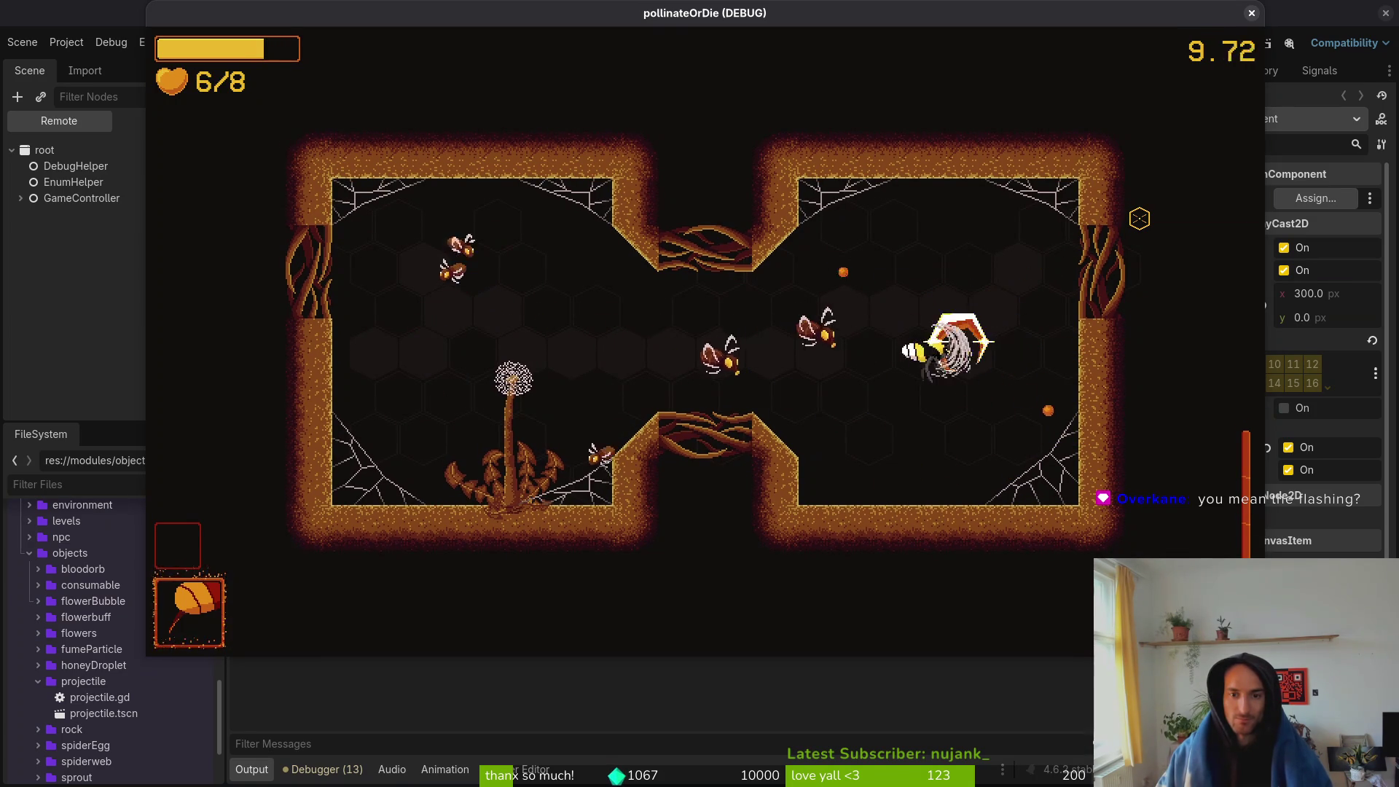
pyautogui.press('a')
pyautogui.press('s')
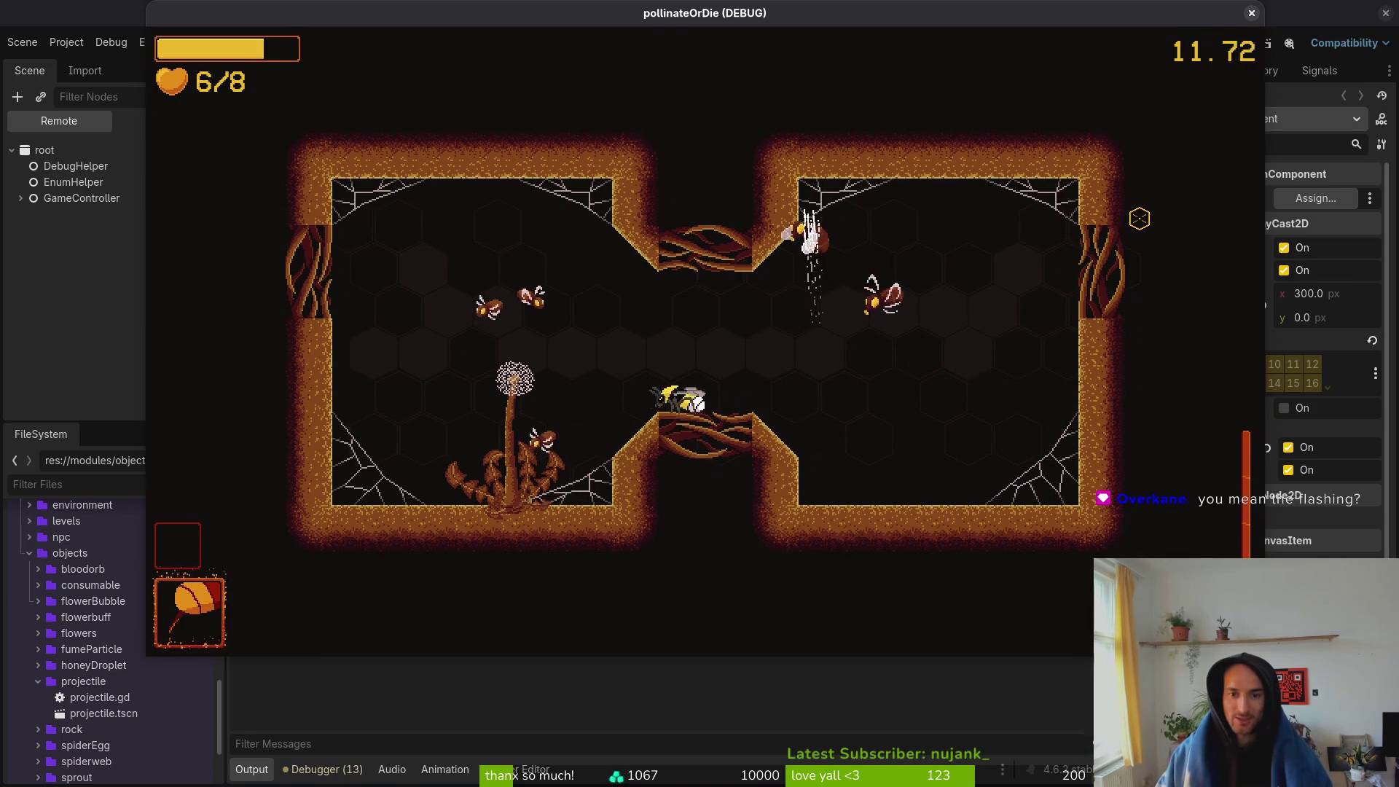
pyautogui.press('a')
pyautogui.press('w')
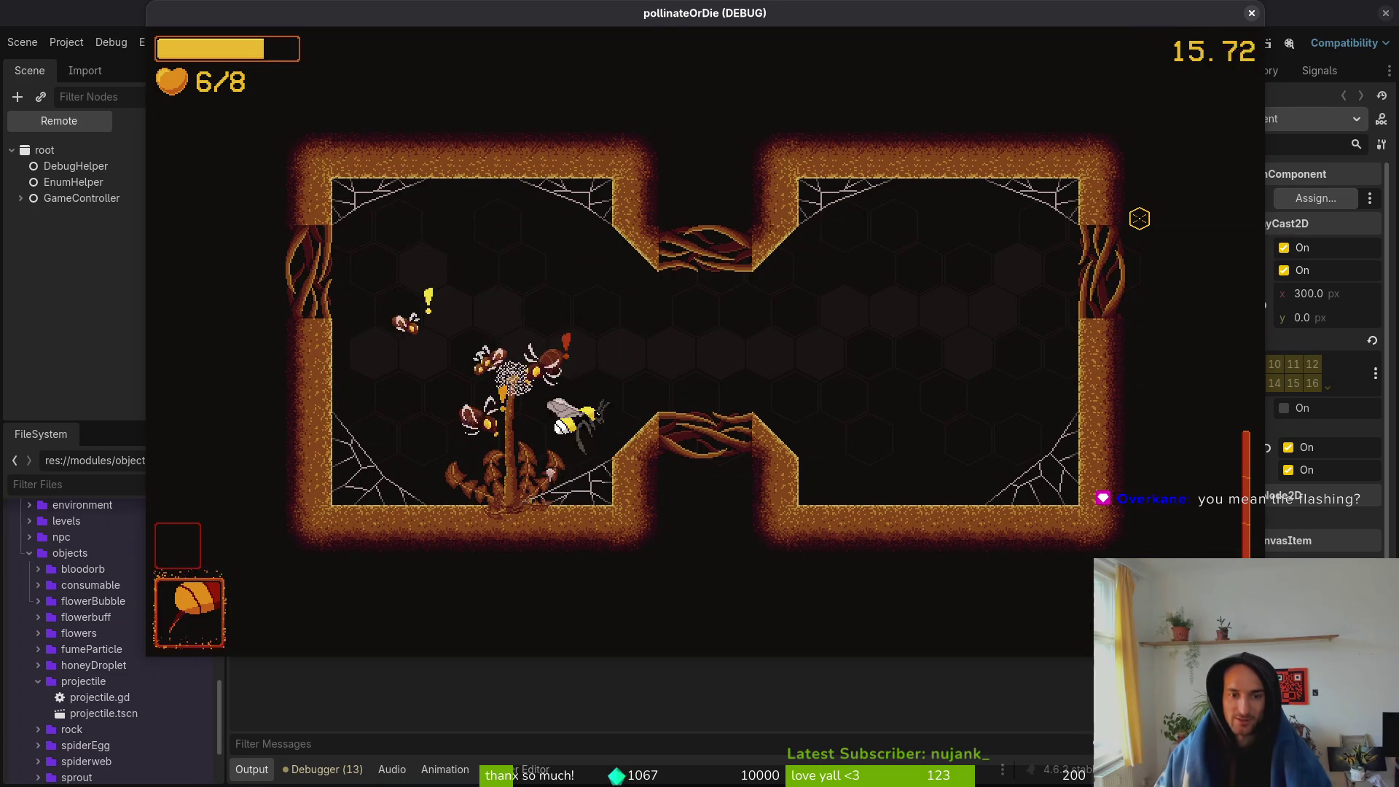
# - Sweep the right room, weaving around enemies and dipping into the bottom-right corner
pyautogui.press('d')
pyautogui.press('s')
pyautogui.press('d')
pyautogui.press('s')
pyautogui.press('w')
pyautogui.press('d')
pyautogui.press('s')
pyautogui.press('a')
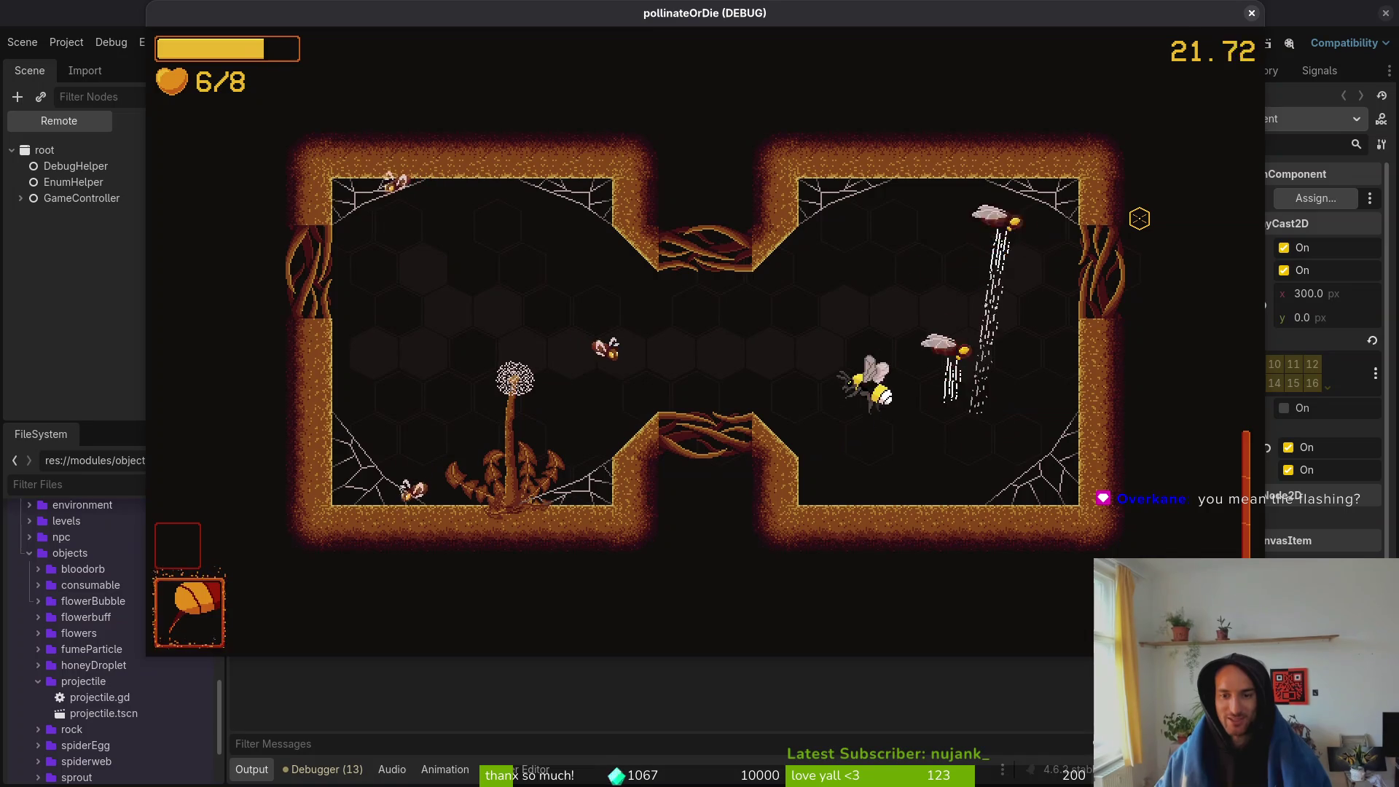
pyautogui.press('d')
pyautogui.press('w')
pyautogui.press('s')
pyautogui.press('w')
# - Dodge enemies through the room's centre, then fly to the lower and upper right
pyautogui.press('s')
pyautogui.press('a')
pyautogui.press('w')
pyautogui.press('s')
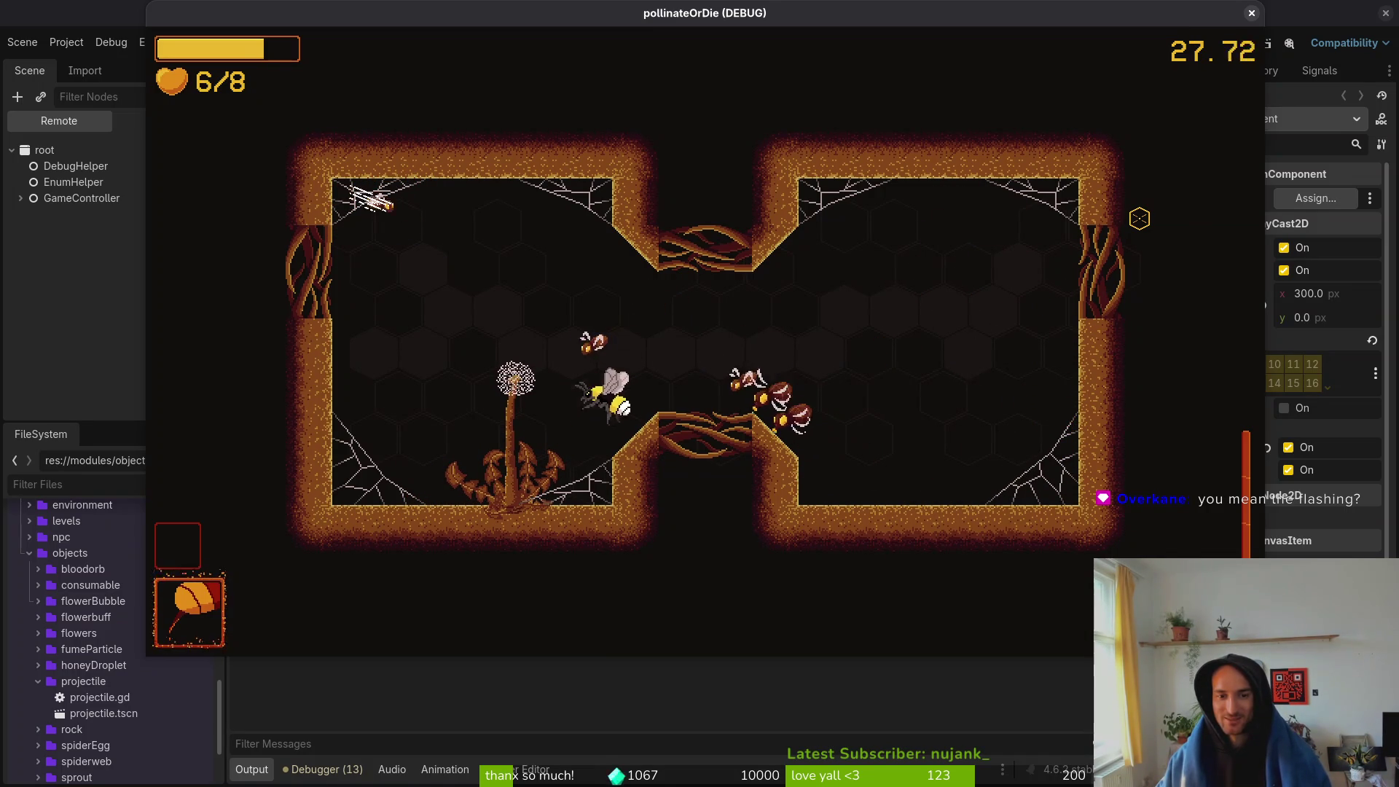
pyautogui.press('a')
pyautogui.press('d')
pyautogui.press('s')
pyautogui.press('w')
# - Lead the wasps back toward the centre and over to the left wall
pyautogui.press('s')
pyautogui.press('a')
pyautogui.press('w')
pyautogui.press('a')
pyautogui.press('s')
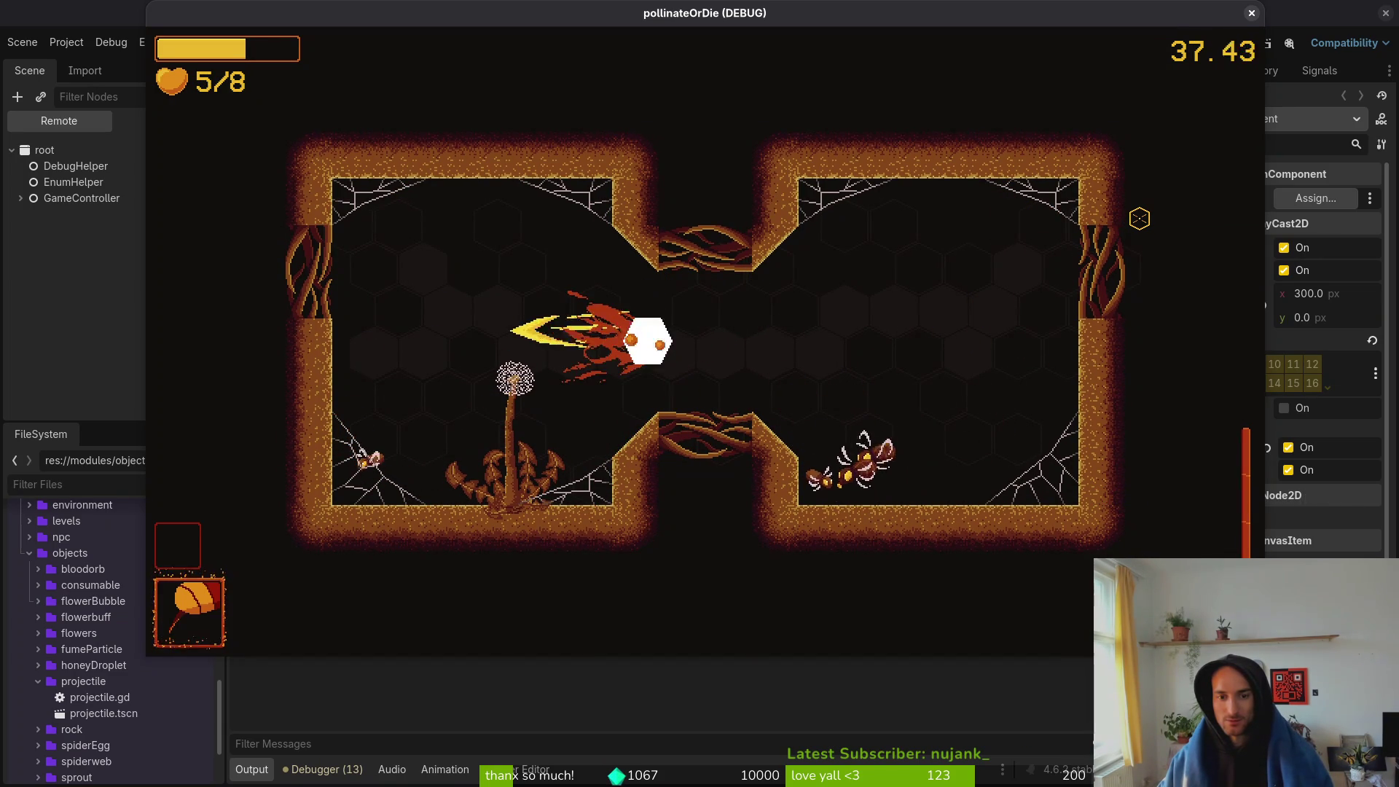
pyautogui.press('d')
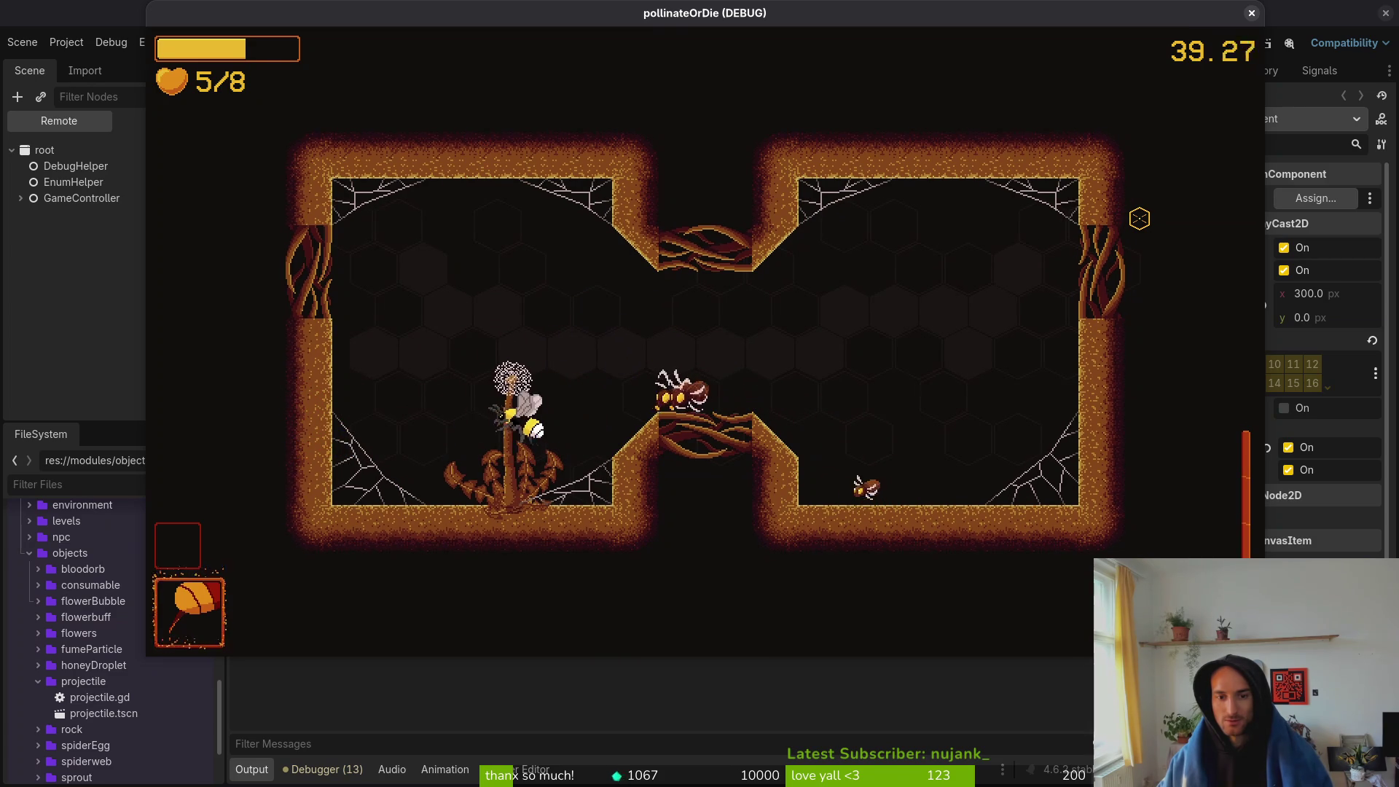
# - Hit the chasing wasps with bursts and slashes, then fly up into the arena centre
pyautogui.press('space')
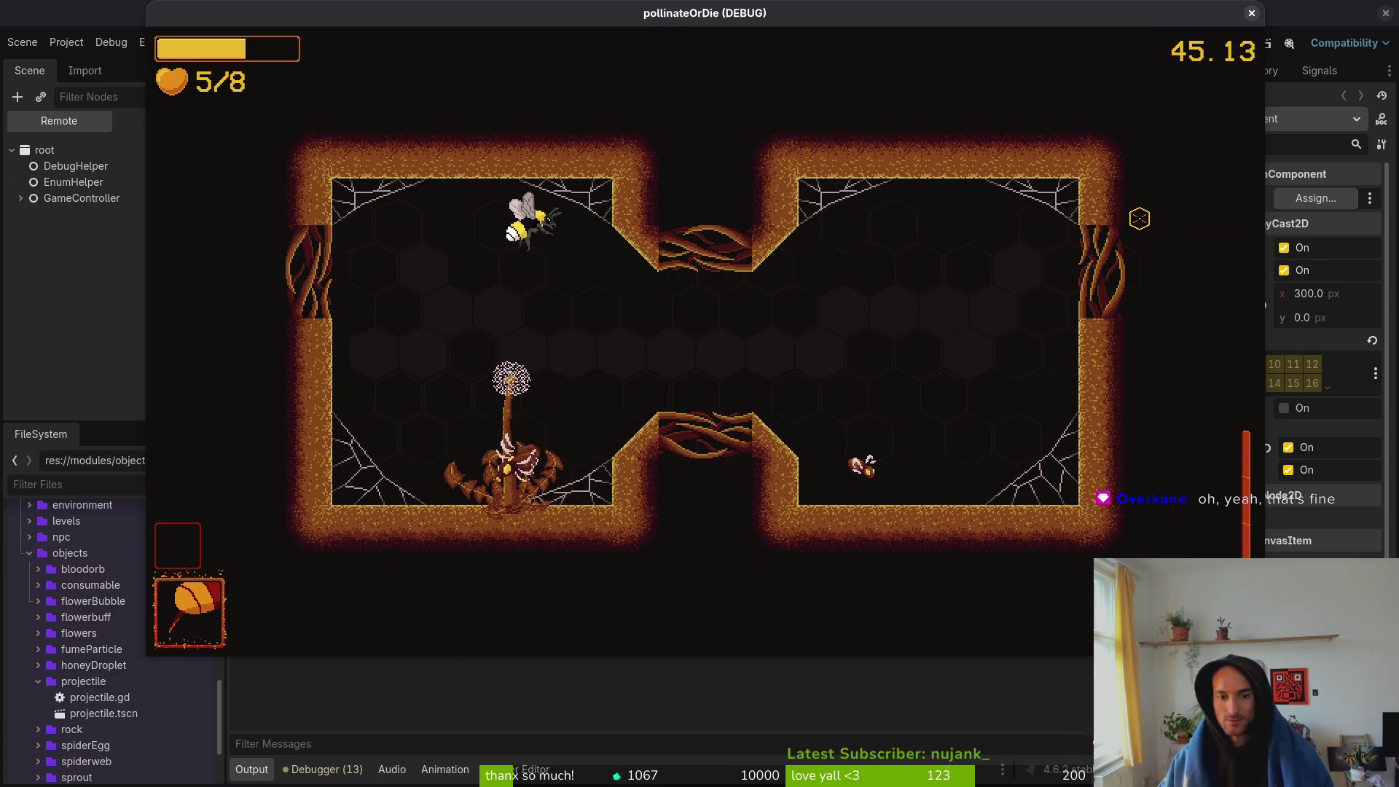
pyautogui.press('d')
pyautogui.press('space')
pyautogui.press('s')
pyautogui.press('a')
pyautogui.press('space')
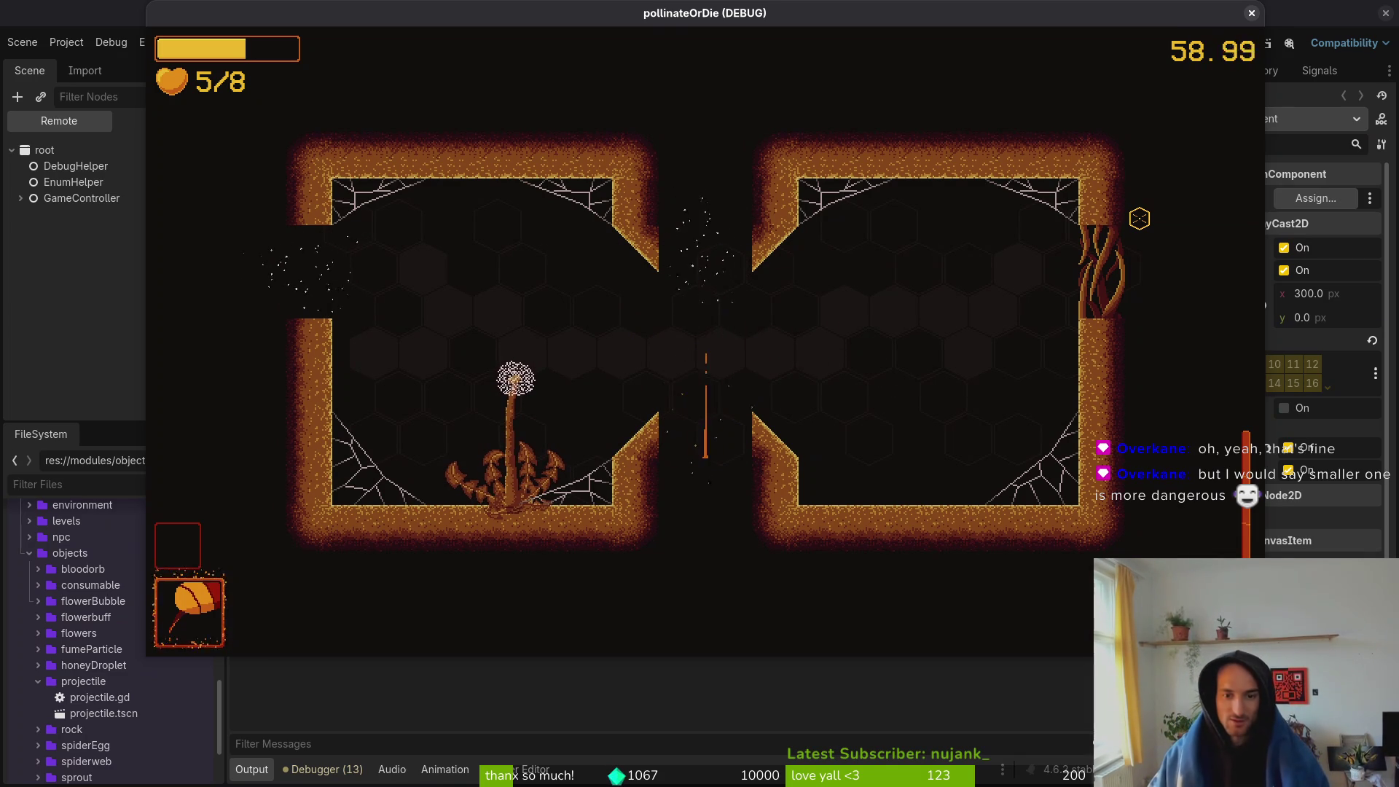
pyautogui.press('w')
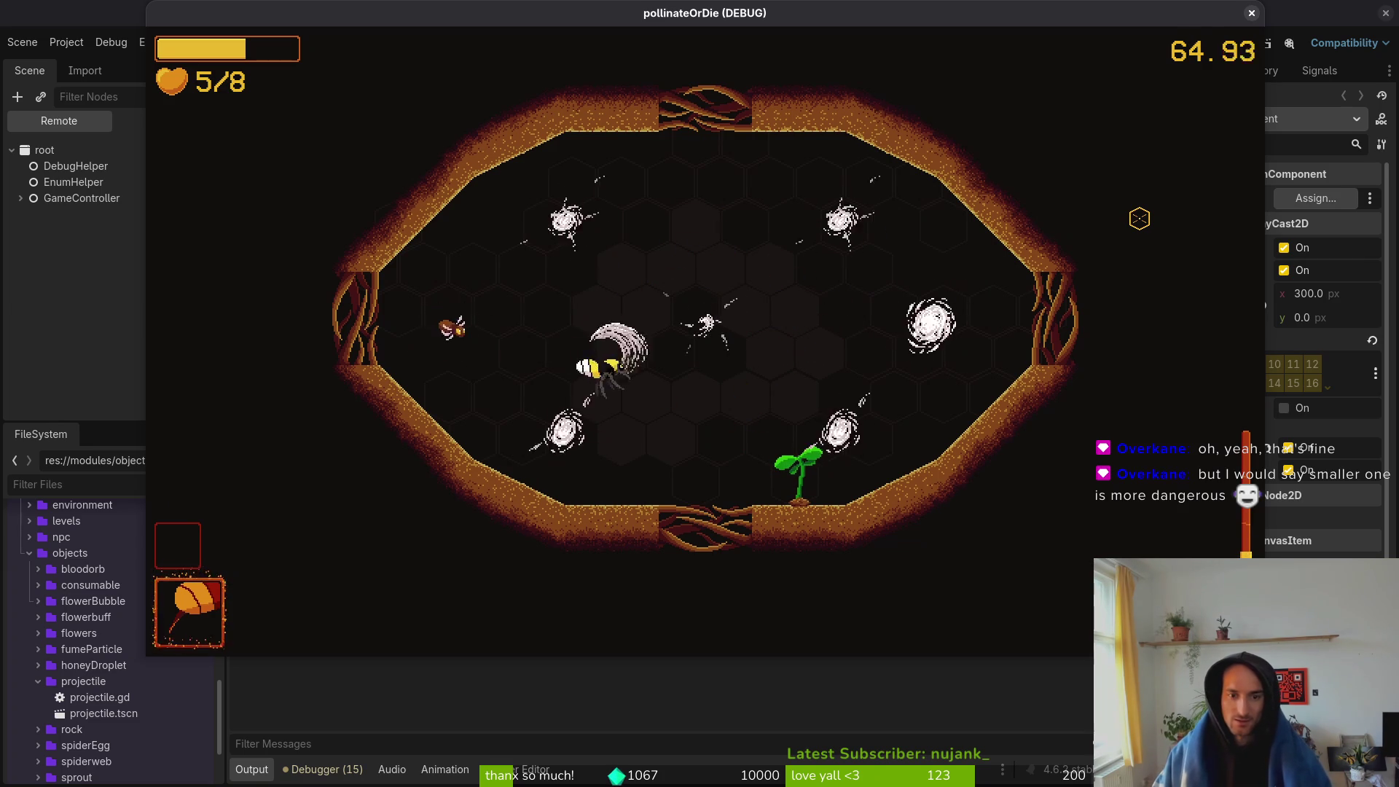
# - Attack flies near the upper-left wall and dash down-right across the arena
pyautogui.press('a')
pyautogui.press('w')
pyautogui.press('d')
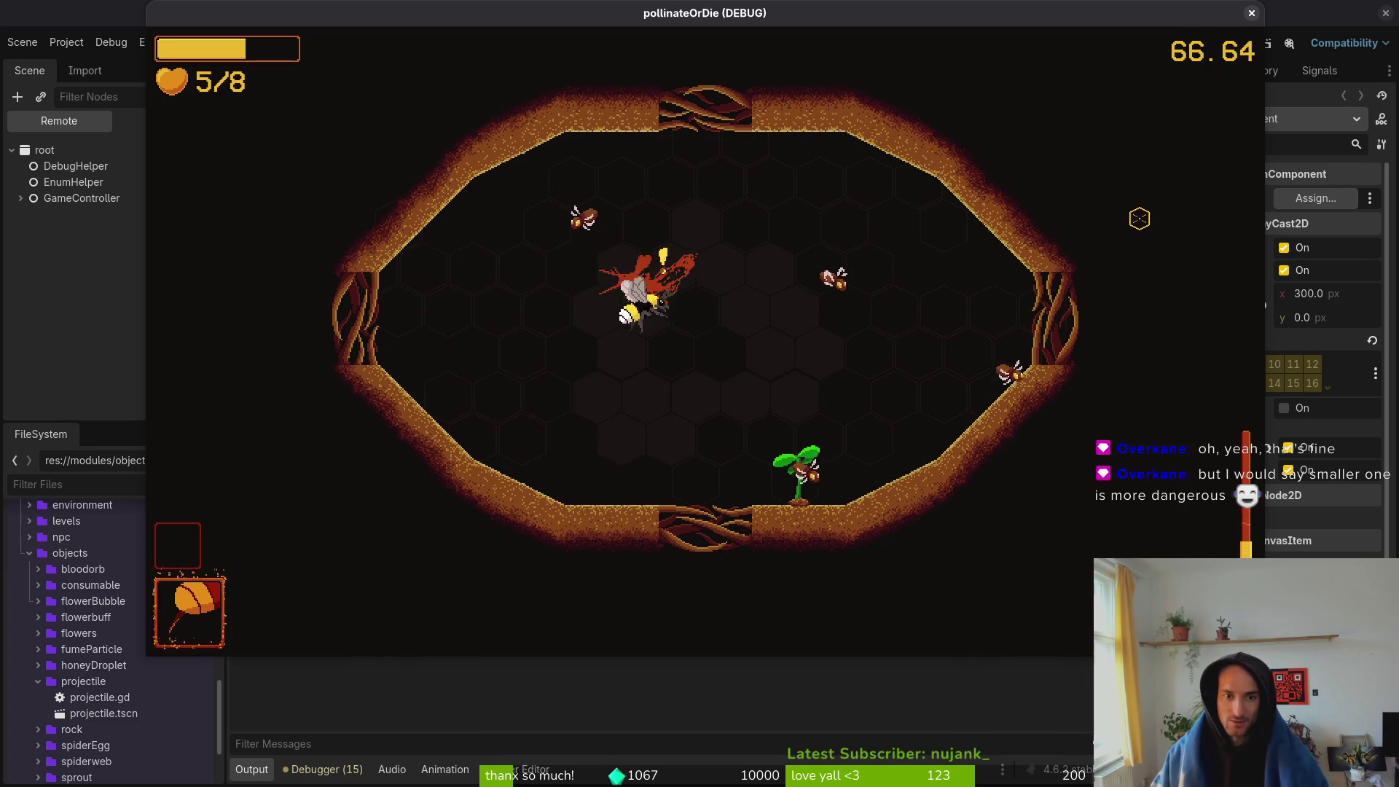
pyautogui.press('w')
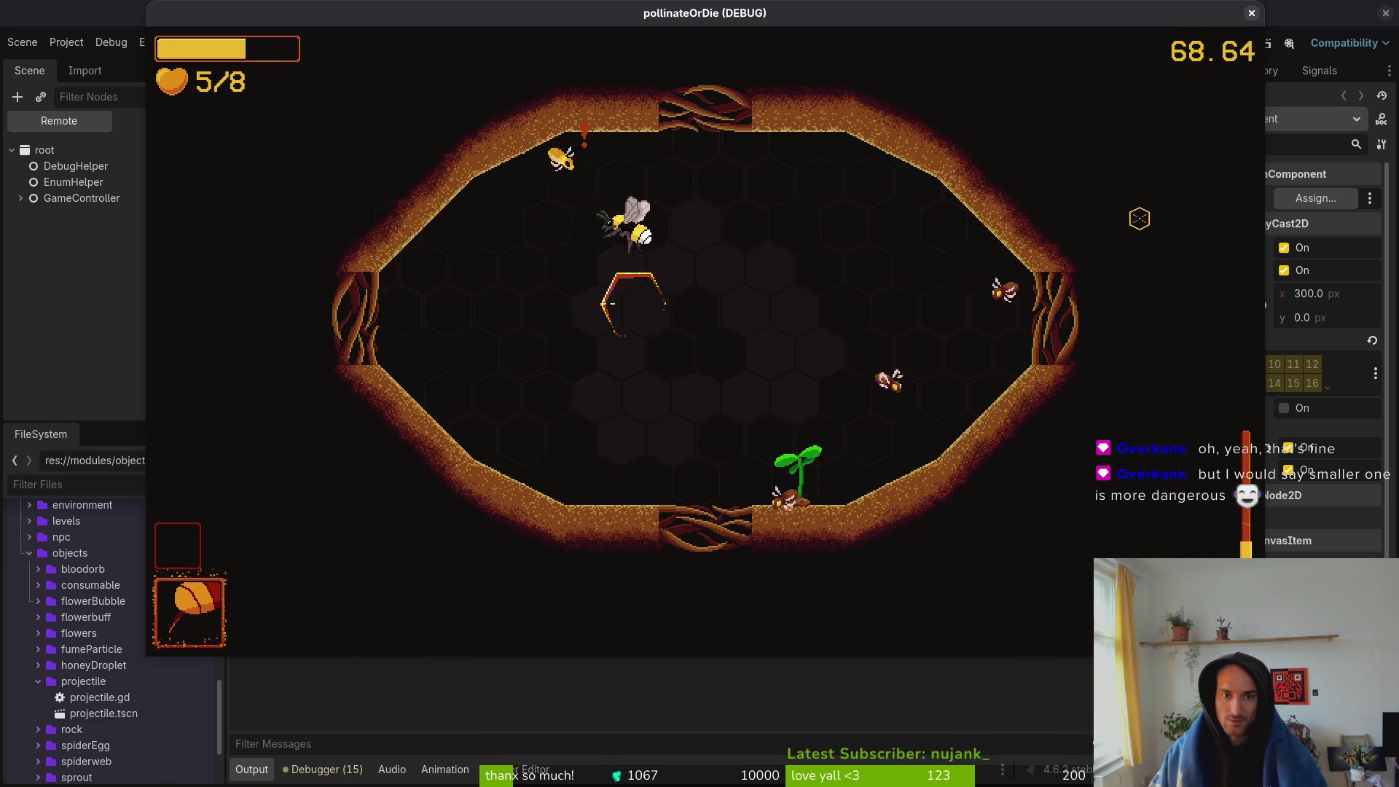
pyautogui.press('s')
pyautogui.press('d')
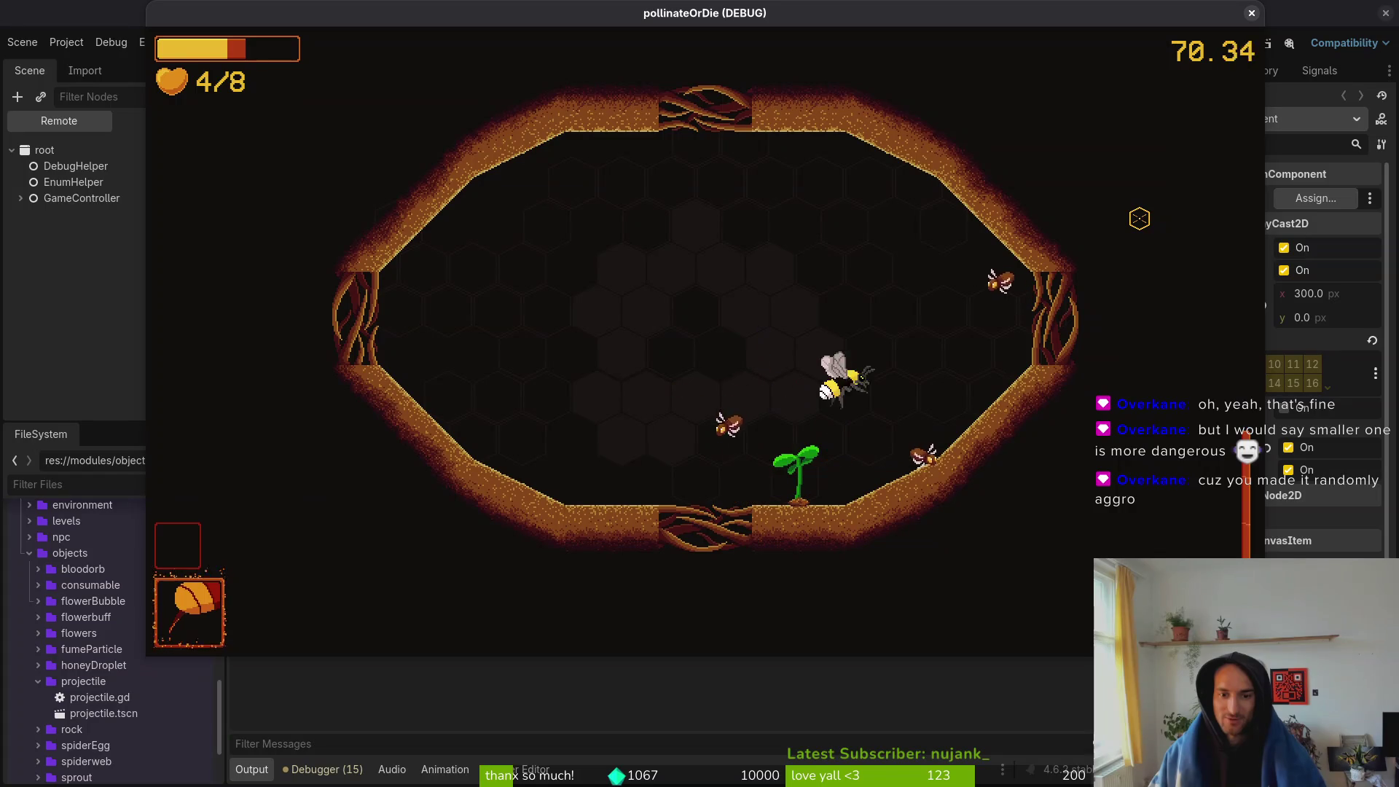
# - Dash-attack flies on both sides of the sprout, finishing at the top wall
pyautogui.press('a')
pyautogui.press('d')
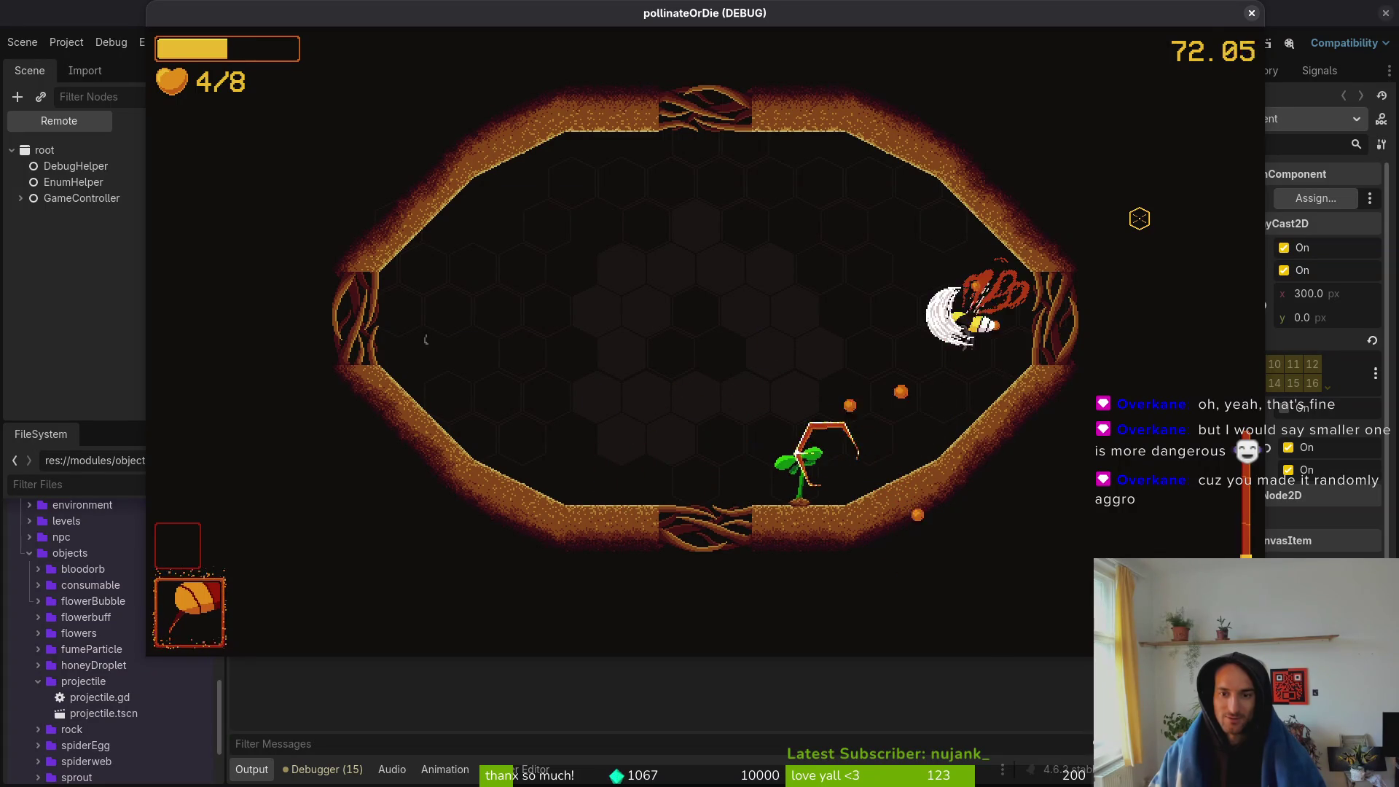
pyautogui.press('s')
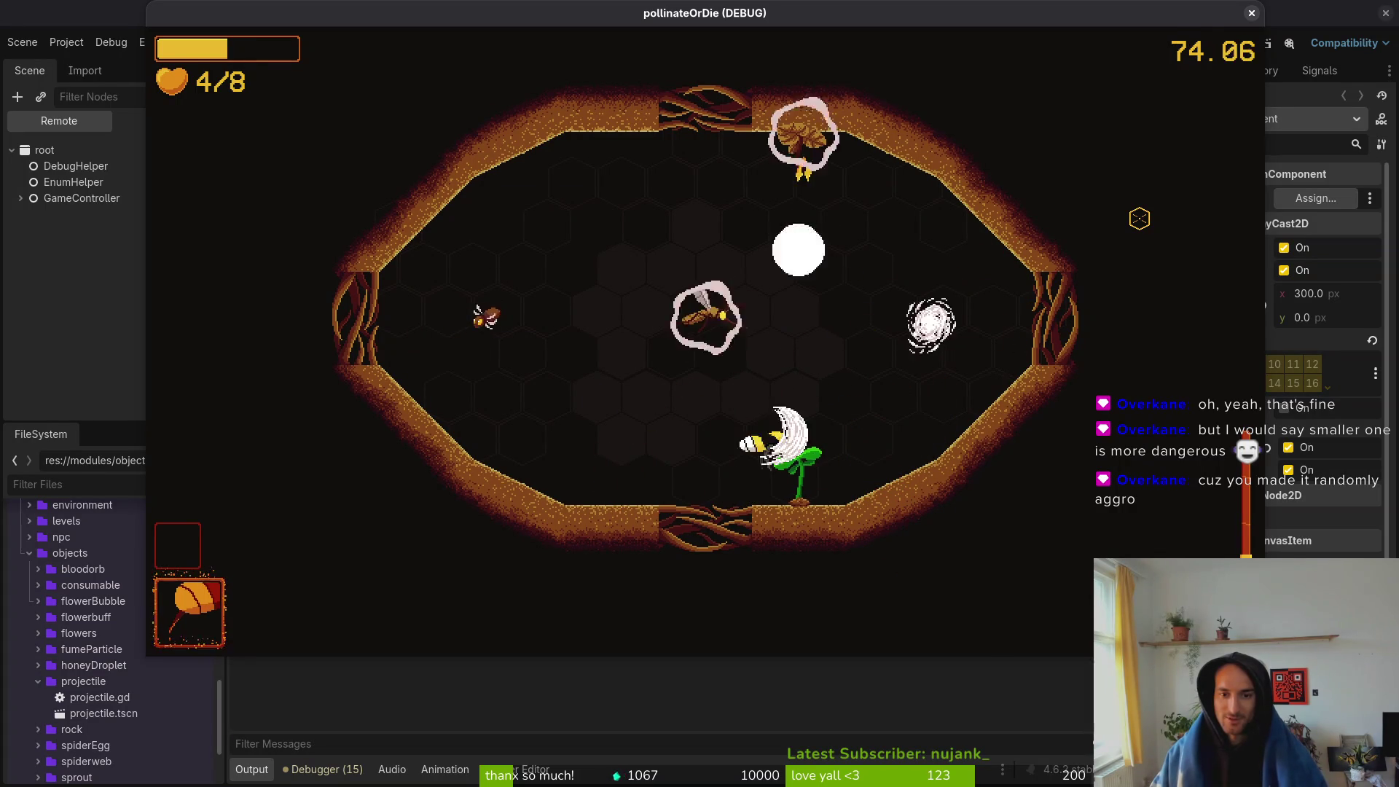
pyautogui.press('a')
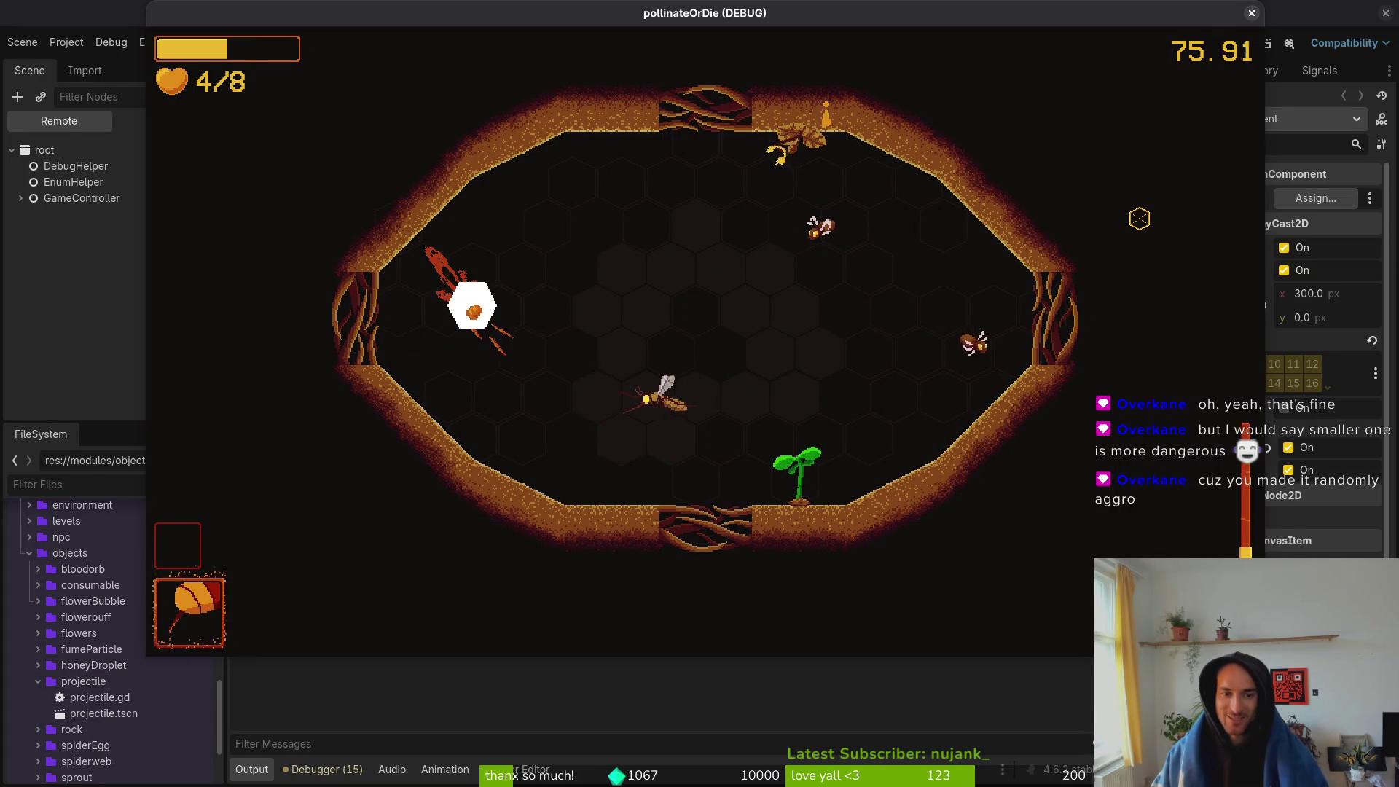
pyautogui.press('d')
pyautogui.press('d')
pyautogui.press('a')
pyautogui.press('w')
pyautogui.press('d')
# - Attack flies around the sprout and dash toward the right wall
pyautogui.press('a')
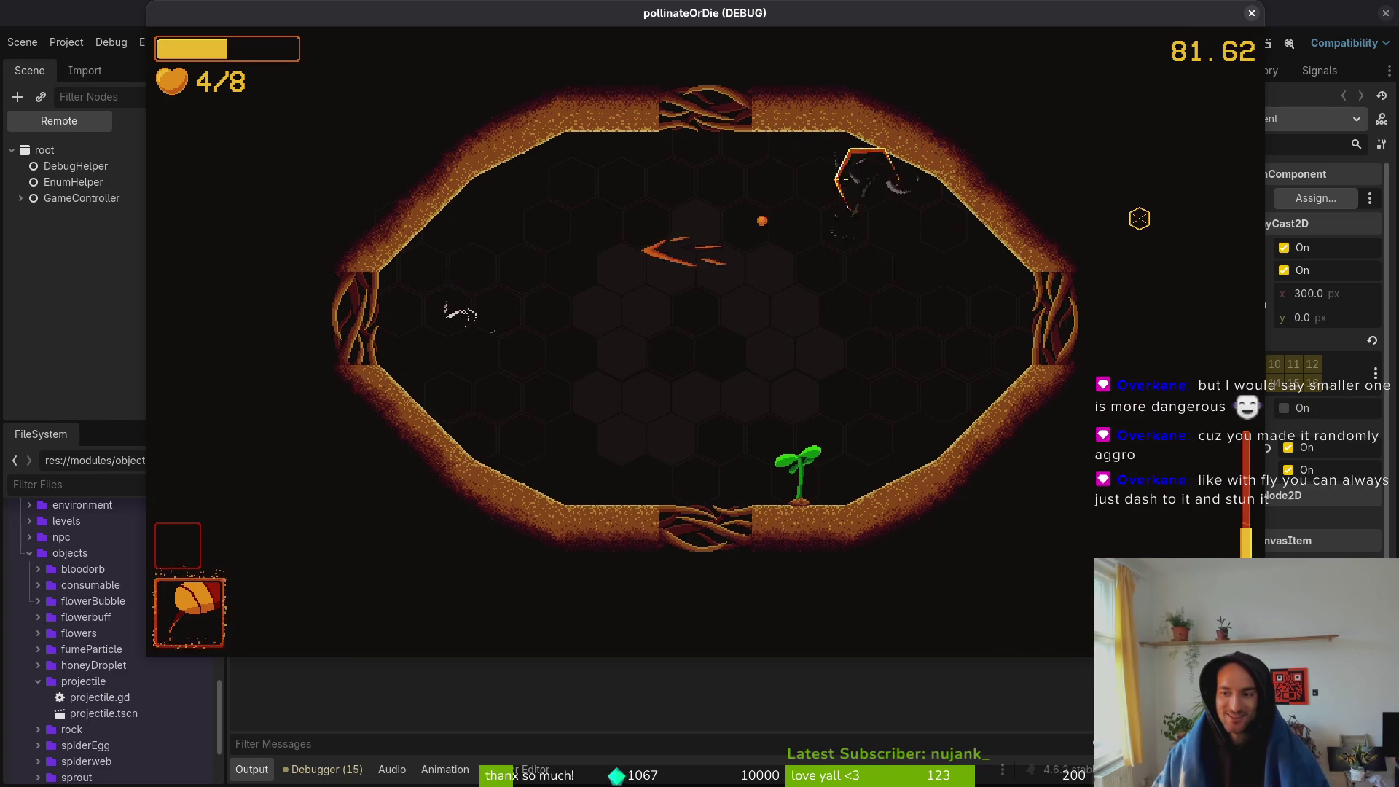
pyautogui.press('s')
pyautogui.press('d')
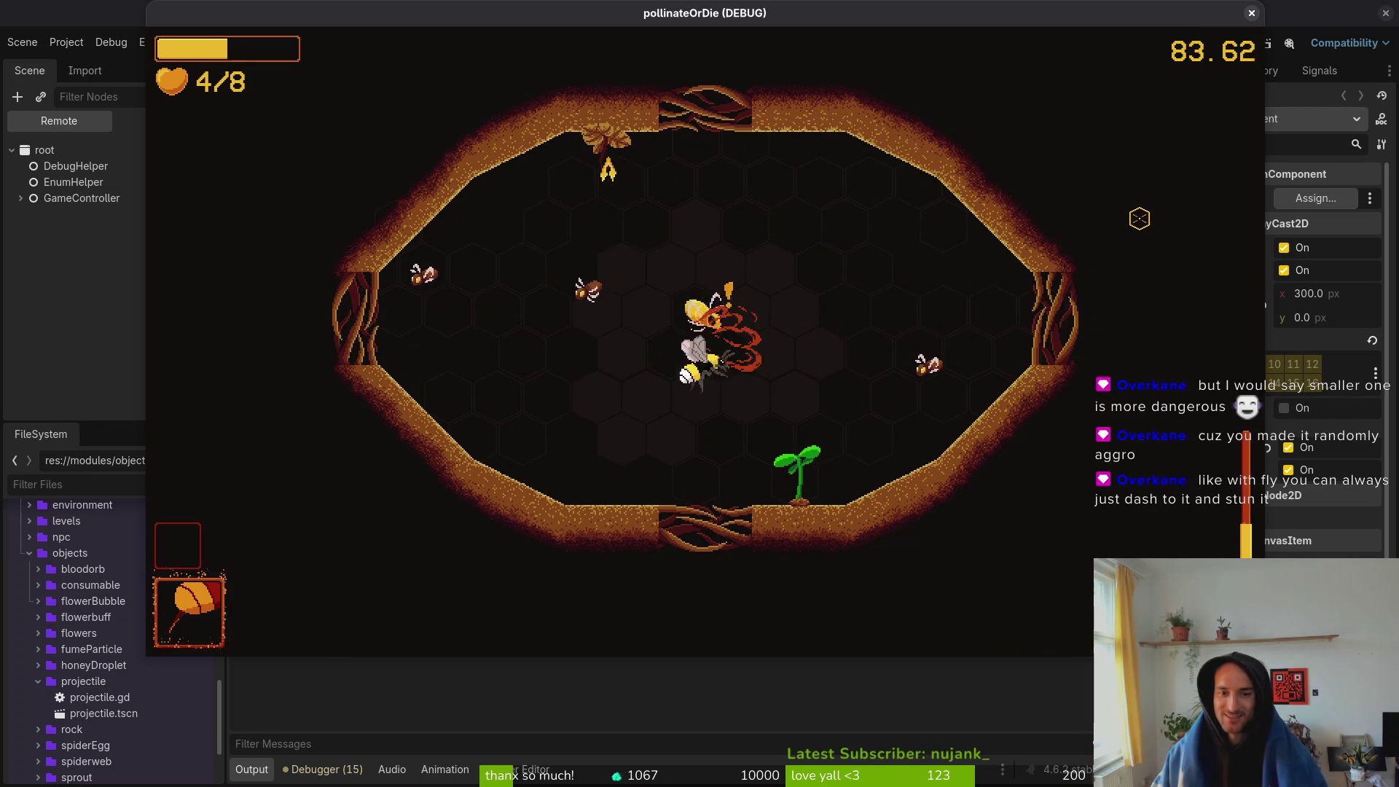
pyautogui.press('a')
pyautogui.press('w')
pyautogui.press('d')
pyautogui.press('d')
pyautogui.press('a')
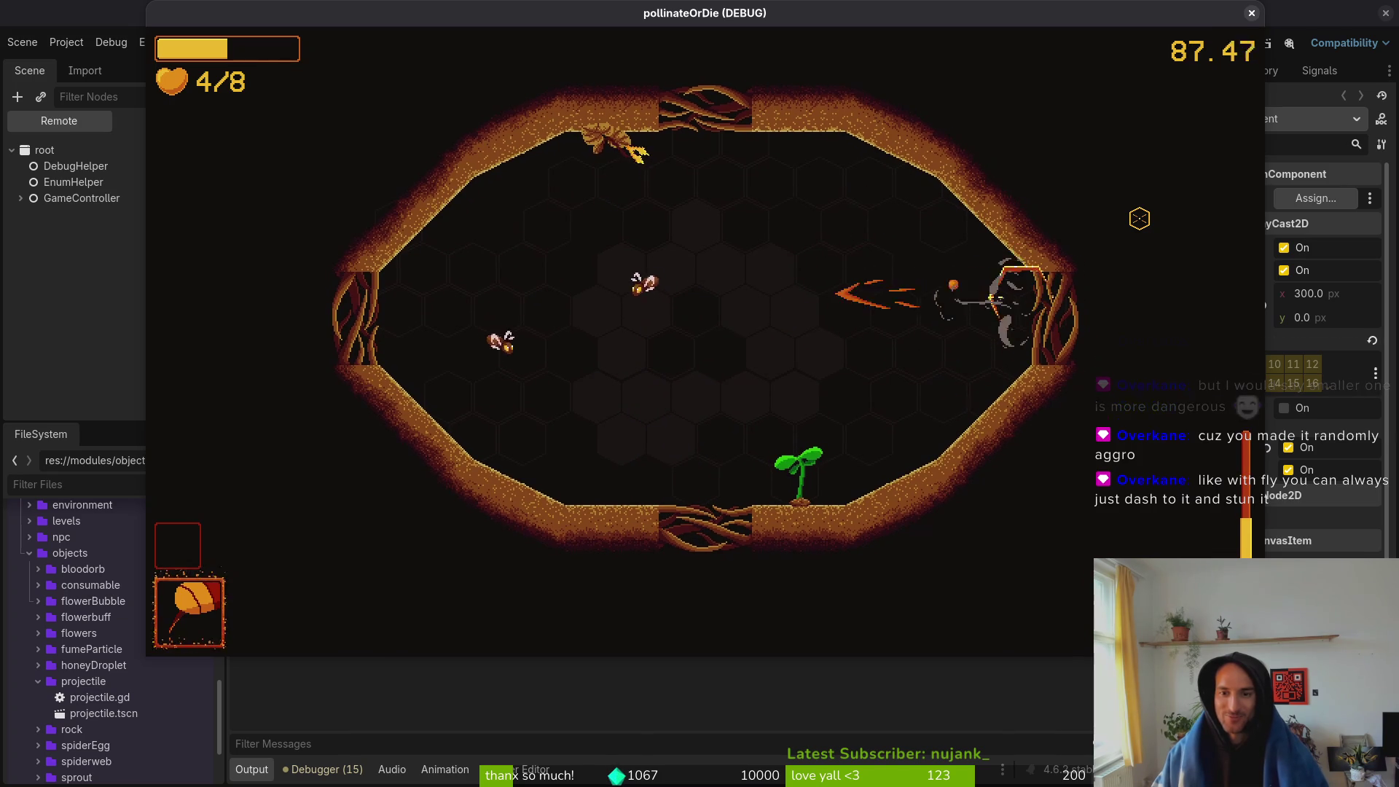
# - Chase down the remaining flies, strike the top-wall pod, and attack the new wave
pyautogui.press('a')
pyautogui.press('s')
pyautogui.press('w')
pyautogui.press('d')
pyautogui.press('w')
pyautogui.press('s')
pyautogui.press('d')
# - Grow the sprout, collect the +10% dash damage upgrade, and dismiss the items shop
pyautogui.press('w')
pyautogui.press('a')
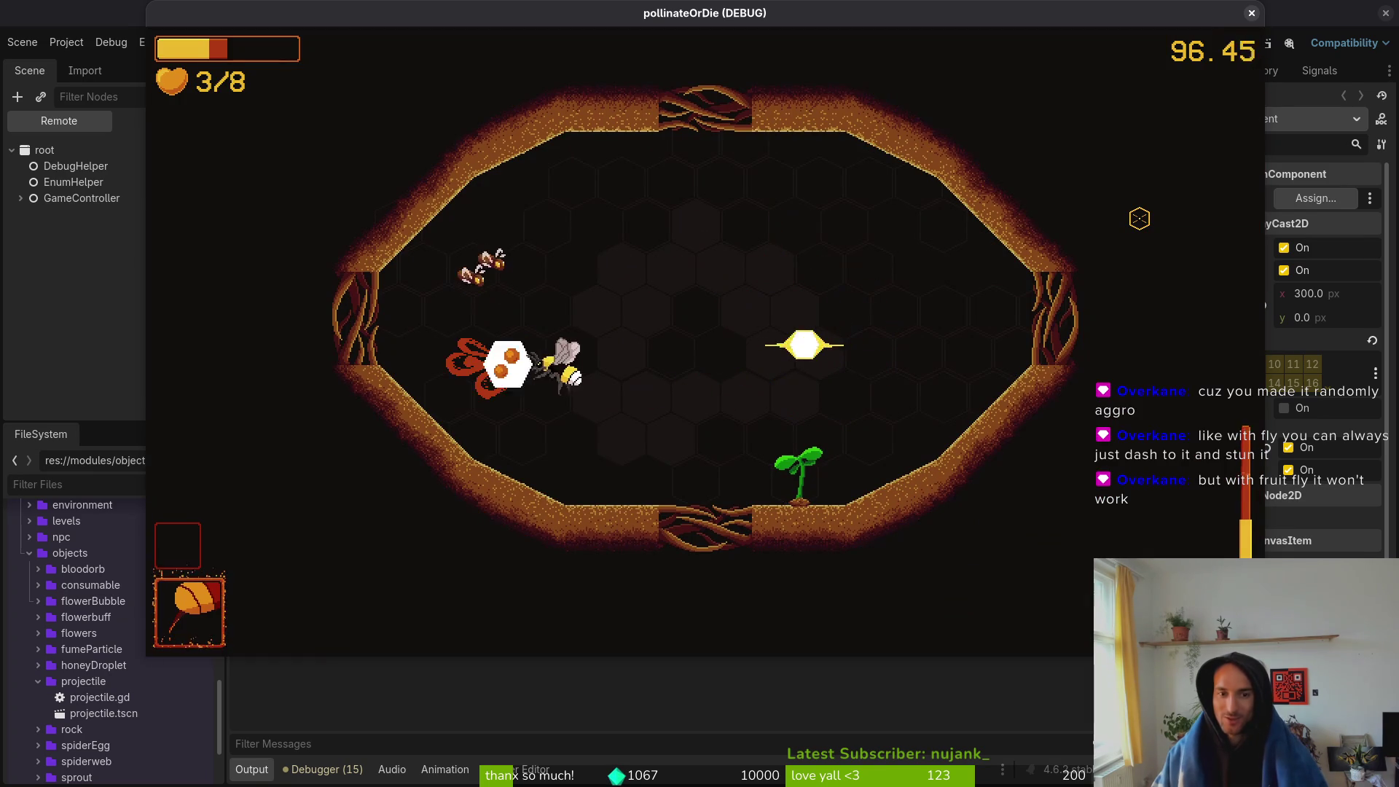
pyautogui.press('d')
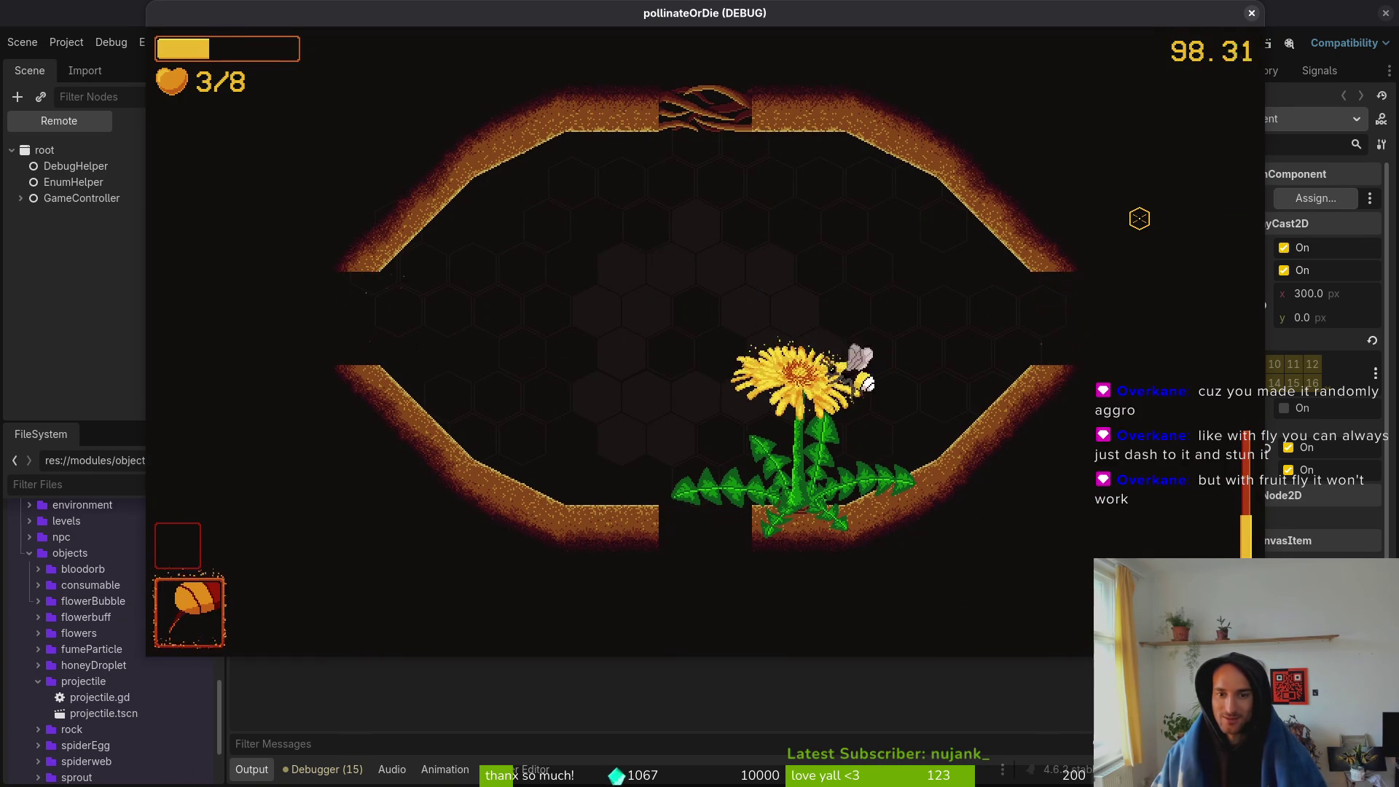
pyautogui.press('a')
pyautogui.press('w')
pyautogui.press('w')
pyautogui.press('d')
pyautogui.press('e')
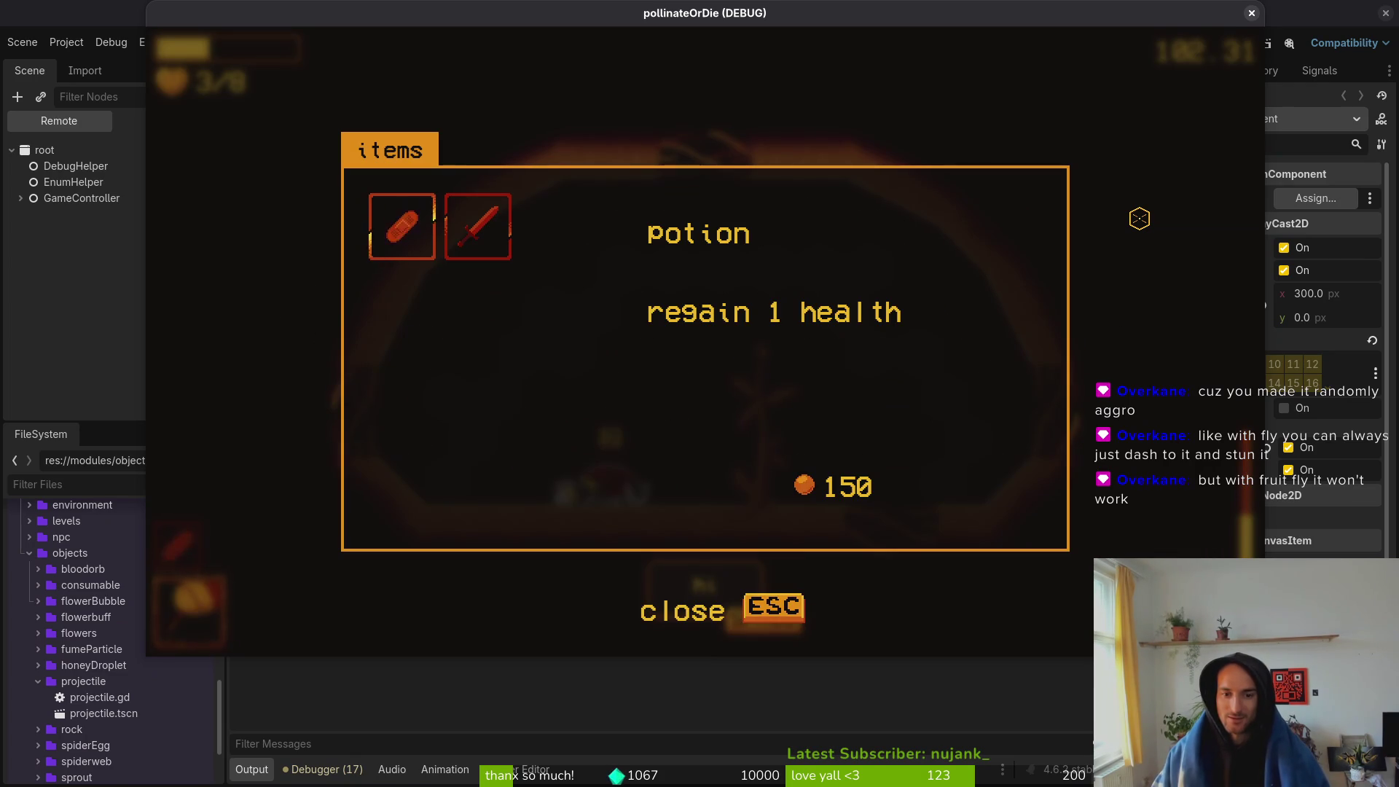
pyautogui.press('Escape')
# - Drop through the floor gap into the fly room below
pyautogui.press('d')
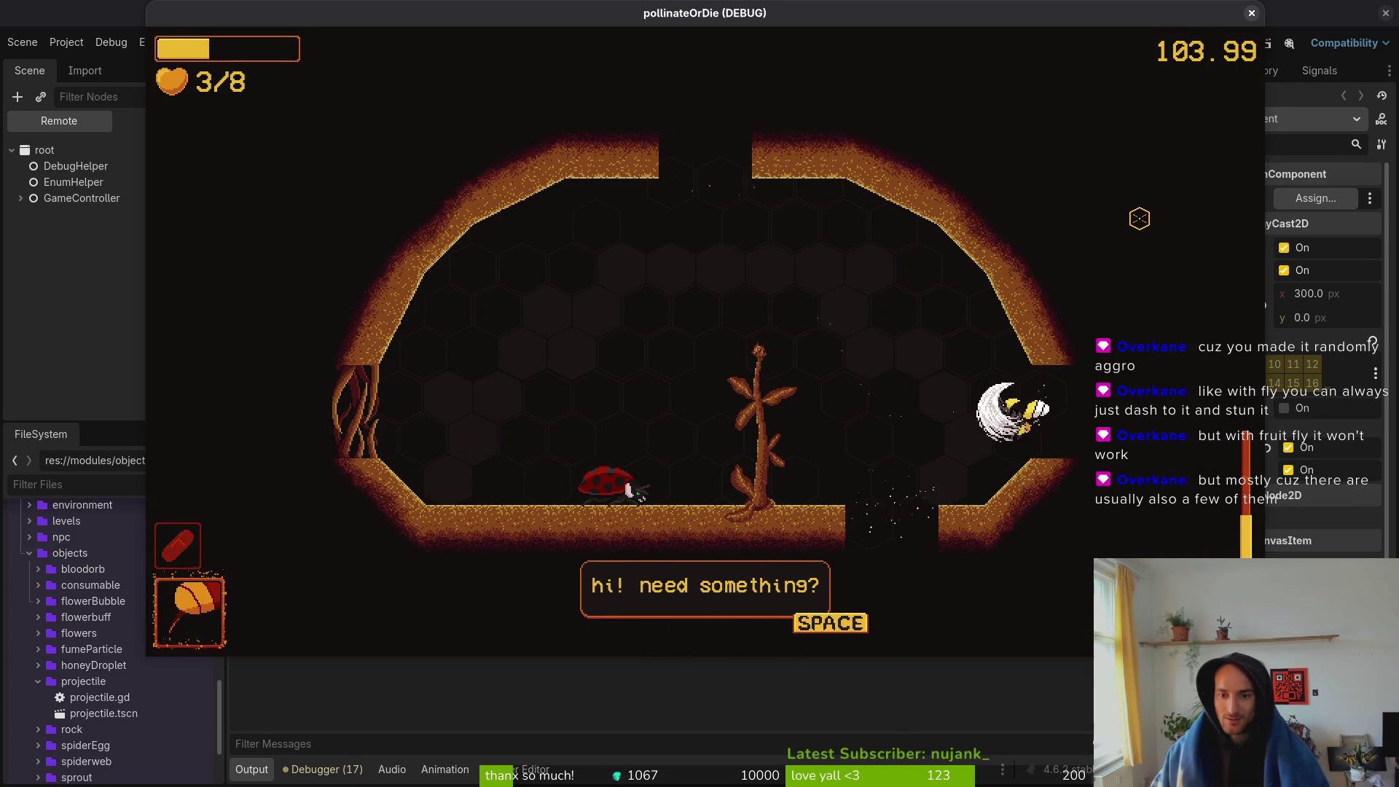
pyautogui.press('a')
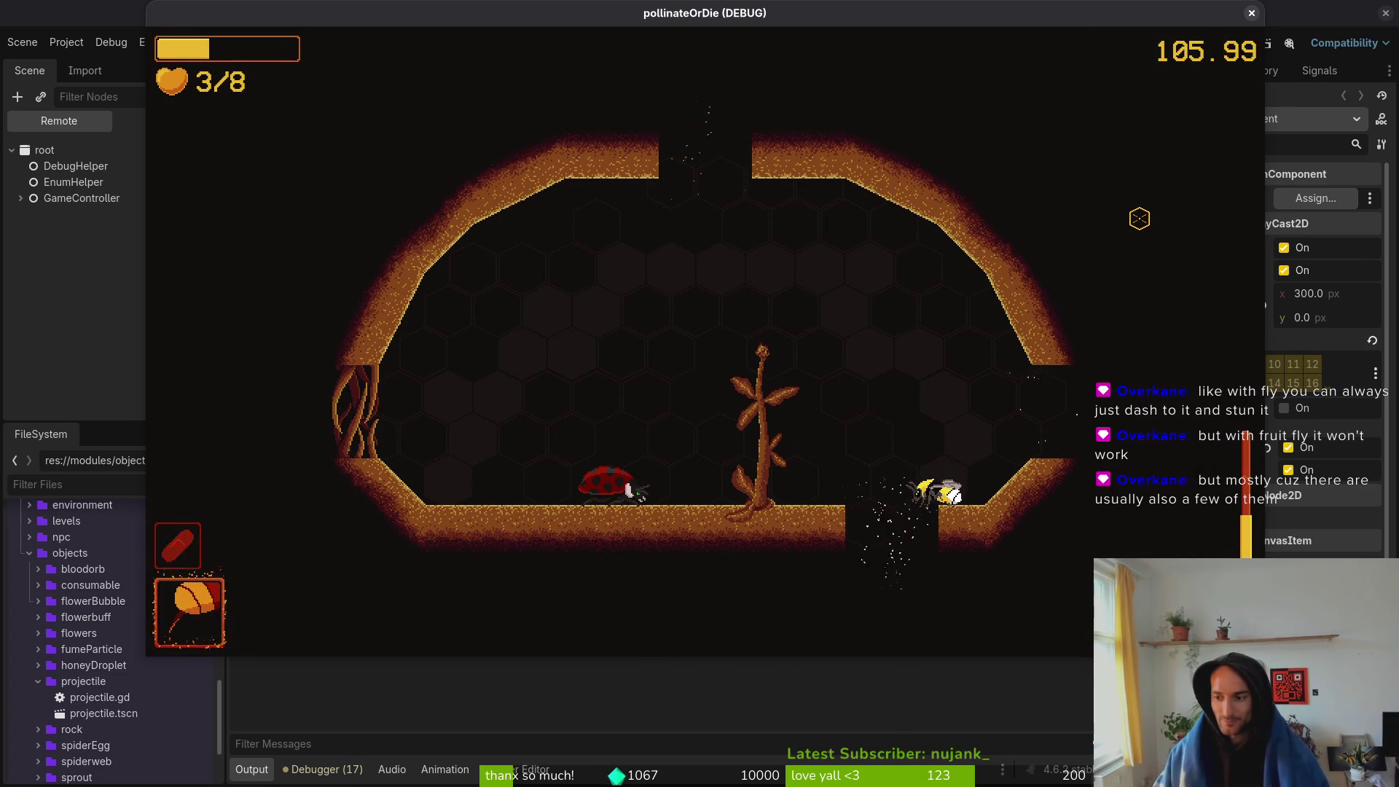
pyautogui.press('s')
pyautogui.press('a')
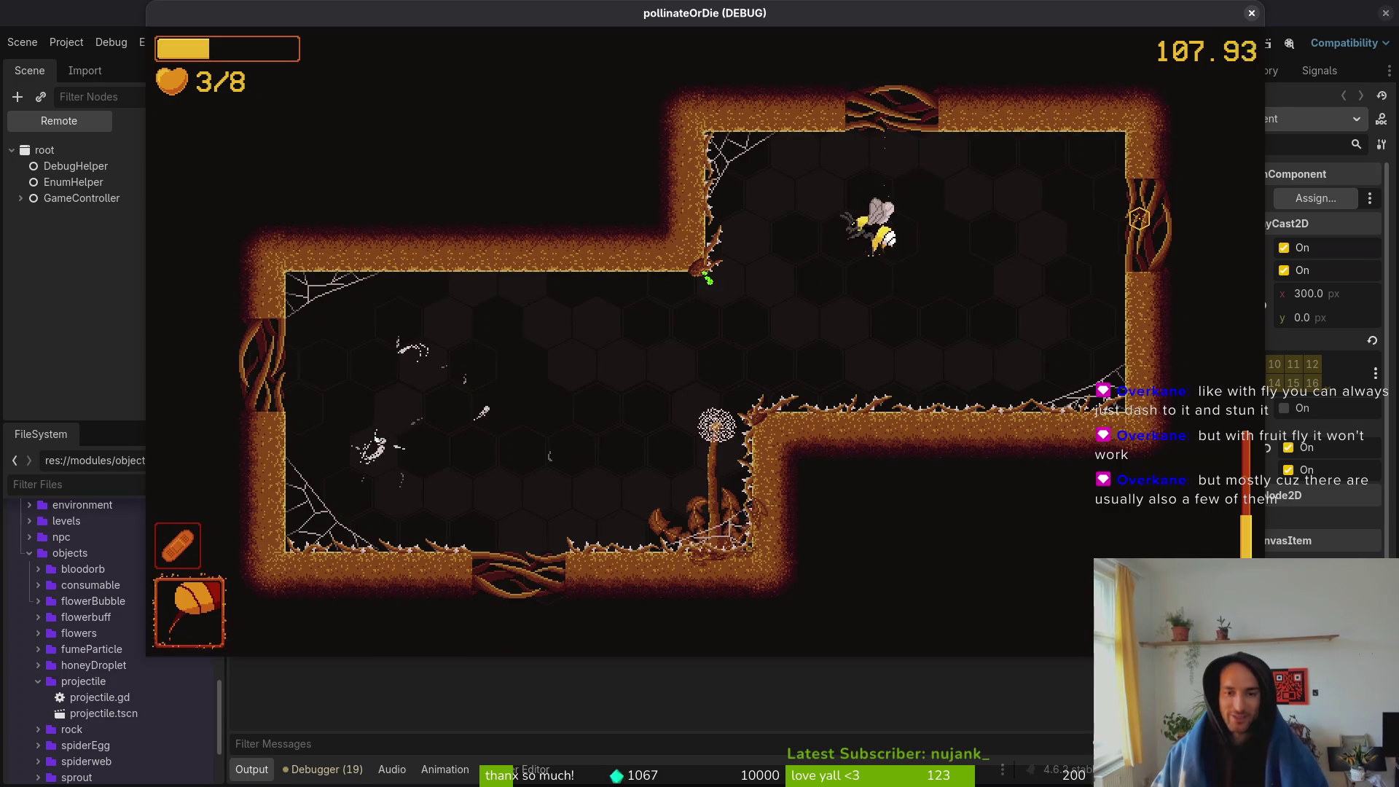
# - Slash the flies in the lower room and dodge the exploding beetle
pyautogui.press('d')
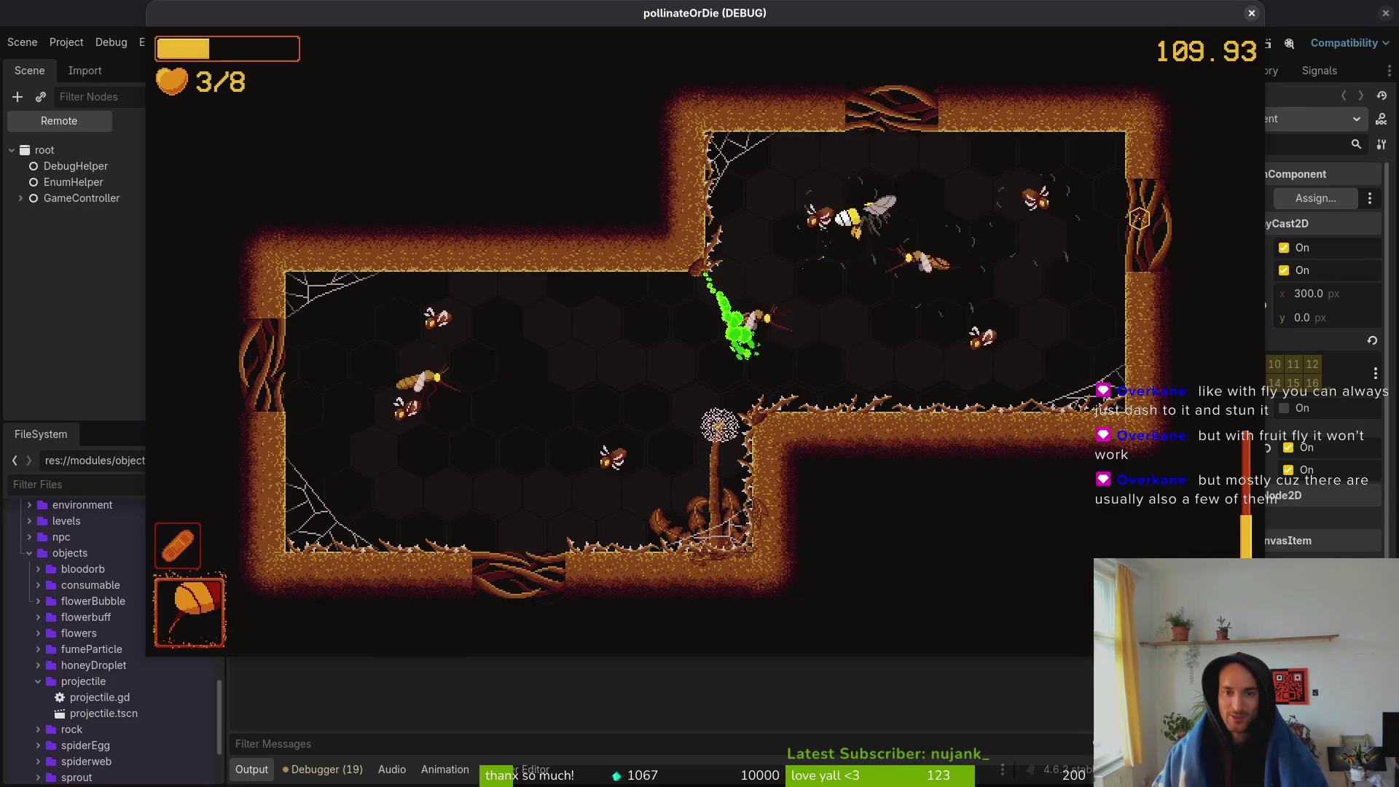
pyautogui.press('d')
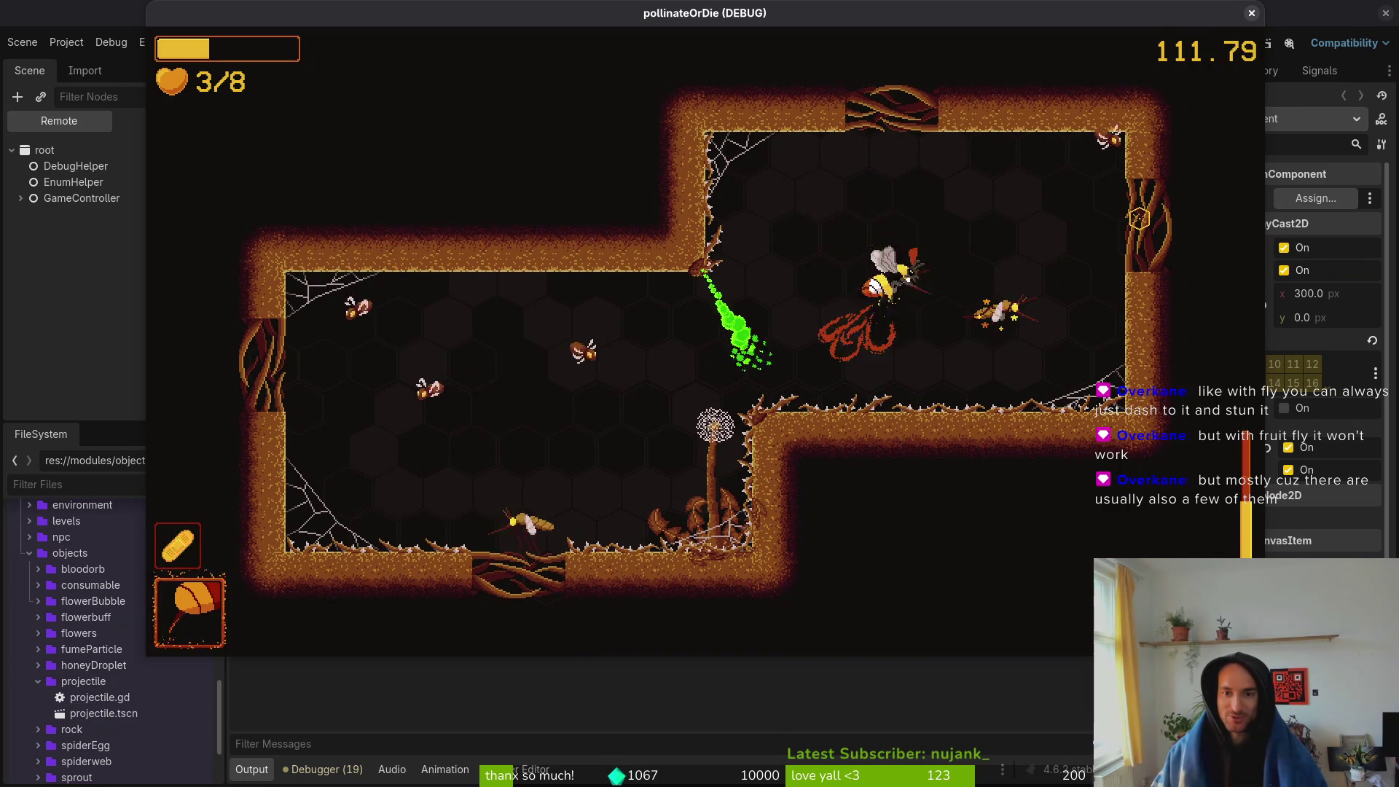
pyautogui.press('d')
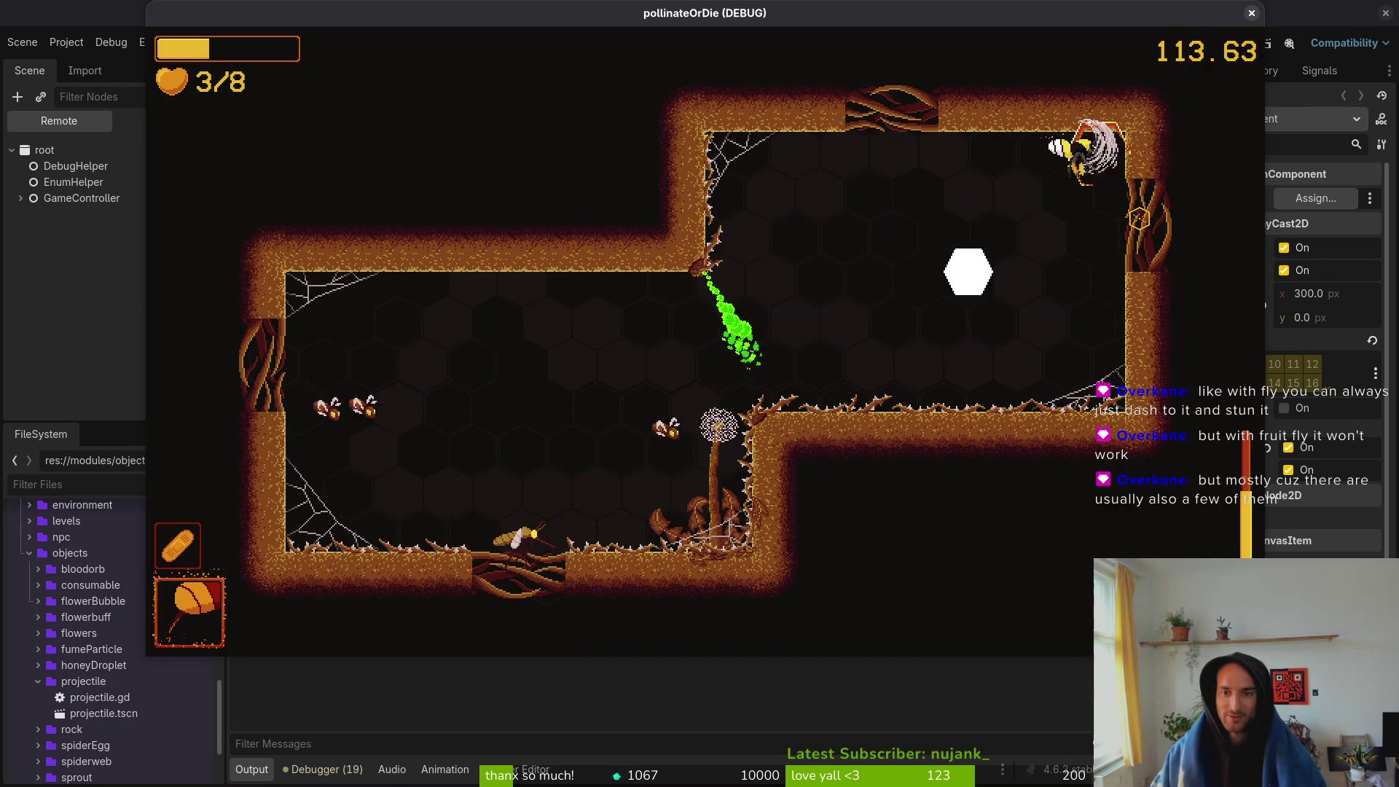
pyautogui.press('a')
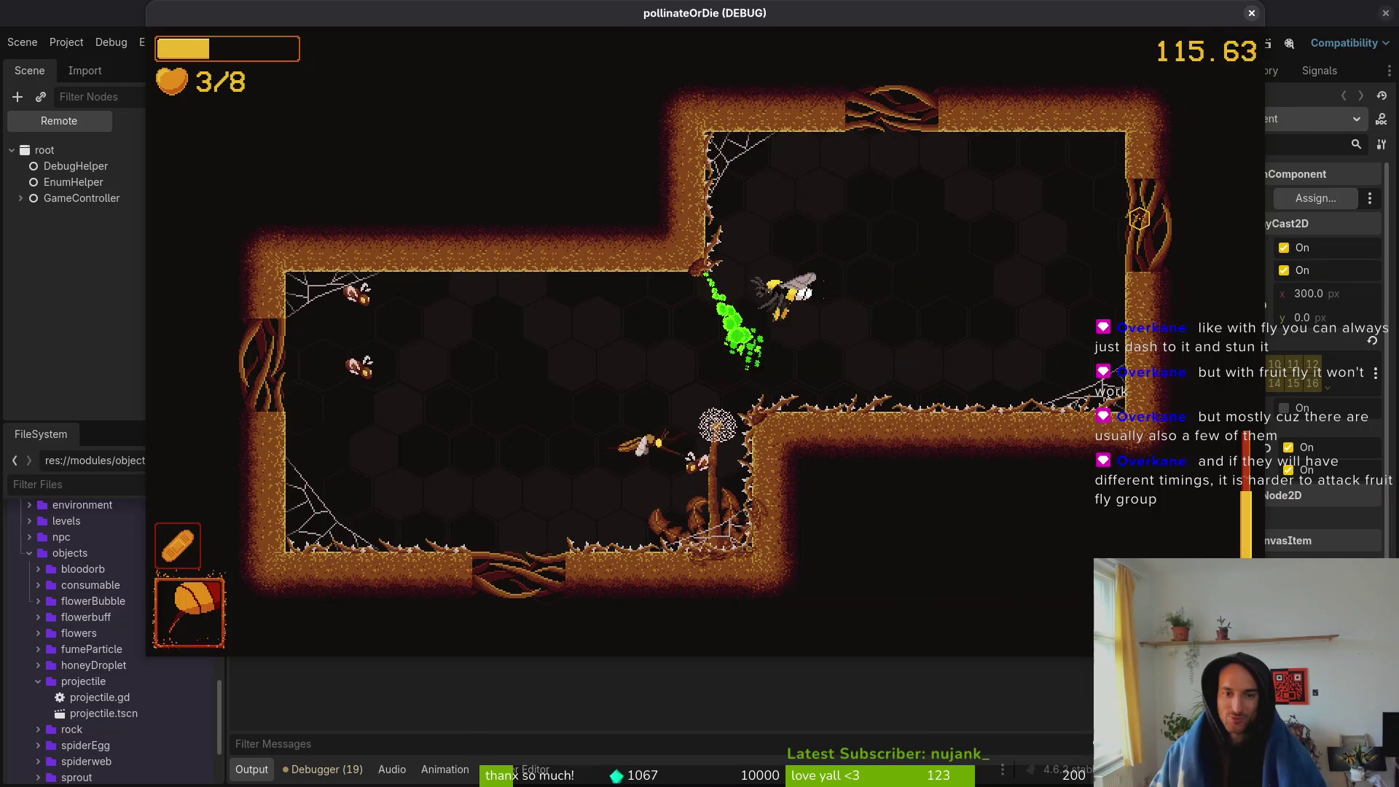
pyautogui.press('a')
pyautogui.press('d')
pyautogui.press('w')
pyautogui.press('a')
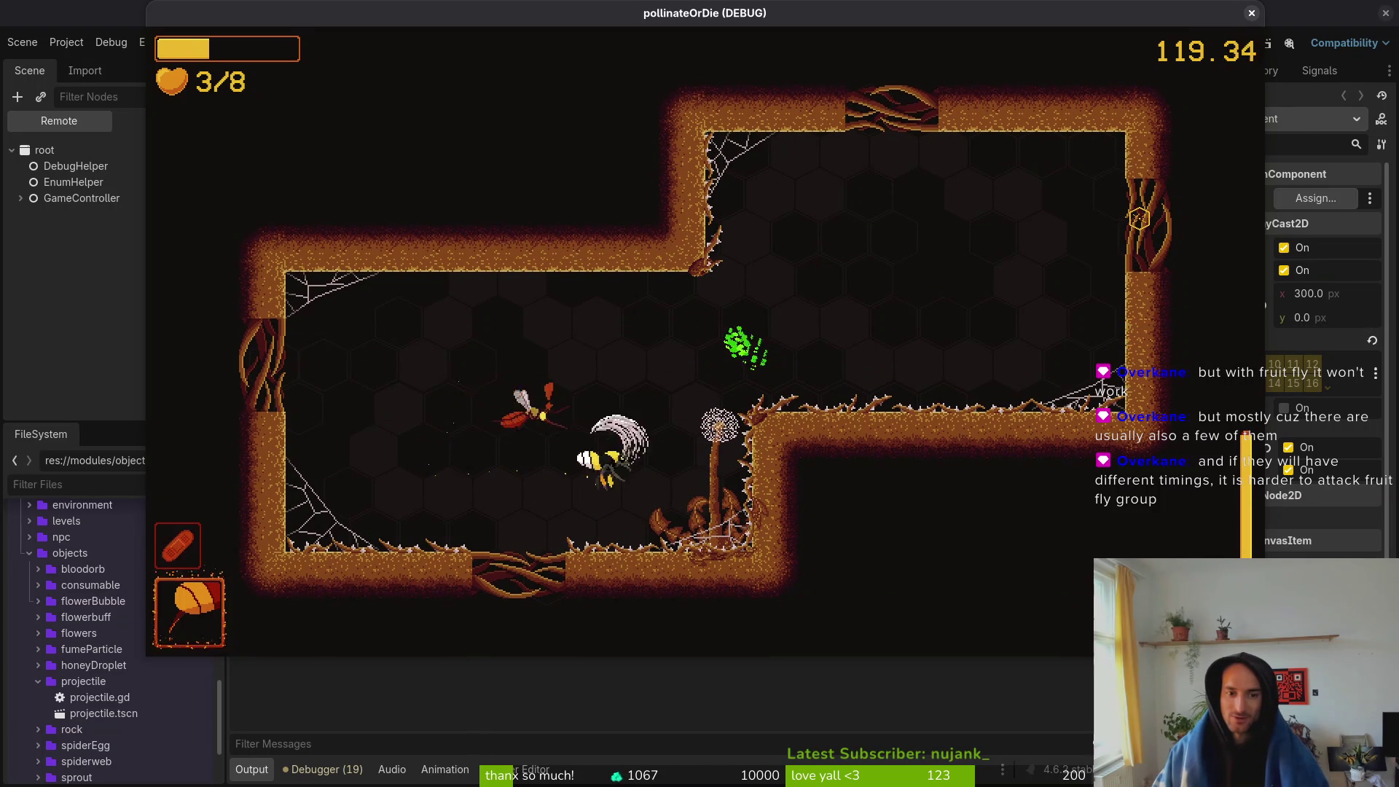
pyautogui.press('a')
pyautogui.press('d')
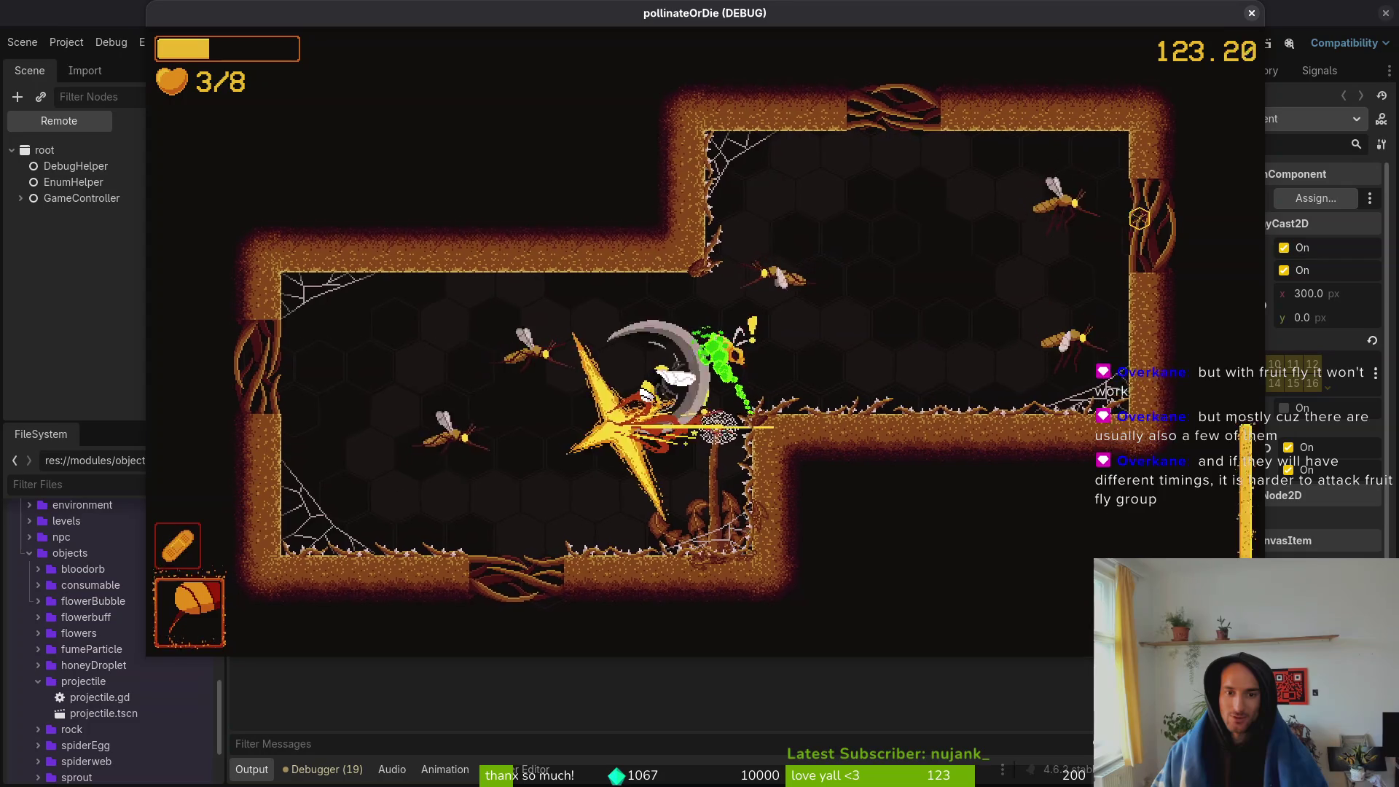
# - Dash around the room's left side, hitting enemies with a slash and a projectile
pyautogui.press('a')
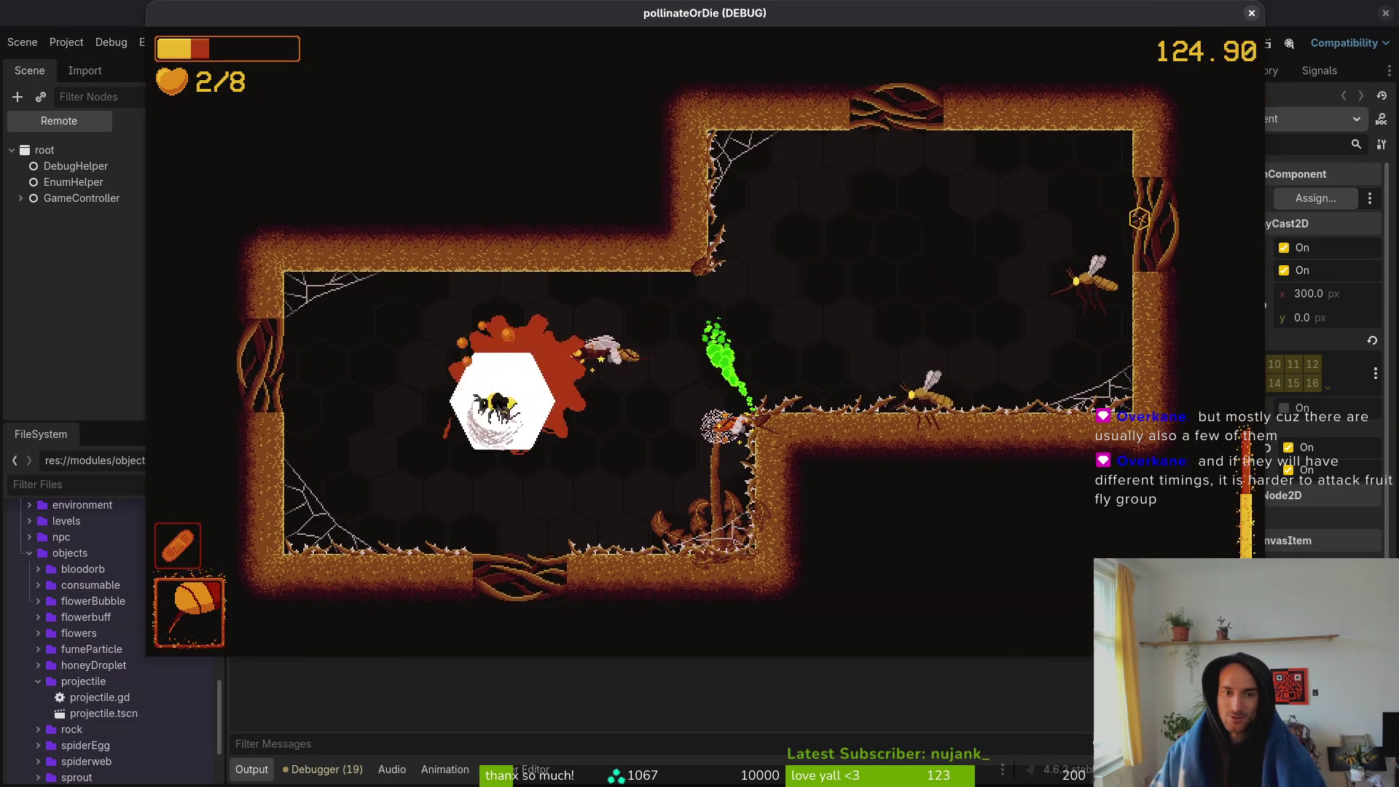
pyautogui.press('d')
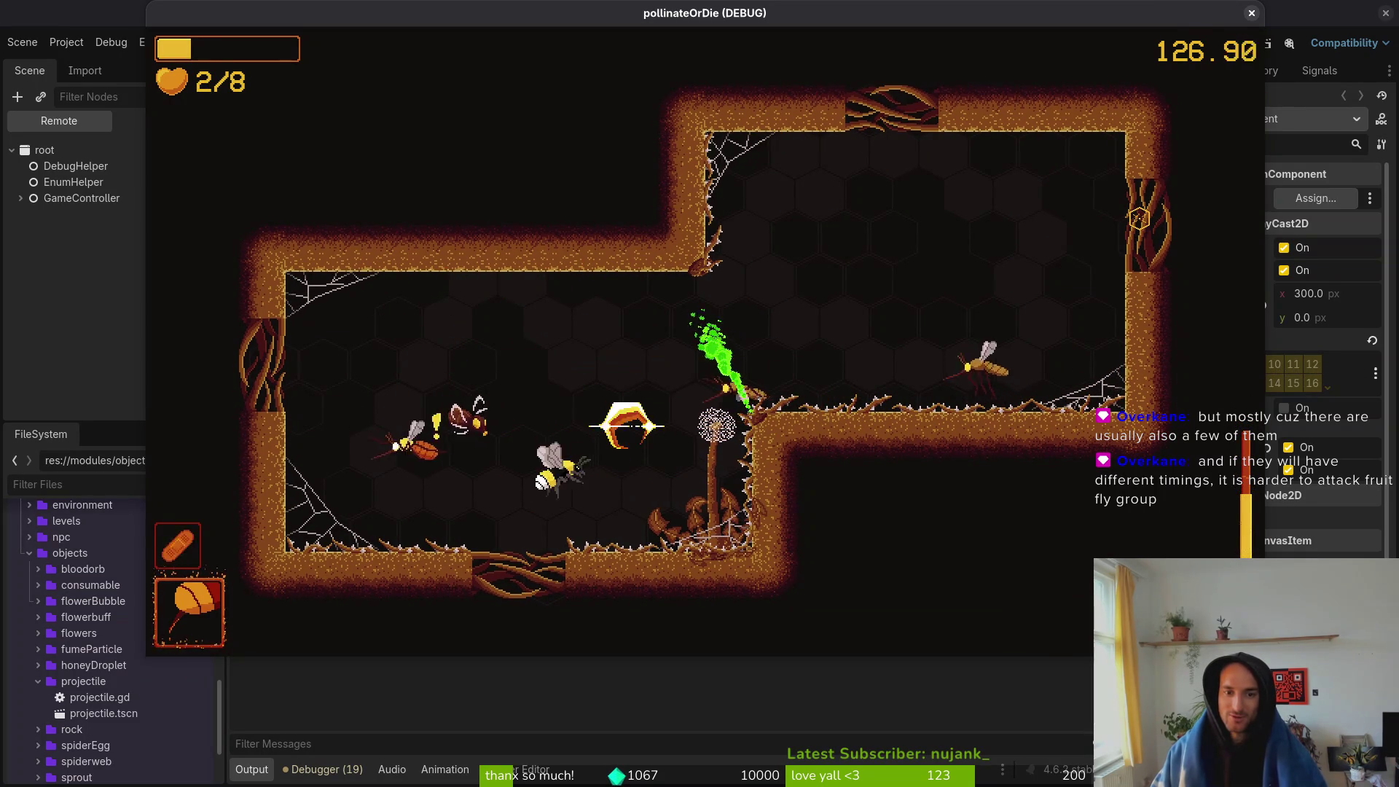
pyautogui.press('a')
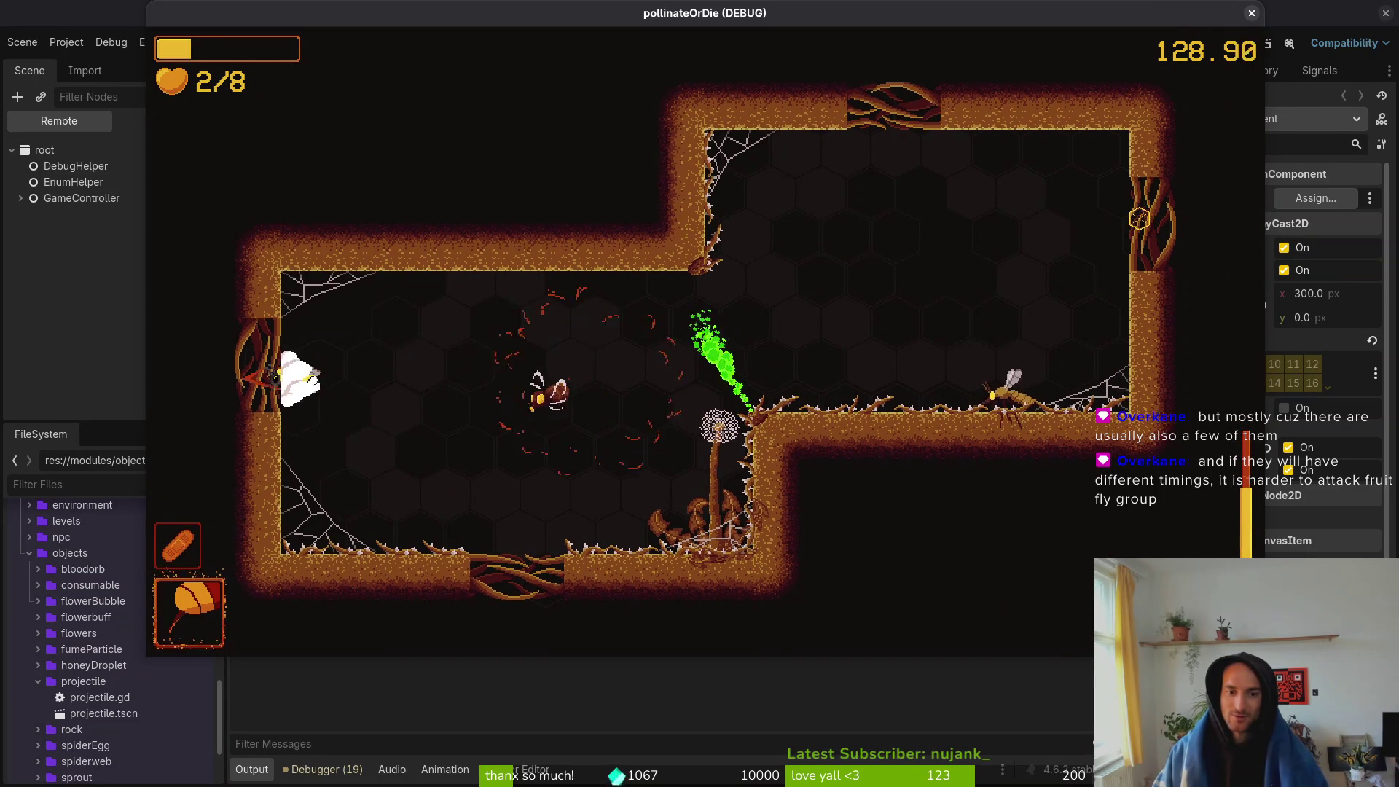
pyautogui.press('d')
pyautogui.press('d')
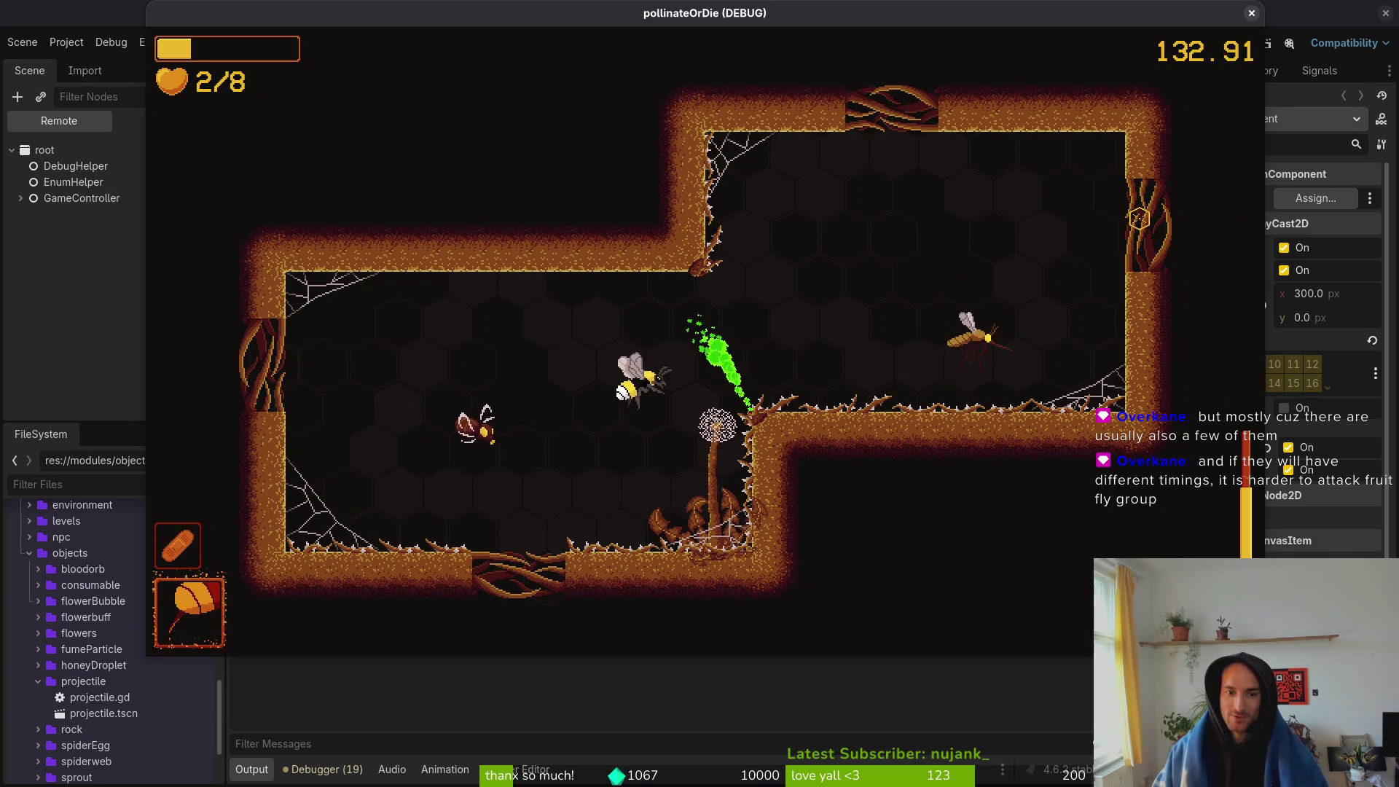
pyautogui.press('space')
pyautogui.press('a')
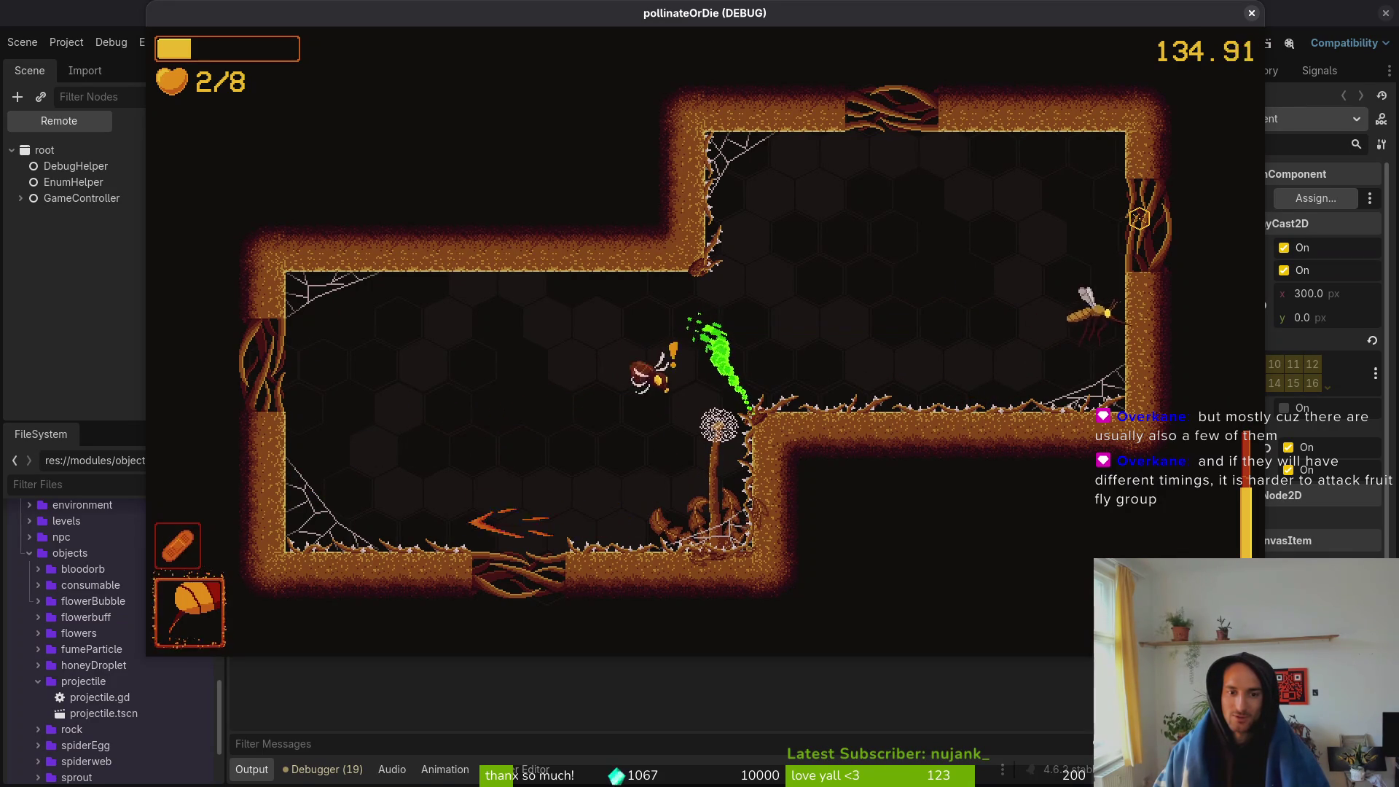
pyautogui.press('space')
pyautogui.press('d')
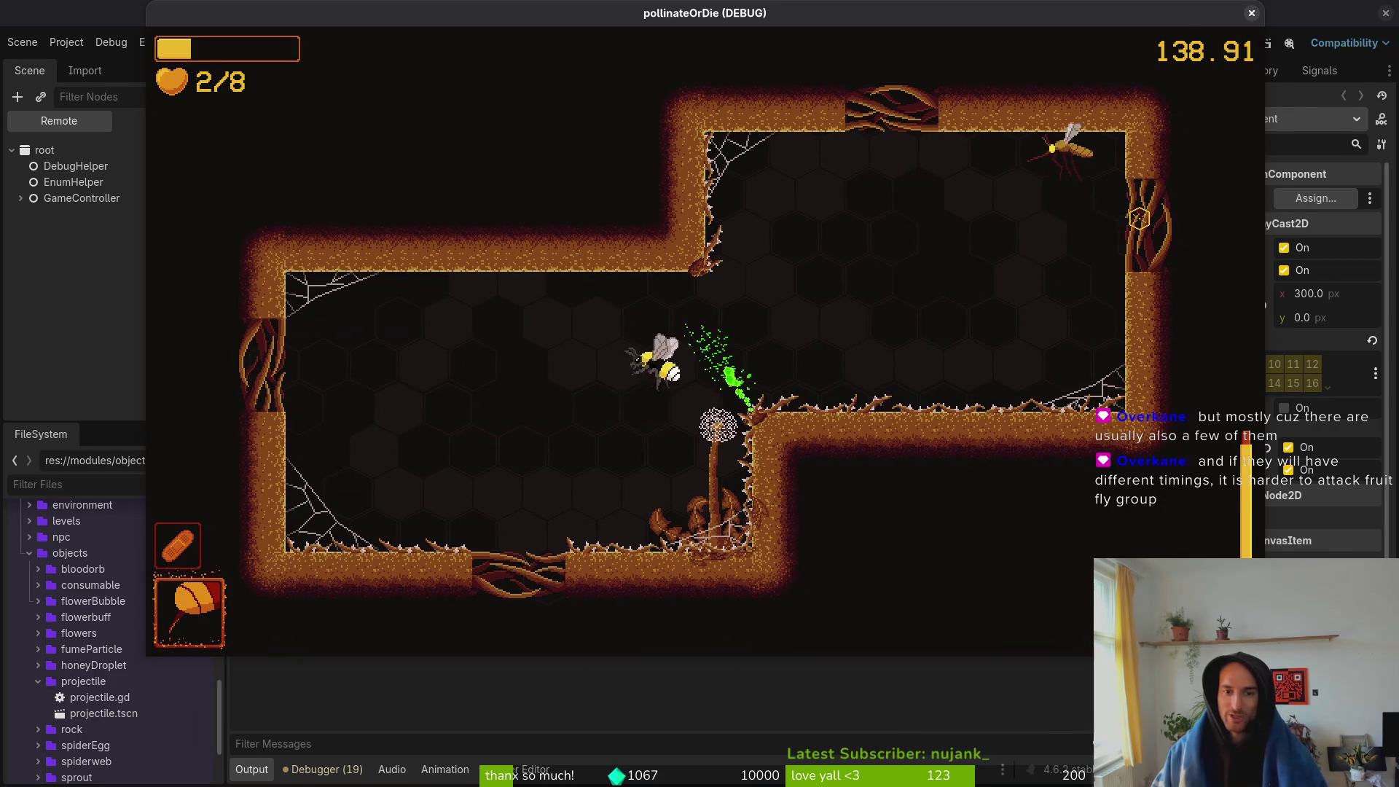
# - Slash up to the top-right corner, then head into the spider boss arena
pyautogui.press('d')
pyautogui.press('w')
pyautogui.press('space')
pyautogui.press('a')
pyautogui.press('s')
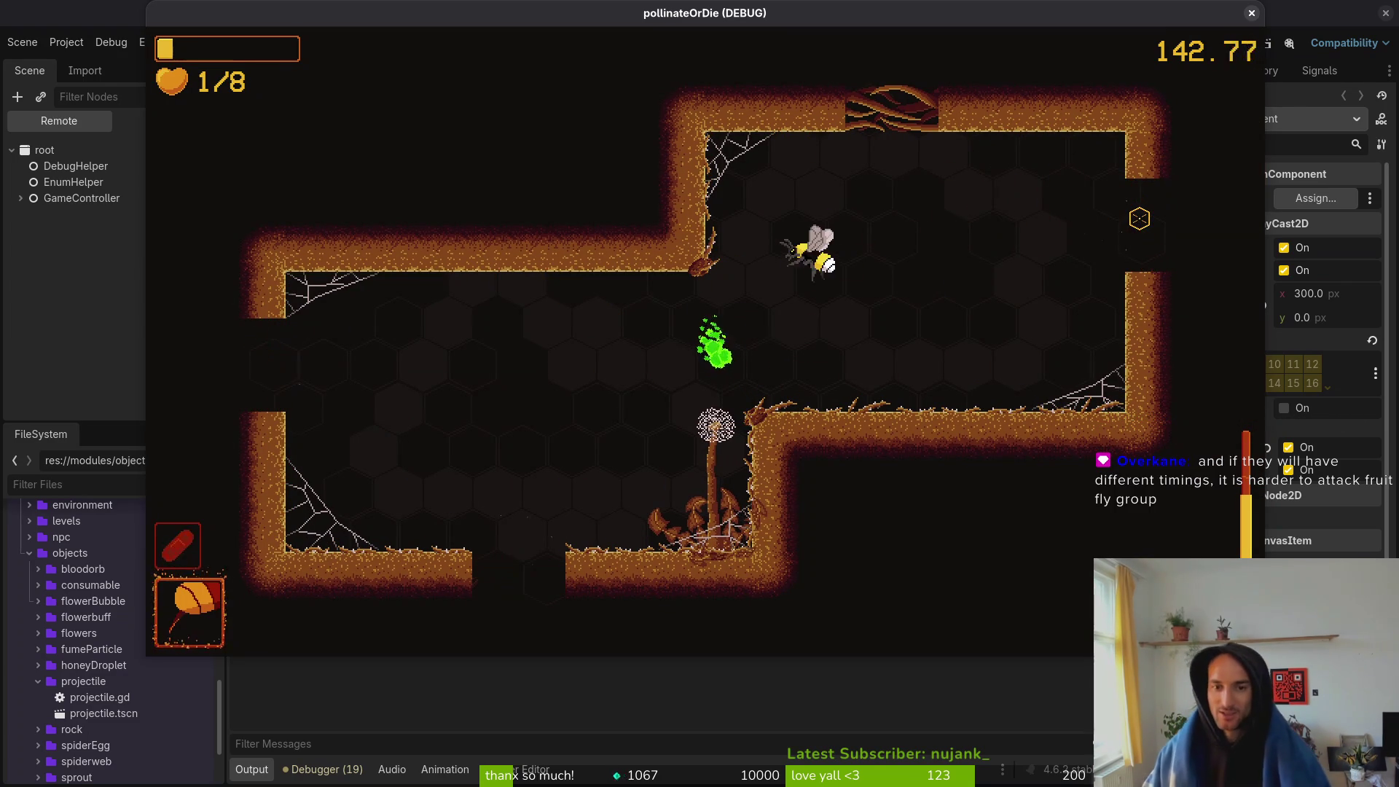
pyautogui.press('a')
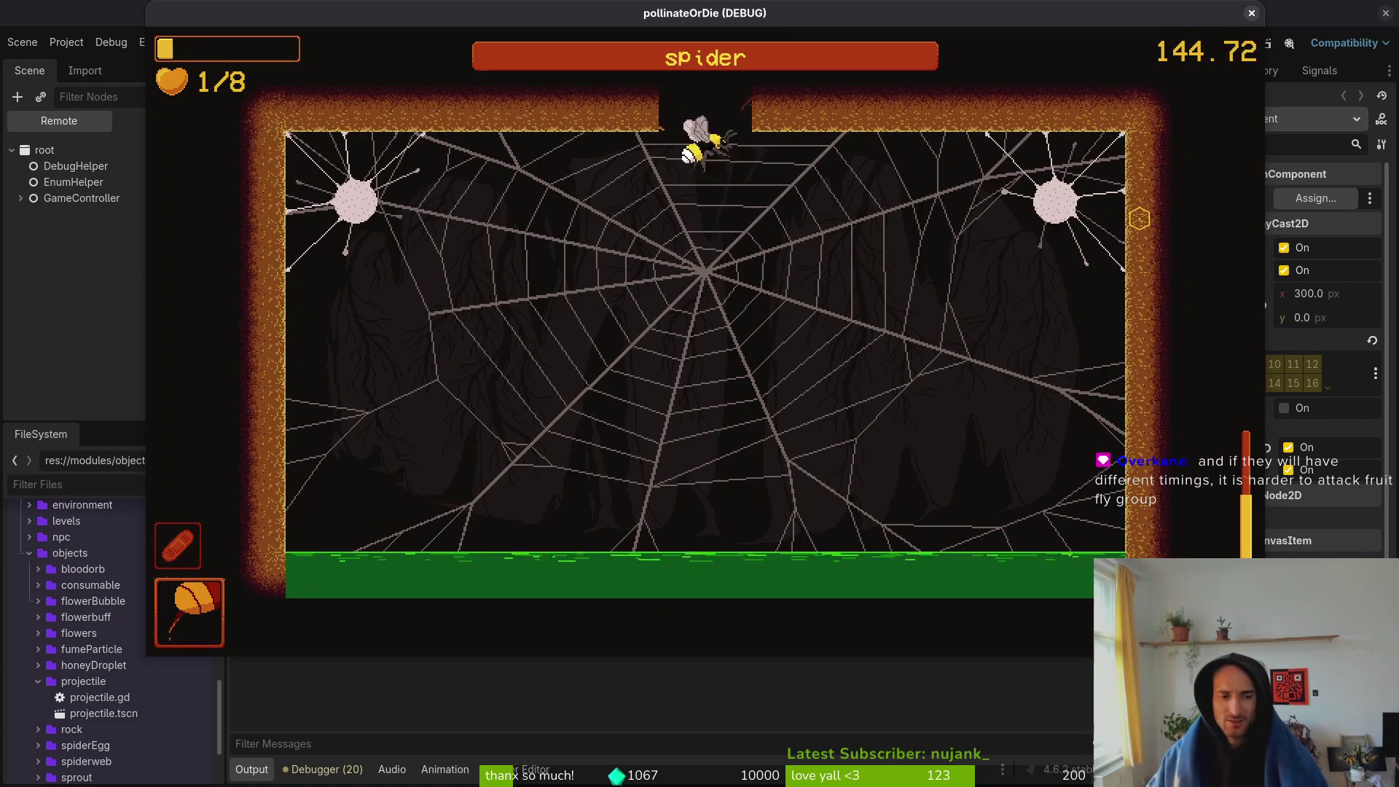
# - Dodge falling rocks and spiderlings while attacking the spider boss and breaking free of its web
pyautogui.press('s')
pyautogui.press('w')
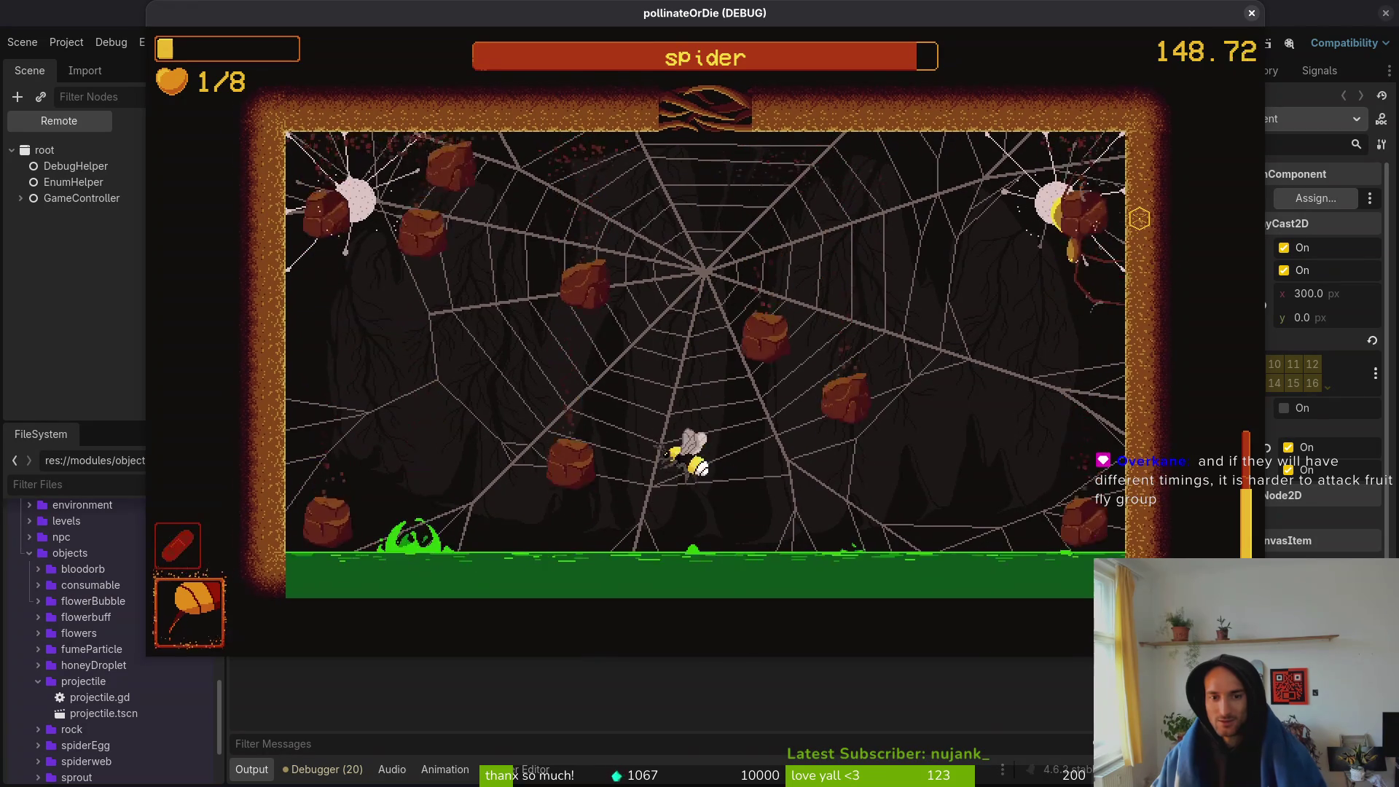
pyautogui.press('d')
pyautogui.press('a')
pyautogui.press('w')
pyautogui.press('d')
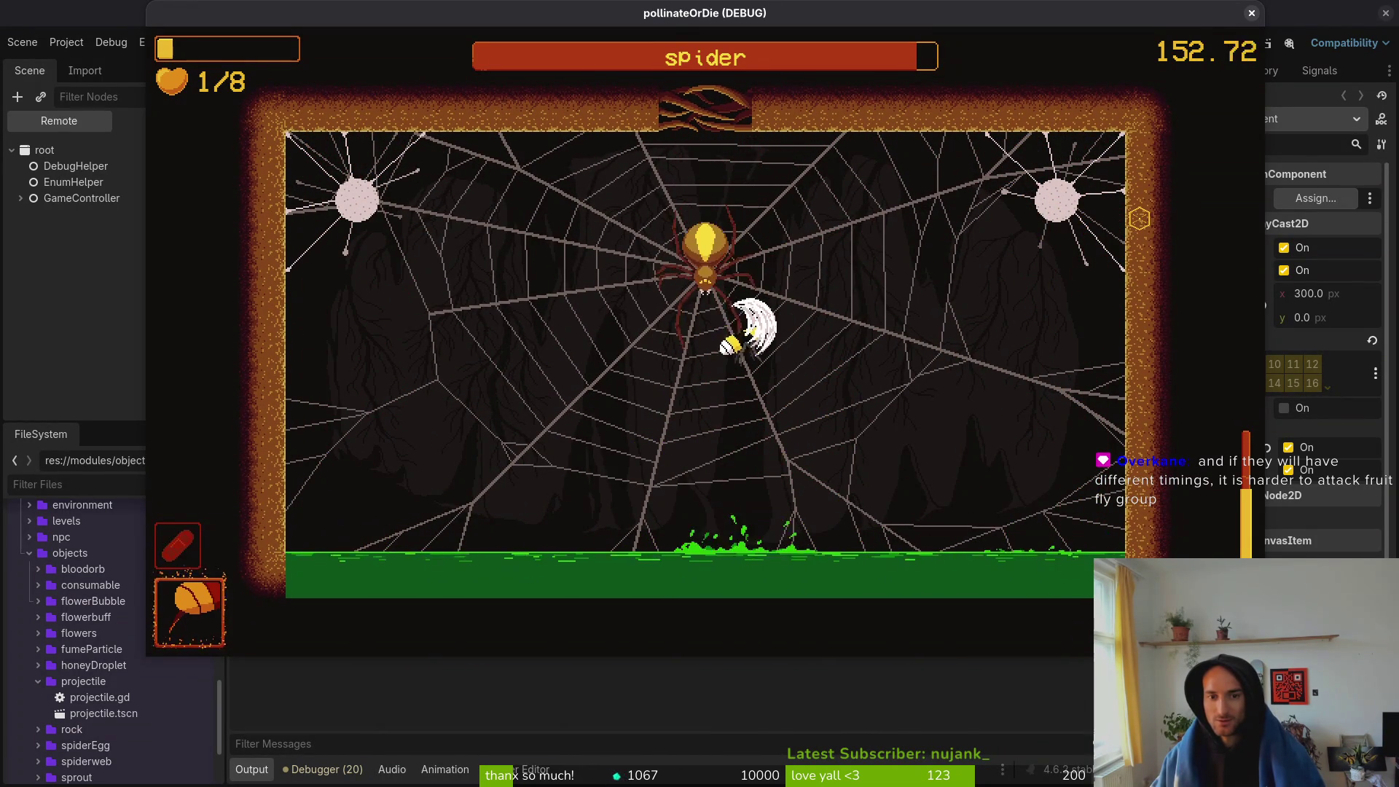
pyautogui.press('d')
pyautogui.press('w')
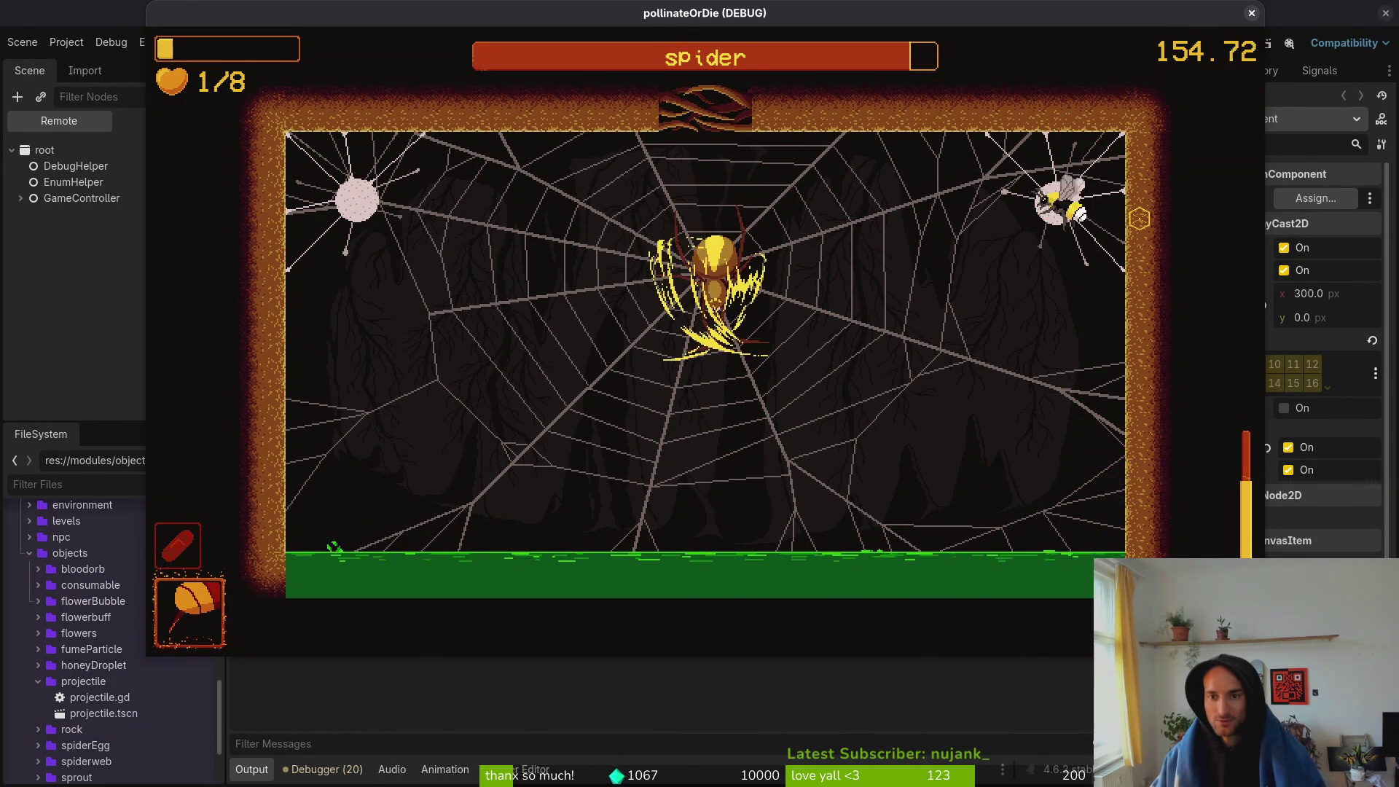
pyautogui.press('a')
pyautogui.press('a')
pyautogui.press('s')
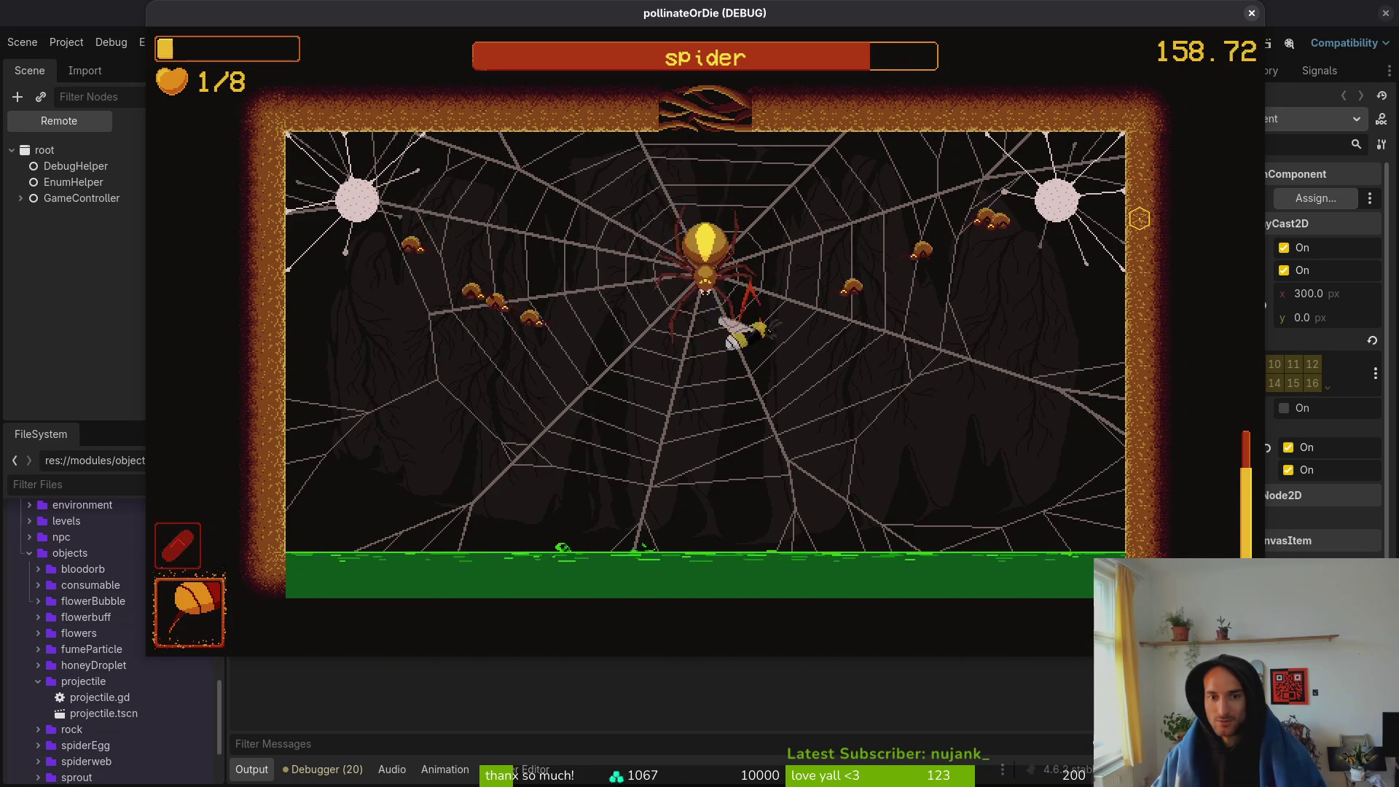
pyautogui.press('a')
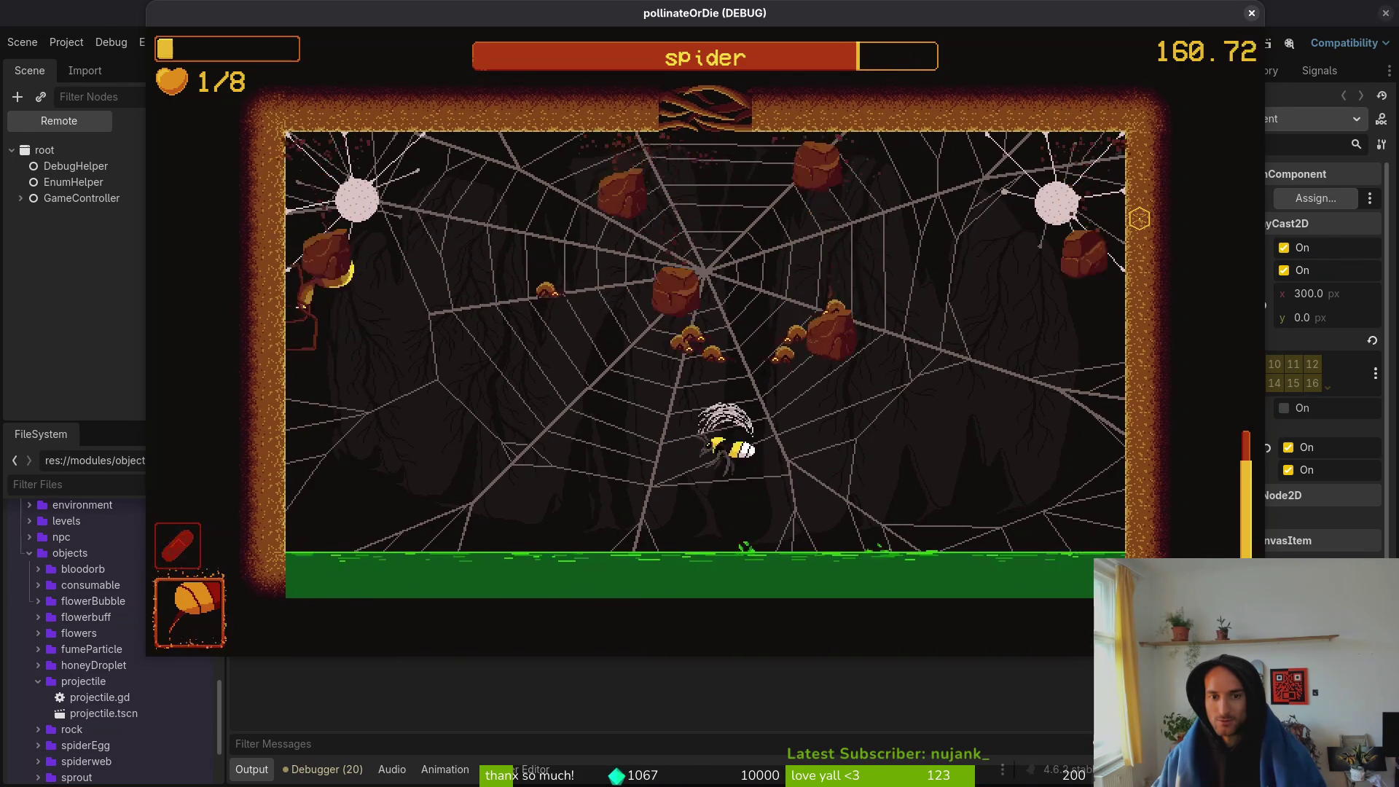
pyautogui.press('a')
pyautogui.press('a')
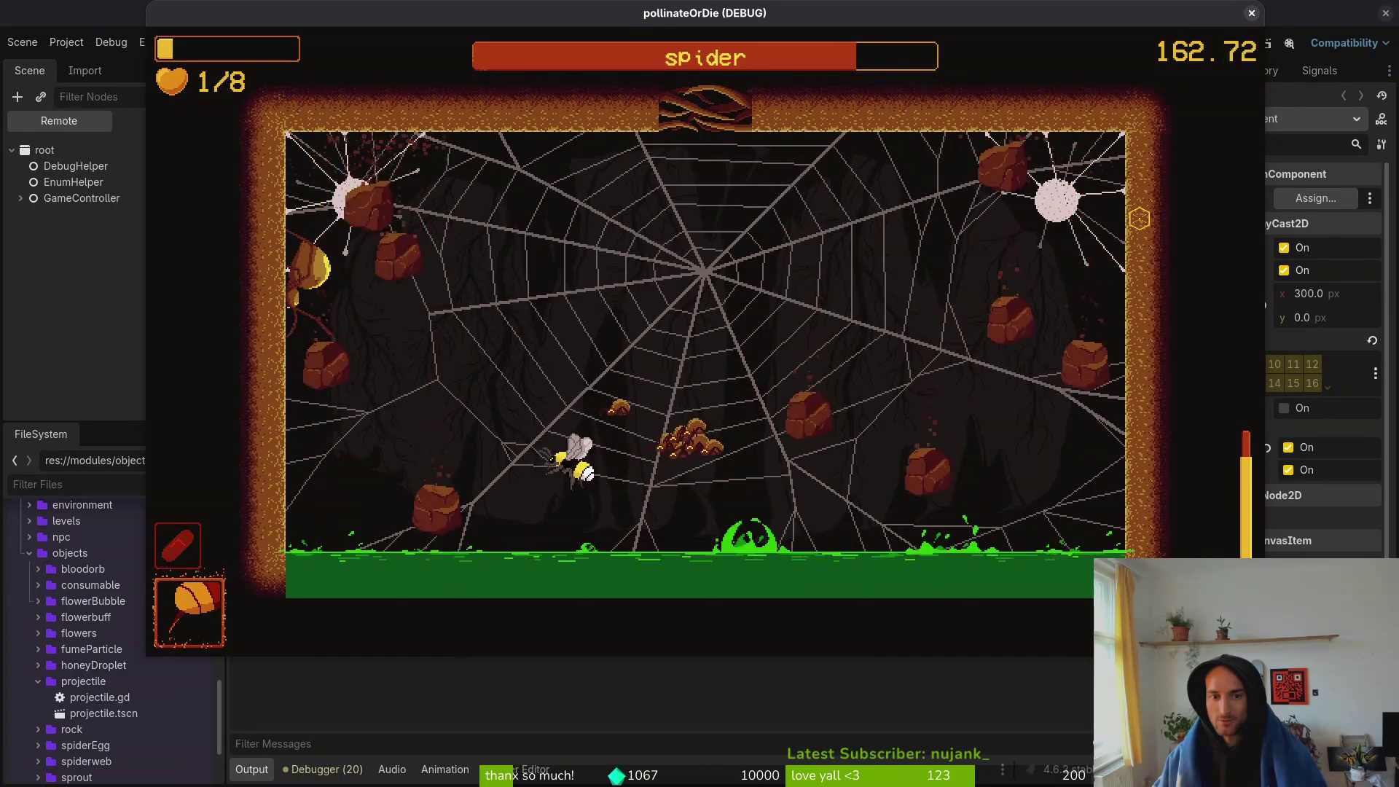
pyautogui.press('d')
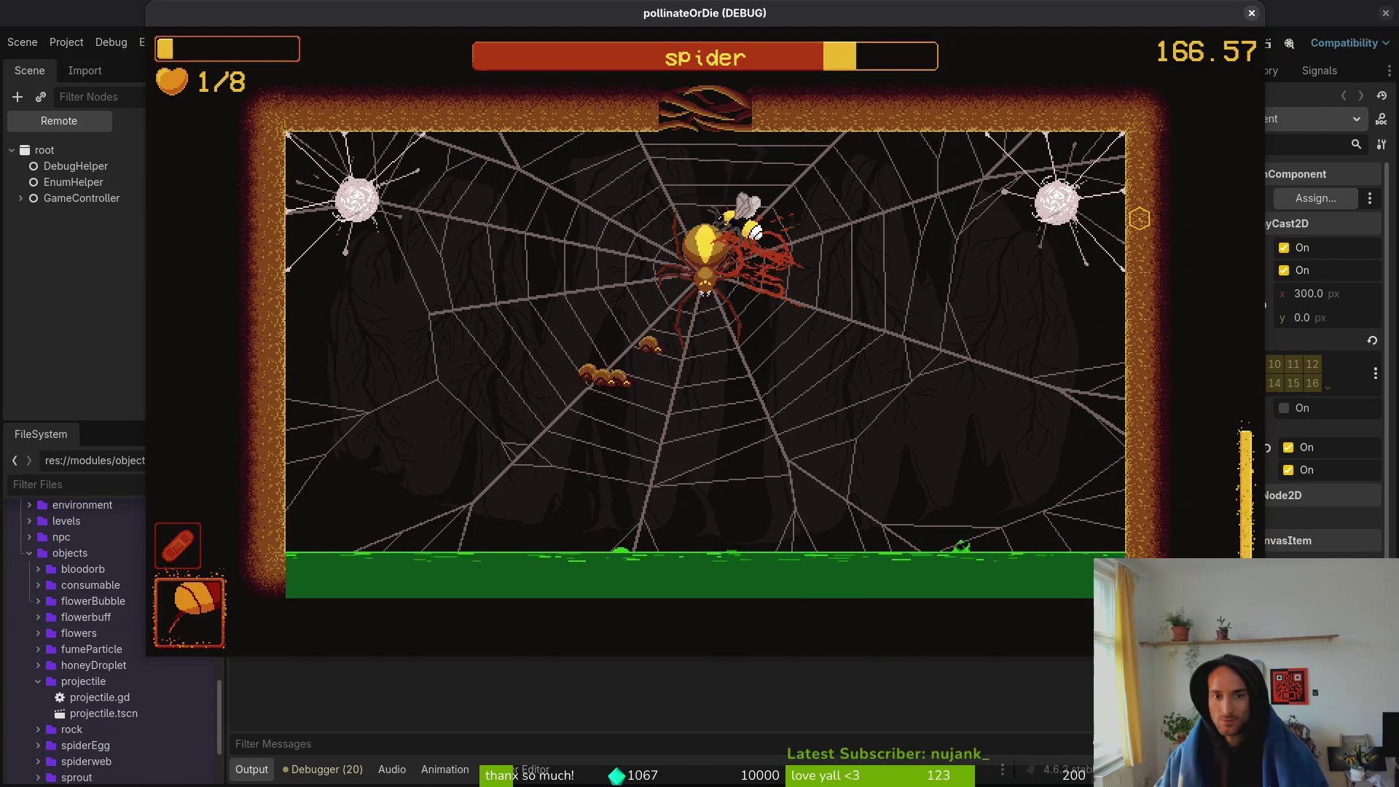
pyautogui.press('d')
pyautogui.press('d')
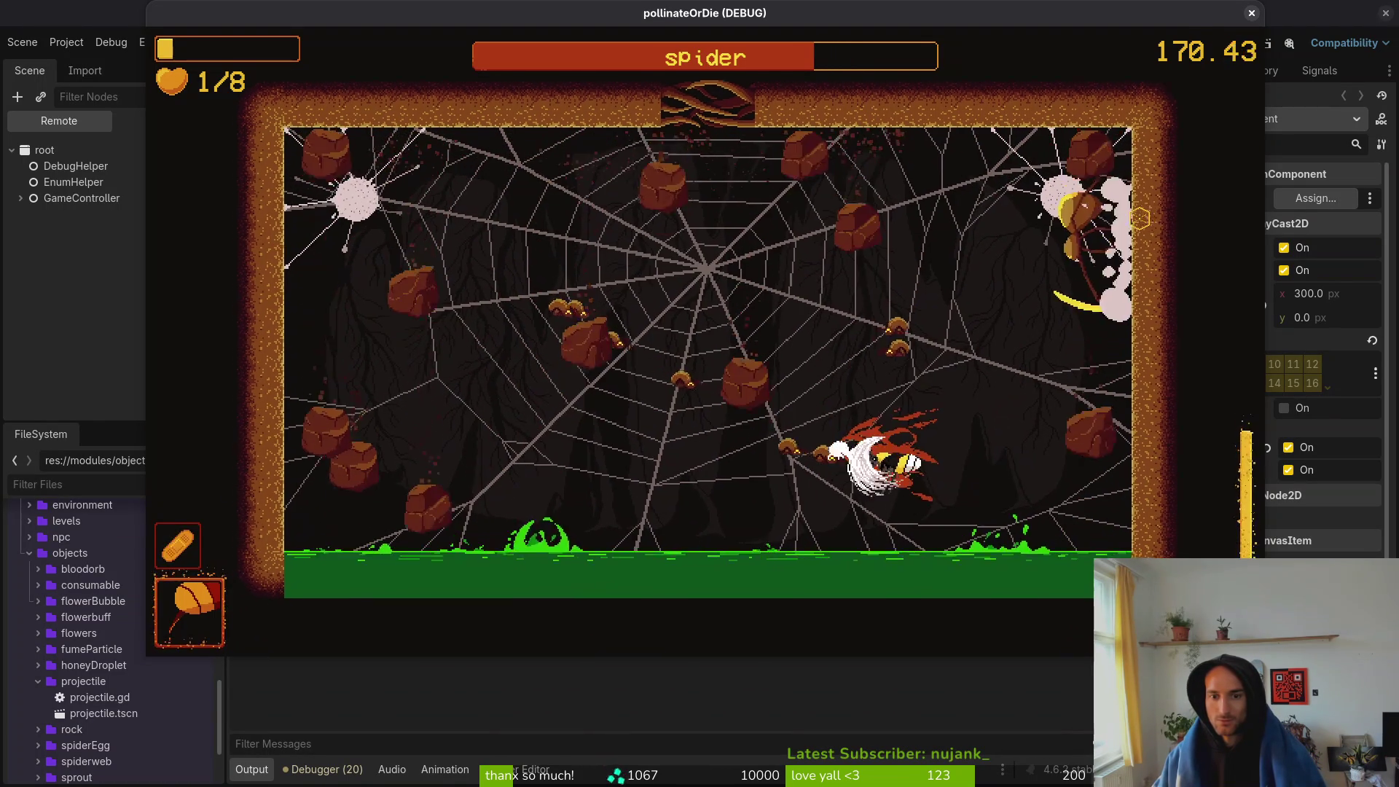
pyautogui.press('d')
pyautogui.press('d')
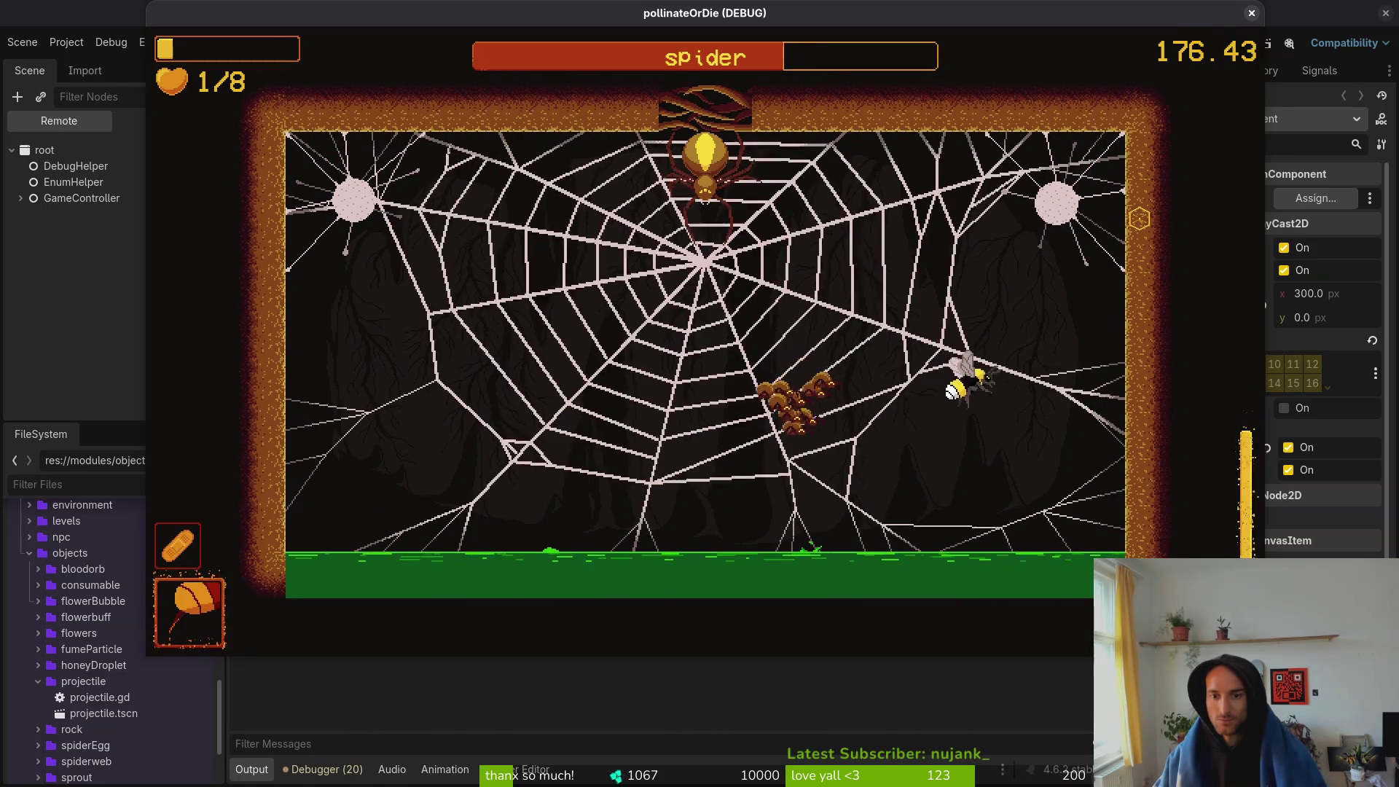
pyautogui.press('a')
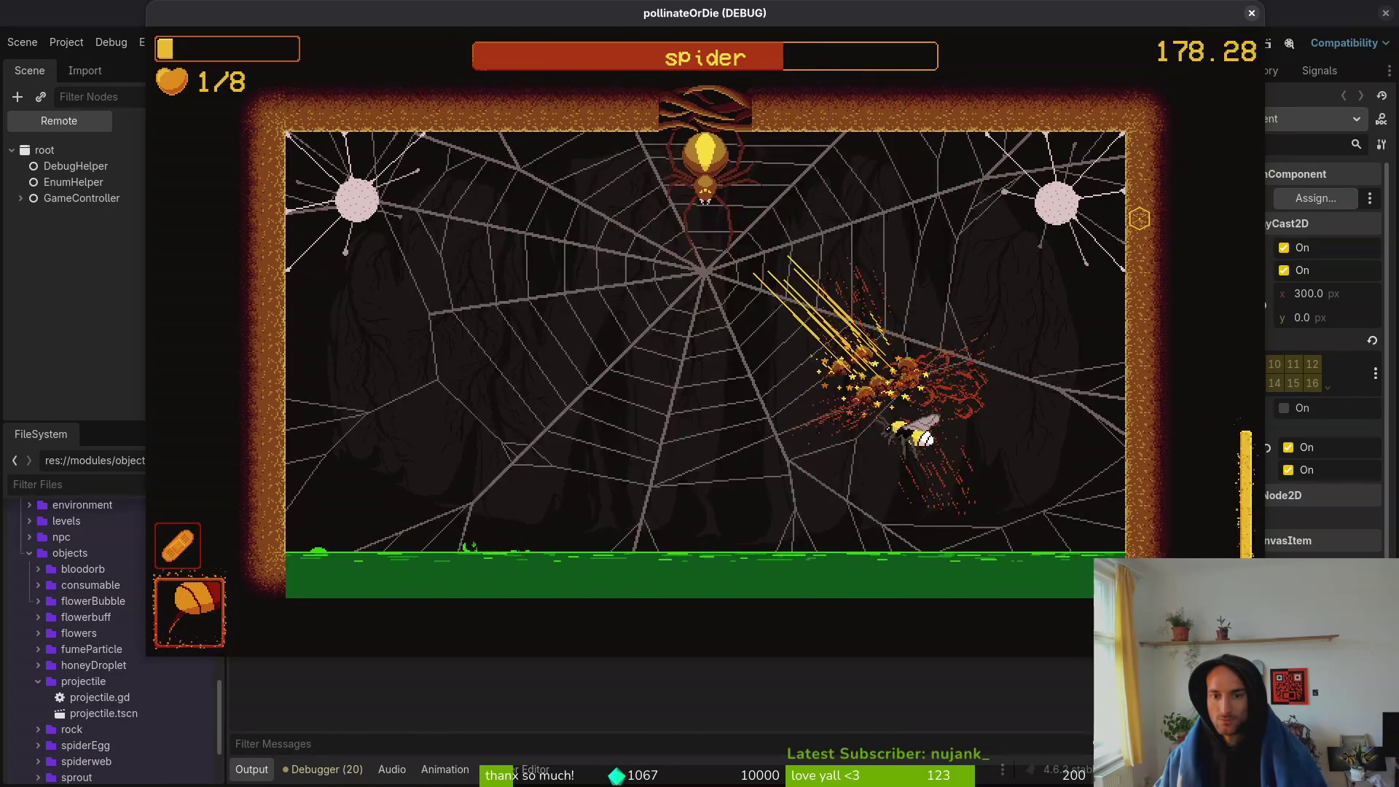
pyautogui.press('a')
pyautogui.press('d')
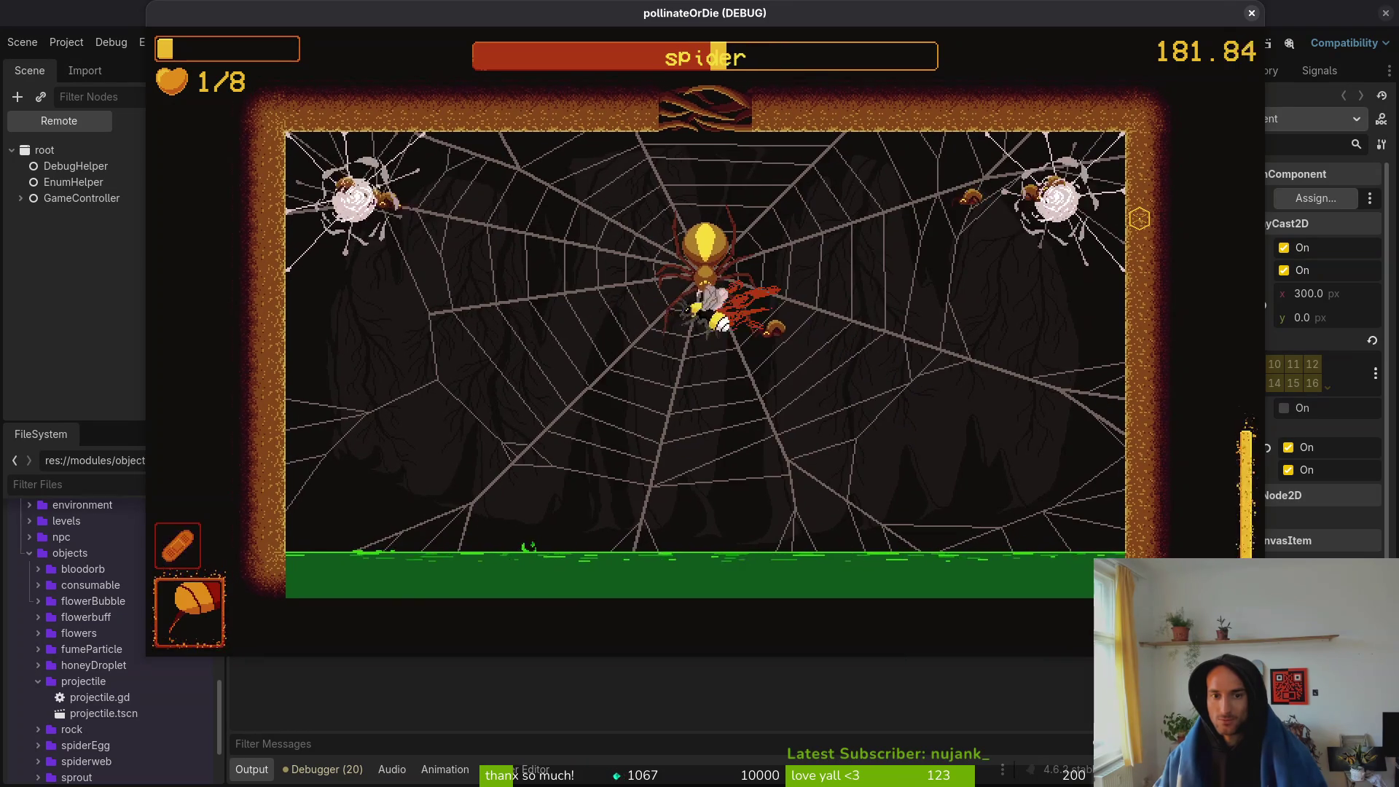
pyautogui.press('a')
# - Keep darting the bee into the spider until the boss is defeated
pyautogui.press('d')
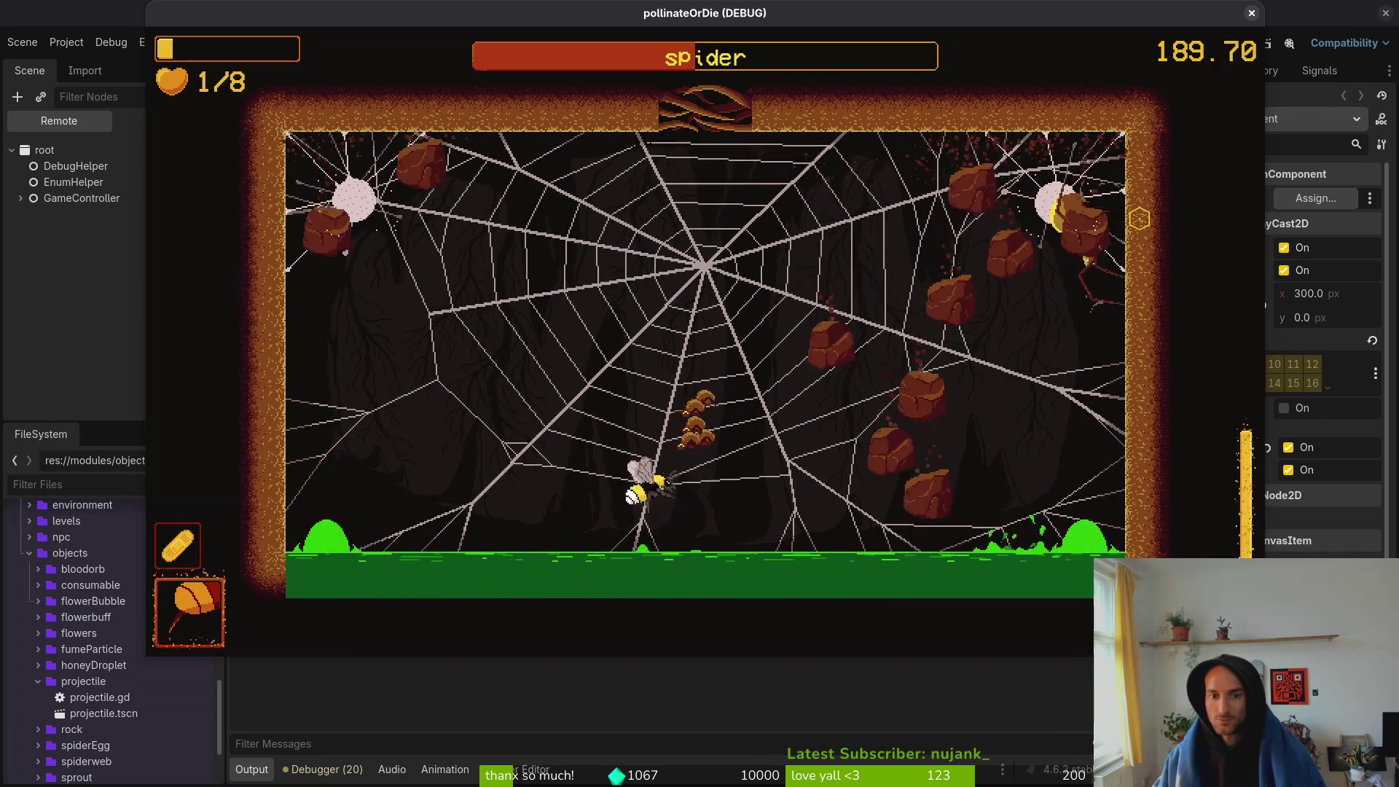
pyautogui.press('w')
pyautogui.press('d')
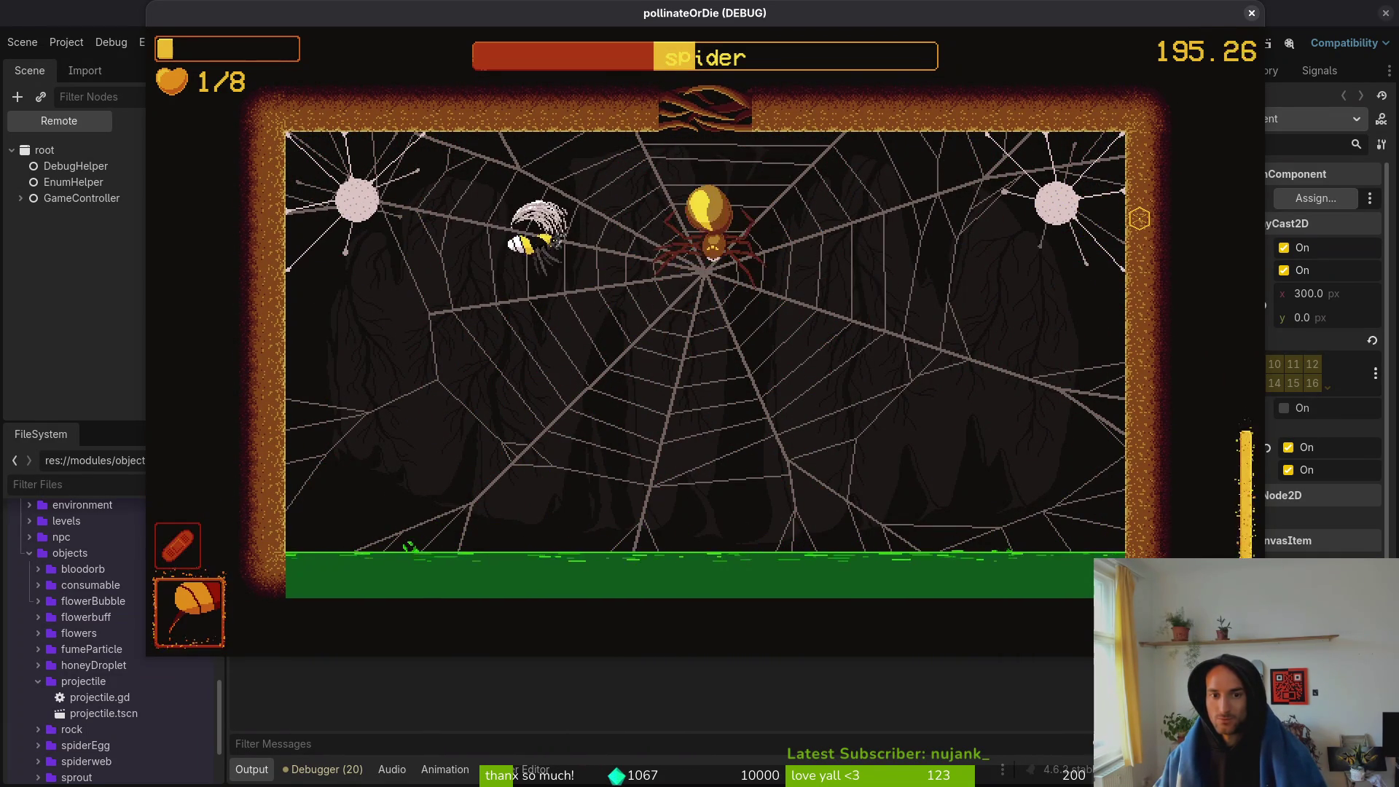
pyautogui.press('s')
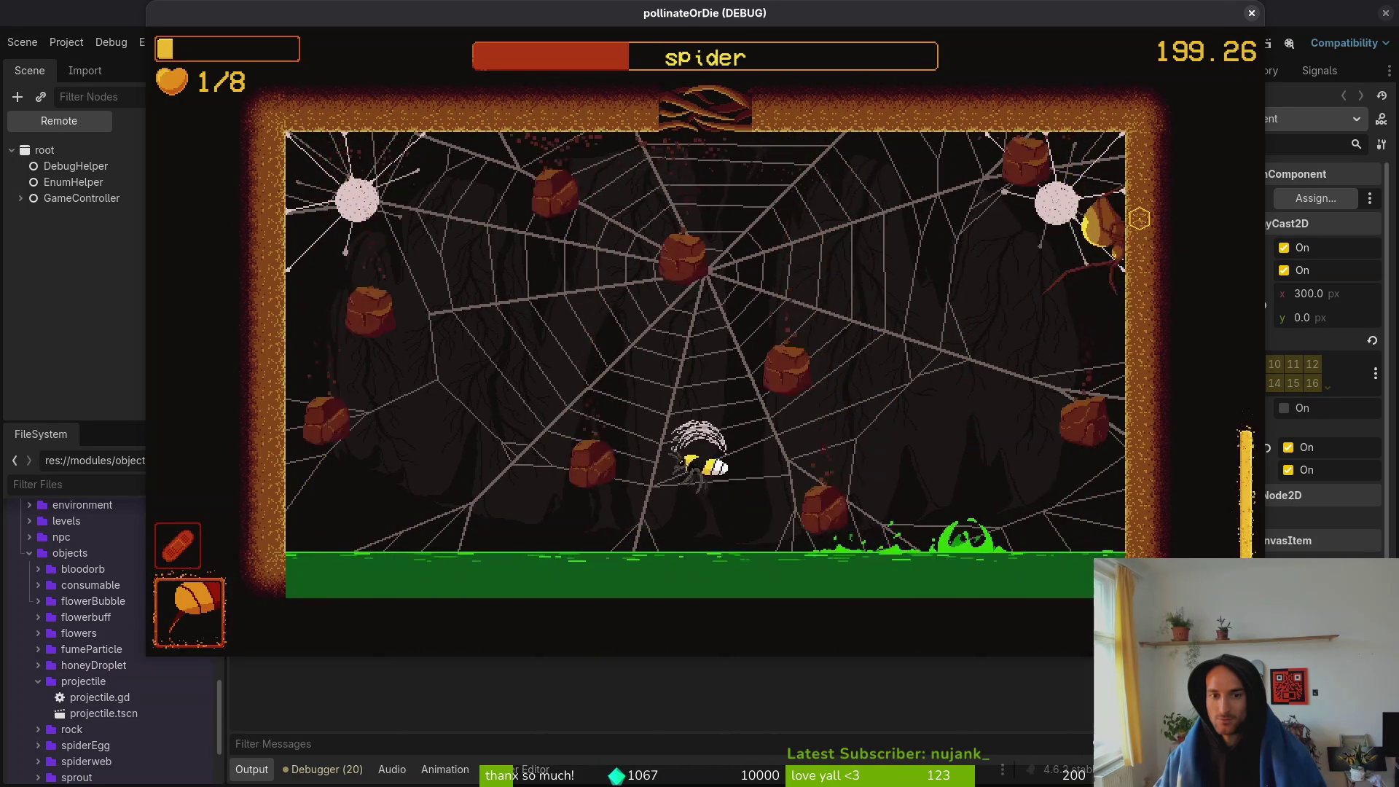
pyautogui.press('d')
pyautogui.press('w')
pyautogui.press('a')
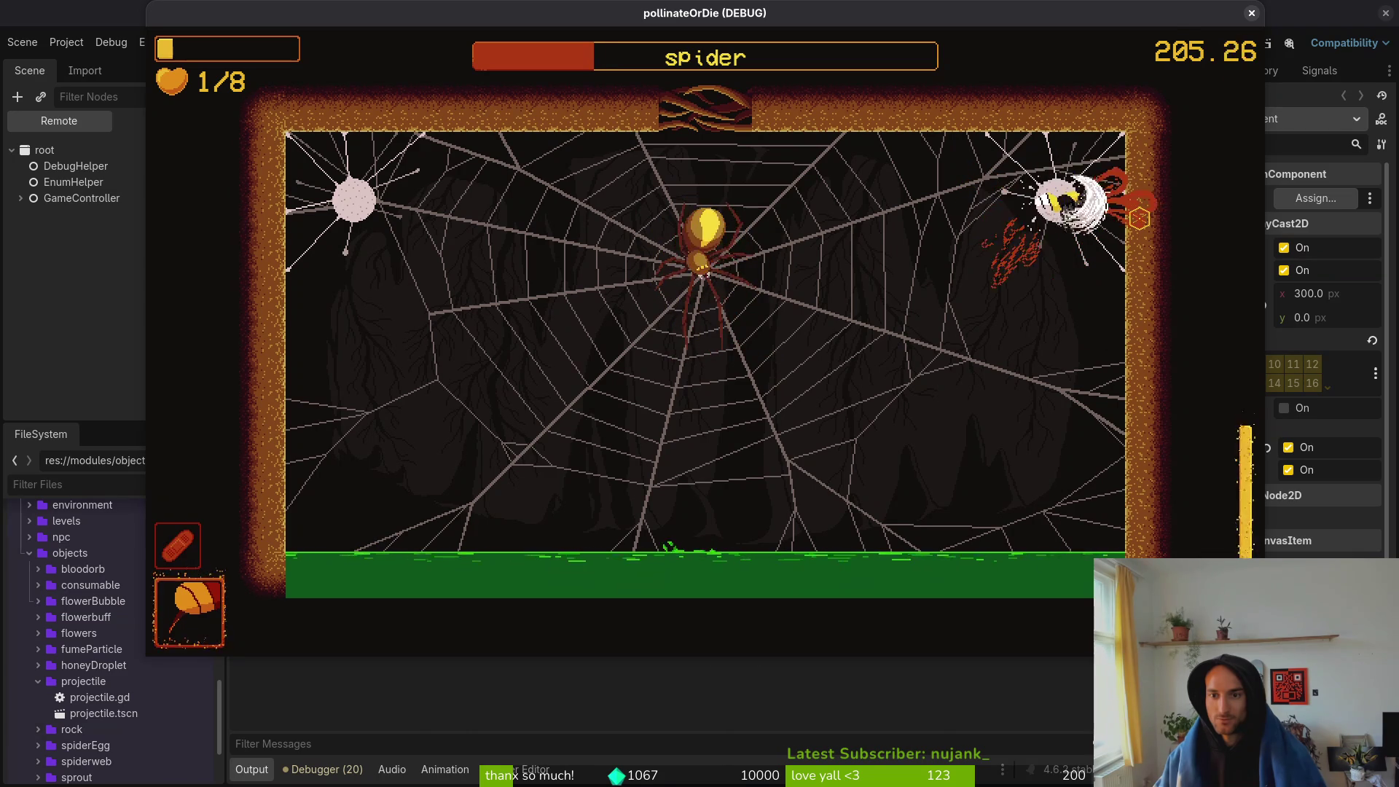
pyautogui.press('a')
pyautogui.press('s')
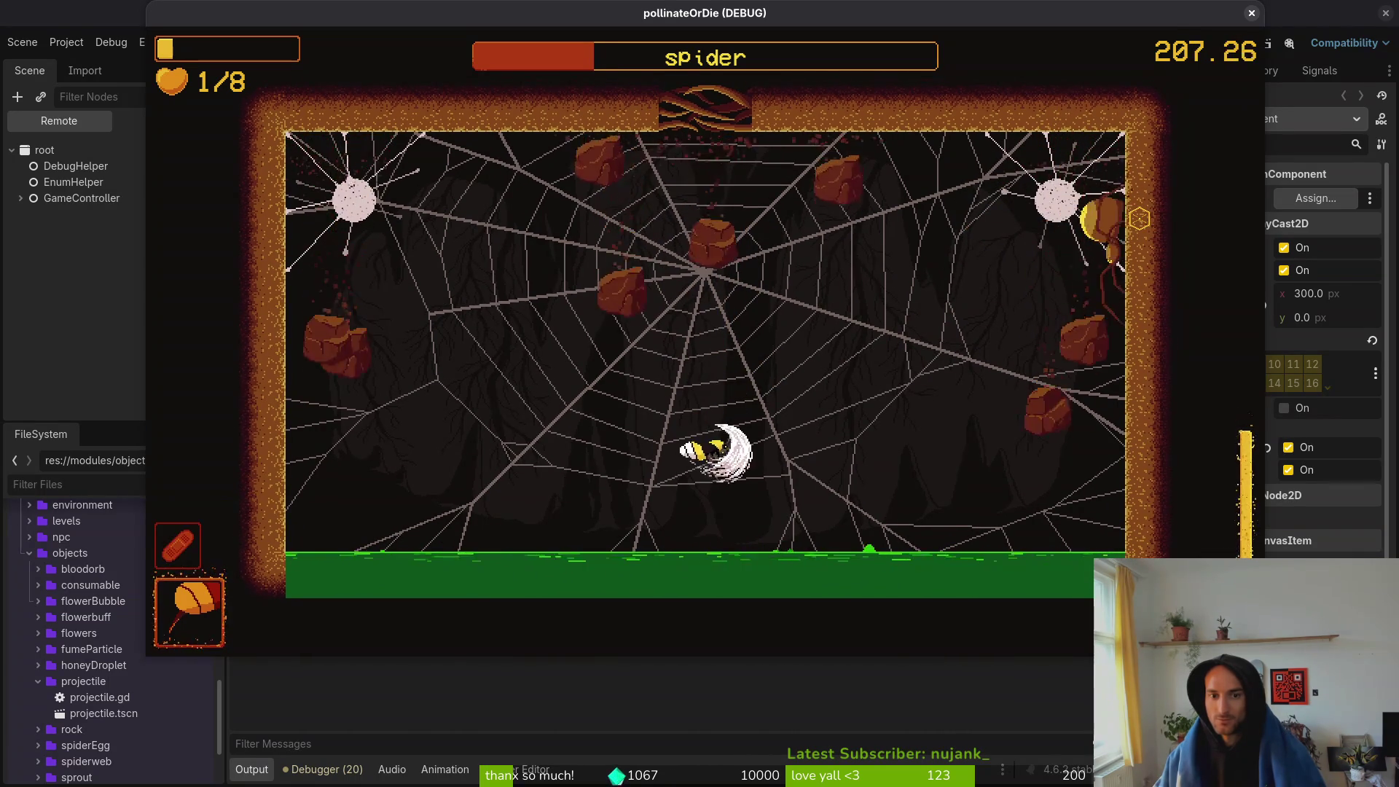
pyautogui.press('d')
pyautogui.press('d')
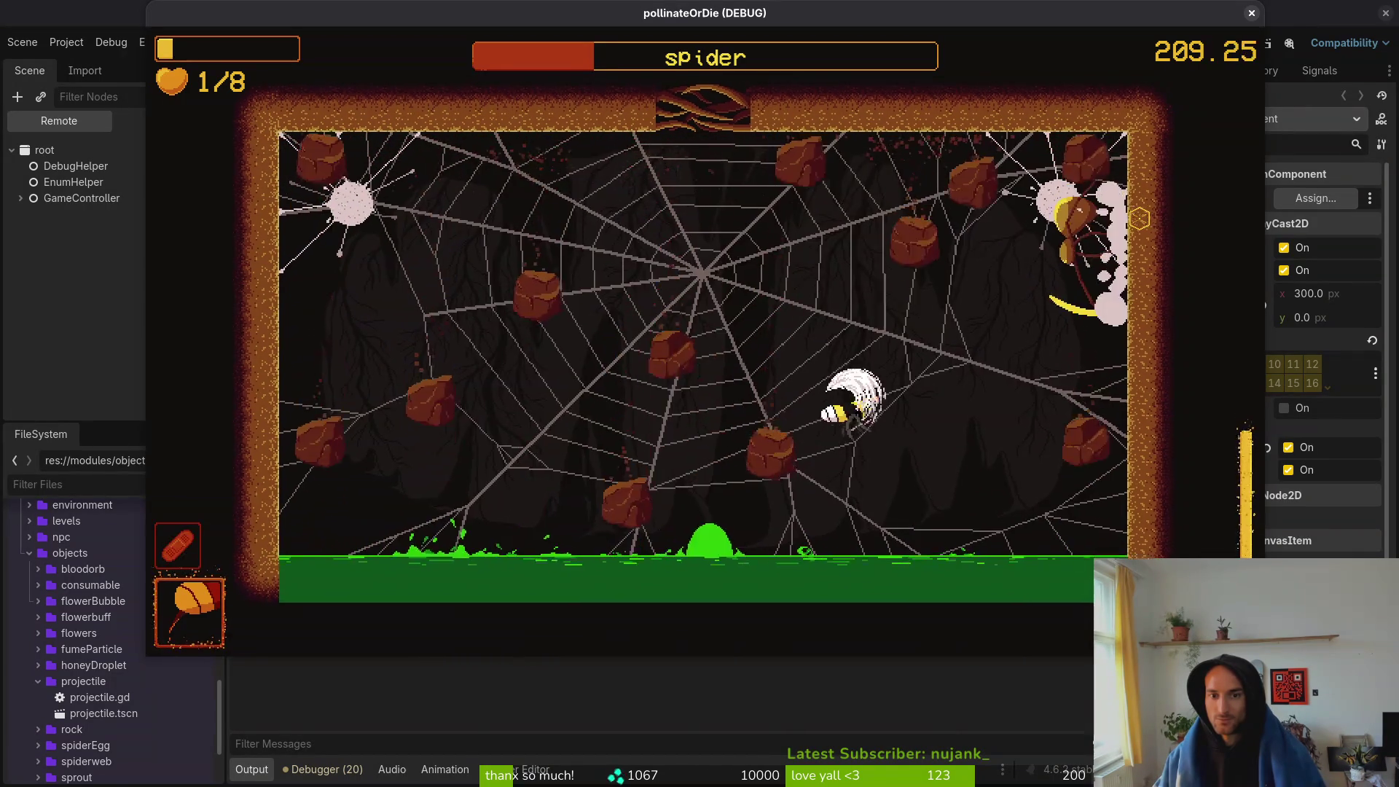
pyautogui.press('a')
pyautogui.press('d')
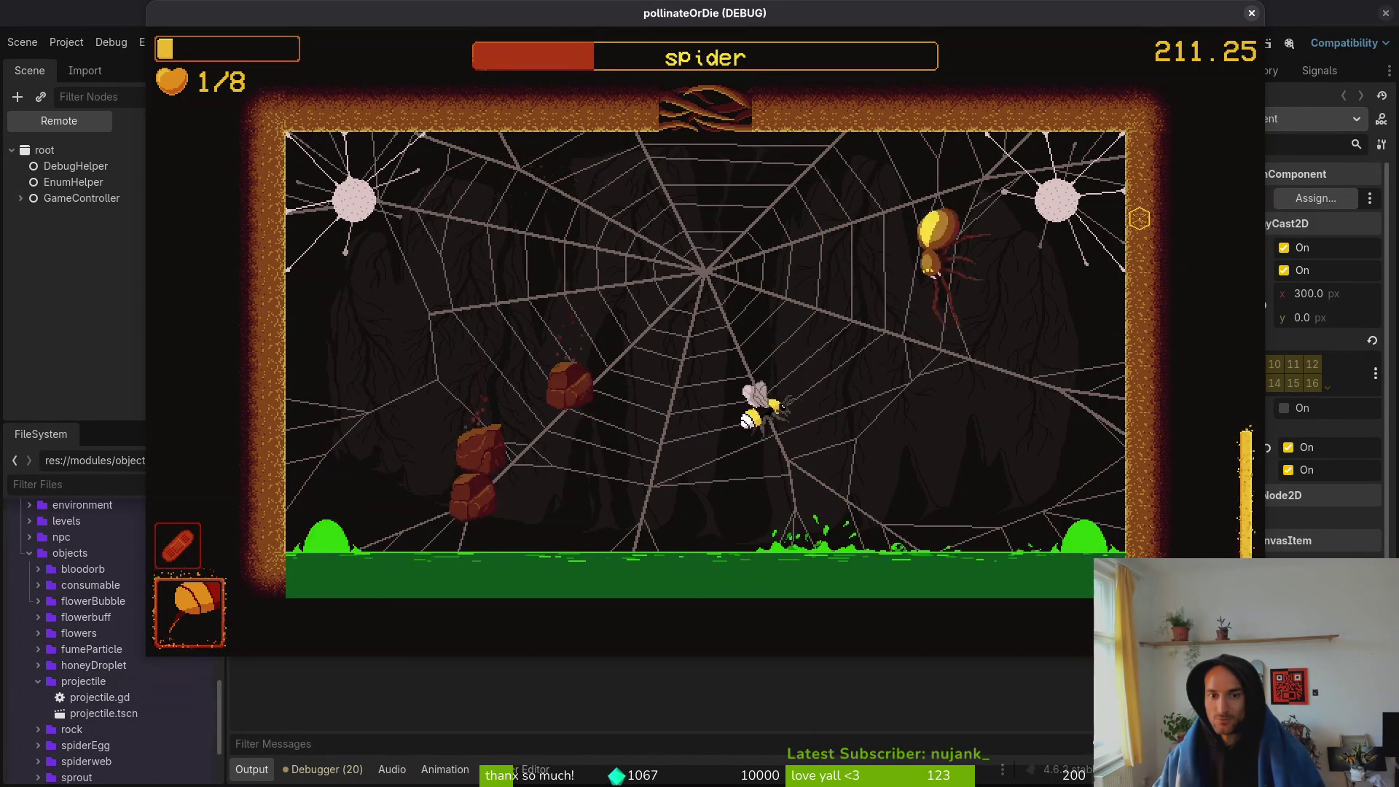
pyautogui.press('a')
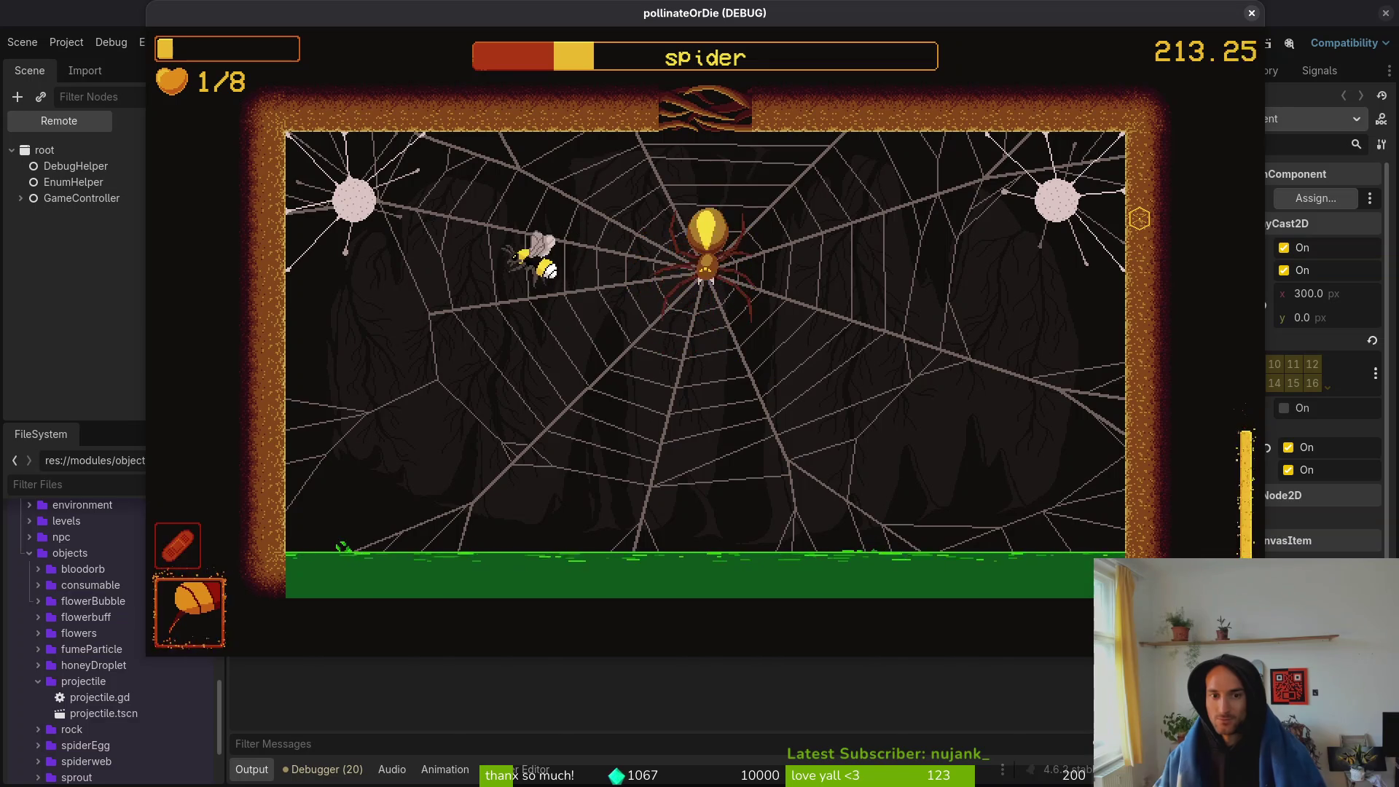
pyautogui.press('d')
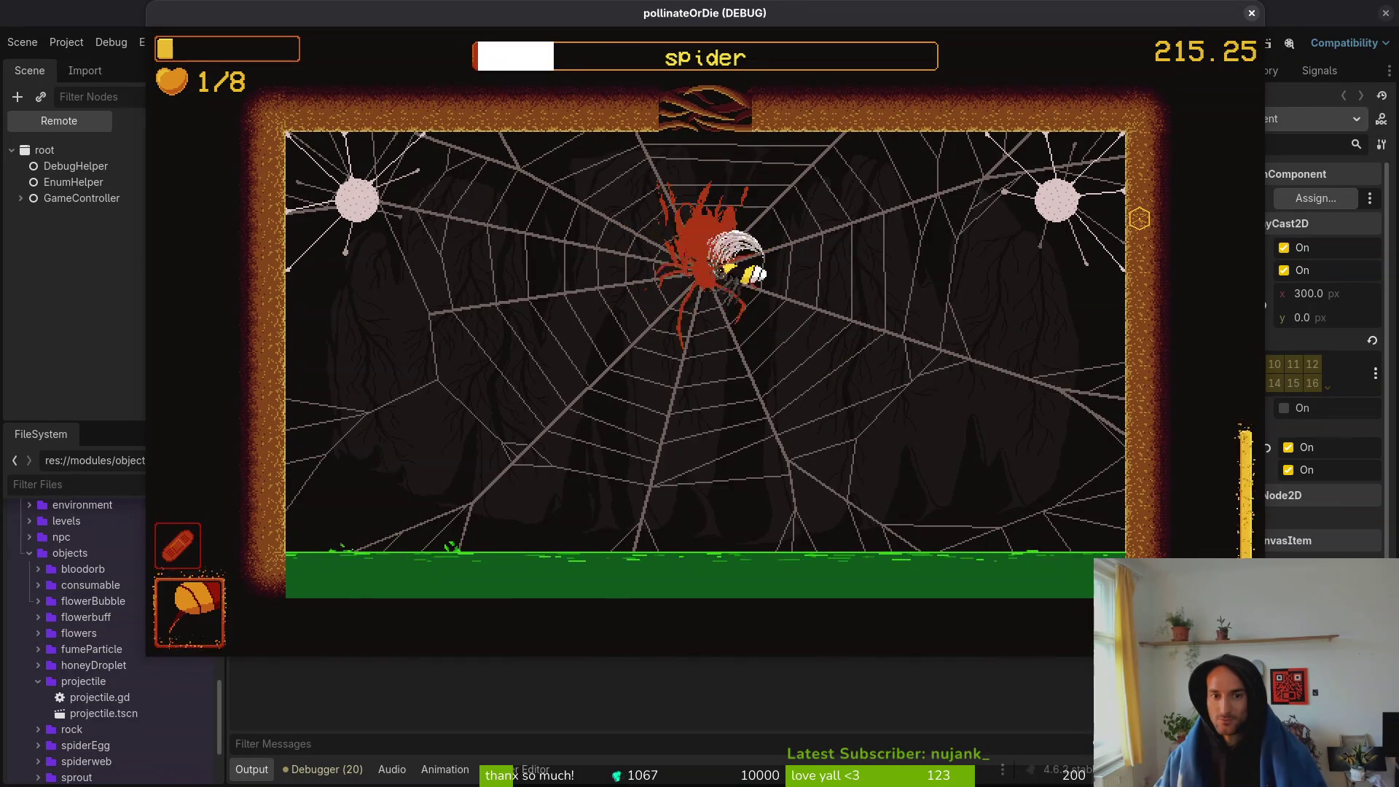
pyautogui.press('d')
pyautogui.press('w')
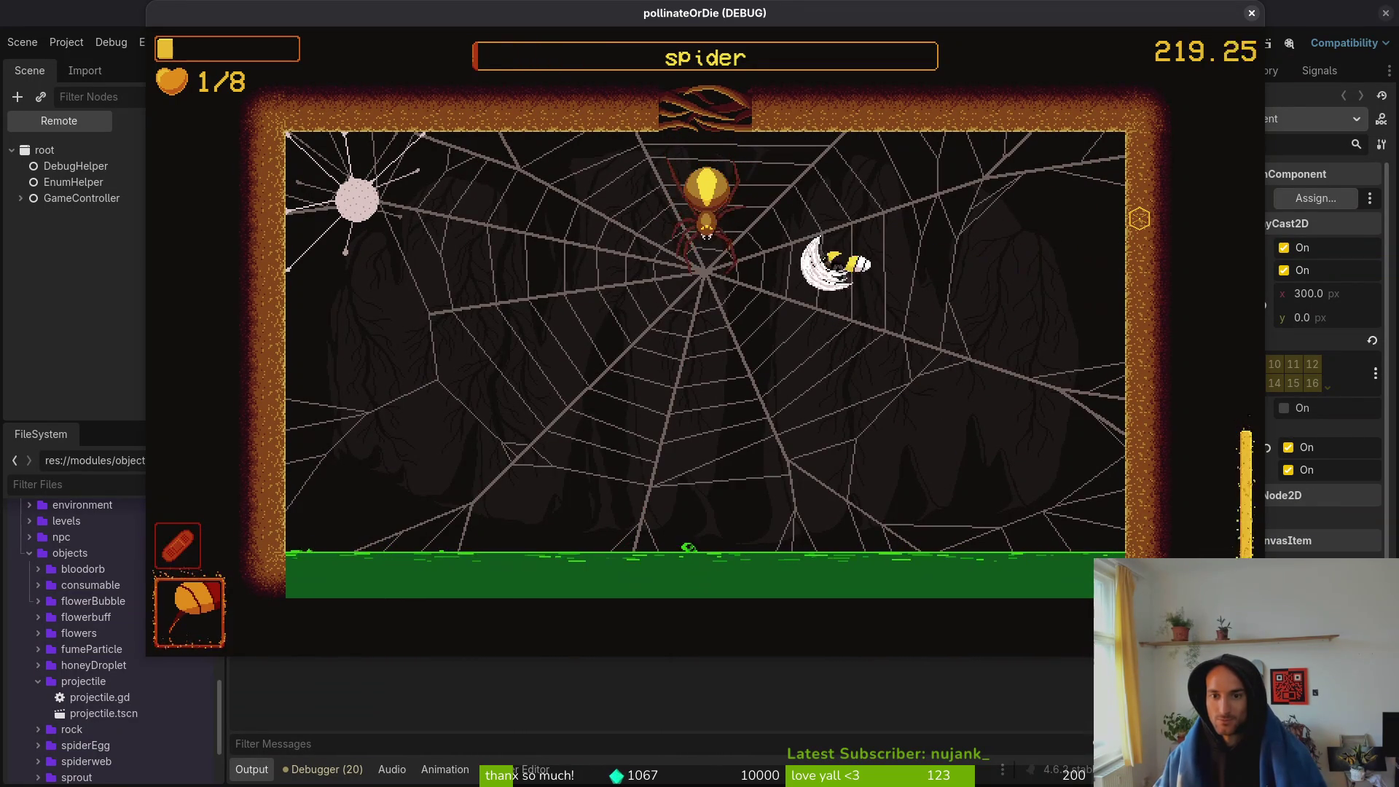
pyautogui.press('a')
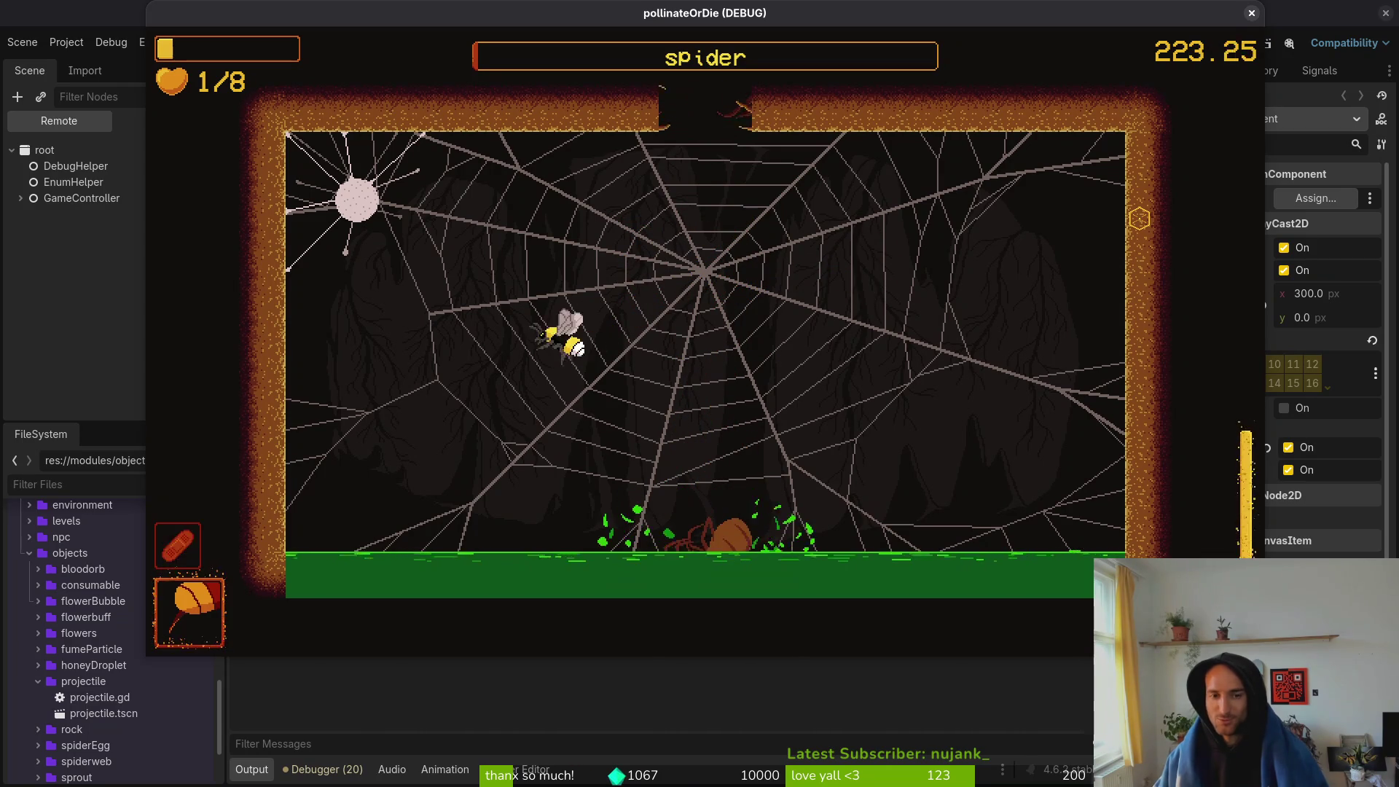
pyautogui.press('d')
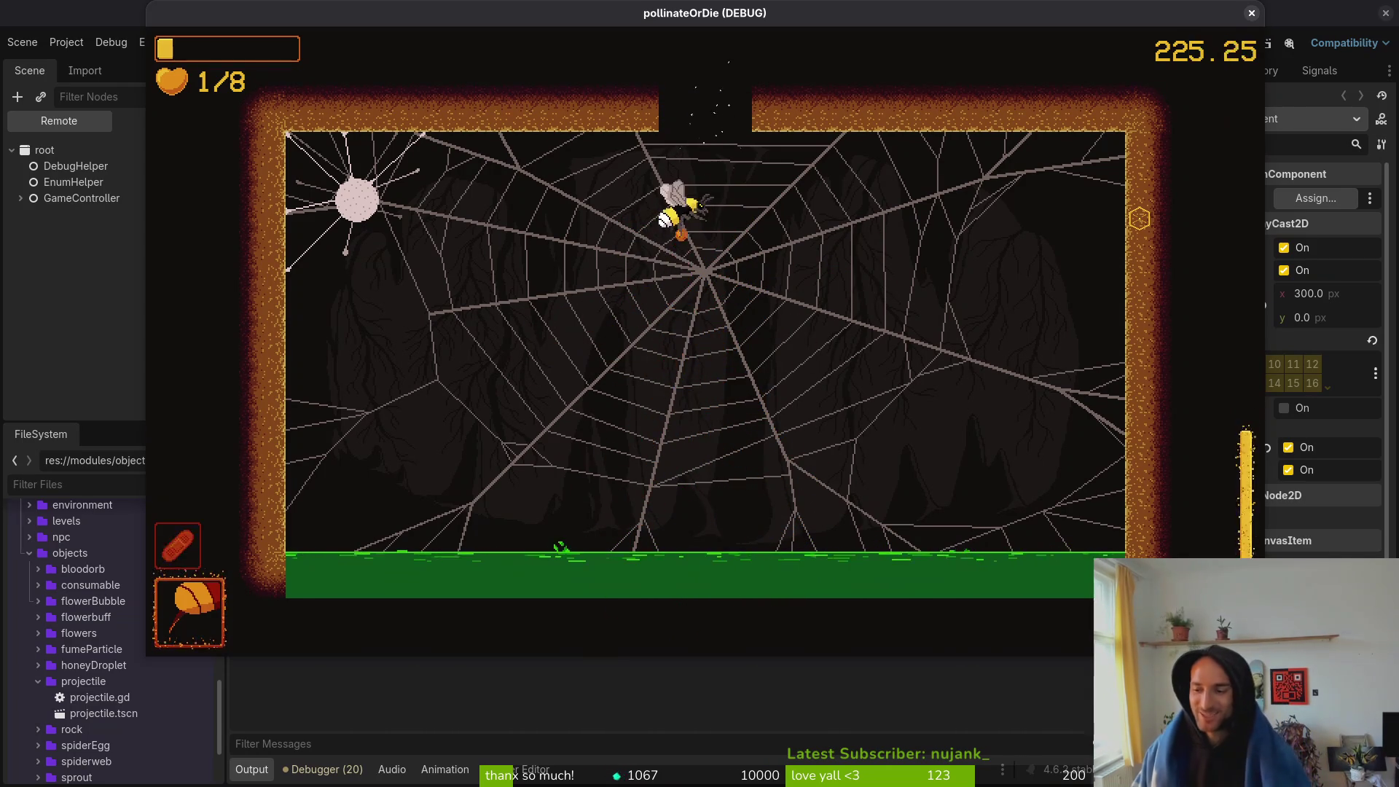
# - Pause and resume the game, fly out the top opening, and close the game window
pyautogui.press('Escape')
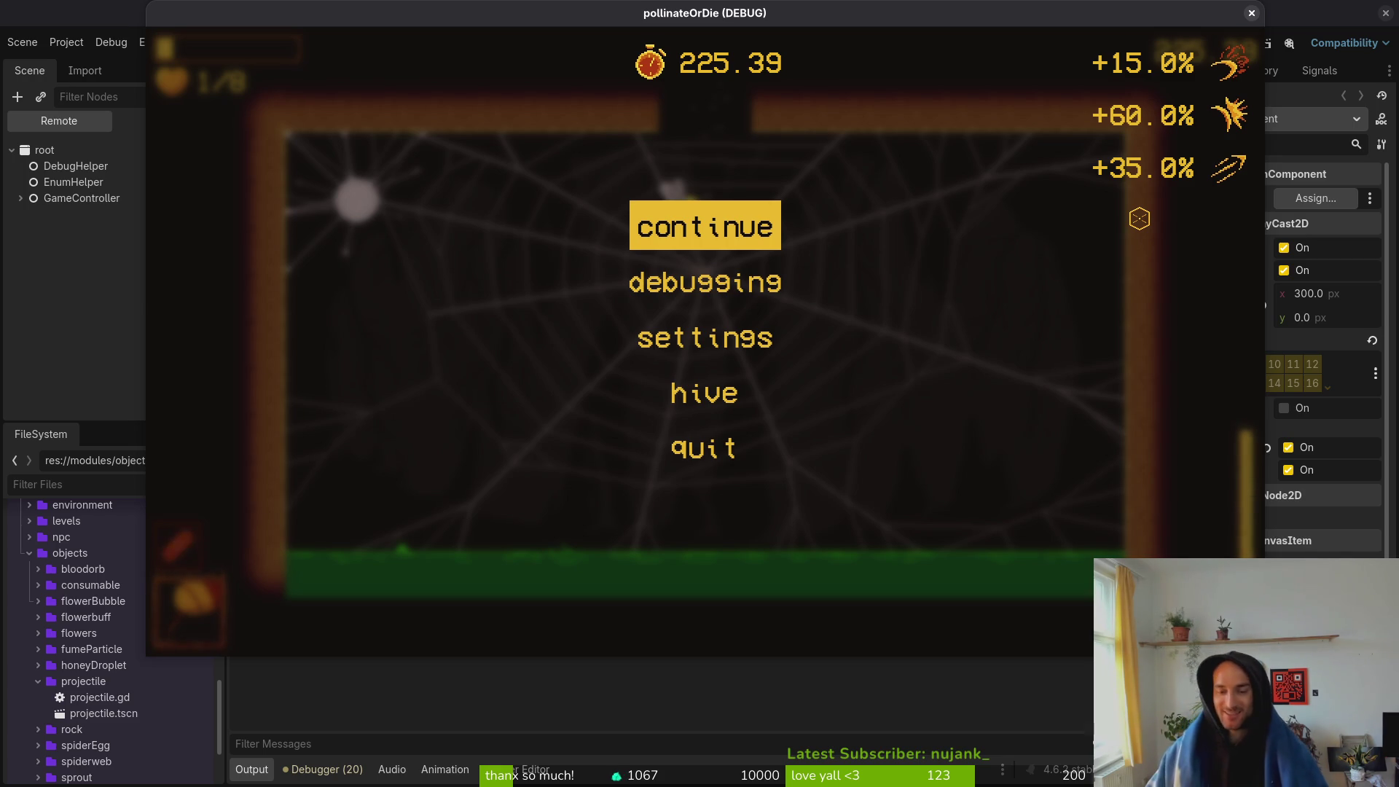
pyautogui.press('Escape')
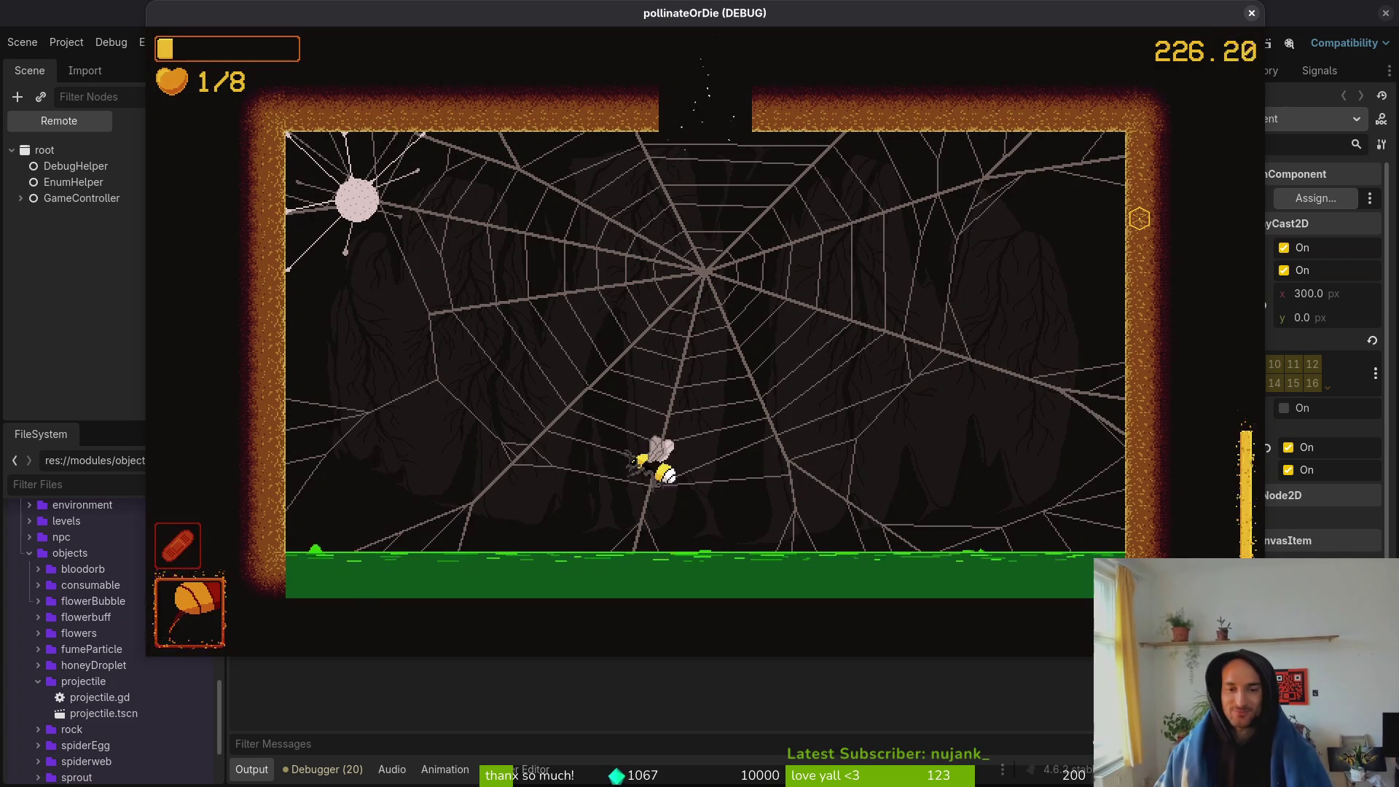
pyautogui.press('w')
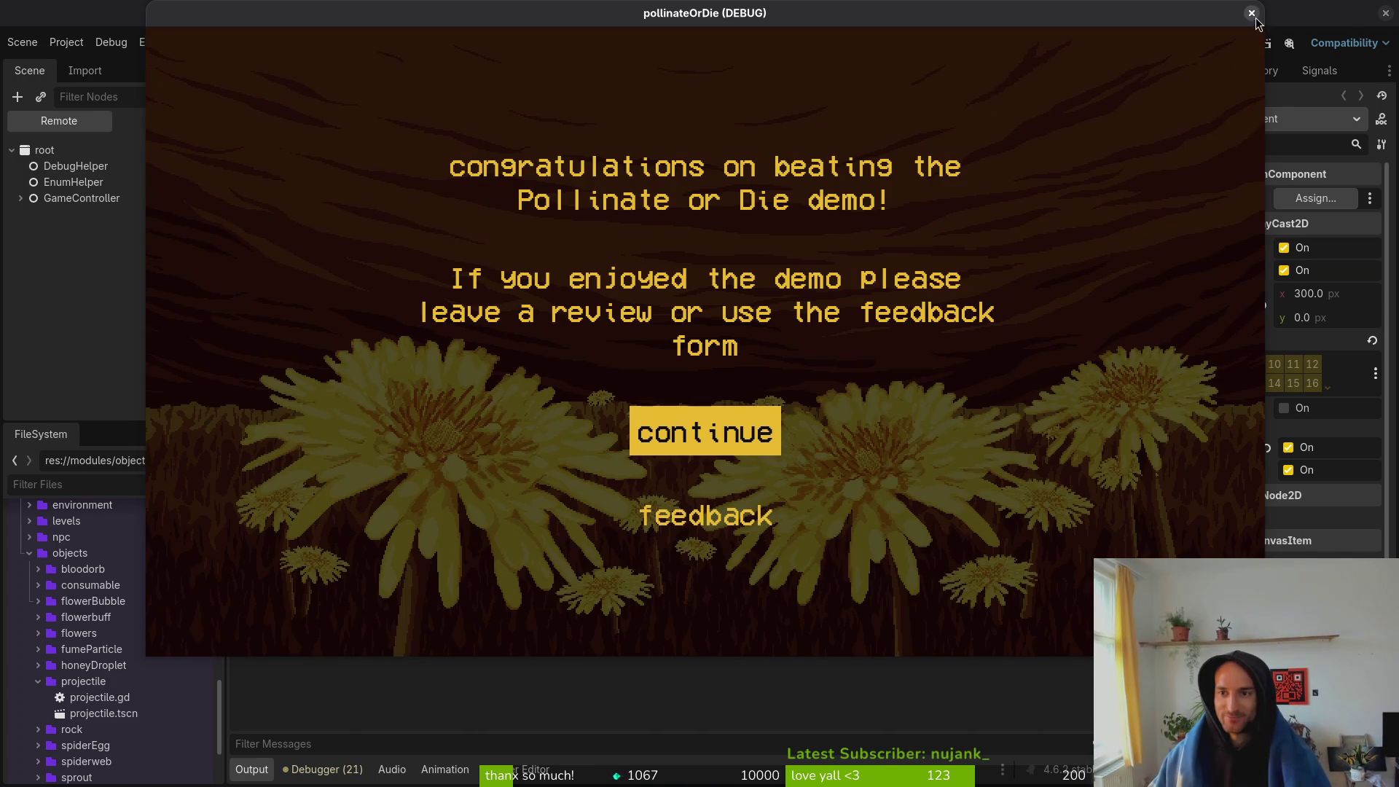
pyautogui.click(1251, 13)
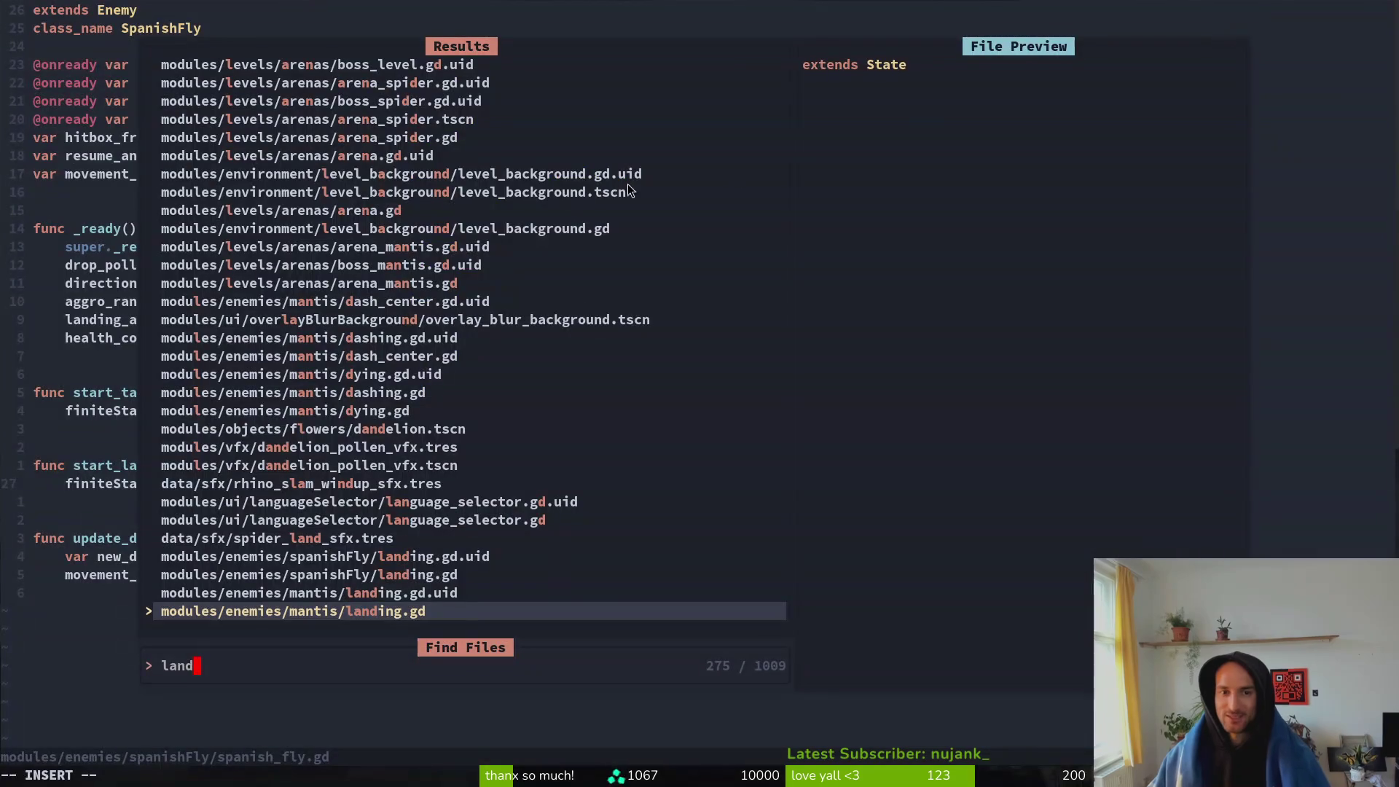
# - Dismiss the file search and save spanish_fly.gd with :w
pyautogui.press('Escape')
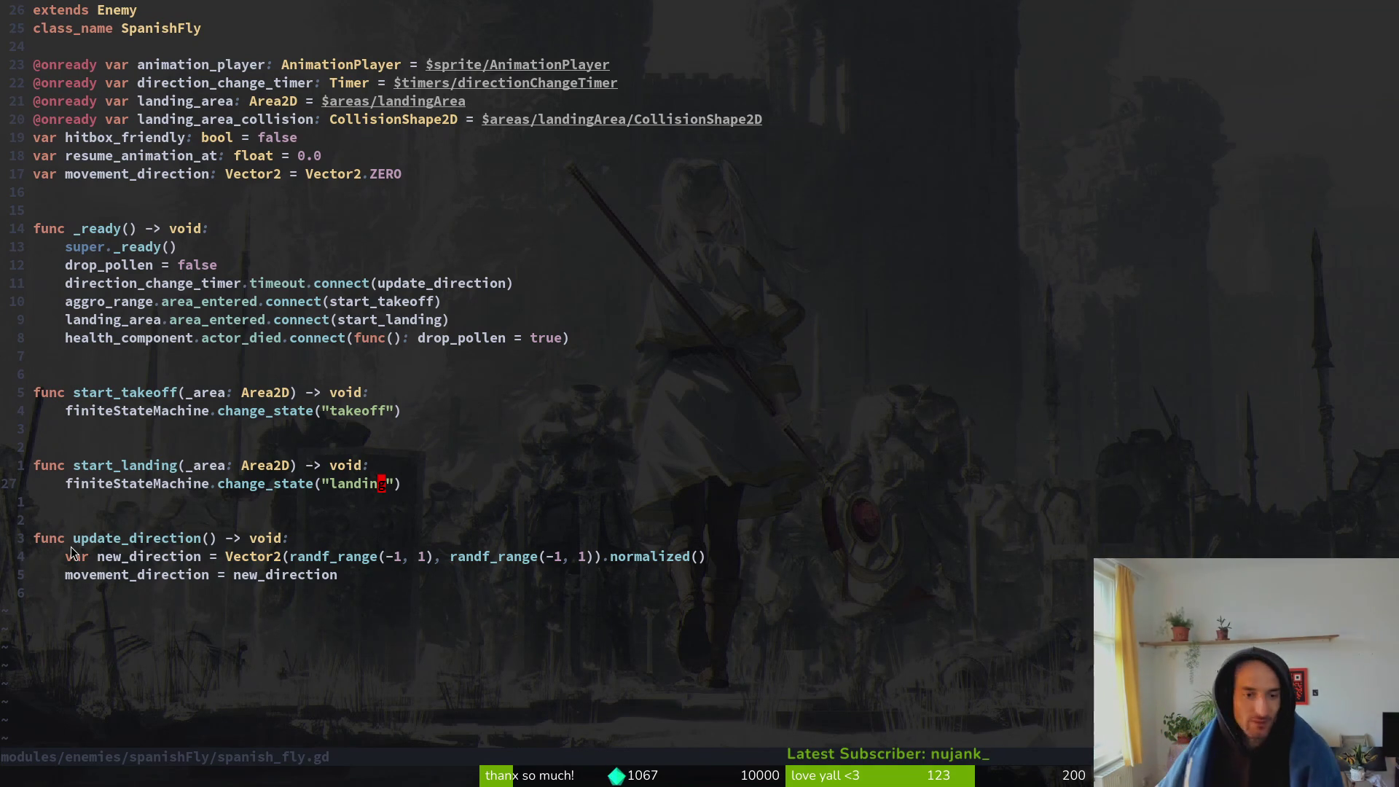
pyautogui.write(':w')
pyautogui.press('Return')
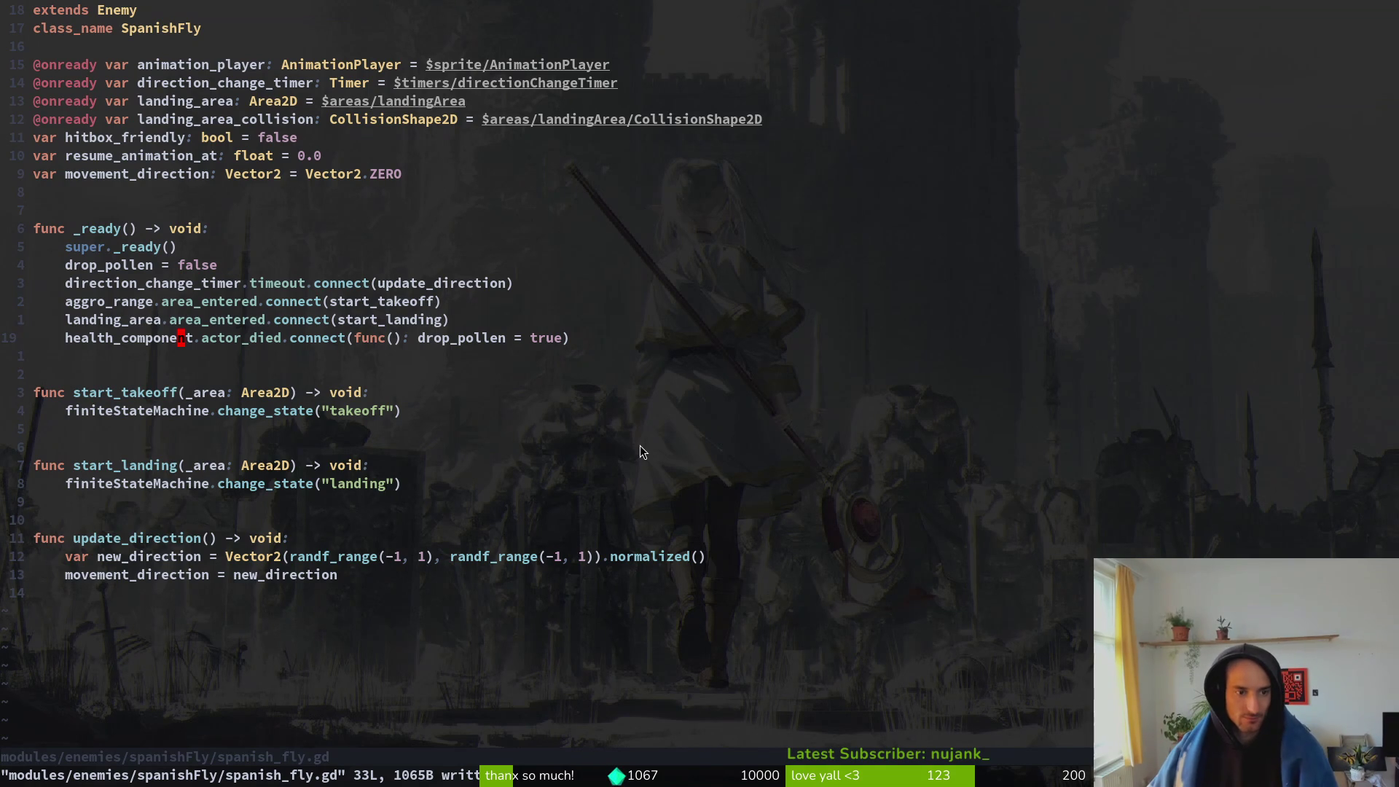
# - Grep the project for the health_component.actor_died line from line 19
pyautogui.hotkey('shift', 'v')
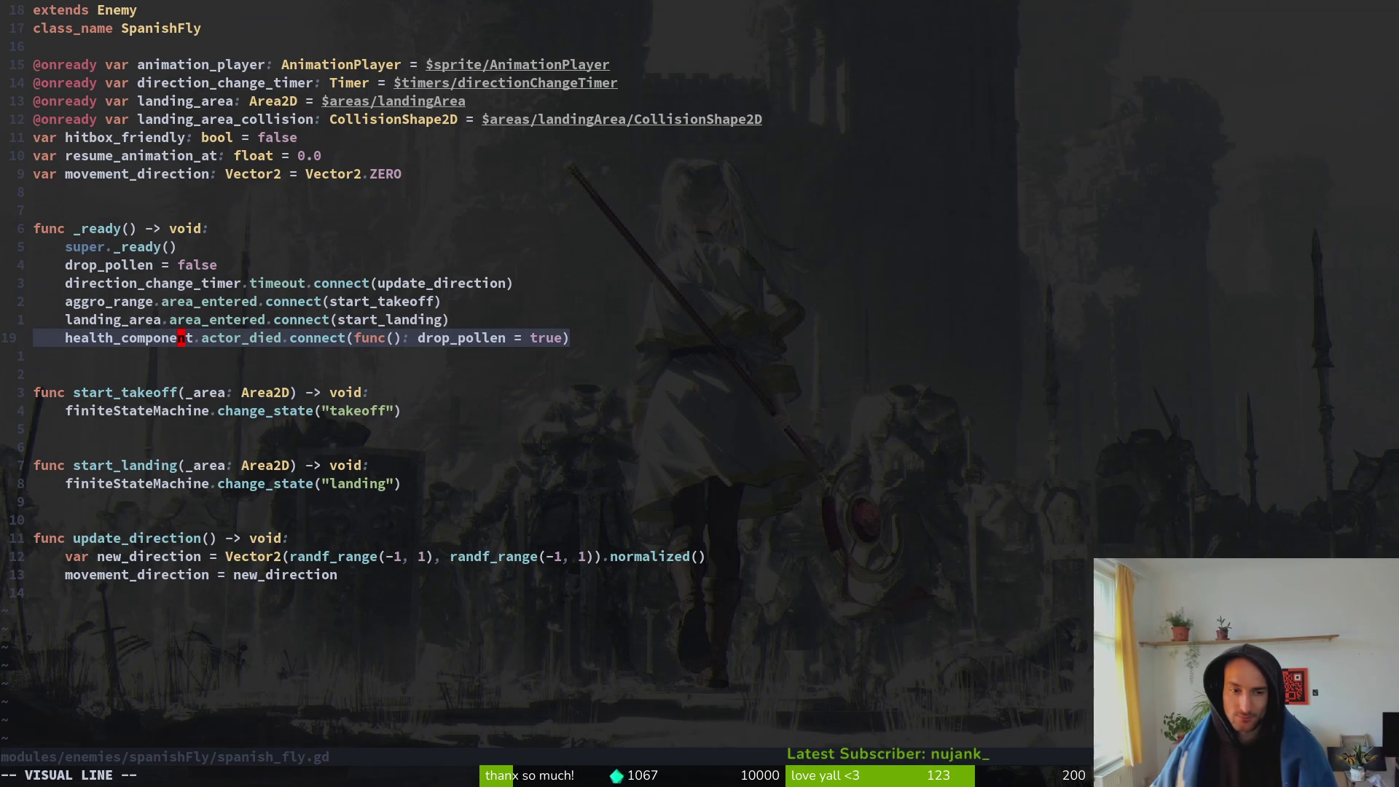
pyautogui.press('Escape')
pyautogui.hotkey('shift', 'v')
pyautogui.press('Escape')
pyautogui.hotkey('shift', 'v')
pyautogui.press('Escape')
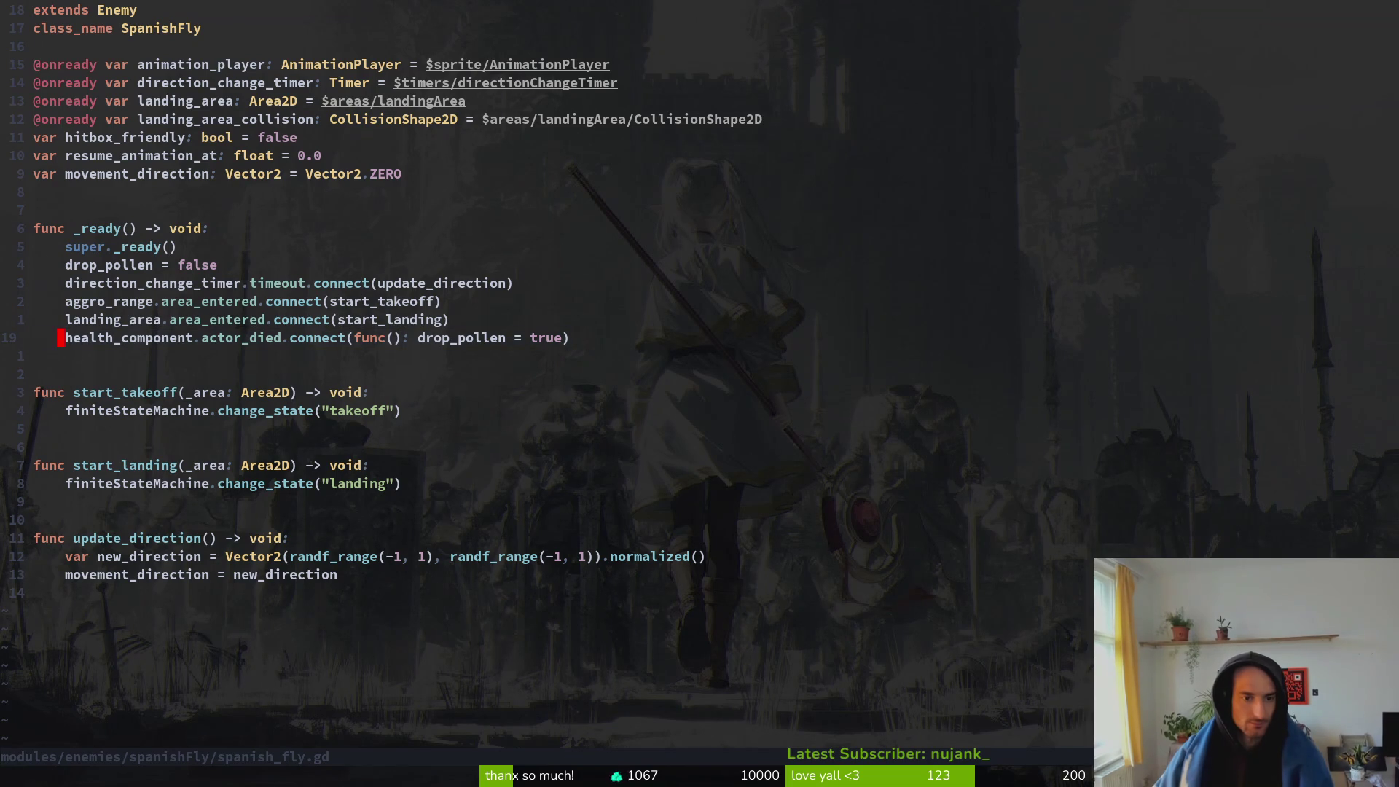
pyautogui.press('space')
pyautogui.press('f')
pyautogui.press('w')
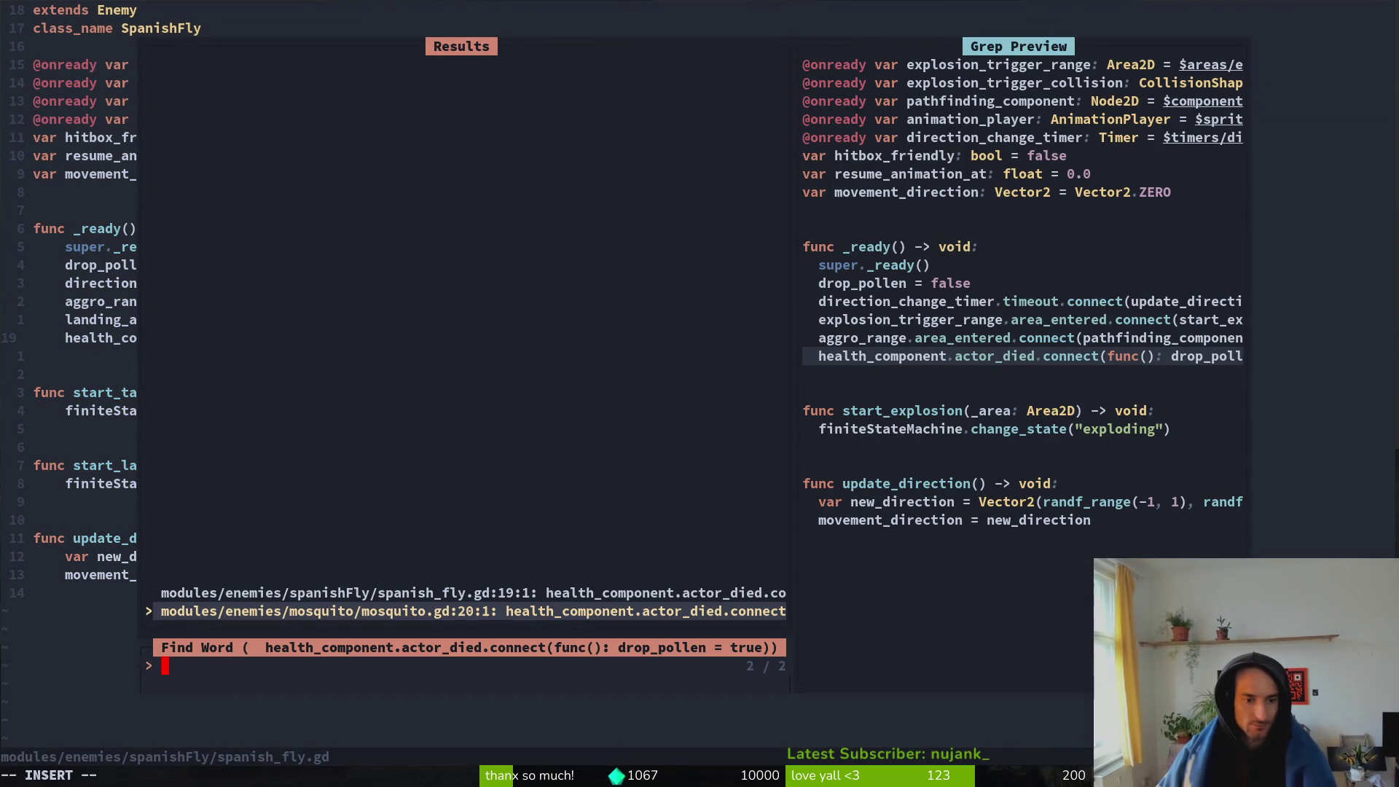
# - Delete the health_component actor_died and direction_change_timer lines from spanish_fly.gd and save
pyautogui.press('Escape')
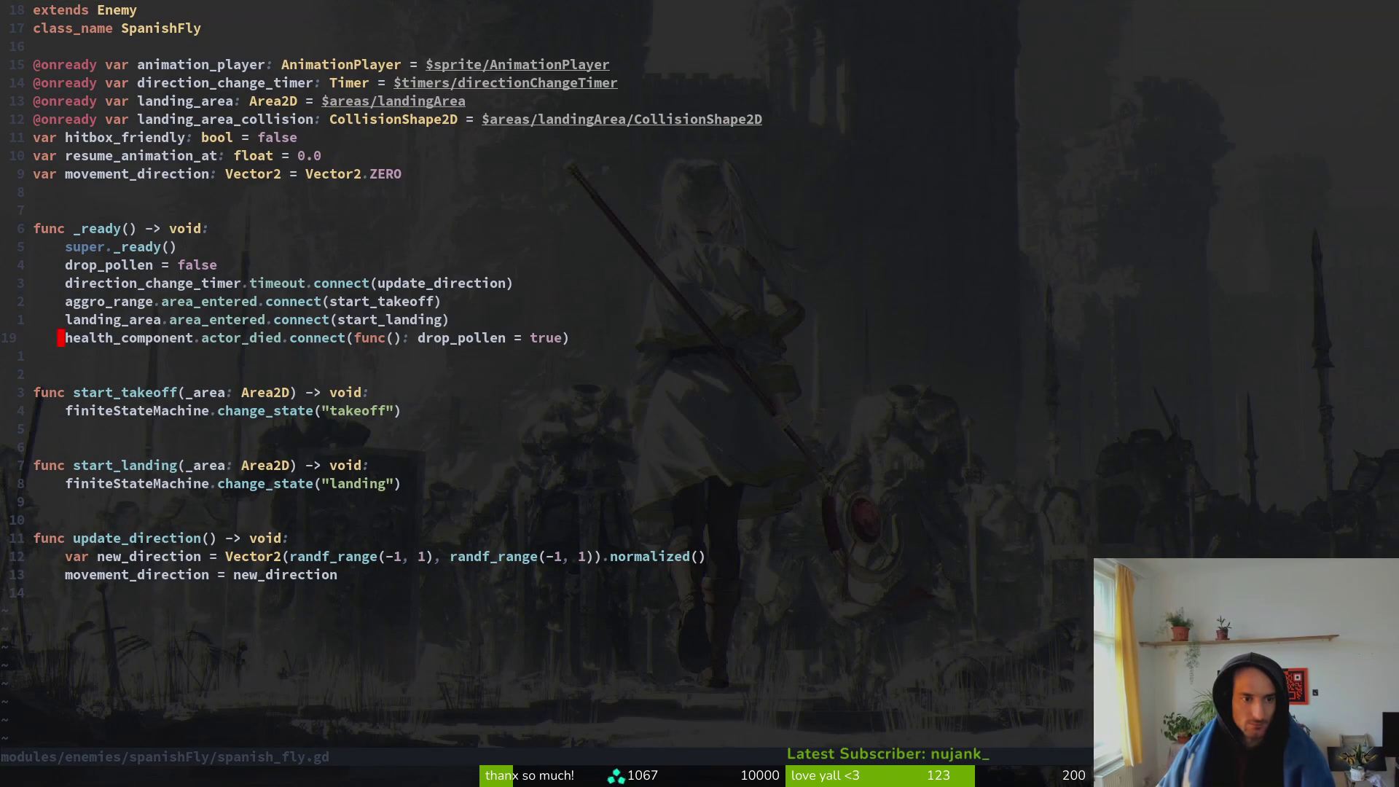
pyautogui.press('d')
pyautogui.press('d')
pyautogui.hotkey('ctrl', 's')
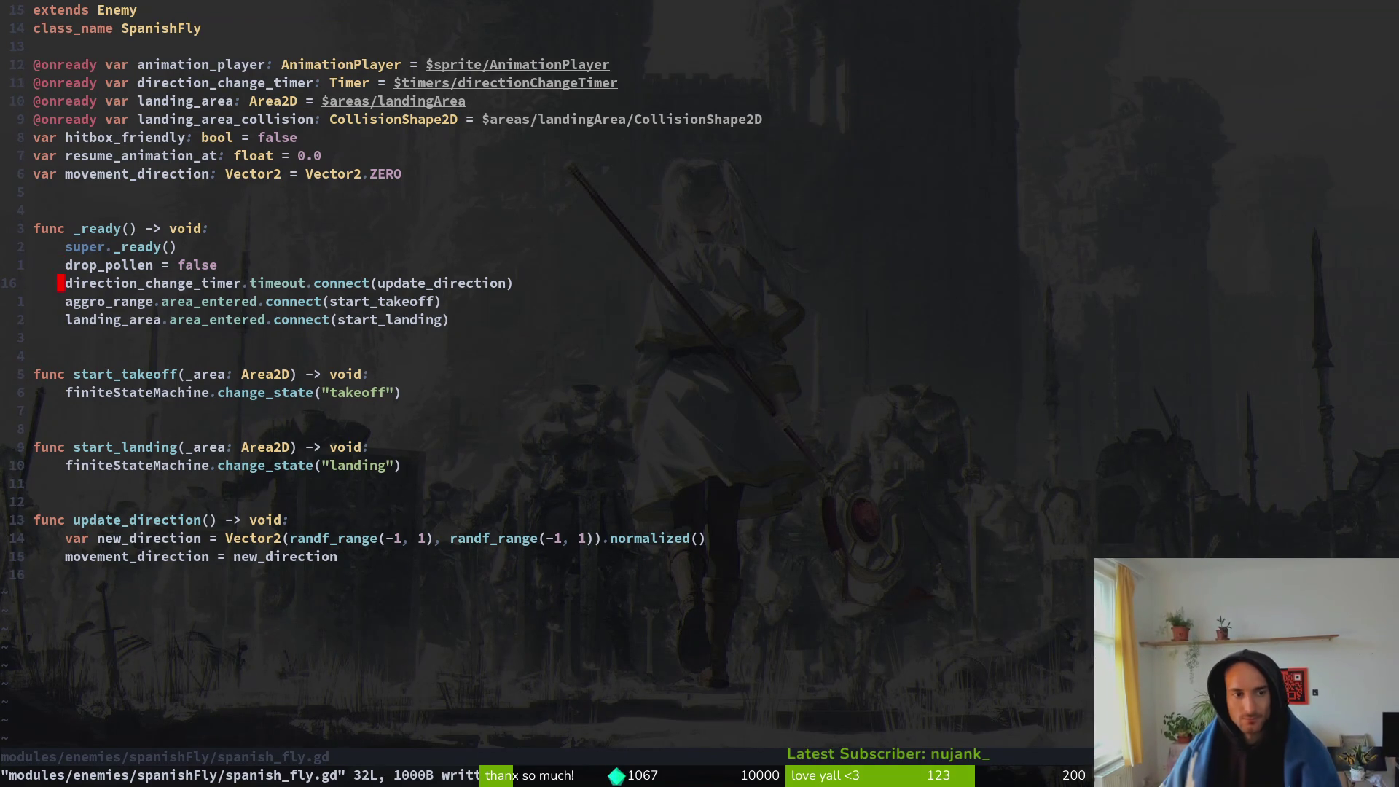
pyautogui.press('d')
pyautogui.press('d')
pyautogui.press('k')
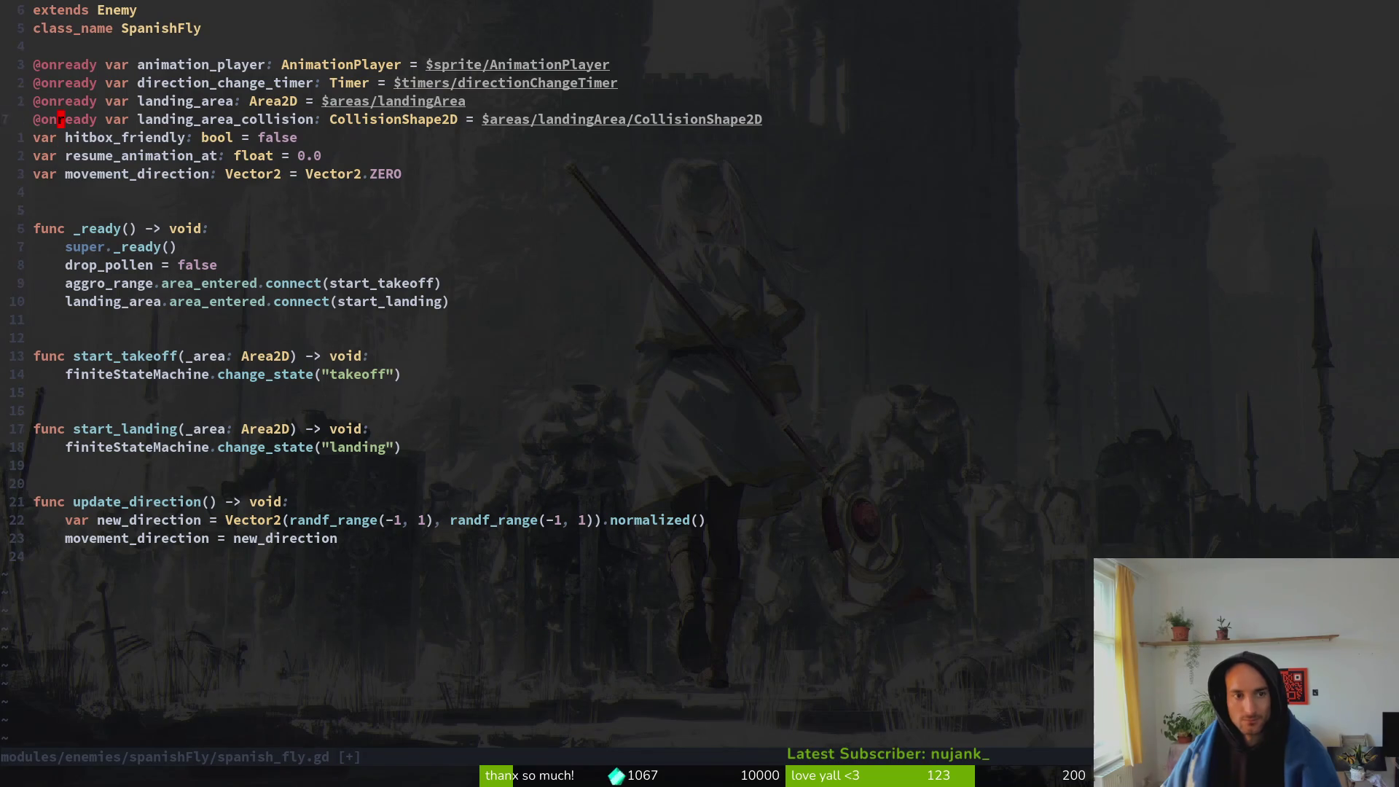
pyautogui.press('k')
pyautogui.press('k')
pyautogui.press('d')
pyautogui.press('d')
pyautogui.write(':w')
pyautogui.press('Return')
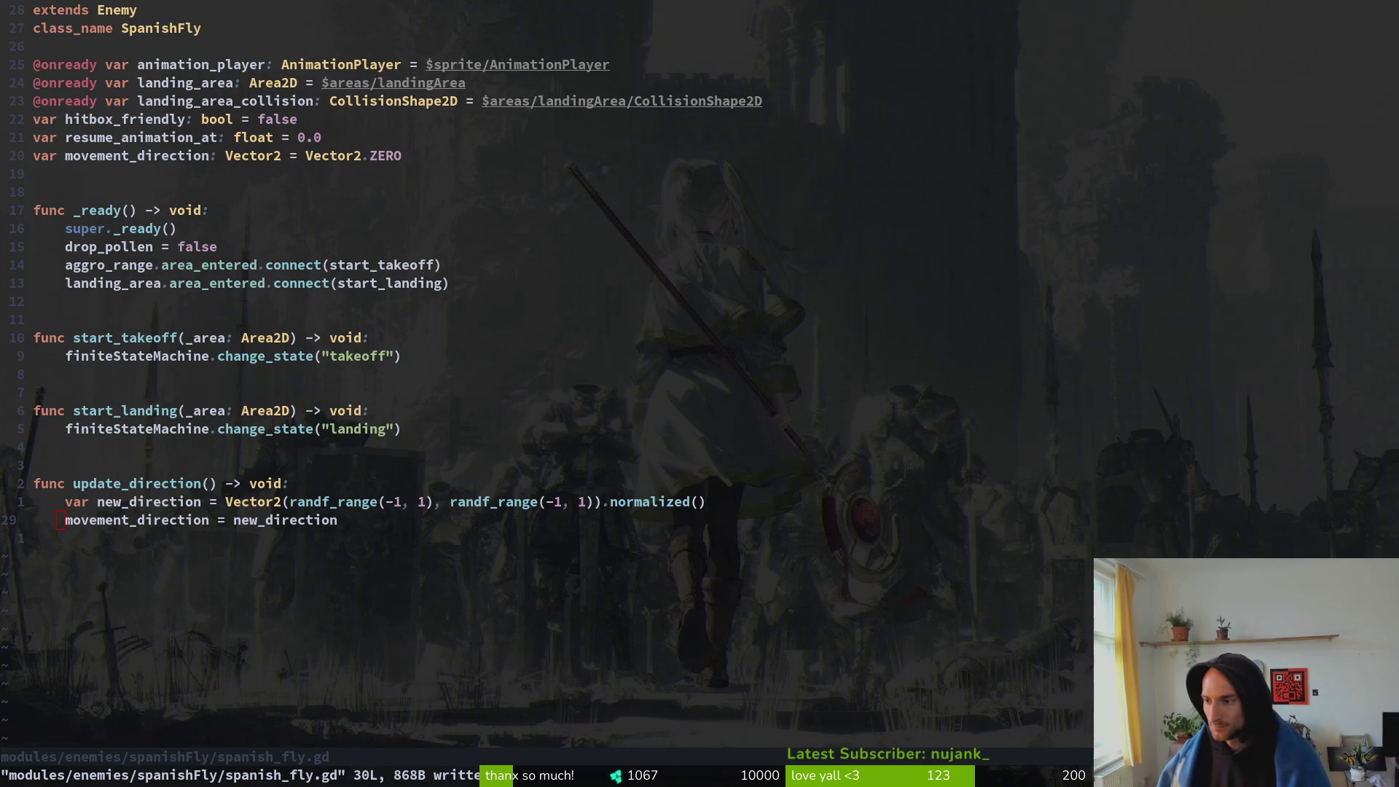
# - In Godot, close the vision_component and devlevel scenes and expand spanishFly's components node
pyautogui.hotkey('alt', 'Tab')
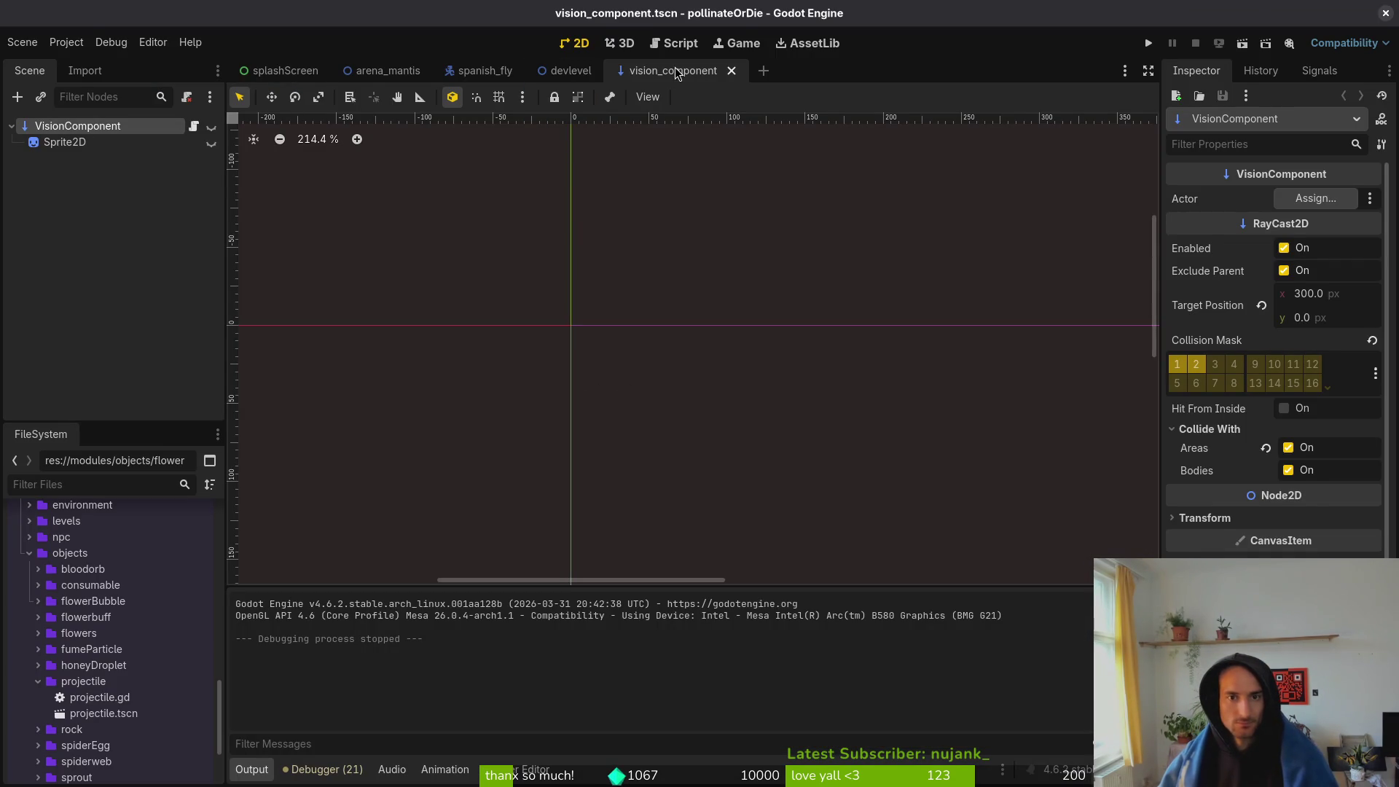
pyautogui.middleClick(676, 73)
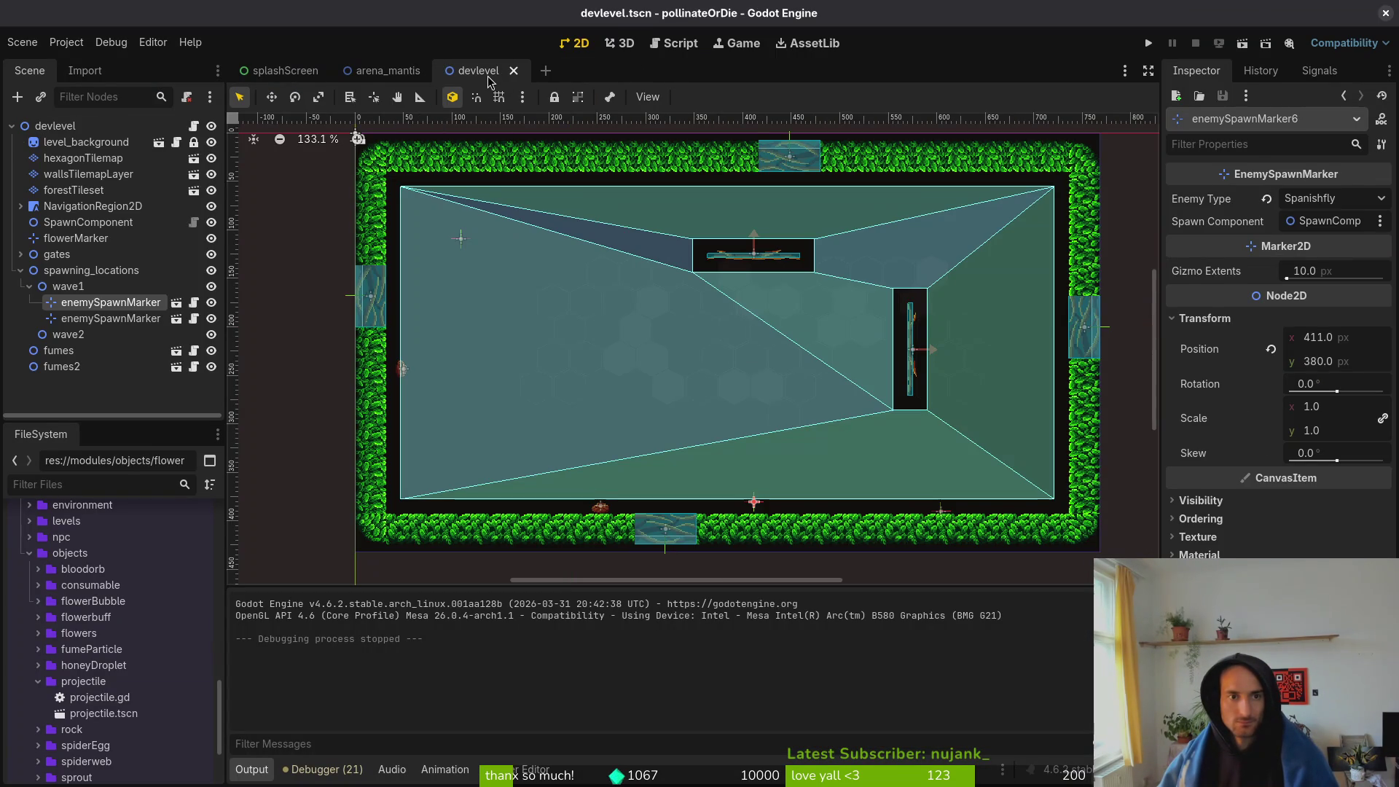
pyautogui.middleClick(488, 79)
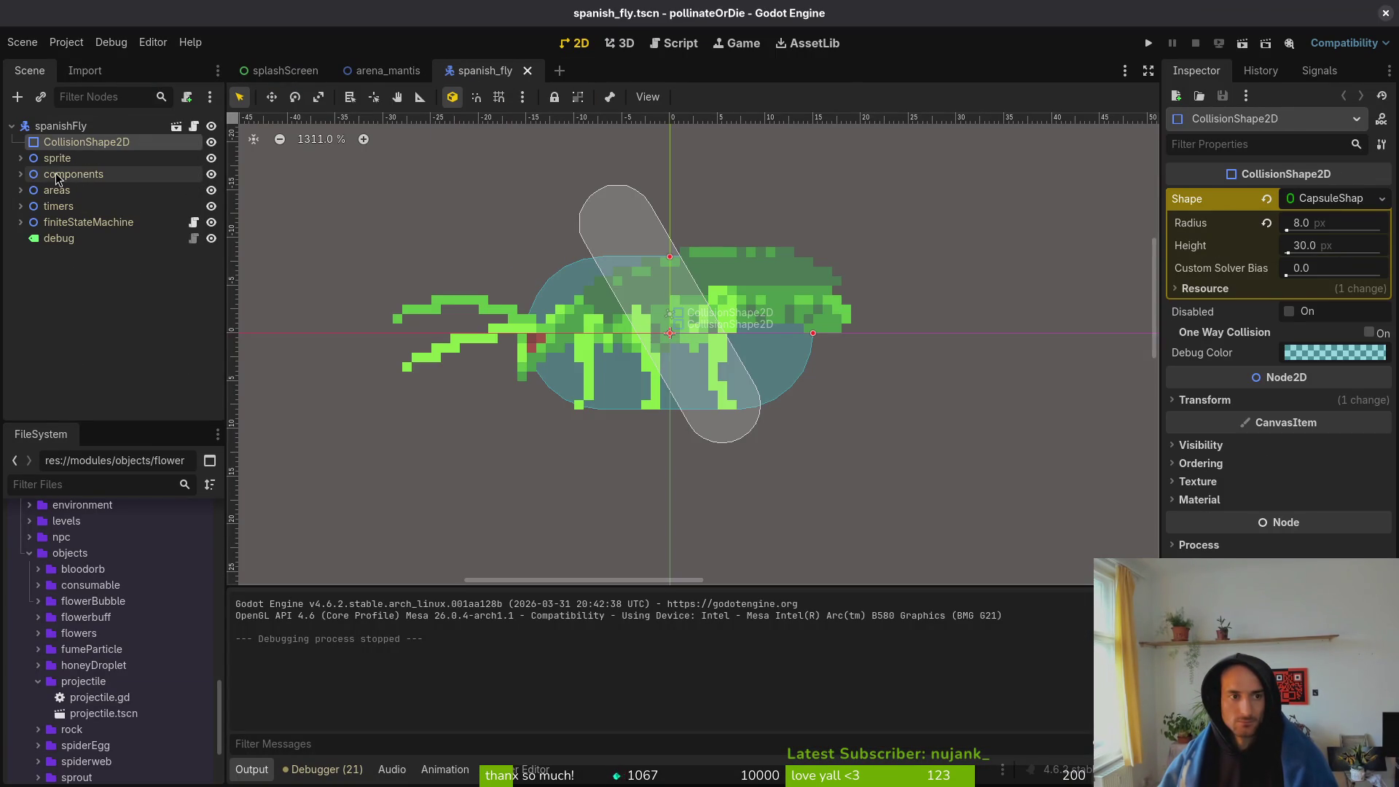
pyautogui.click(20, 175)
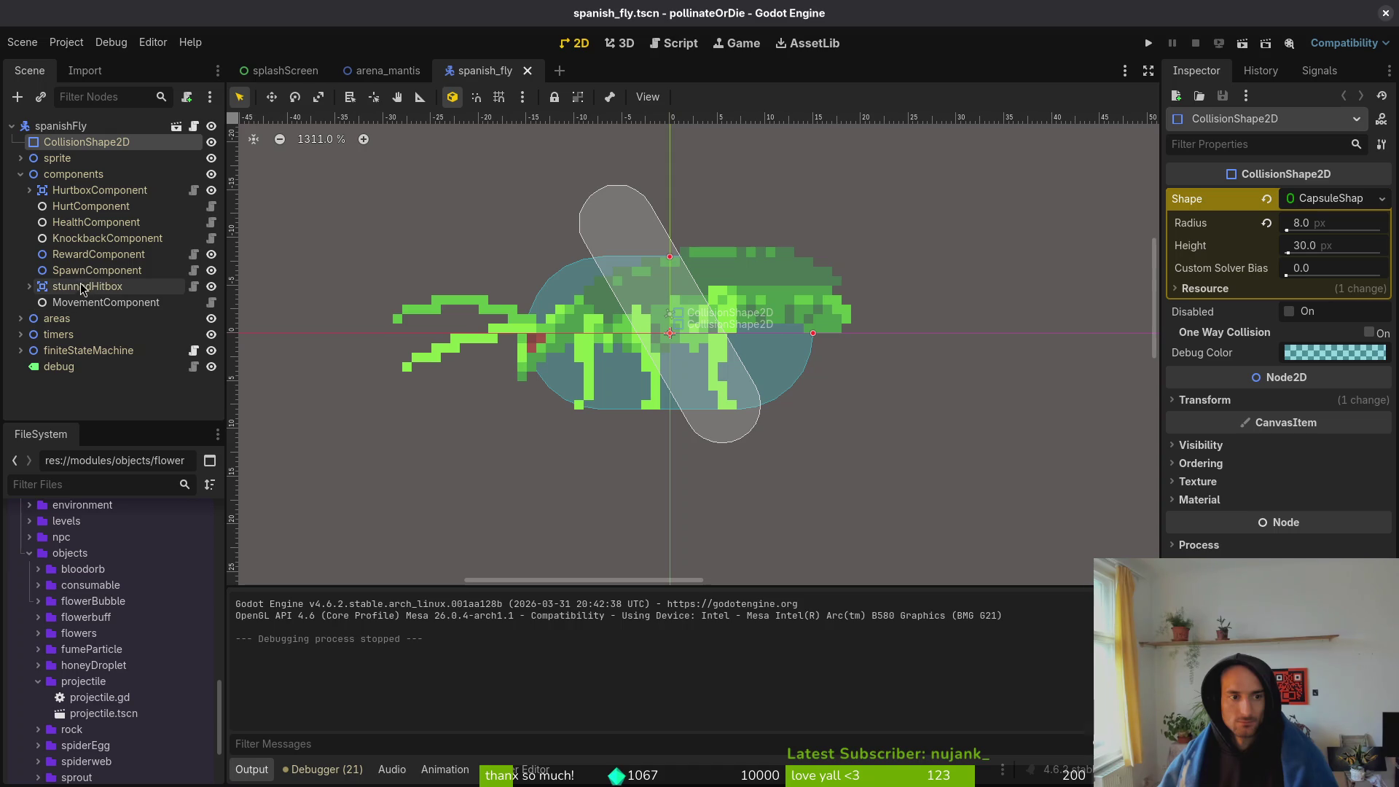
# - Add a plain PathfindingComponent node under components, compare with the fly scene, then delete it
pyautogui.click(73, 174)
pyautogui.hotkey('ctrl', 'a')
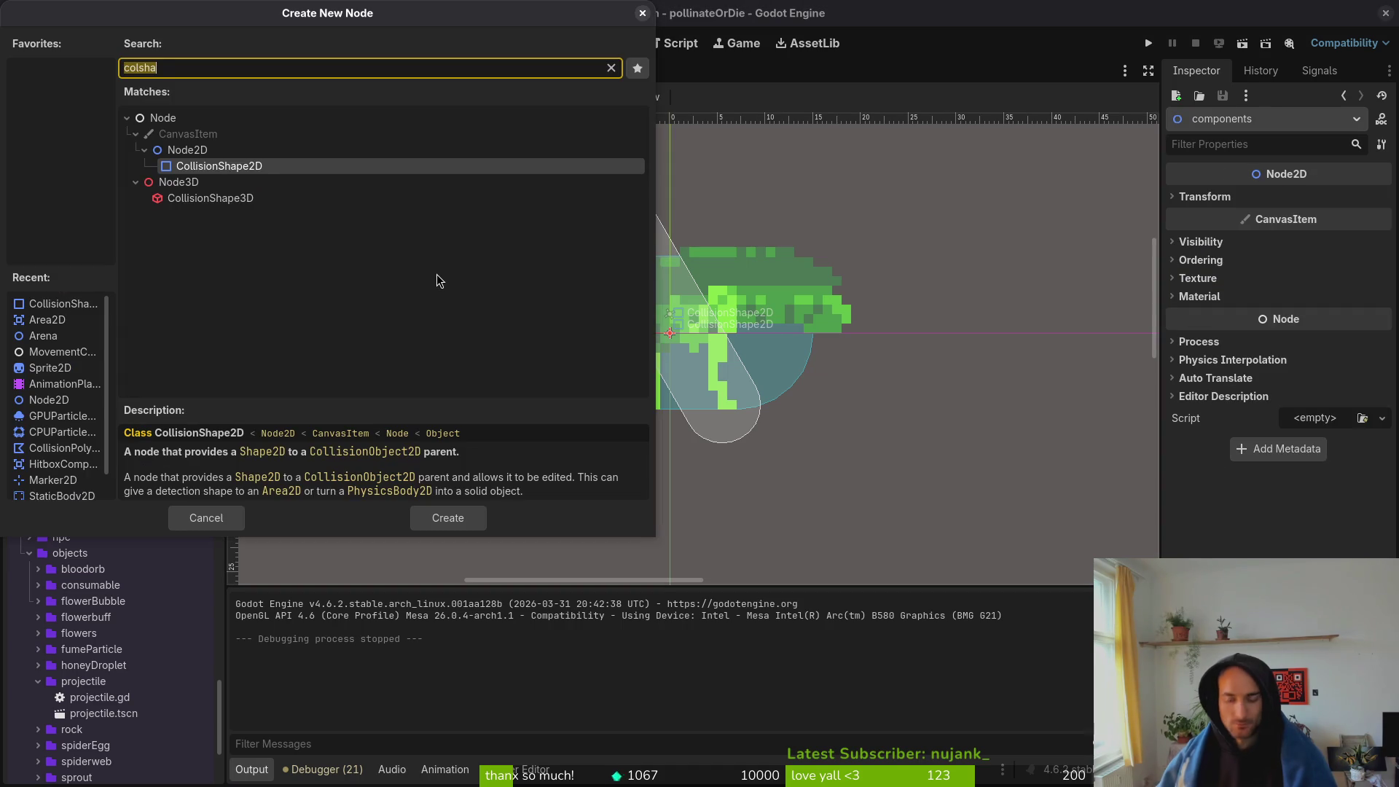
pyautogui.write('pathfinding')
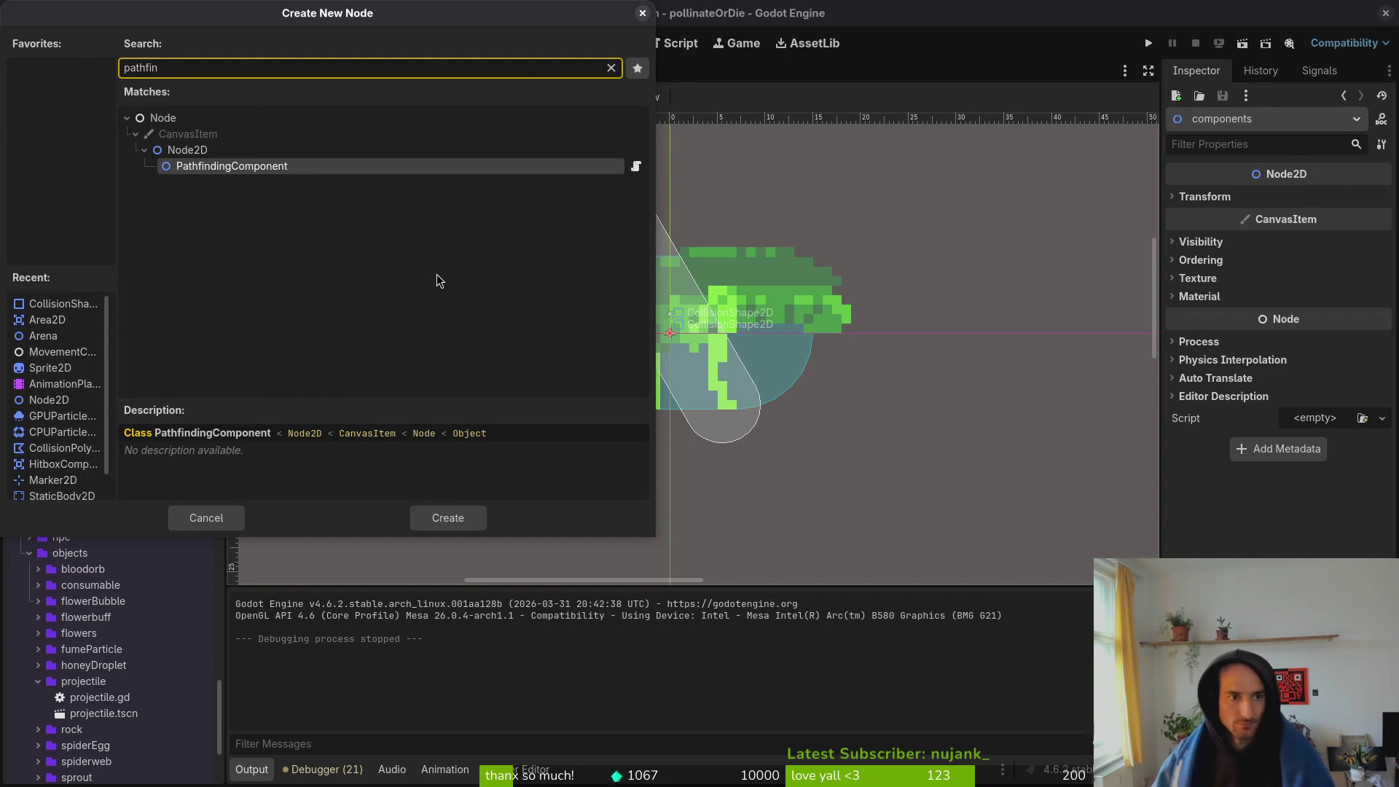
pyautogui.press('Return')
pyautogui.hotkey('ctrl', 's')
pyautogui.hotkey('ctrl', 'shift', 't')
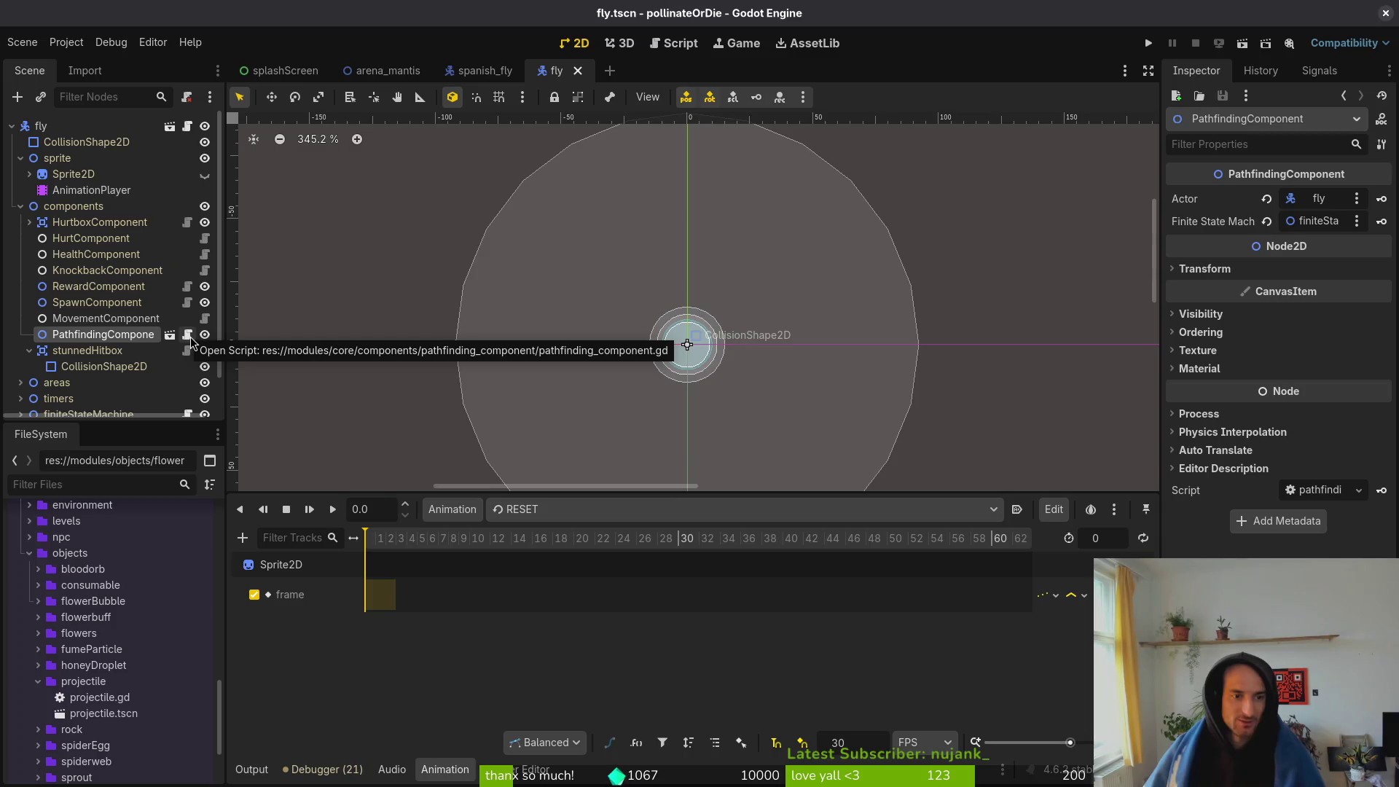
pyautogui.click(486, 76)
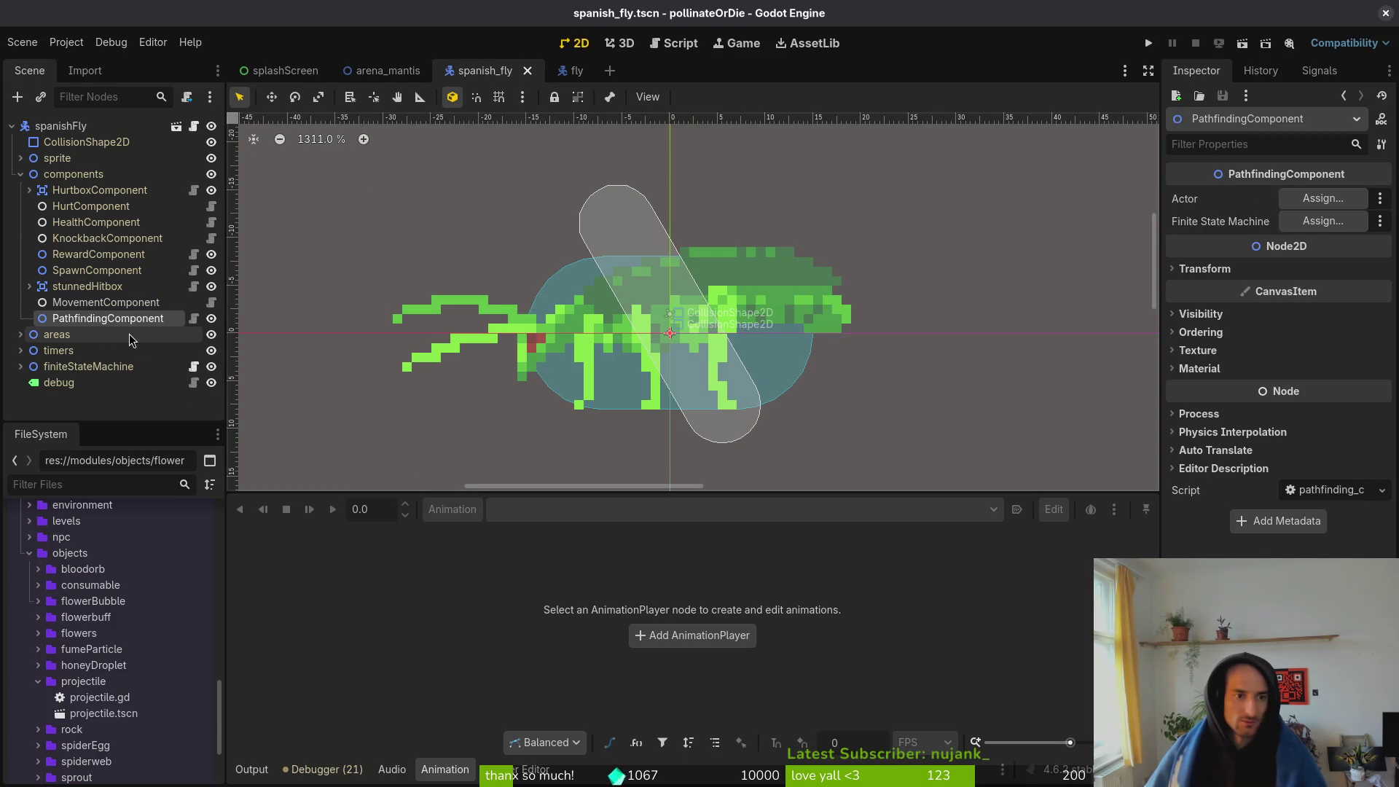
pyautogui.press('Delete')
# - Instance pathfinding_component.tscn from core/components under the components node and save the scene
pyautogui.click(37, 681)
pyautogui.click(29, 554)
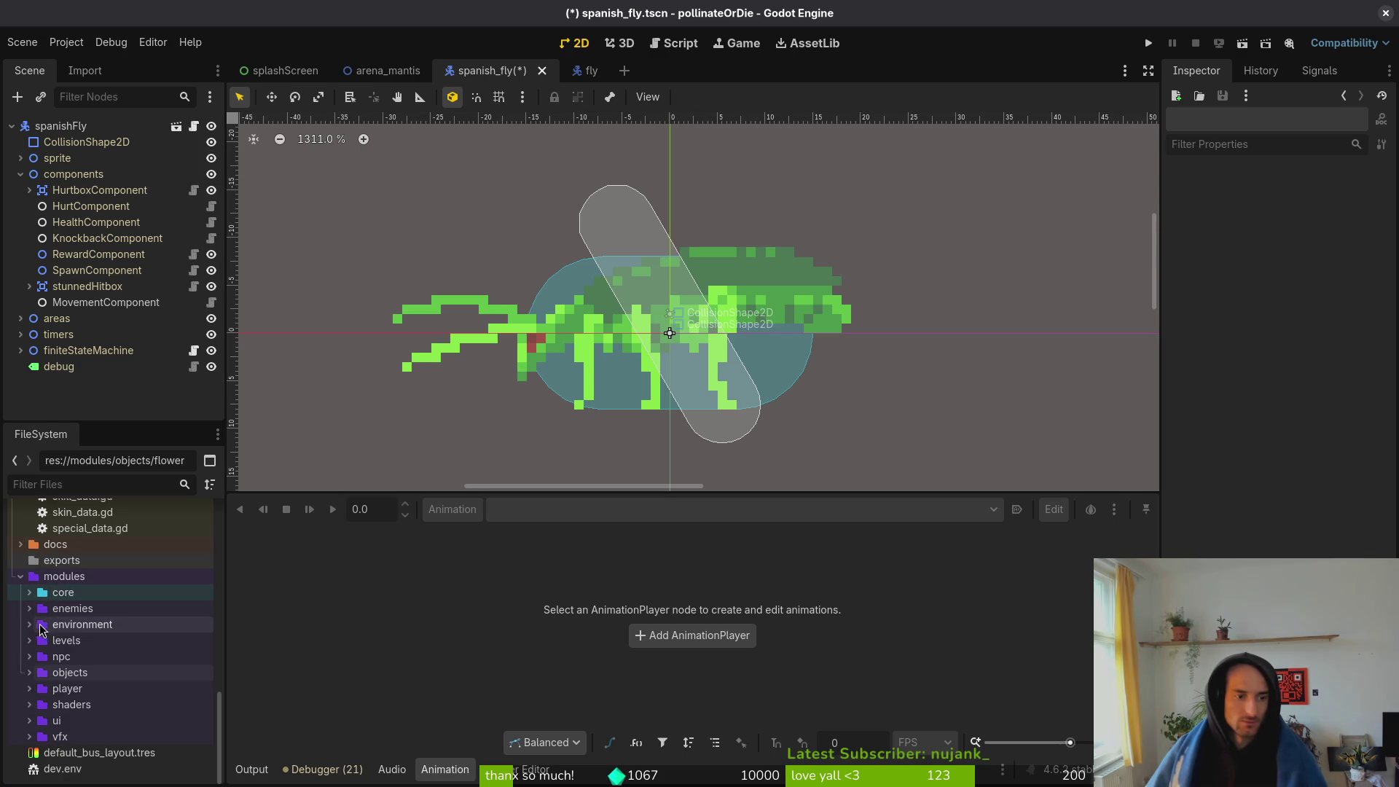
pyautogui.click(29, 592)
pyautogui.click(38, 609)
pyautogui.click(47, 625)
pyautogui.click(46, 624)
pyautogui.scroll(-3, 132, 729)
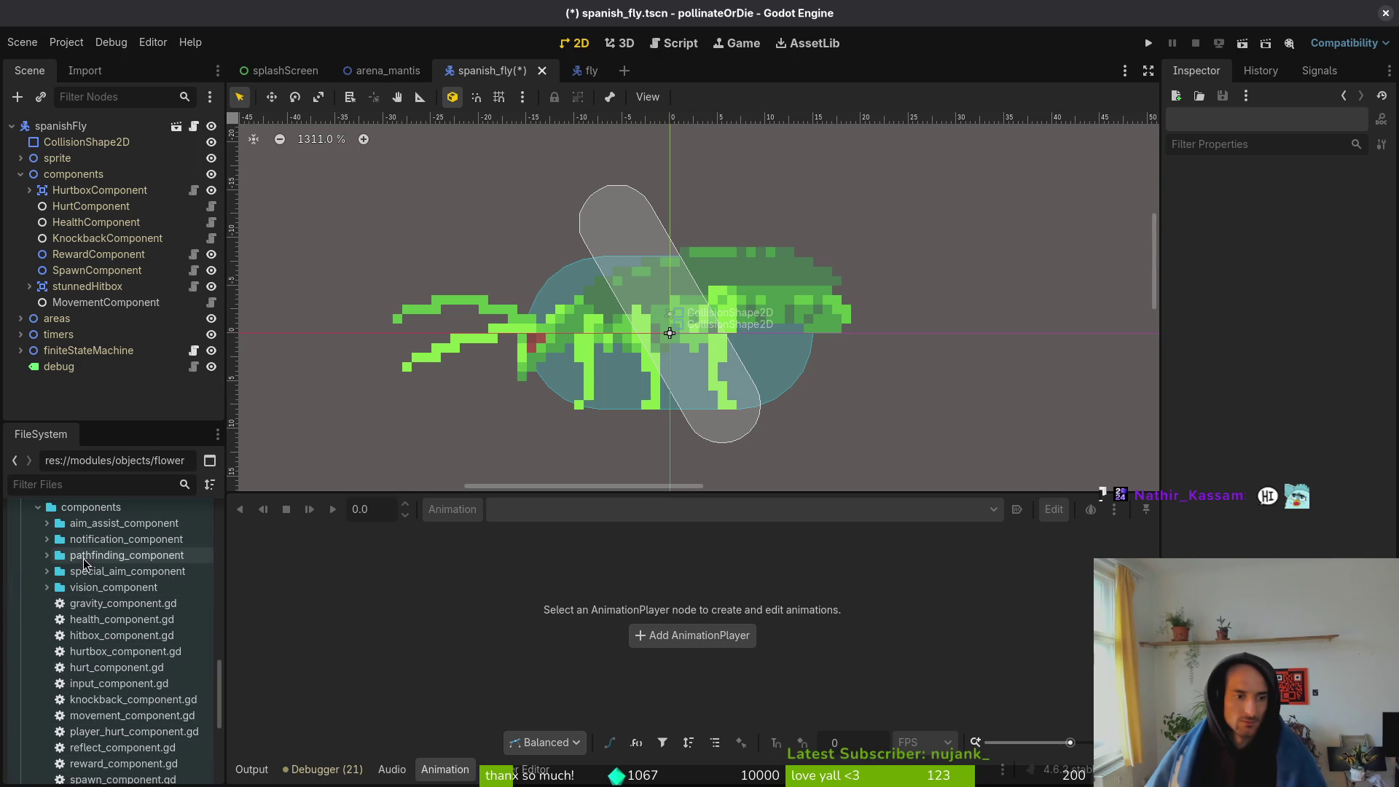
pyautogui.click(60, 559)
pyautogui.moveTo(93, 597)
pyautogui.mouseDown()
pyautogui.moveTo(124, 597)
pyautogui.moveTo(134, 488)
pyautogui.moveTo(113, 312)
pyautogui.mouseUp()
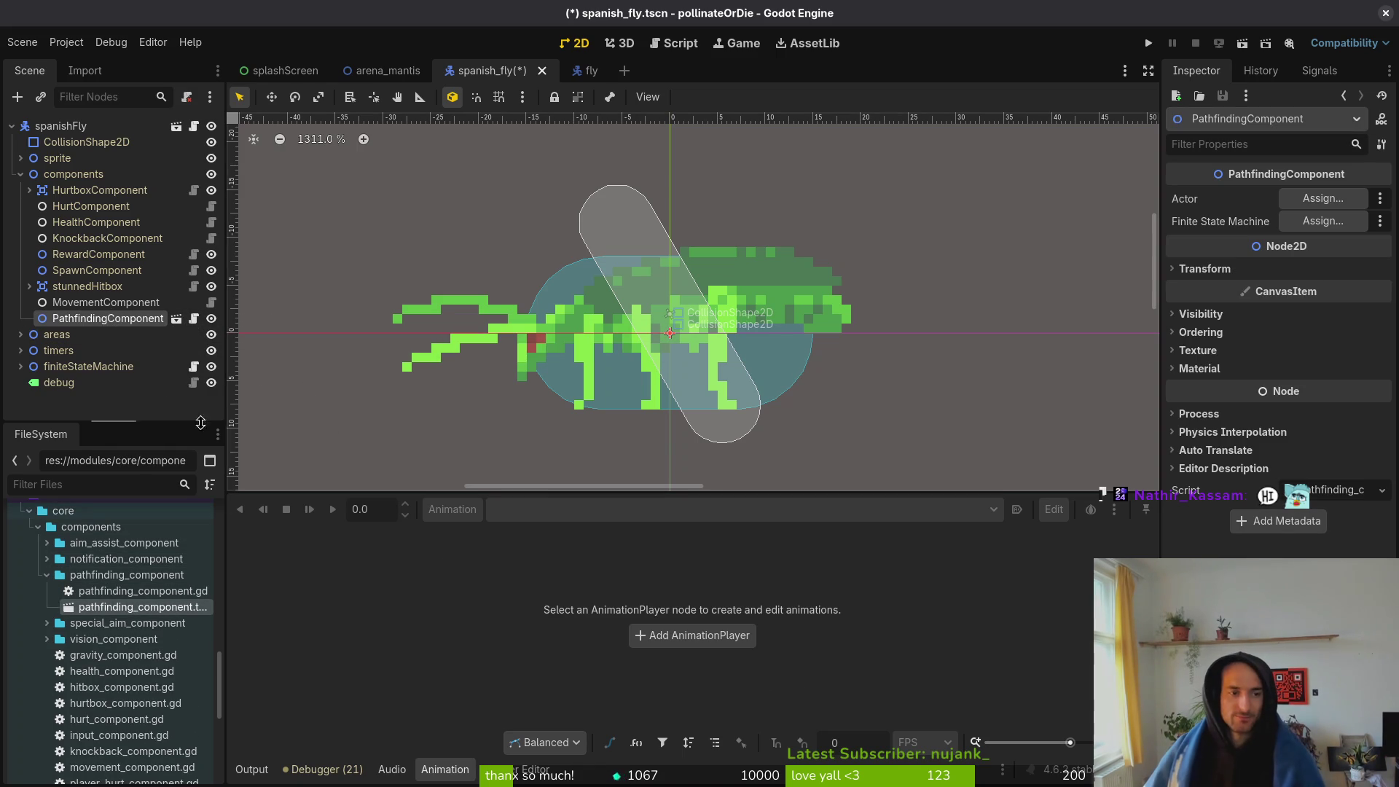
pyautogui.hotkey('ctrl', 's')
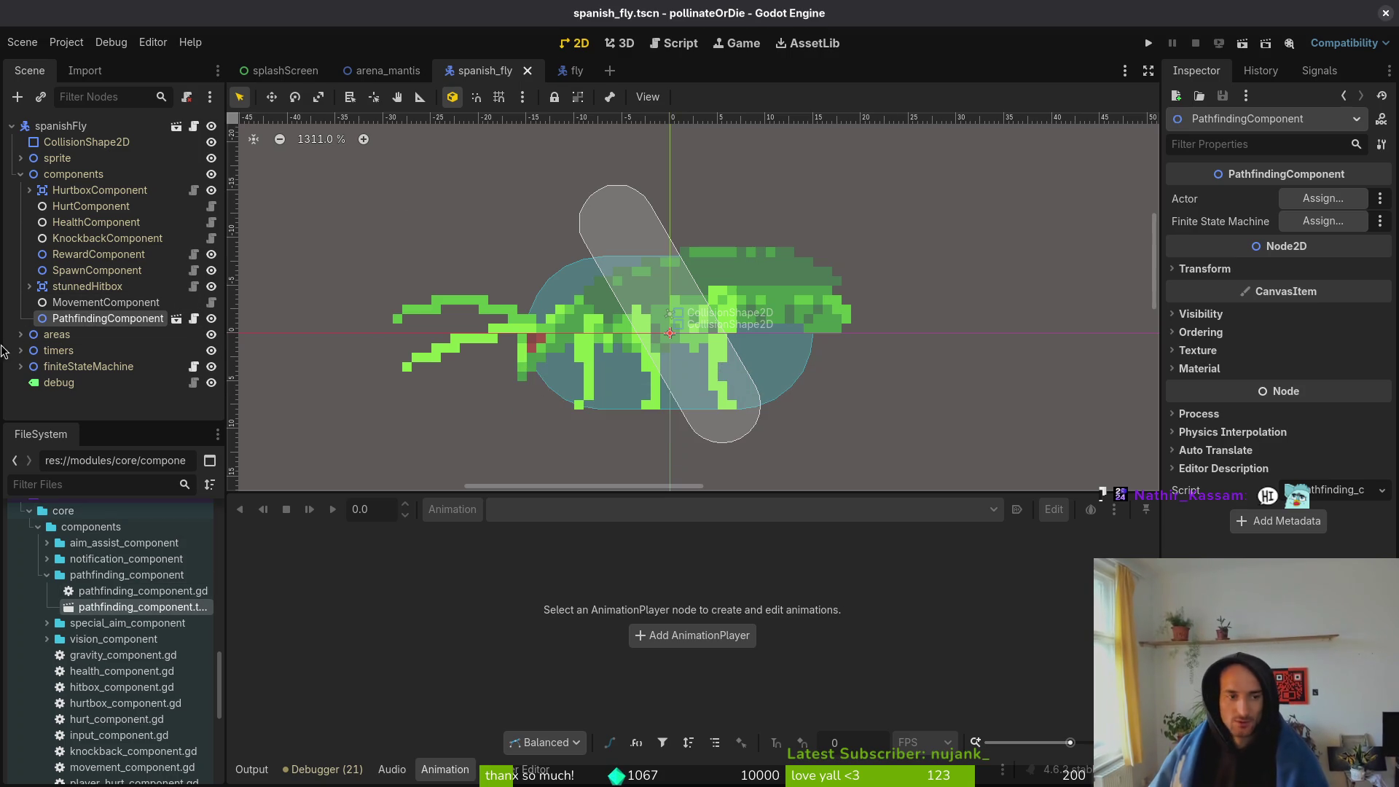
# - Assign spanishFly as the PathfindingComponent's Actor and finiteStateMachine as its Finite State Machine, saving
pyautogui.click(1319, 198)
pyautogui.click(667, 216)
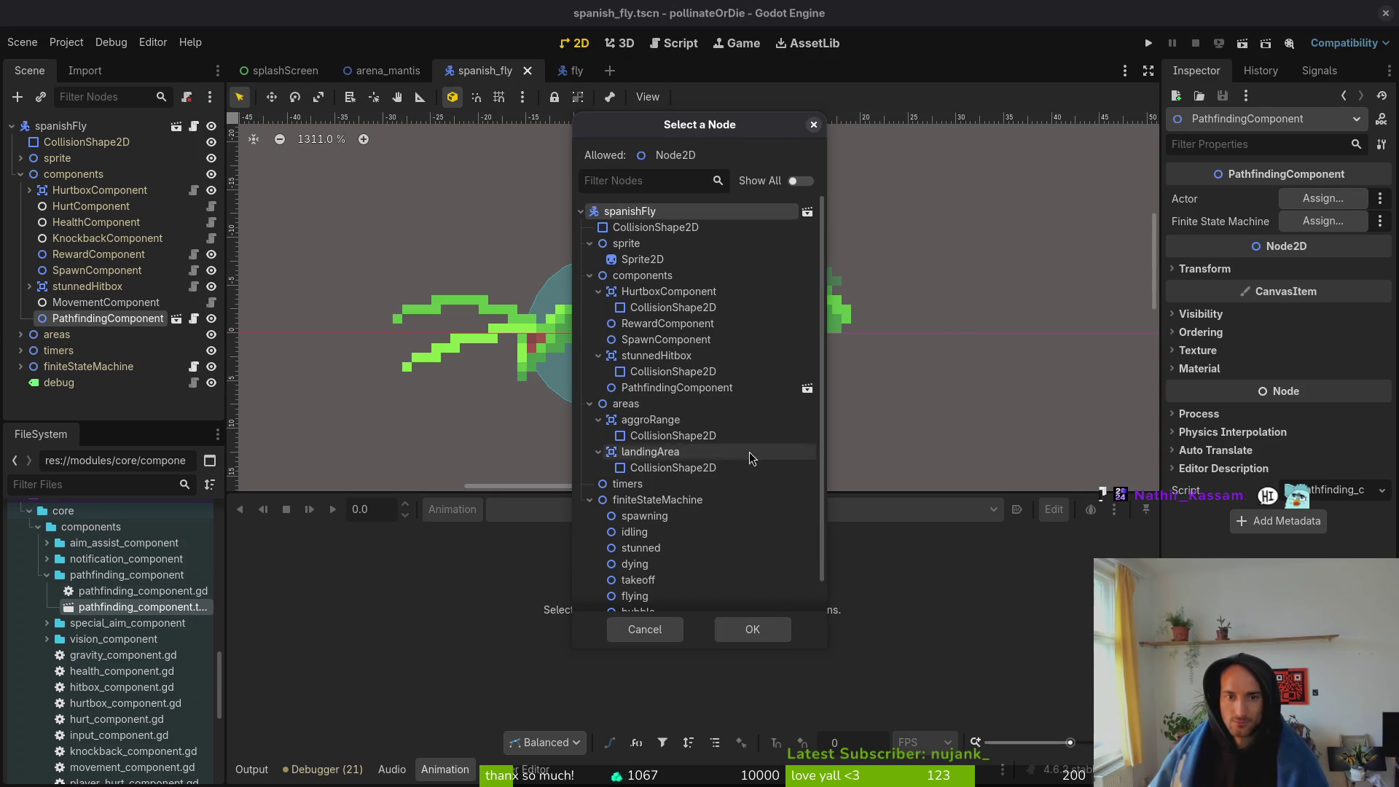
pyautogui.click(740, 628)
pyautogui.hotkey('ctrl', 's')
pyautogui.click(1323, 221)
pyautogui.click(678, 228)
pyautogui.click(752, 629)
pyautogui.hotkey('ctrl', 's')
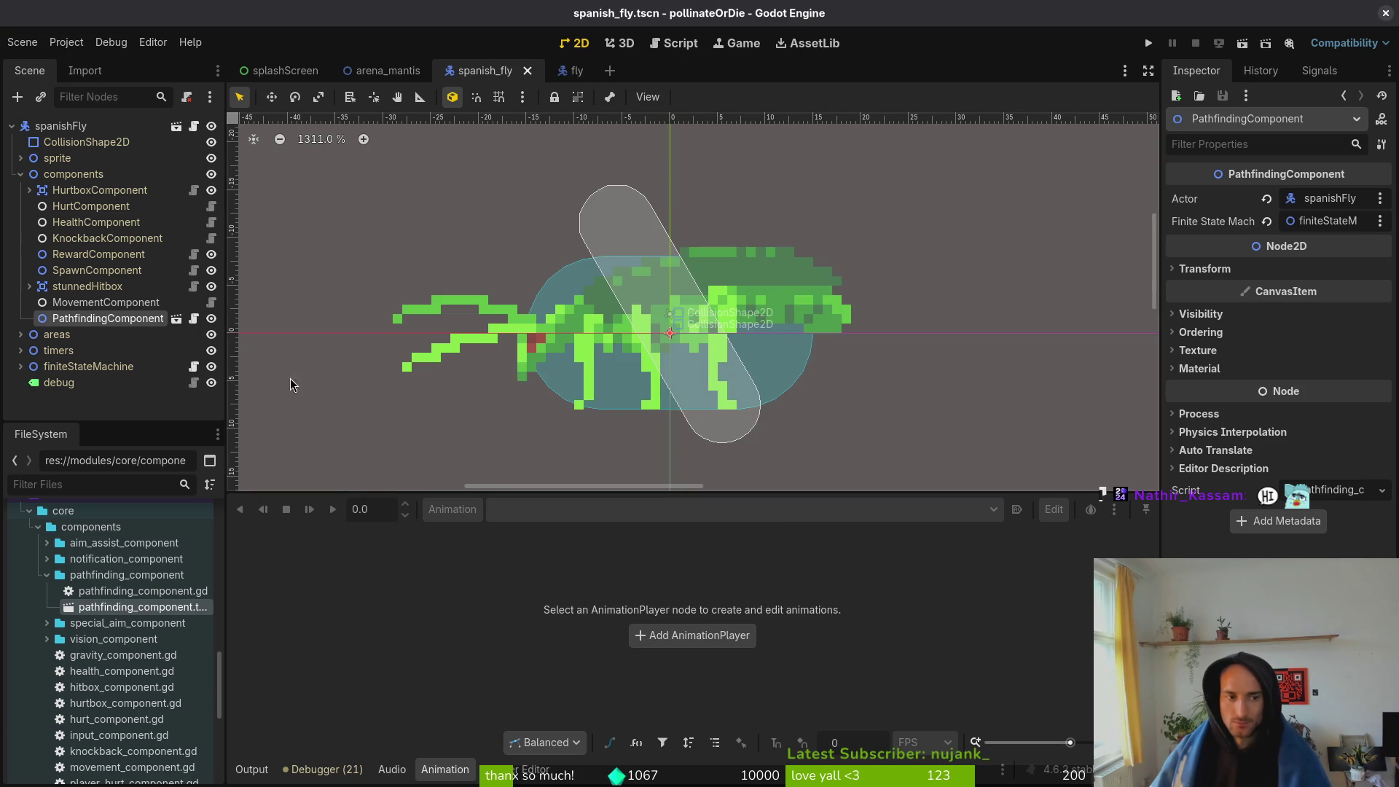
# - Compare the PathfindingComponent setup against the fly scene several times
pyautogui.scroll(-5, 715, 322)
pyautogui.scroll(-8, 716, 321)
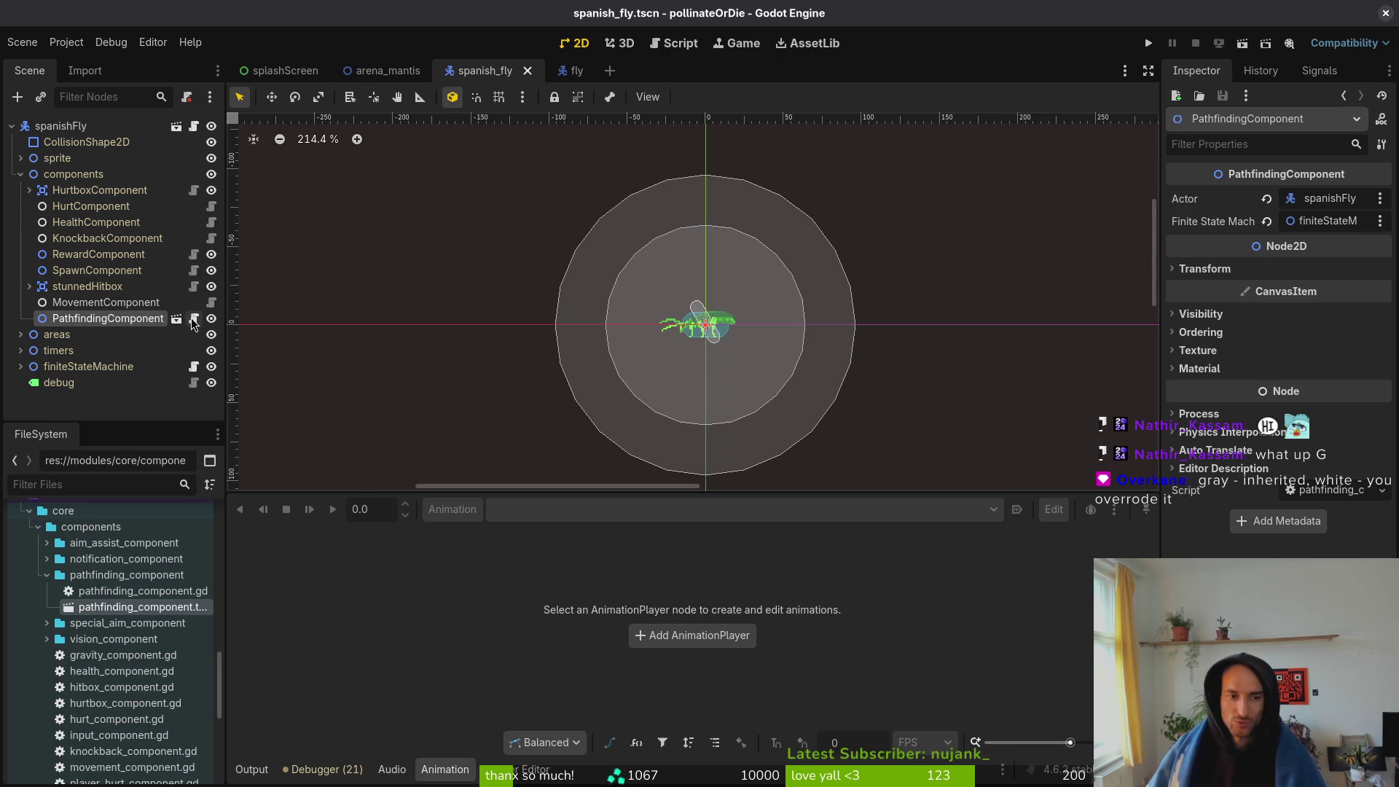
pyautogui.click(576, 71)
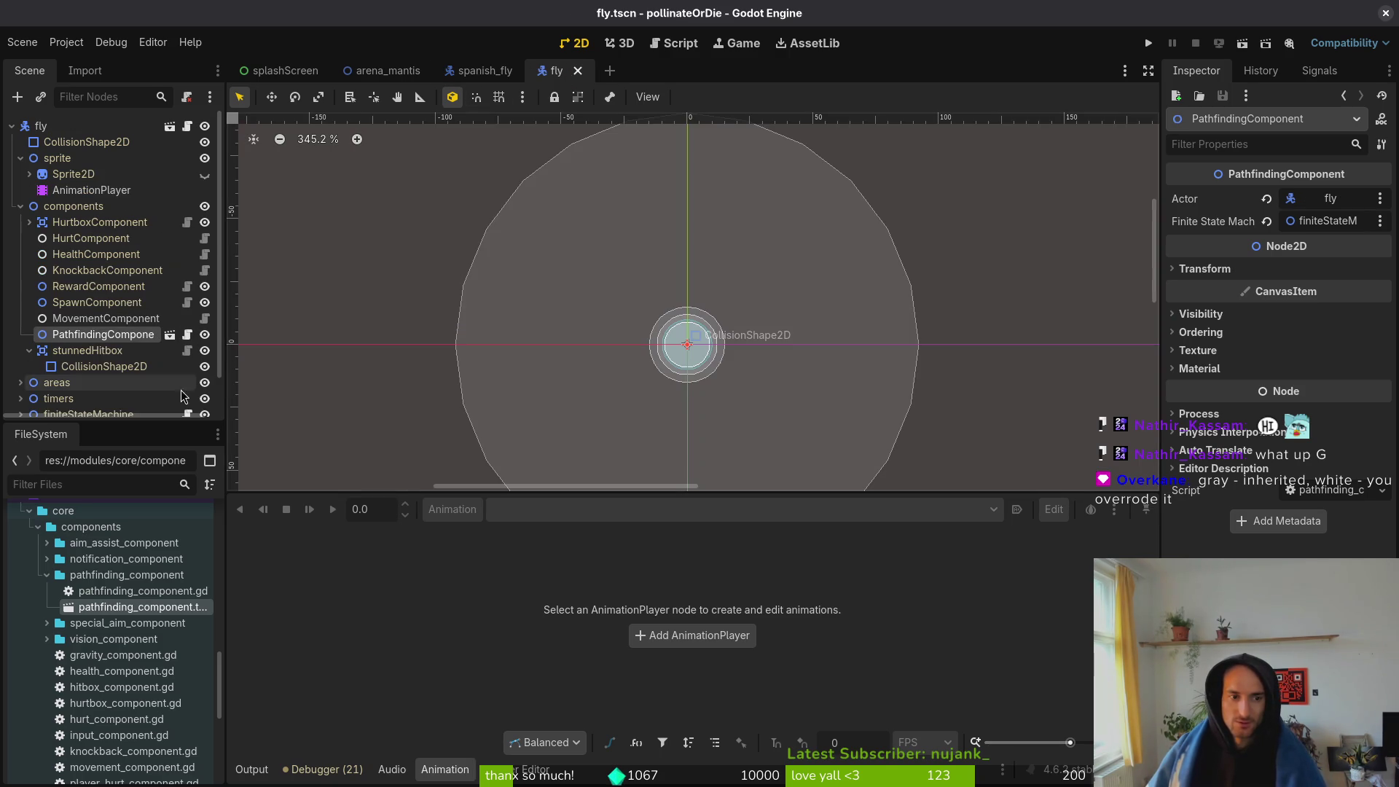
pyautogui.click(485, 71)
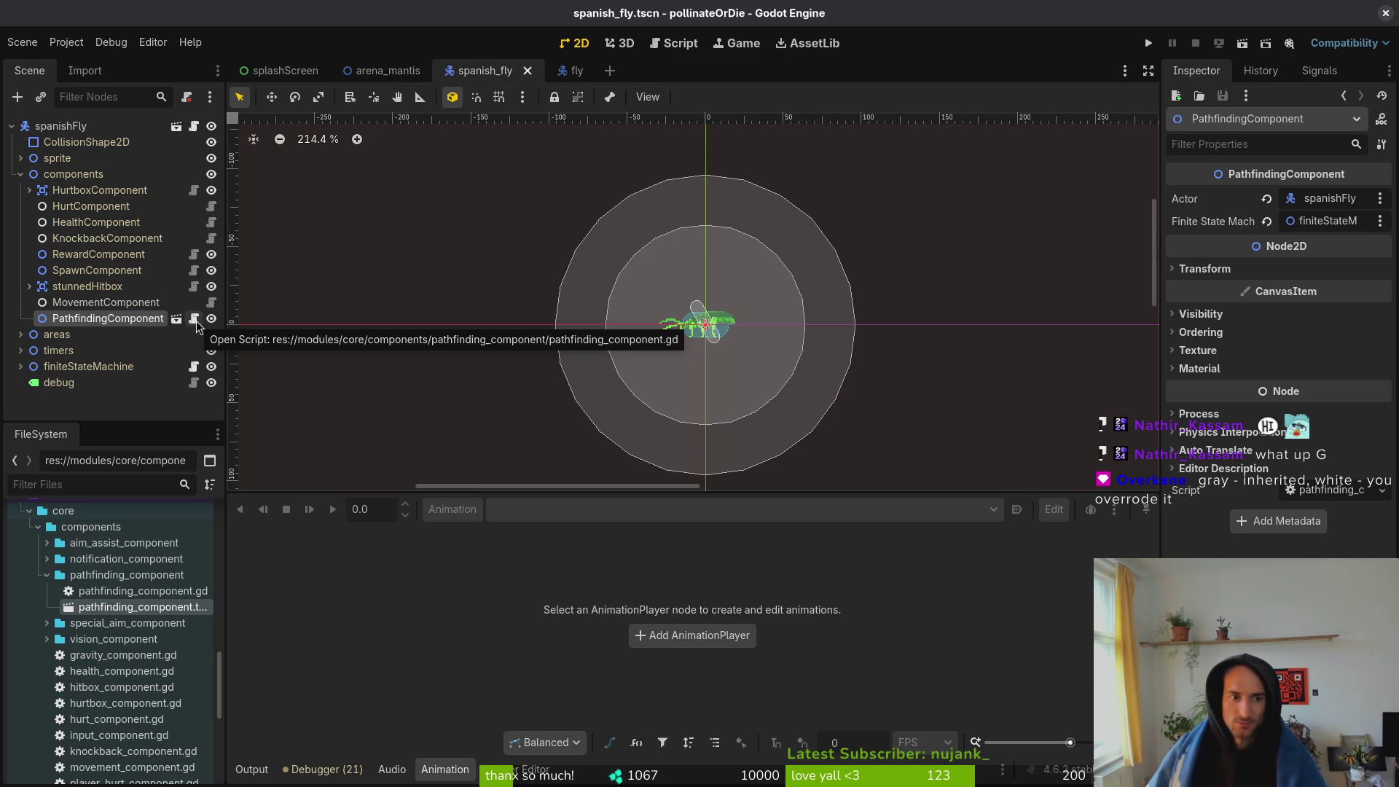
pyautogui.click(560, 72)
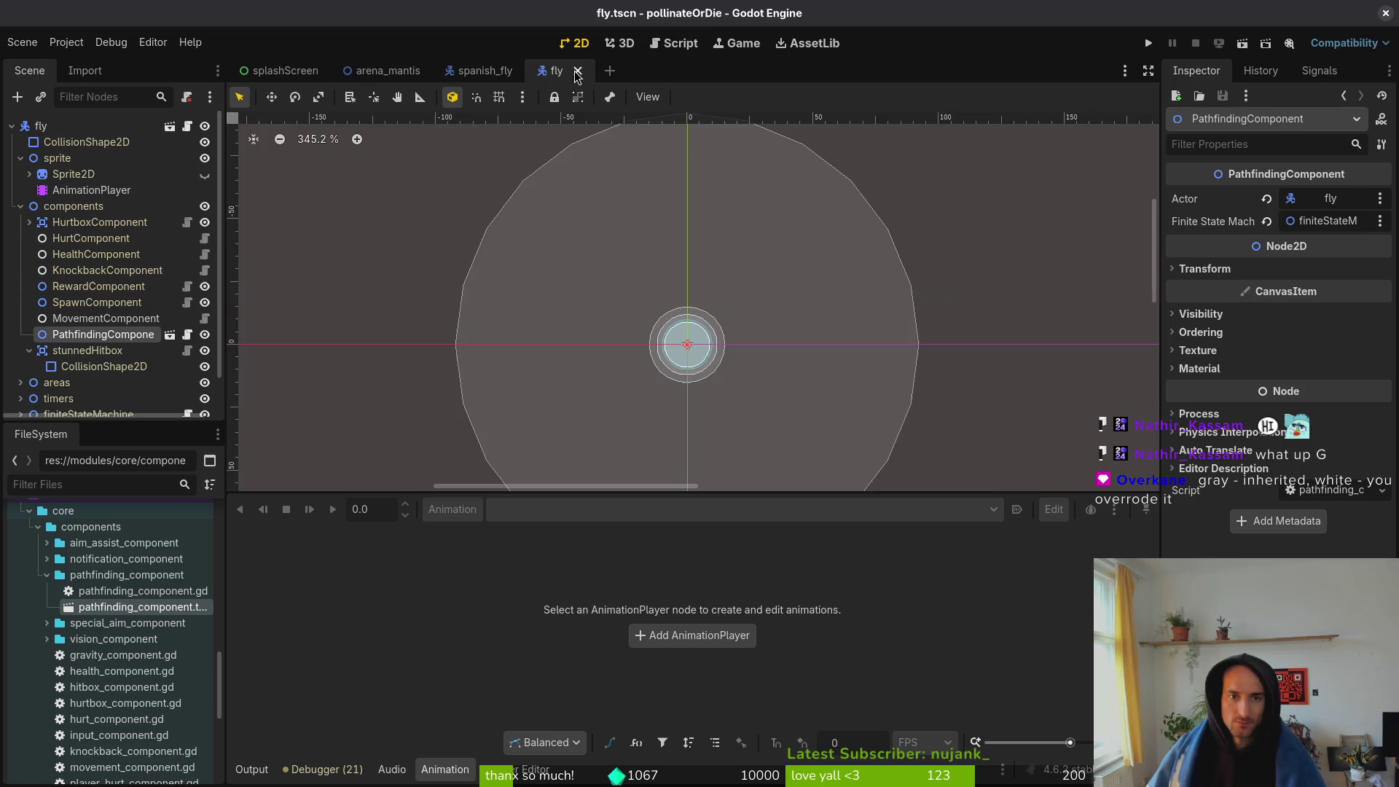
pyautogui.click(494, 79)
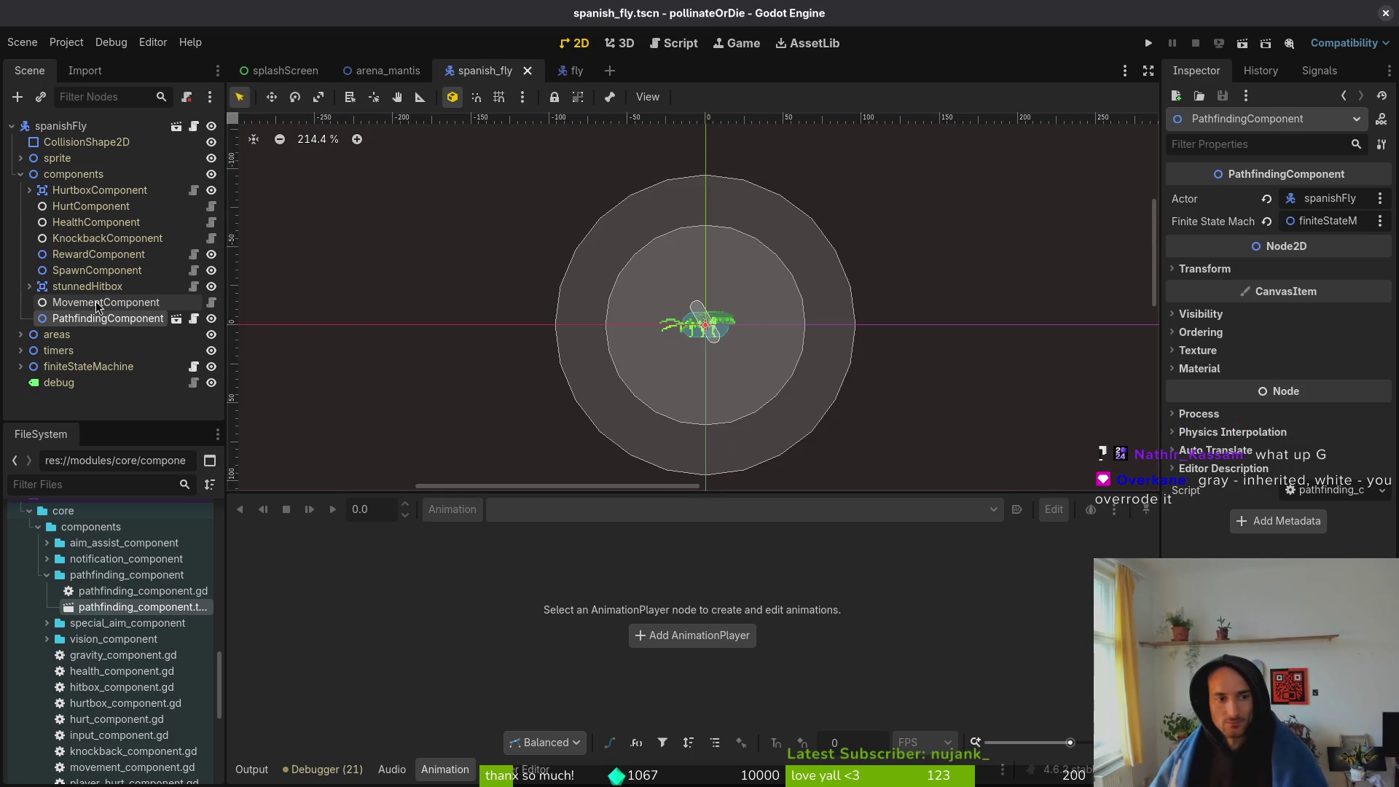
pyautogui.click(592, 73)
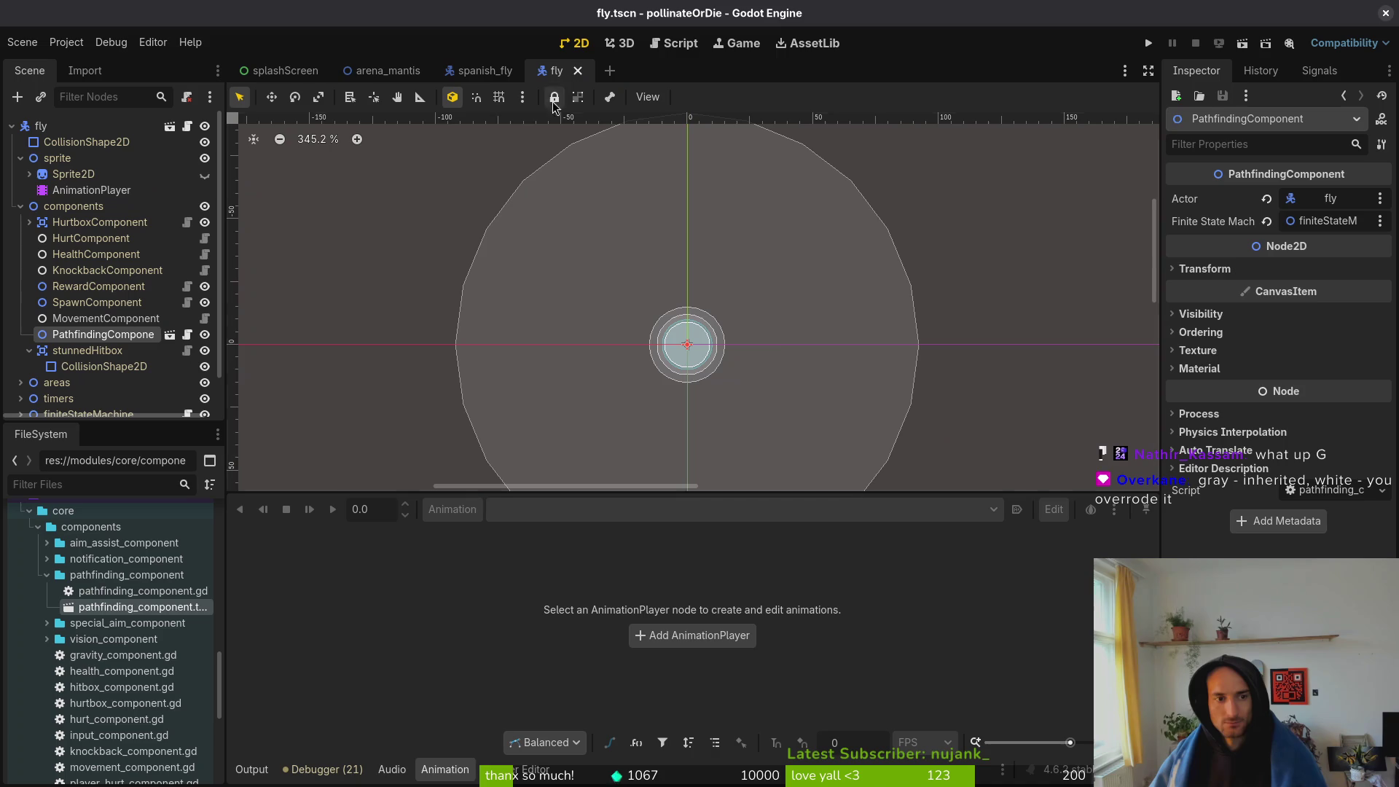
pyautogui.click(459, 70)
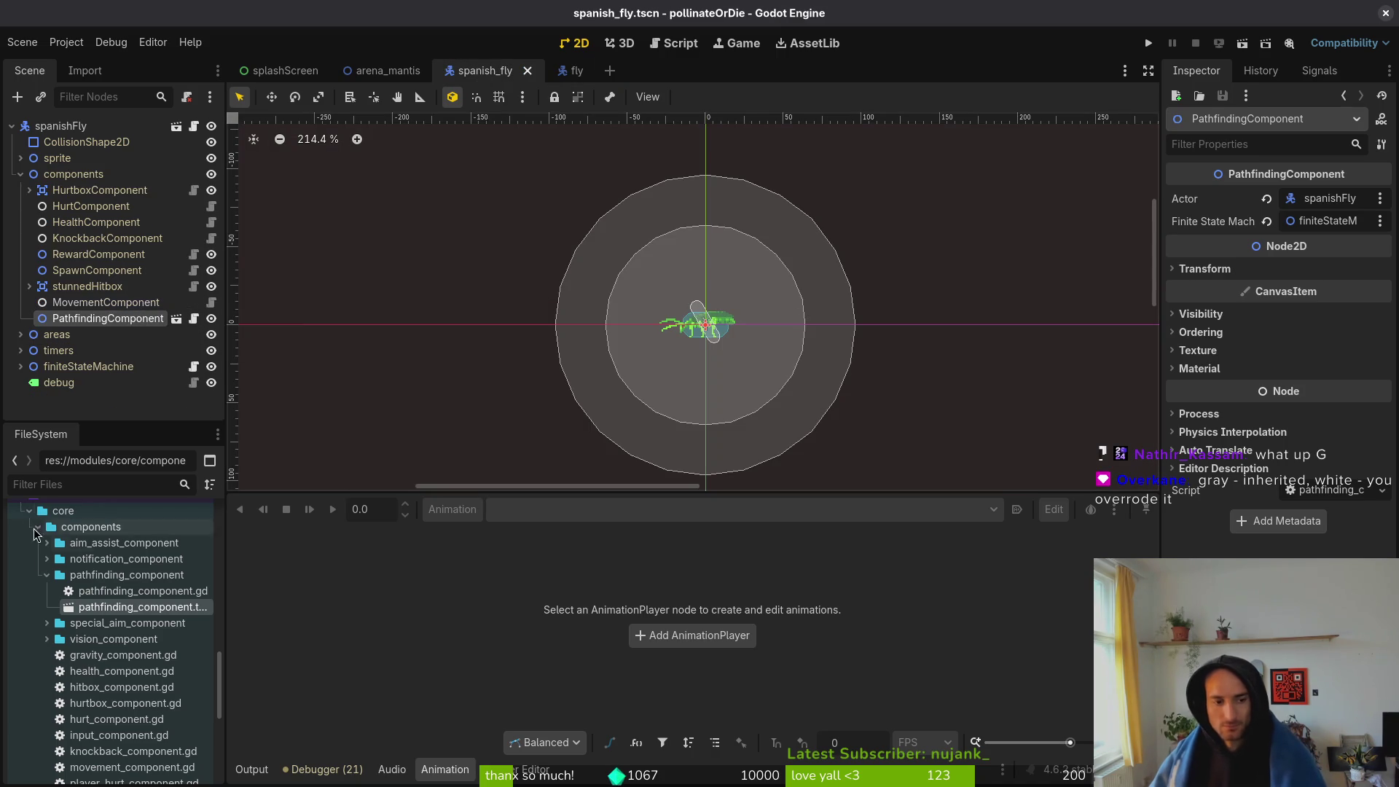
# - Expand the sprite node and select the fly's AnimationPlayer
pyautogui.click(47, 576)
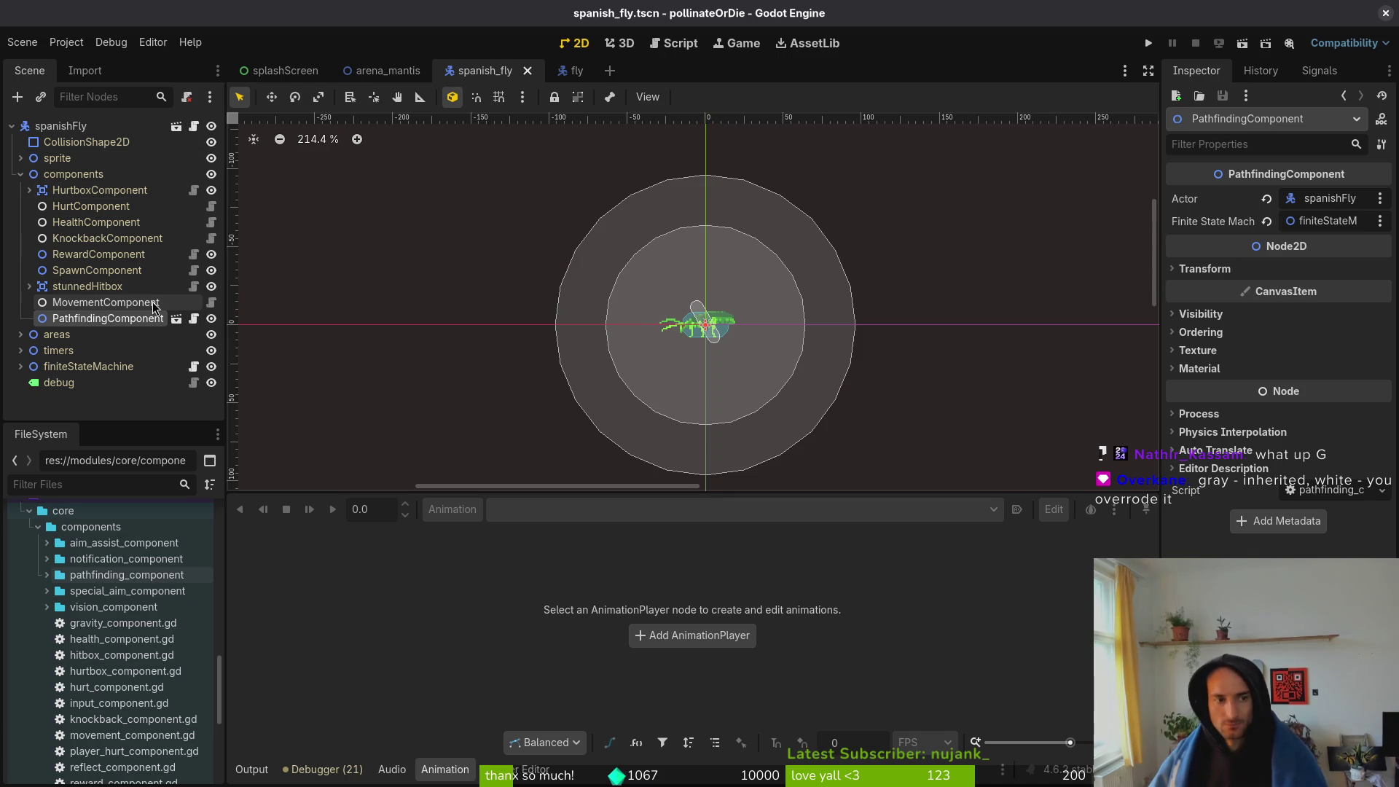
pyautogui.click(21, 159)
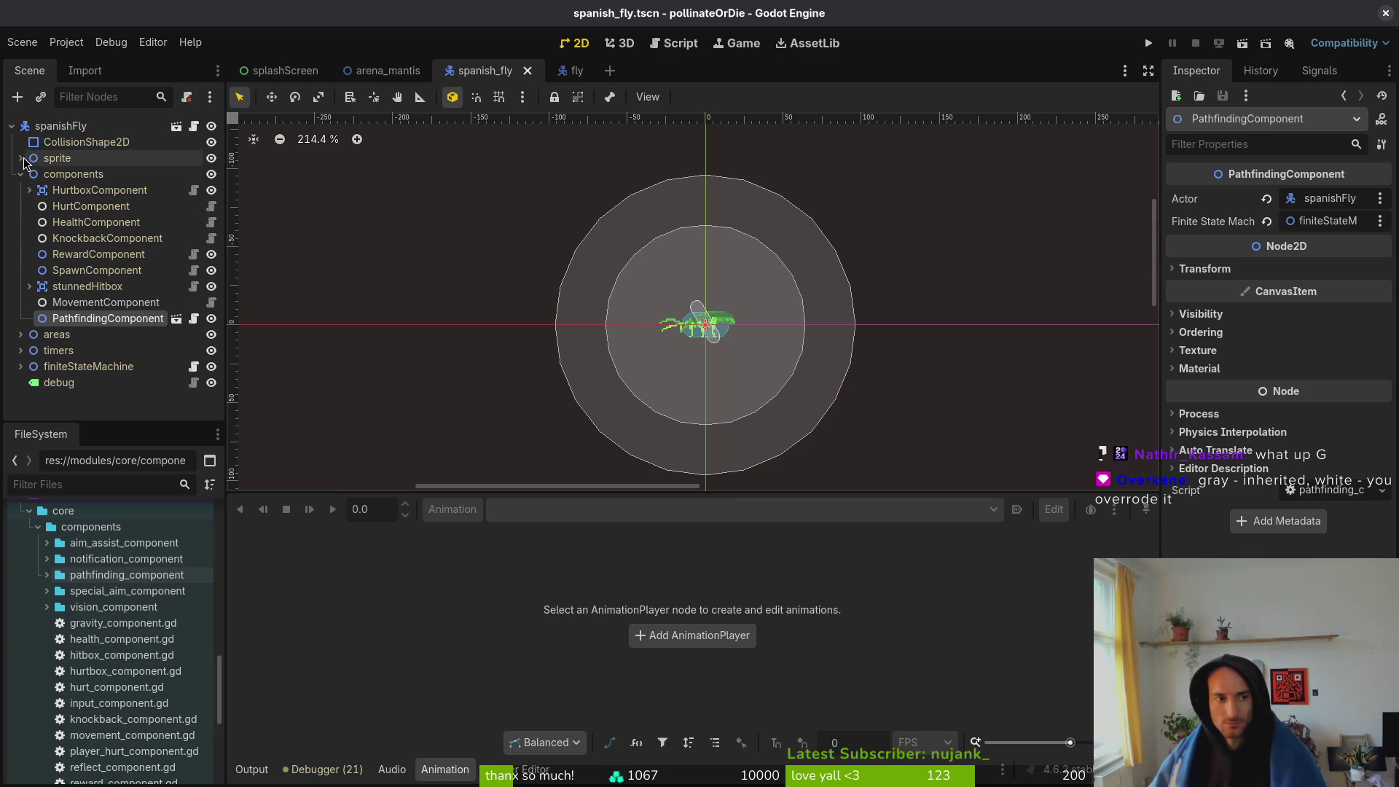
pyautogui.click(91, 190)
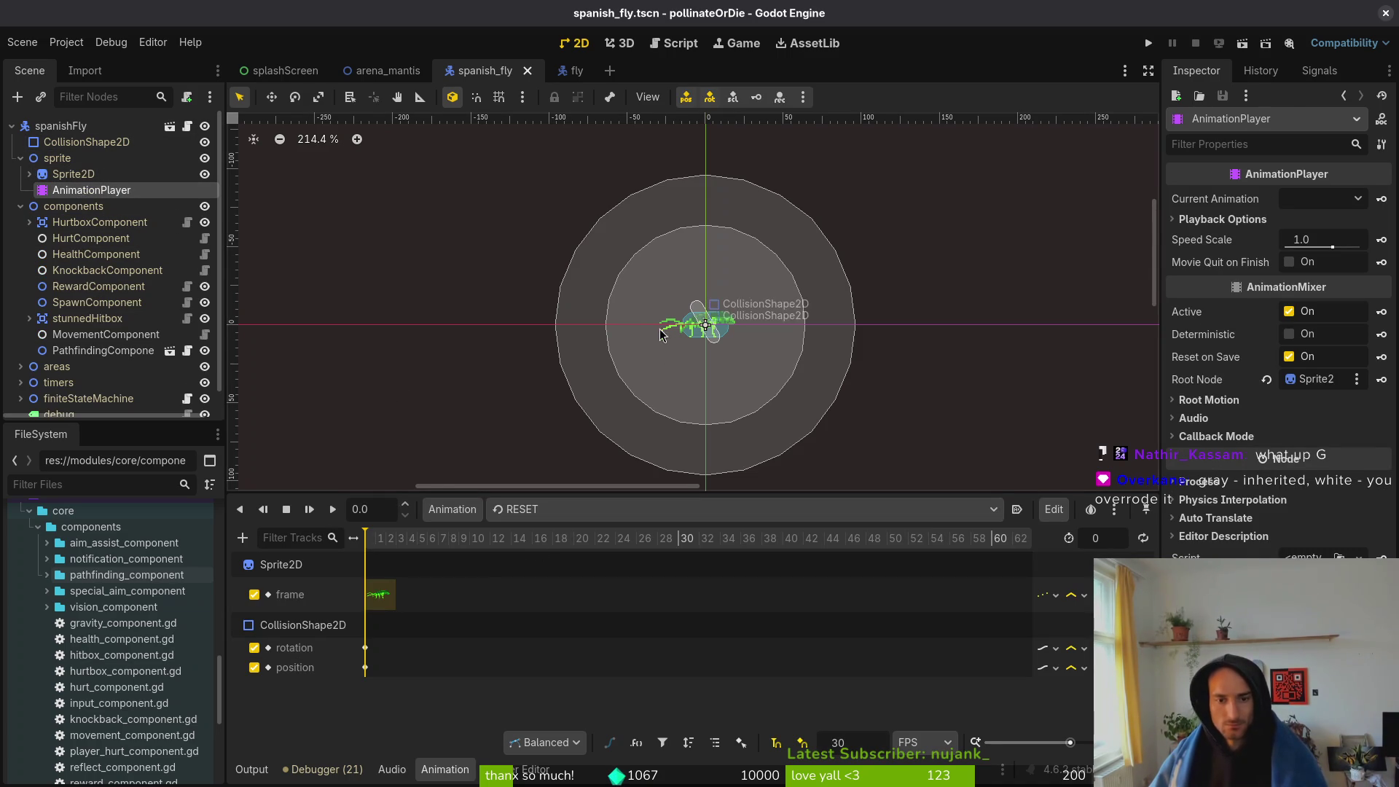
pyautogui.scroll(5, 703, 314)
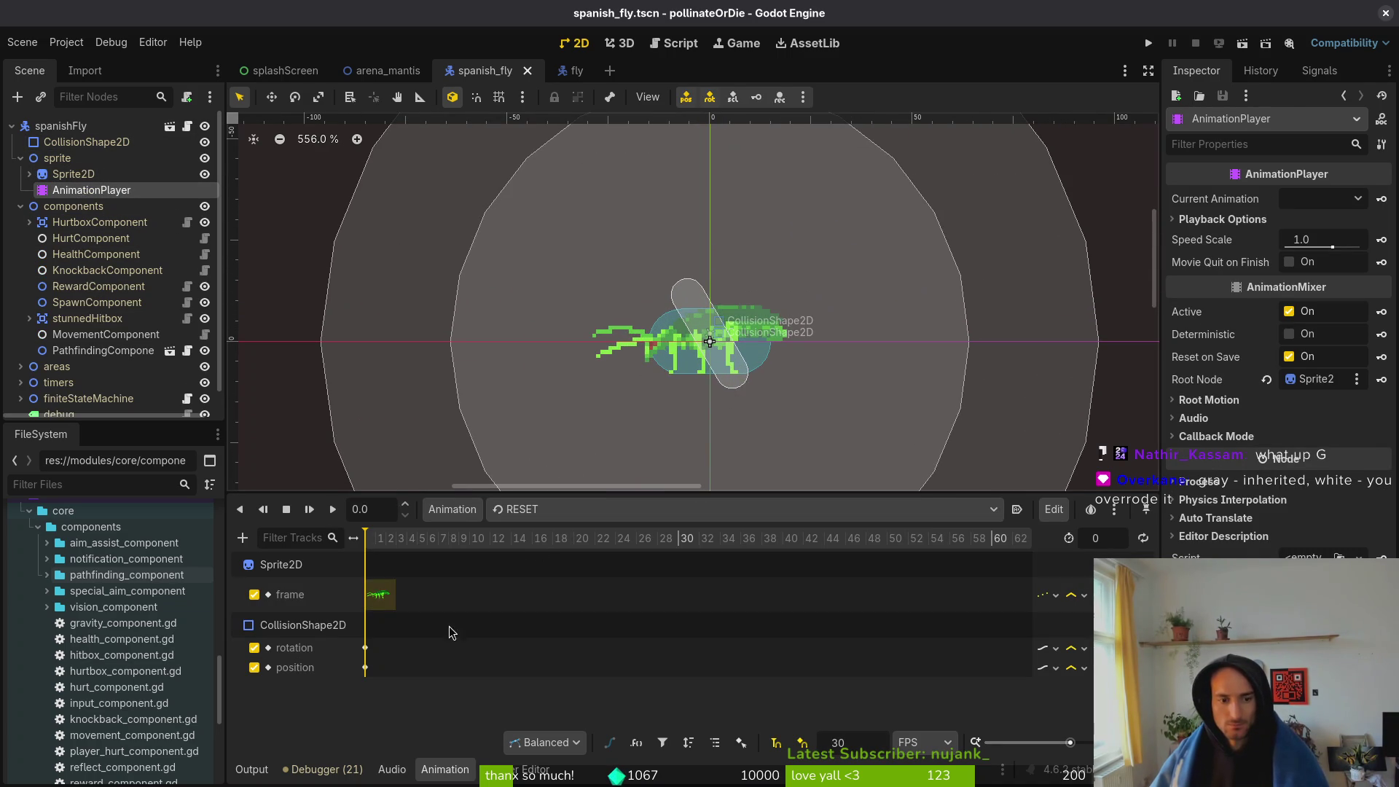
pyautogui.click(366, 648)
pyautogui.click(1338, 222)
pyautogui.write('8')
pyautogui.press('BackSpace')
pyautogui.write('90')
pyautogui.press('Return')
pyautogui.hotkey('ctrl', 's')
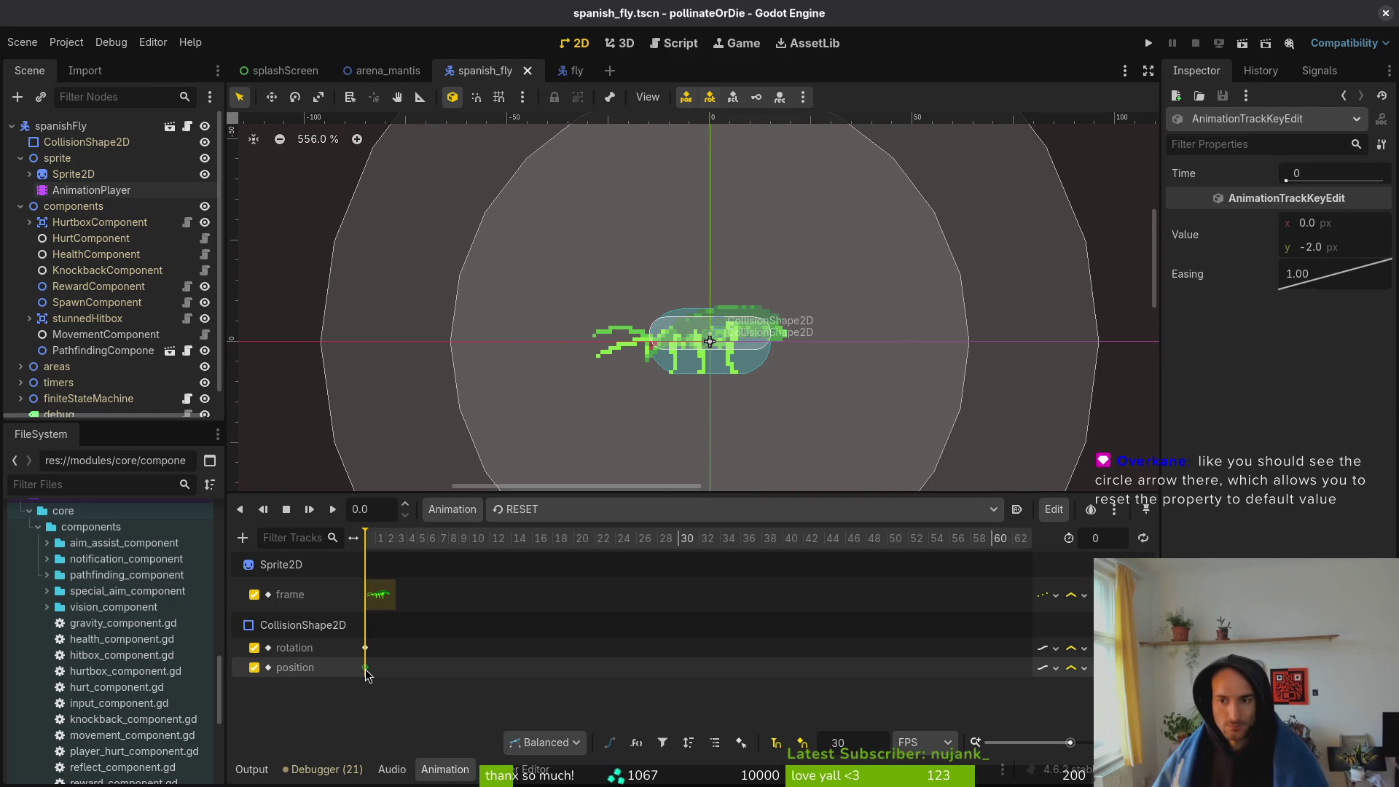
pyautogui.click(398, 696)
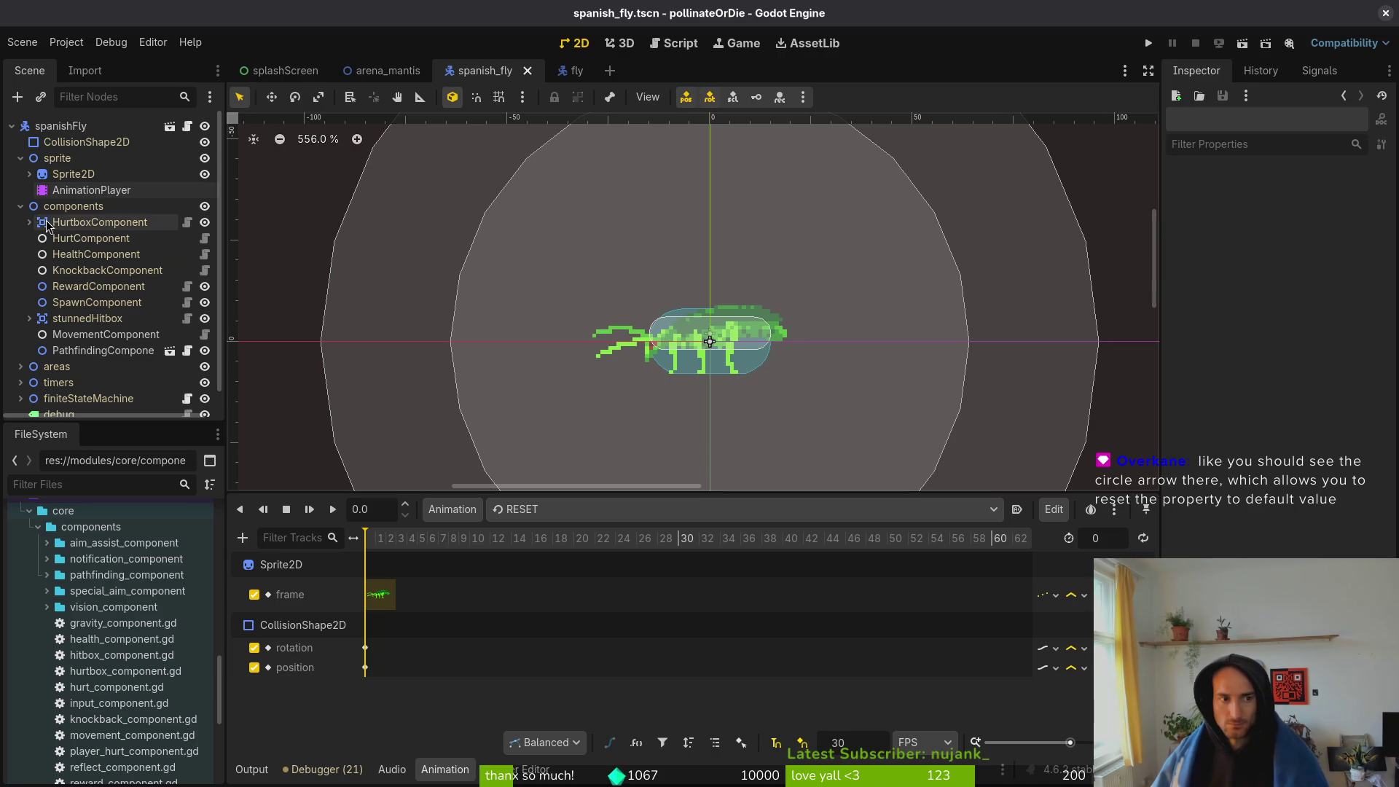
pyautogui.click(20, 158)
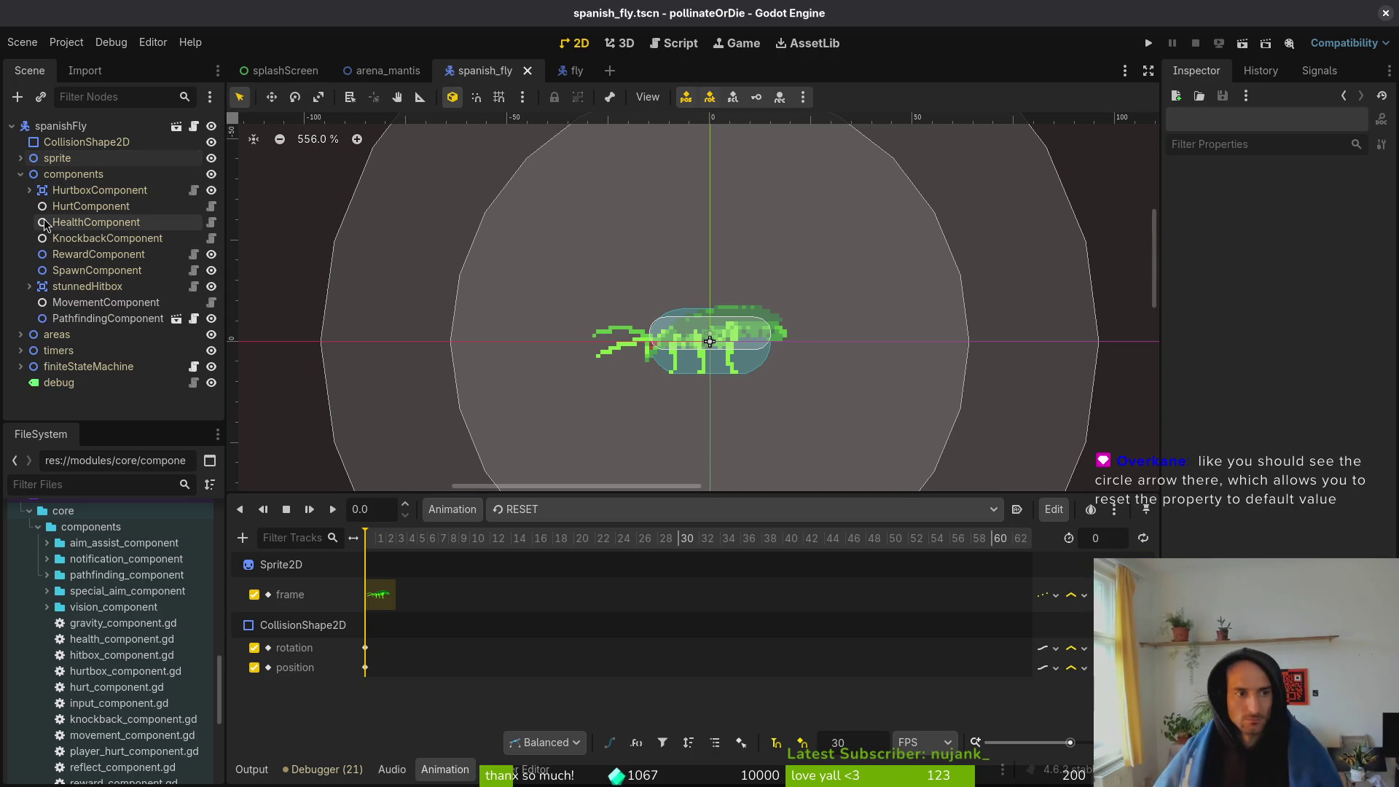
pyautogui.click(21, 174)
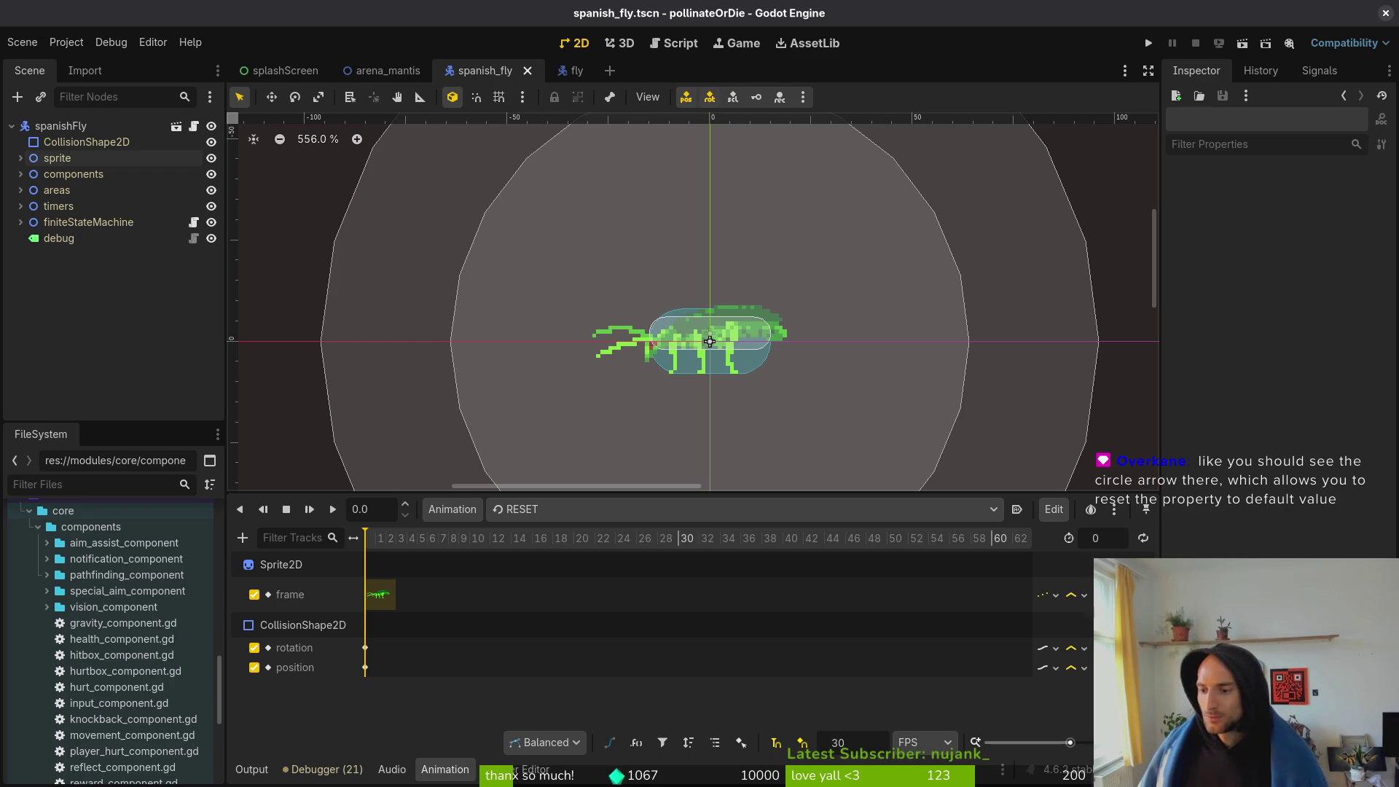
pyautogui.hotkey('alt', 'Tab')
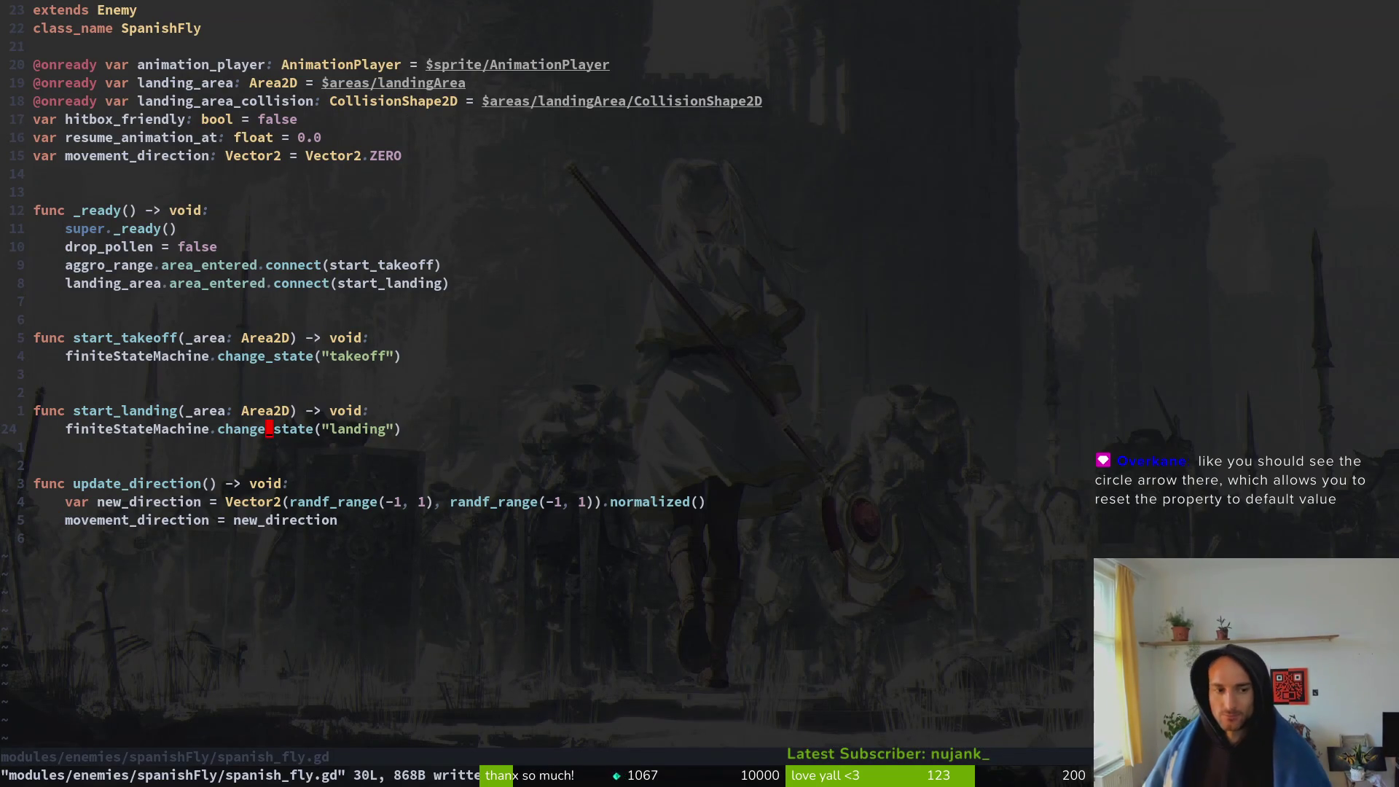
pyautogui.click(258, 444)
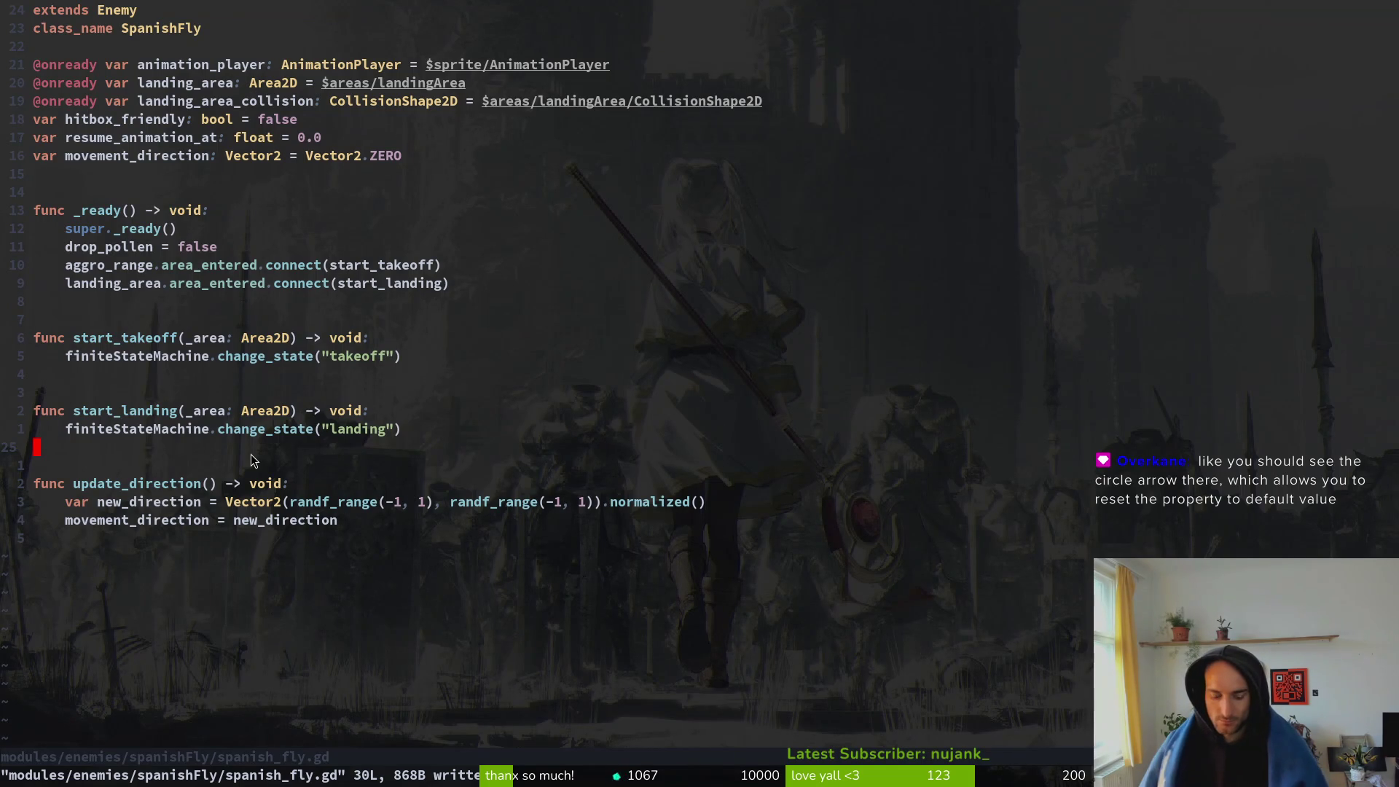
pyautogui.hotkey('alt', 'Tab')
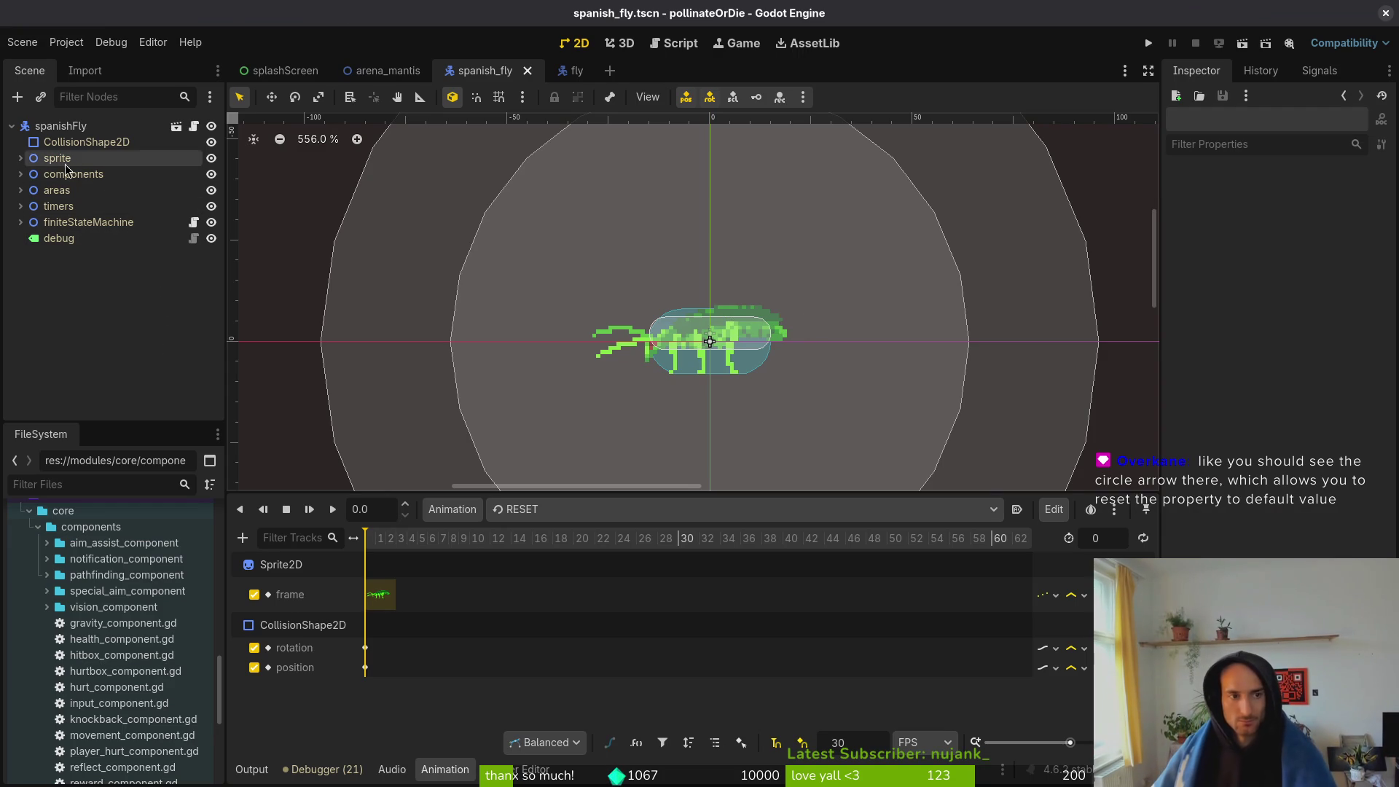
# - Expand areas to reveal aggroRange and landingArea, and inspect aggroRange's settings
pyautogui.hotkey('alt', 'Tab')
pyautogui.hotkey('alt', 'Tab')
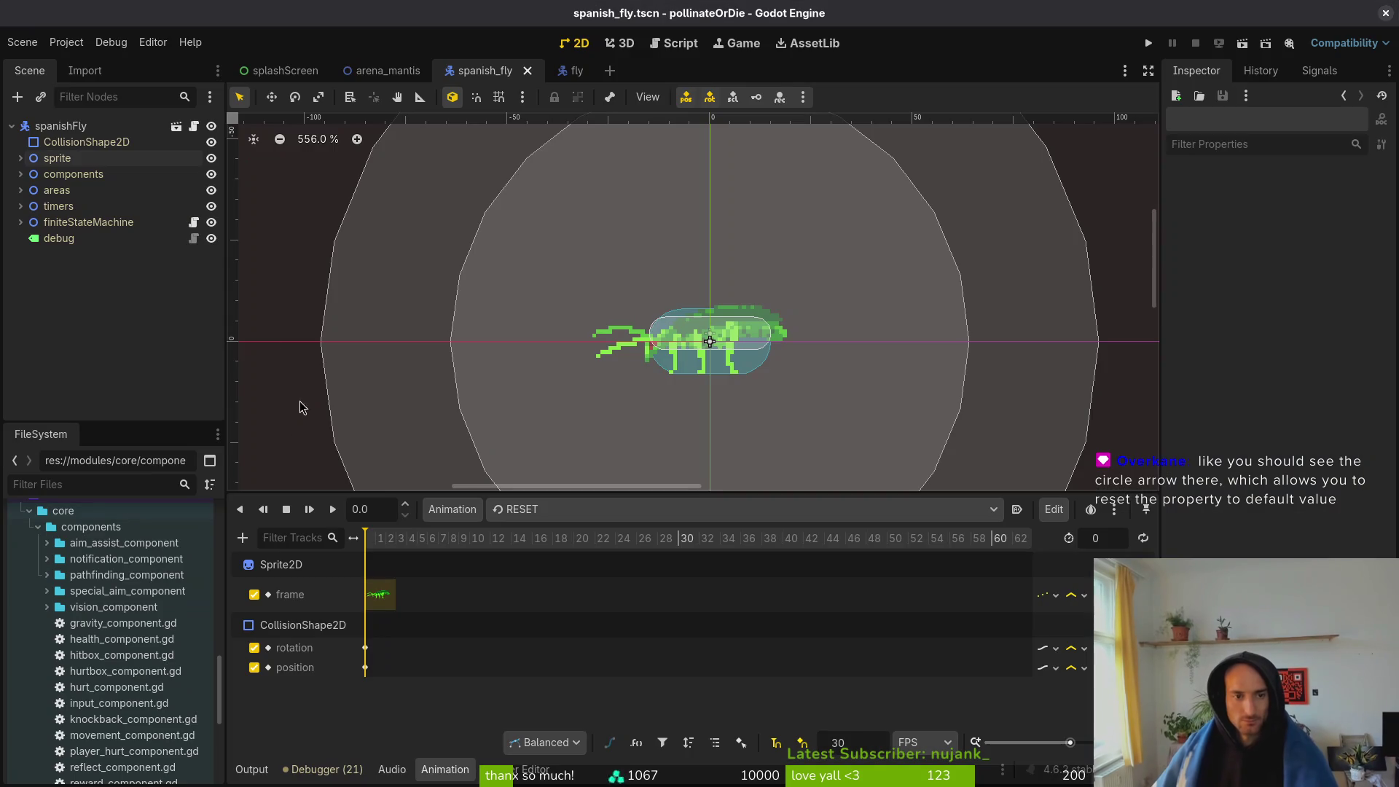
pyautogui.scroll(-4, 767, 389)
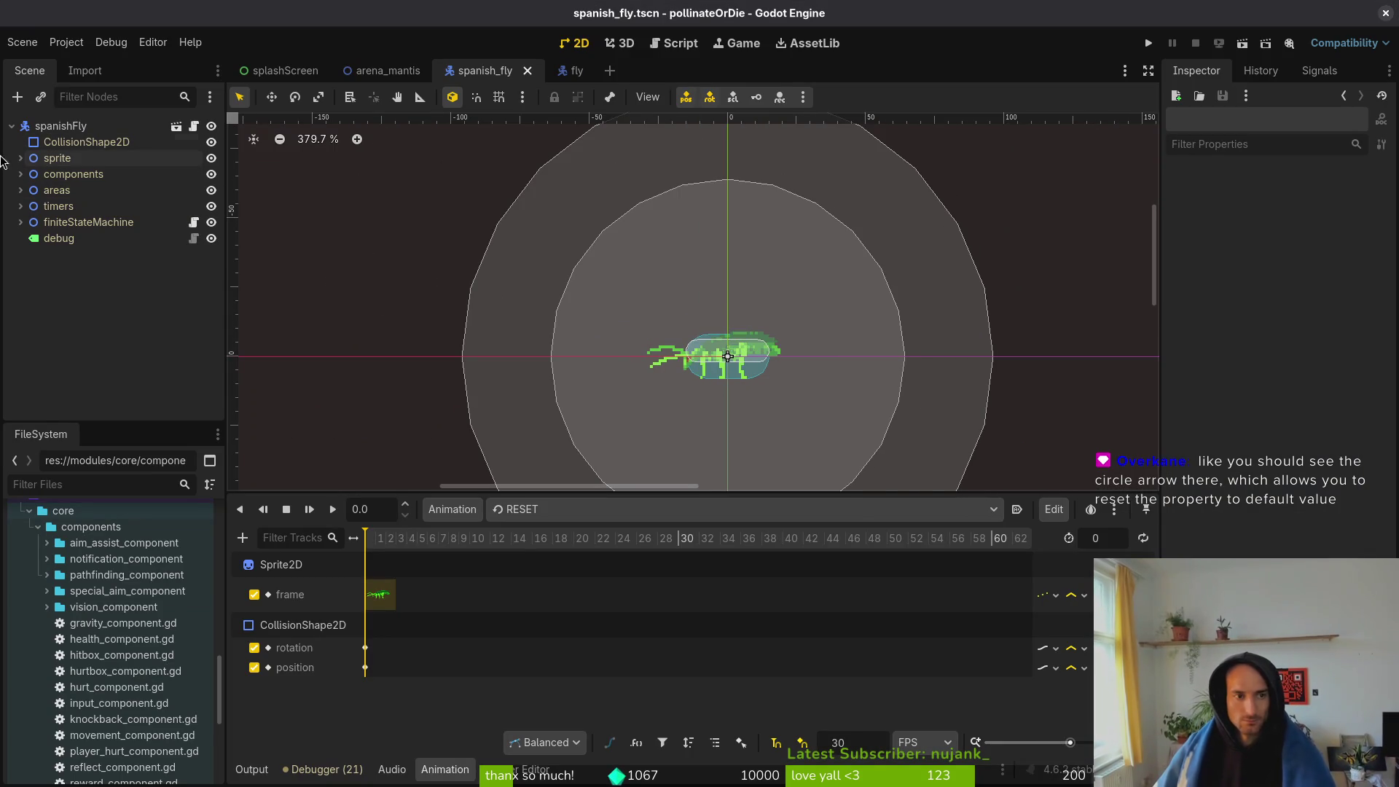
pyautogui.click(20, 190)
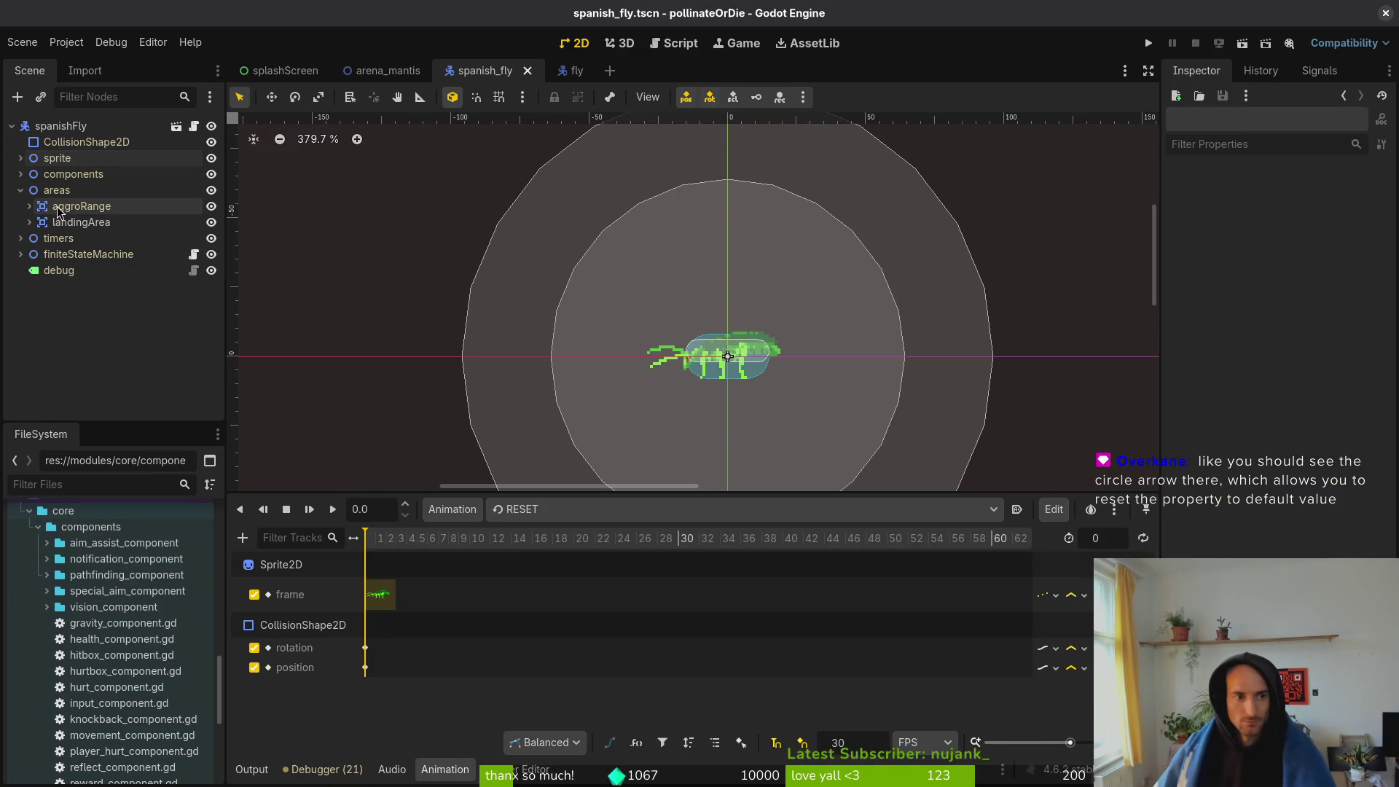
pyautogui.click(81, 206)
pyautogui.scroll(-6, 698, 337)
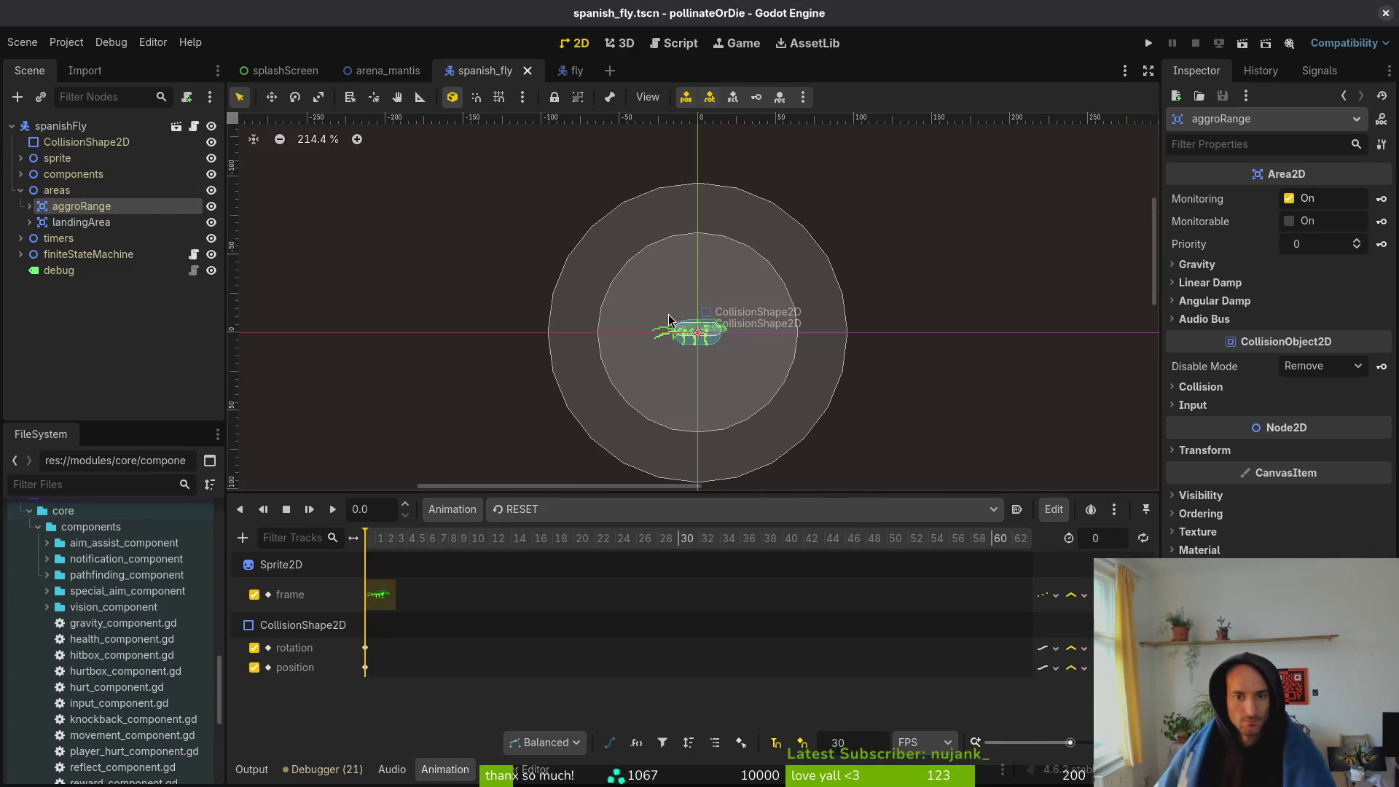
pyautogui.hotkey('alt', 'Tab')
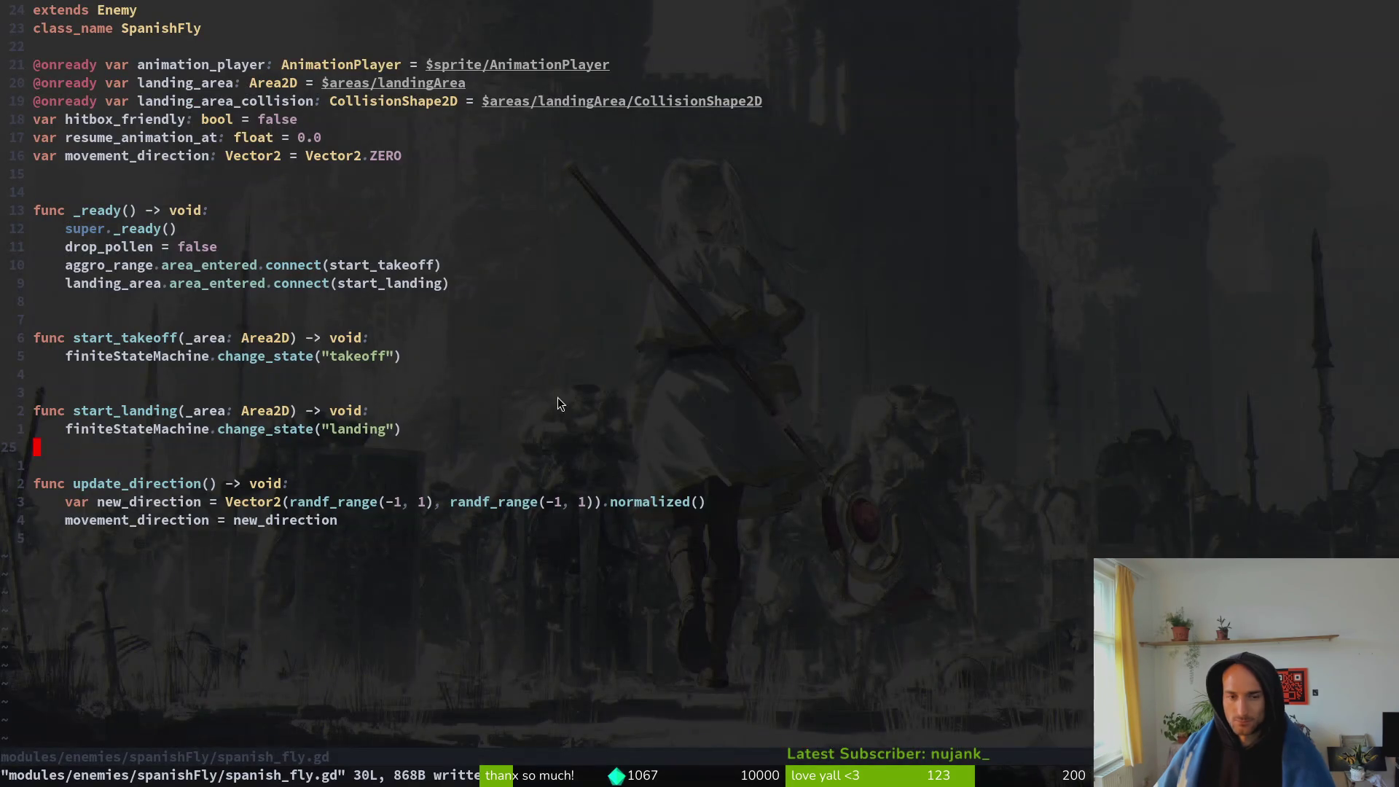
# - Undo an accidental edit to the start_takeoff argument in _ready and save
pyautogui.click(373, 266)
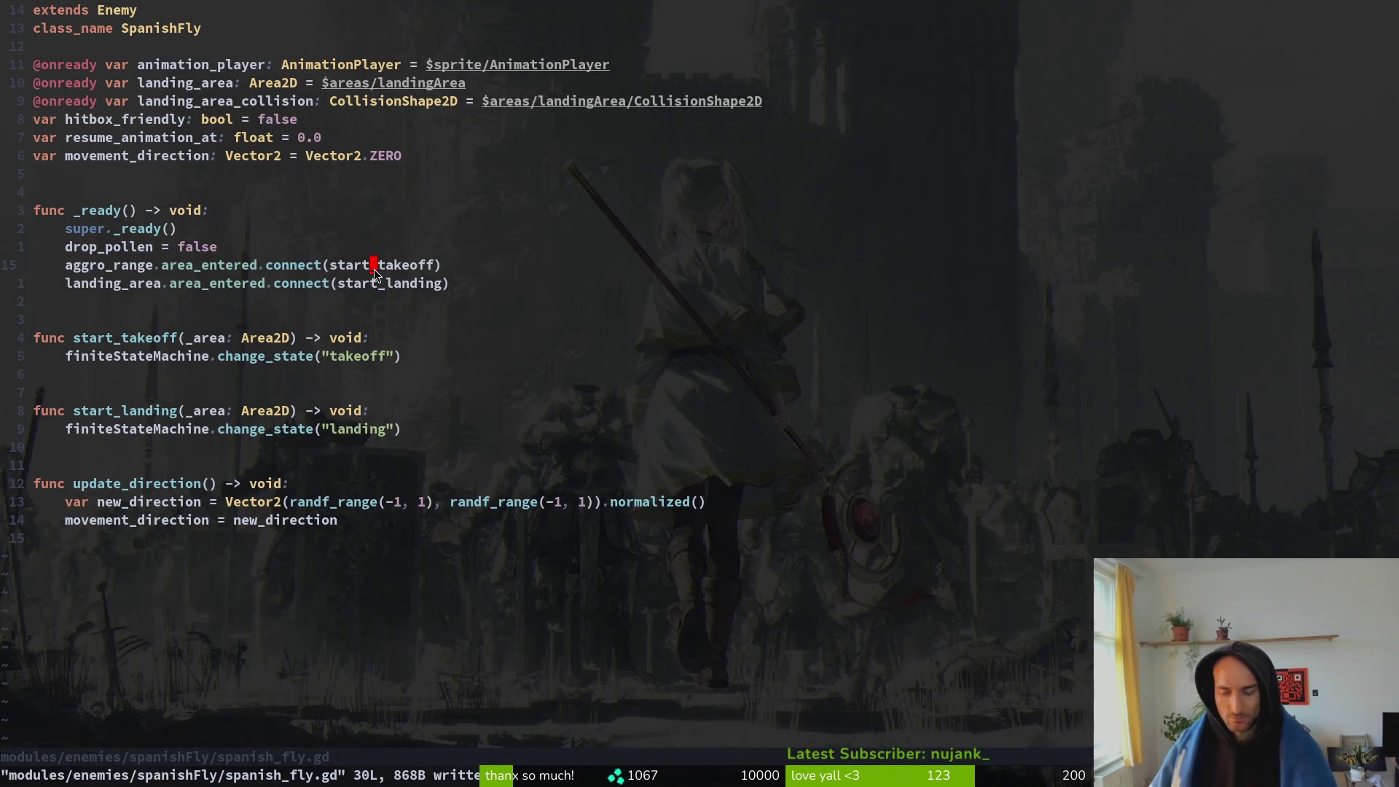
pyautogui.write('ci(')
pyautogui.press('Escape')
pyautogui.write('u')
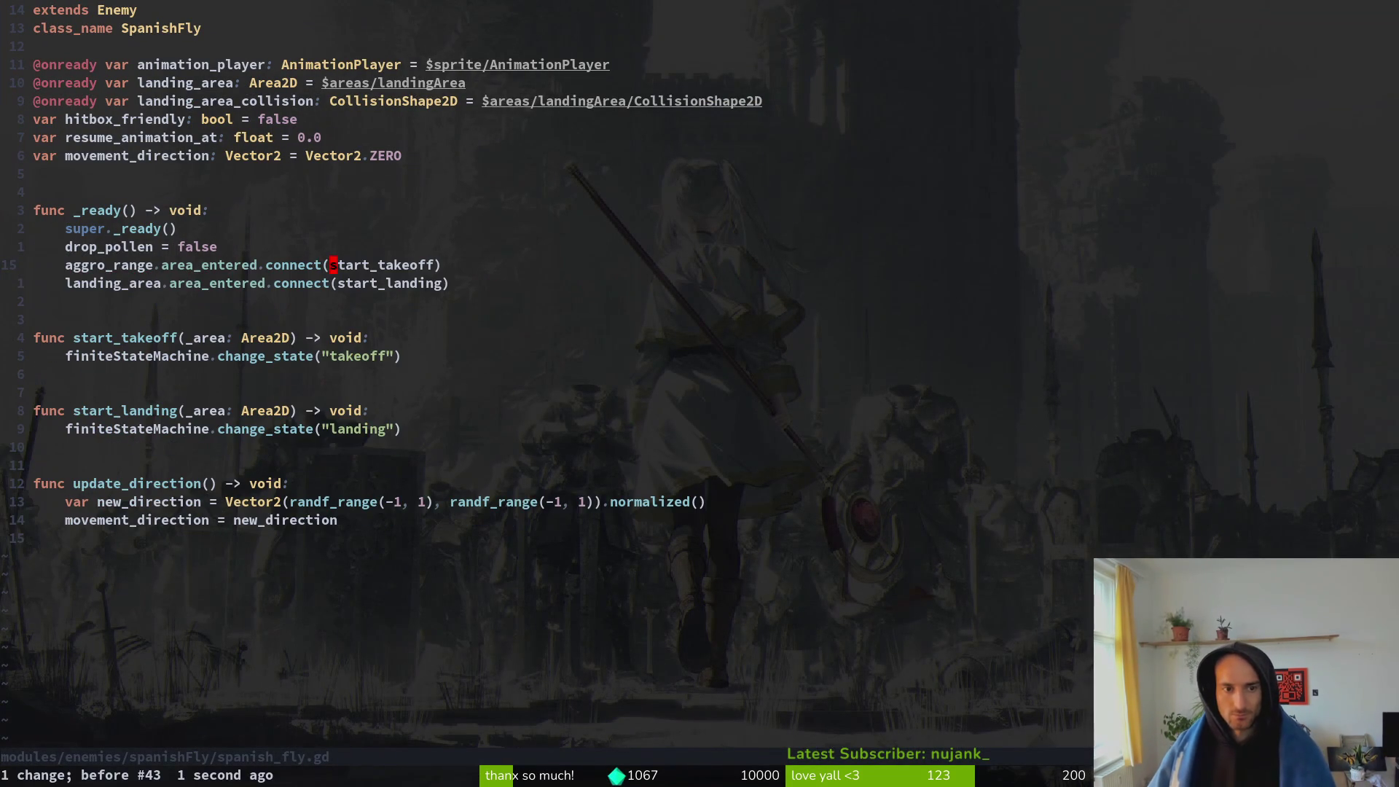
pyautogui.write(':w')
pyautogui.press('Return')
# - Duplicate the aggro_range connect line and rename its target to attack_range
pyautogui.click(333, 283)
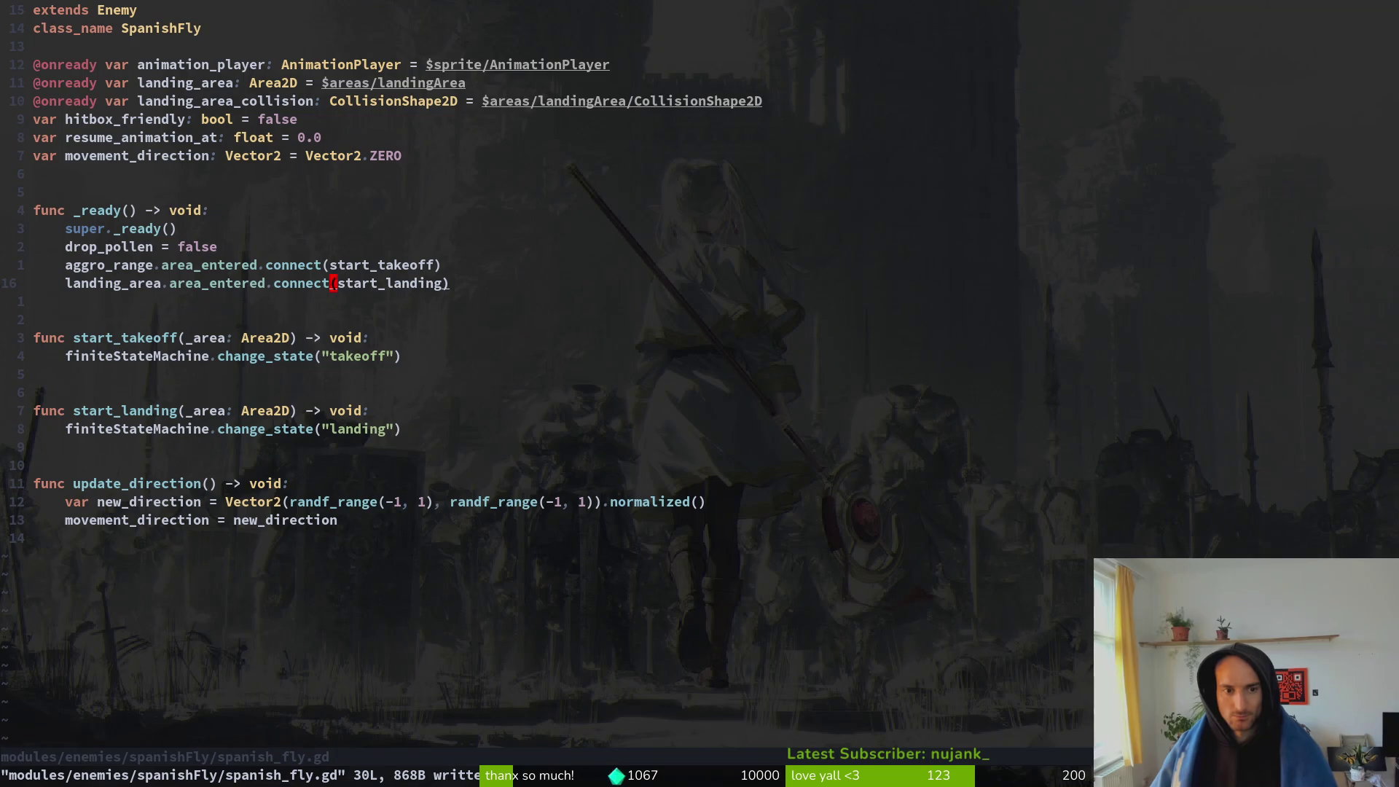
pyautogui.press('k')
pyautogui.press('0')
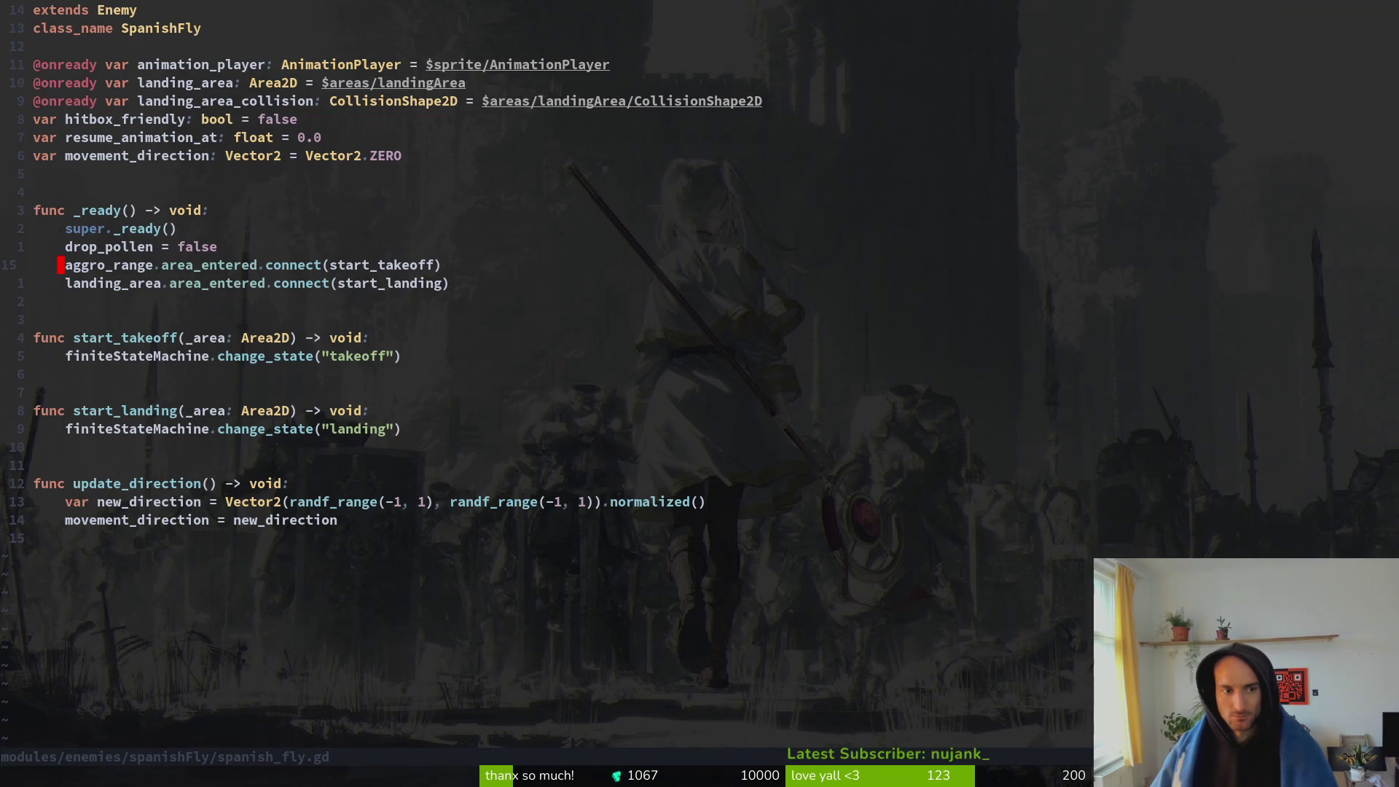
pyautogui.press('y')
pyautogui.press('y')
pyautogui.write('pcwattack')
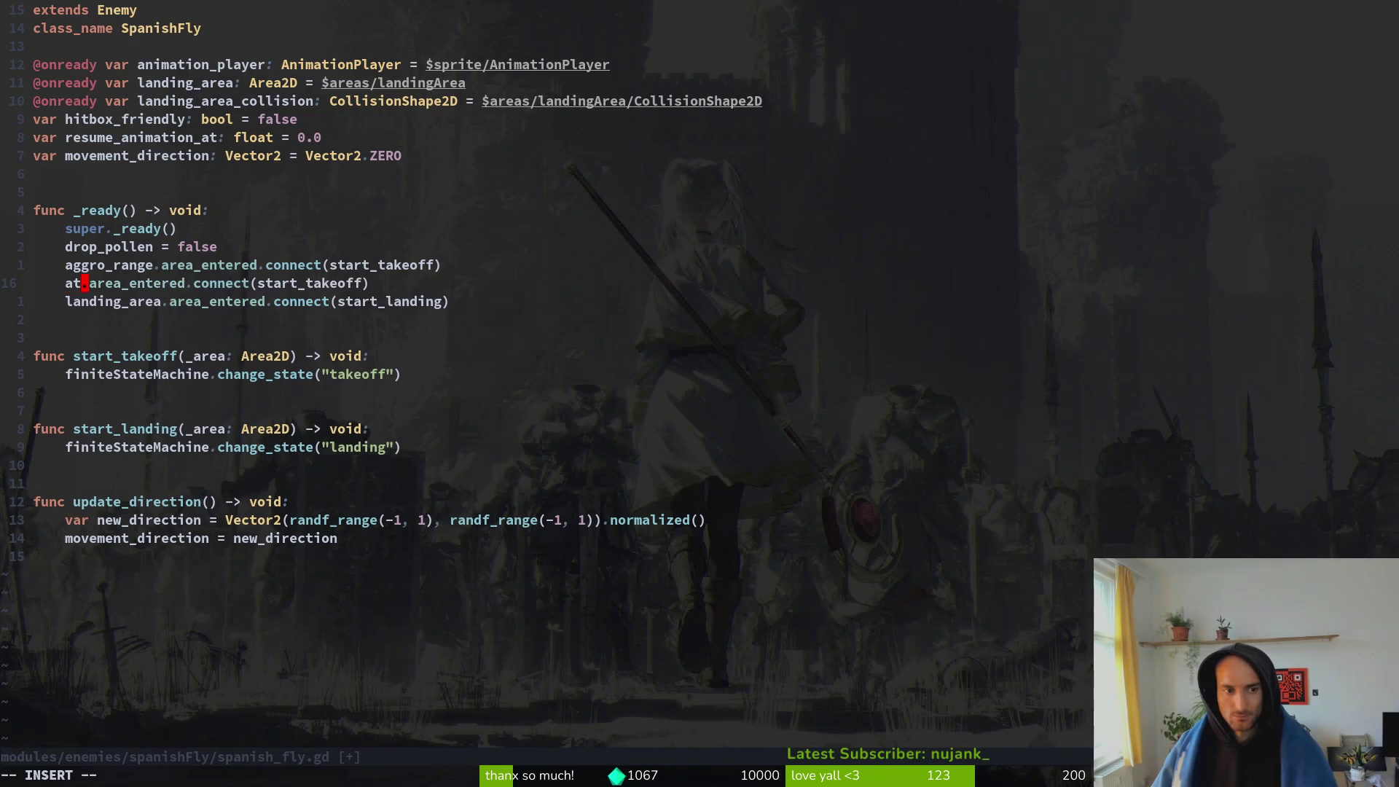
pyautogui.write('_range')
pyautogui.press('Escape')
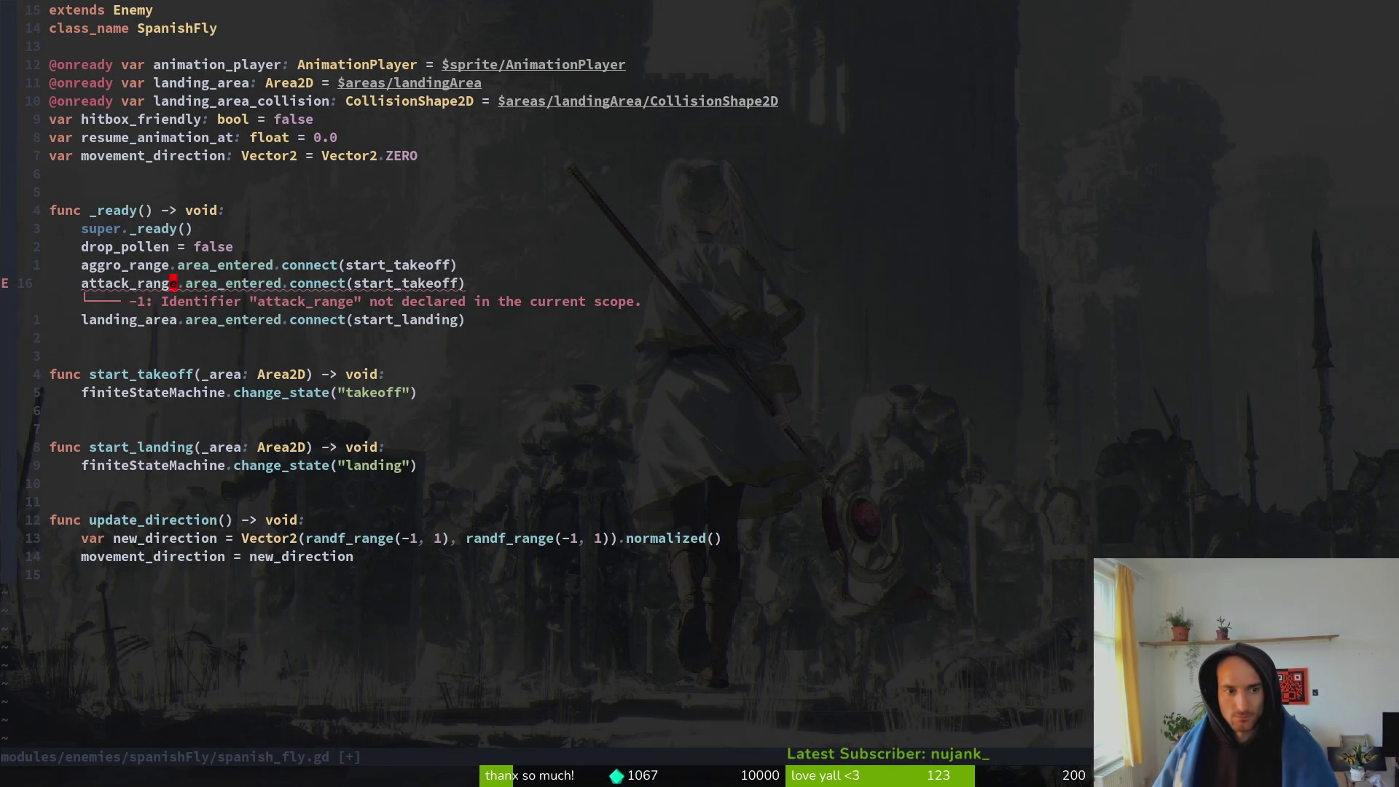
pyautogui.write(':w')
pyautogui.press('Return')
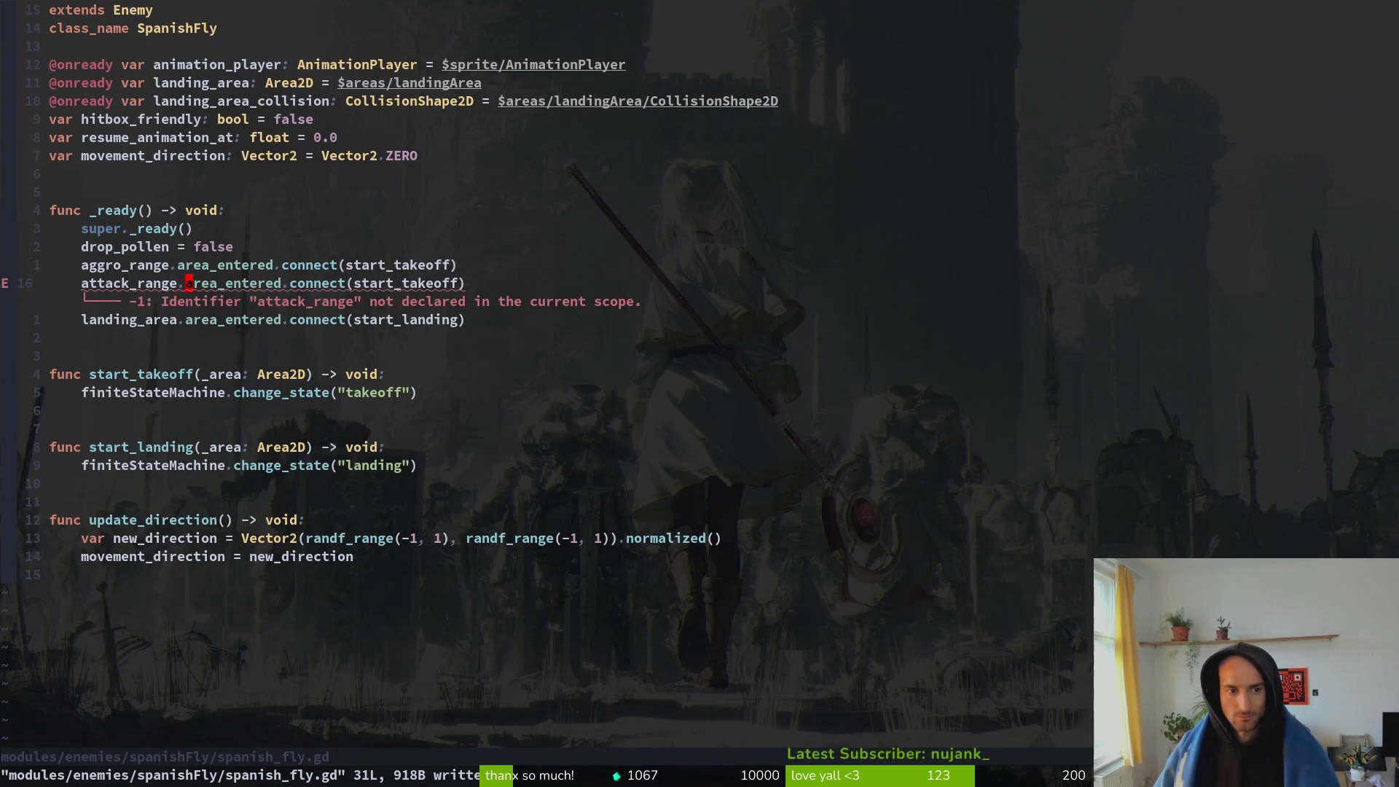
# - Set the new line's connected function to start_attacking and save spanish_fly.gd
pyautogui.write('ci(staar')
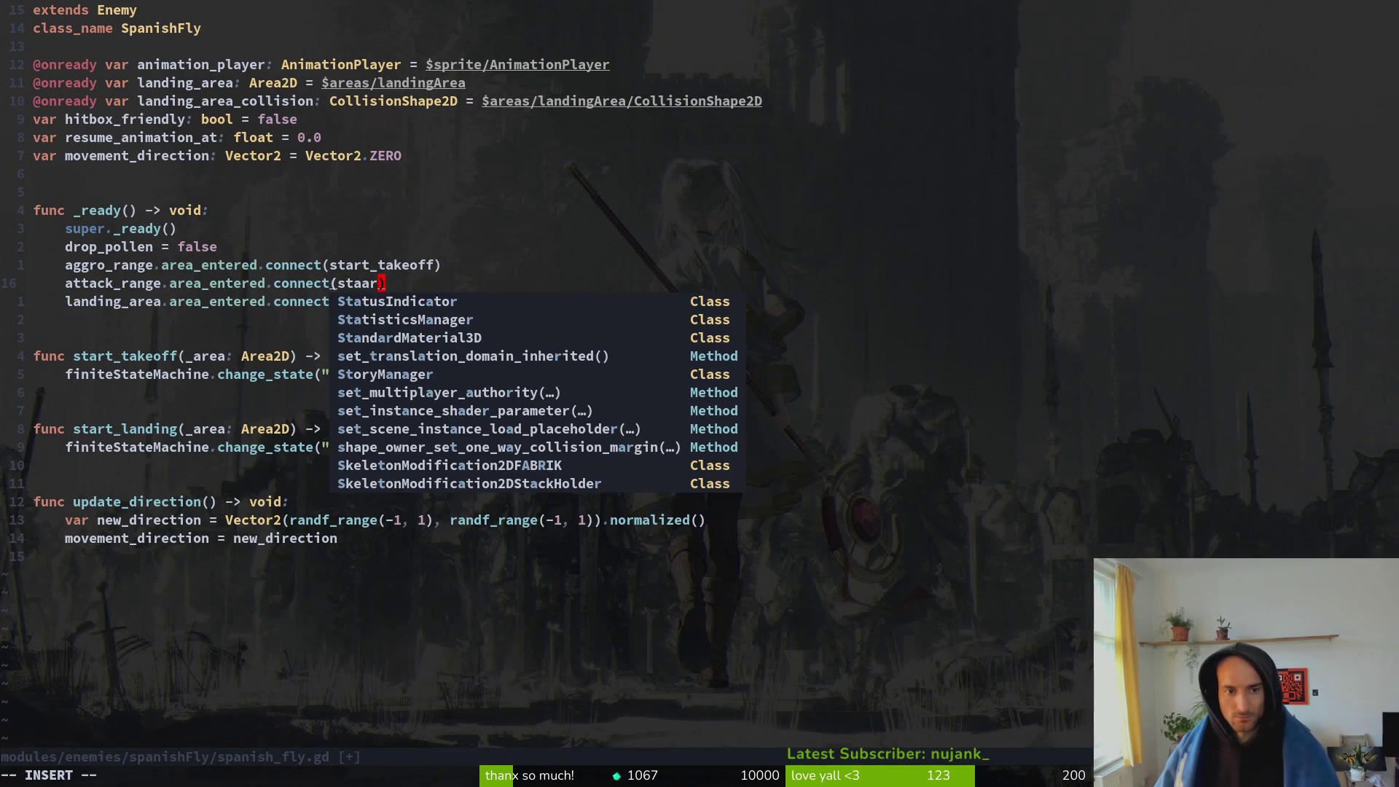
pyautogui.press('BackSpace')
pyautogui.press('BackSpace')
pyautogui.write('rt_at')
pyautogui.write('tacking')
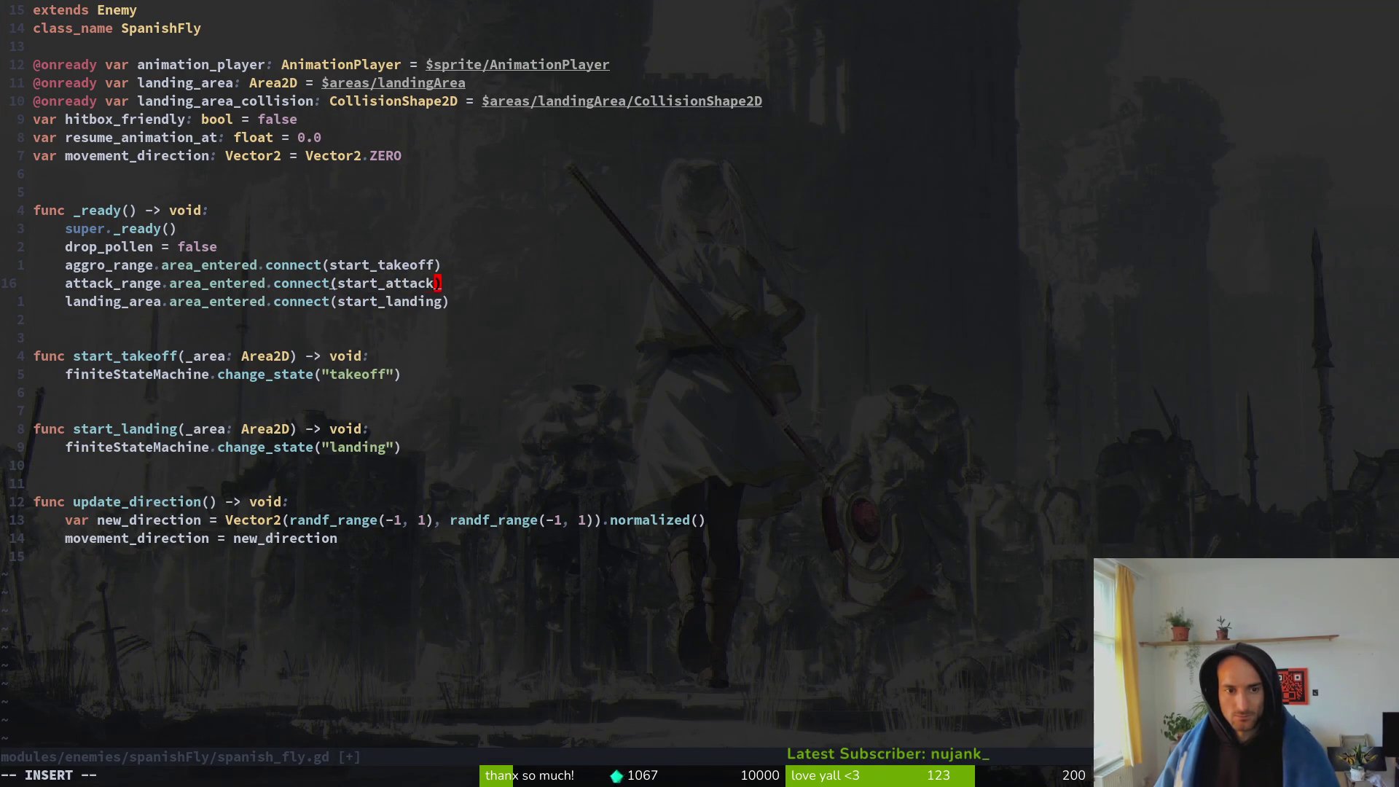
pyautogui.press('Escape')
pyautogui.write(':w')
pyautogui.press('Return')
# - Move to the start_landing function in spanish_fly.gd, undoing an accidental paste
pyautogui.click(357, 282)
pyautogui.click(357, 465)
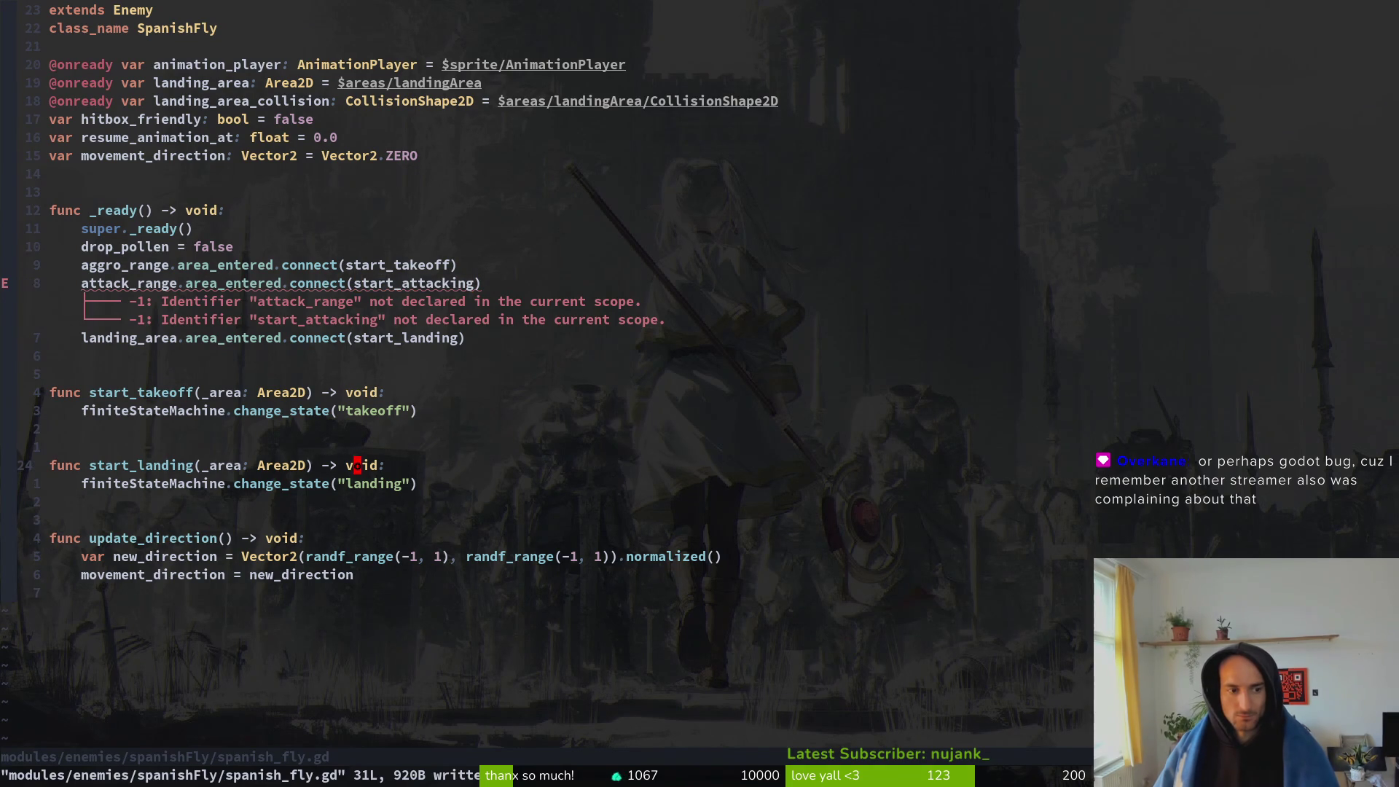
pyautogui.press('j')
pyautogui.press('p')
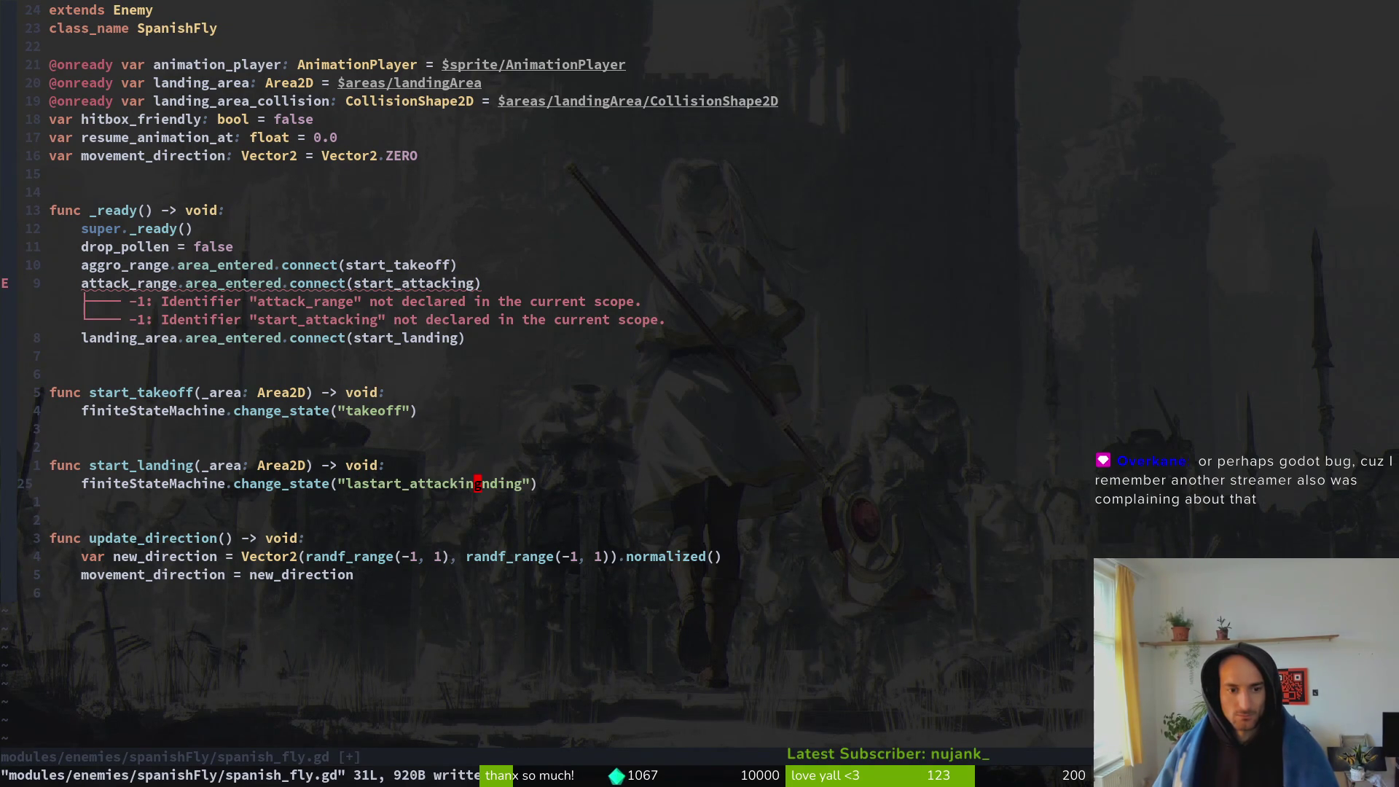
pyautogui.press('u')
pyautogui.press('u')
pyautogui.press('u')
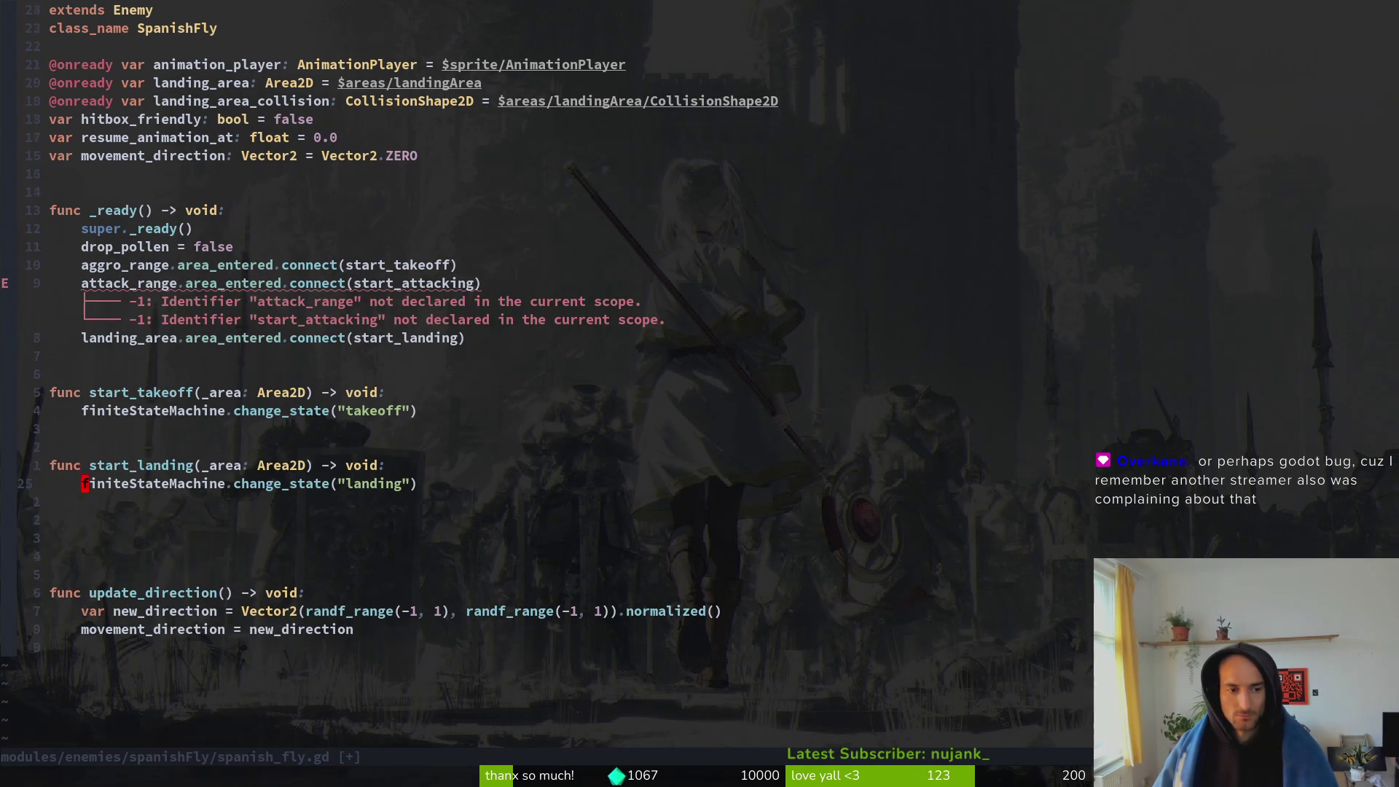
# - Duplicate the start_landing function as start_attacking and save the script
pyautogui.press('V')
pyautogui.press('k')
pyautogui.press('k')
pyautogui.press('y')
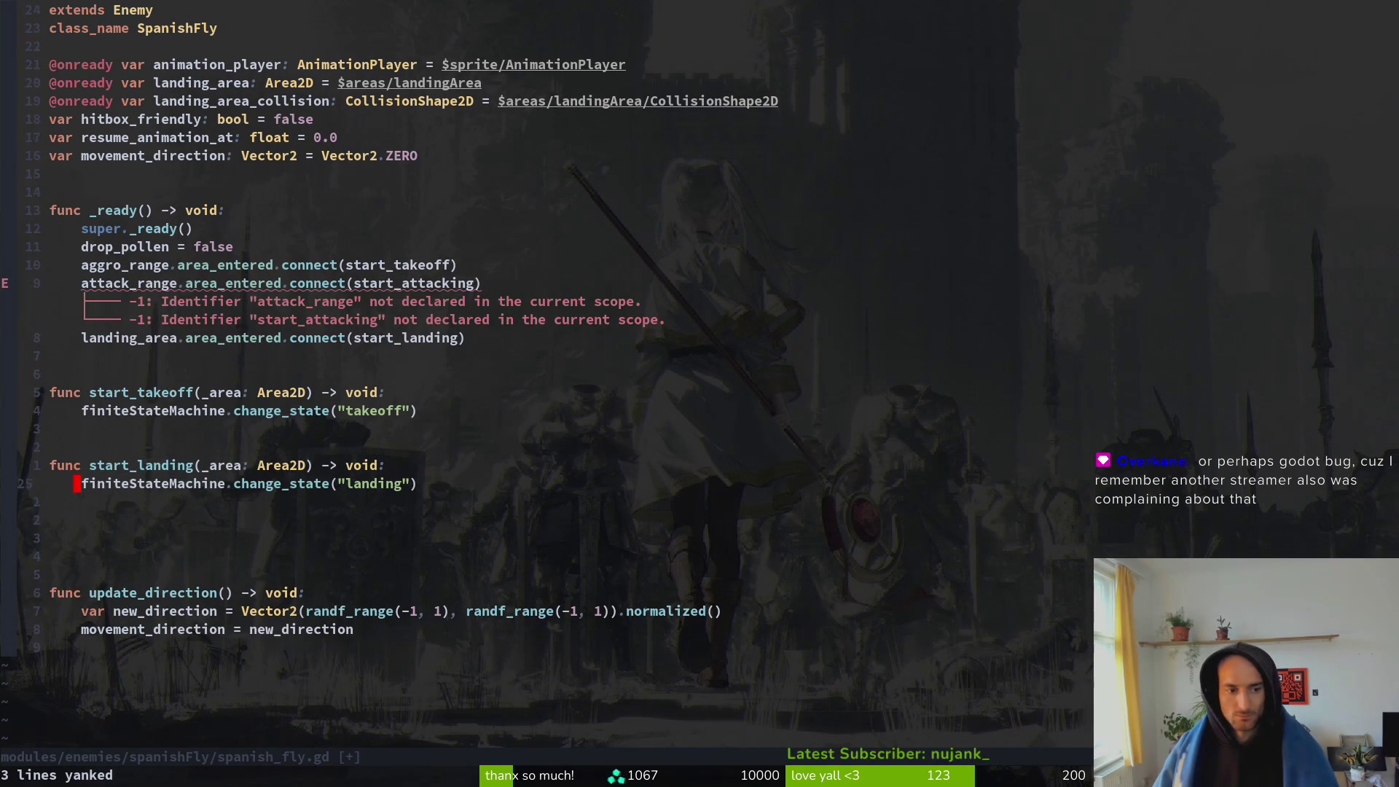
pyautogui.write('pwcwstart_atta(_area: Area2D) -> void:')
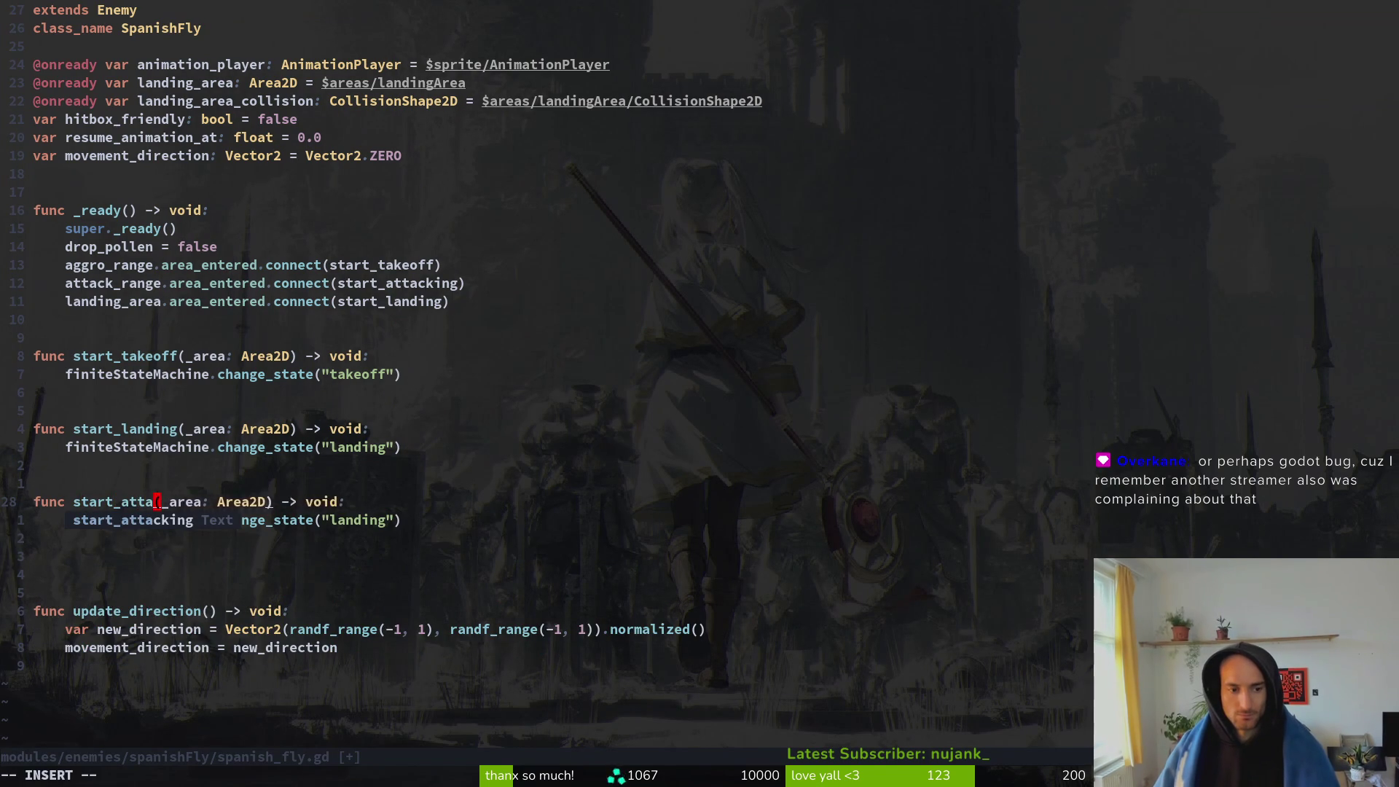
pyautogui.press('Tab')
pyautogui.press('Escape')
pyautogui.write('j:w')
pyautogui.press('Return')
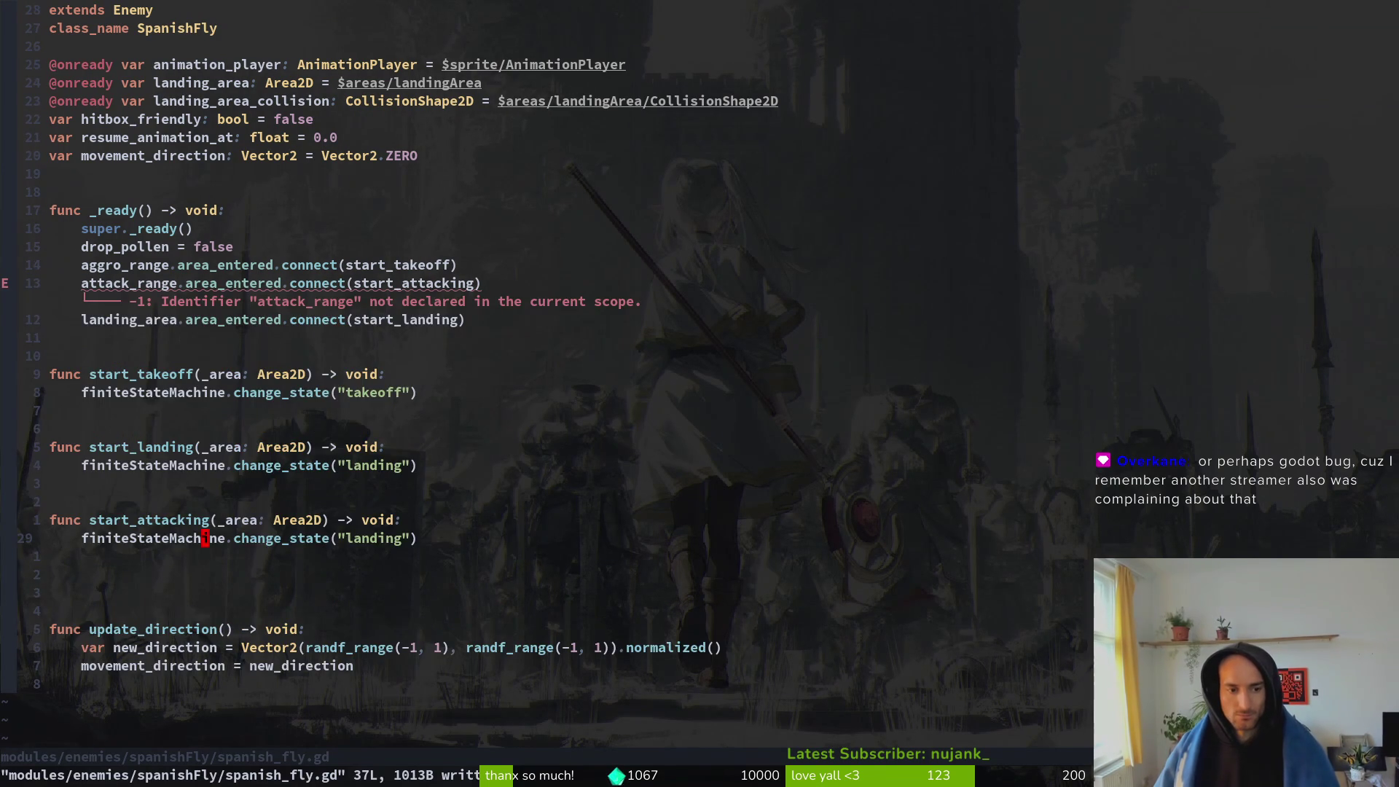
# - Make start_attacking switch the state to "bubble" and save
pyautogui.write('attacking')
pyautogui.press('BackSpace')
pyautogui.press('BackSpace')
pyautogui.press('BackSpace')
pyautogui.press('BackSpace')
pyautogui.press('BackSpace')
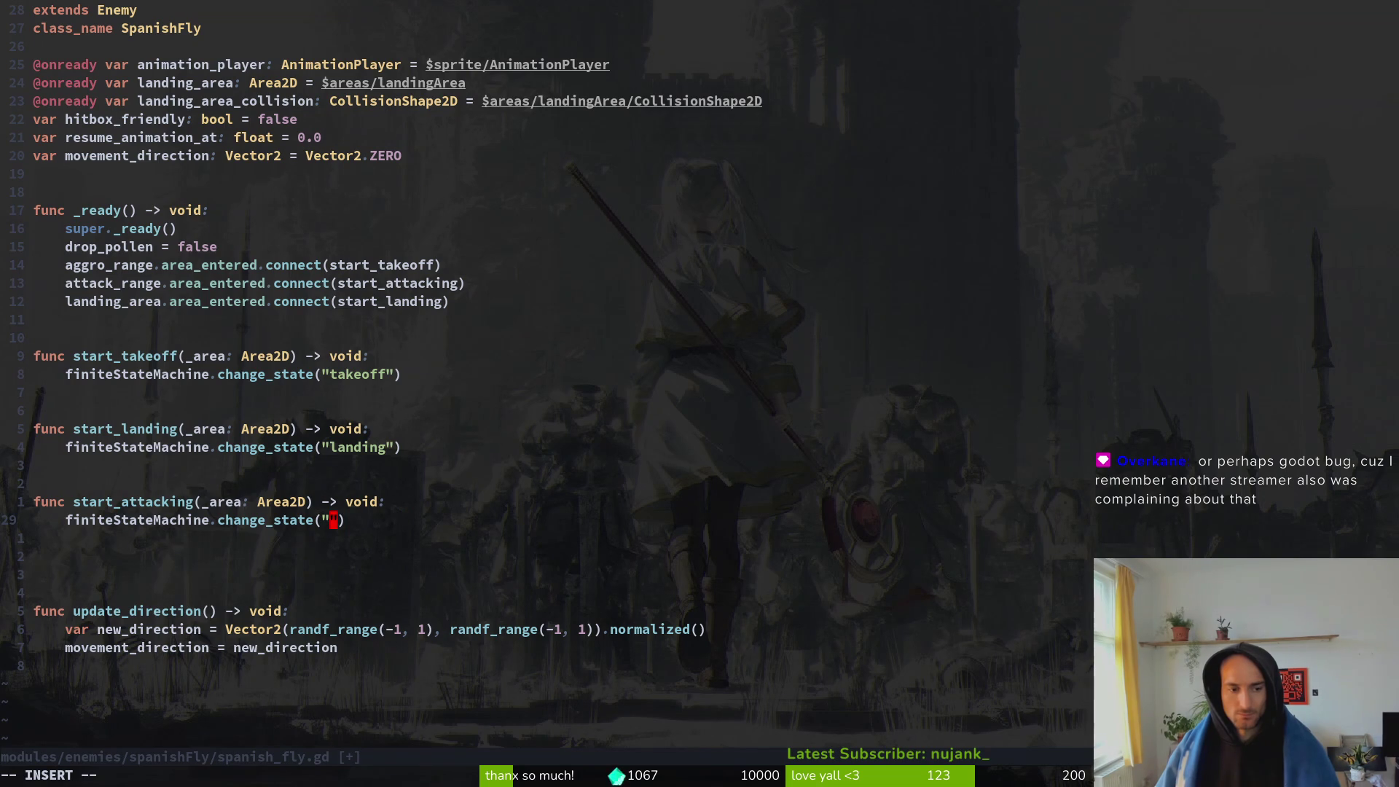
pyautogui.write('bubble')
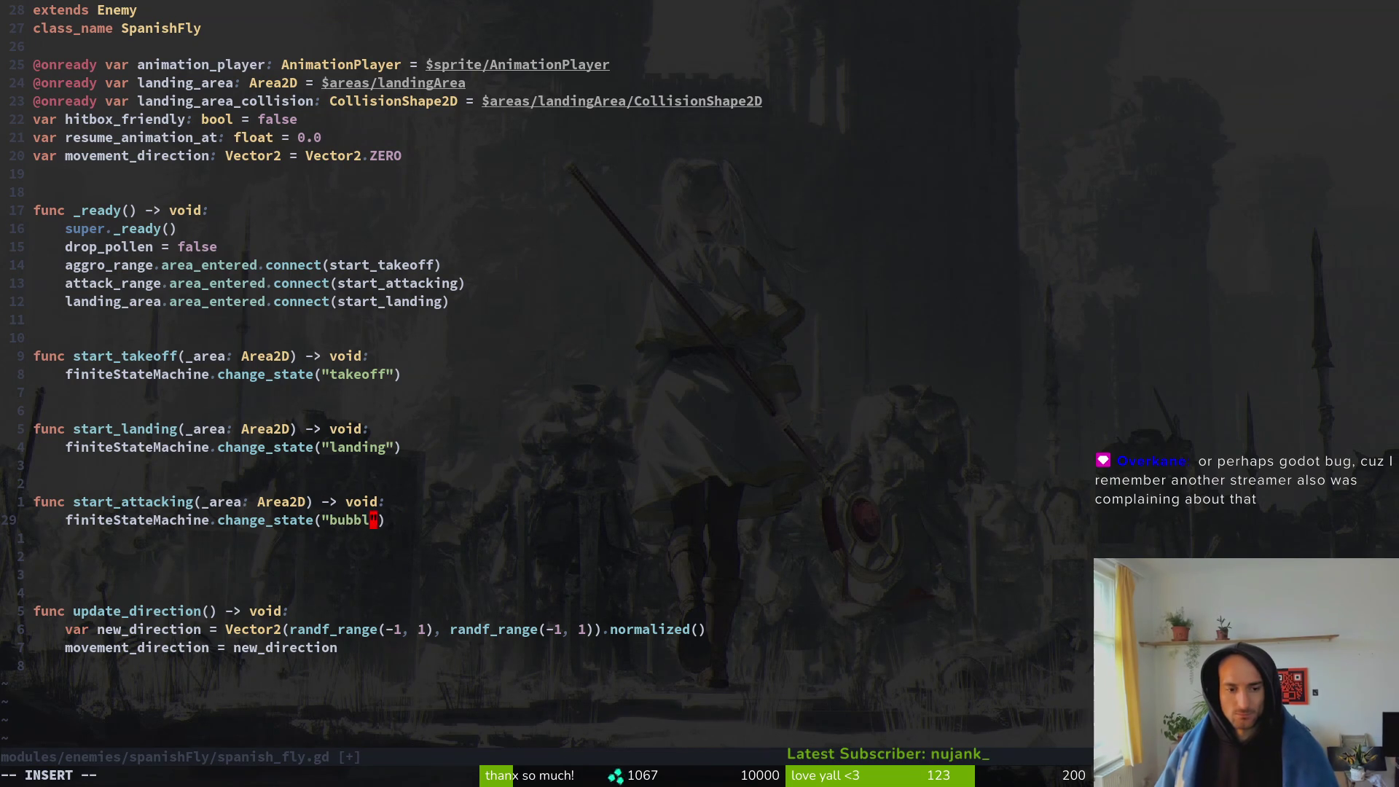
pyautogui.press('Escape')
pyautogui.write(':w')
pyautogui.press('Return')
pyautogui.press('k')
pyautogui.press('{')
pyautogui.press('{')
pyautogui.press('{')
pyautogui.press('k')
pyautogui.press('k')
pyautogui.press('k')
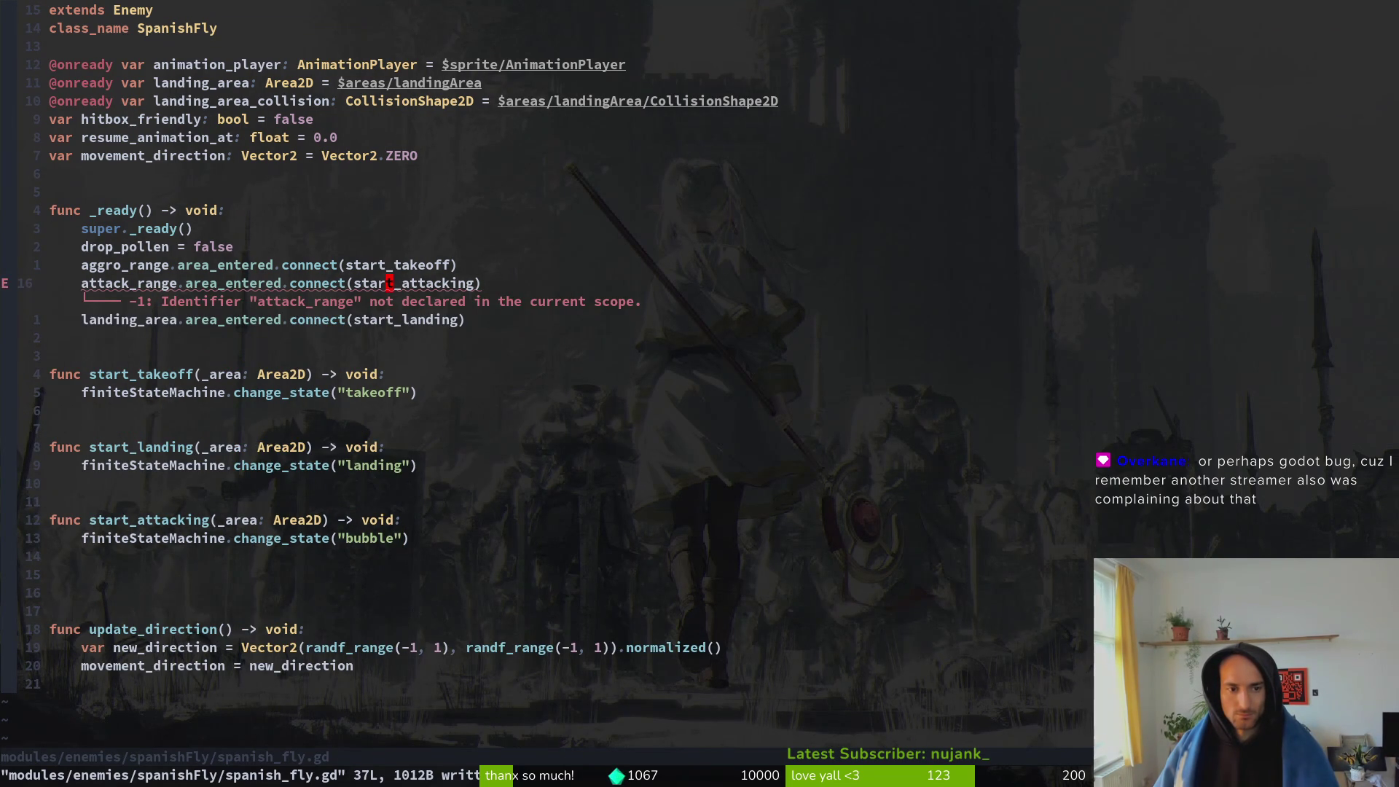
pyautogui.press('k')
pyautogui.press('9')
pyautogui.press('k')
pyautogui.press('k')
pyautogui.press('y')
pyautogui.press('y')
pyautogui.press('p')
# - Rename the copied declaration to attack_range with path $areas/attackRange, save, and return to Godot
pyautogui.press('w')
pyautogui.press('w')
pyautogui.press('w')
pyautogui.write('kcwattack_range')
pyautogui.press('Escape')
pyautogui.press('w')
pyautogui.press('w')
pyautogui.press('w')
pyautogui.write('wcwattack_ange')
pyautogui.press('Escape')
pyautogui.write(':w')
pyautogui.press('Return')
pyautogui.hotkey('alt', 'Tab')
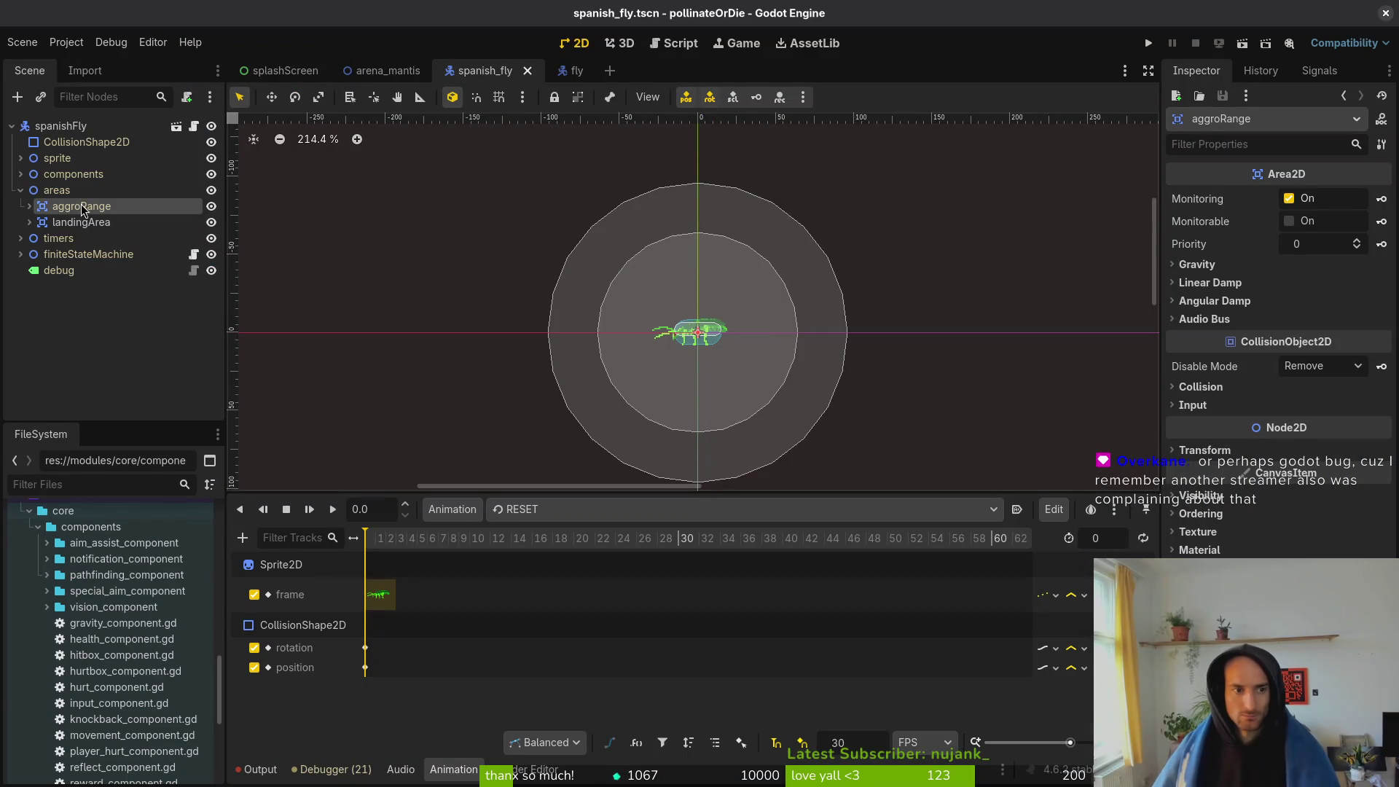
# - Add an Area2D child under areas and name it attackRange
pyautogui.click(73, 190)
pyautogui.hotkey('ctrl', 'a')
pyautogui.write('area2d')
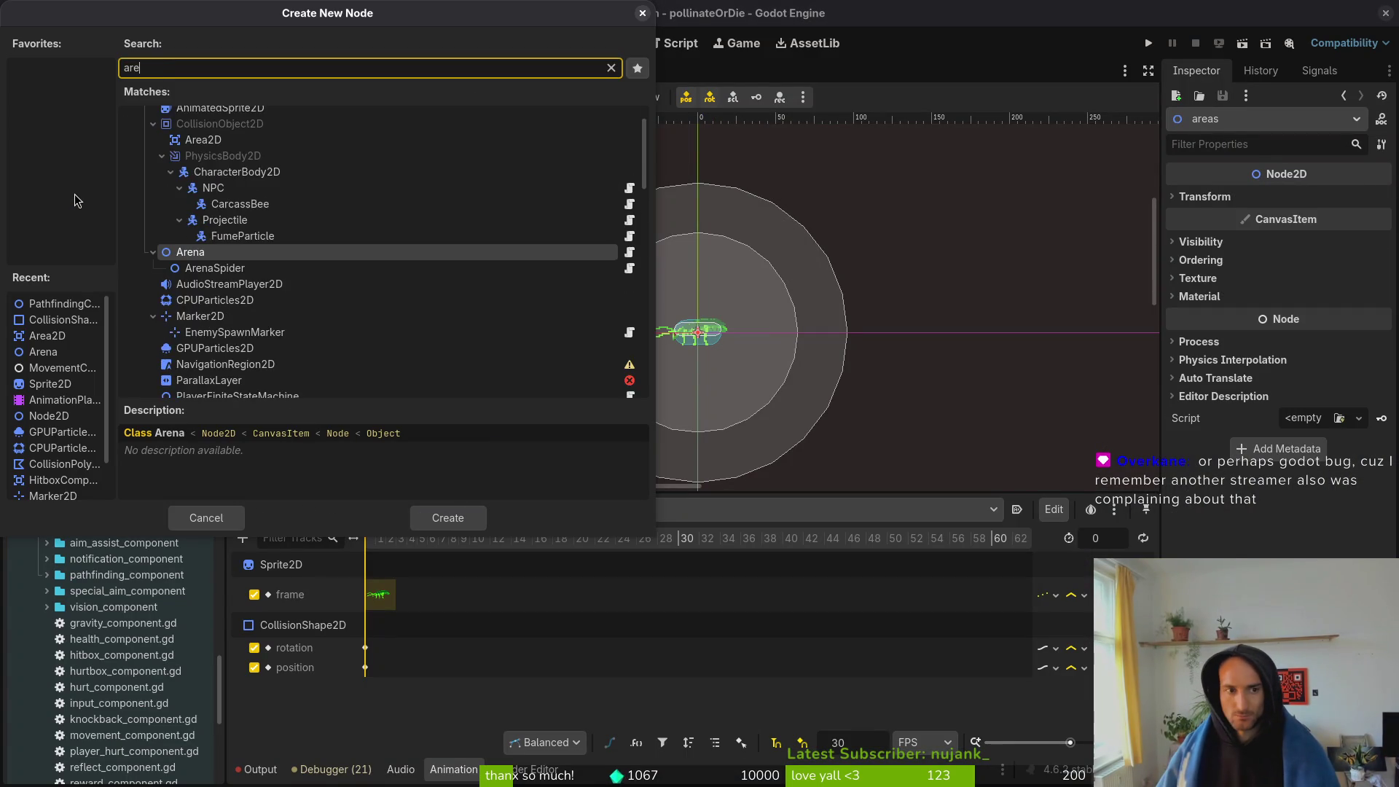
pyautogui.press('Return')
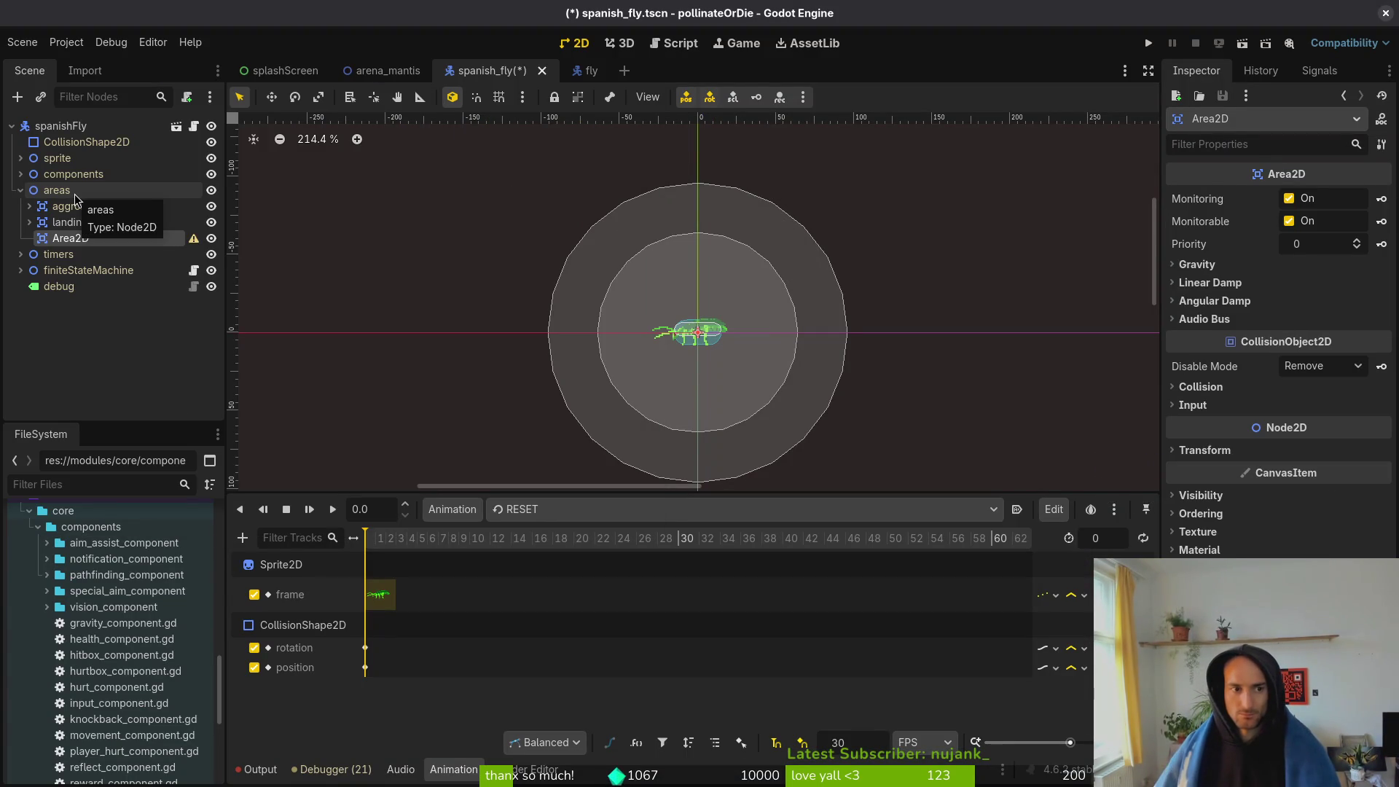
pyautogui.press('F2')
pyautogui.write('attackRange')
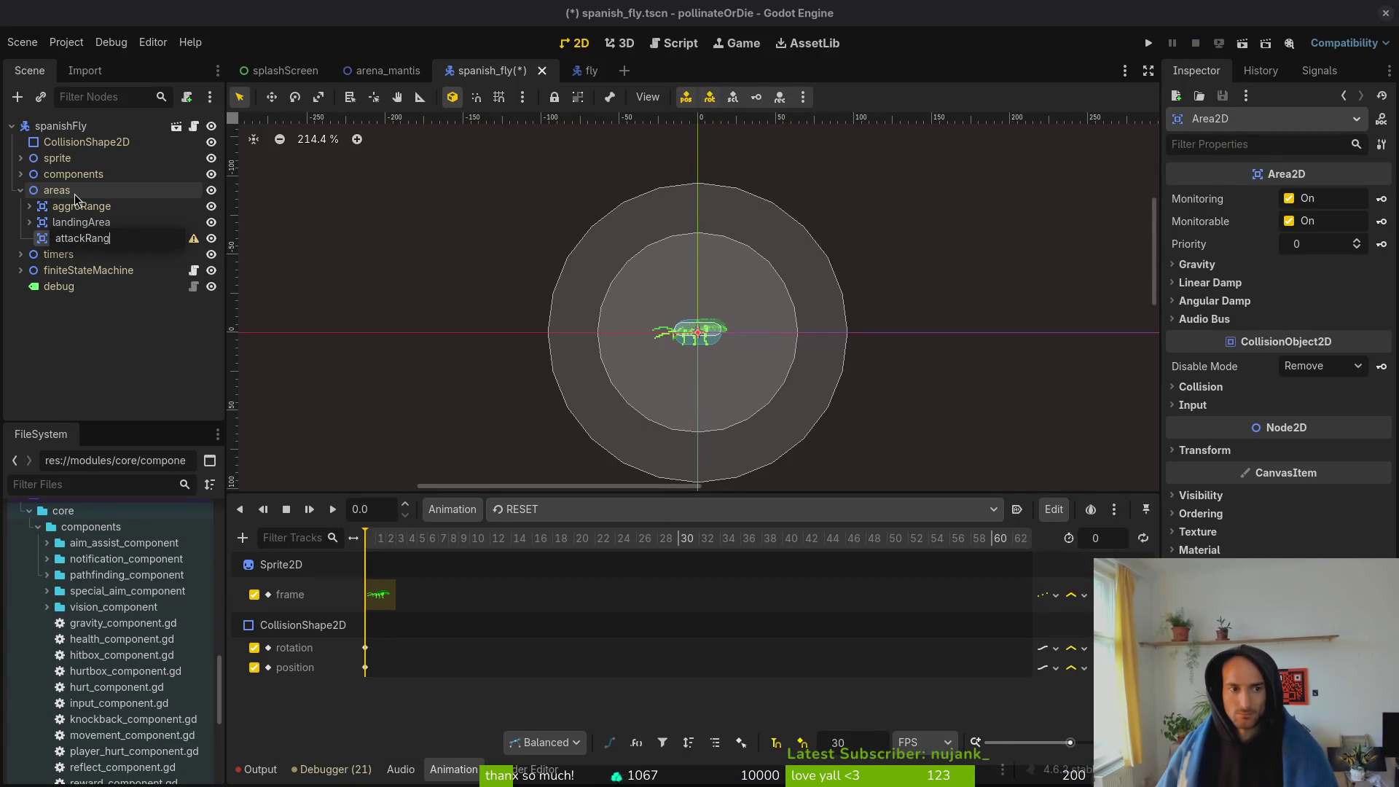
pyautogui.press('Return')
# - Review landingArea's collision layer and mask settings, then save the scene
pyautogui.click(81, 222)
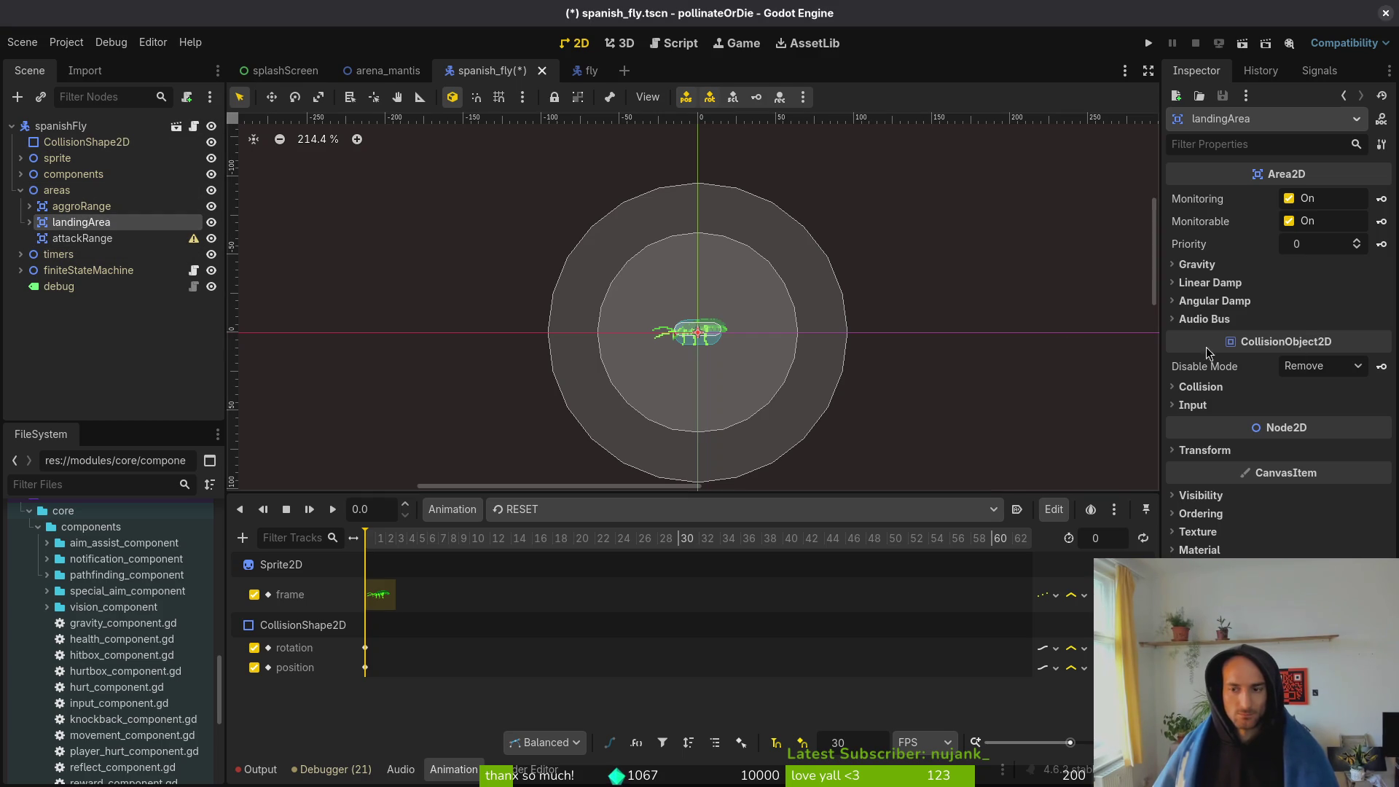
pyautogui.click(1225, 392)
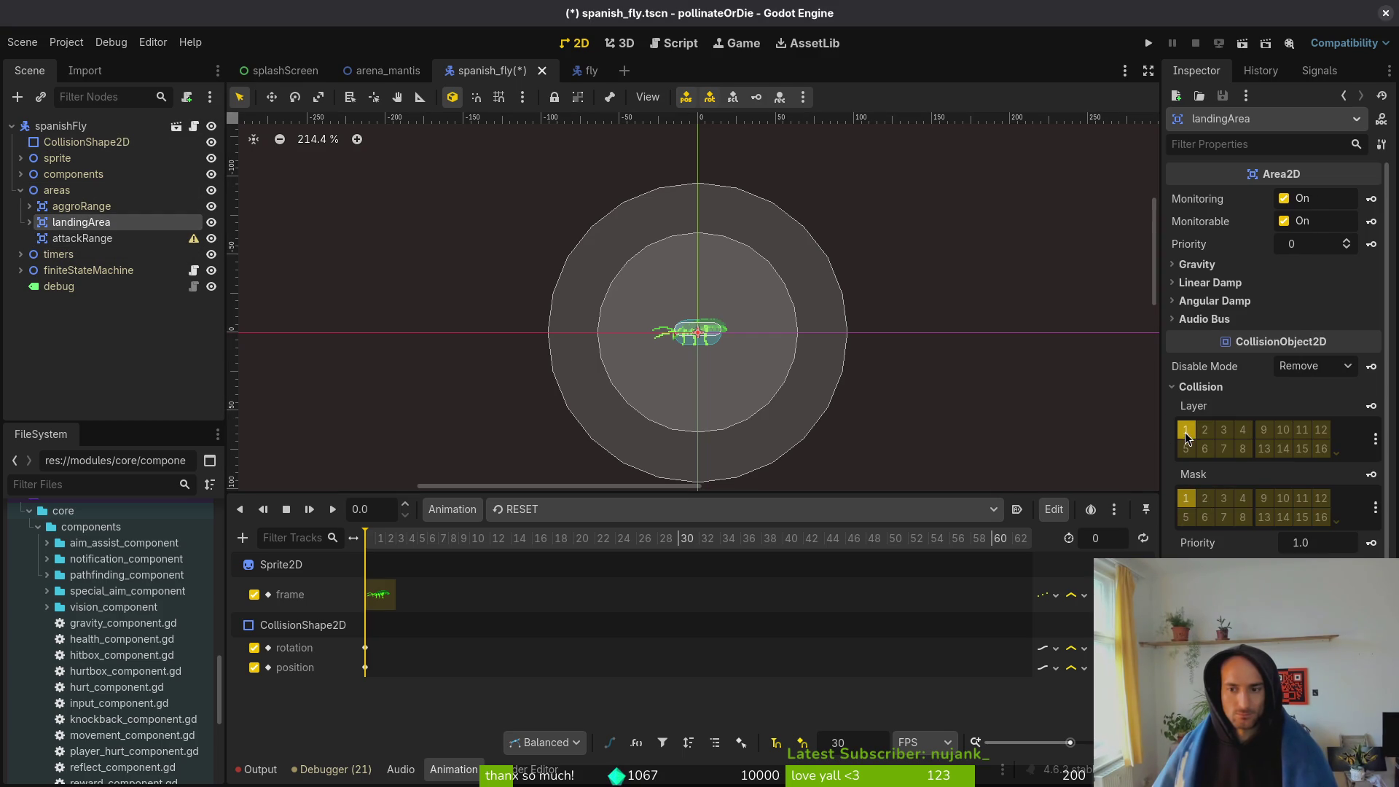
pyautogui.hotkey('ctrl', 's')
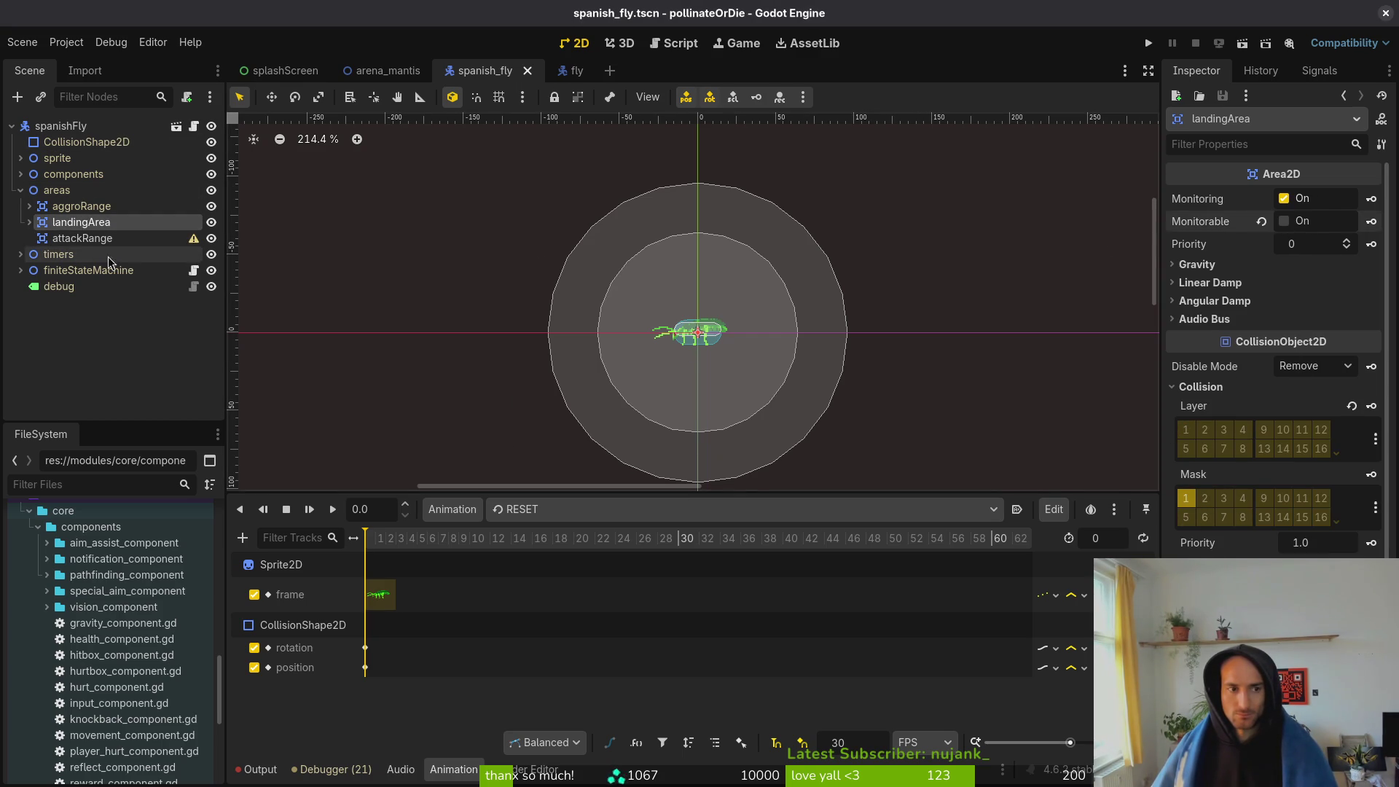
# - Turn off attackRange's Monitorable, clear collision layer 1, mask only layer 2, and save
pyautogui.click(82, 239)
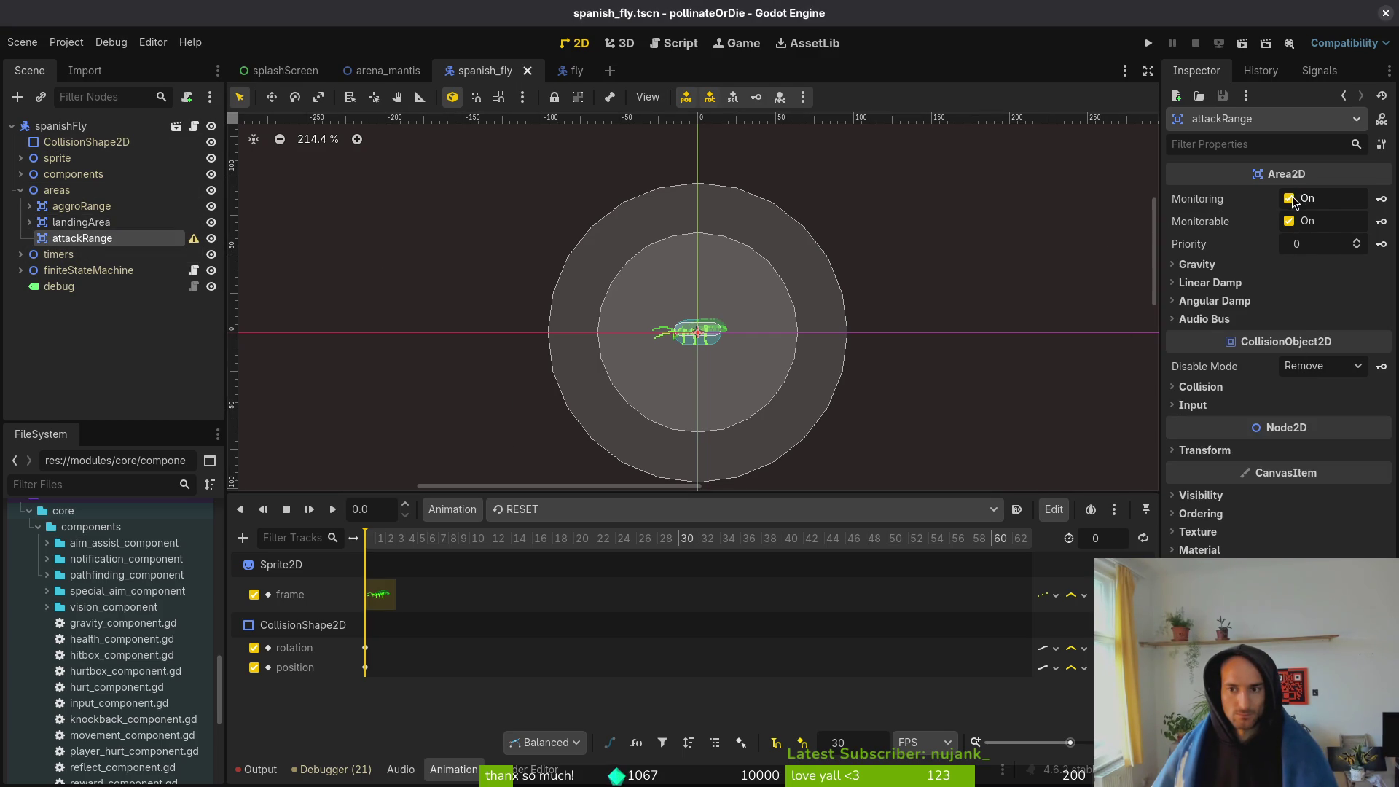
pyautogui.click(1289, 221)
pyautogui.click(1199, 387)
pyautogui.click(1186, 430)
pyautogui.click(1205, 498)
pyautogui.click(1186, 499)
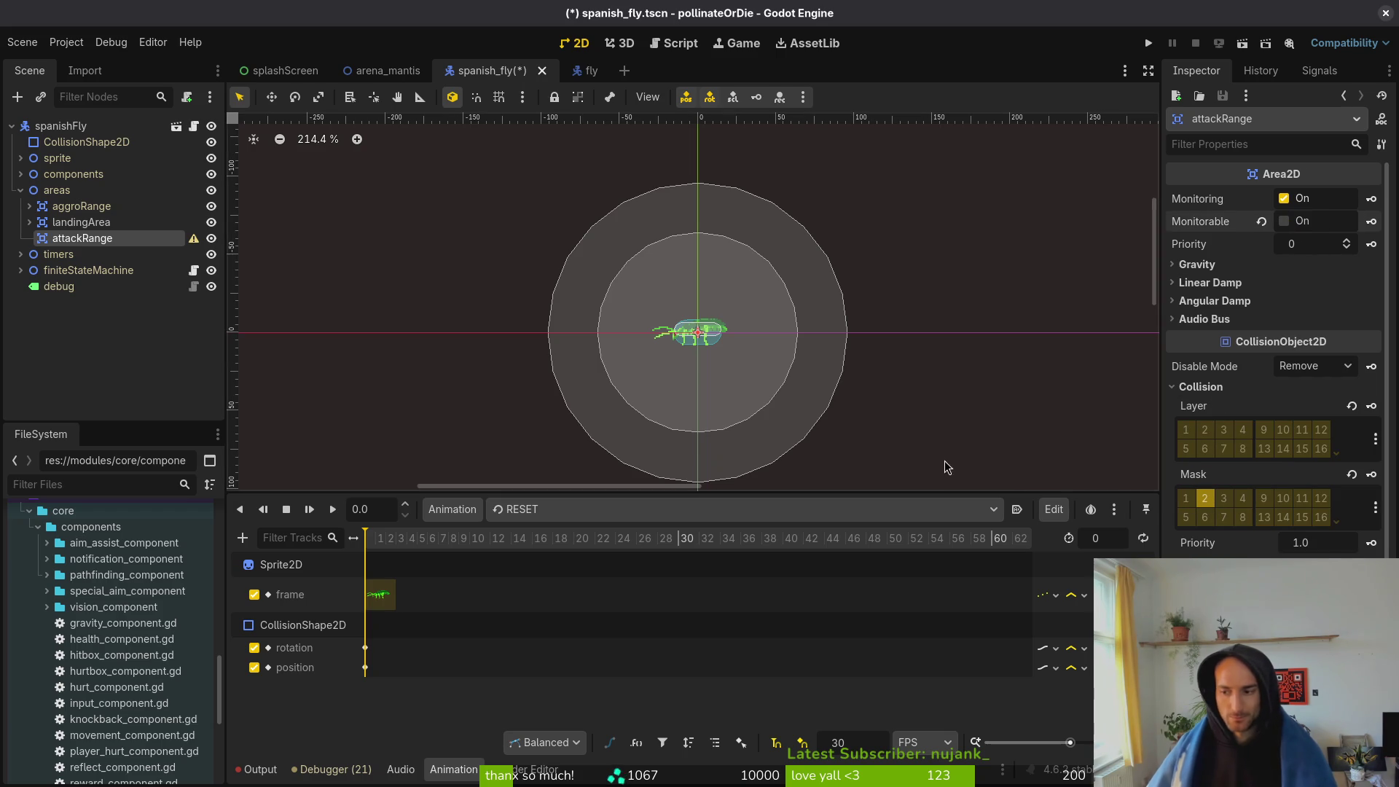
pyautogui.hotkey('ctrl', 's')
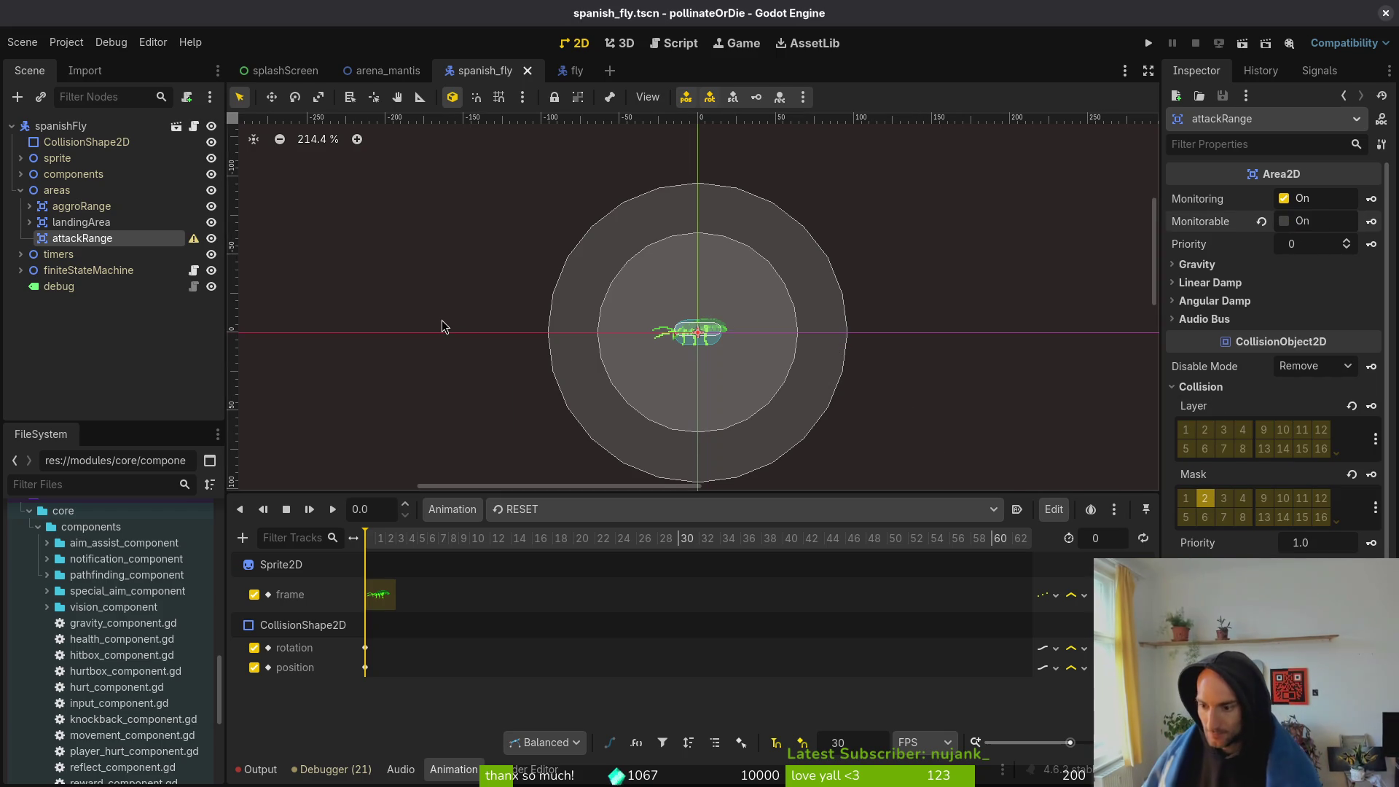
pyautogui.click(113, 274)
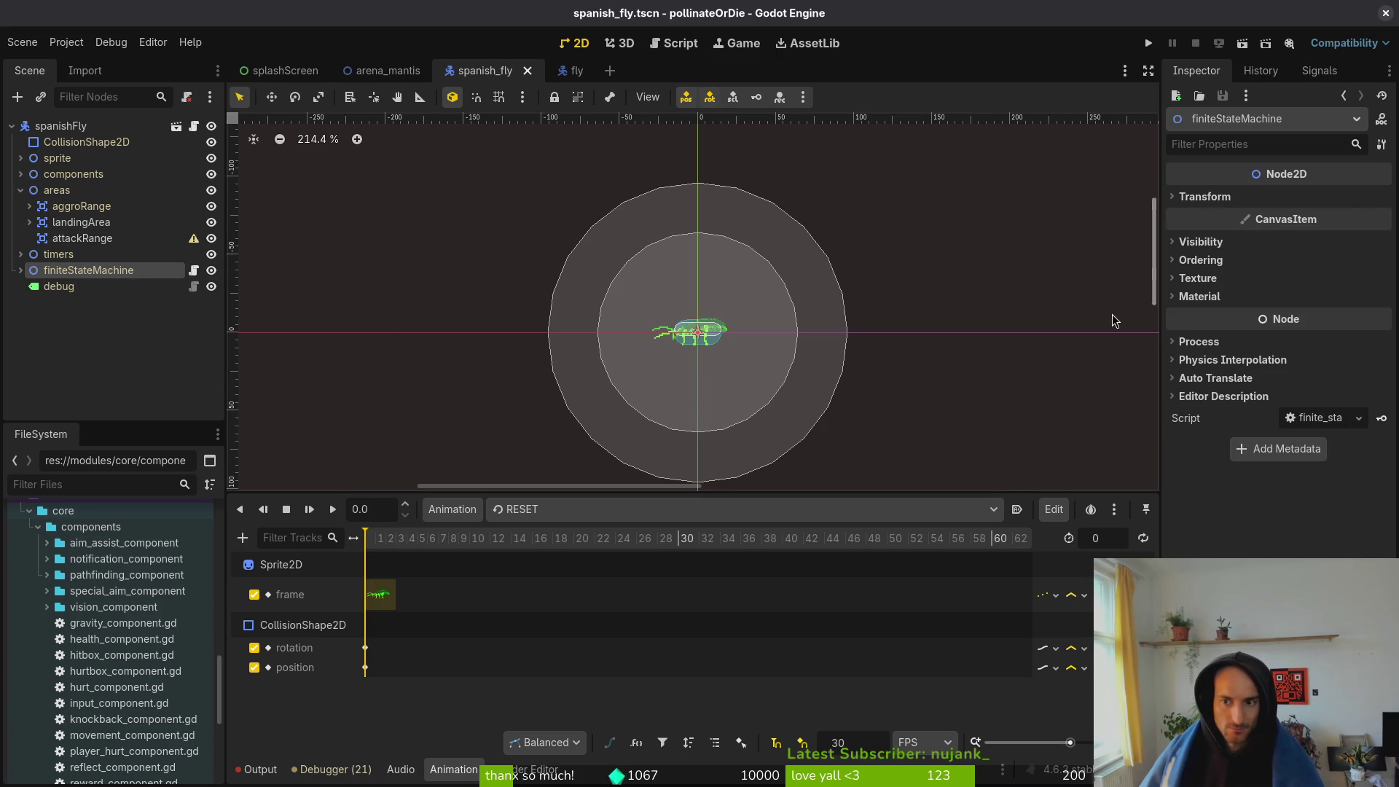
# - Expand the fly's children and inspect PathfindingComponent, MovementComponent, stunnedHitbox and attackRange
pyautogui.click(21, 175)
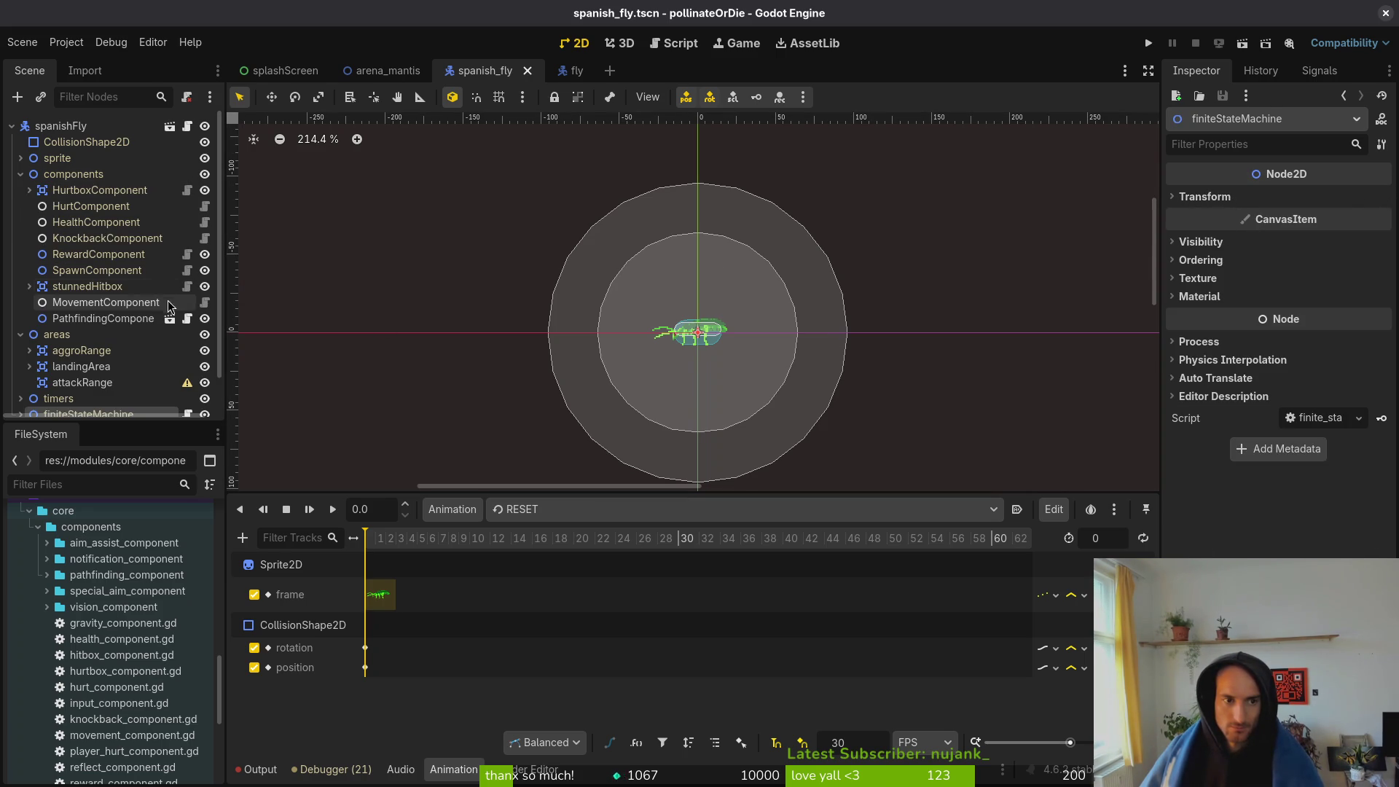
pyautogui.click(127, 319)
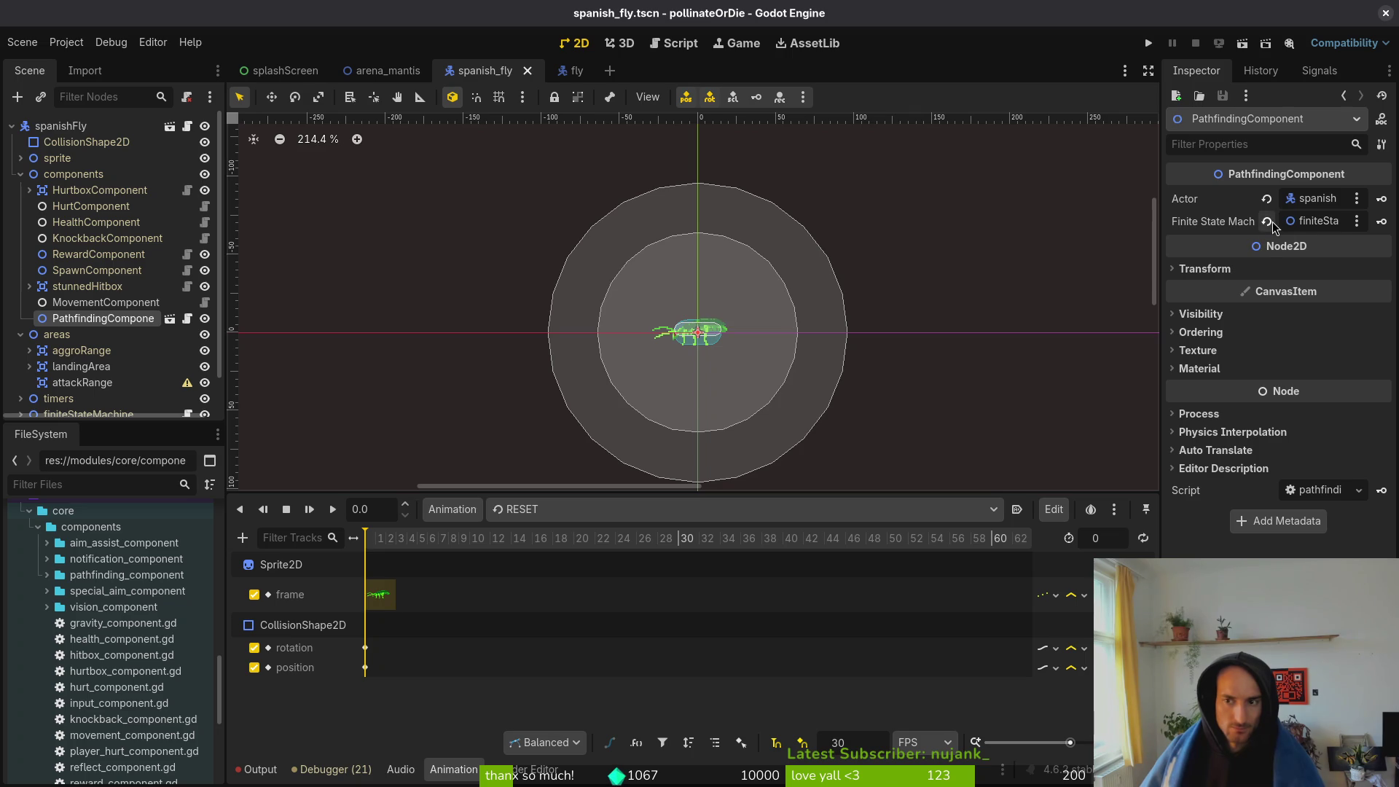
pyautogui.press('Up')
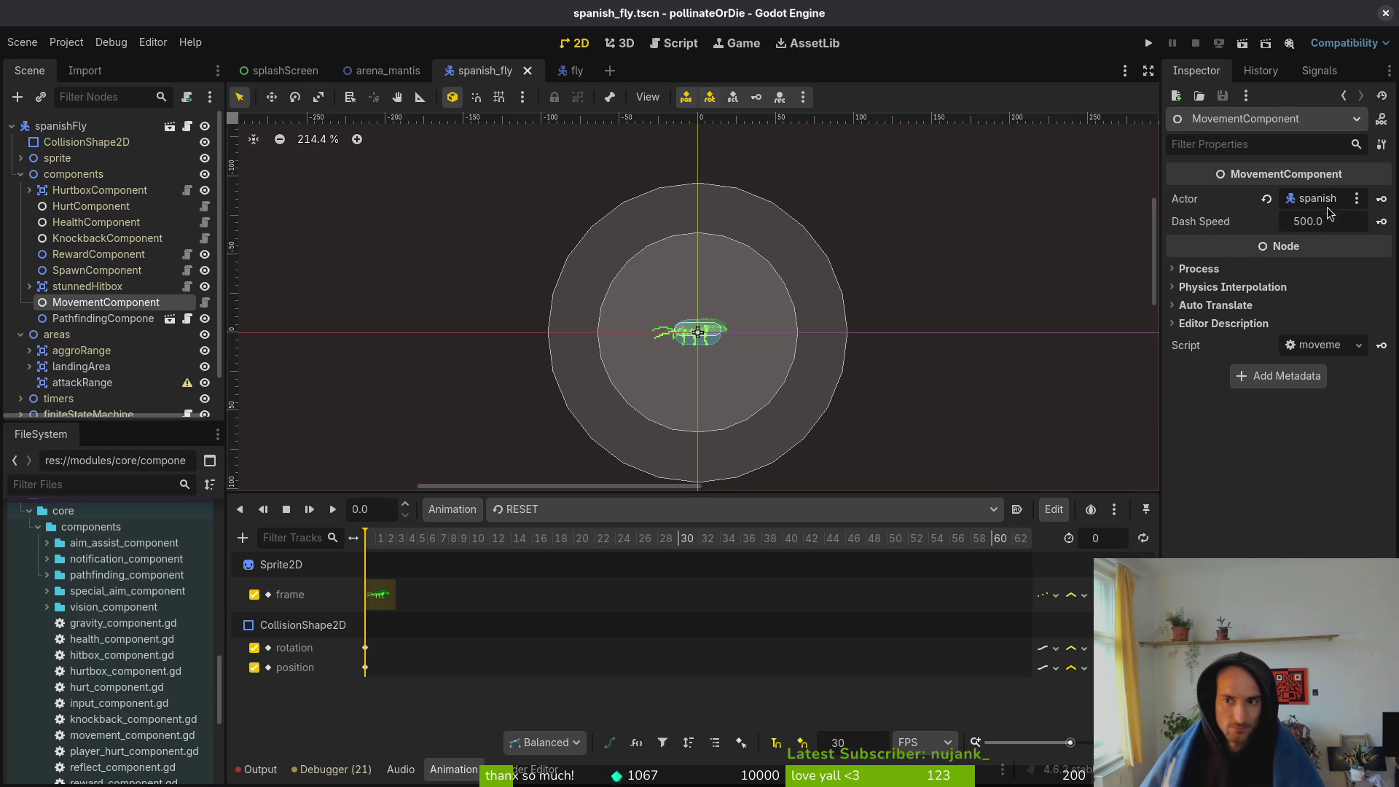
pyautogui.click(142, 286)
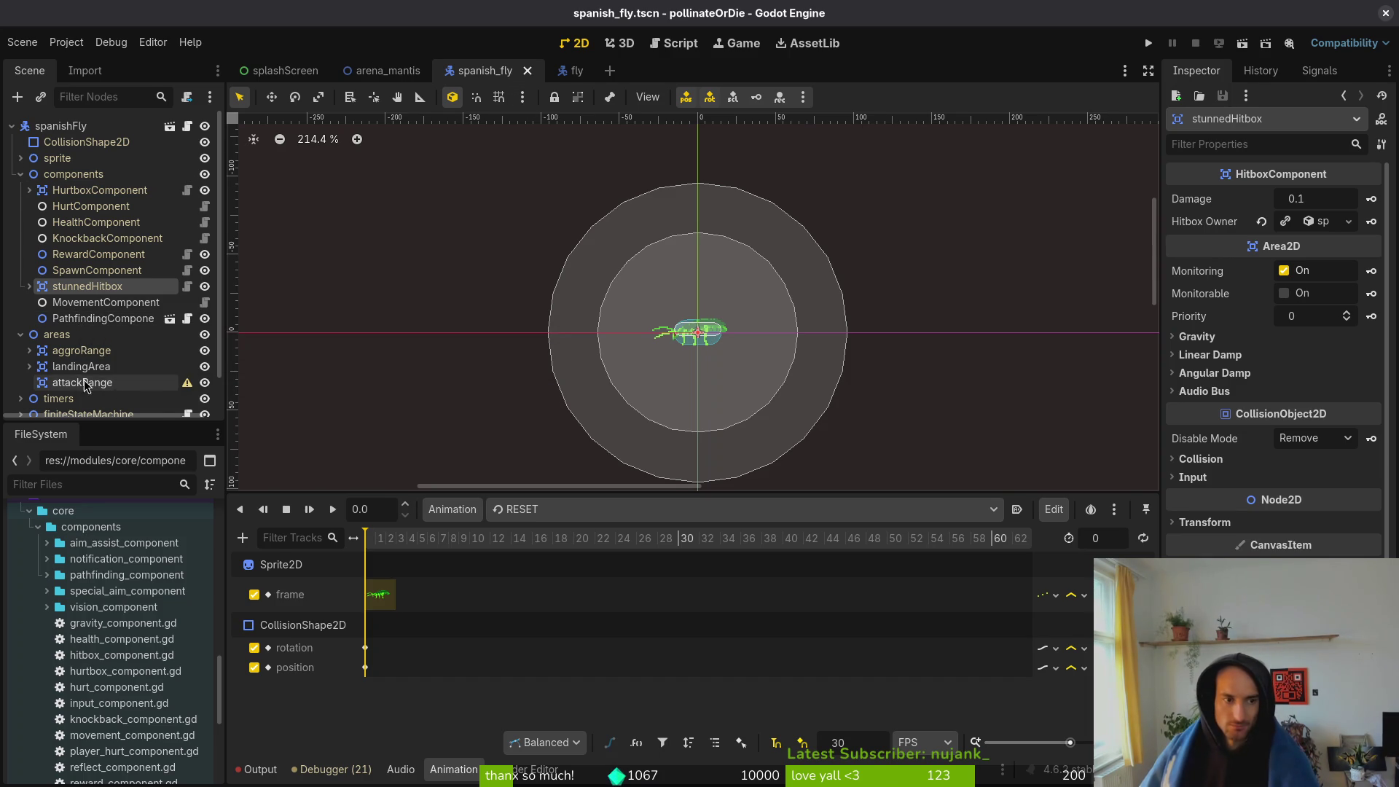
pyautogui.click(94, 384)
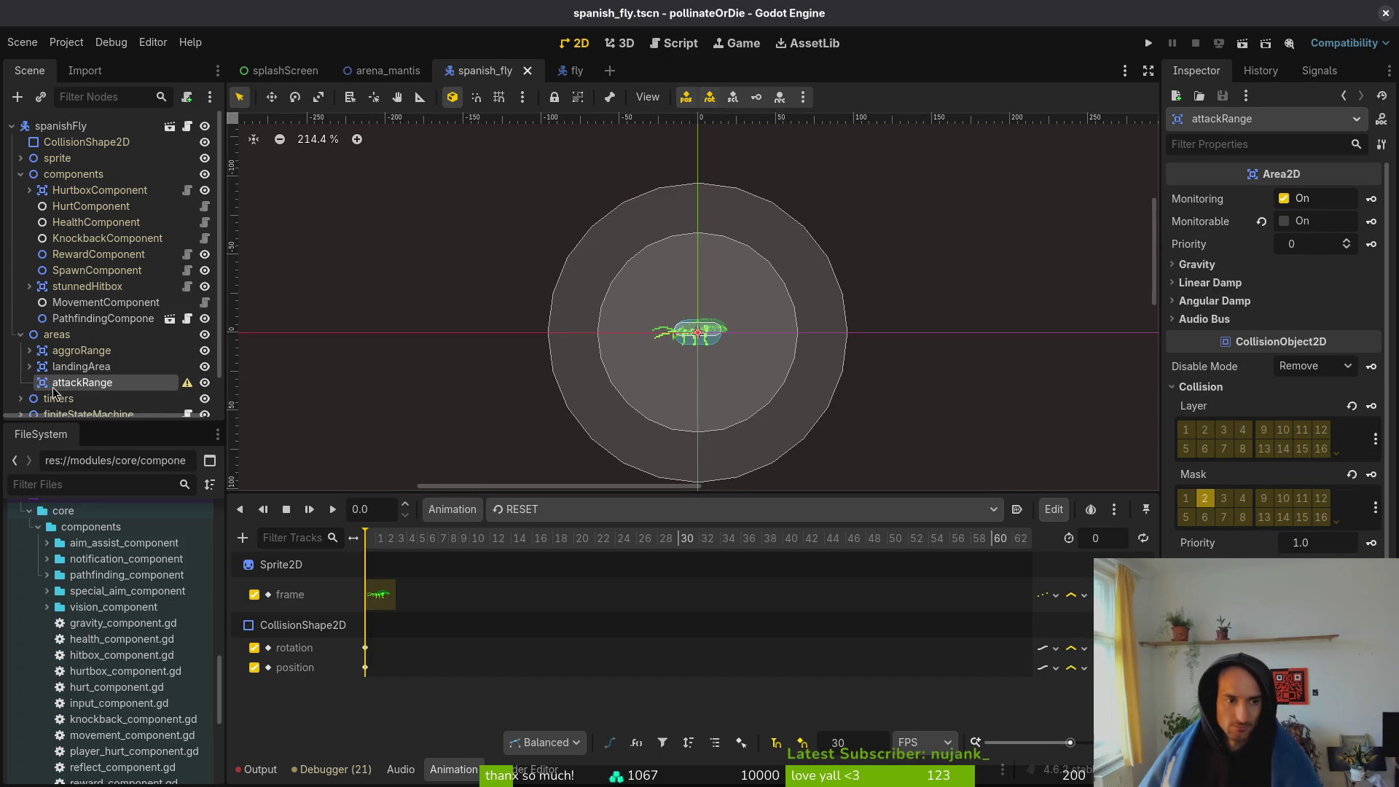
# - Set aggroRange's collision circle radius to 128 and save
pyautogui.click(44, 353)
pyautogui.click(29, 351)
pyautogui.click(104, 367)
pyautogui.click(1348, 232)
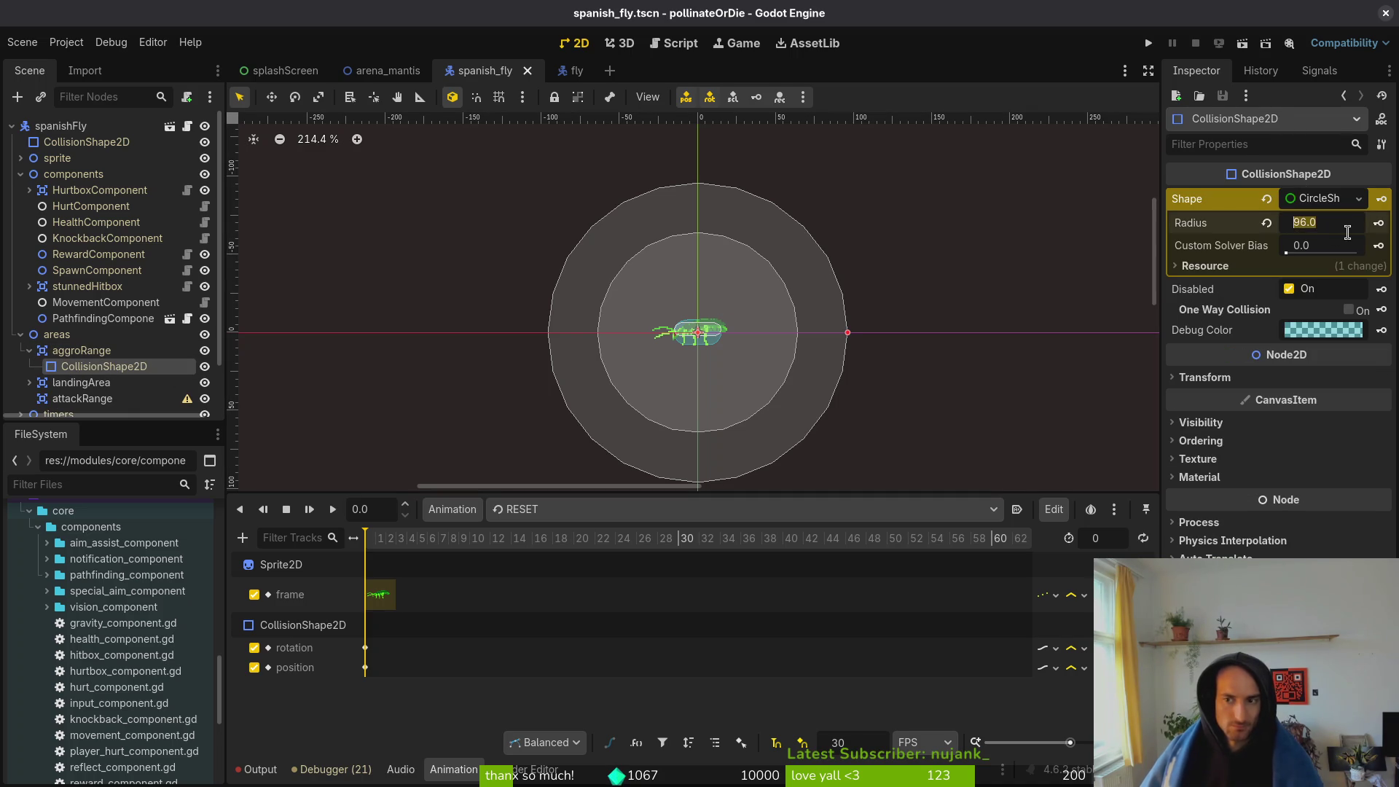
pyautogui.write('128')
pyautogui.press('Return')
pyautogui.hotkey('ctrl', 's')
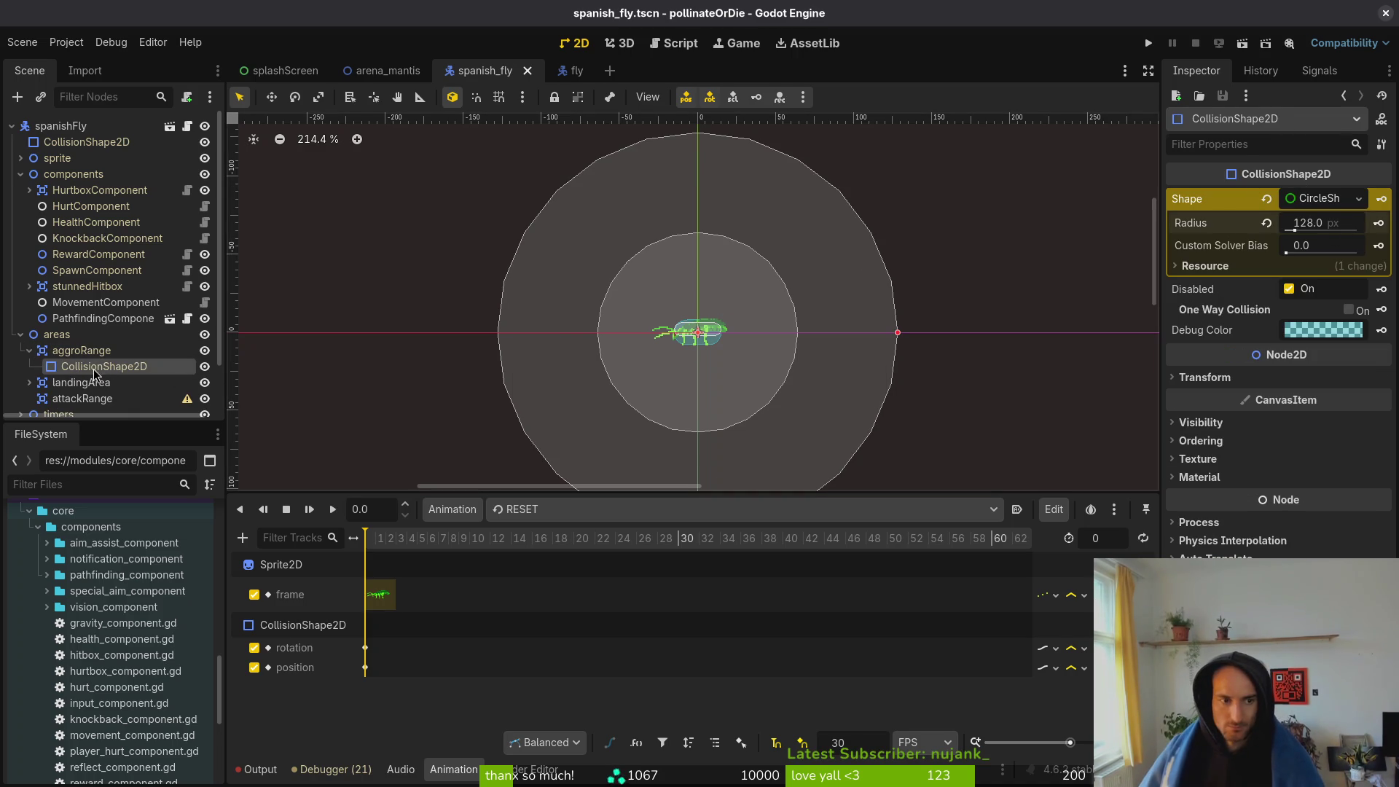
# - Raise the aggroRange circle radius to 160 and save the scene
pyautogui.click(1328, 223)
pyautogui.write('160')
pyautogui.press('Return')
pyautogui.hotkey('ctrl', 's')
pyautogui.click(62, 400)
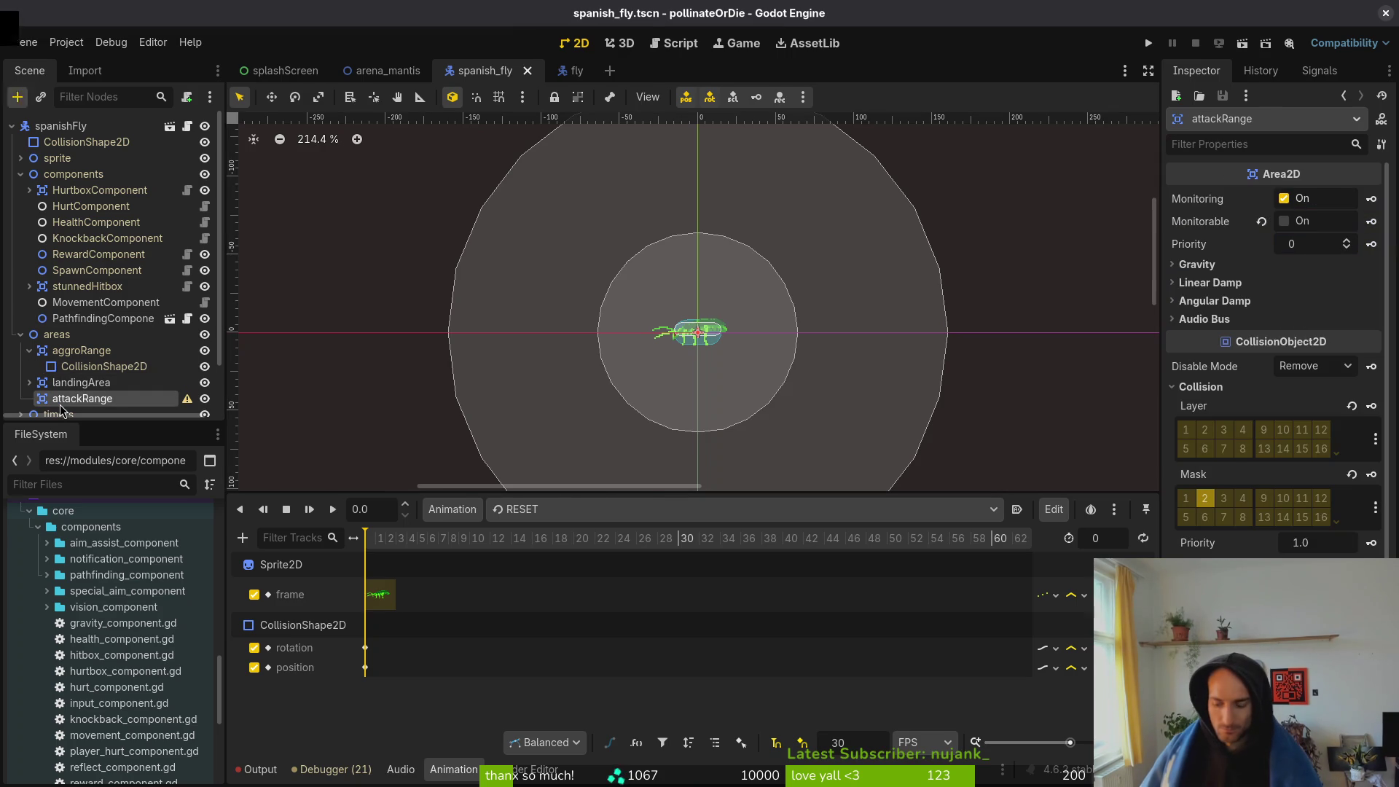
# - Add a CollisionShape2D under attackRange with a new CircleShape2D shape
pyautogui.hotkey('ctrl', 'a')
pyautogui.write('colsha')
pyautogui.press('Return')
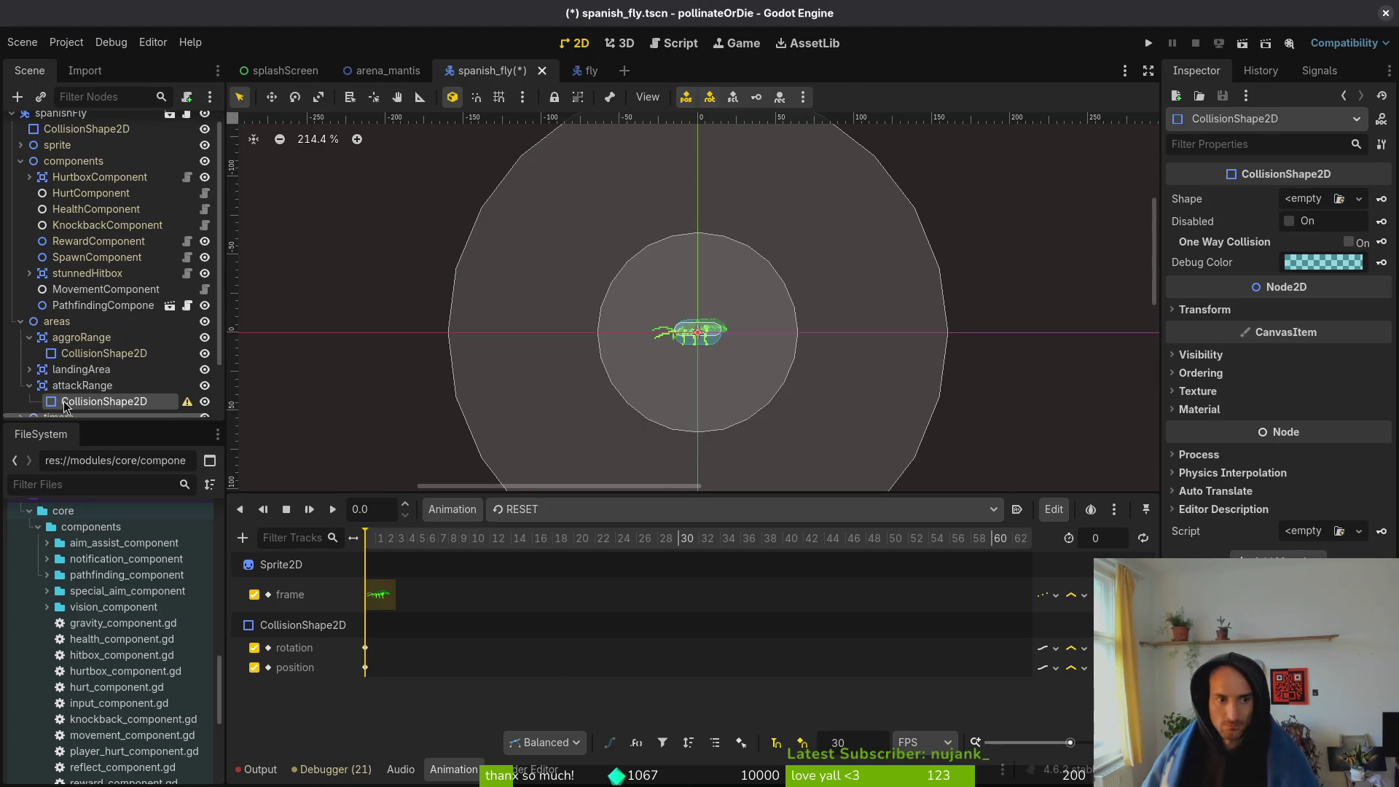
pyautogui.click(1304, 201)
pyautogui.click(1260, 295)
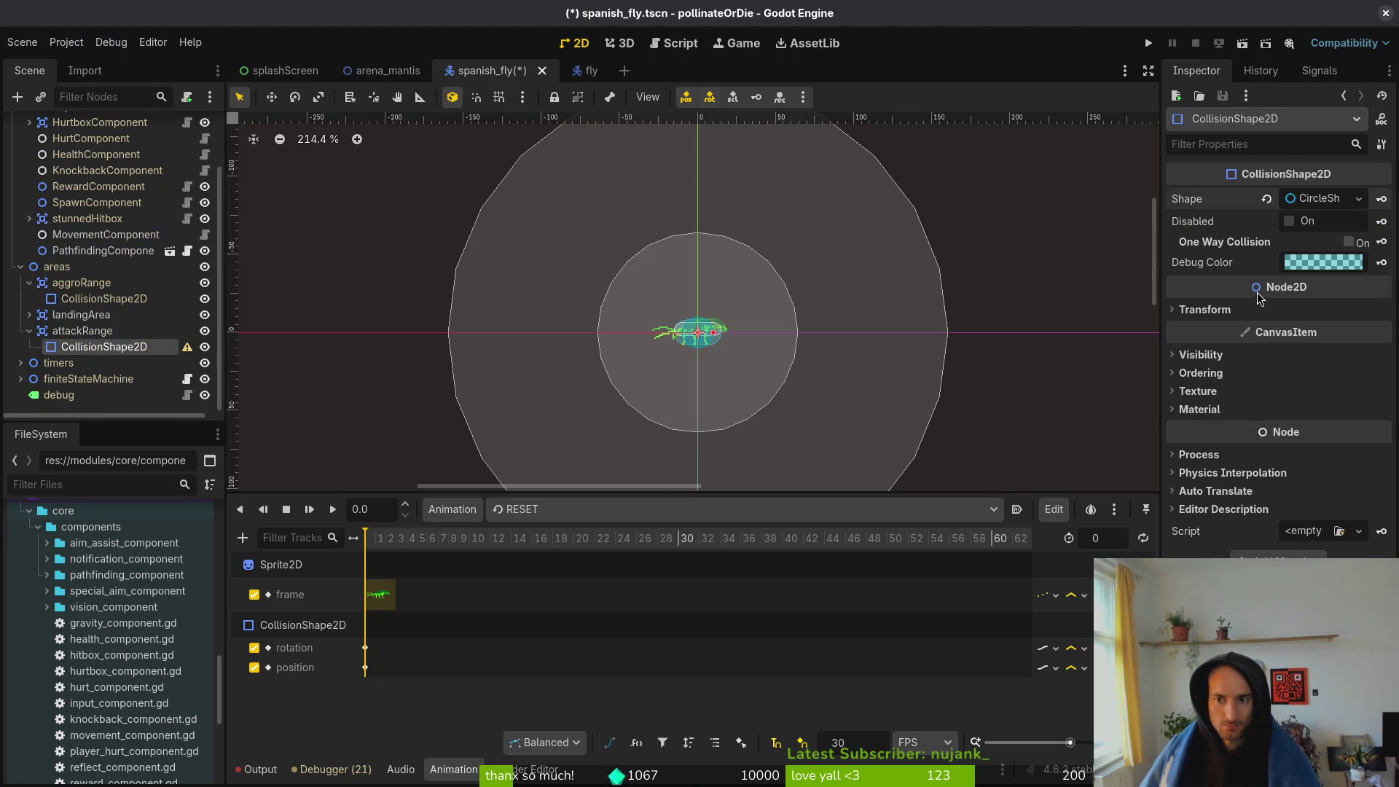
# - Set the attackRange circle radius to 128 and save
pyautogui.click(1312, 201)
pyautogui.click(1316, 227)
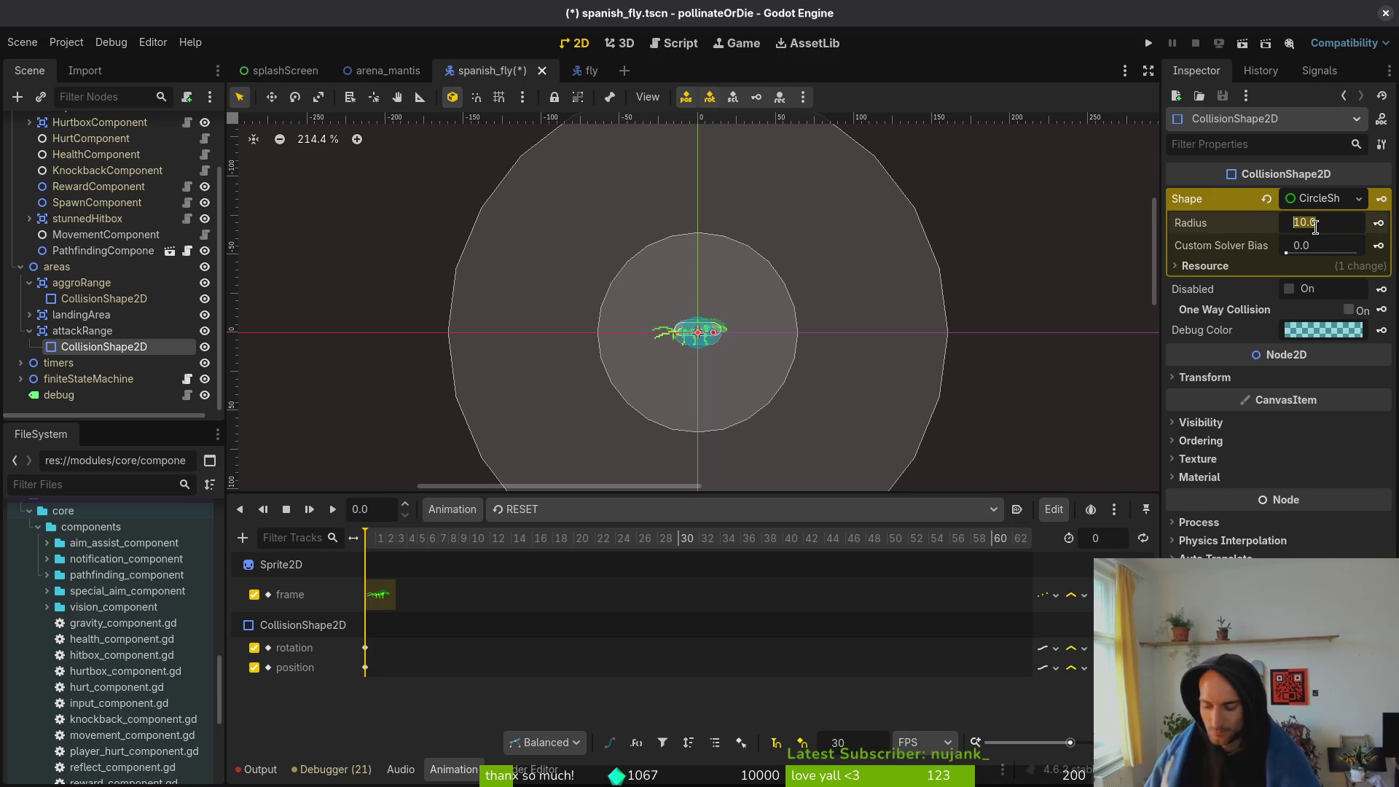
pyautogui.write('128')
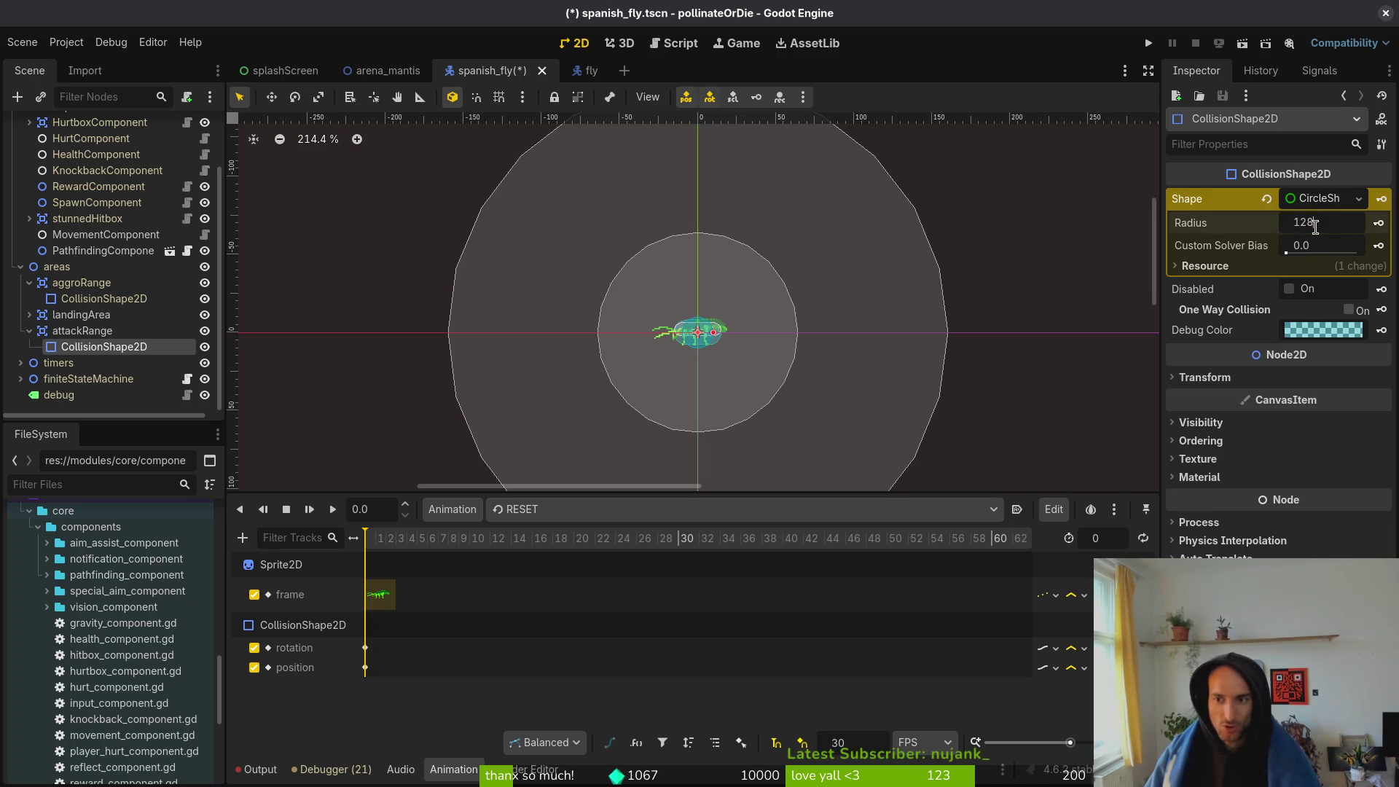
pyautogui.write('28')
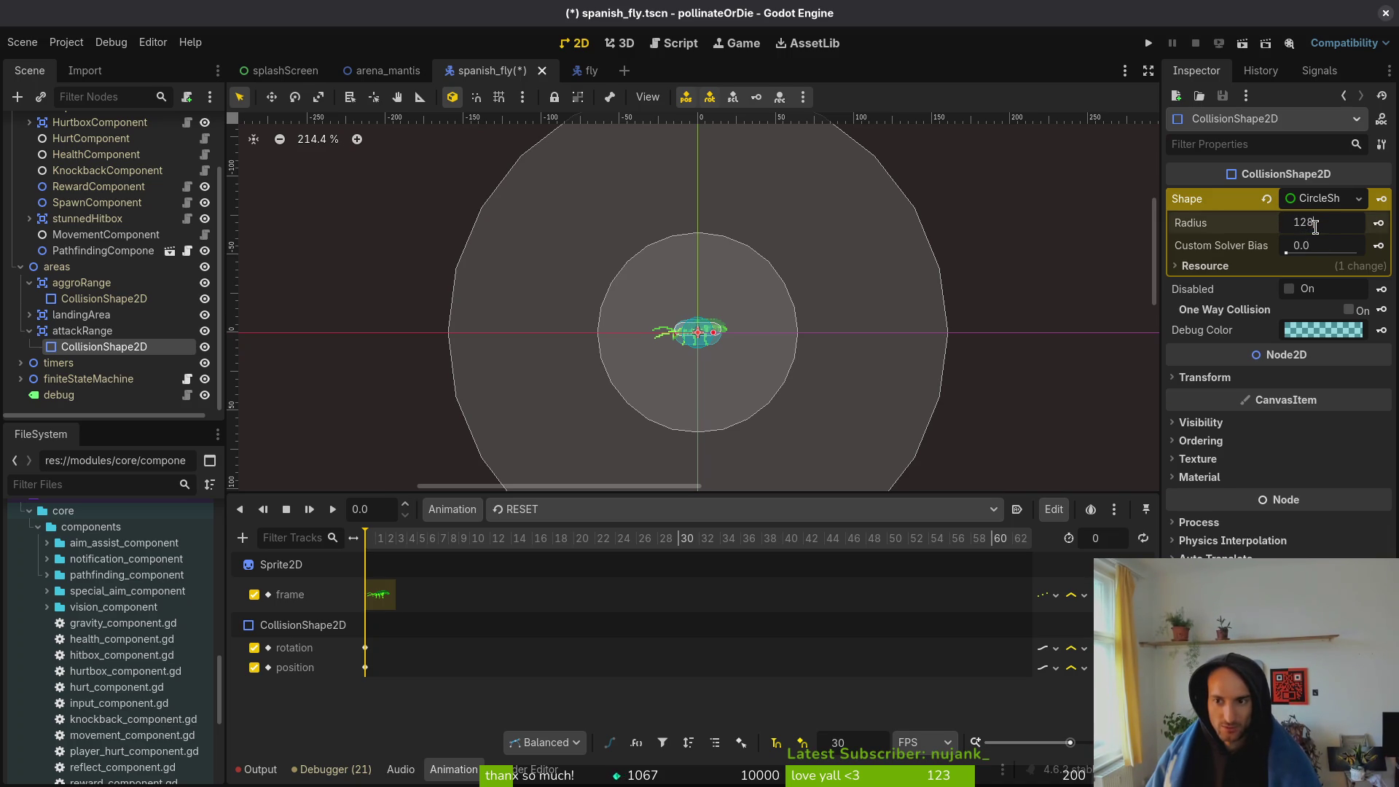
pyautogui.press('Return')
pyautogui.hotkey('ctrl', 's')
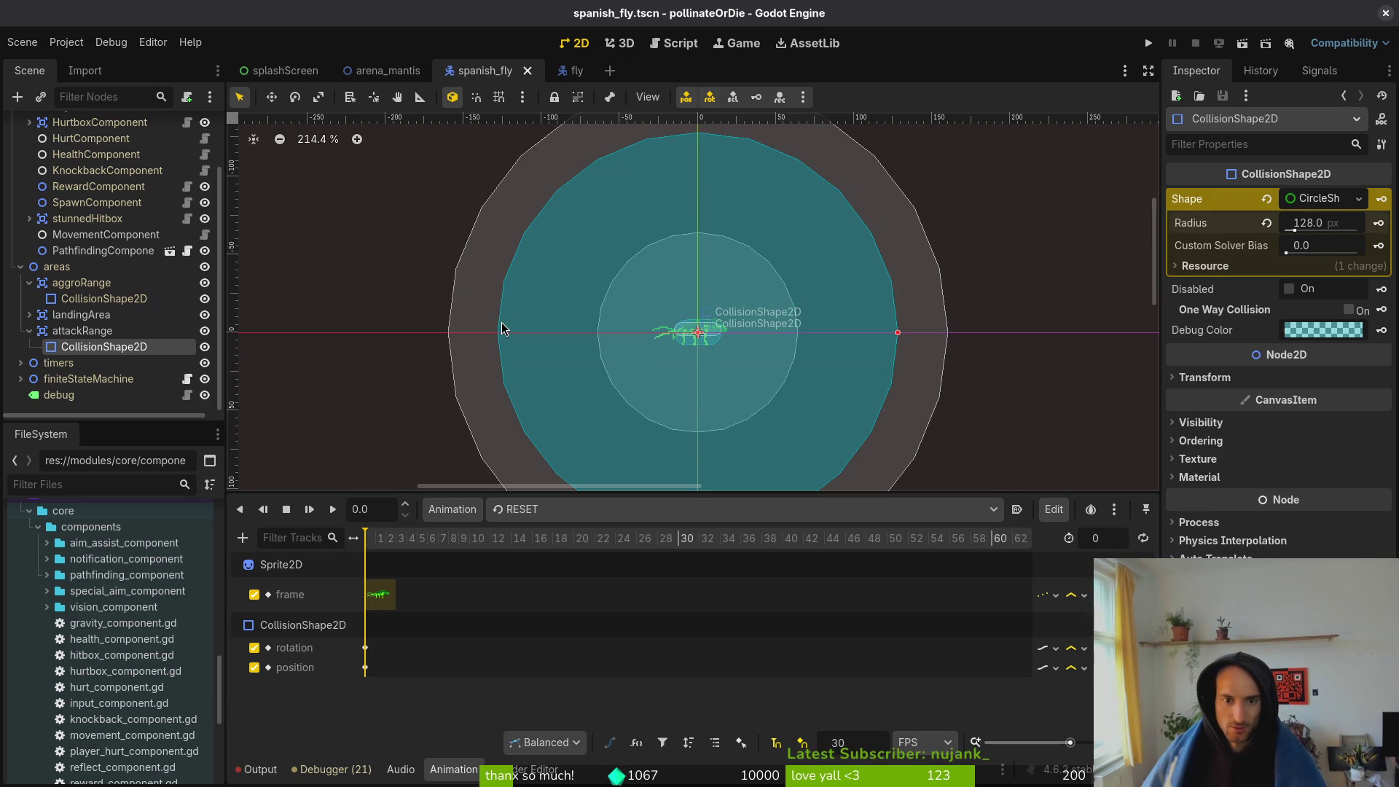
# - Reduce the attackRange radius to 96, save, and expand landingArea and aggroRange to compare shapes
pyautogui.click(1341, 227)
pyautogui.write('96')
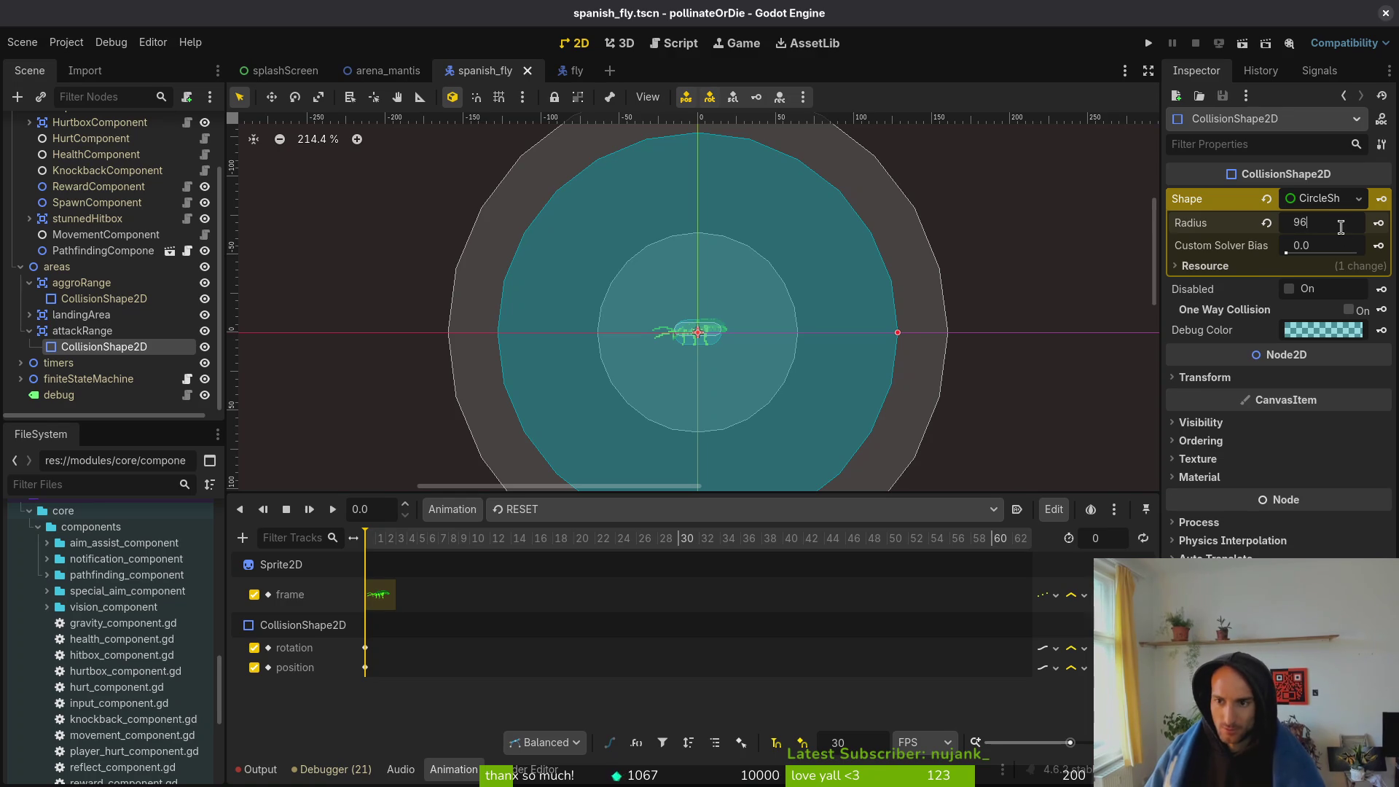
pyautogui.press('Return')
pyautogui.hotkey('ctrl', 's')
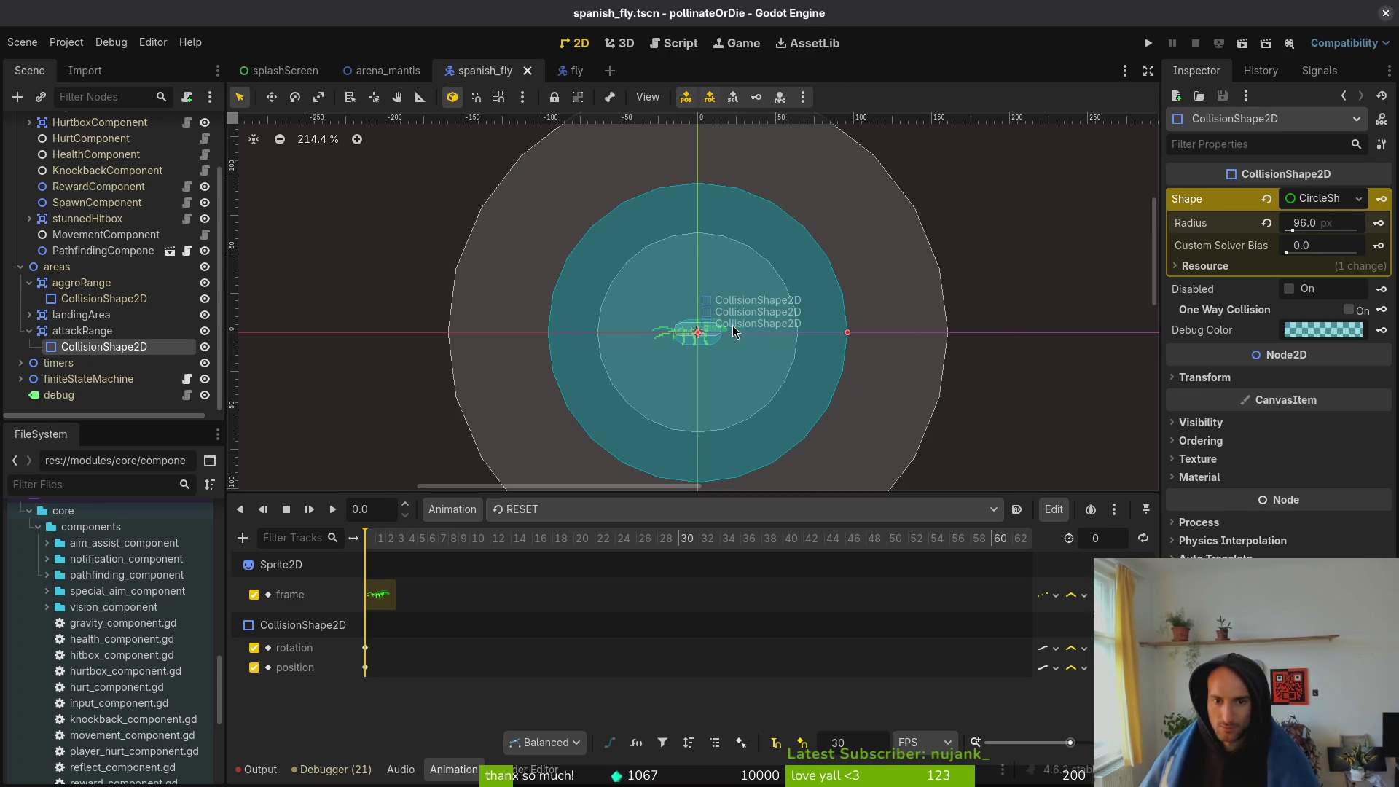
pyautogui.click(27, 331)
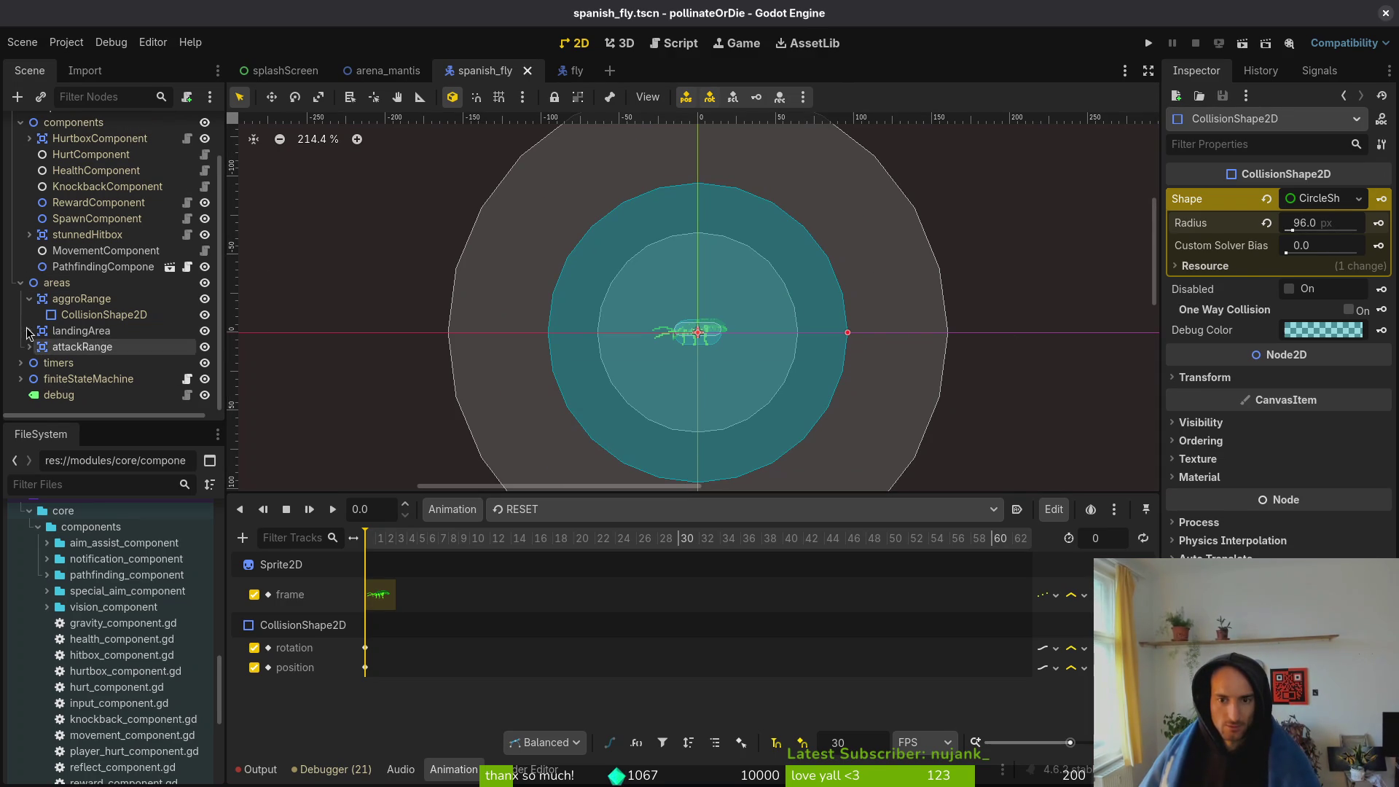
pyautogui.click(30, 300)
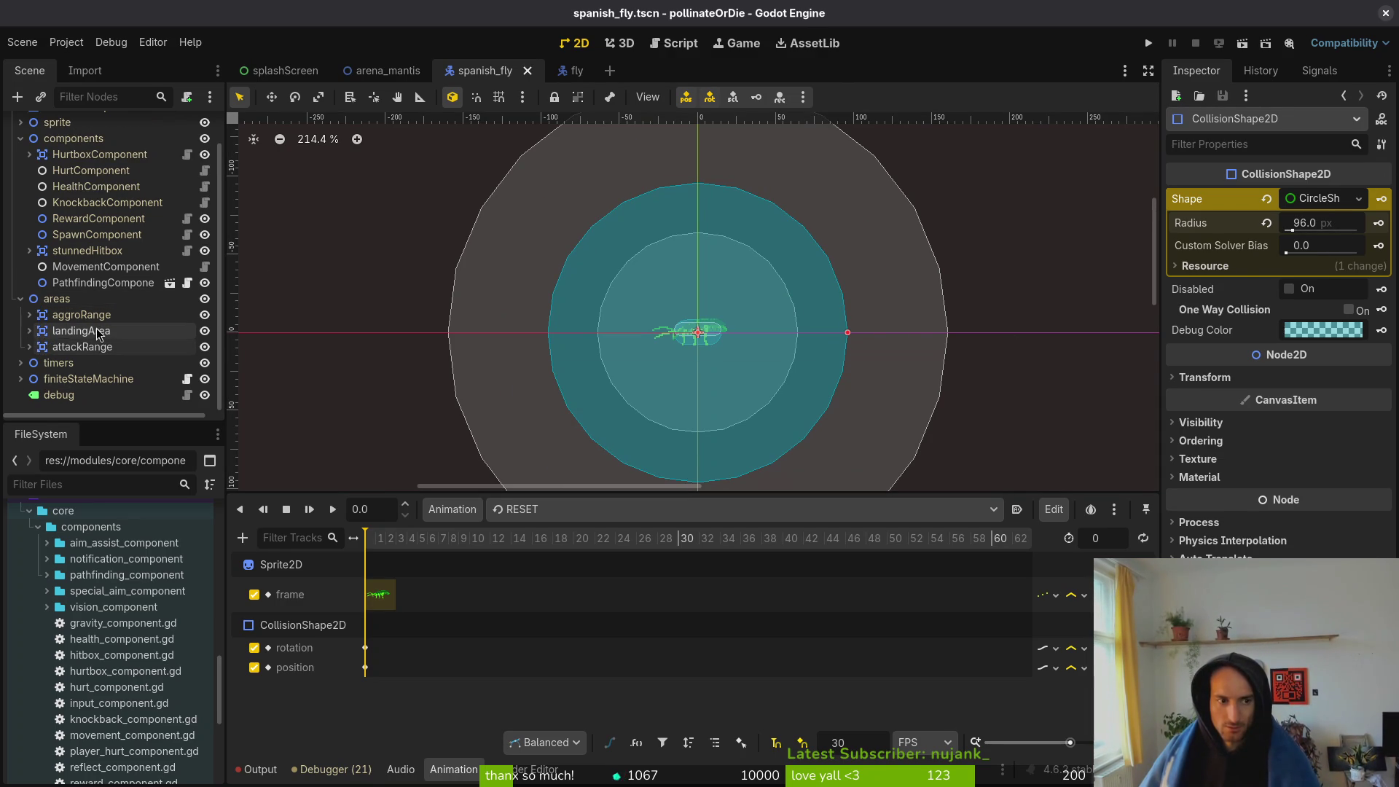
pyautogui.click(29, 331)
pyautogui.click(30, 315)
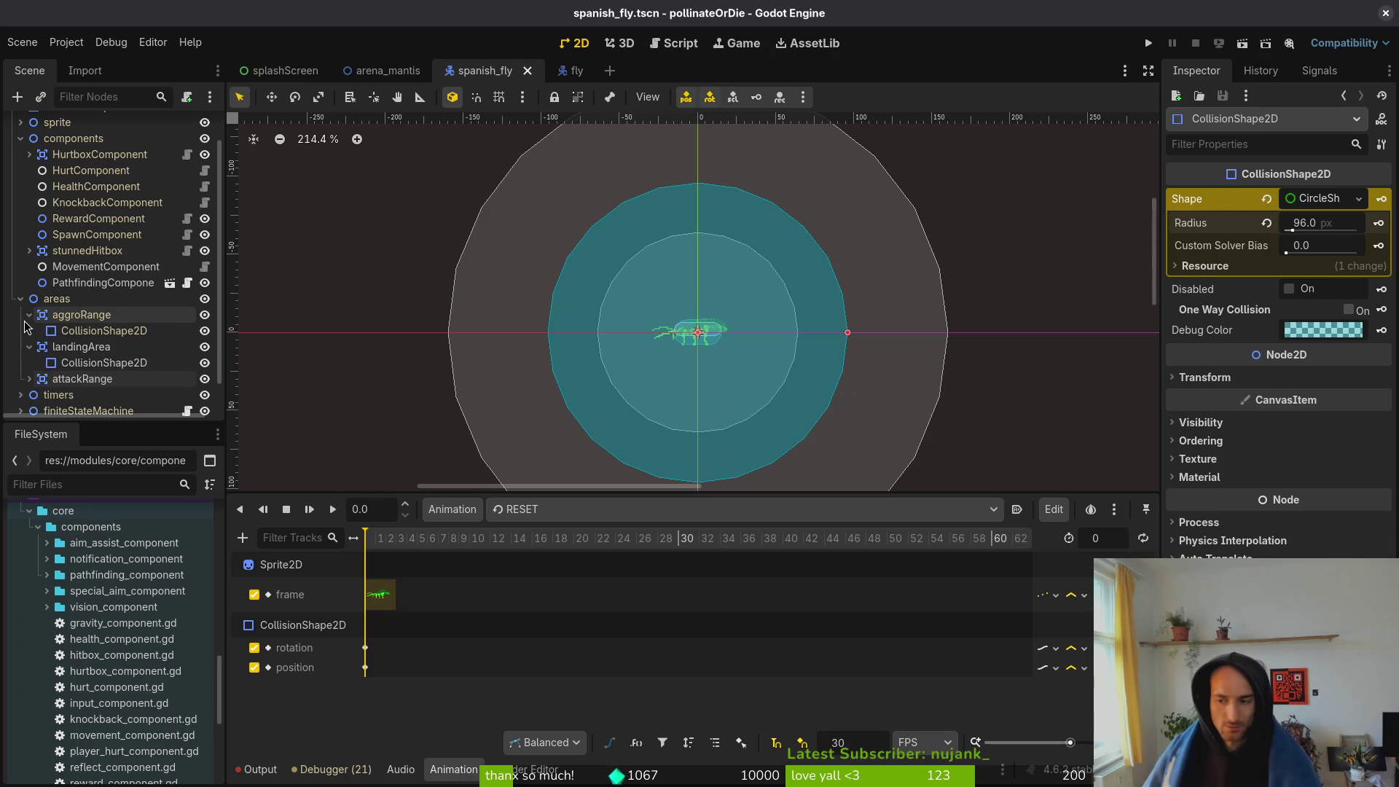
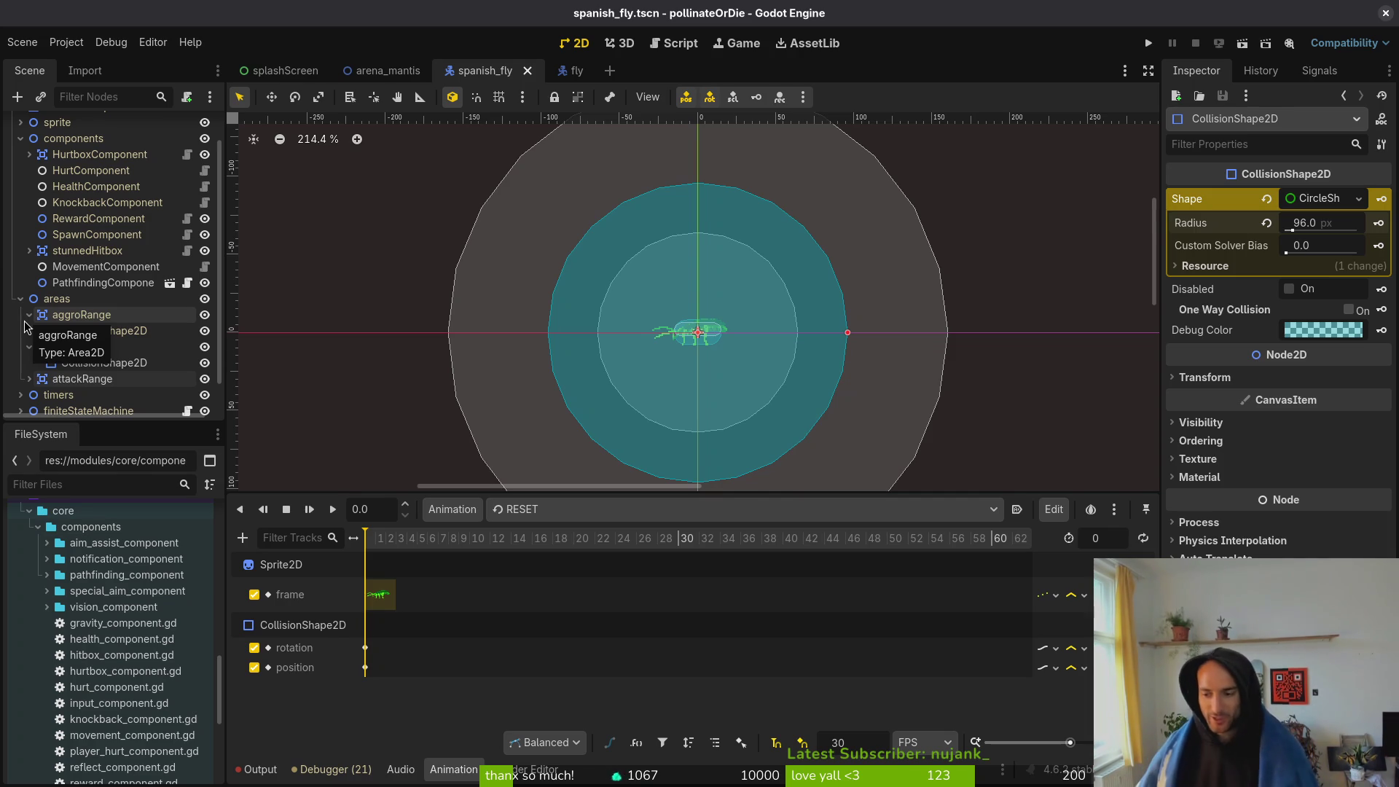
# - Check attackRange's properties, then collapse aggroRange, landingArea and attackRange in the Scene tree
pyautogui.click(29, 314)
pyautogui.click(29, 330)
pyautogui.click(29, 347)
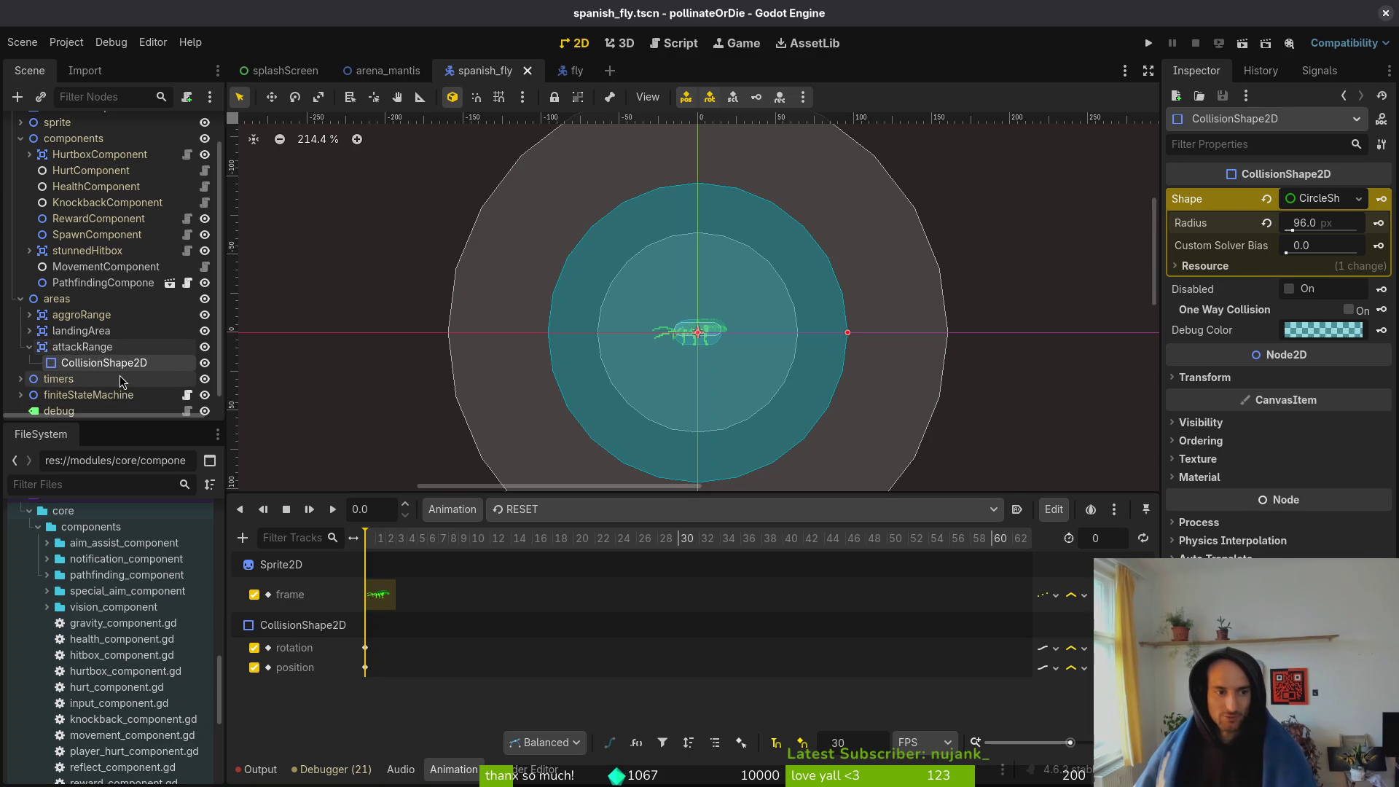
pyautogui.click(72, 349)
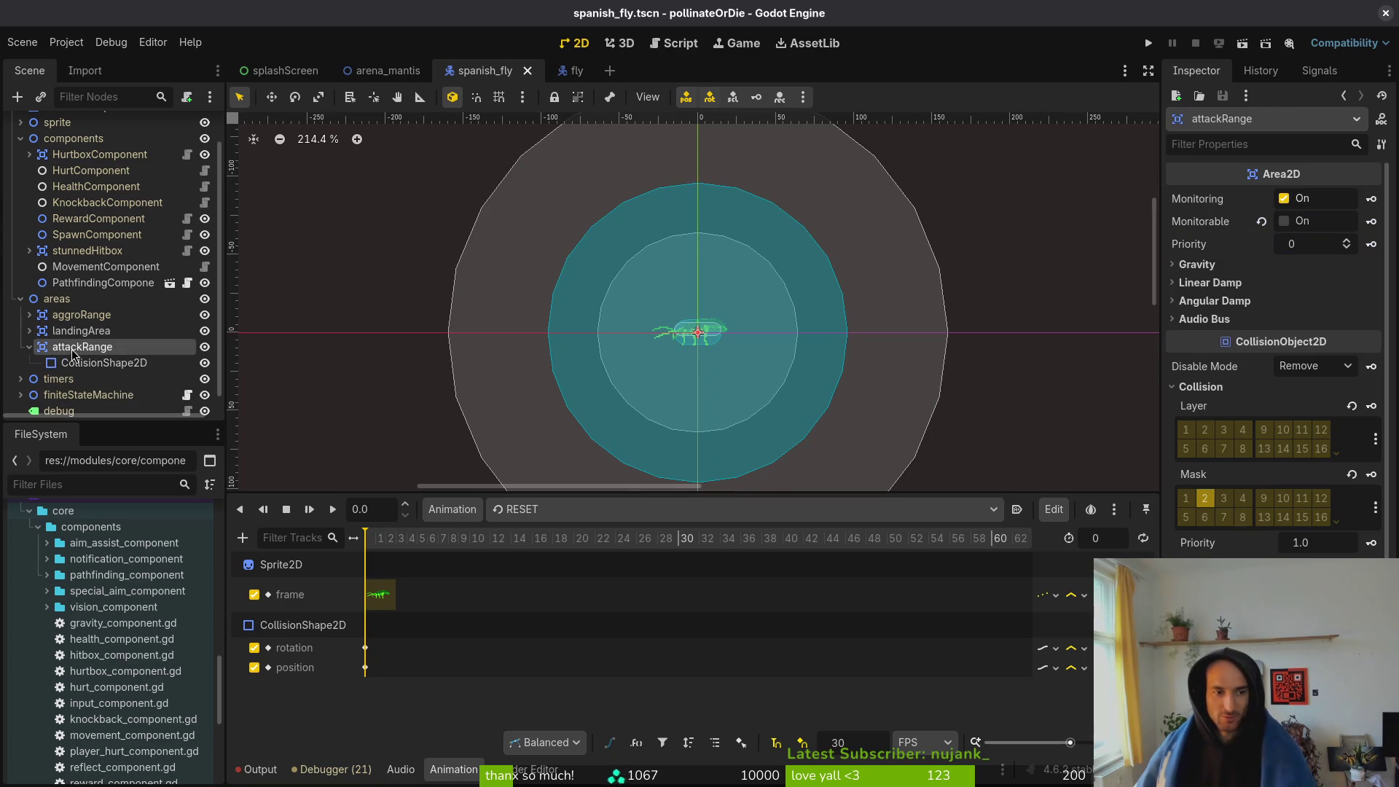
pyautogui.click(29, 347)
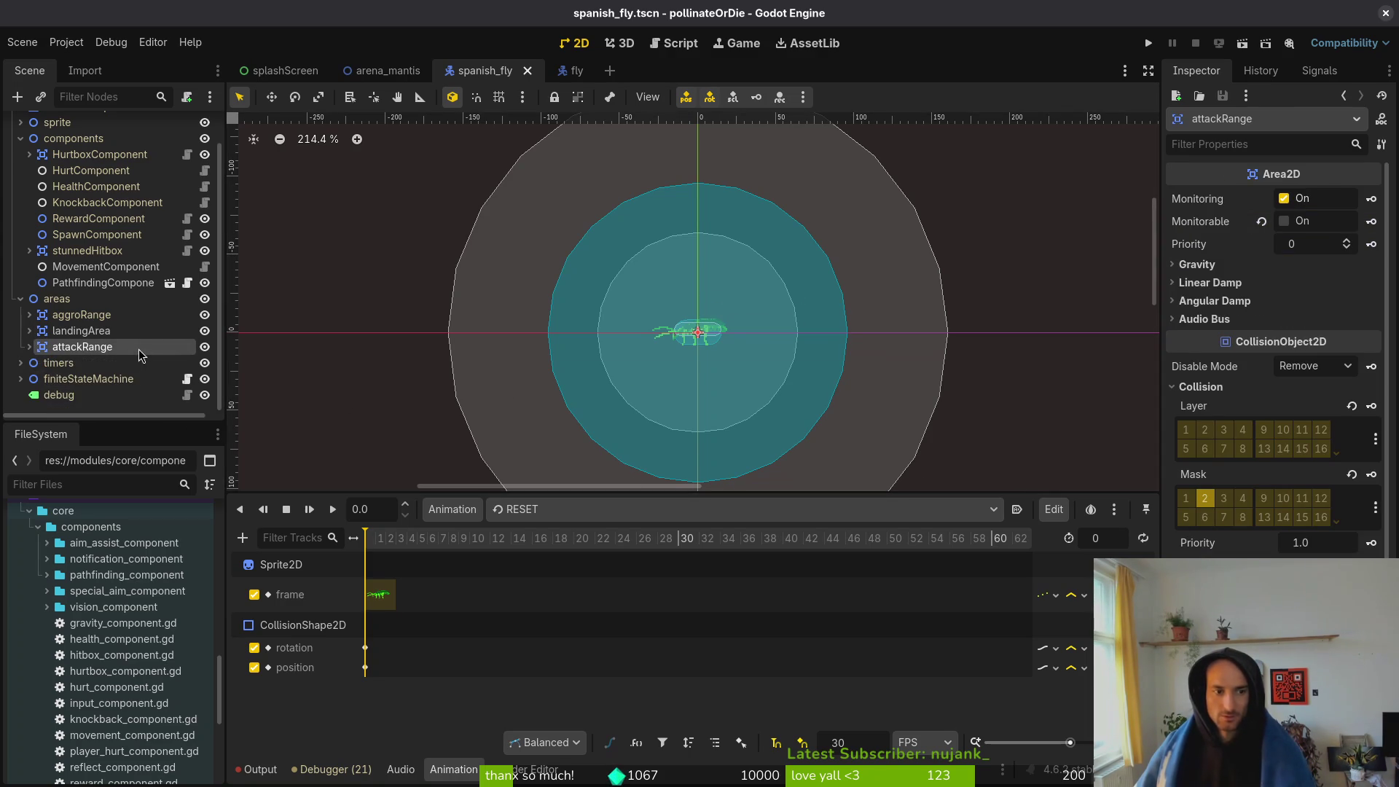
pyautogui.hotkey('alt', 'Tab')
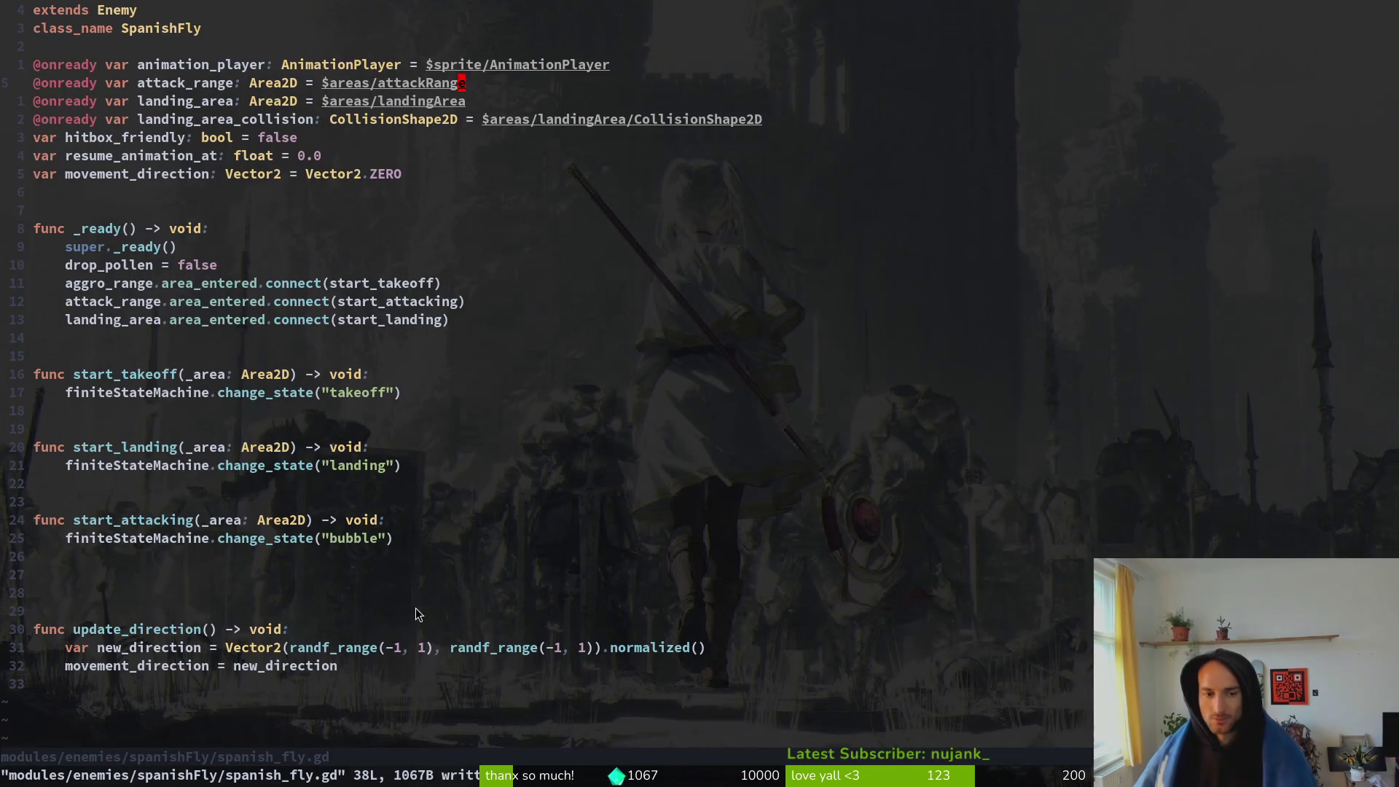
# - Delete the extra blank lines between functions in spanish_fly.gd and save it
pyautogui.click(316, 394)
pyautogui.press('w')
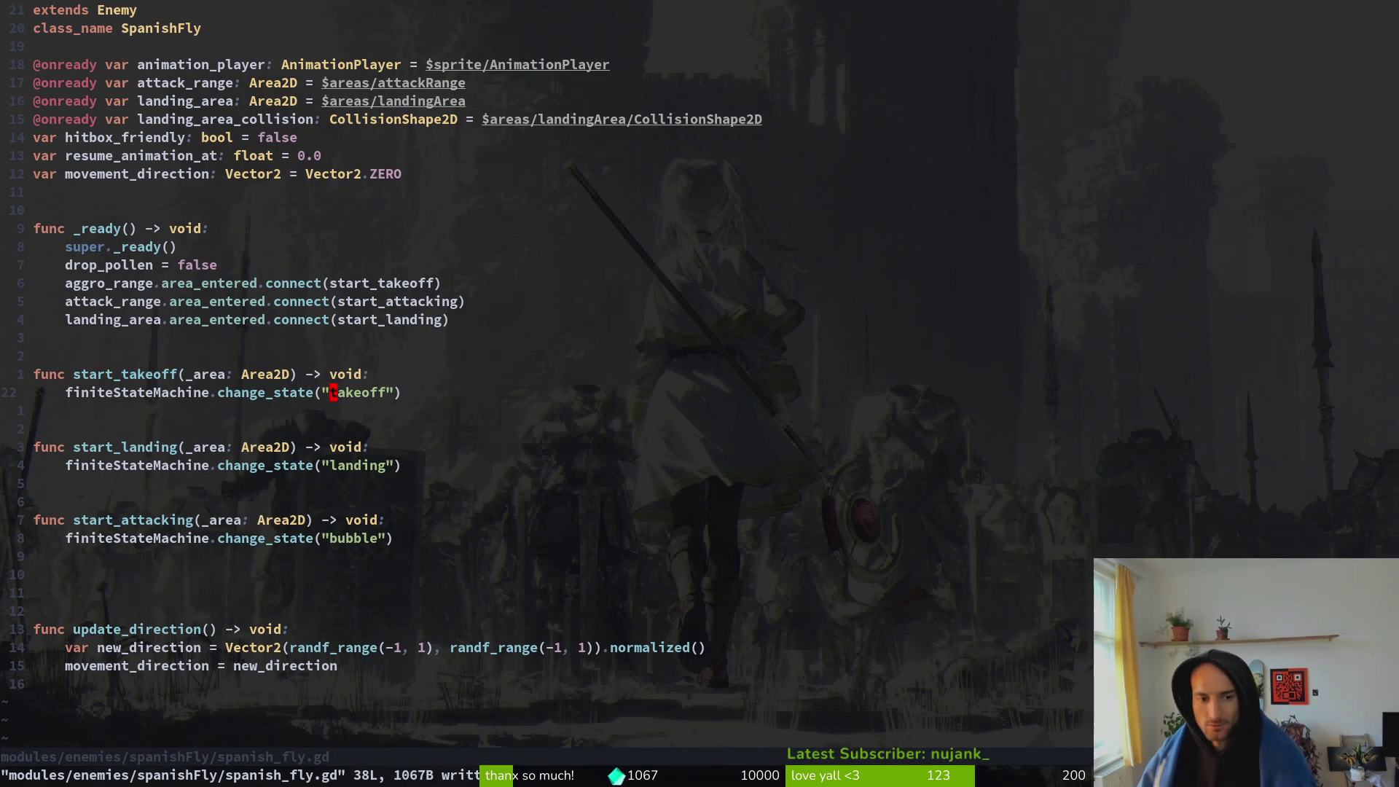
pyautogui.press('j')
pyautogui.press('j')
pyautogui.press('j')
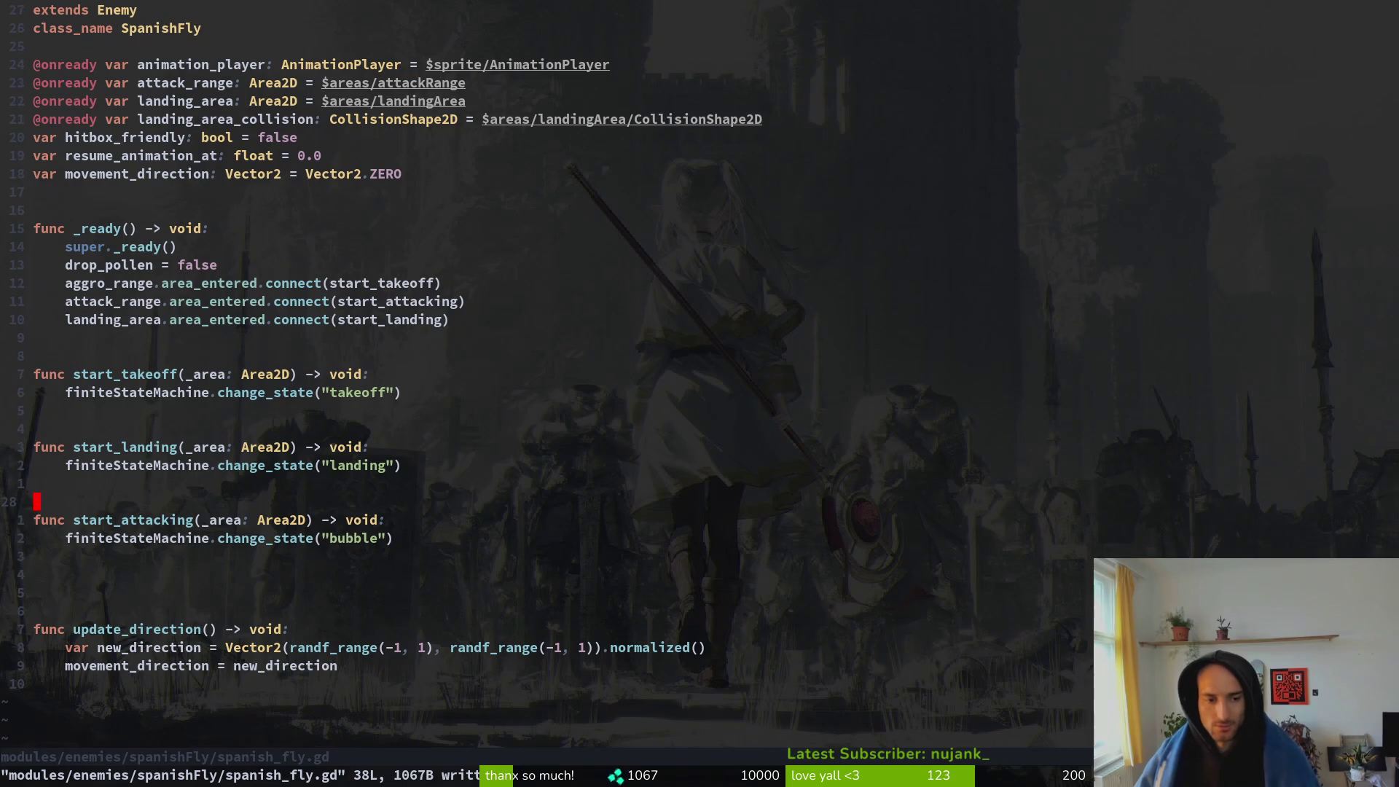
pyautogui.press('d')
pyautogui.press('j')
pyautogui.hotkey('ctrl', 's')
# - Open the SpanishFly bubble.gd script by searching 'bubb' in the project file finder
pyautogui.press('space')
pyautogui.press('f')
pyautogui.press('f')
pyautogui.write('bub')
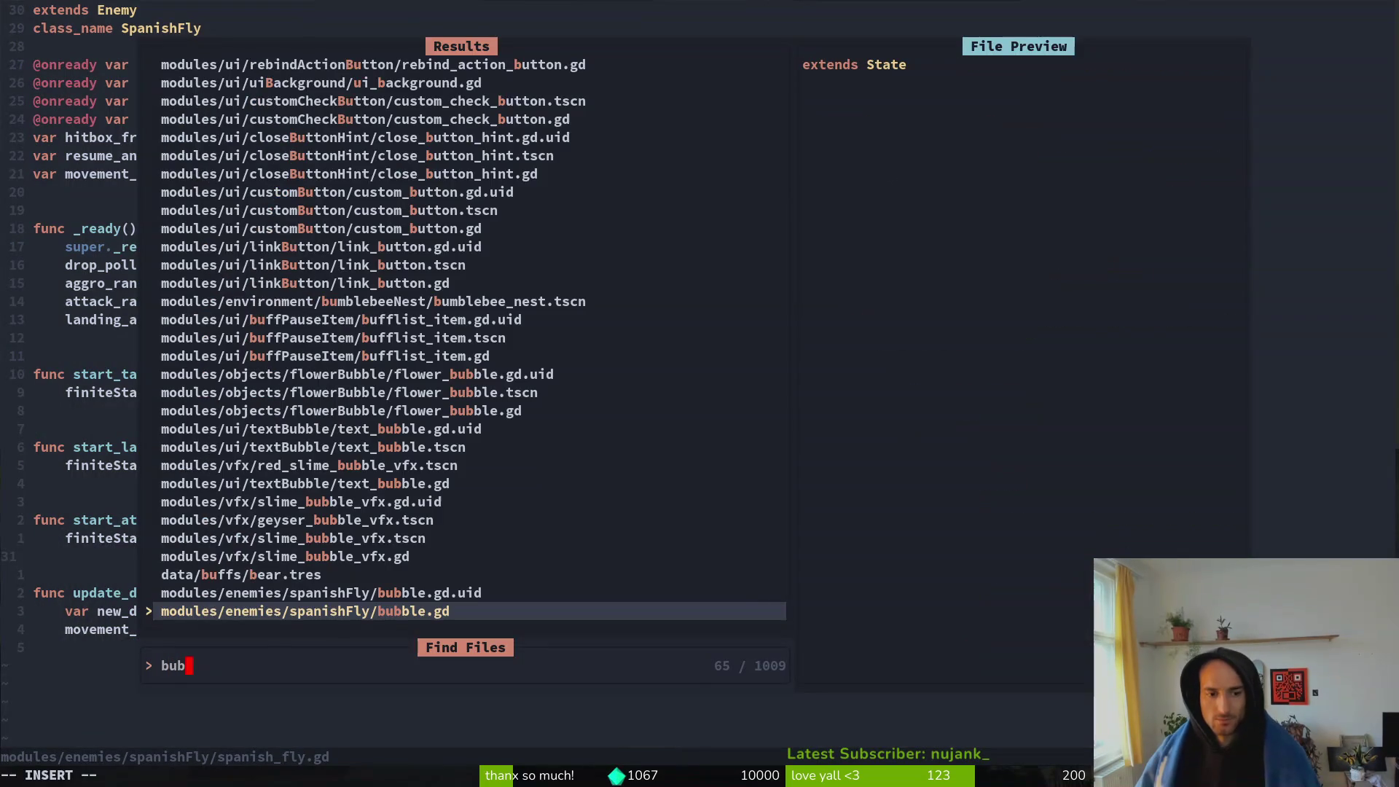
pyautogui.write('b')
pyautogui.press('Return')
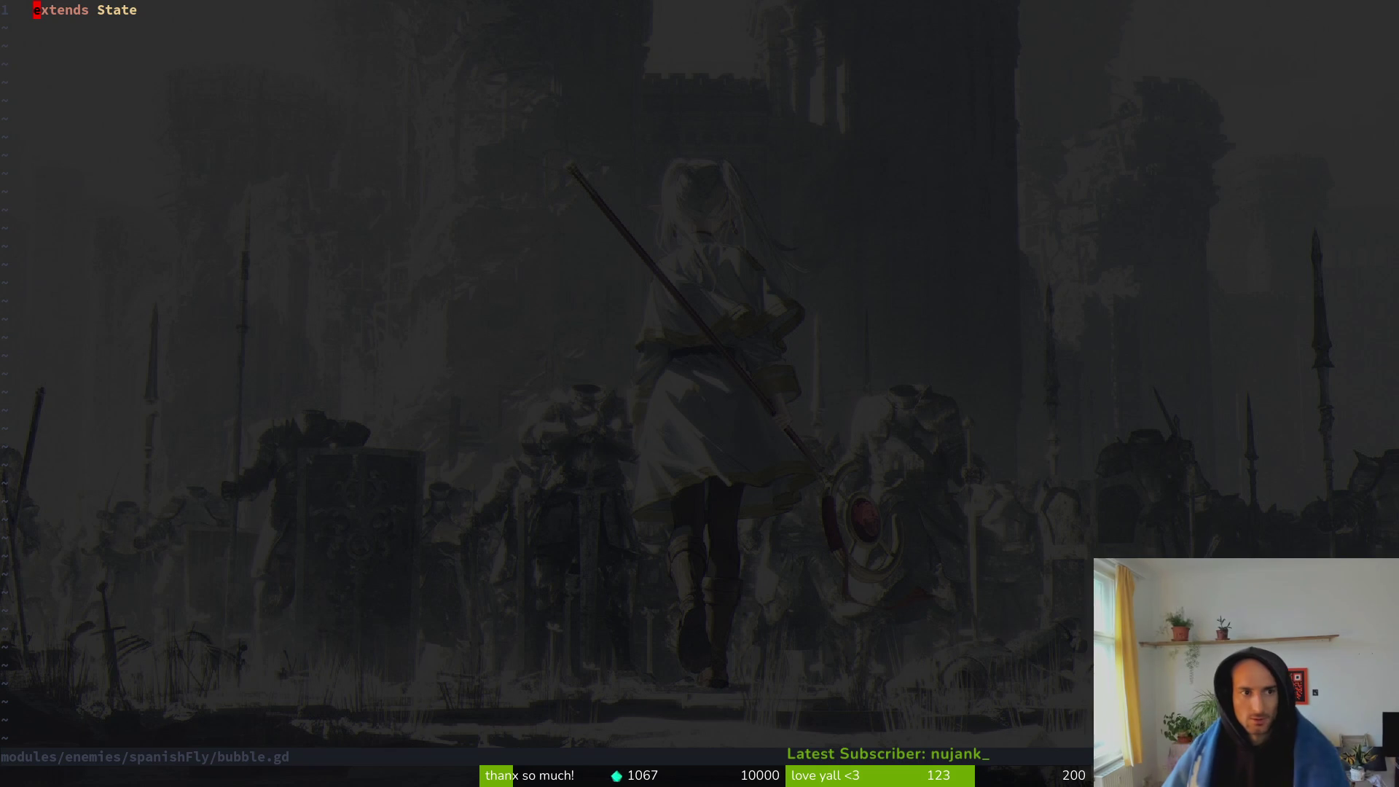
# - Save bubble.gd and start, then abandon, a new function below extends State
pyautogui.write(':w')
pyautogui.press('Return')
pyautogui.hotkey('alt', 'Tab')
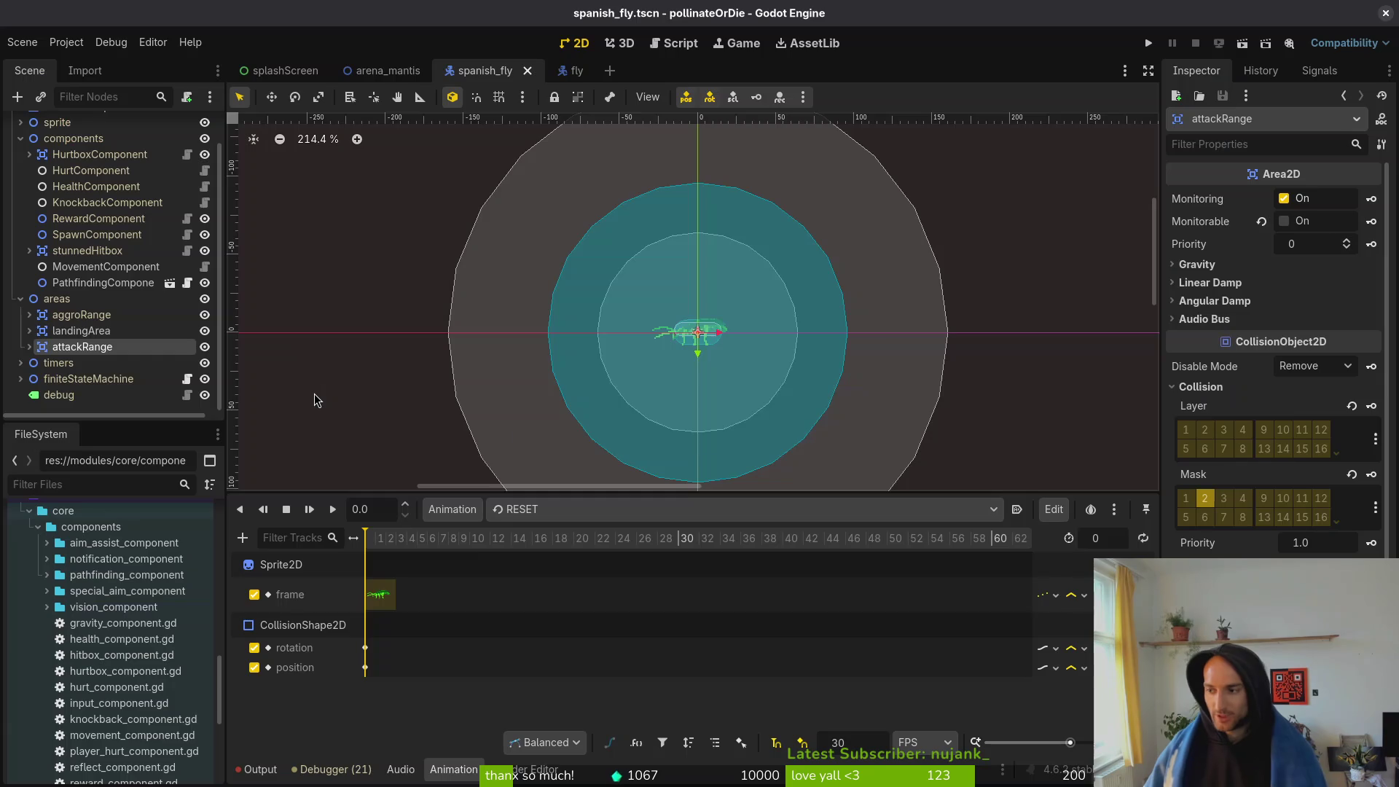
pyautogui.hotkey('alt', 'Tab')
pyautogui.press('o')
pyautogui.press('Return')
pyautogui.press('Return')
pyautogui.write('func')
pyautogui.press('Escape')
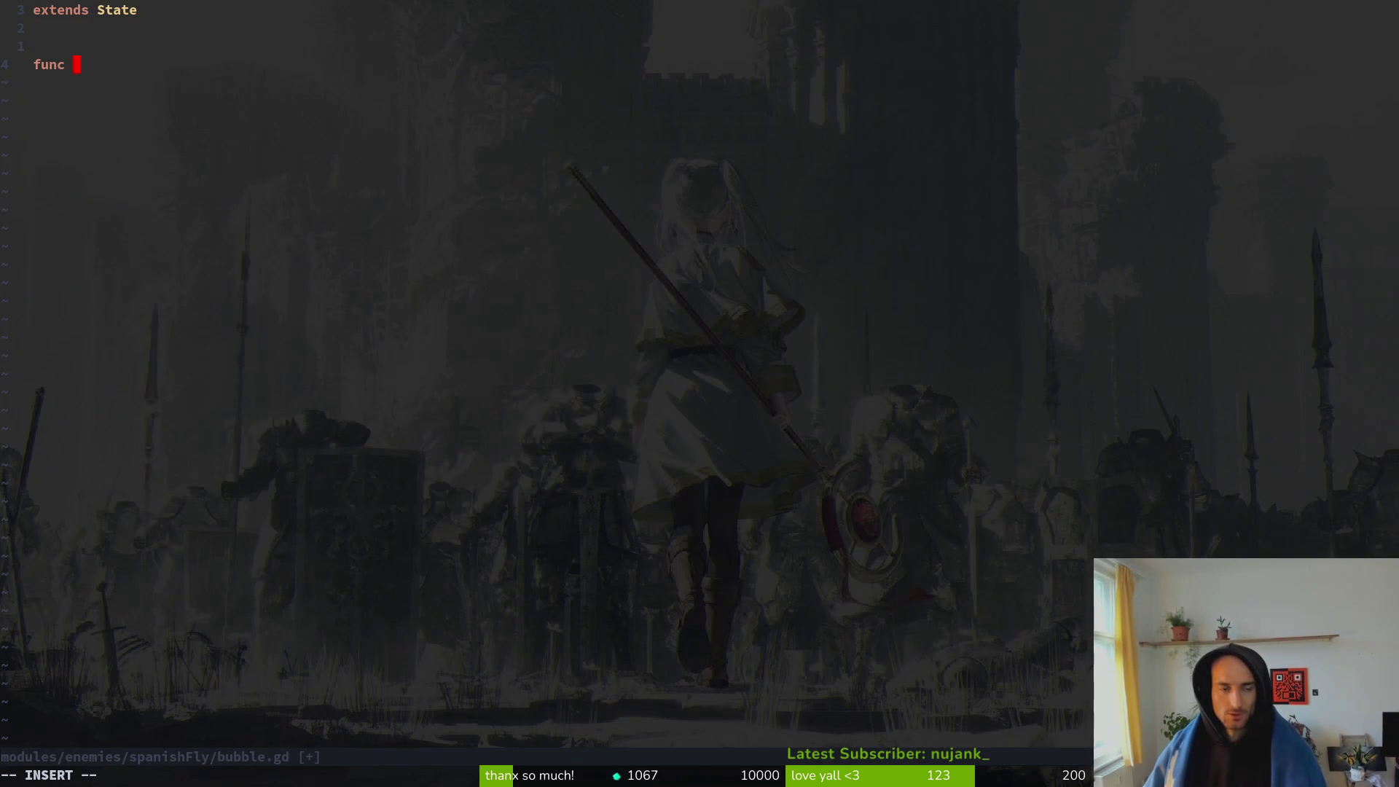
# - Copy all of SpanishFly takeoff.gd and paste it into bubble.gd
pyautogui.press('space')
pyautogui.press('f')
pyautogui.press('f')
pyautogui.write('takeoff')
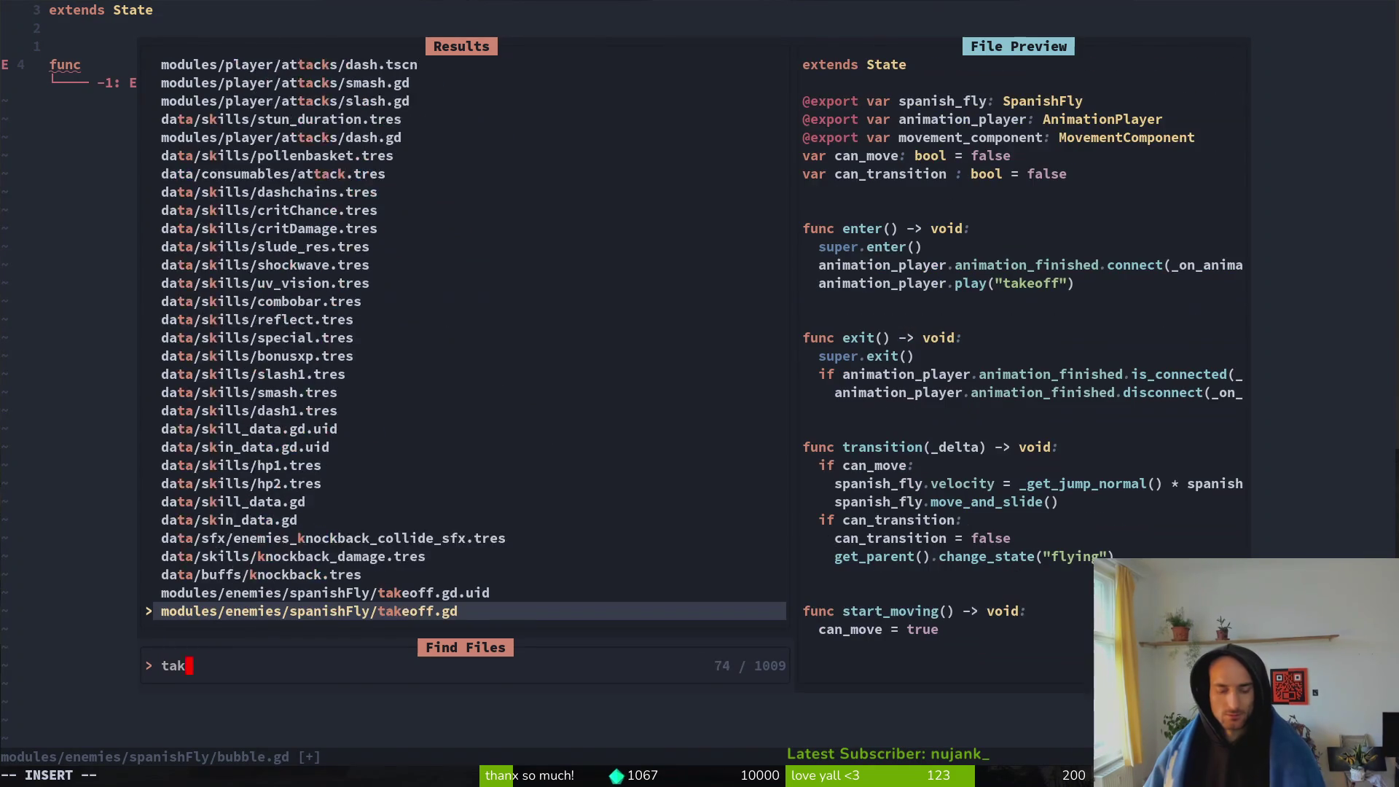
pyautogui.press('Return')
pyautogui.press('y')
pyautogui.press('G')
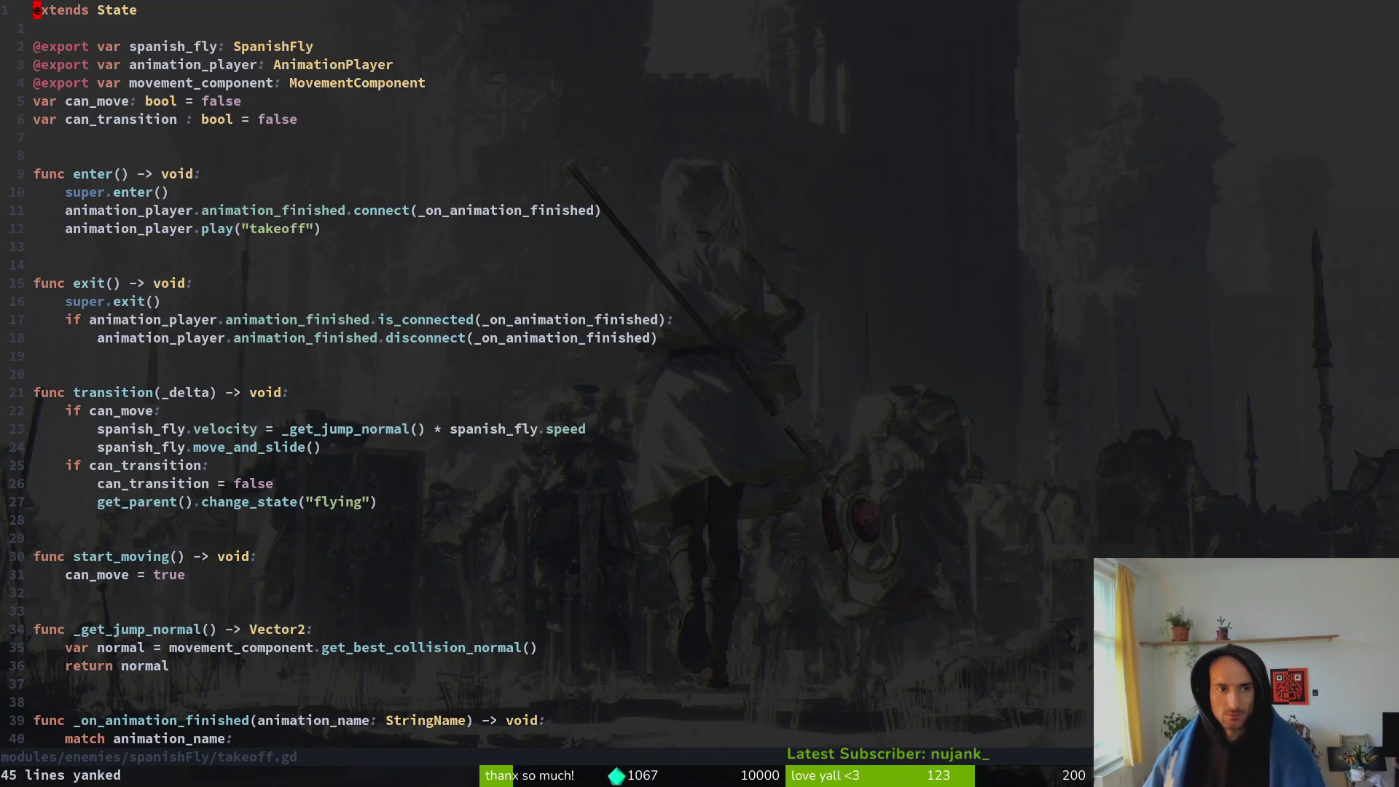
pyautogui.hotkey('ctrl', '^')
pyautogui.press('p')
# - Undo the accidental export-line edit and delete the can_move variable, saving bubble.gd
pyautogui.write('dj')
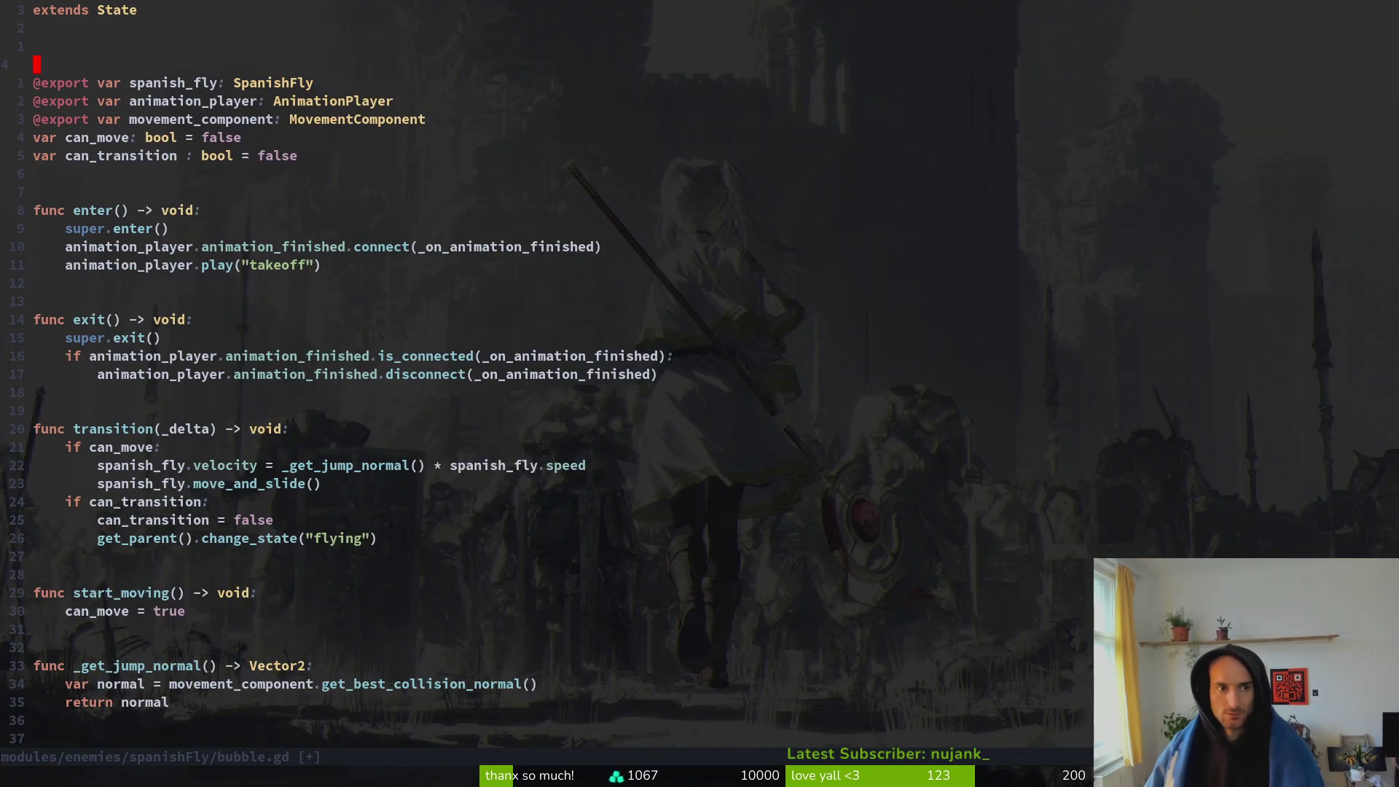
pyautogui.write('sju')
pyautogui.press('Escape')
pyautogui.write('u')
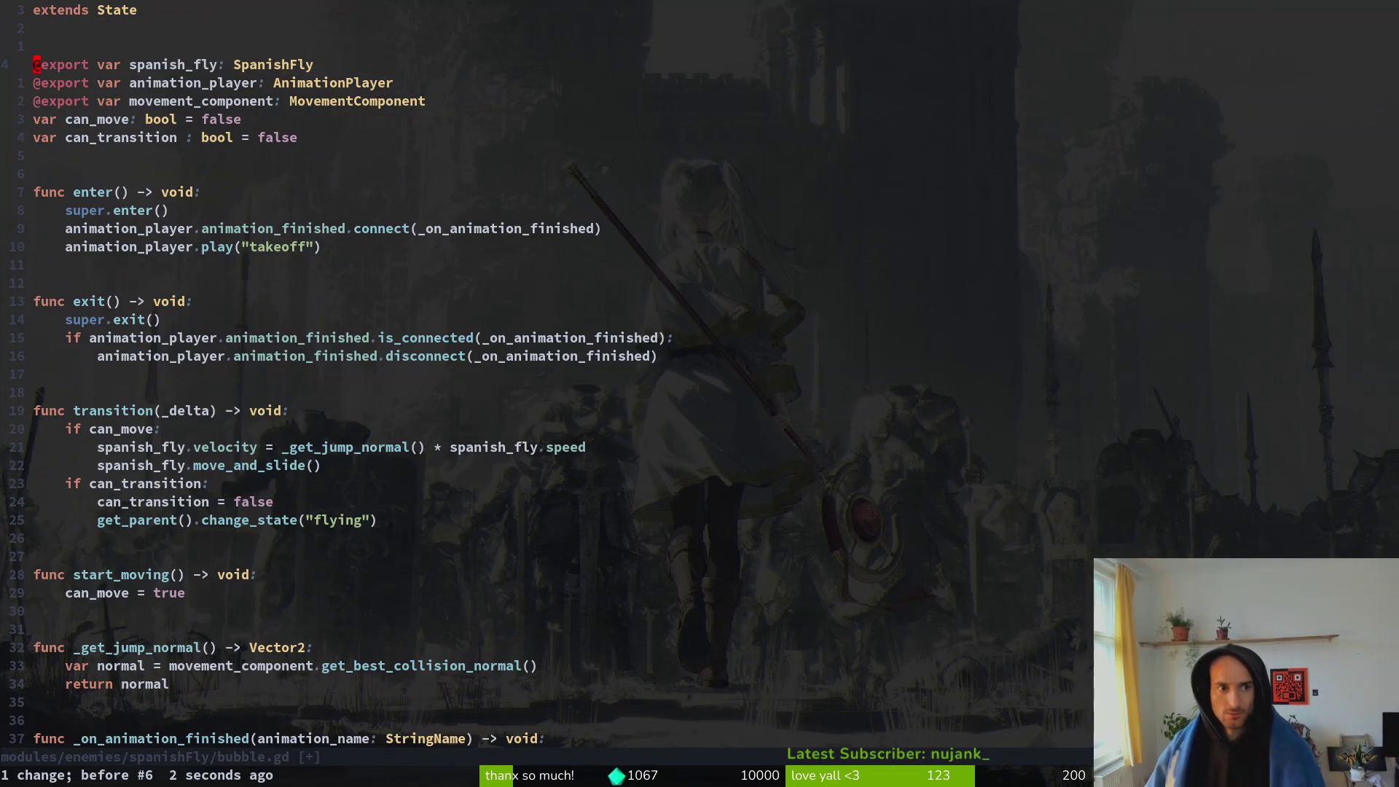
pyautogui.write(':w')
pyautogui.press('Return')
pyautogui.press('j')
pyautogui.press('j')
pyautogui.press('j')
pyautogui.press('j')
pyautogui.press('k')
pyautogui.press('d')
pyautogui.press('d')
pyautogui.write(':w')
pyautogui.press('Return')
pyautogui.press('Return')
pyautogui.press('Return')
pyautogui.press('Return')
# - Change the played animation name from "takeoff" to "bubble"
pyautogui.press('w')
pyautogui.press('w')
pyautogui.press('w')
pyautogui.press('w')
pyautogui.press('c')
pyautogui.press('i')
pyautogui.press('"')
pyautogui.write('bubble')
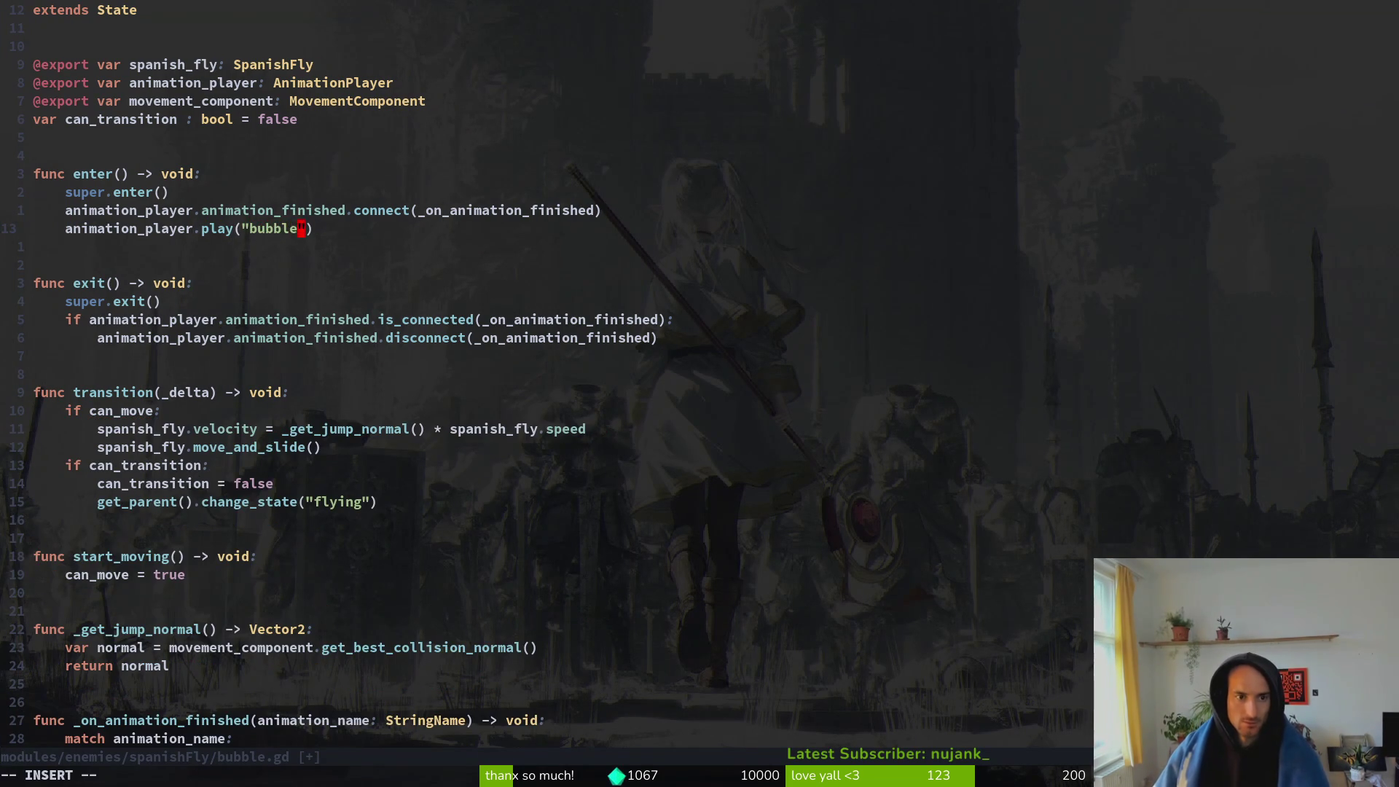
pyautogui.press('Escape')
pyautogui.write(':w')
pyautogui.press('Return')
# - Delete the if can_move block and save bubble.gd
pyautogui.press('j')
pyautogui.press('8')
pyautogui.press('j')
pyautogui.press('j')
pyautogui.hotkey('shift', 'v')
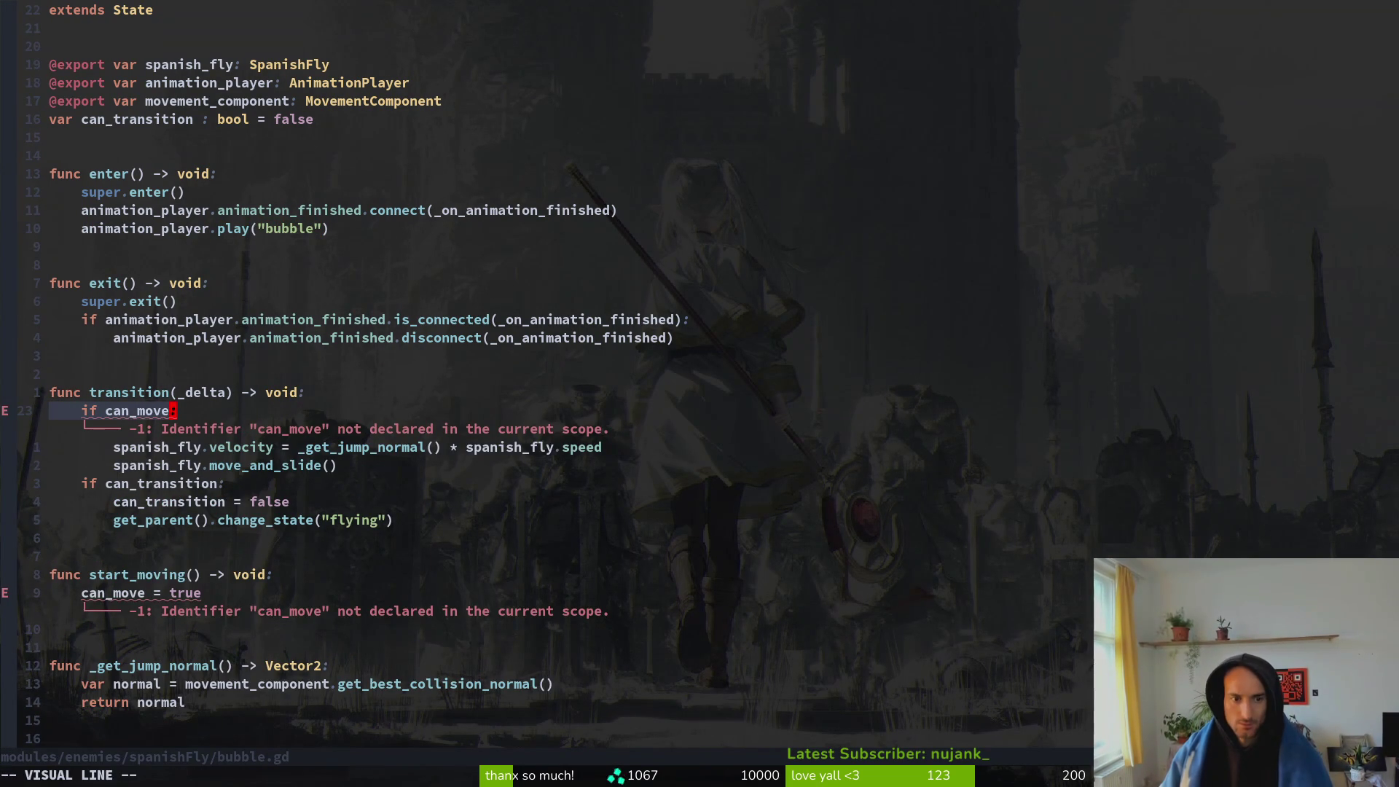
pyautogui.press('j')
pyautogui.press('j')
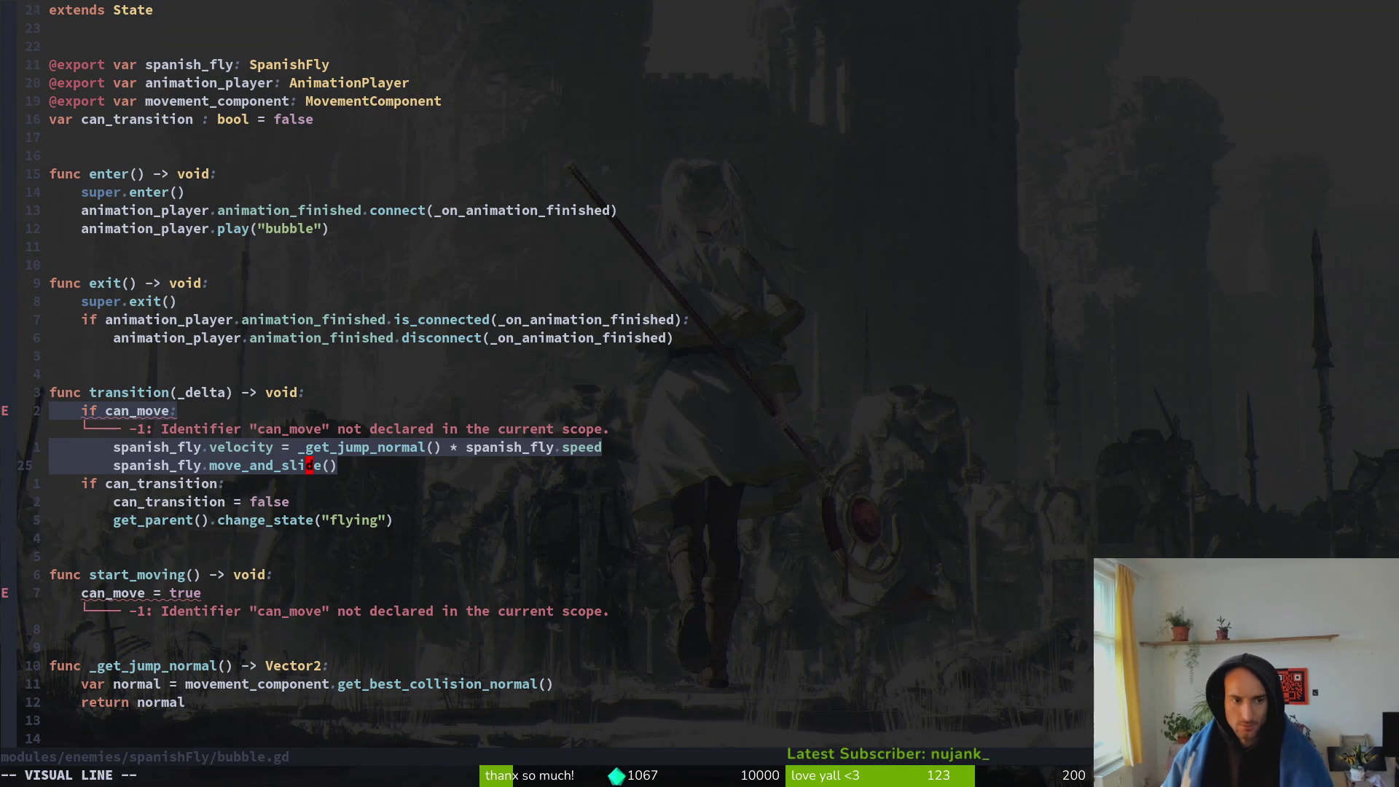
pyautogui.write('d:w')
pyautogui.press('Return')
# - Remove the start_moving and _get_jump_normal functions and save
pyautogui.press('j')
pyautogui.press('j')
pyautogui.press('j')
pyautogui.press('j')
pyautogui.press('j')
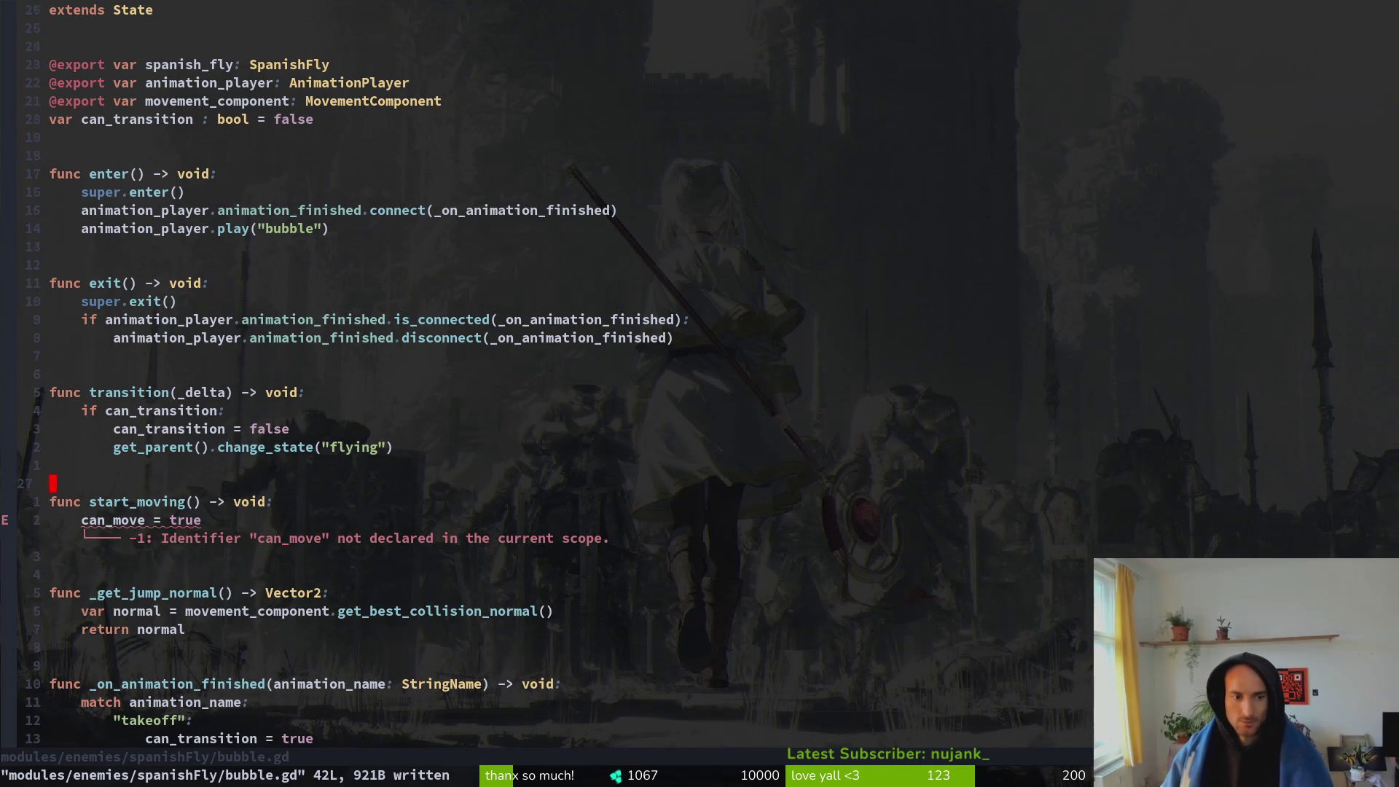
pyautogui.press('k')
pyautogui.press('V')
pyautogui.press('j')
pyautogui.press('j')
pyautogui.press('j')
pyautogui.press('d')
pyautogui.press('V')
pyautogui.press('j')
pyautogui.press('j')
pyautogui.press('j')
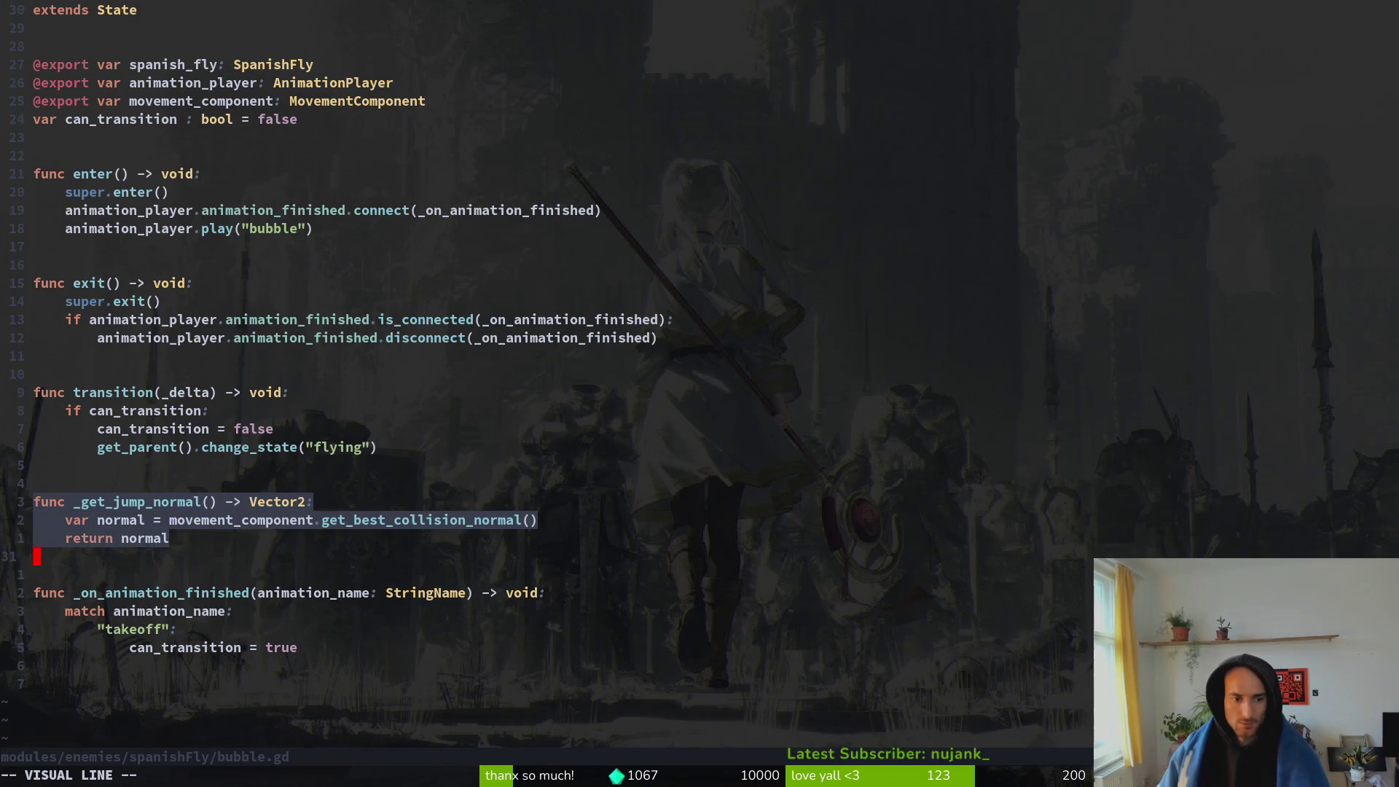
pyautogui.write('d:w')
pyautogui.press('Return')
pyautogui.press('j')
pyautogui.press('j')
# - Rename the match case from takeoff to bubble and save bubble.gd
pyautogui.press('w')
pyautogui.press('w')
pyautogui.write('ciwbubble')
pyautogui.press('Escape')
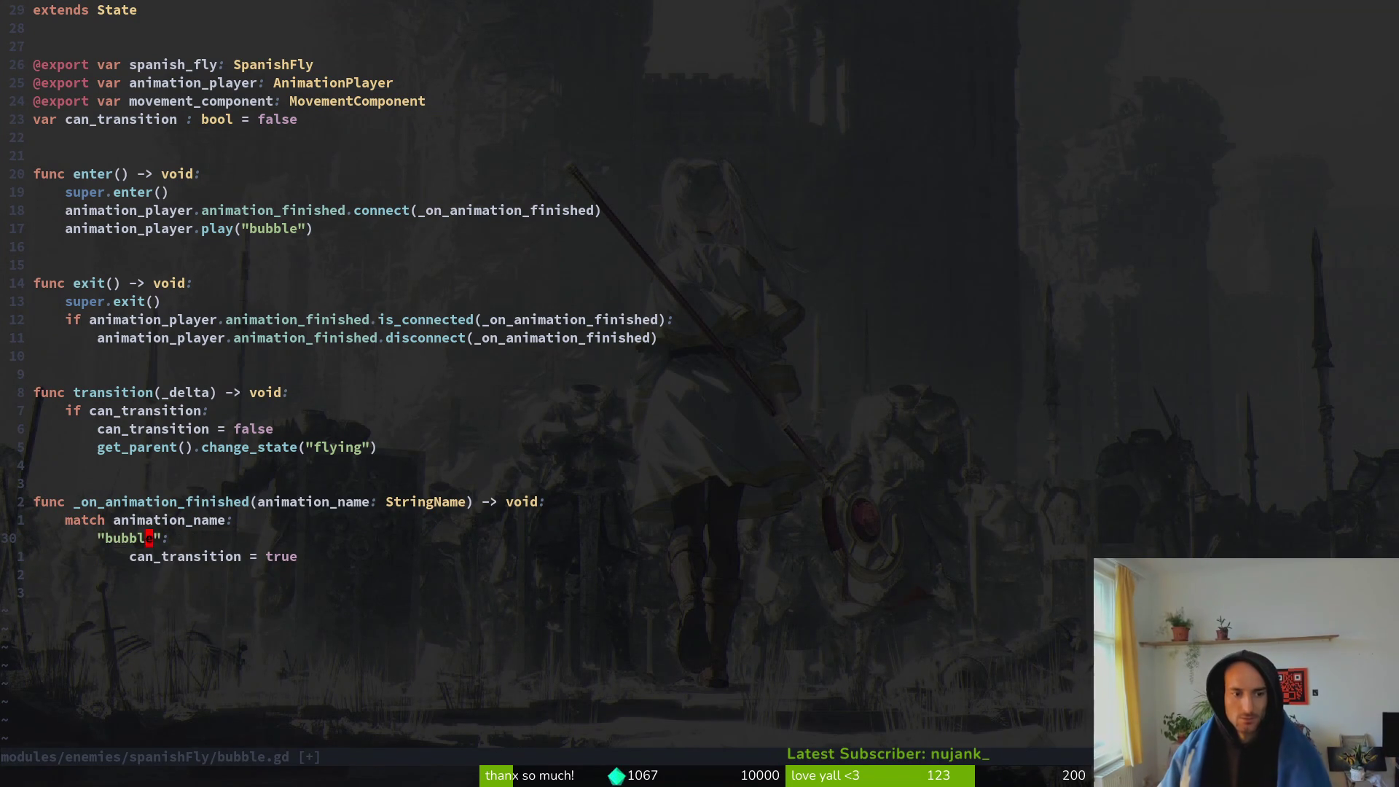
pyautogui.write(':w')
pyautogui.press('Return')
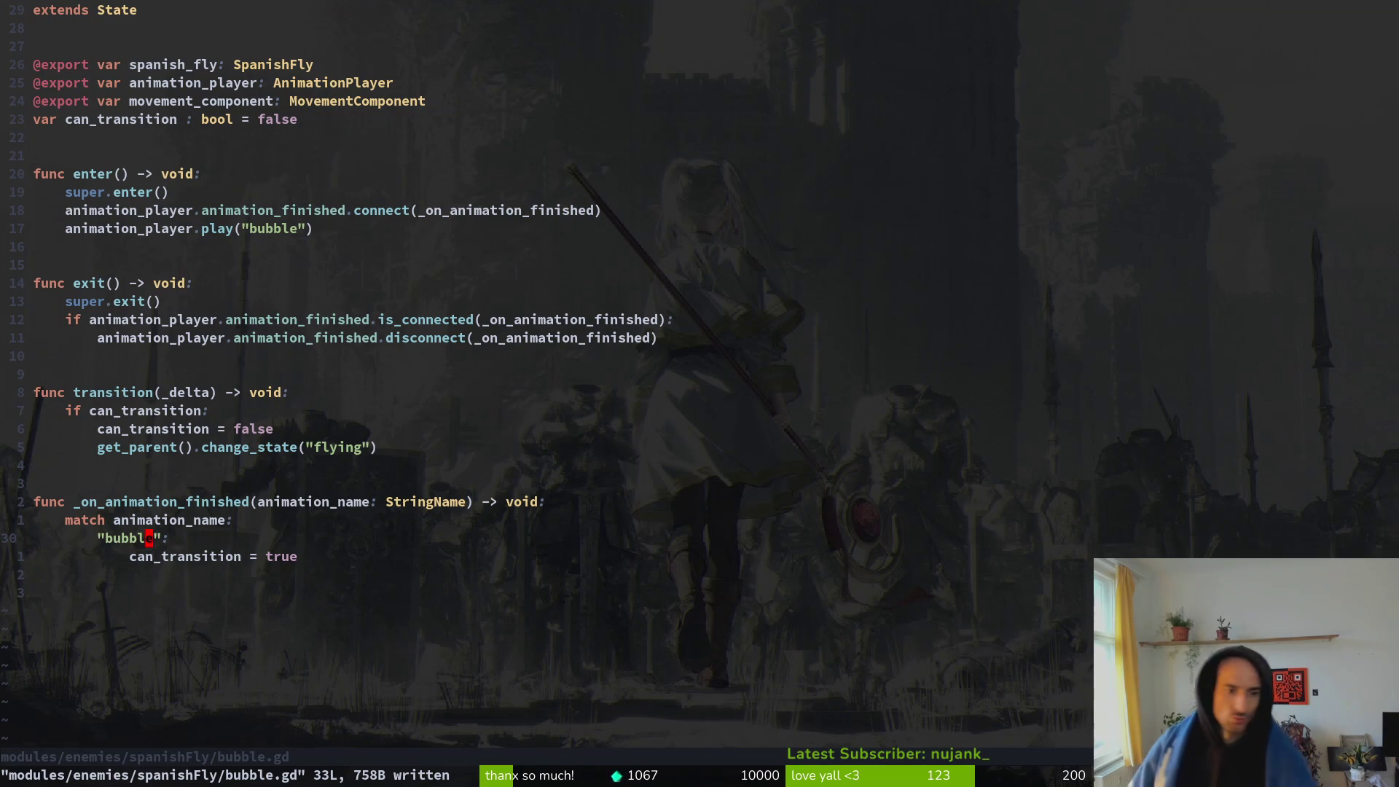
# - Cancel a 'flying' file search, save bubble.gd, and go to _on_animation_finished
pyautogui.press('space')
pyautogui.press('f')
pyautogui.press('f')
pyautogui.write('flying')
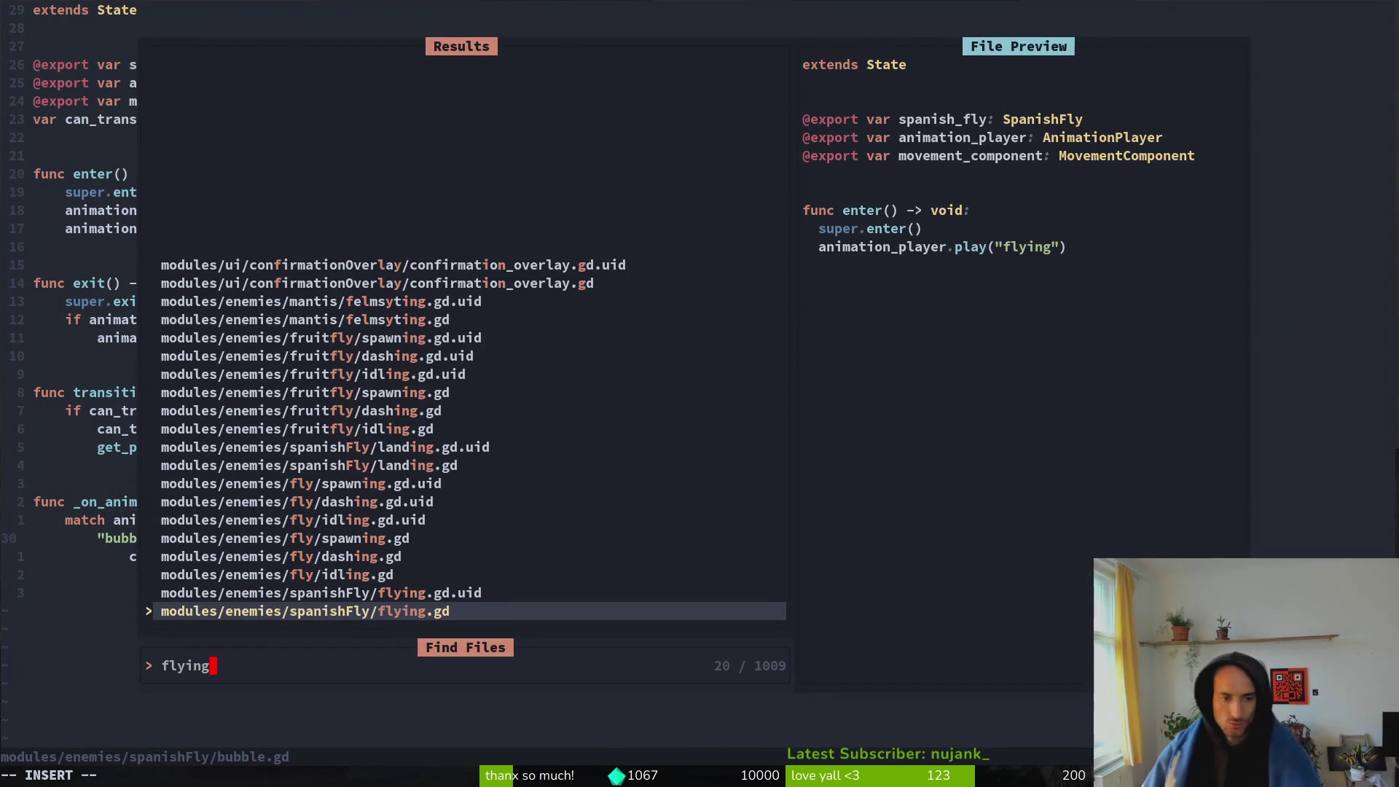
pyautogui.press('Escape')
pyautogui.press('Escape')
pyautogui.hotkey('ctrl', 's')
pyautogui.press('k')
pyautogui.press('k')
pyautogui.press('k')
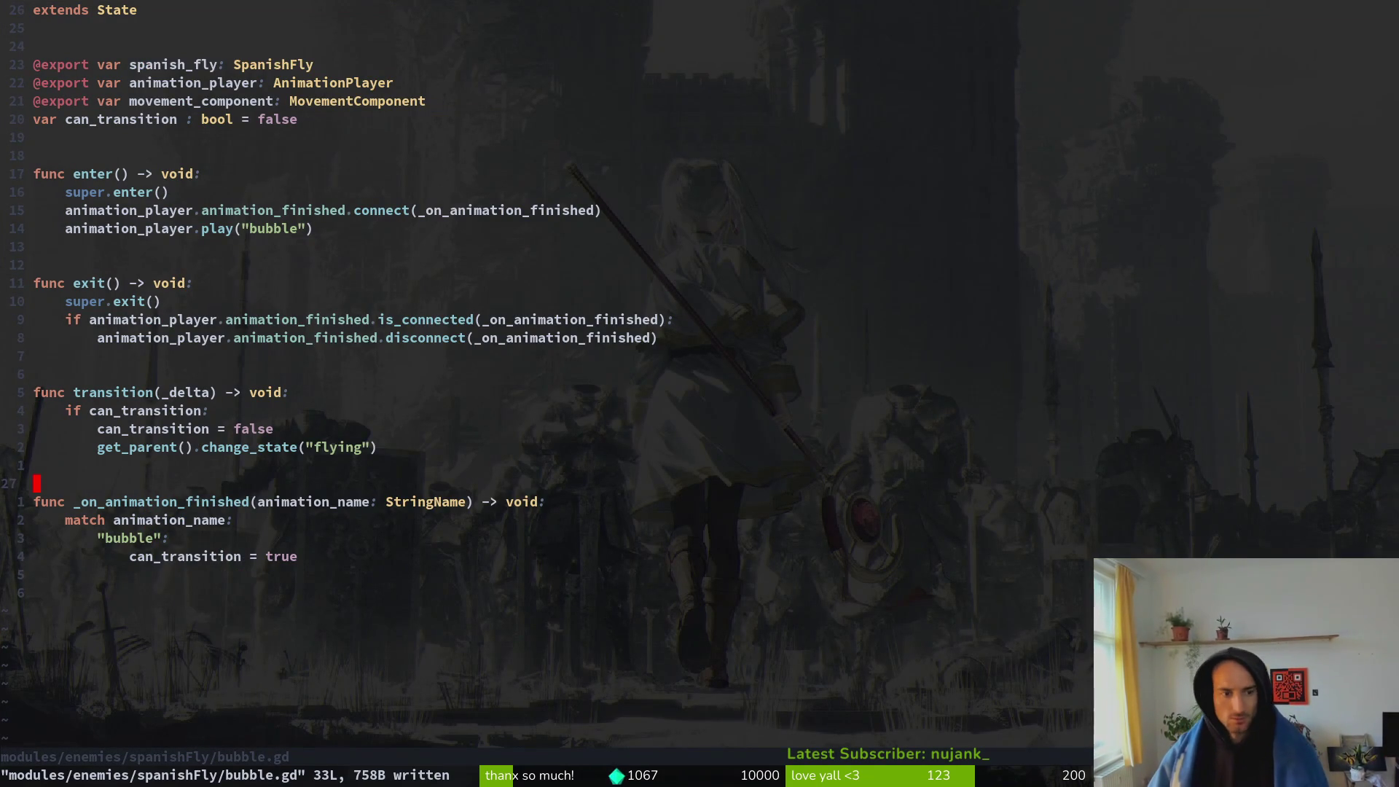
pyautogui.click(149, 501)
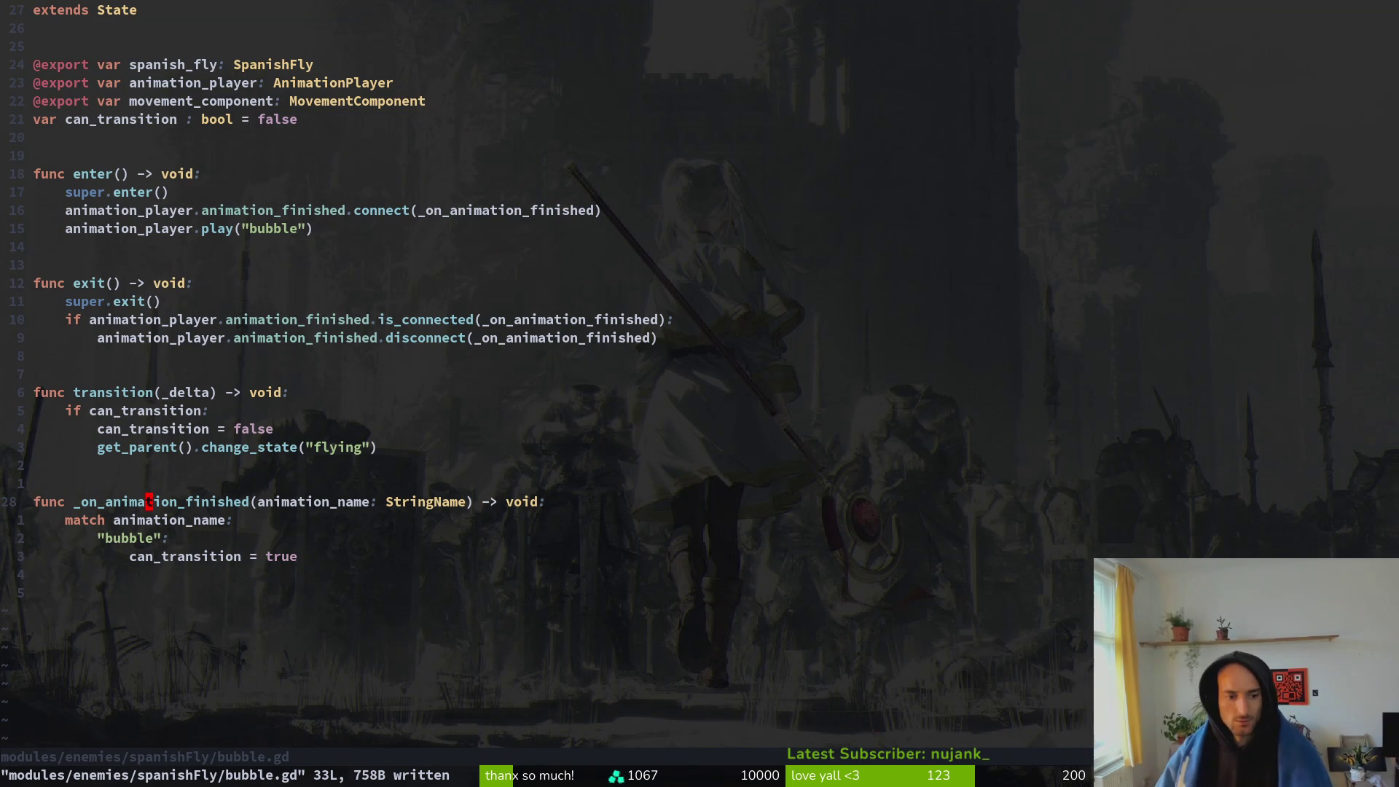
# - Undo a stray added line, save, and open SpanishFly landing.gd via file search
pyautogui.press('o')
pyautogui.press('Escape')
pyautogui.press('u')
pyautogui.hotkey('ctrl', 's')
pyautogui.hotkey('ctrl', 'p')
pyautogui.write('lan')
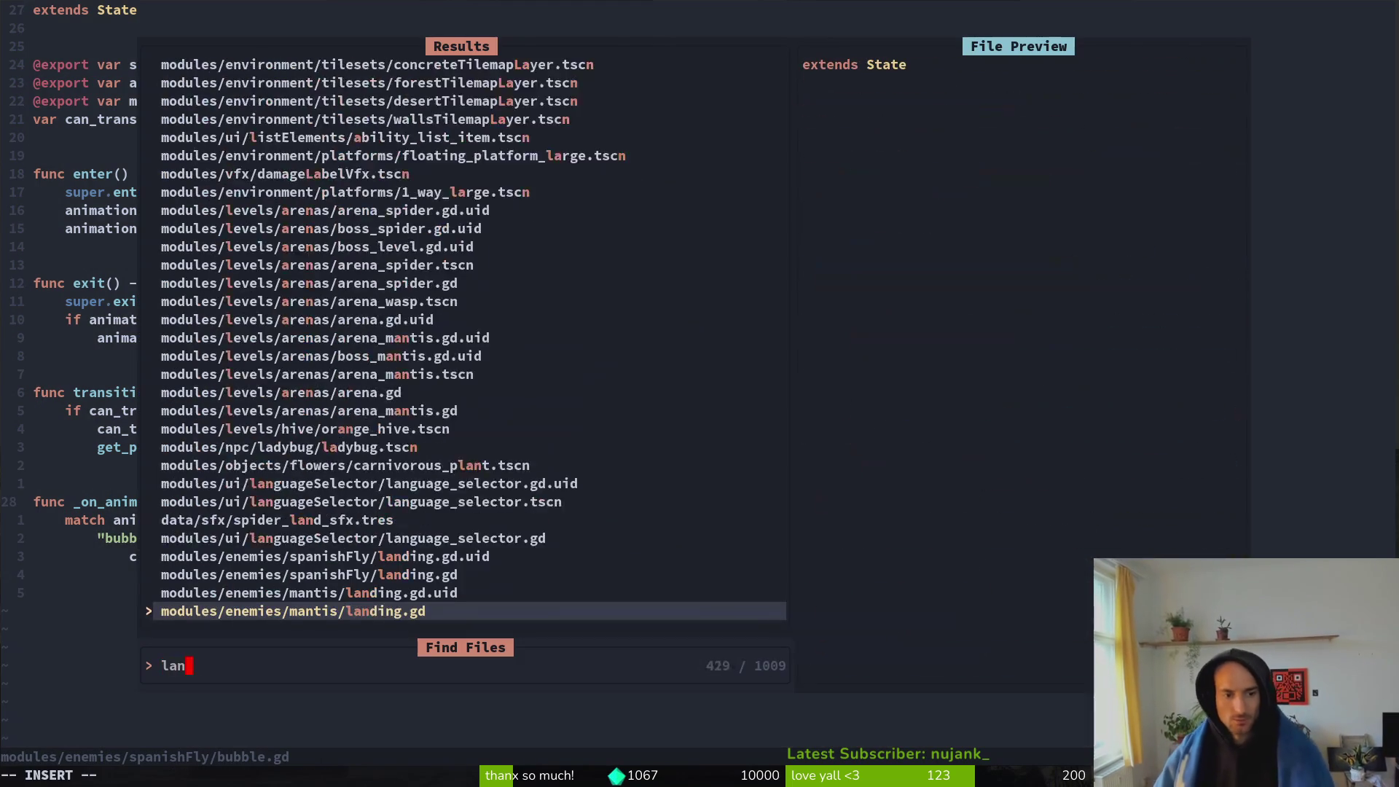
pyautogui.write('ding')
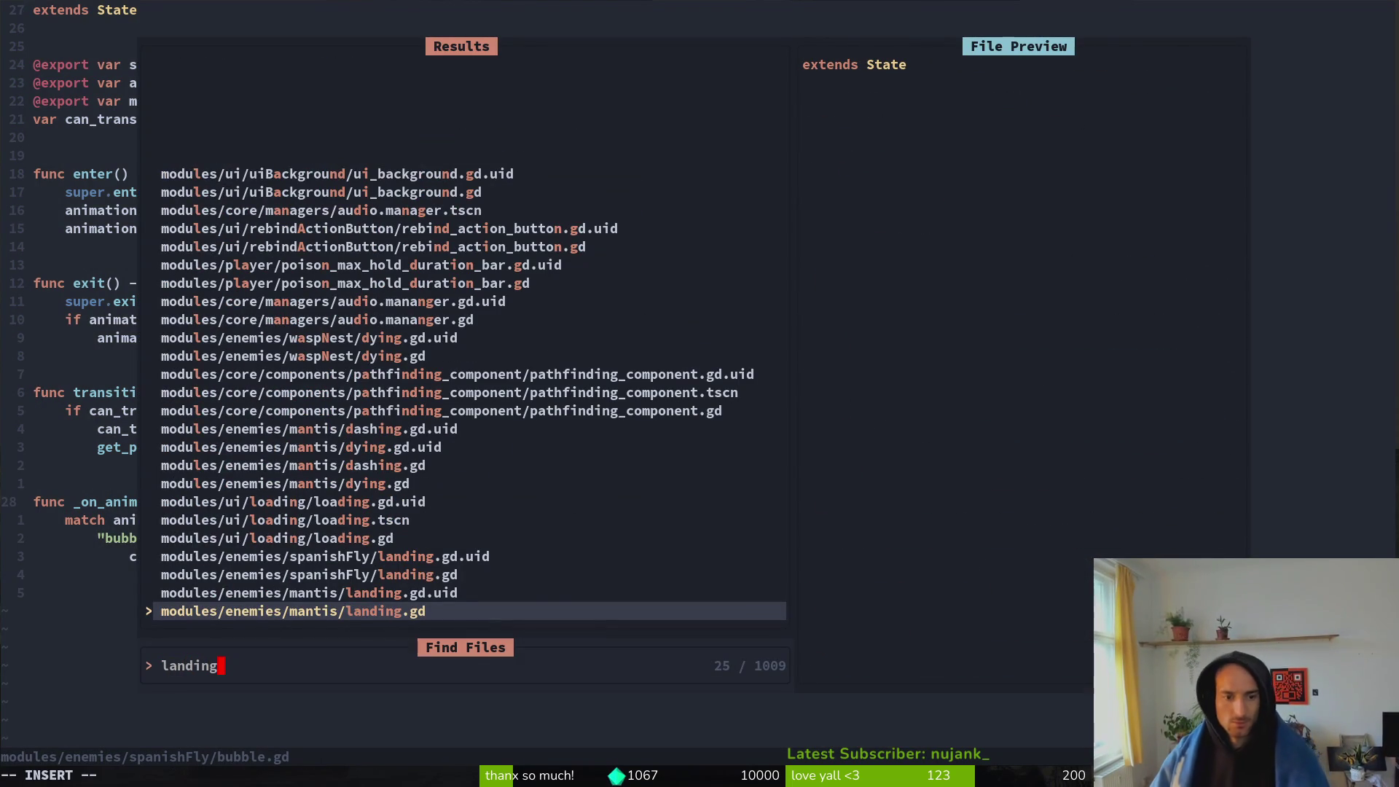
pyautogui.press('Up')
pyautogui.press('Up')
pyautogui.press('Return')
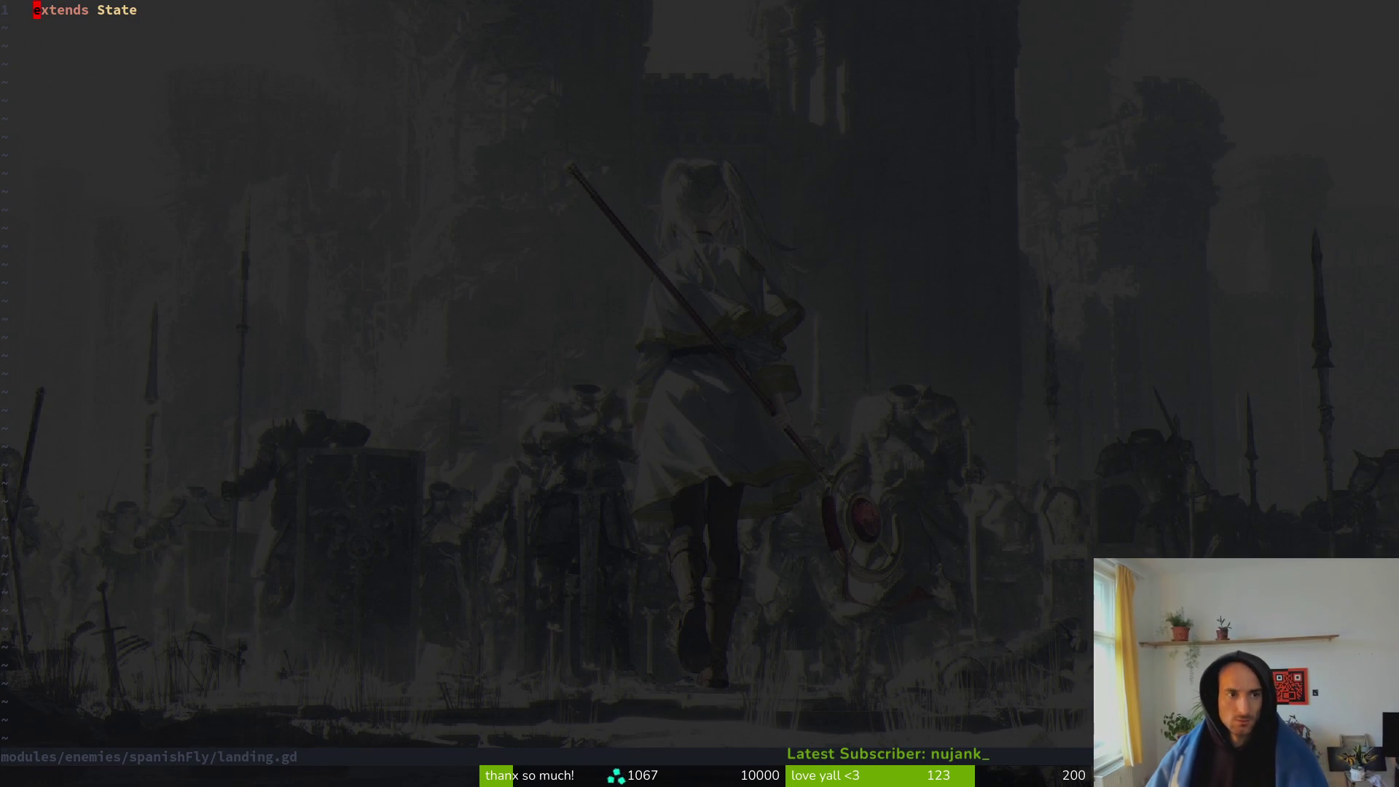
# - Paste all of bubble.gd's code into landing.gd, remove the duplicate extends State, and save
pyautogui.hotkey('ctrl', '6')
pyautogui.press('g')
pyautogui.press('g')
pyautogui.press('y')
pyautogui.hotkey('shift', 'g')
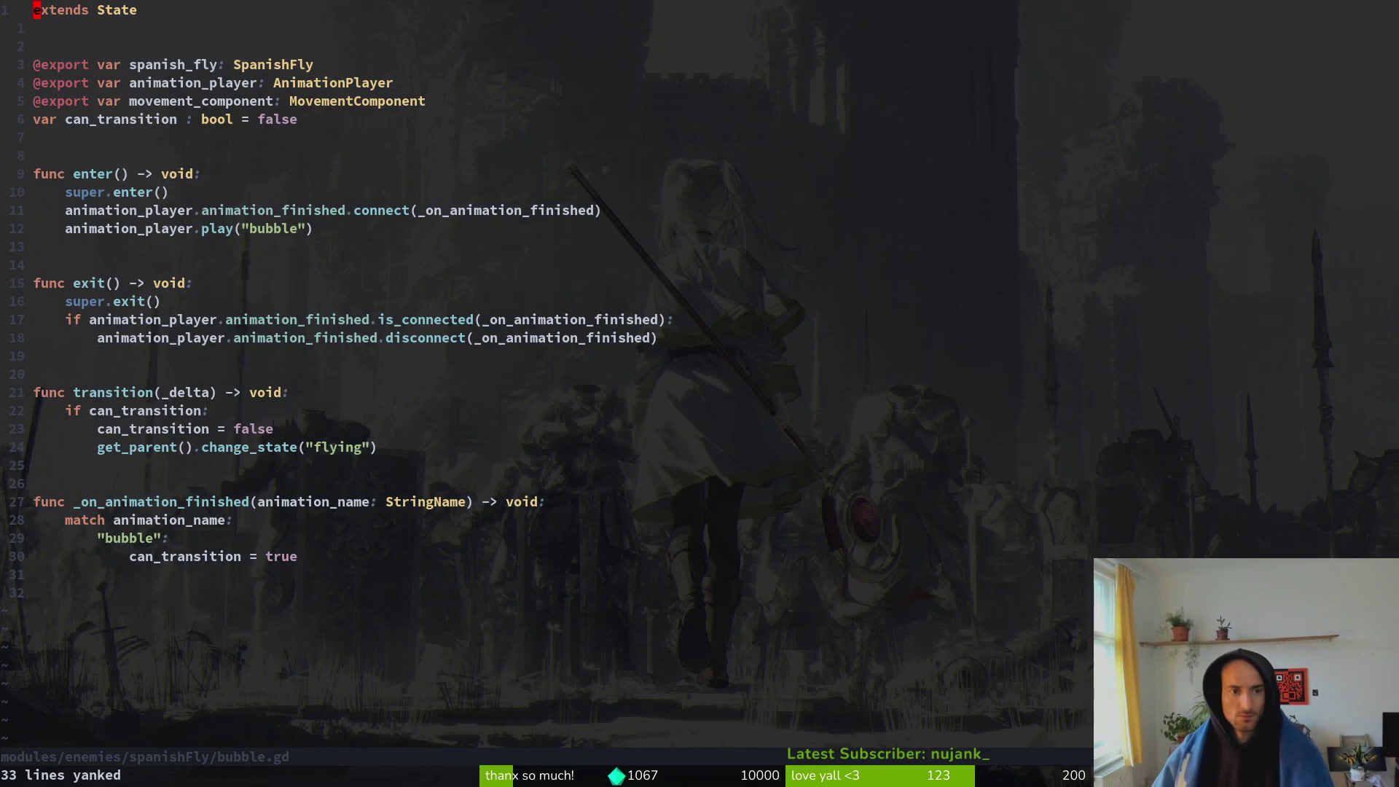
pyautogui.hotkey('ctrl', '6')
pyautogui.press('p')
pyautogui.press('d')
pyautogui.press('d')
pyautogui.write(':w')
pyautogui.press('Return')
pyautogui.press('j')
pyautogui.press('j')
pyautogui.press('j')
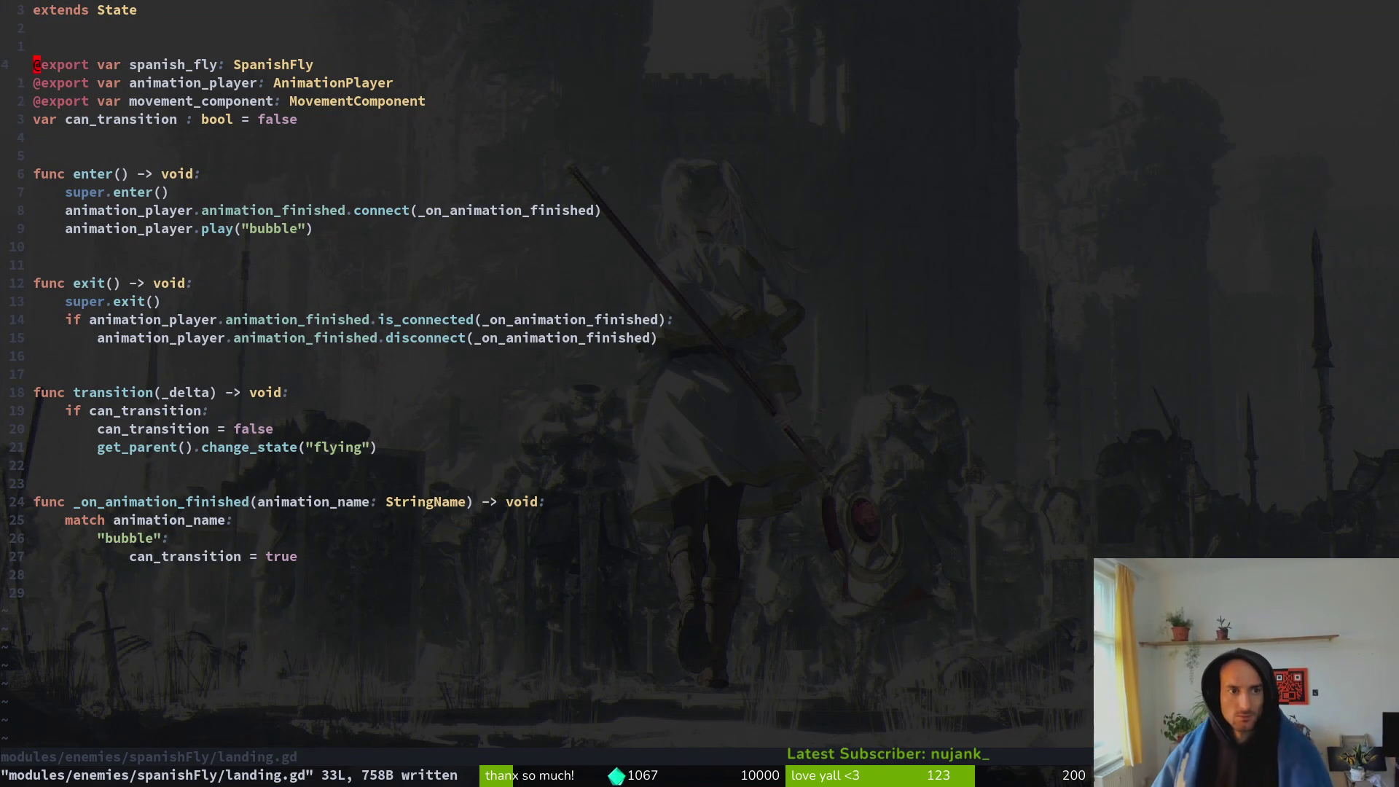
# - Delete the movement_component and spanish_fly export lines from bubble.gd, saving after each
pyautogui.hotkey('ctrl', '6')
pyautogui.press('j')
pyautogui.press('j')
pyautogui.press('j')
pyautogui.press('j')
pyautogui.press('j')
pyautogui.press('d')
pyautogui.press('d')
pyautogui.write(':w')
pyautogui.press('Return')
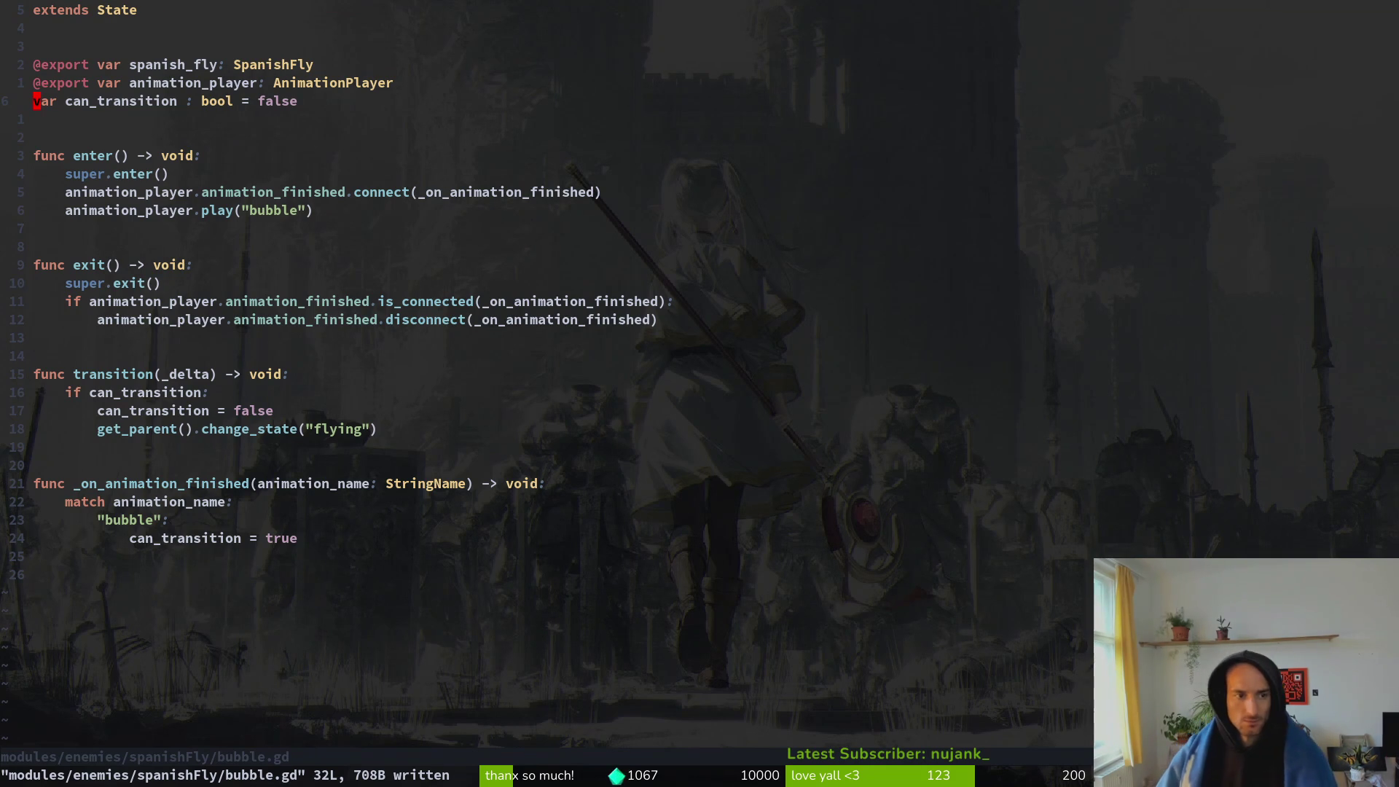
pyautogui.press('k')
pyautogui.press('k')
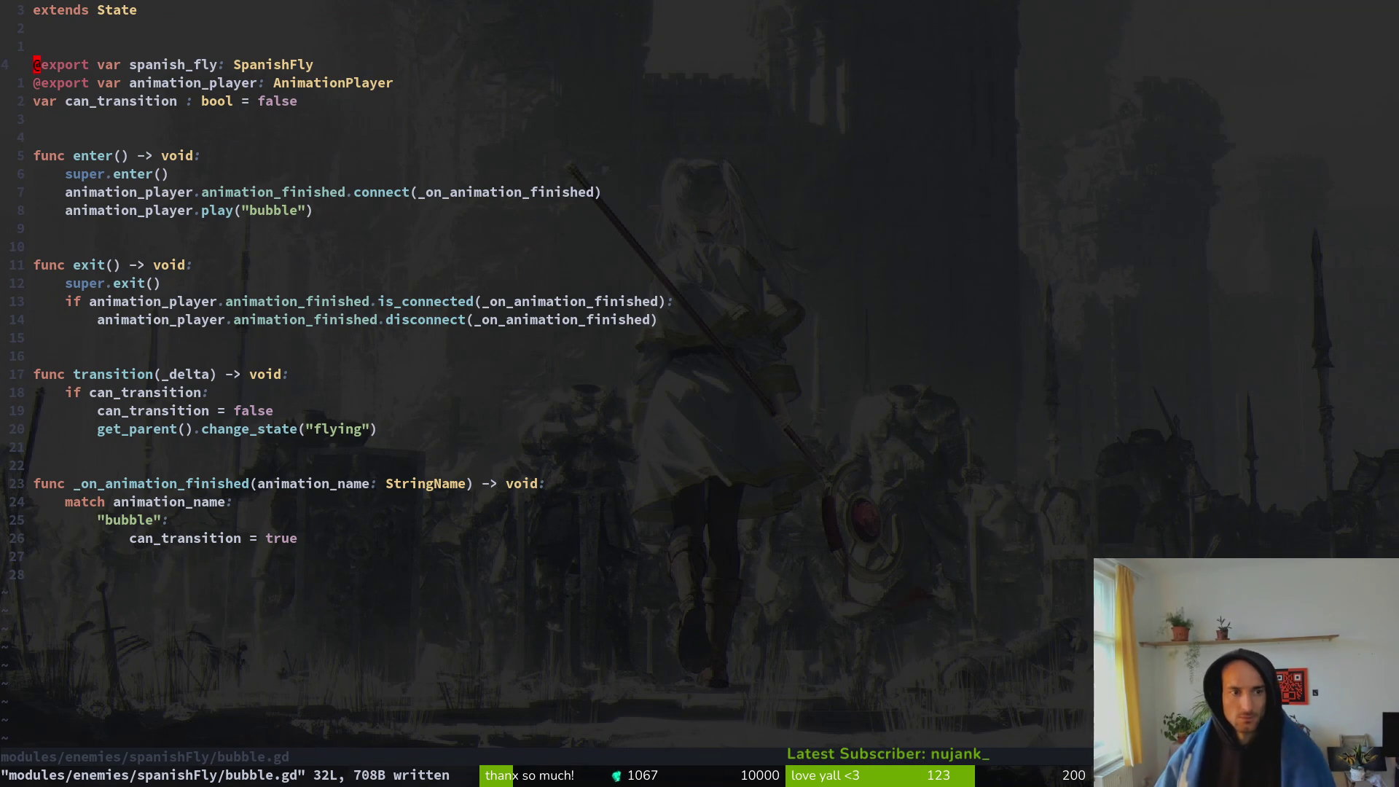
pyautogui.press('d')
pyautogui.press('d')
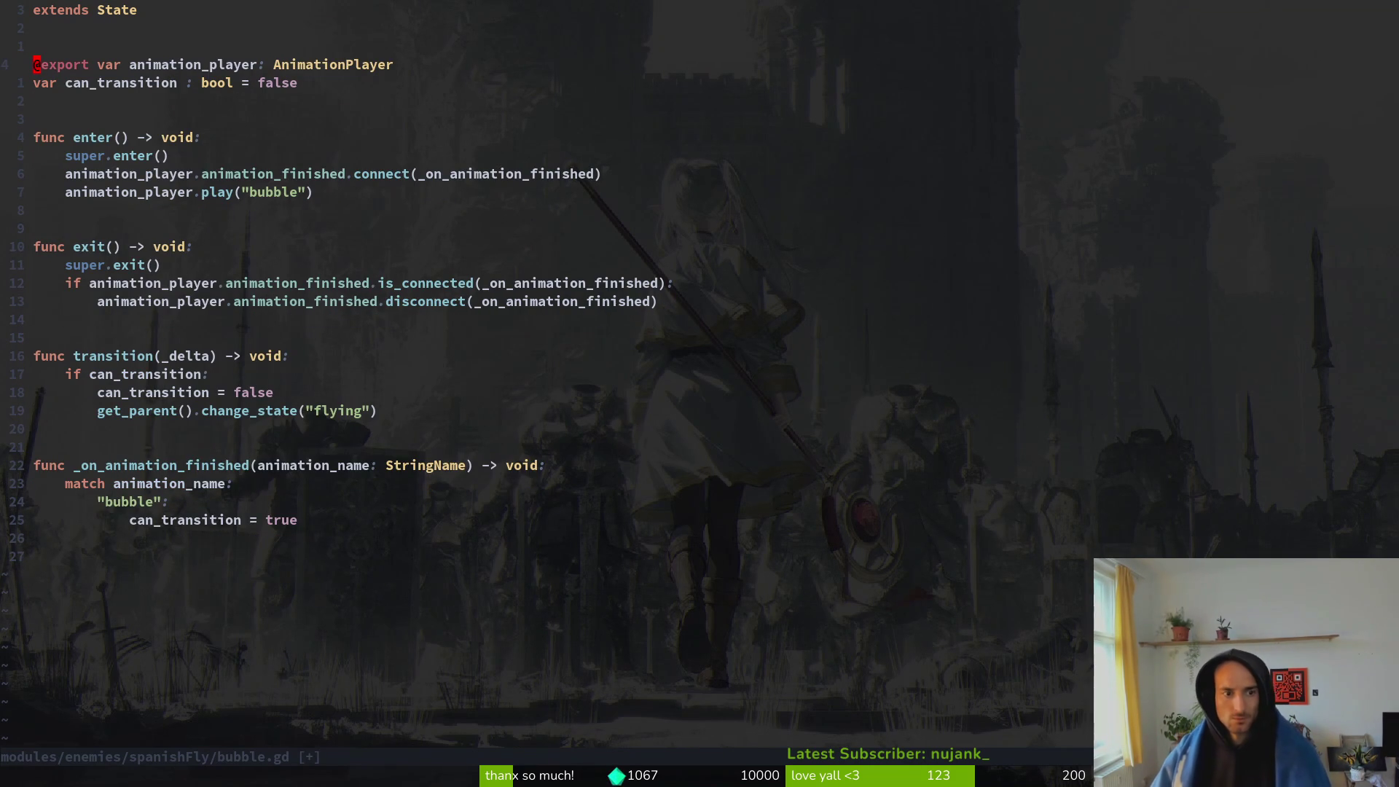
pyautogui.write(':w')
pyautogui.press('Return')
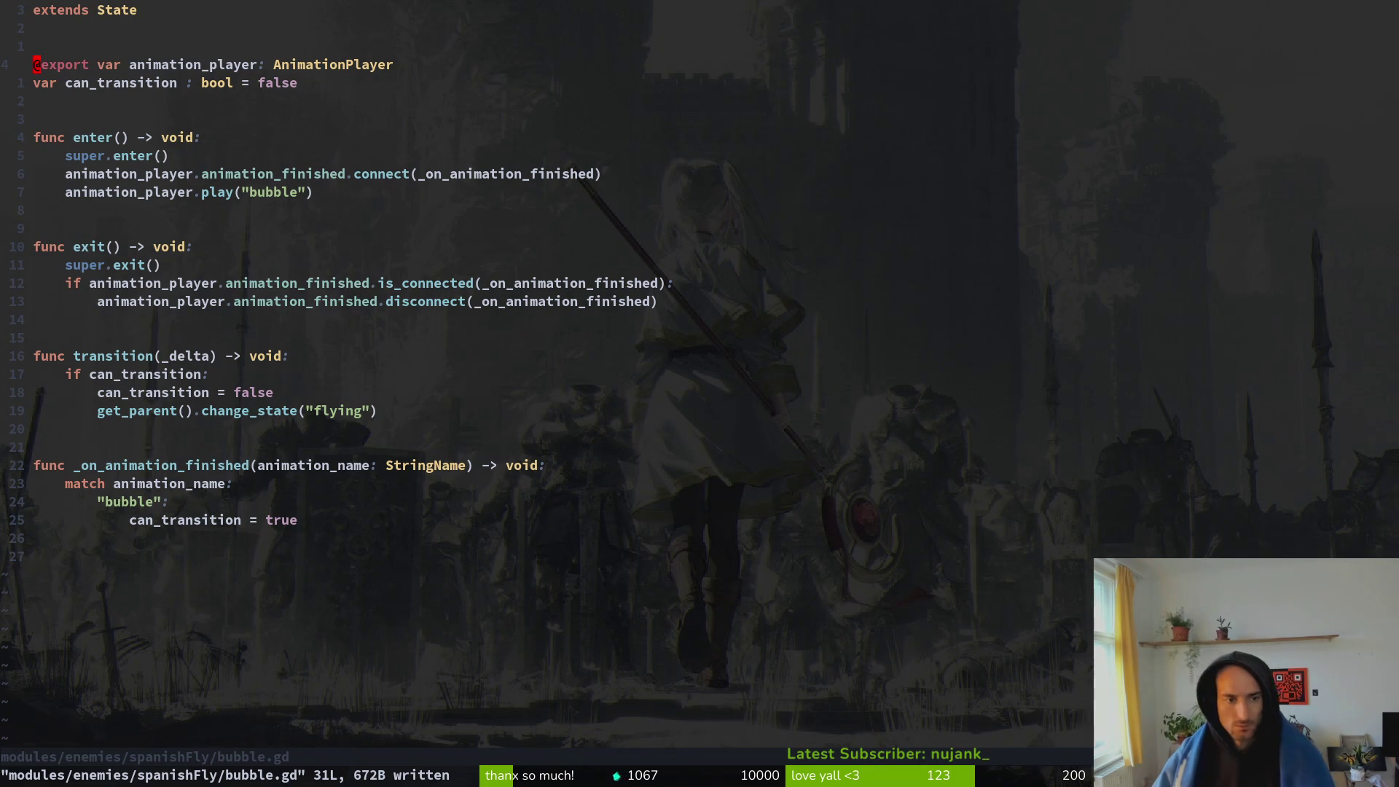
# - Open spanish_fly.gd through the project file finder
pyautogui.press('space')
pyautogui.press('f')
pyautogui.press('f')
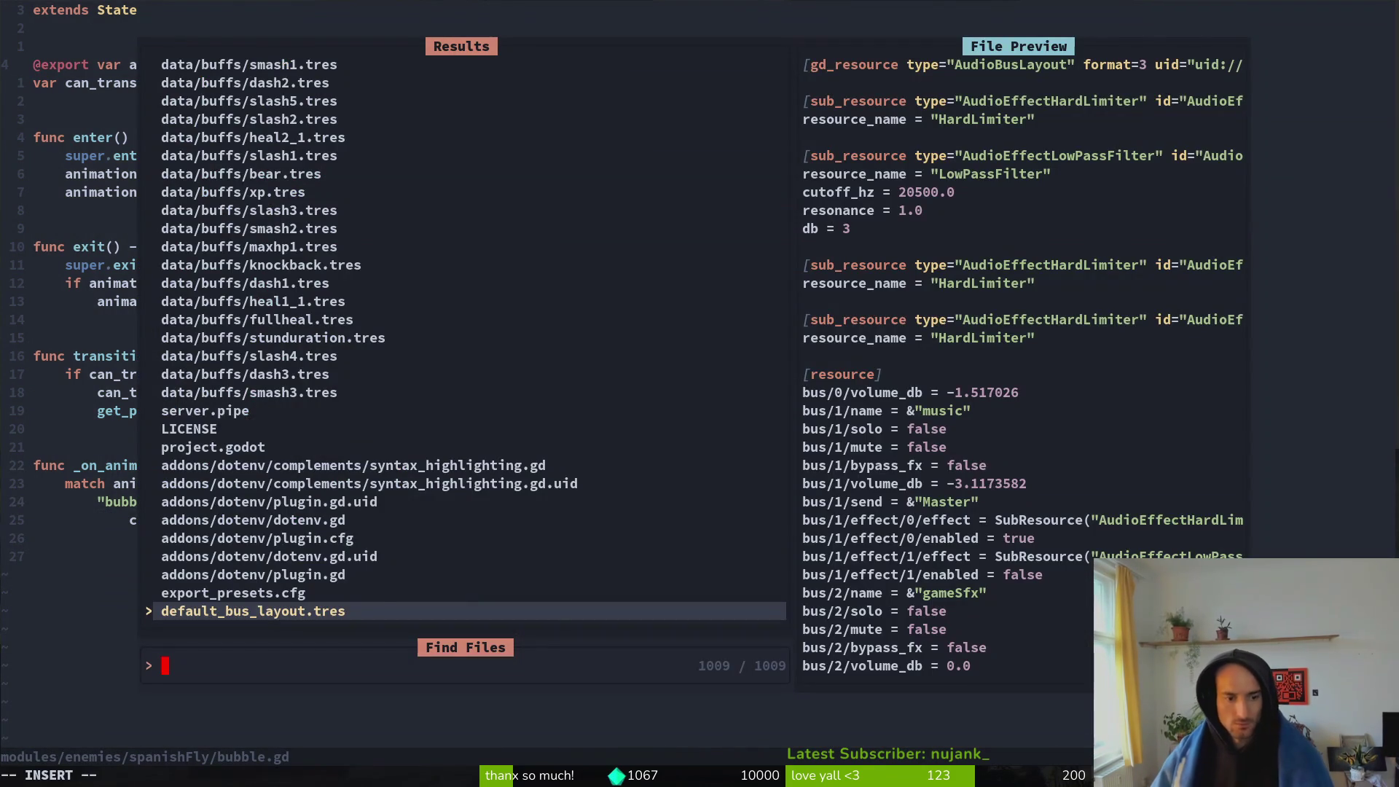
pyautogui.write('spaflyfly')
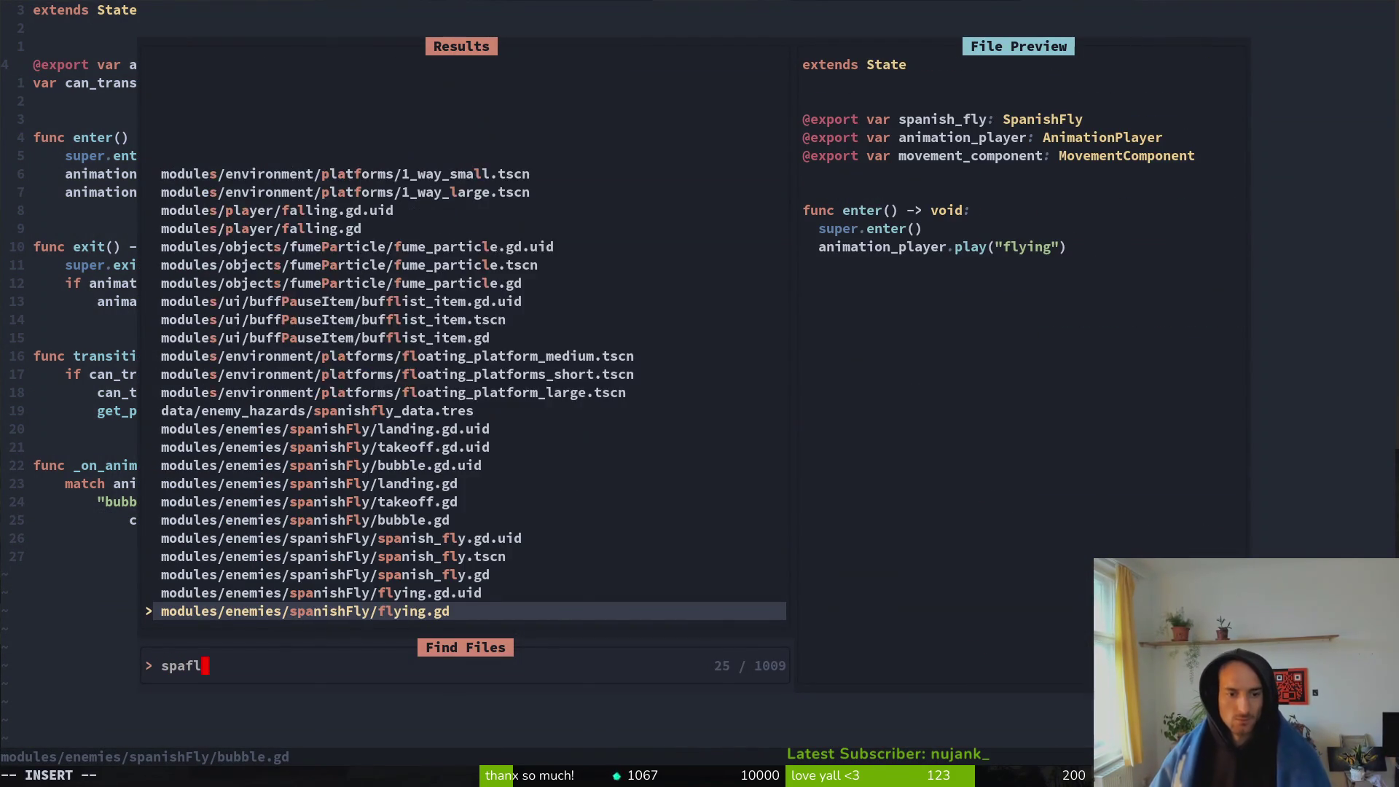
pyautogui.press('Up')
pyautogui.press('Return')
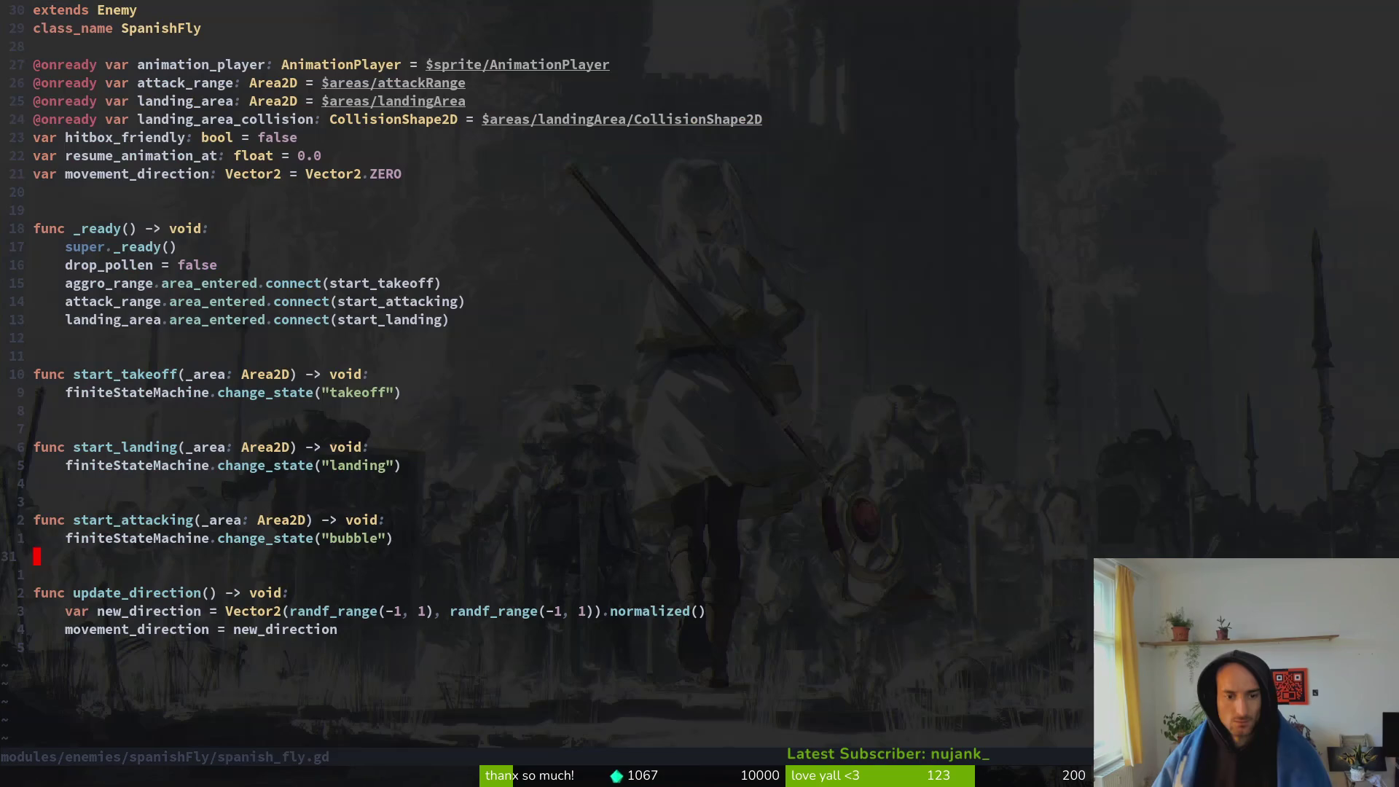
# - Append 'func instantiate_poisonbubble() -> void:' at the end of spanish_fly.gd and save
pyautogui.press('G')
pyautogui.press('o')
pyautogui.press('Return')
pyautogui.write('func -')
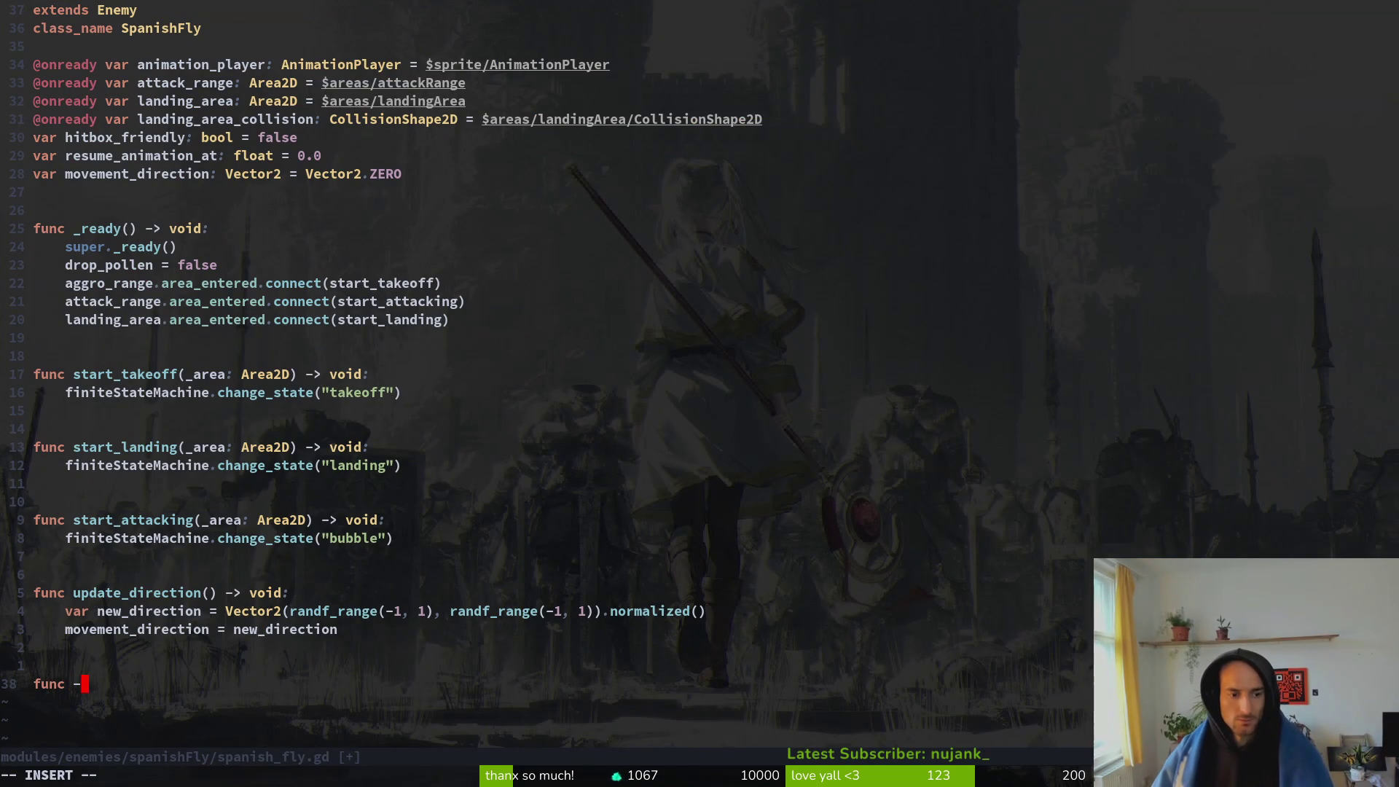
pyautogui.press('BackSpace')
pyautogui.write('instnatia')
pyautogui.press('BackSpace')
pyautogui.press('BackSpace')
pyautogui.press('BackSpace')
pyautogui.write('antiate_')
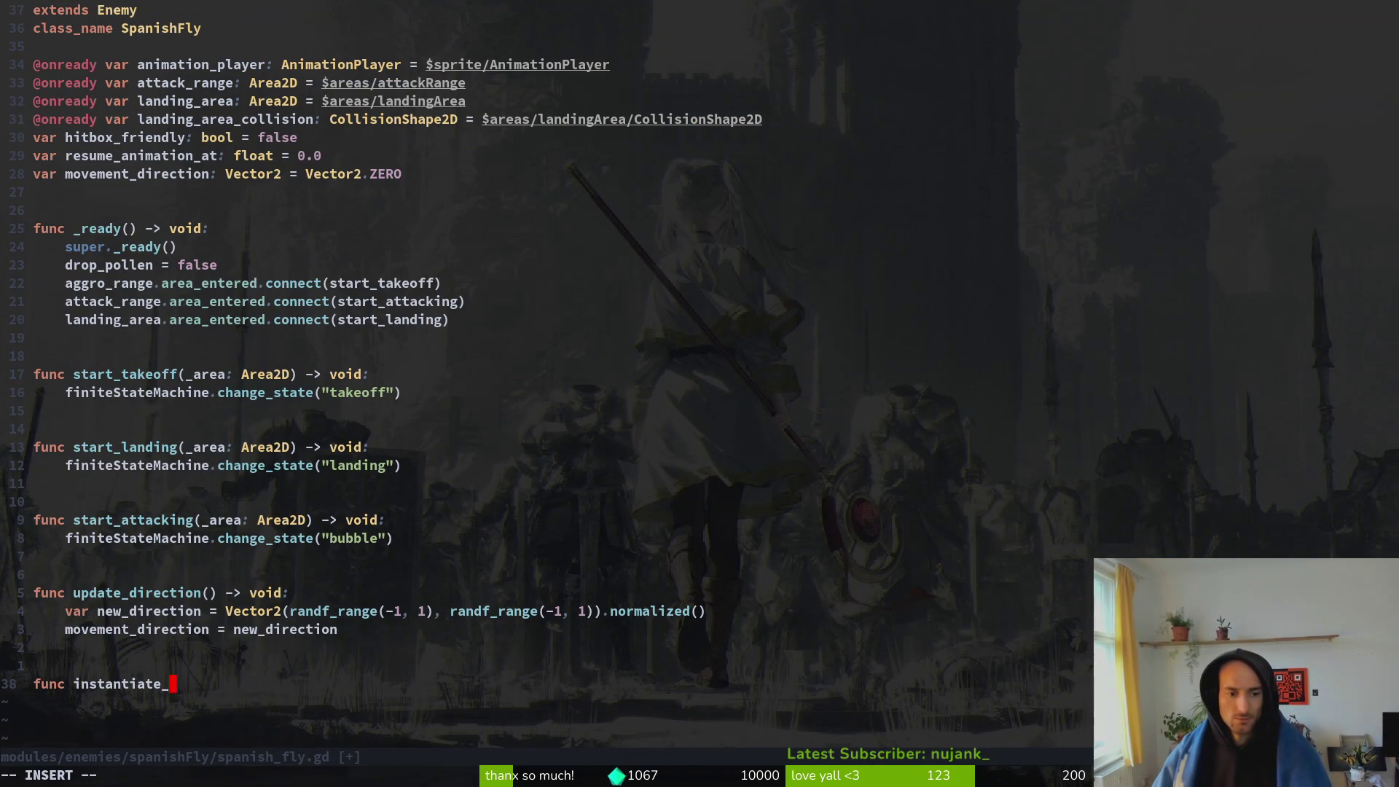
pyautogui.write('poisonbu')
pyautogui.press('BackSpace')
pyautogui.press('BackSpace')
pyautogui.write('poiso')
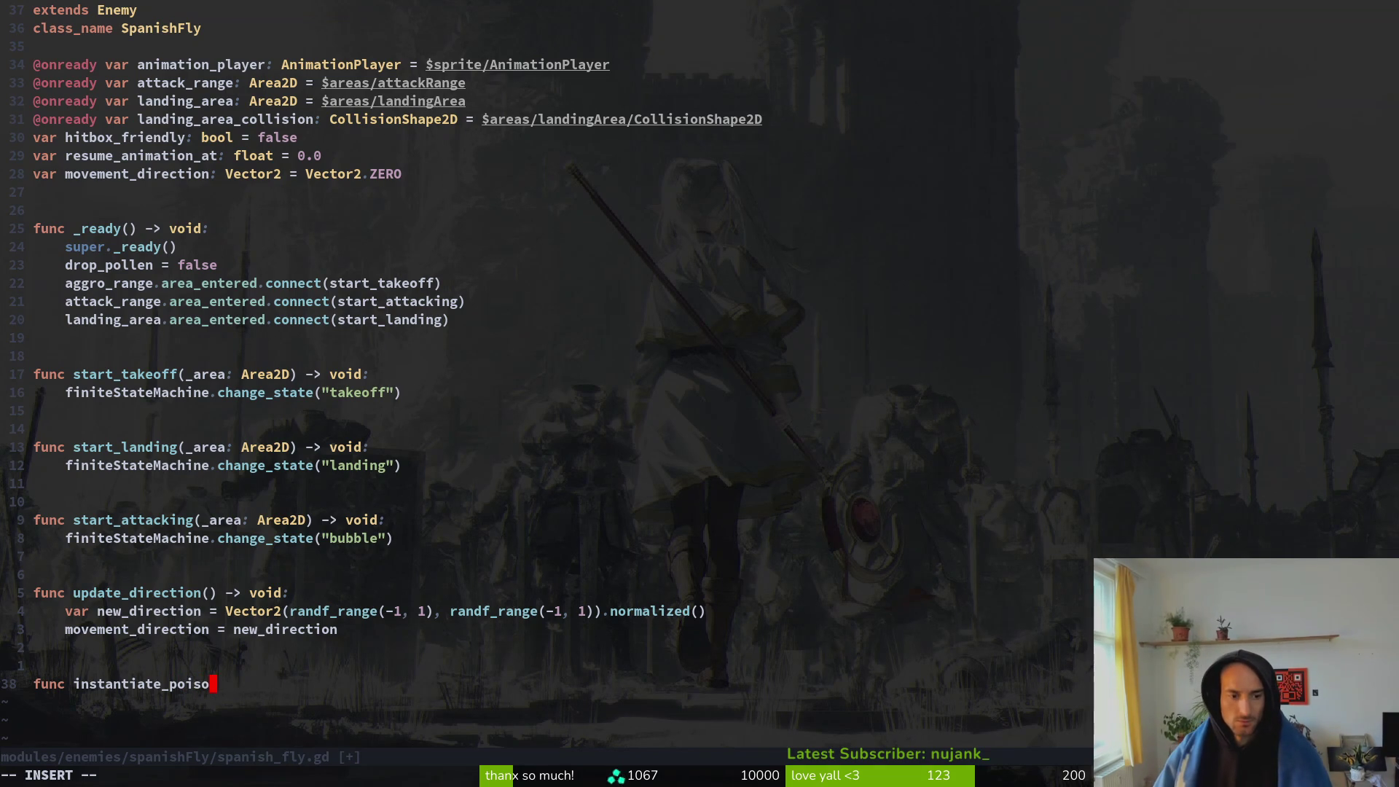
pyautogui.write('nbubble() -> void:')
pyautogui.press('Return')
pyautogui.press('Escape')
pyautogui.write(':w')
pyautogui.press('Return')
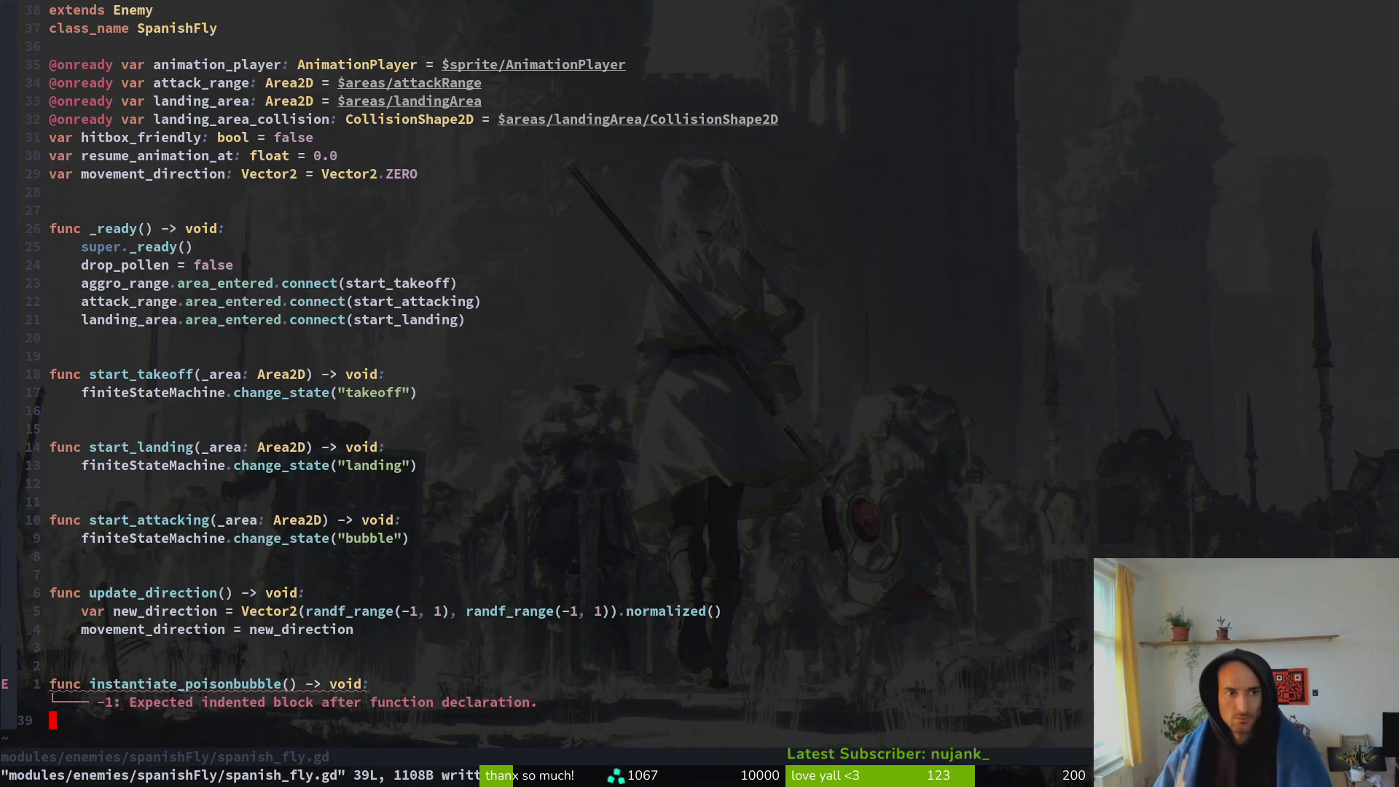
# - Jump to the onready declarations and search the project files for the mosquito script
pyautogui.click(76, 119)
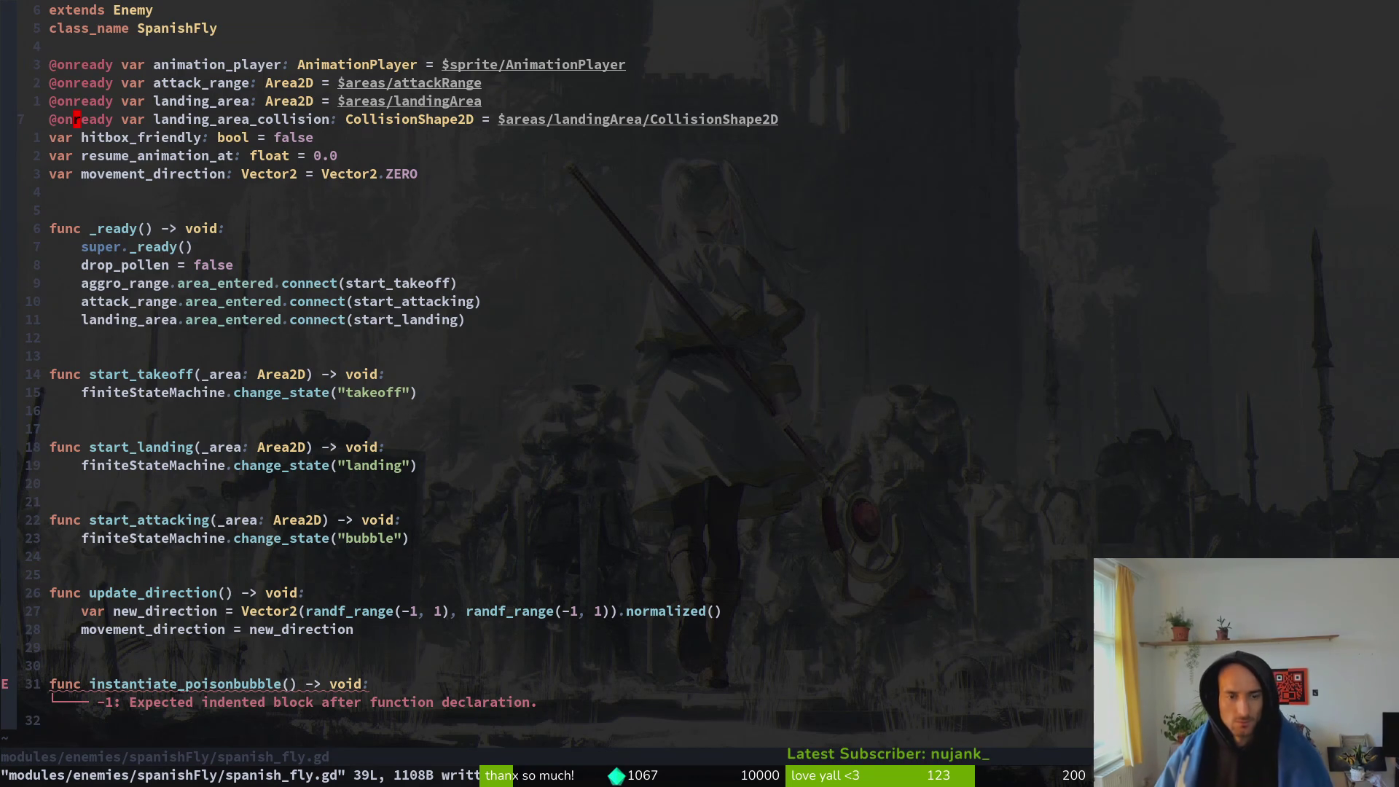
pyautogui.press('space')
pyautogui.press('f')
pyautogui.press('f')
pyautogui.write('mosmo')
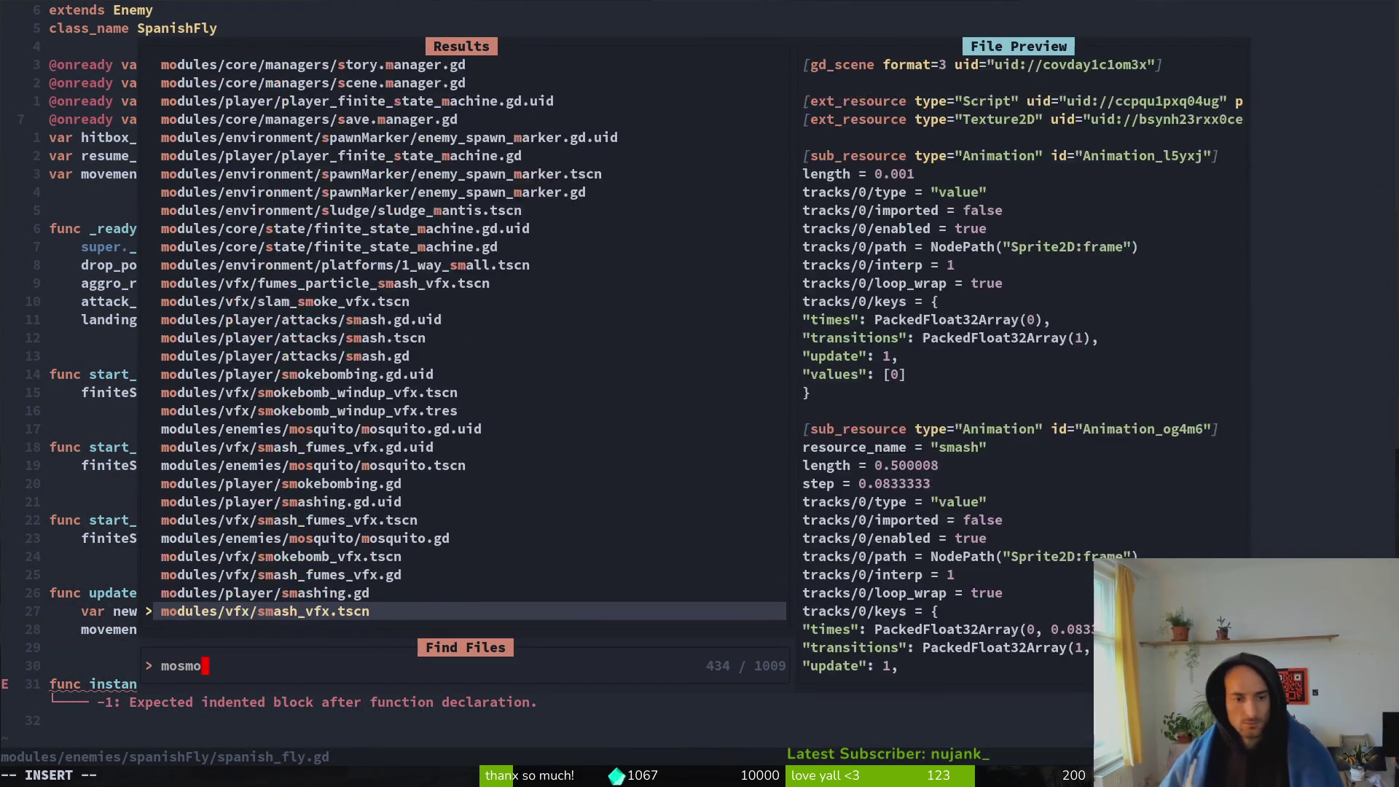
pyautogui.write('s')
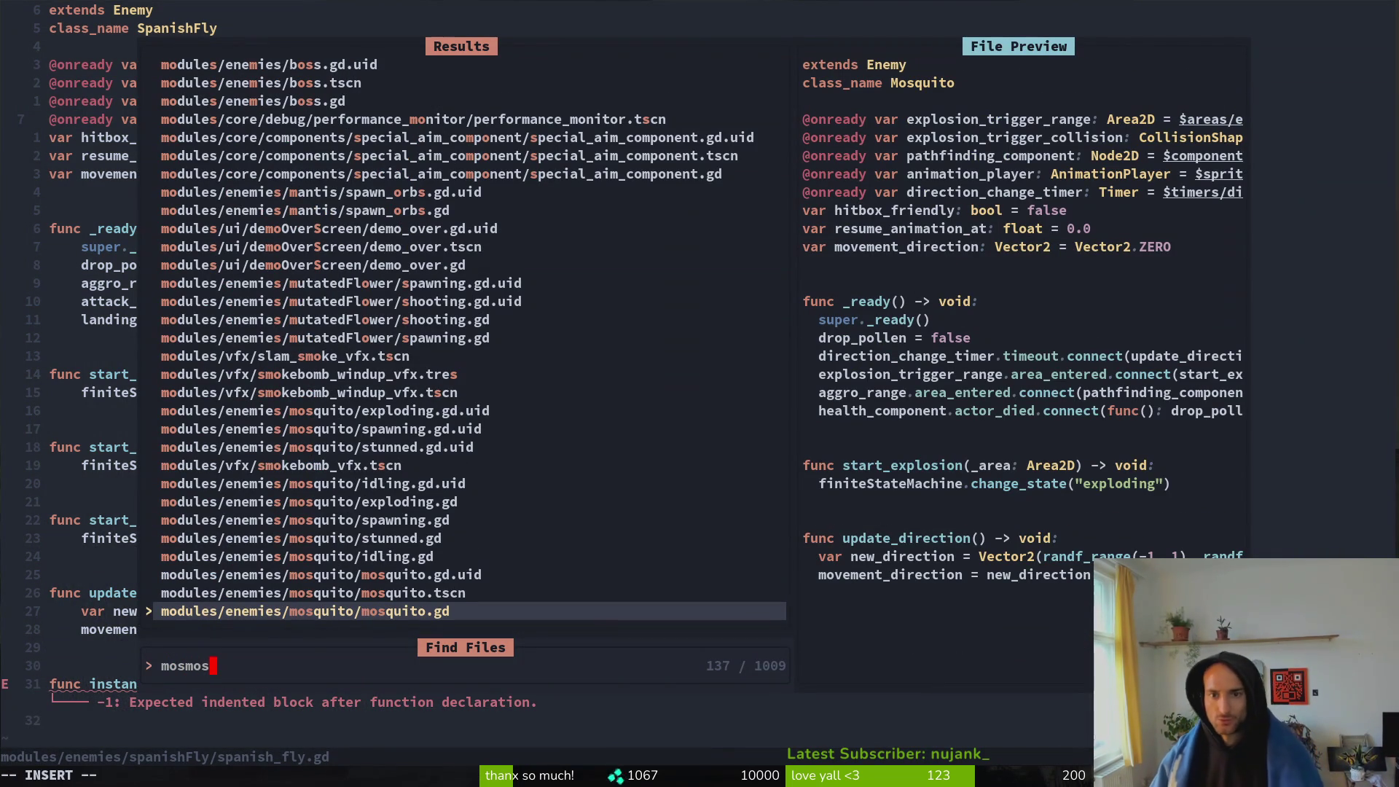
# - Search project files for 'was' and then 'shooing', closing the finder without opening anything
pyautogui.press('Escape')
pyautogui.press('Escape')
pyautogui.press('space')
pyautogui.press('f')
pyautogui.press('f')
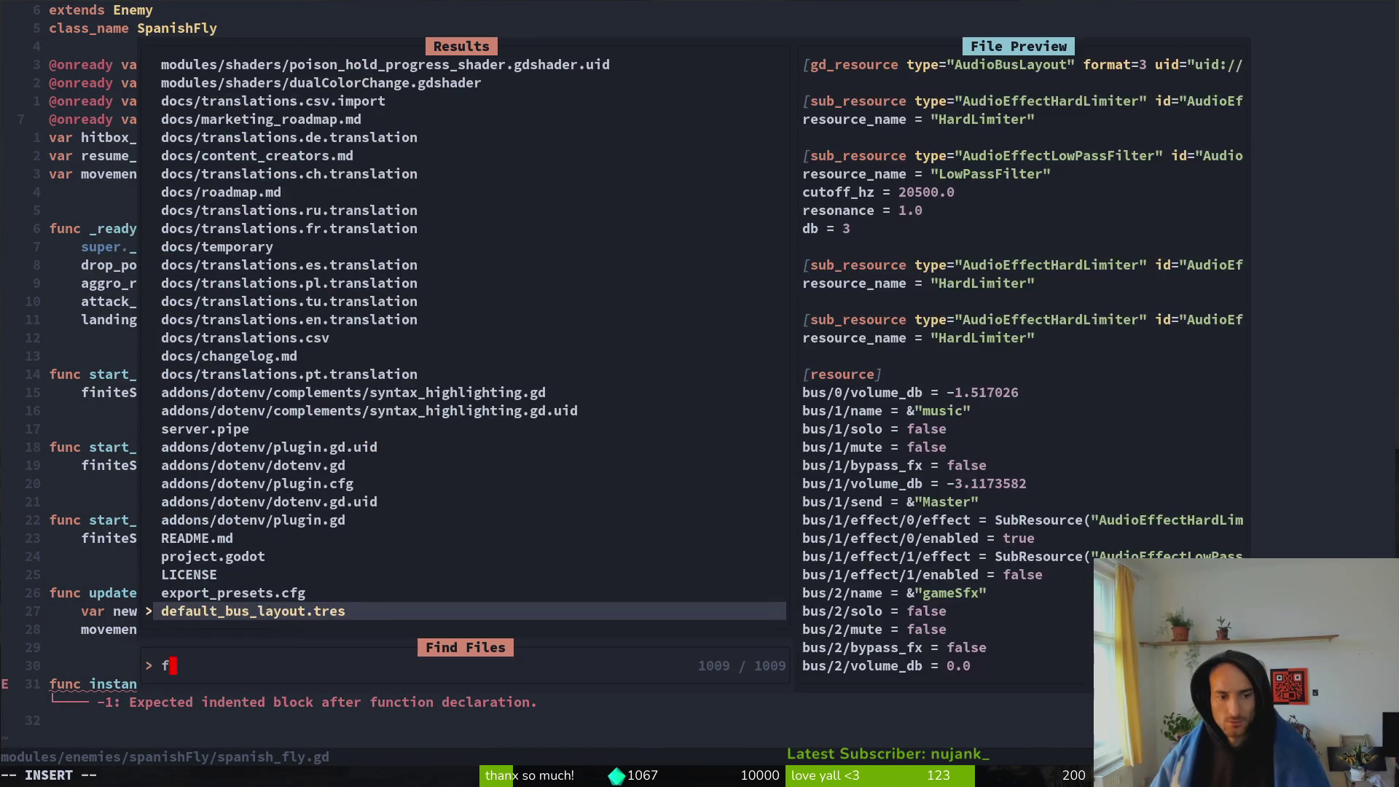
pyautogui.write('was')
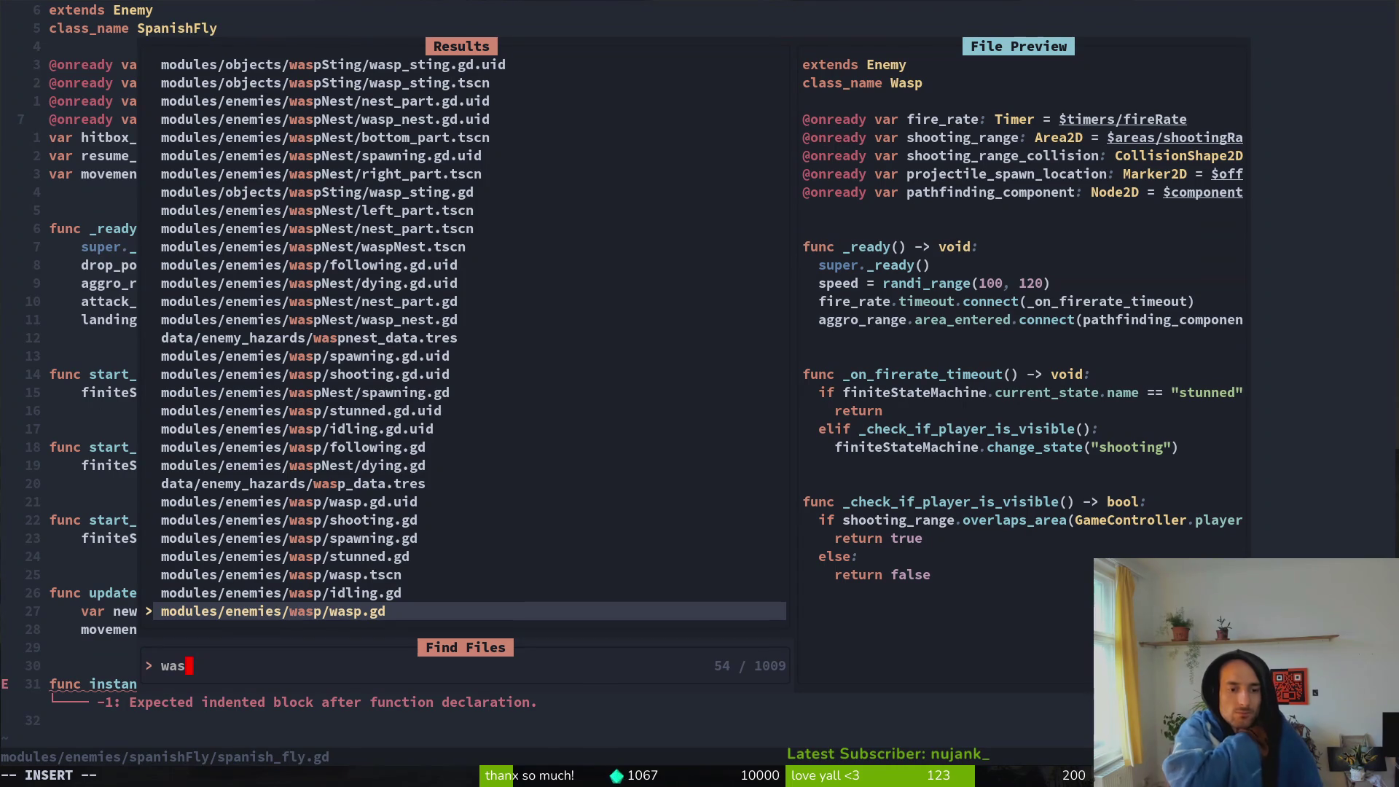
pyautogui.press('BackSpace')
pyautogui.press('BackSpace')
pyautogui.press('BackSpace')
pyautogui.write('shooing')
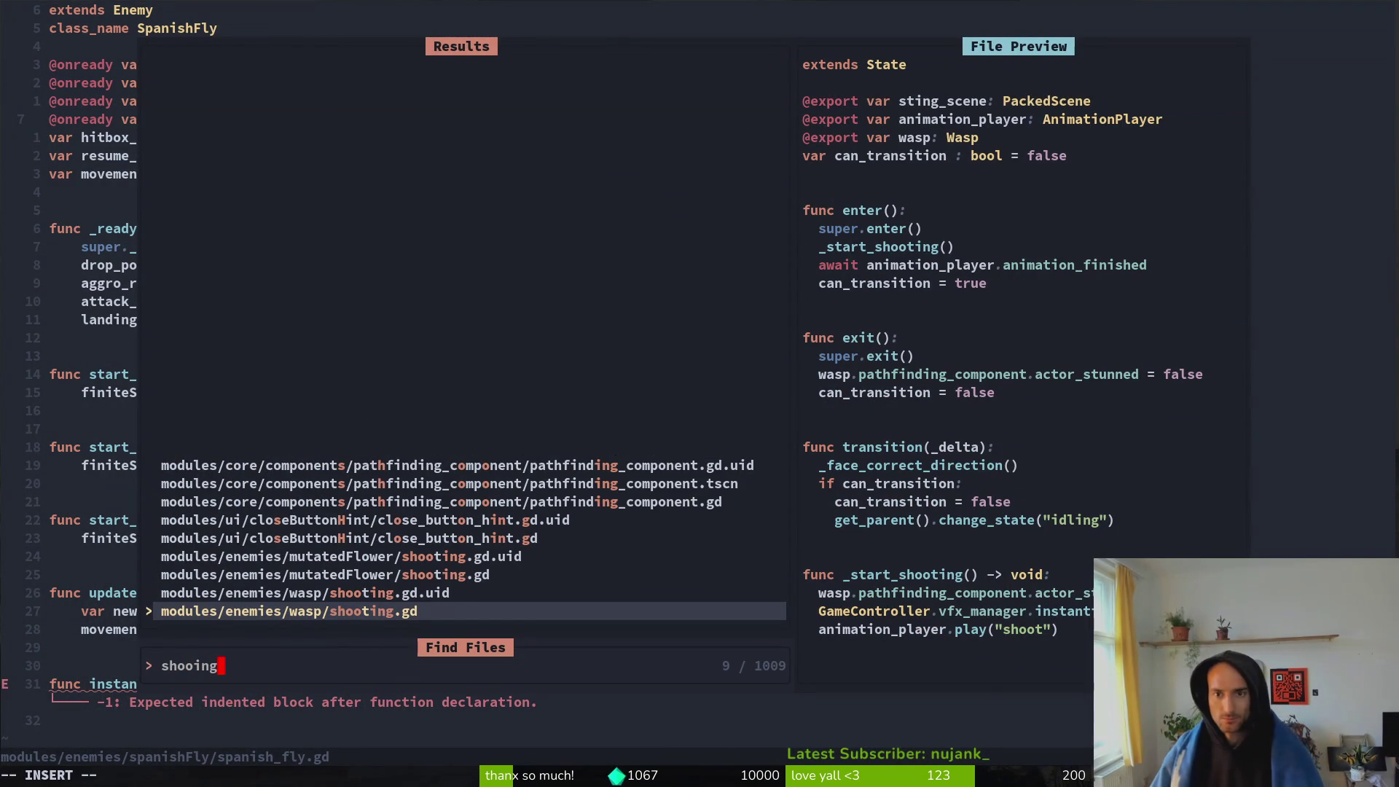
pyautogui.press('Escape')
pyautogui.press('Escape')
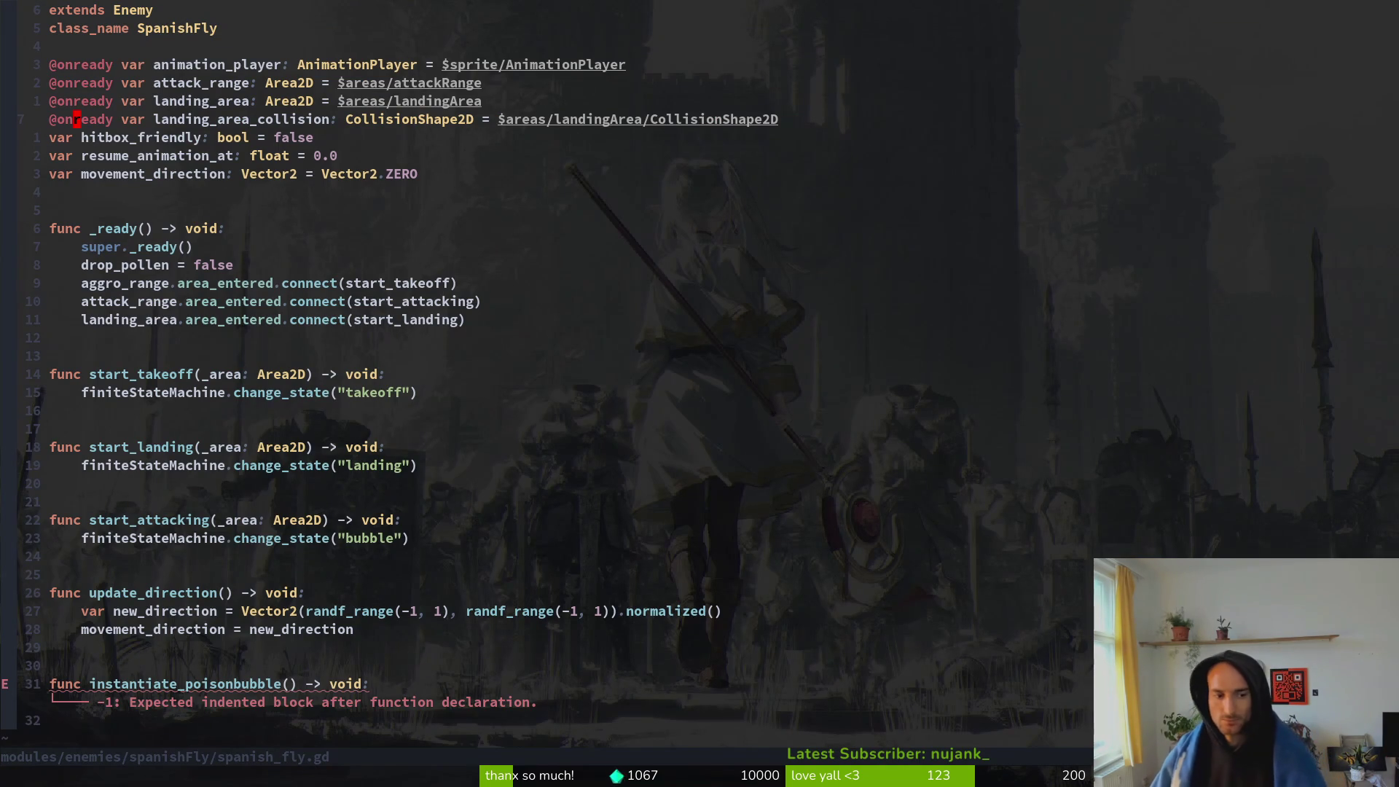
# - Search files for 'shooting' and open modules/enemies/wasp/shooting.gd
pyautogui.press('3')
pyautogui.press('1')
pyautogui.press('j')
pyautogui.press('space')
pyautogui.press('f')
pyautogui.press('f')
pyautogui.write('shooitn')
pyautogui.press('BackSpace')
pyautogui.press('BackSpace')
pyautogui.press('BackSpace')
pyautogui.write('t')
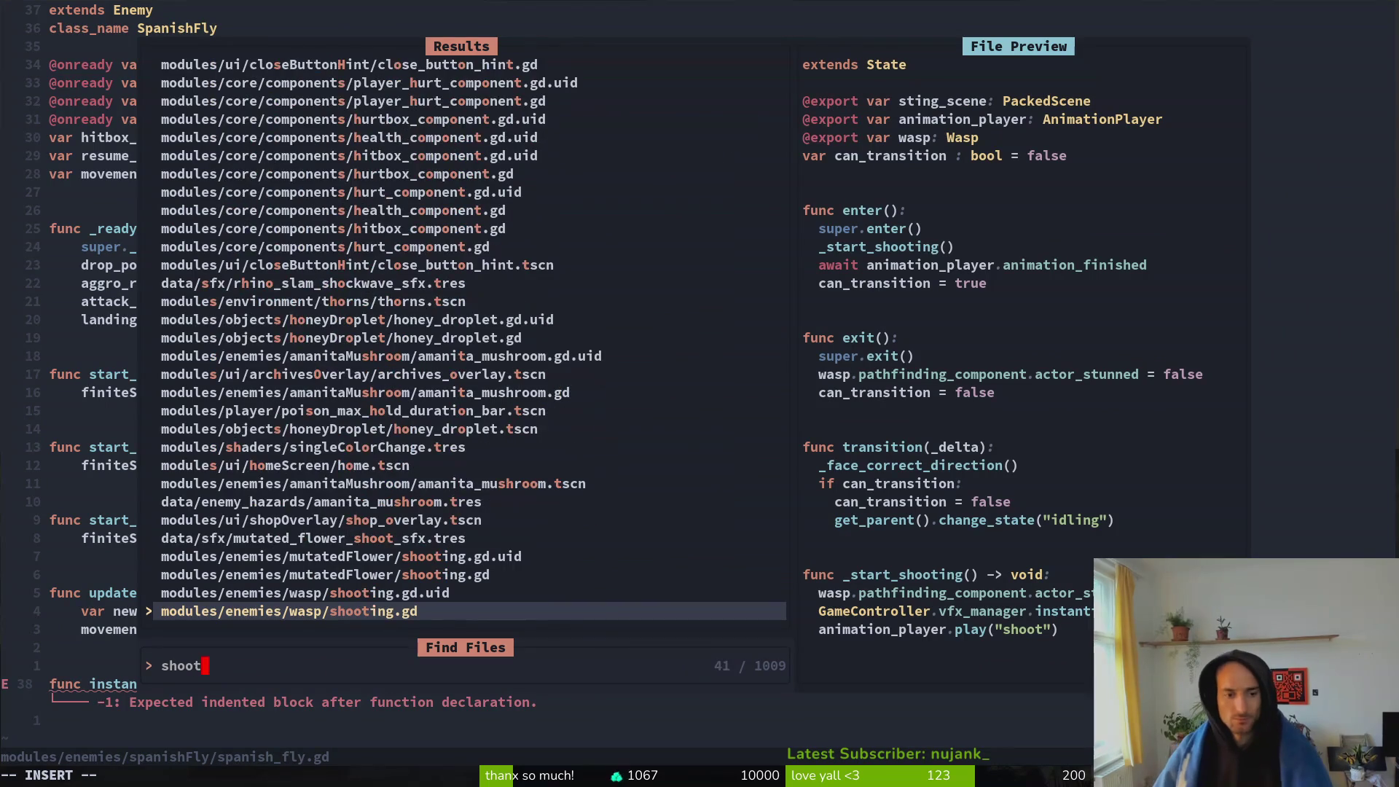
pyautogui.press('Return')
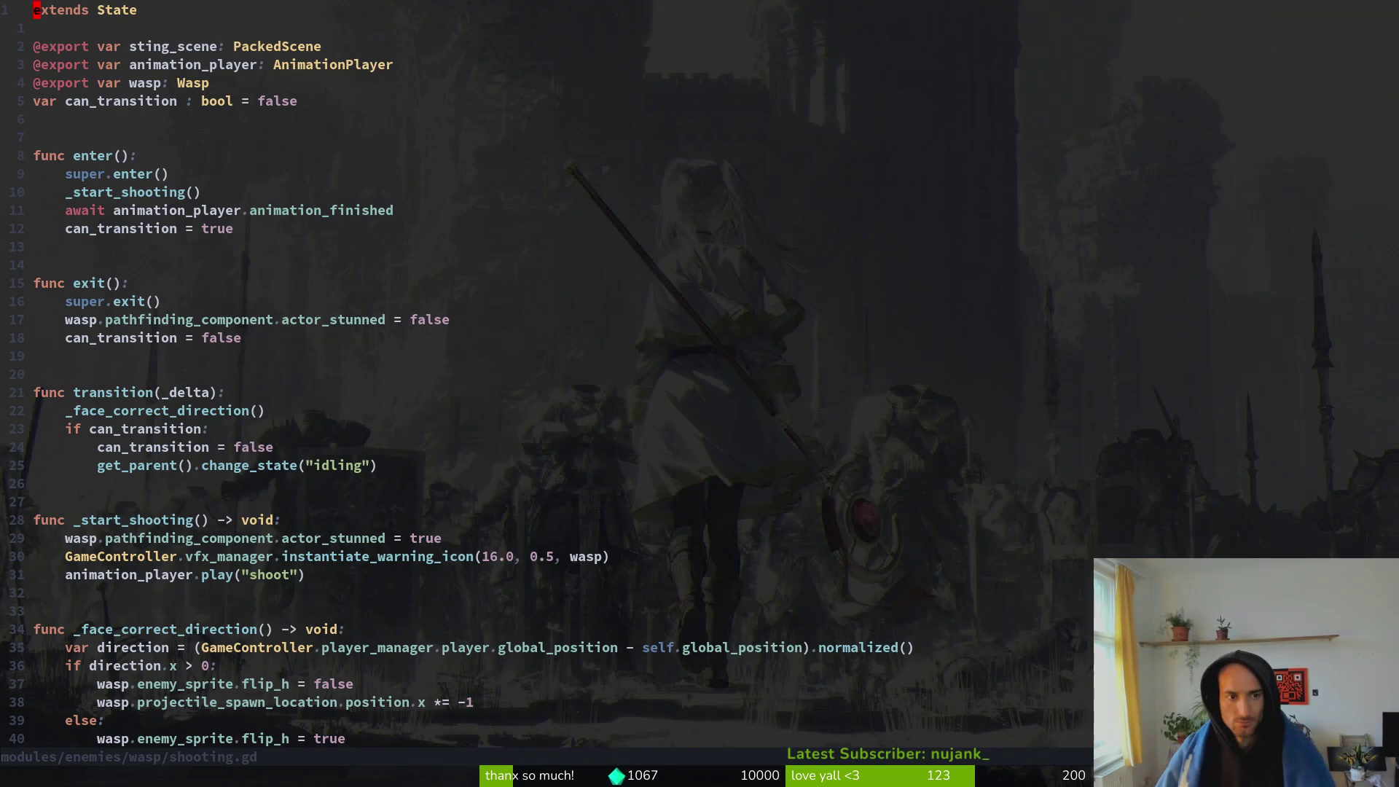
# - Page down and back up through shooting.gd, then switch to the Godot editor
pyautogui.hotkey('ctrl', 'd')
pyautogui.hotkey('ctrl', 'd')
pyautogui.hotkey('ctrl', 'd')
pyautogui.hotkey('ctrl', 'u')
pyautogui.hotkey('ctrl', 'u')
pyautogui.hotkey('ctrl', 'u')
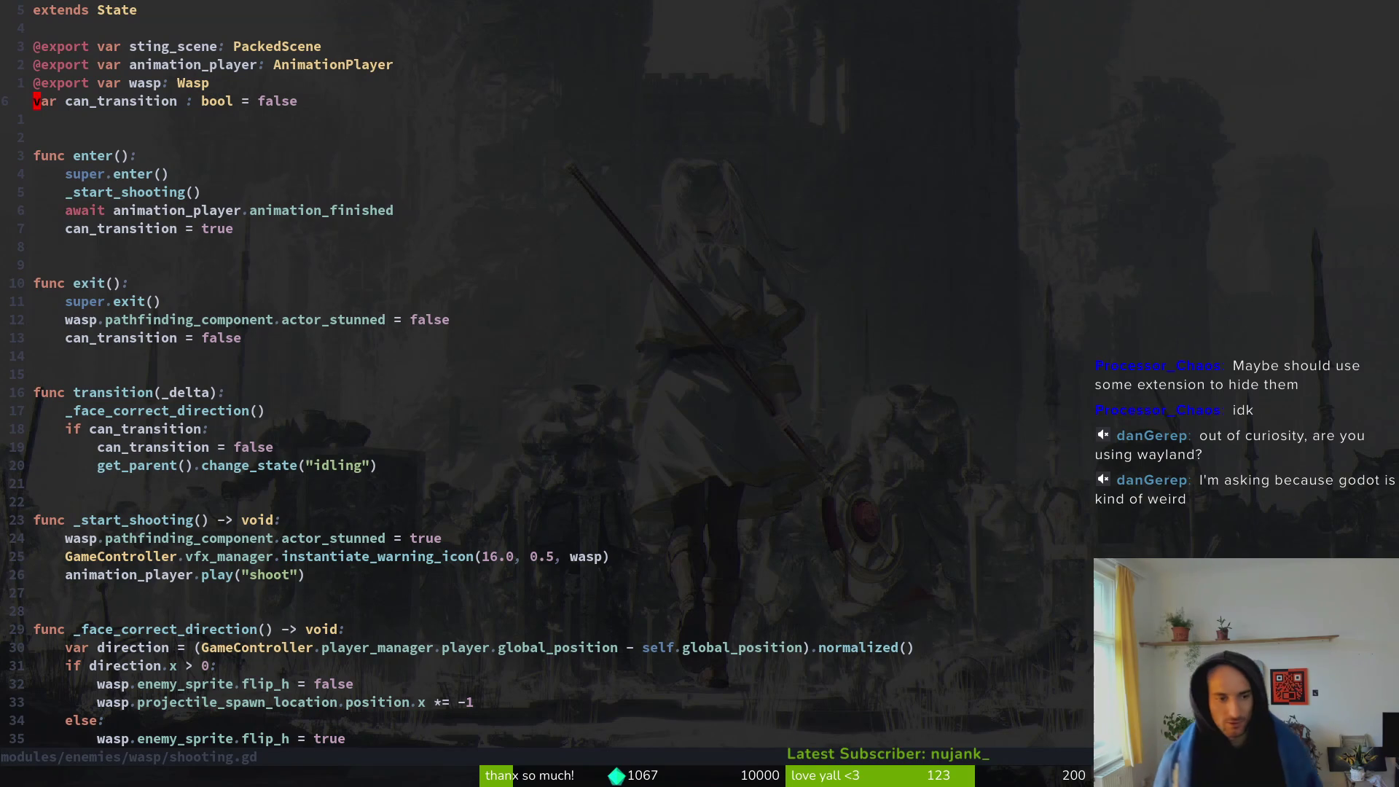
pyautogui.hotkey('alt', 'Tab')
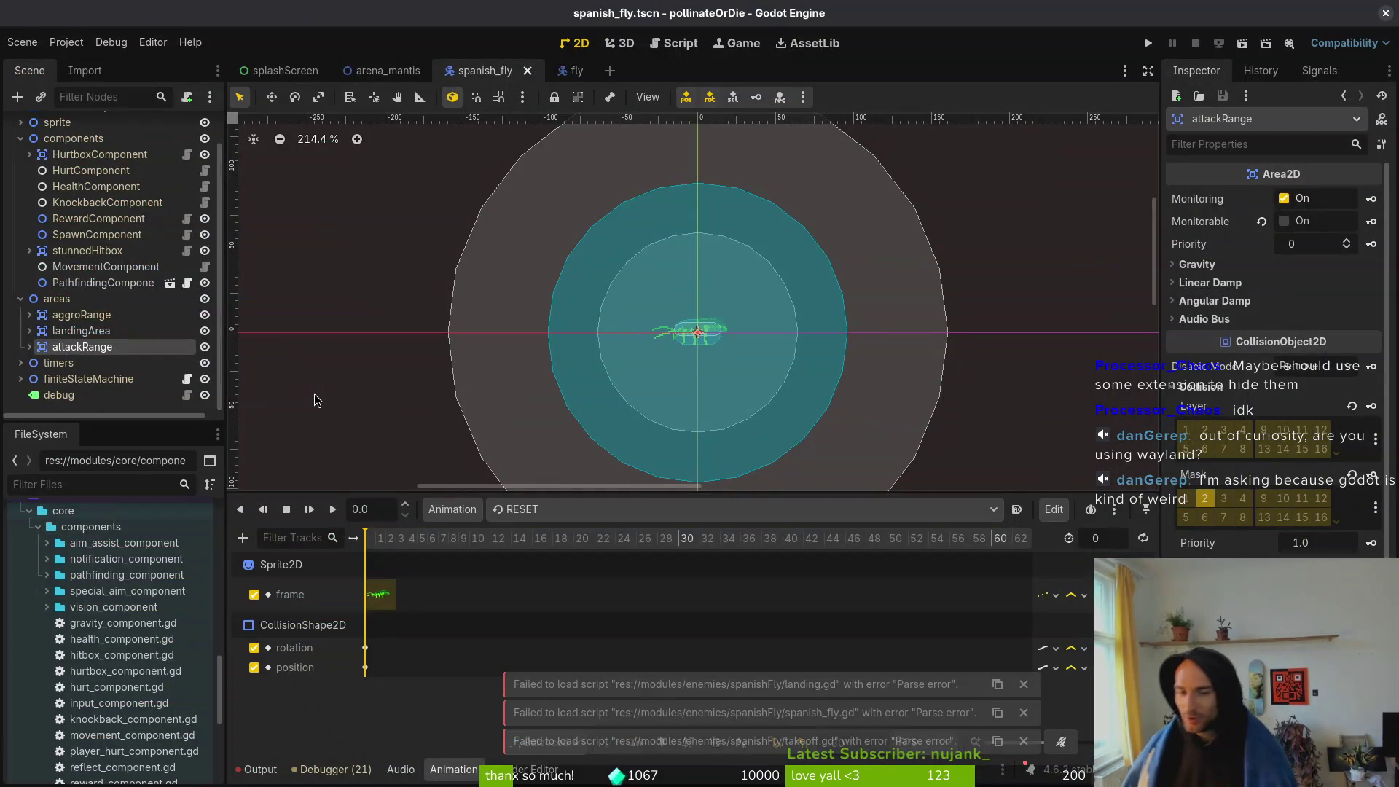
# - Open Project Settings from the Project menu and close it again
pyautogui.click(66, 42)
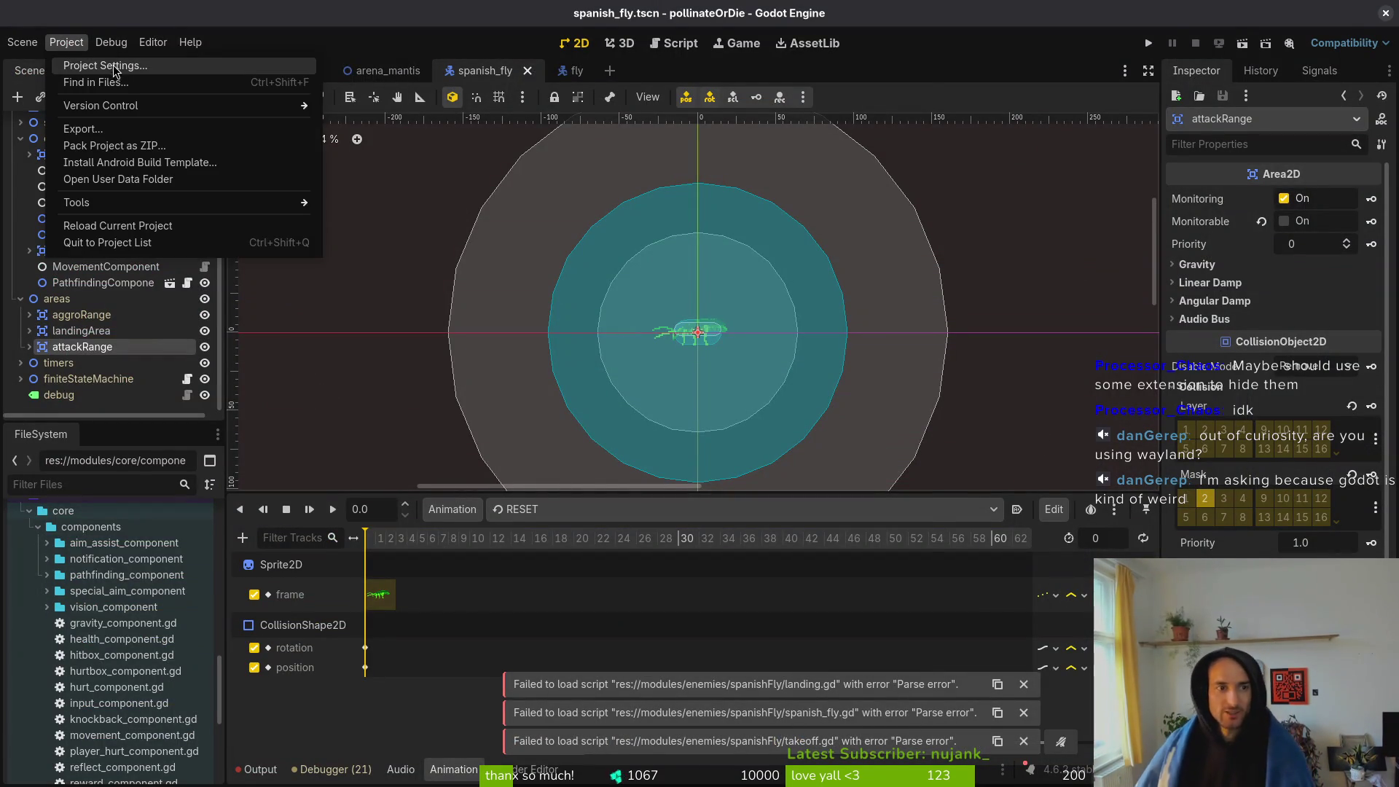
pyautogui.click(113, 65)
pyautogui.click(918, 46)
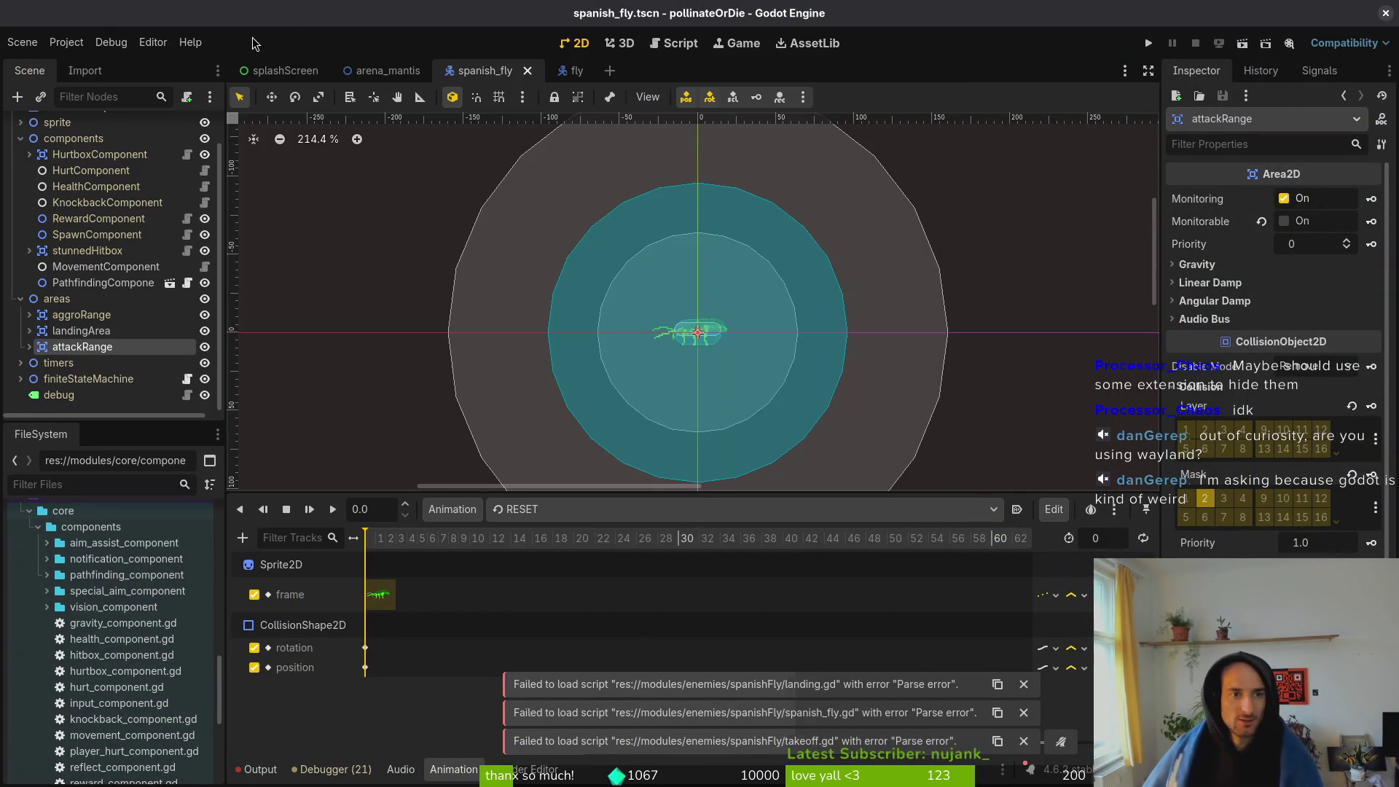
# - Open Editor Settings and show the Run > Platforms page with Prefer Wayland
pyautogui.click(154, 42)
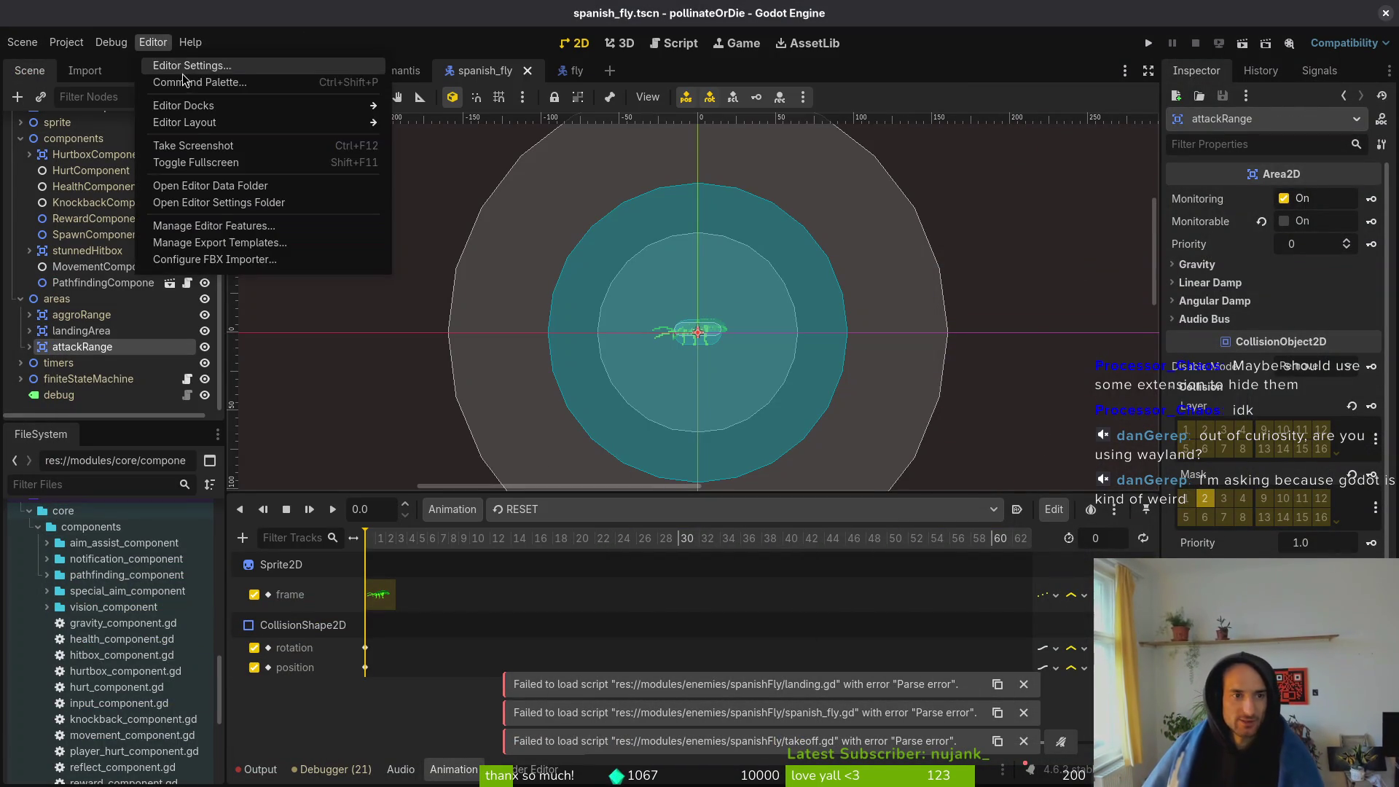
pyautogui.click(175, 64)
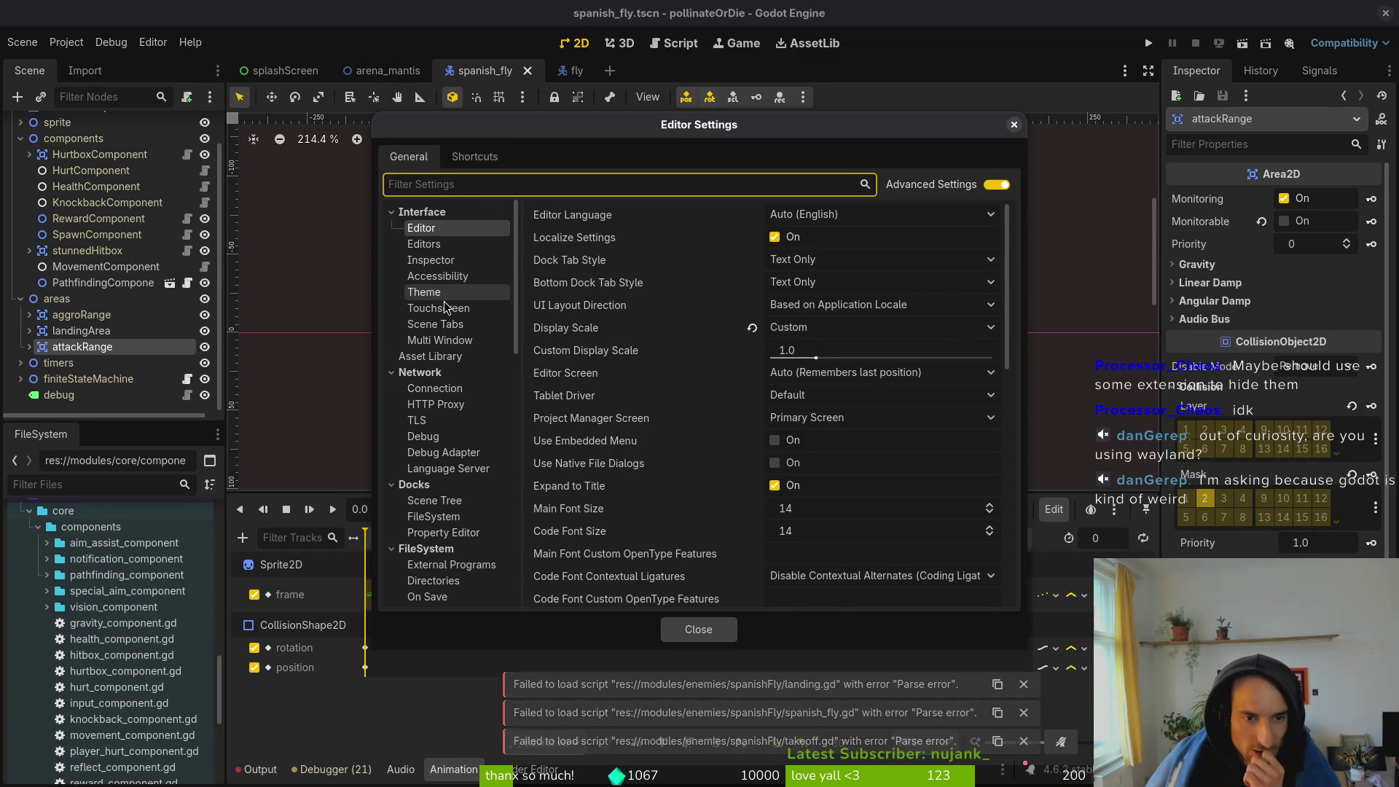
pyautogui.scroll(-6, 441, 384)
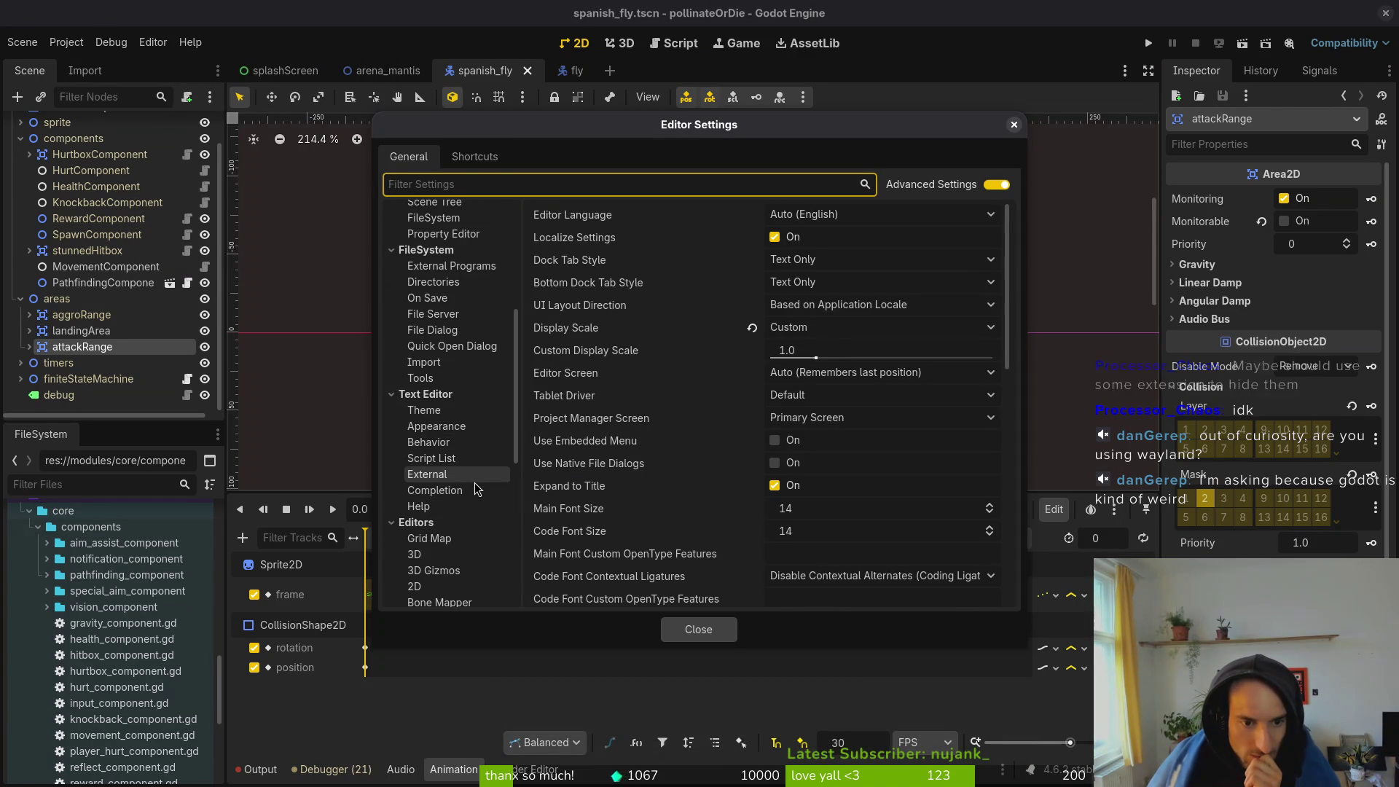
pyautogui.scroll(-4, 475, 489)
pyautogui.scroll(-4, 477, 490)
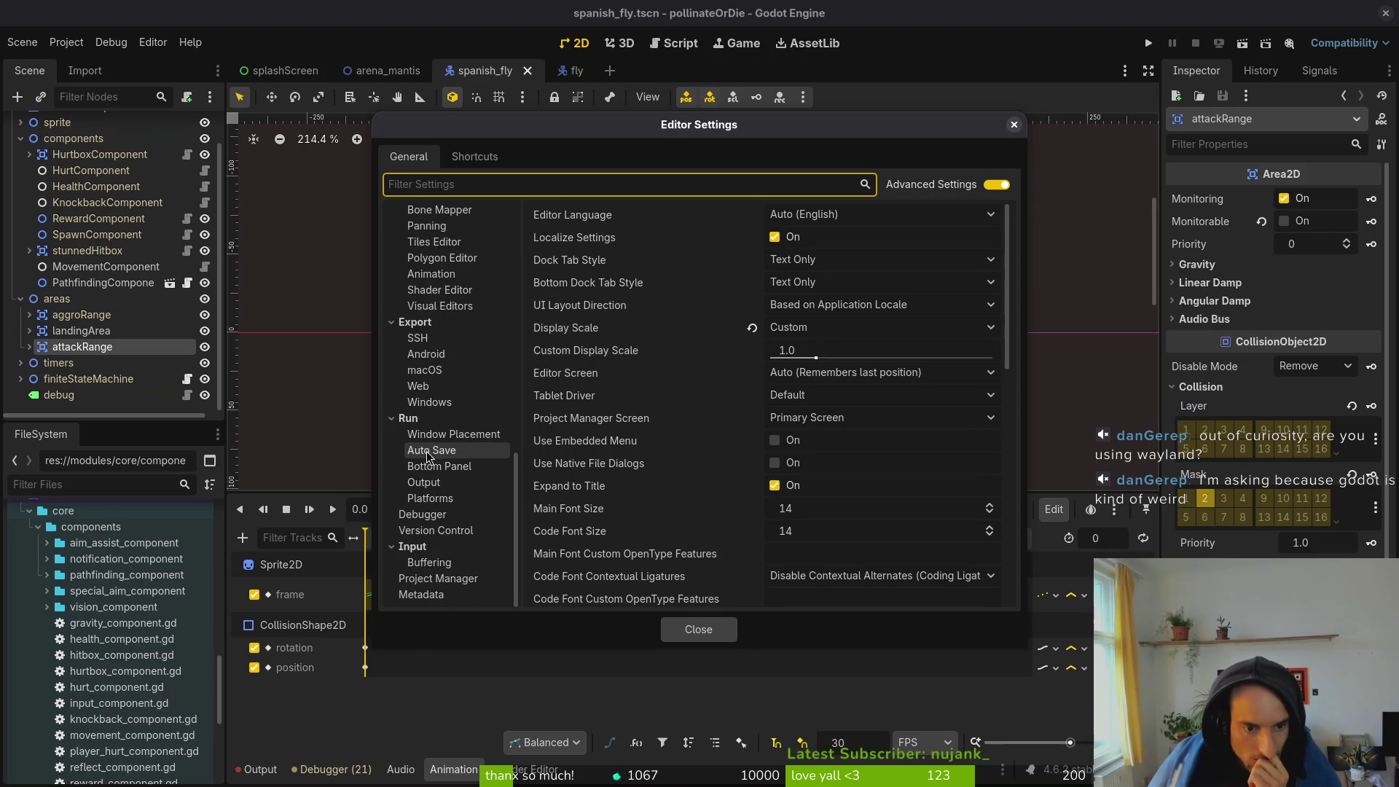
pyautogui.click(450, 503)
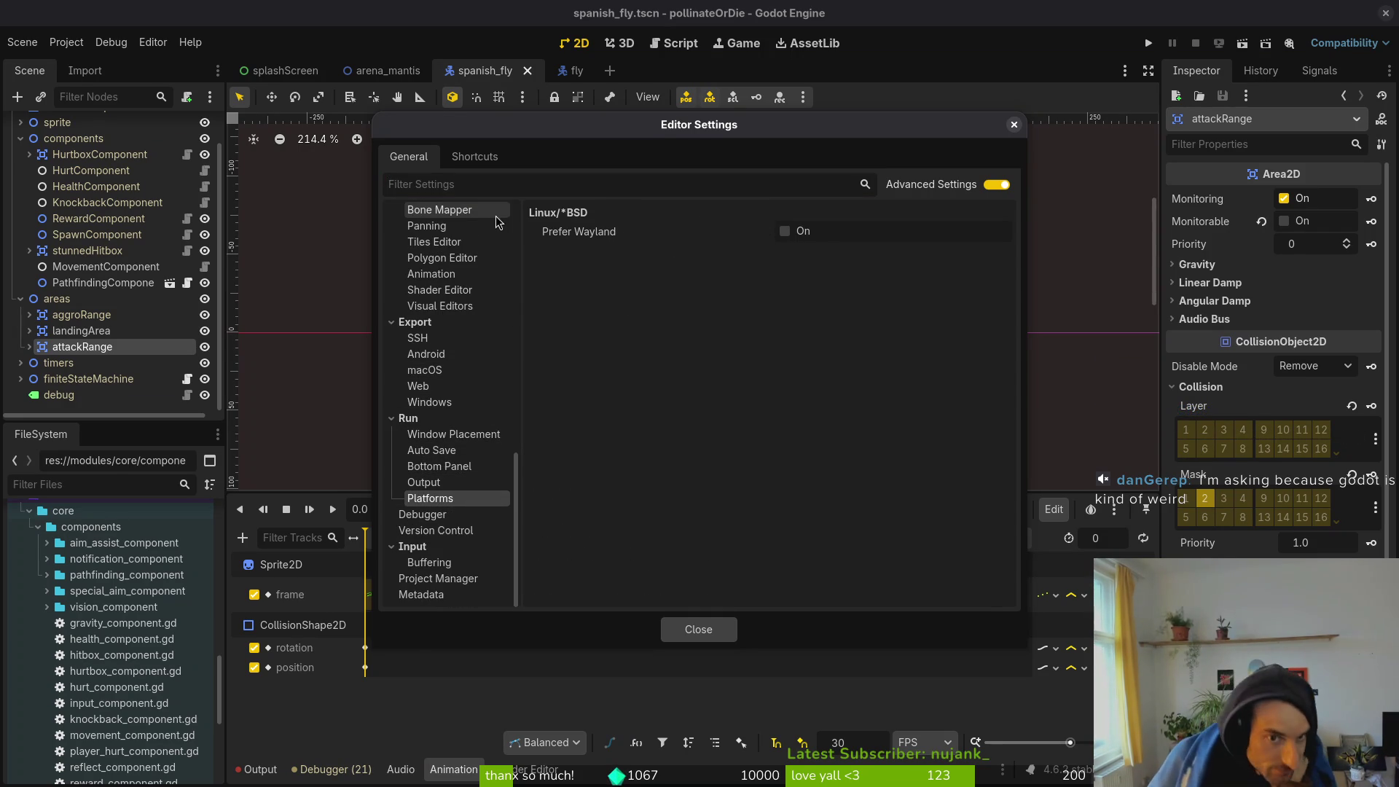
pyautogui.moveTo(568, 240)
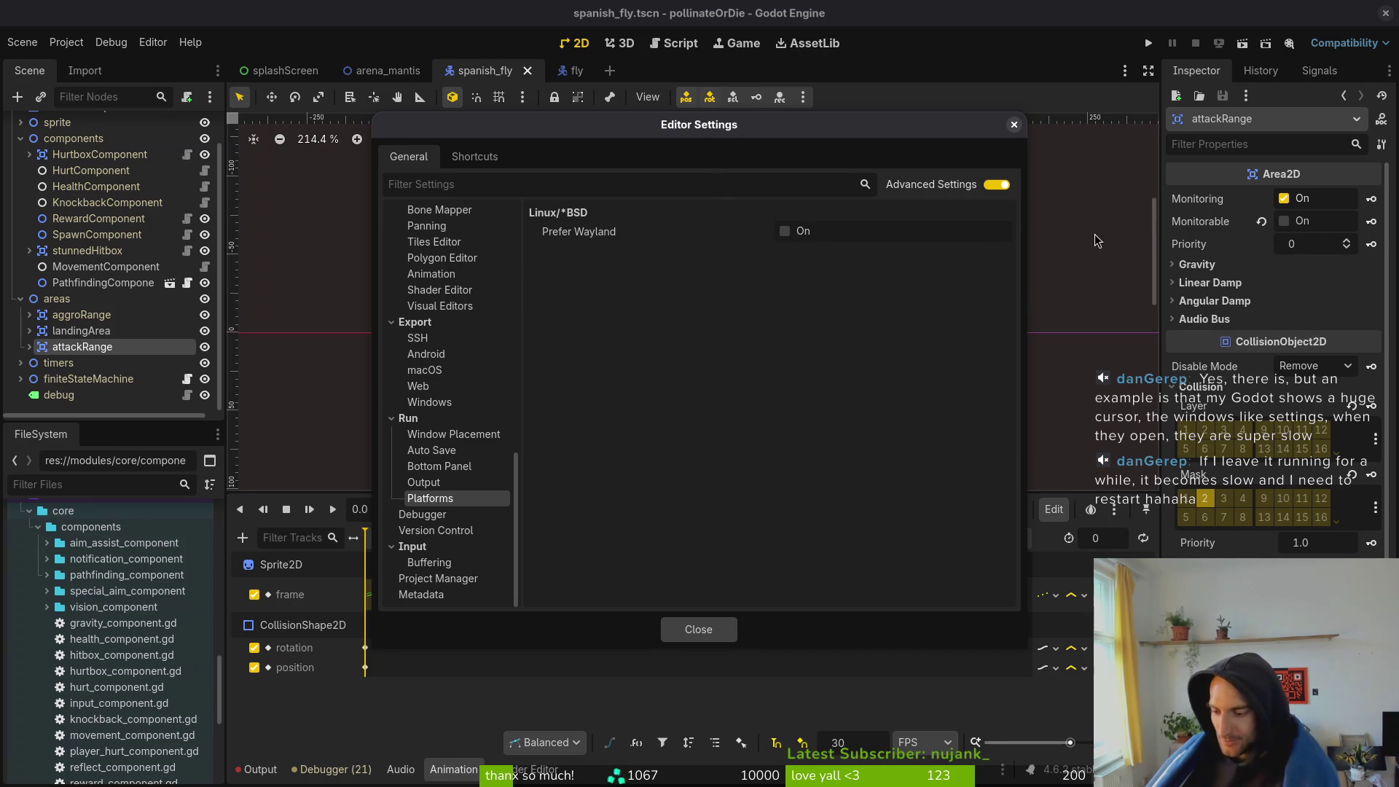
pyautogui.click(1014, 124)
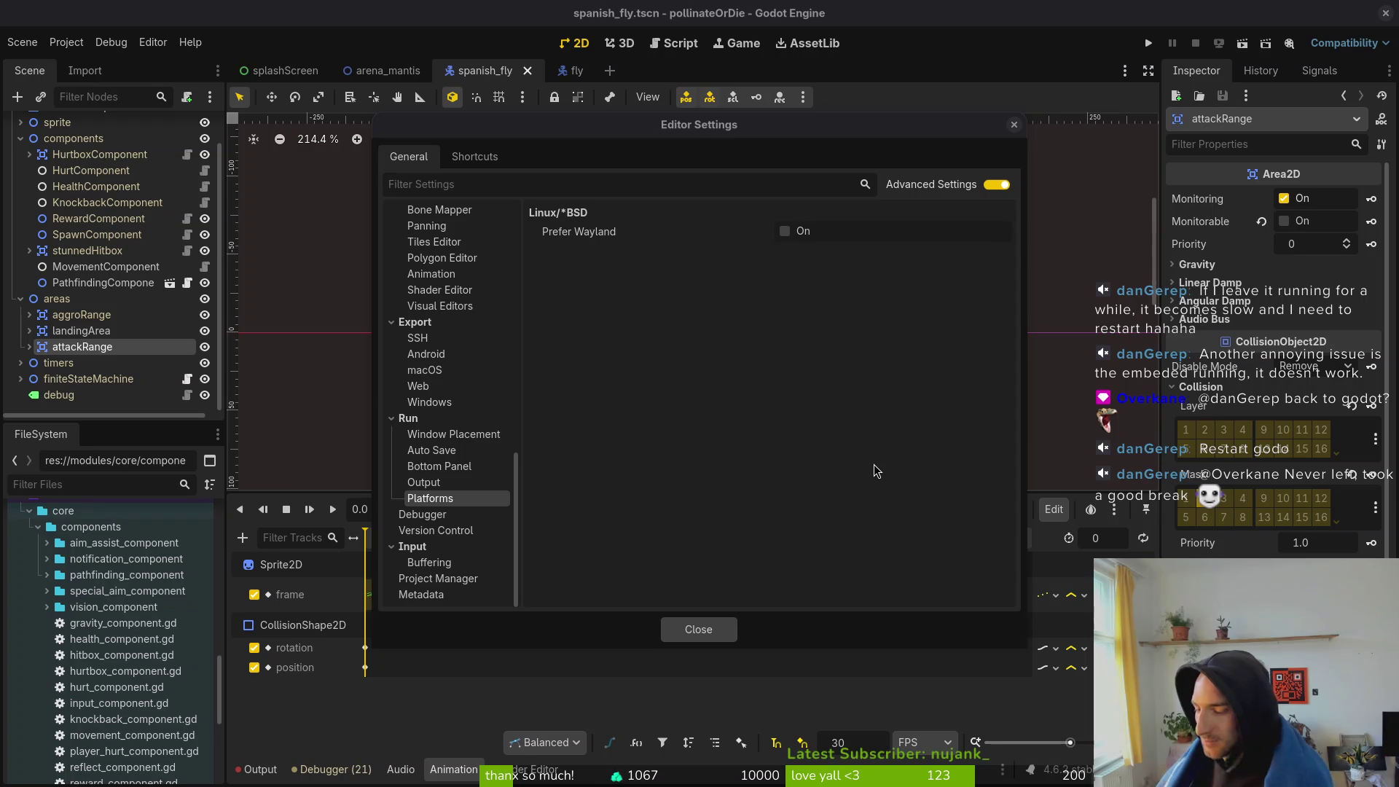
pyautogui.click(685, 641)
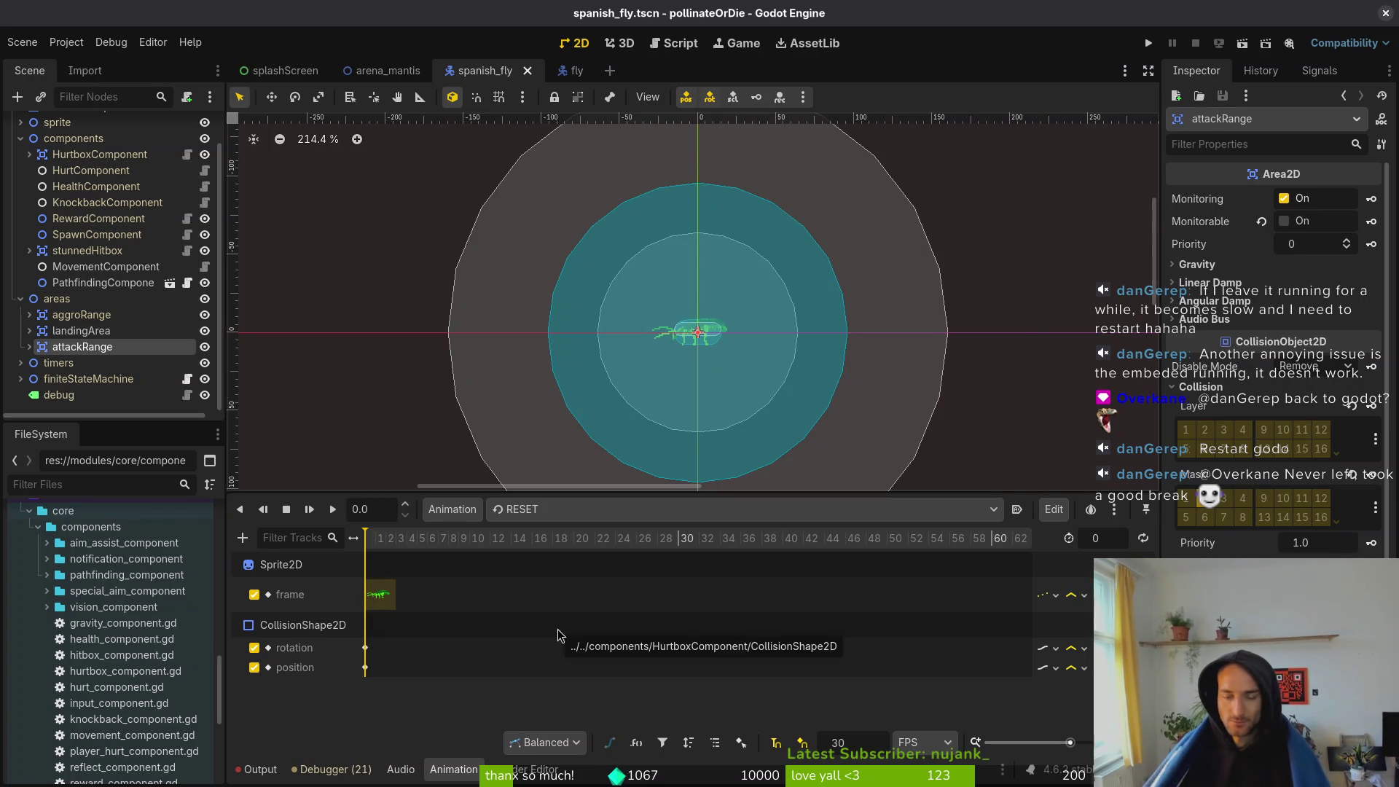
pyautogui.click(649, 353)
pyautogui.hotkey('ctrl', 's')
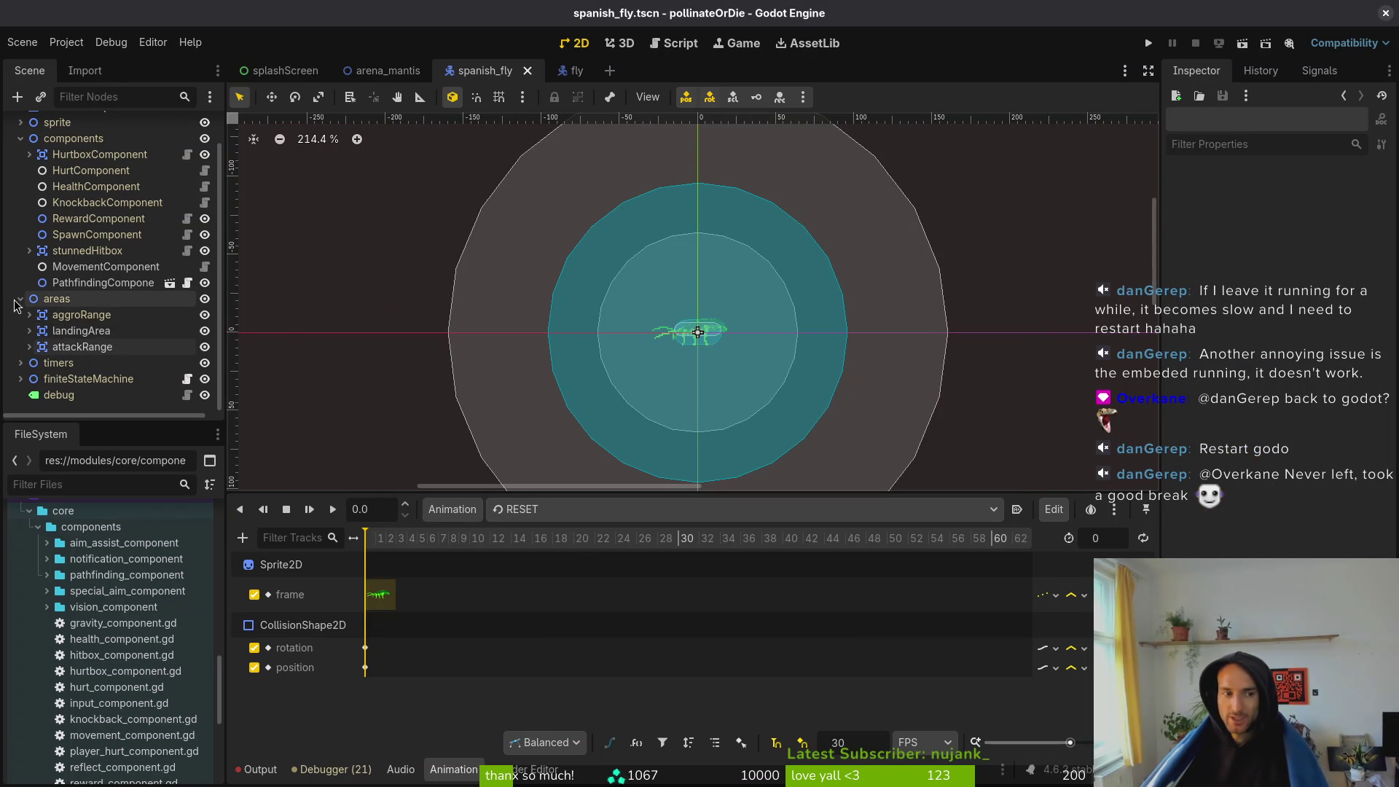
pyautogui.click(16, 300)
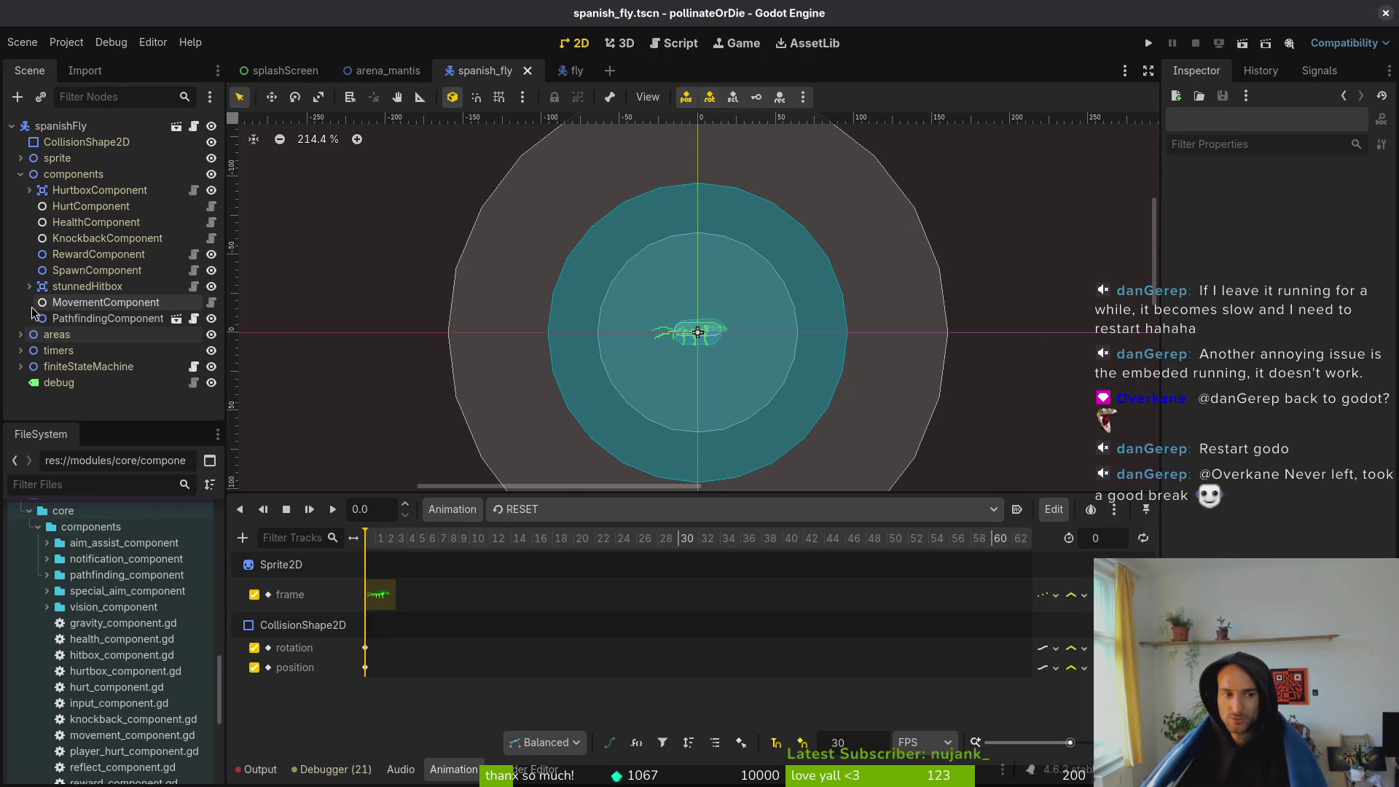
pyautogui.click(22, 174)
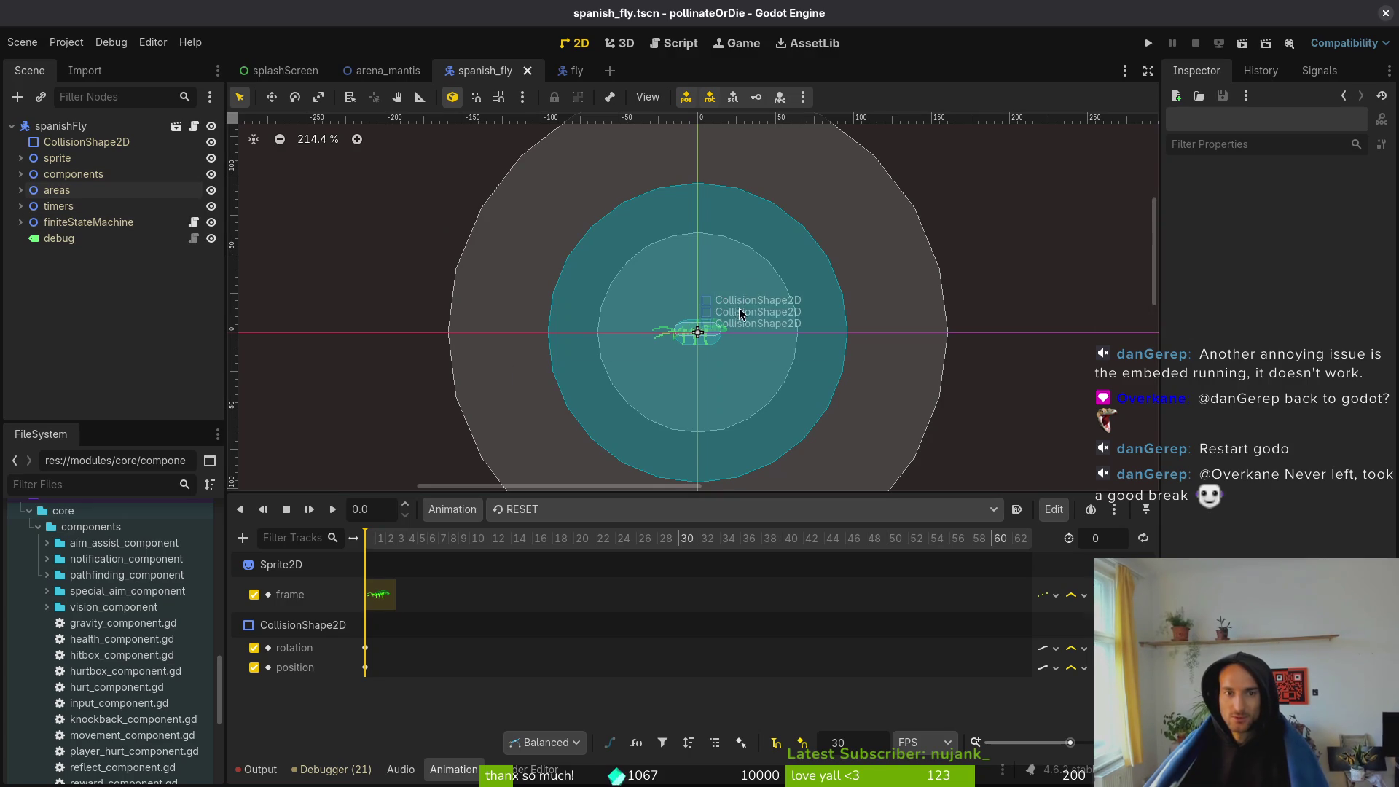
pyautogui.scroll(-4, 736, 315)
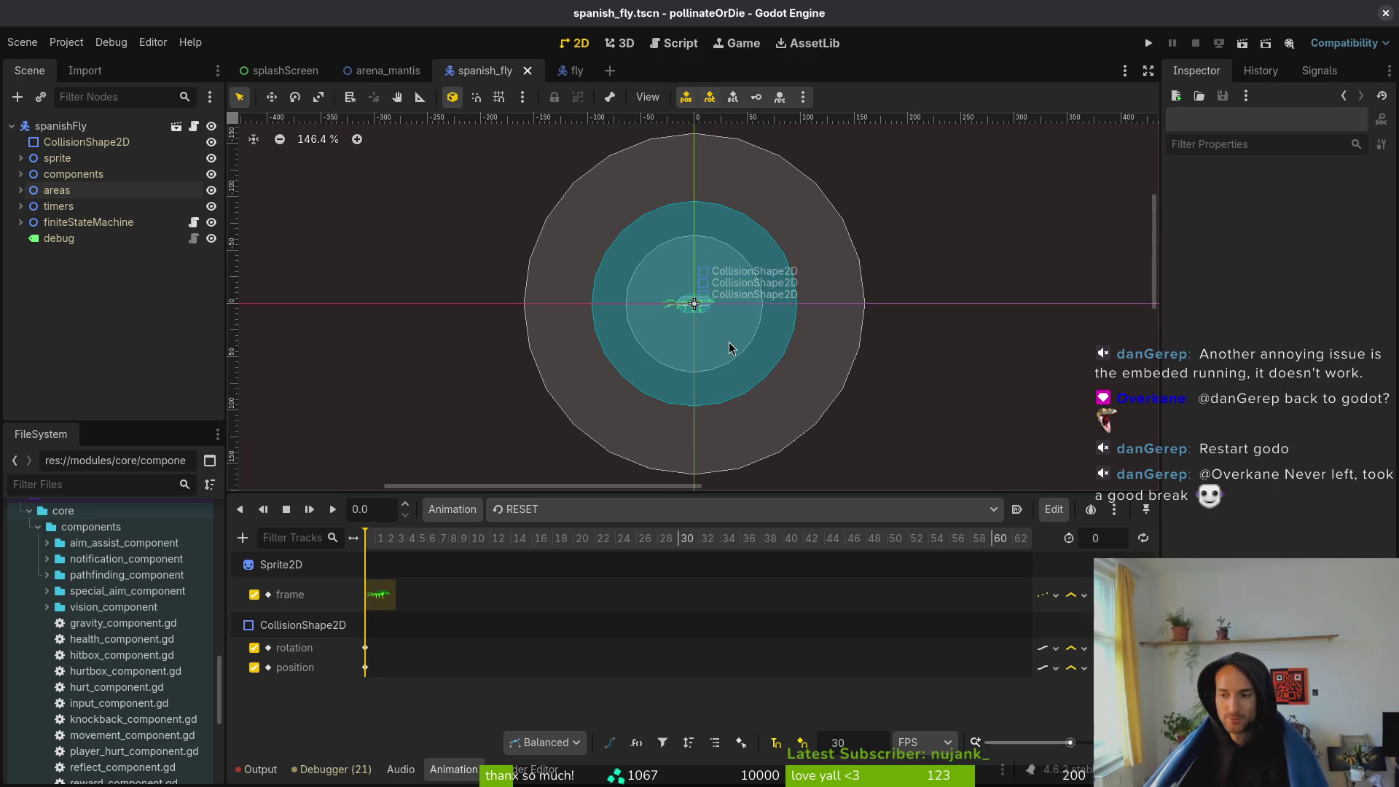
pyautogui.click(76, 51)
pyautogui.click(89, 64)
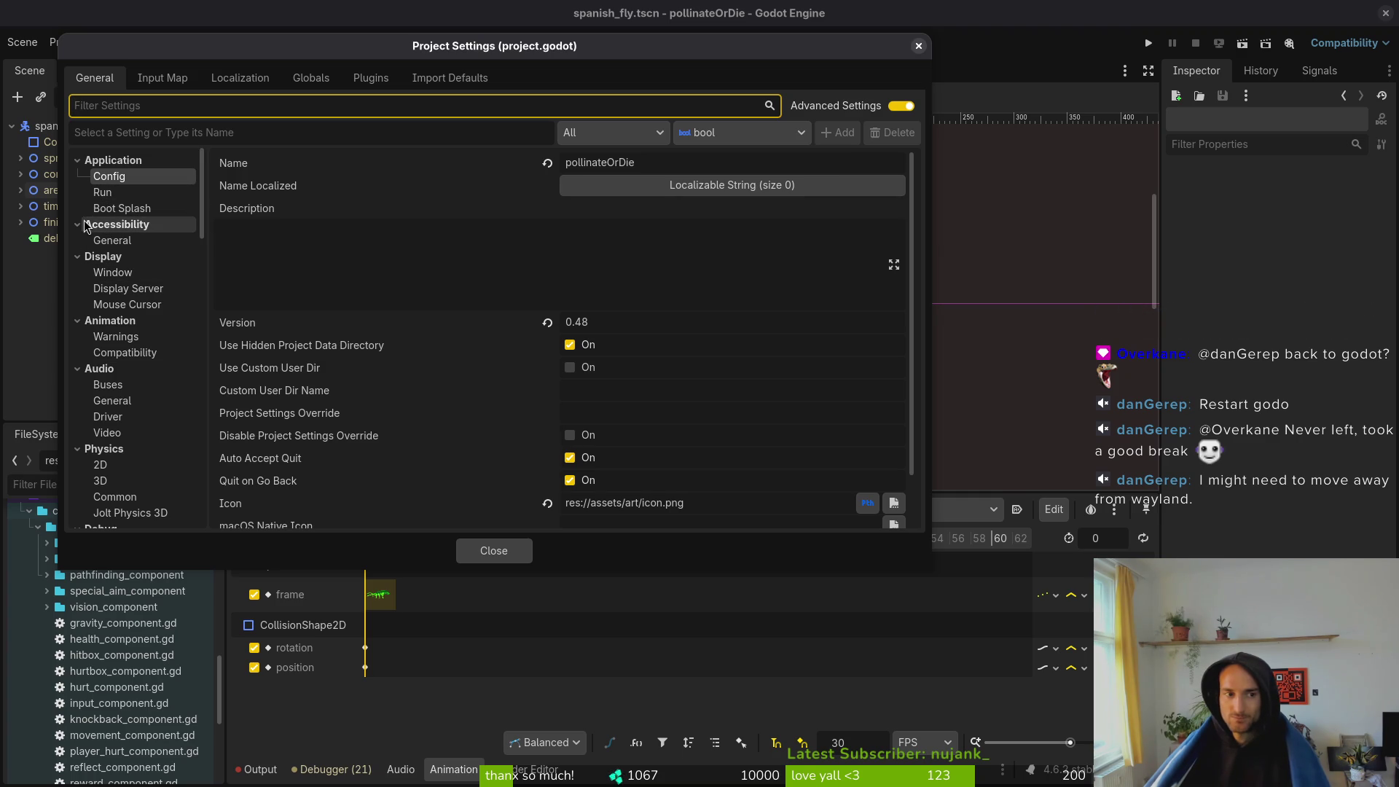
pyautogui.click(77, 161)
pyautogui.click(77, 177)
pyautogui.click(77, 193)
pyautogui.click(77, 208)
pyautogui.click(77, 224)
pyautogui.click(77, 241)
pyautogui.click(78, 256)
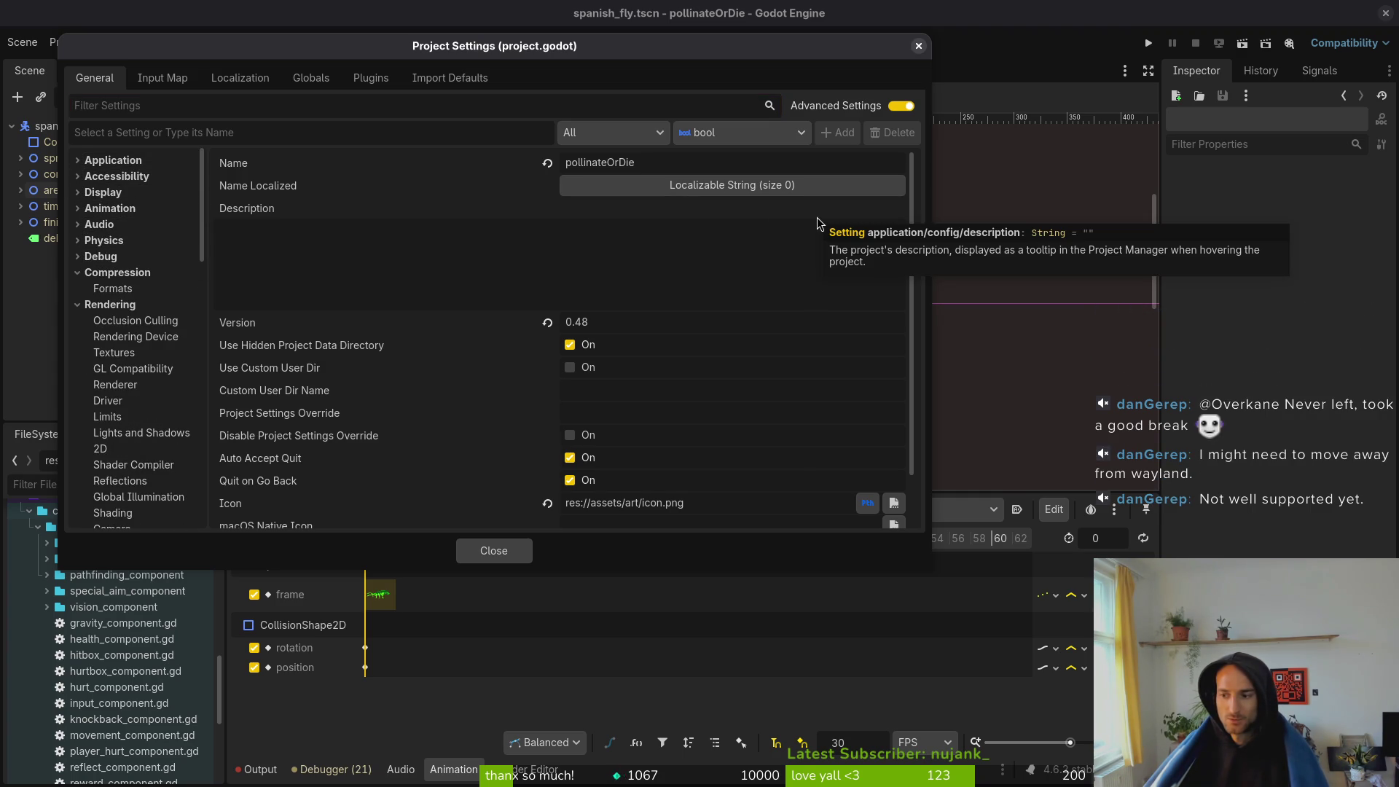
pyautogui.click(919, 48)
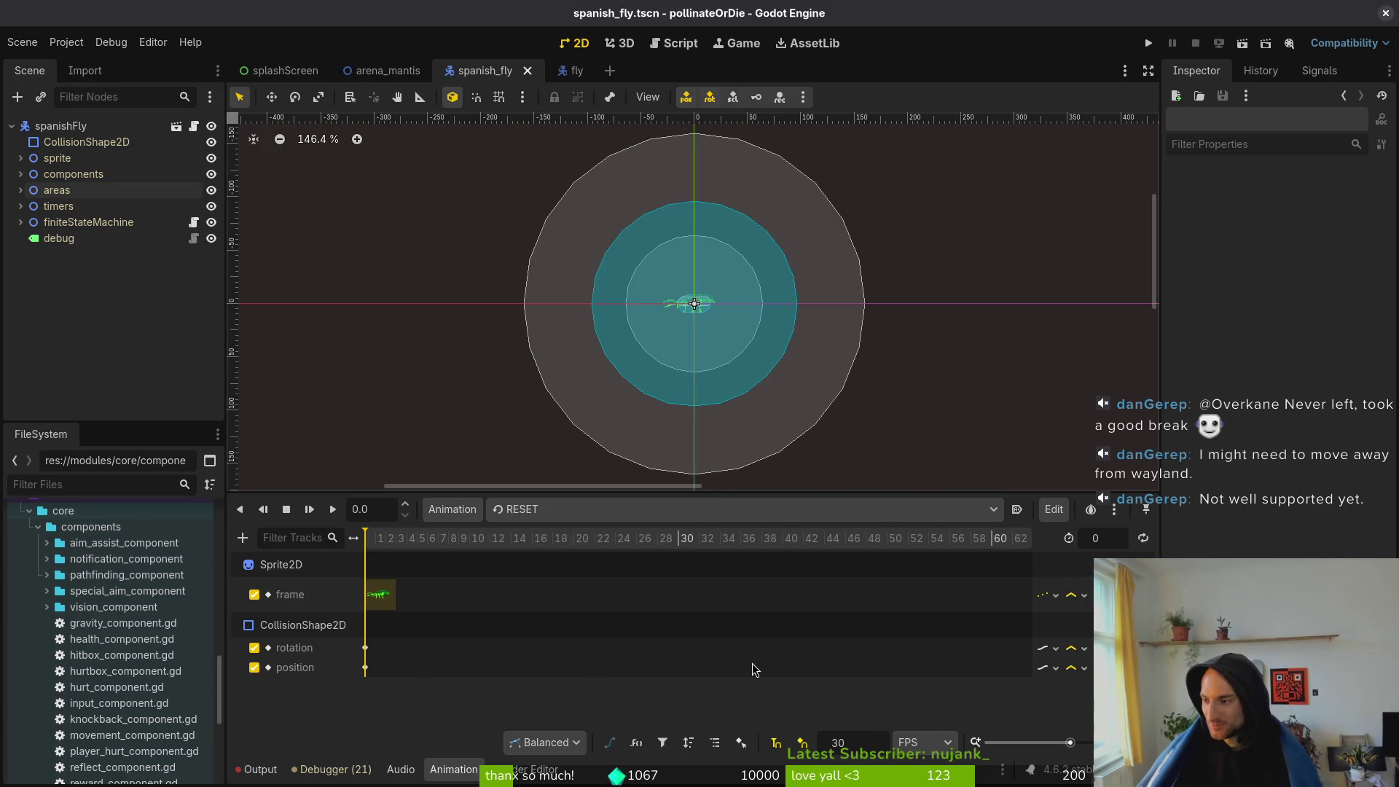
pyautogui.hotkey('alt', 'Tab')
pyautogui.hotkey('alt', 'Tab')
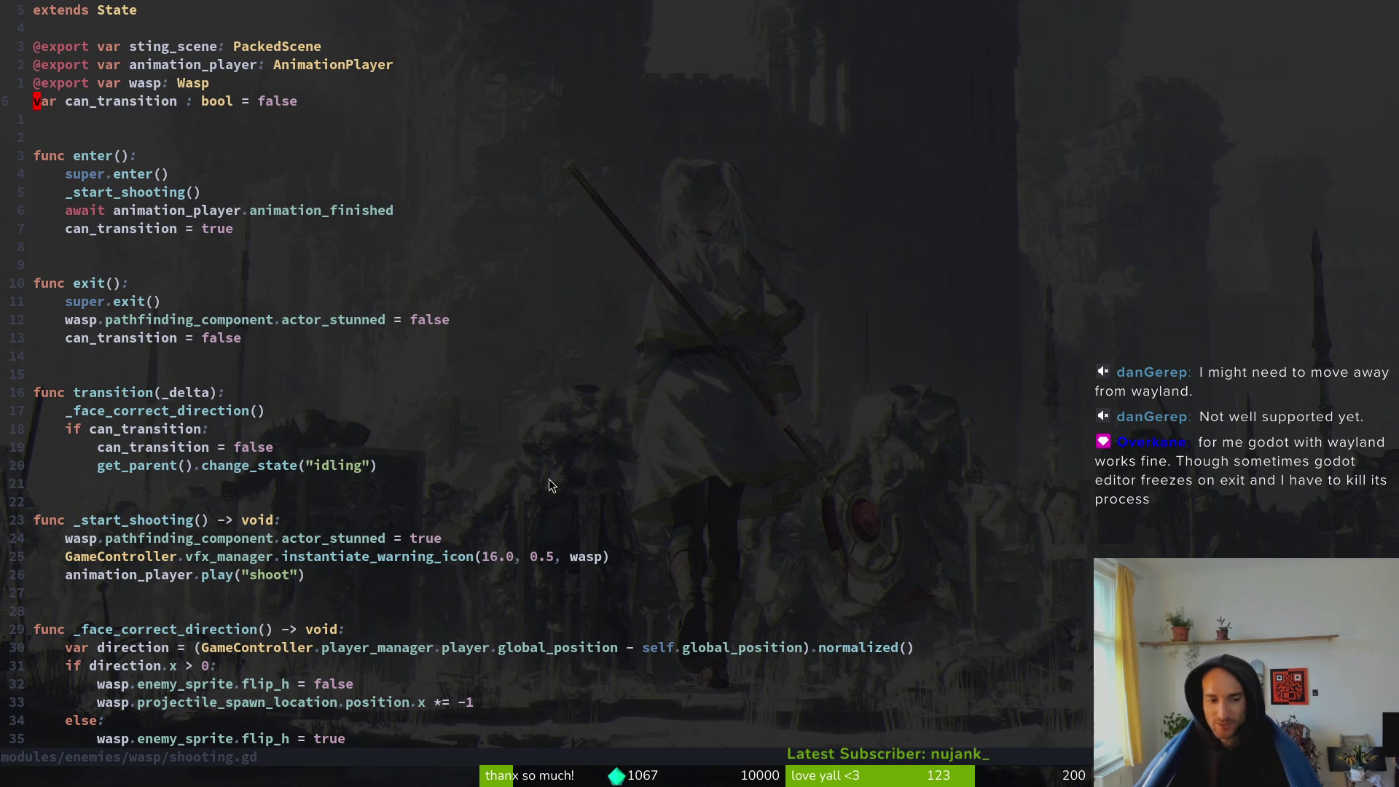
# - Save shooting.gd with :w and switch back to the spanish_fly.gd buffer
pyautogui.click(206, 601)
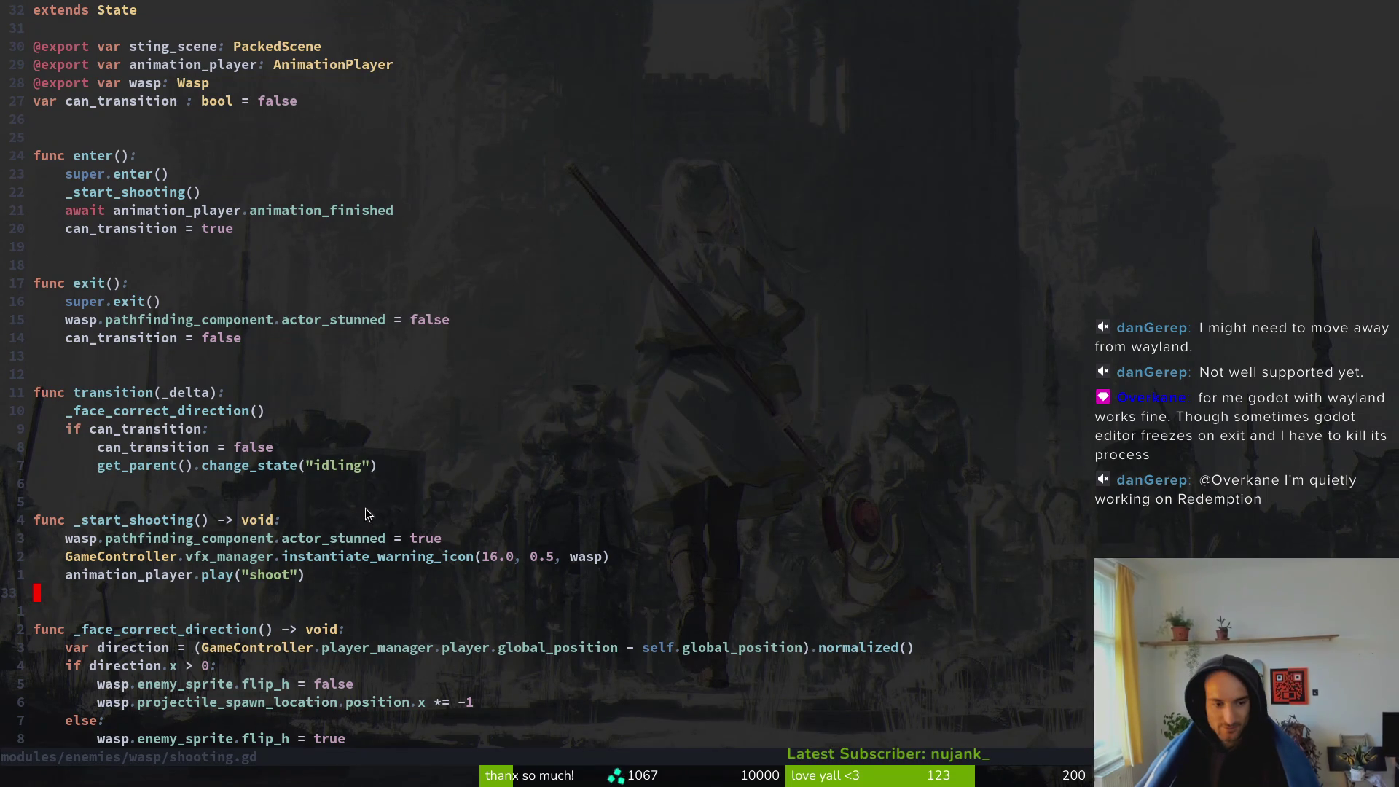
pyautogui.scroll(-3, 94, 531)
pyautogui.write(':w')
pyautogui.press('Return')
pyautogui.hotkey('ctrl', '6')
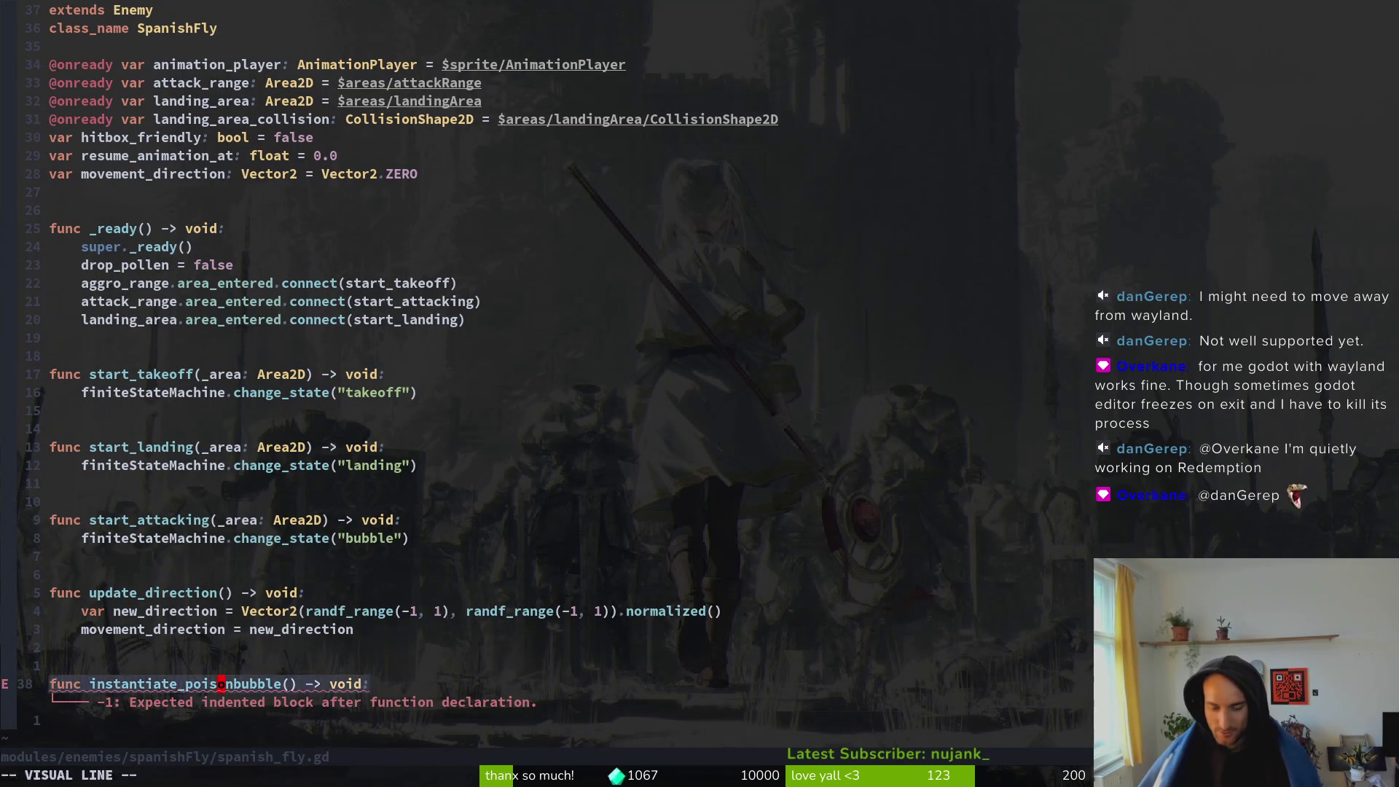
# - Clear the instantiate_poisonbubble declaration line in spanish_fly.gd and save it
pyautogui.press('c')
pyautogui.press('c')
pyautogui.press('Escape')
pyautogui.write(':w')
pyautogui.press('Return')
# - Find and open bubble.gd with a file search for 'bubble'
pyautogui.press('space')
pyautogui.press('f')
pyautogui.press('f')
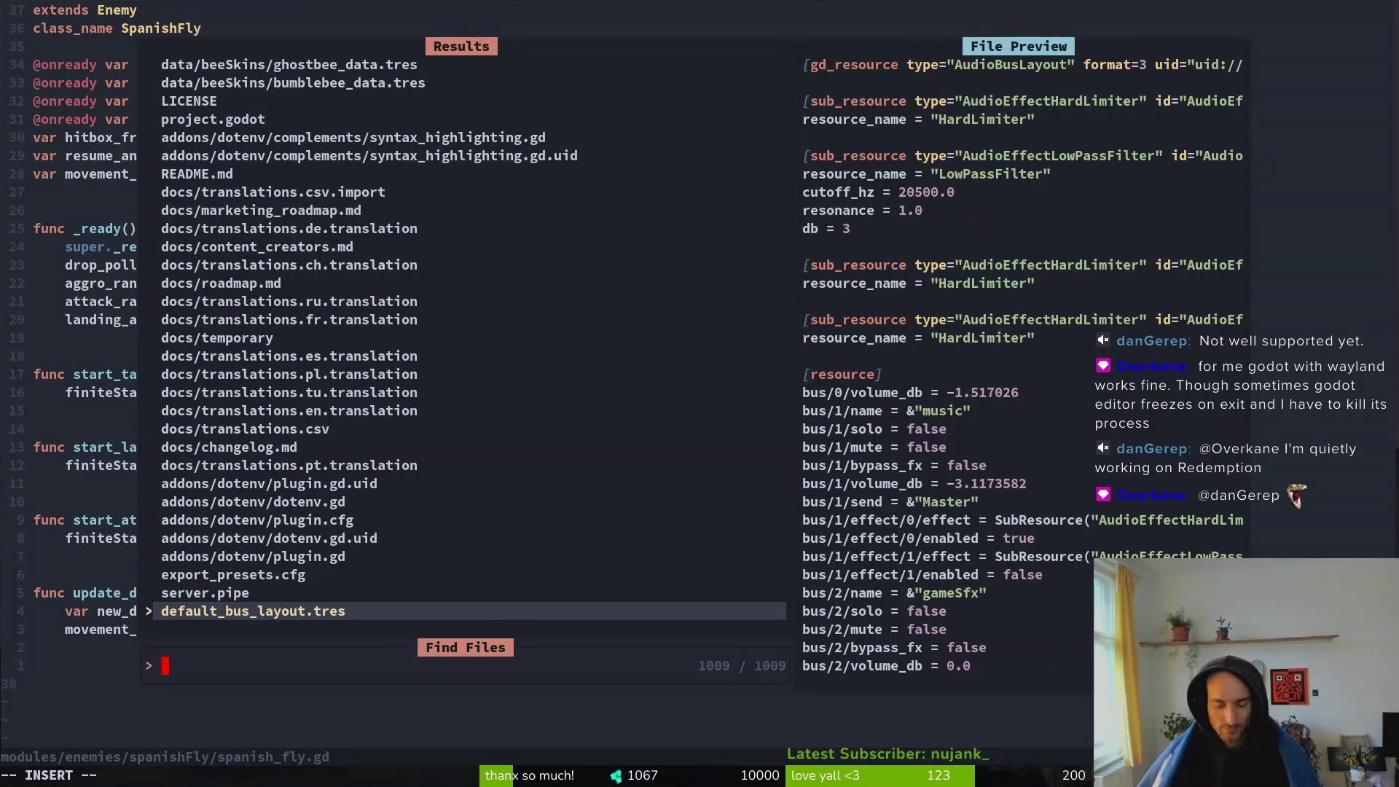
pyautogui.write('bubble')
pyautogui.press('Return')
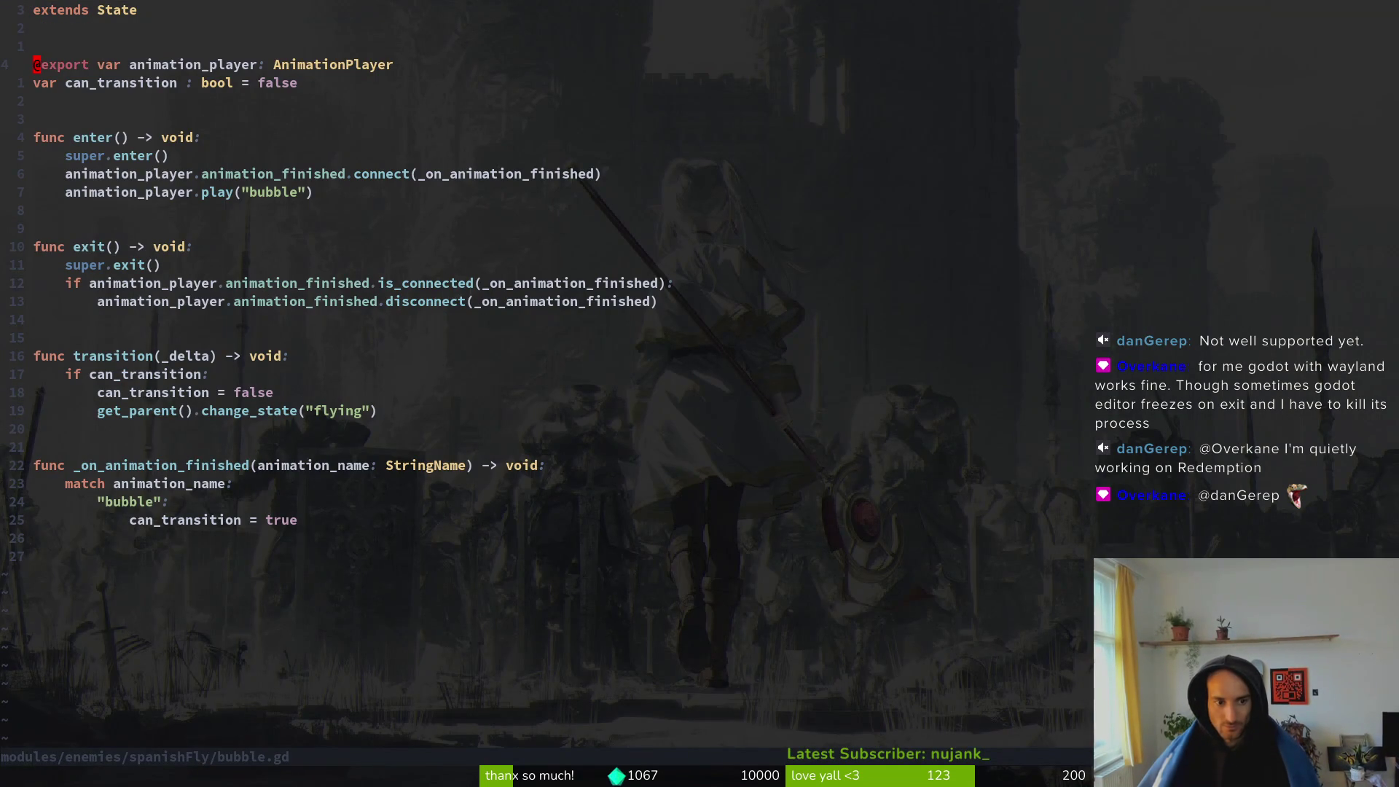
# - Add 'func instantiate_poisonbubble() -> void:' on a new line at the end of bubble.gd
pyautogui.press('G')
pyautogui.press('o')
pyautogui.press('BackSpace')
pyautogui.press('BackSpace')
pyautogui.press('BackSpace')
pyautogui.write('func insta')
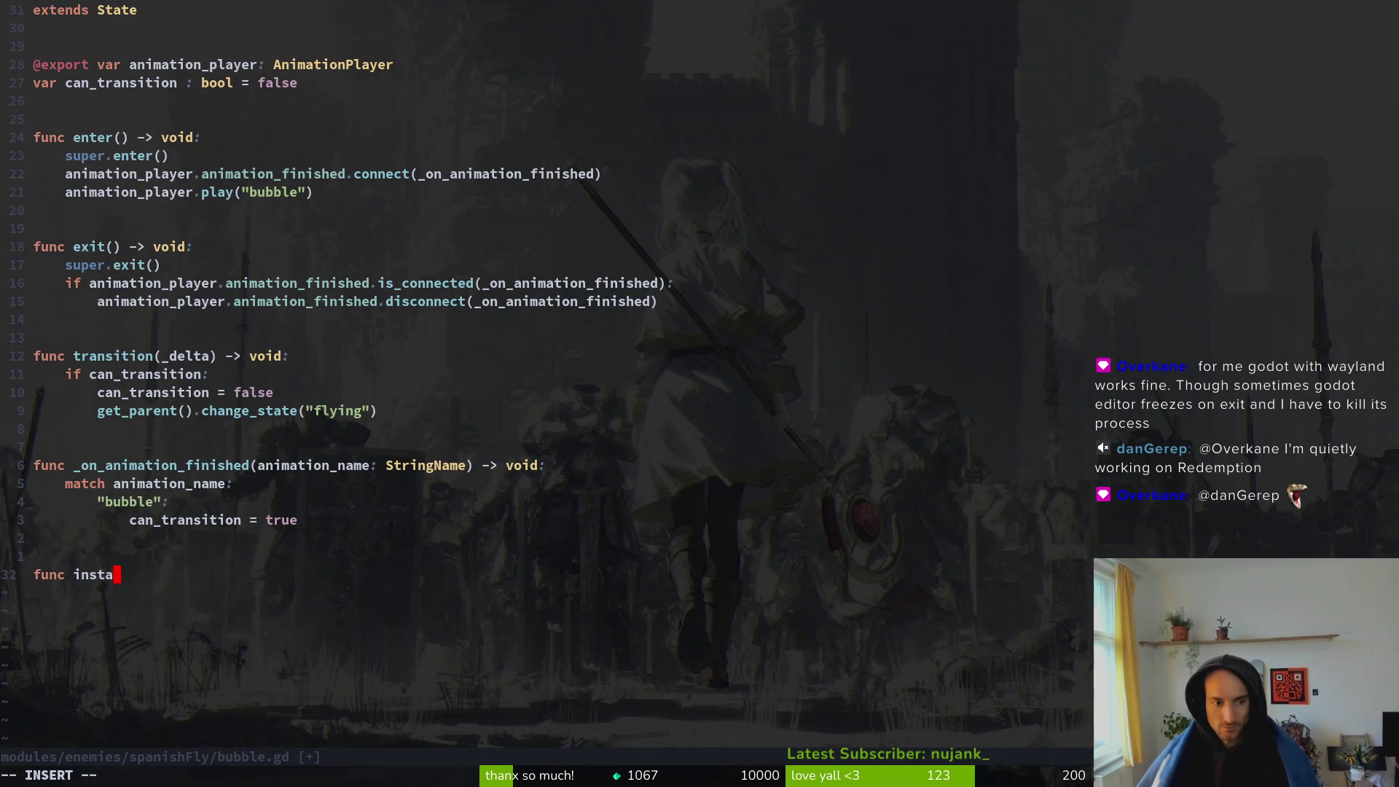
pyautogui.write('ntiate_pois')
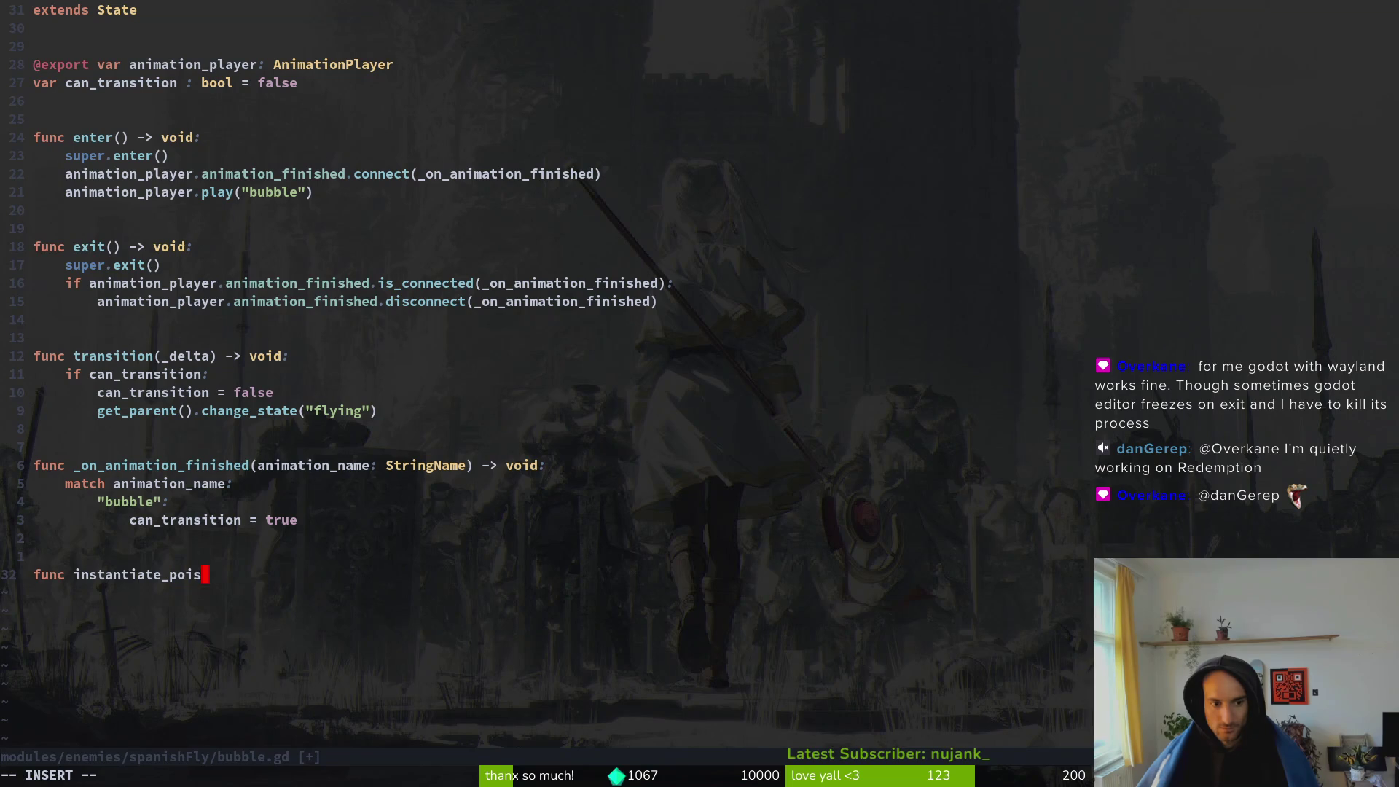
pyautogui.write('onbubble')
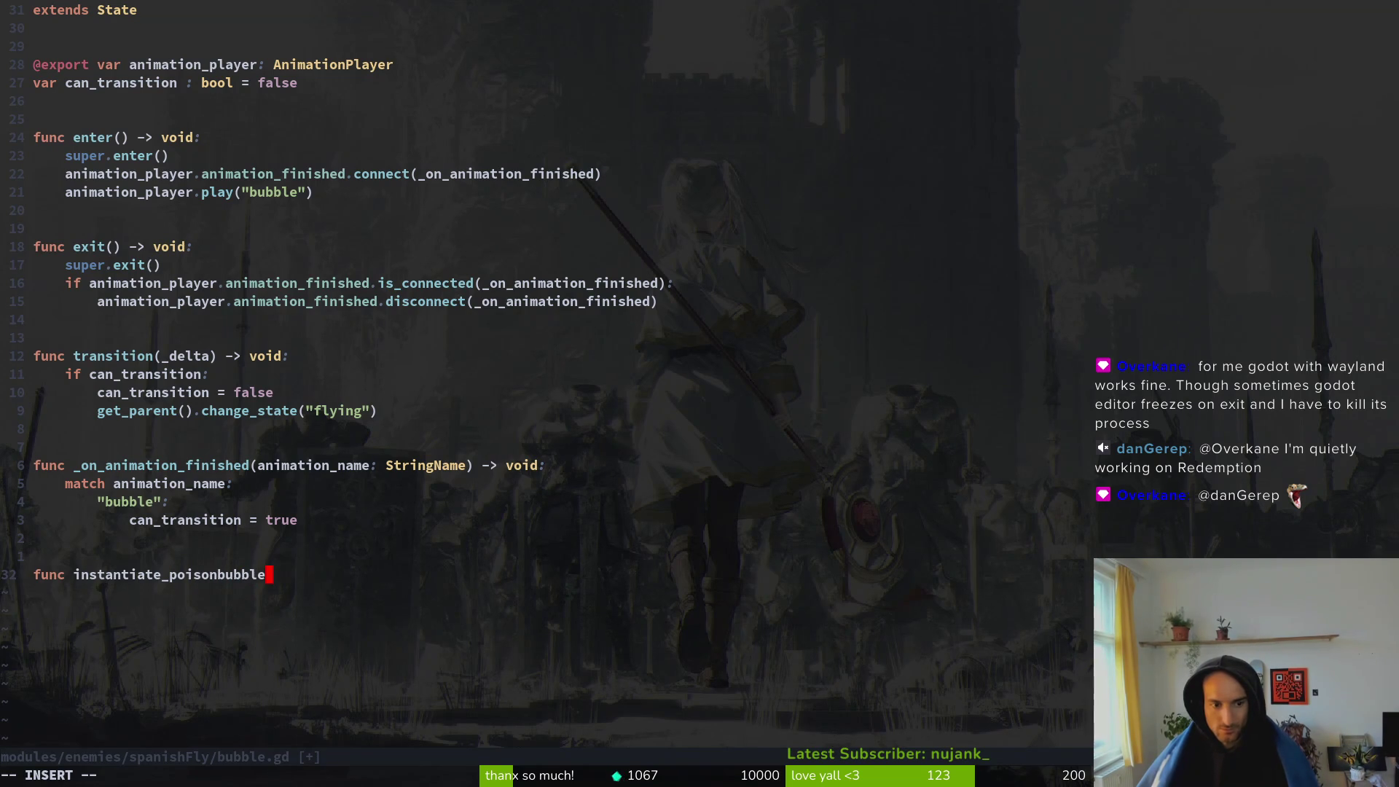
pyautogui.write('() -> void:')
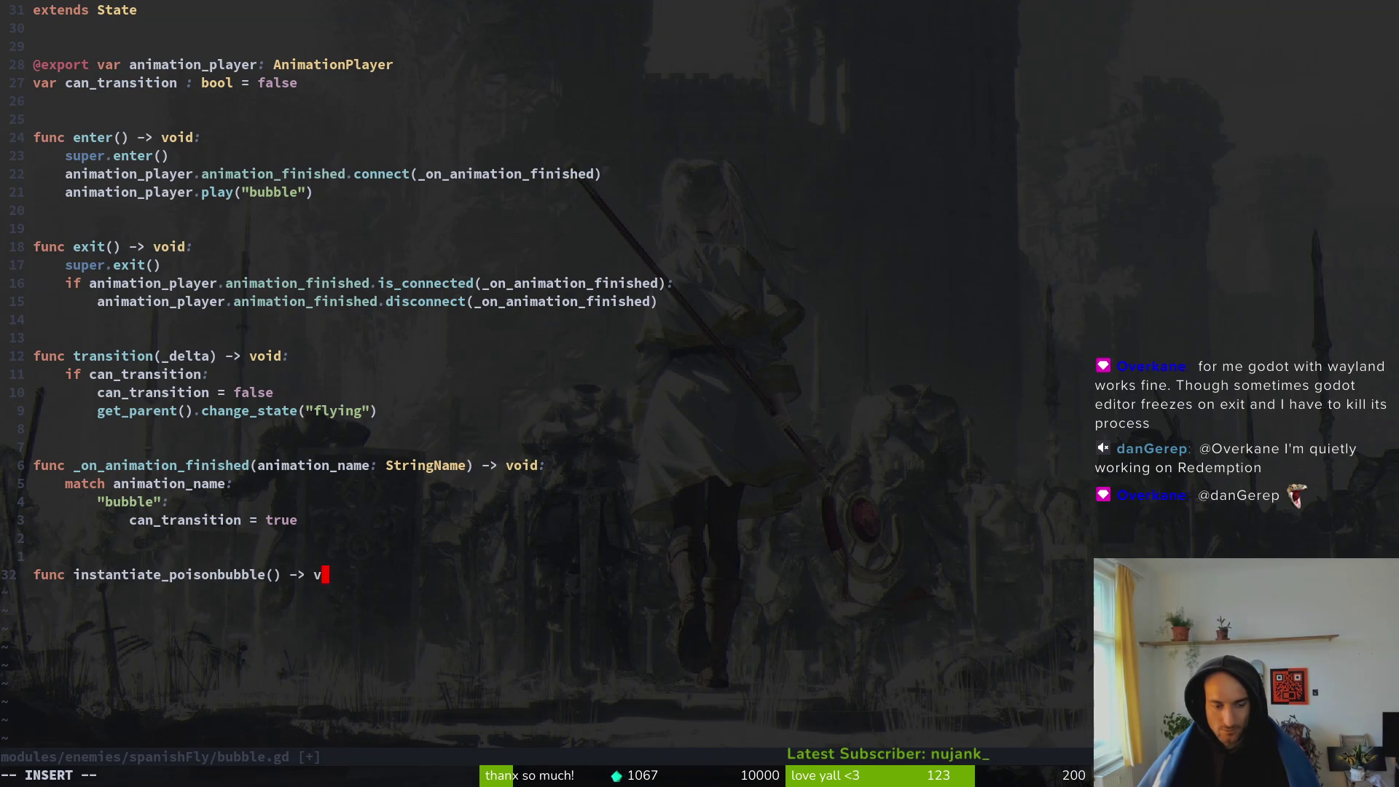
pyautogui.press('Return')
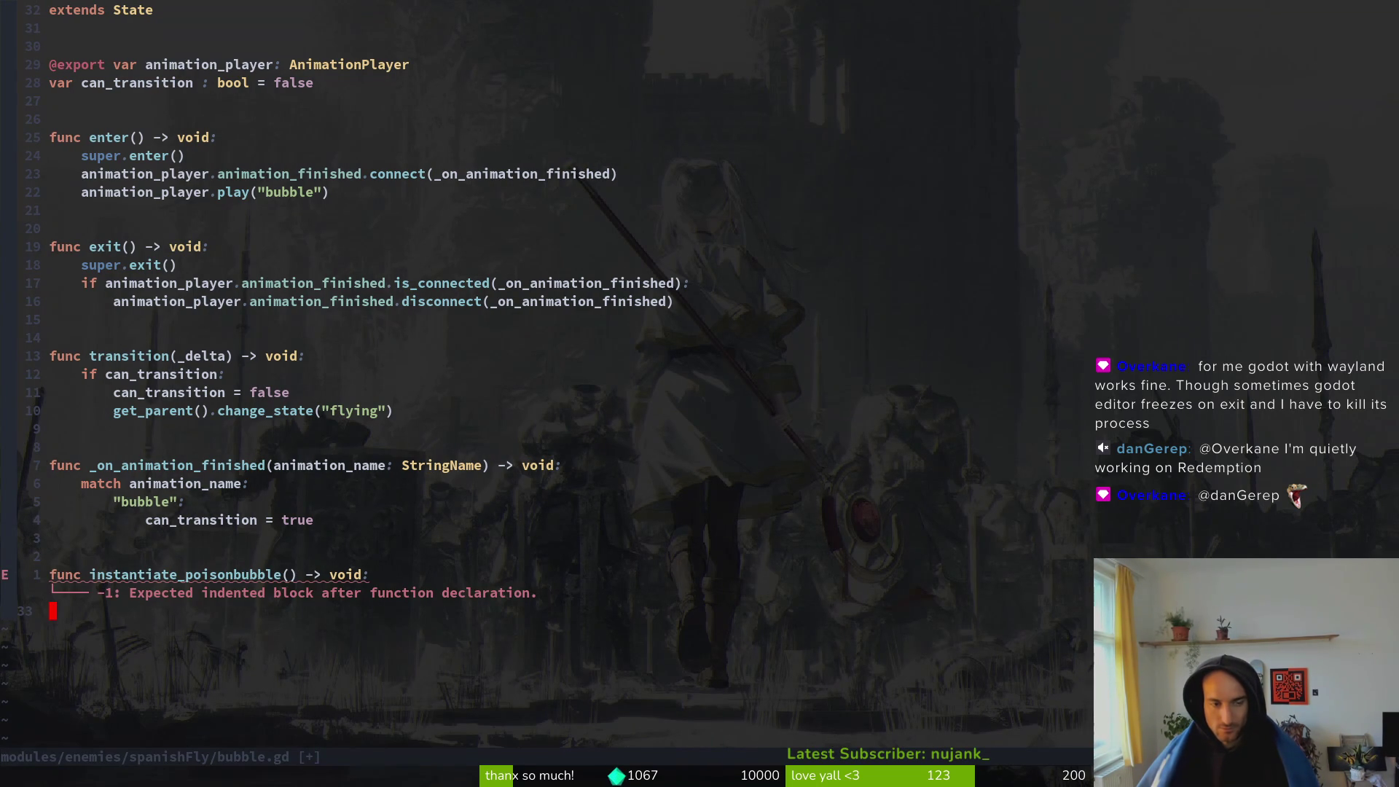
pyautogui.press('2')
pyautogui.press('9')
pyautogui.press('k')
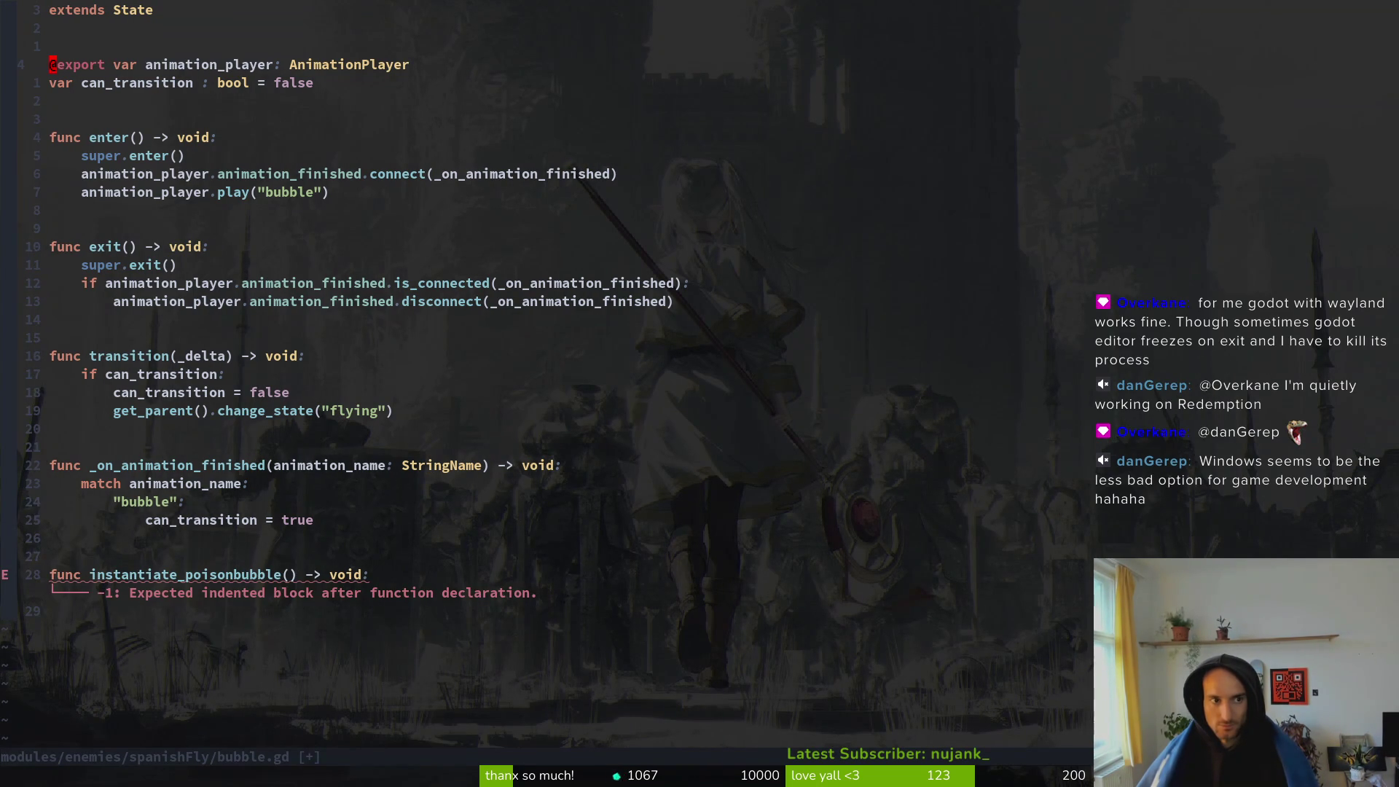
pyautogui.press('o')
pyautogui.press('Escape')
pyautogui.press('k')
pyautogui.press('d')
pyautogui.press('d')
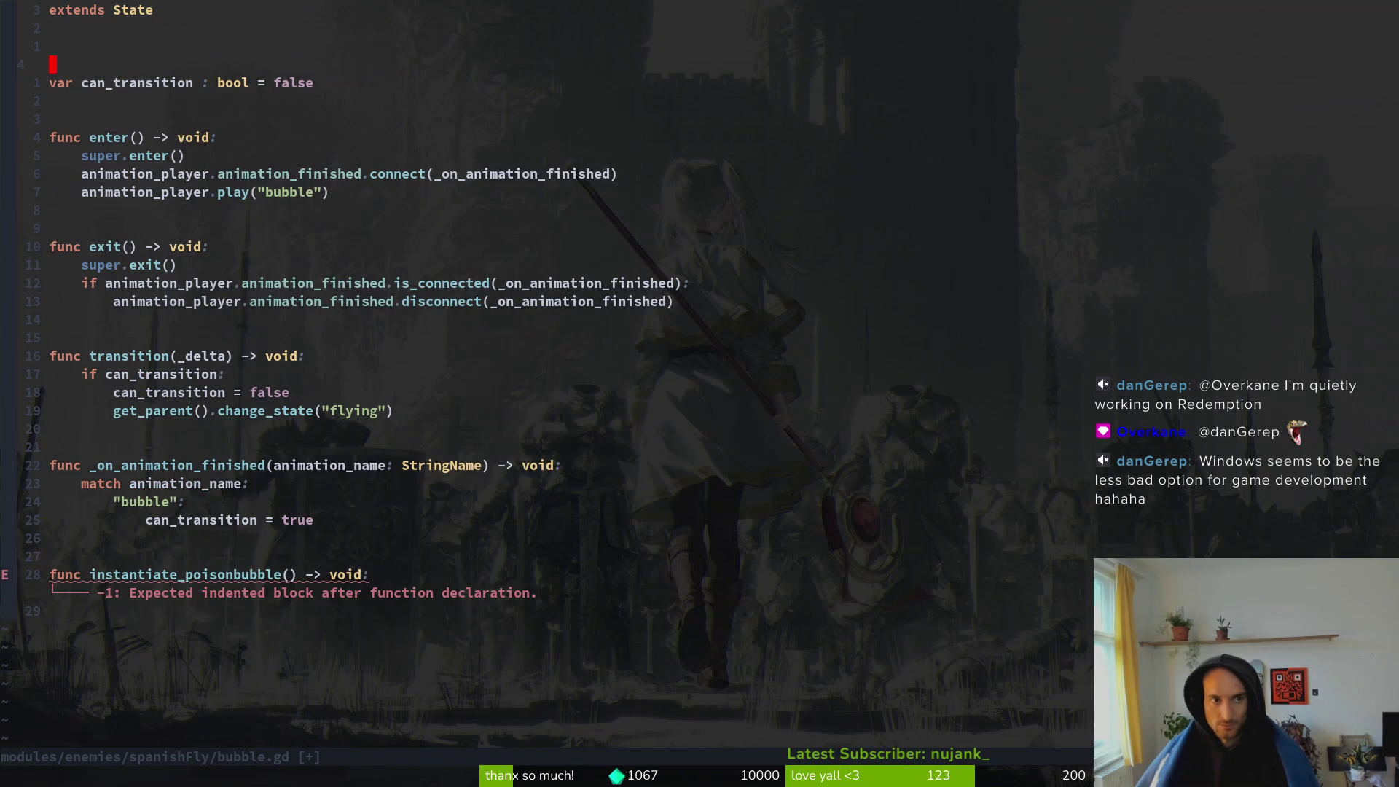
pyautogui.press('P')
pyautogui.press('V')
pyautogui.press('p')
pyautogui.press('j')
pyautogui.press('k')
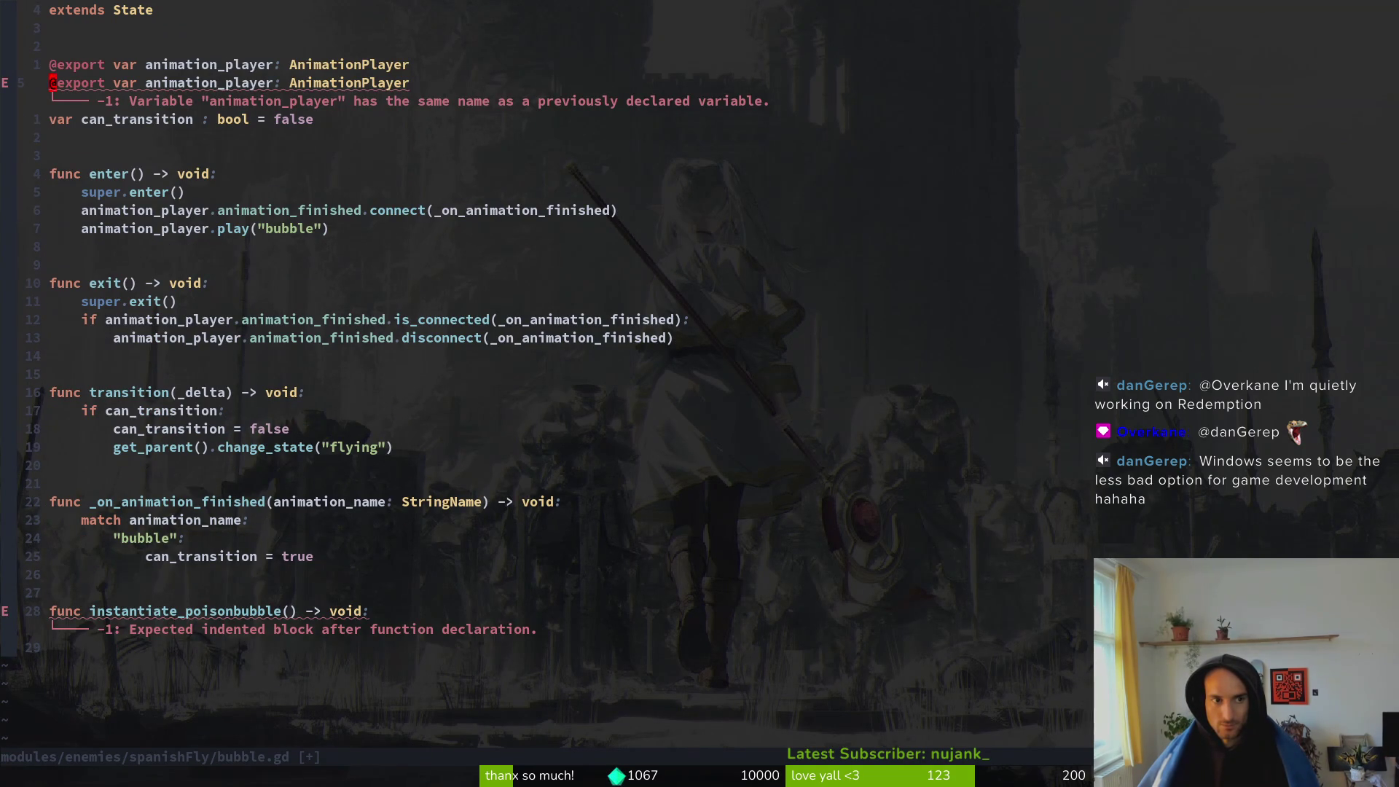
# - Rename the duplicated export variable to poison_bubble_scene
pyautogui.press('w')
pyautogui.press('w')
pyautogui.write('cwpoison_bubble')
pyautogui.press('Escape')
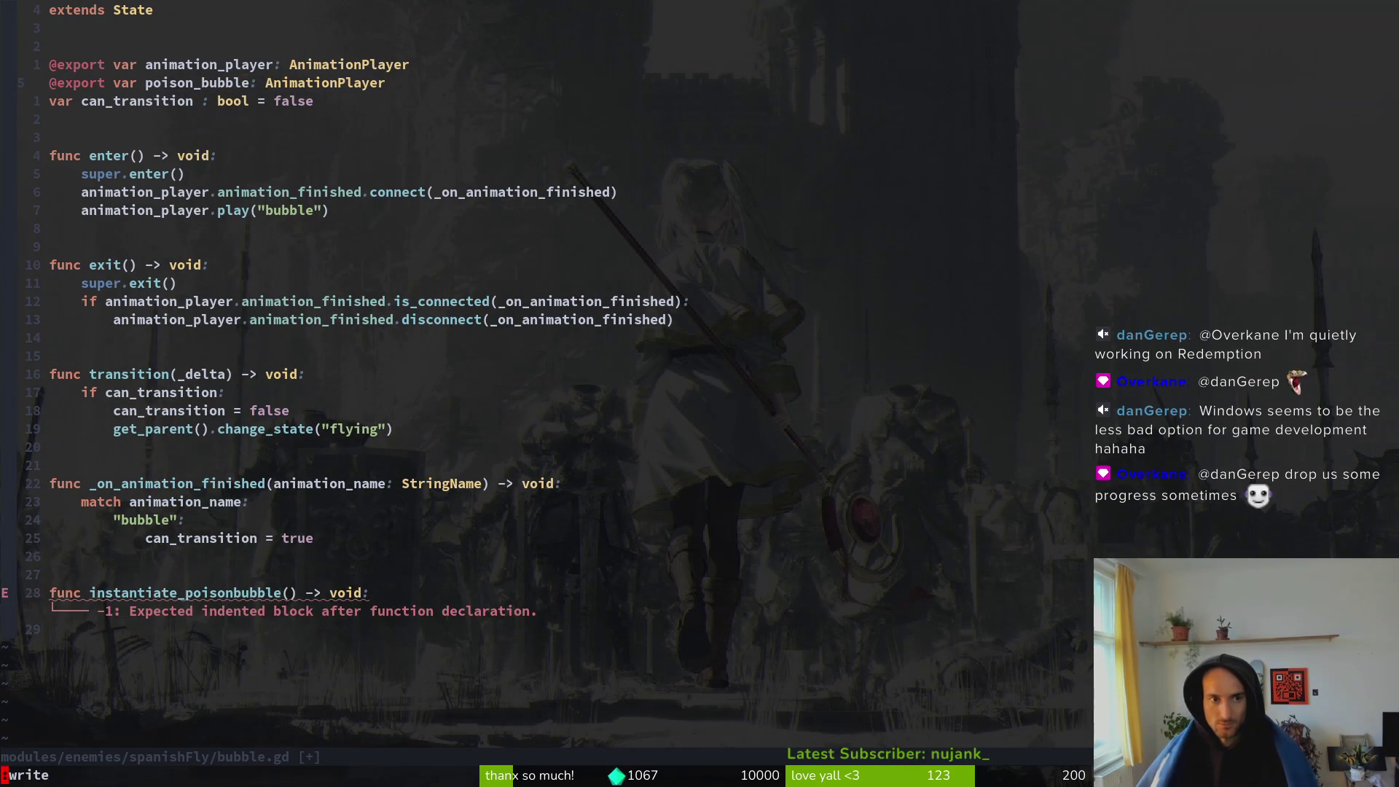
pyautogui.write(':w')
pyautogui.press('Return')
pyautogui.press('W')
pyautogui.write('bi_scene')
pyautogui.press('Escape')
# - Change poison_bubble_scene's type to PackedScene and save bubble.gd
pyautogui.write('WC')
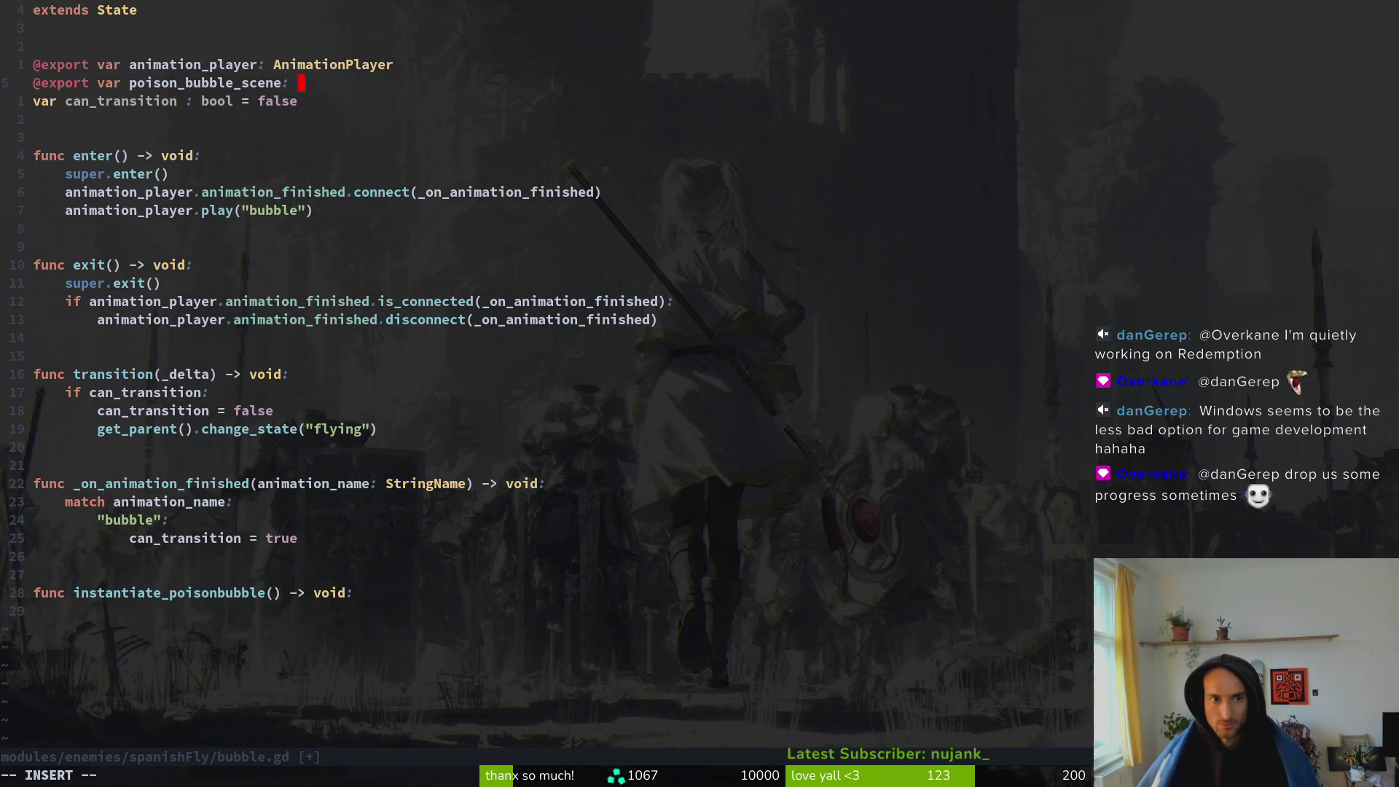
pyautogui.write('PackedSc')
pyautogui.press('Return')
pyautogui.press('Escape')
pyautogui.write(':w')
pyautogui.press('Return')
# - Open a new line under the instantiate_poisonbubble function declaration
pyautogui.press('2')
pyautogui.press('8')
pyautogui.press('j')
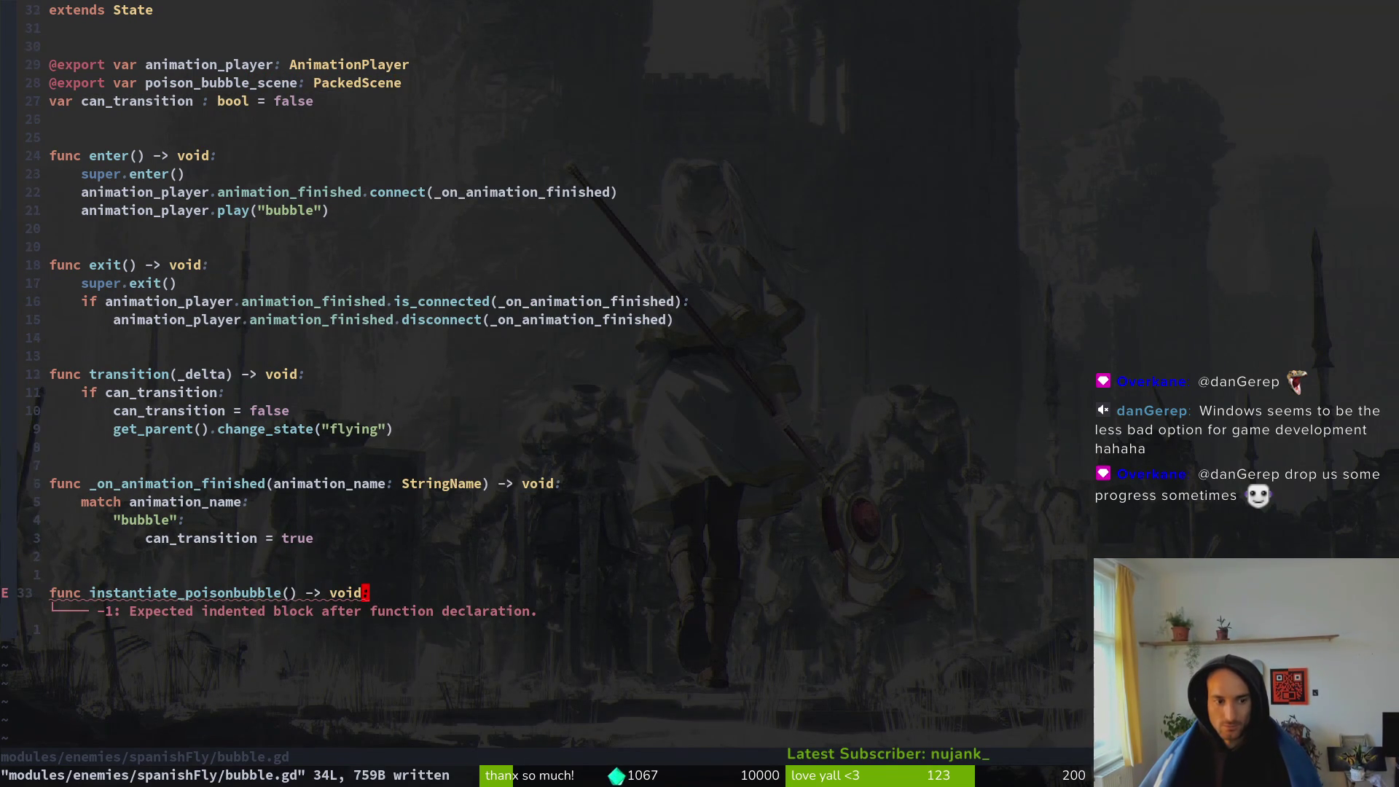
pyautogui.press('o')
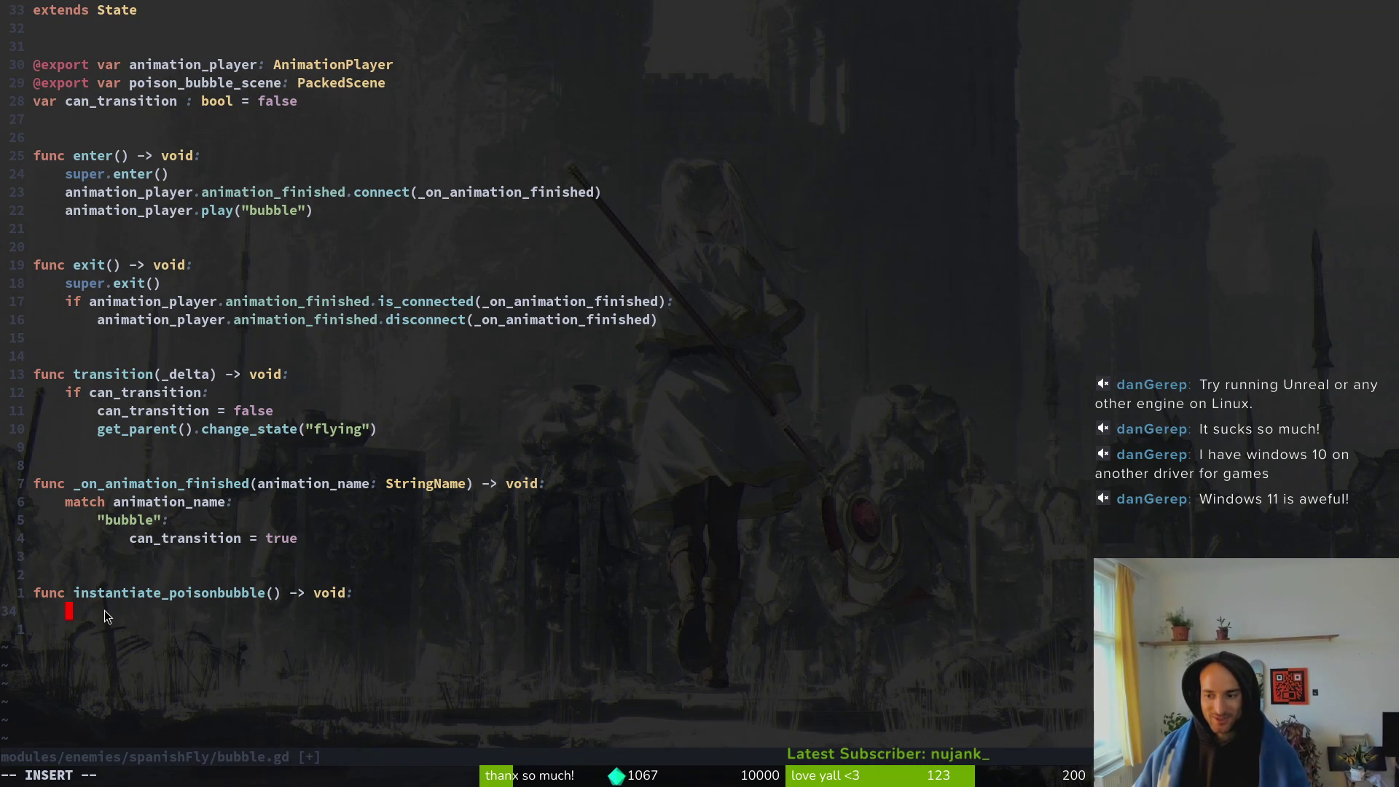
# - Save bubble.gd, then open a Tab-indented empty line below the instantiate_poisonbubble declaration
pyautogui.press('Escape')
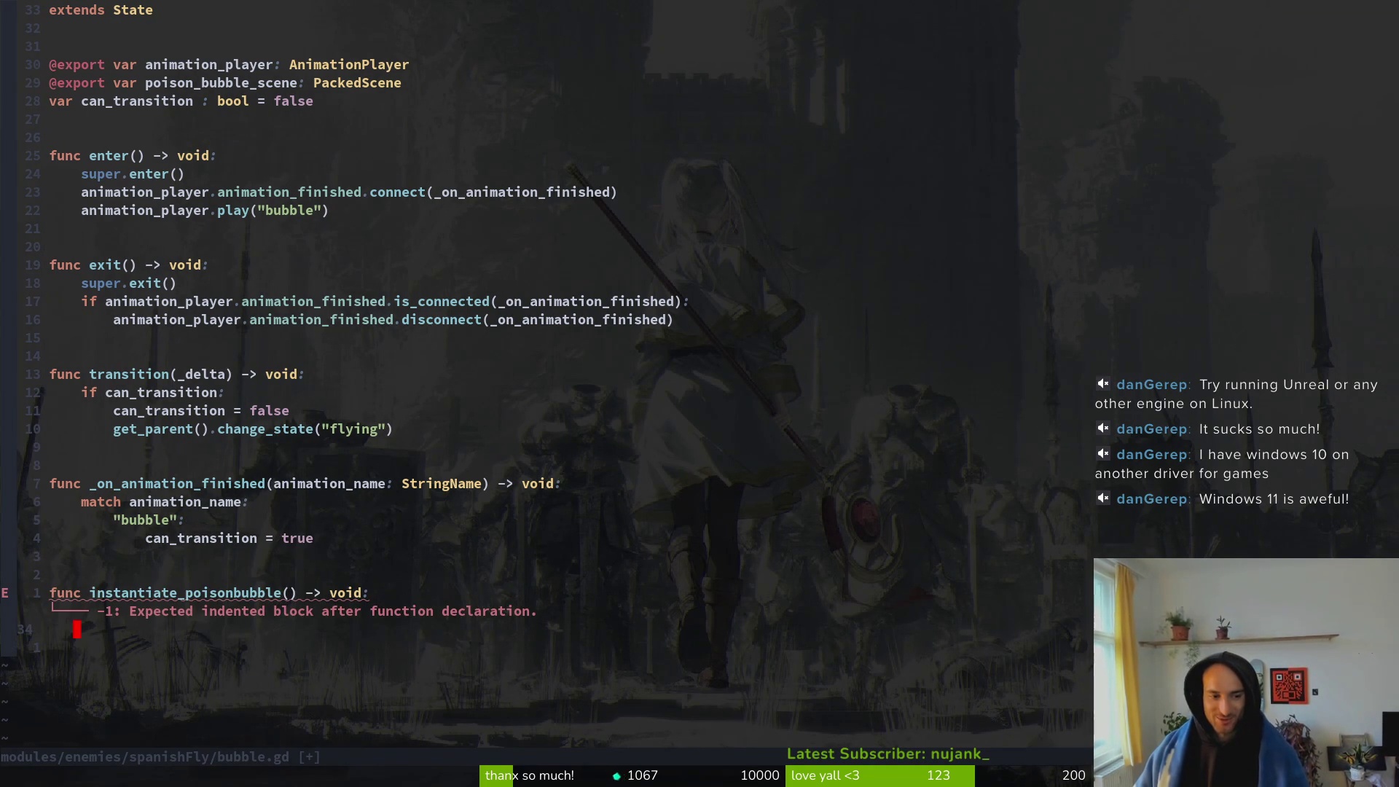
pyautogui.write(':w')
pyautogui.press('Return')
pyautogui.press('k')
pyautogui.press('o')
pyautogui.press('Tab')
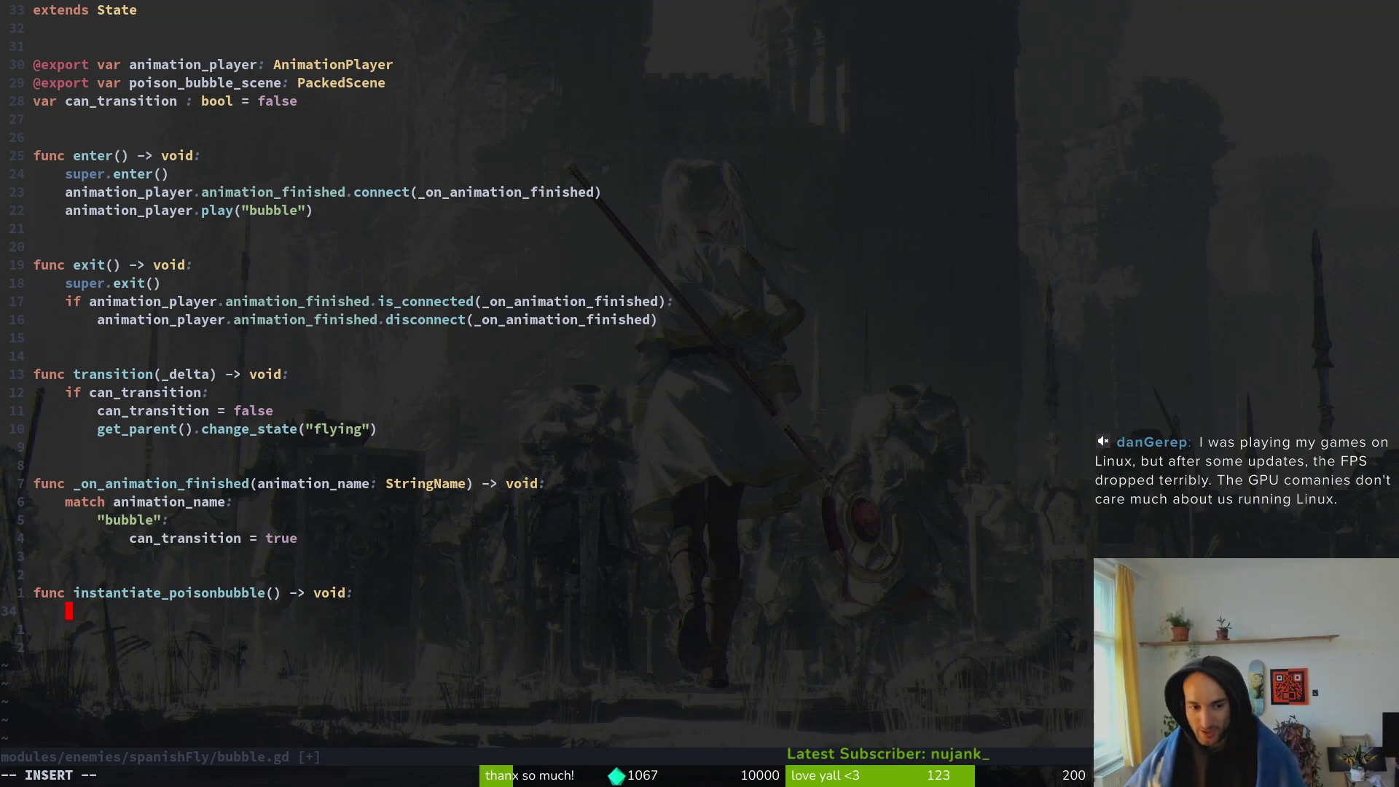
# - Remove the stray 'o' from the instantiate_poisonbubble name and save bubble.gd at 36 lines
pyautogui.click(85, 596)
pyautogui.click(122, 605)
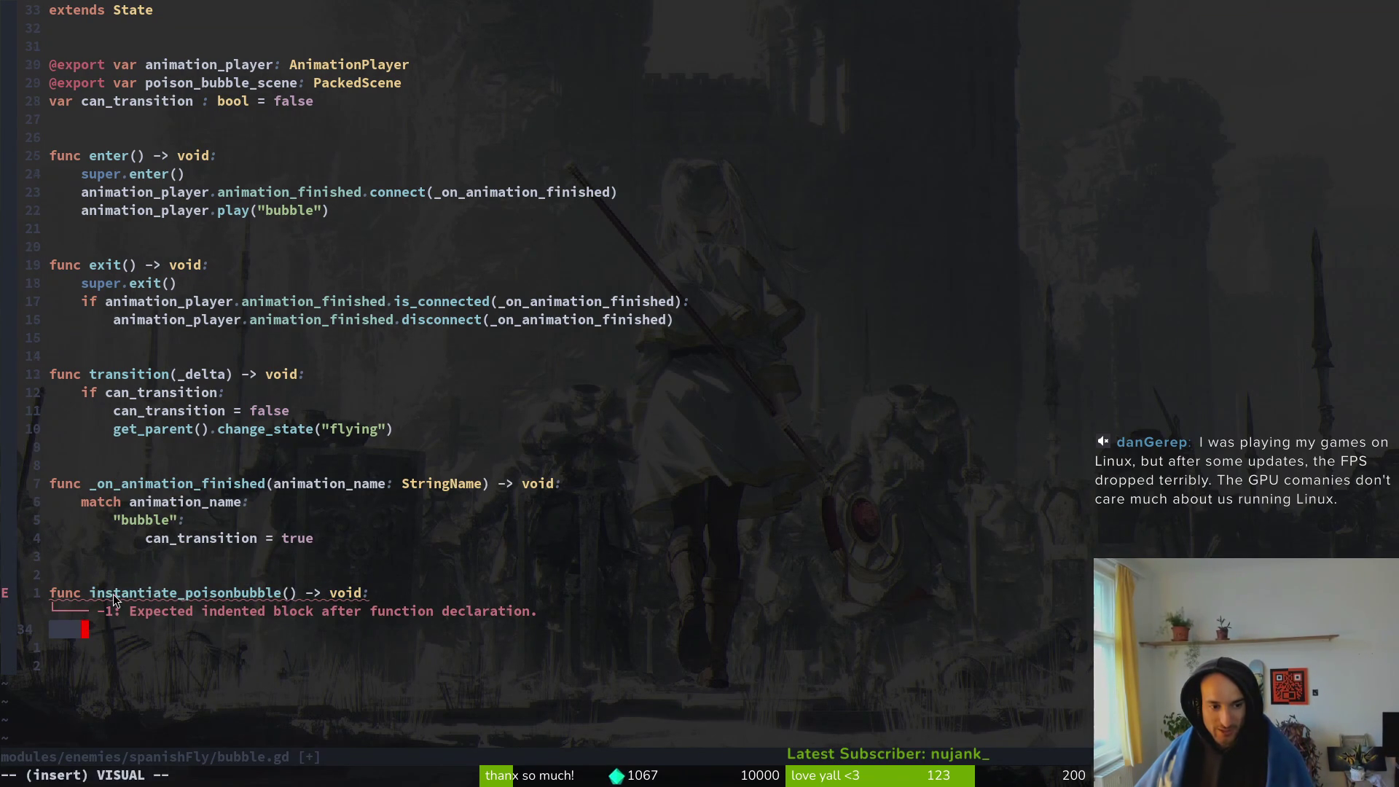
pyautogui.write('o')
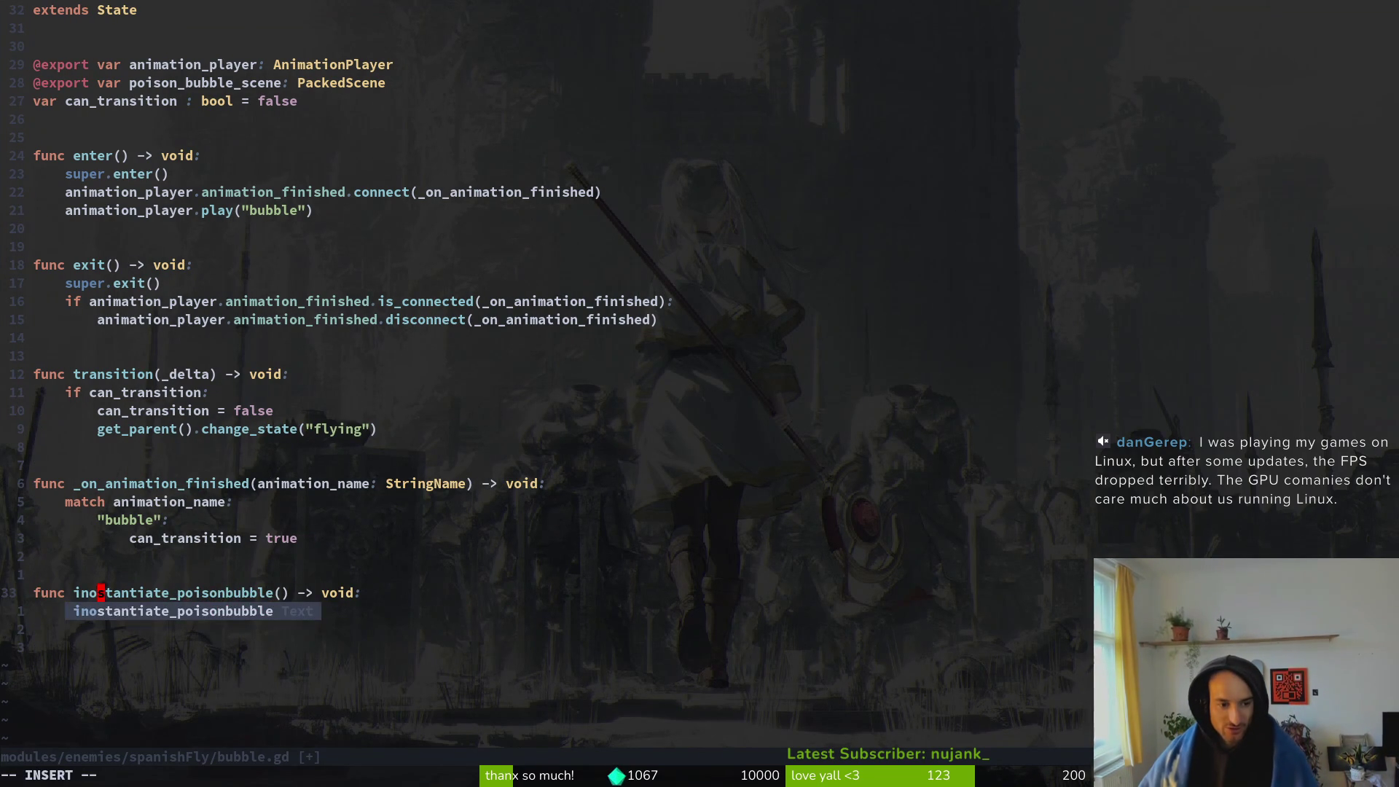
pyautogui.press('BackSpace')
pyautogui.press('Escape')
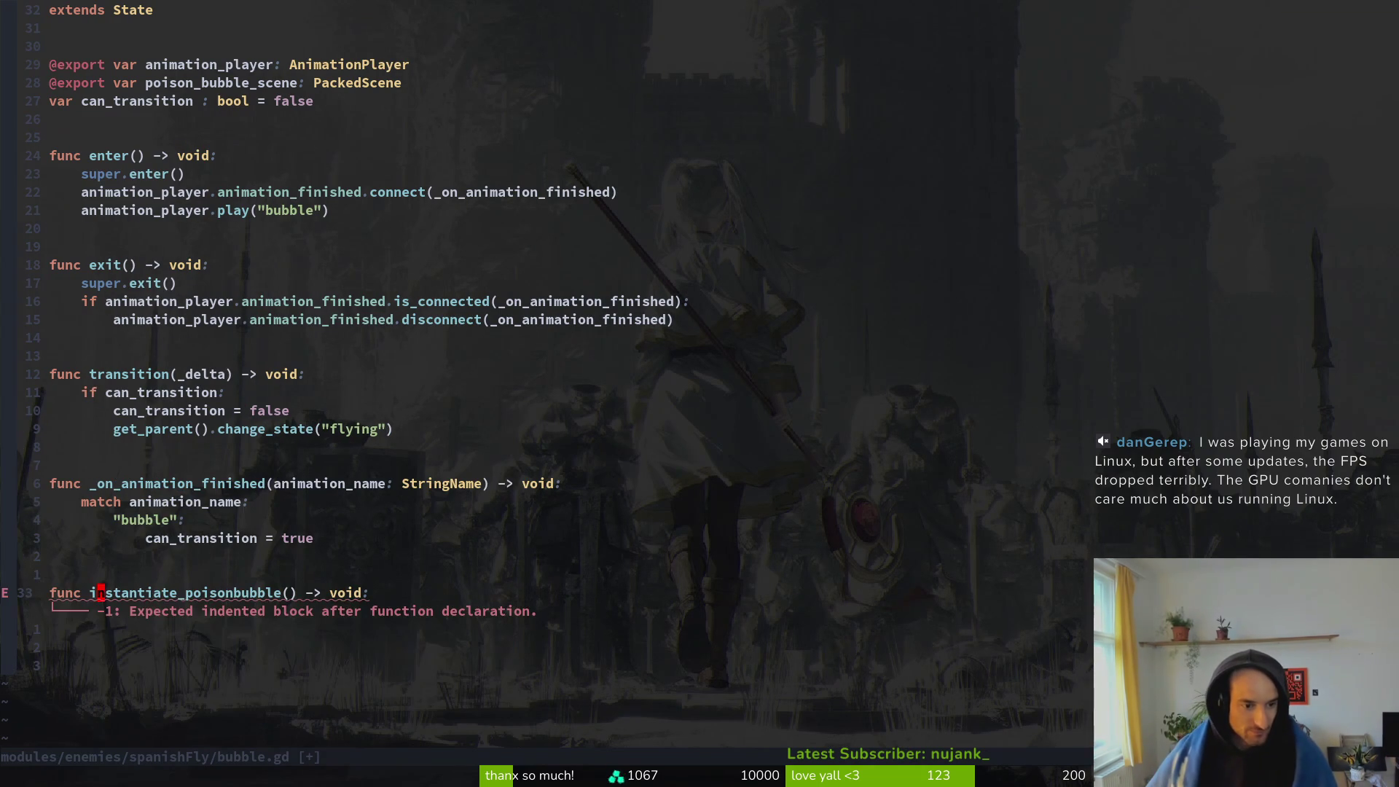
pyautogui.write(':w')
pyautogui.press('Return')
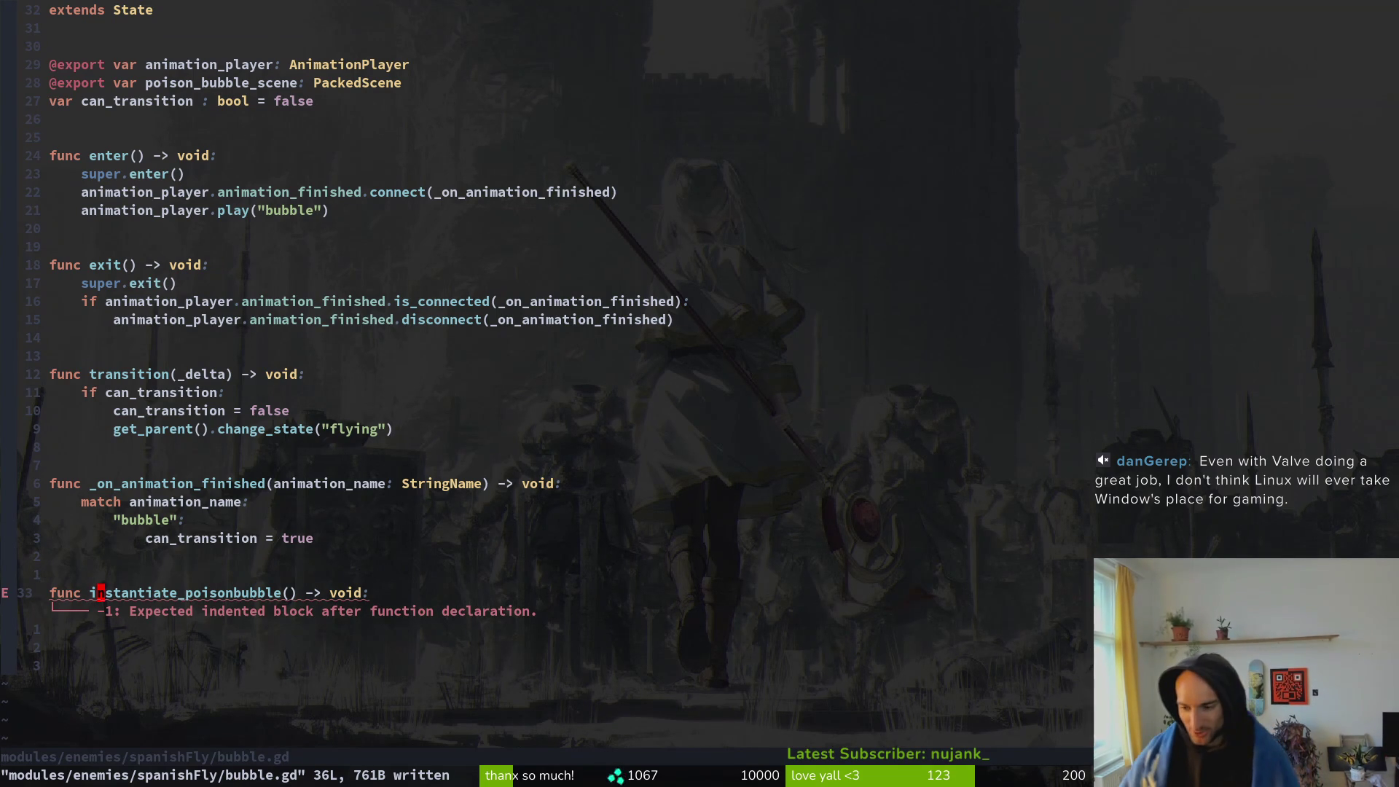
pyautogui.press('j')
pyautogui.press('k')
pyautogui.press('k')
pyautogui.press('k')
pyautogui.press('j')
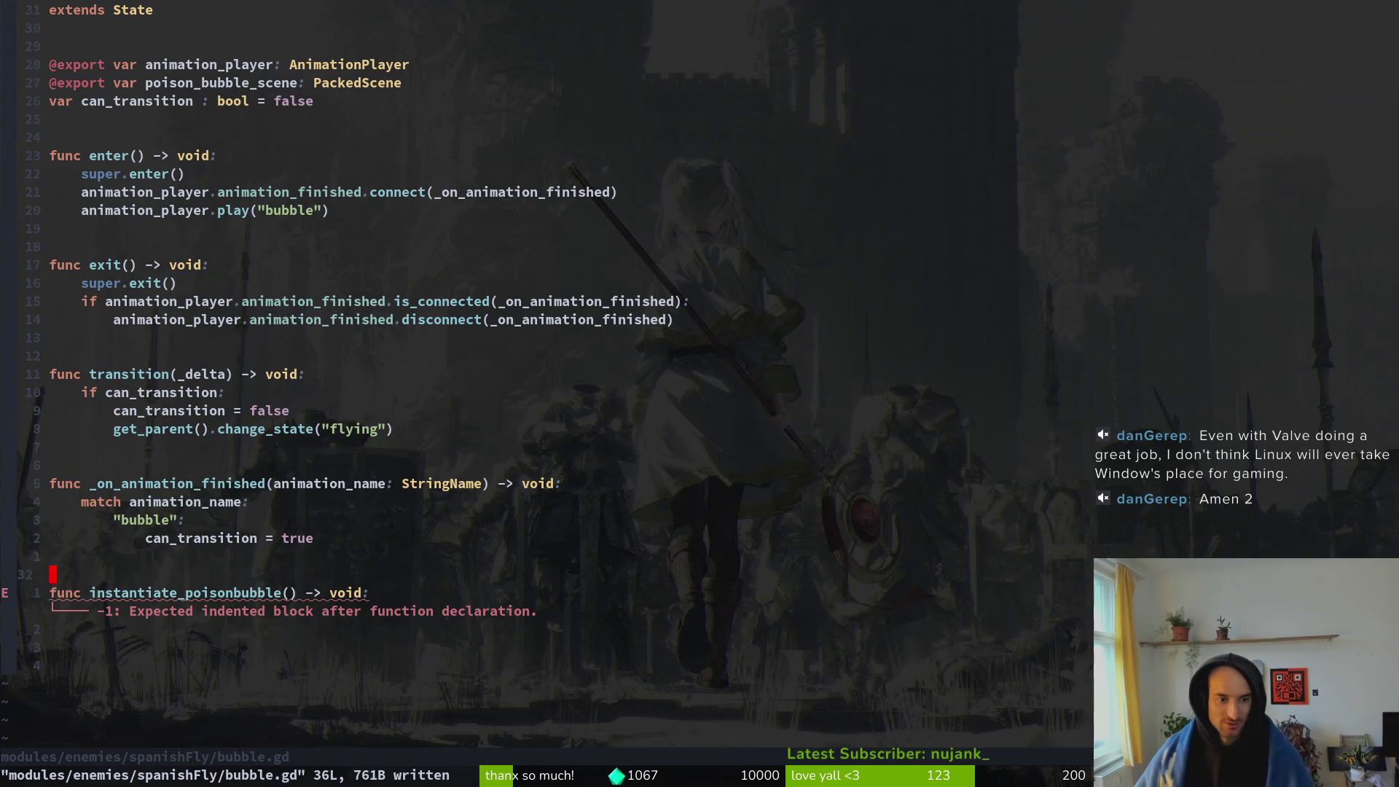
pyautogui.press('j')
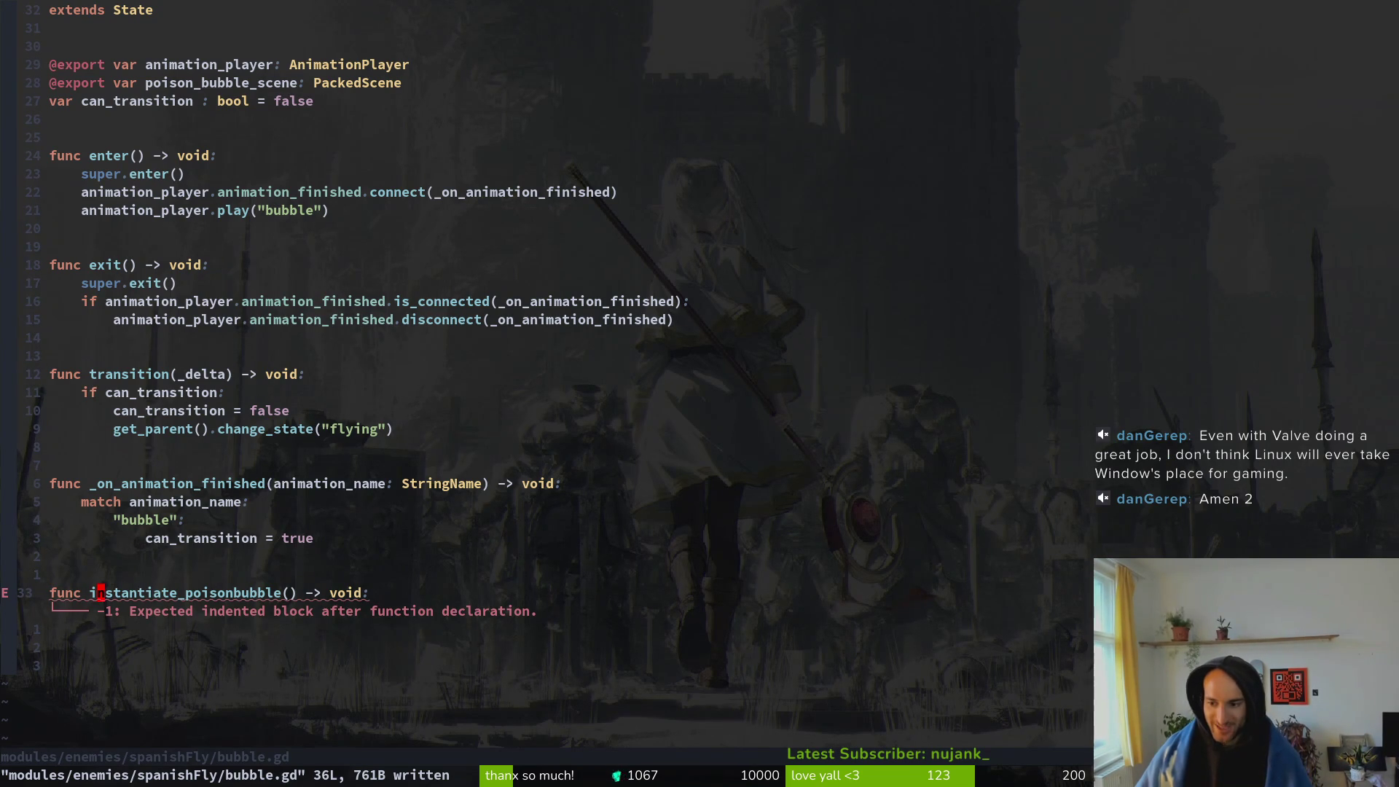